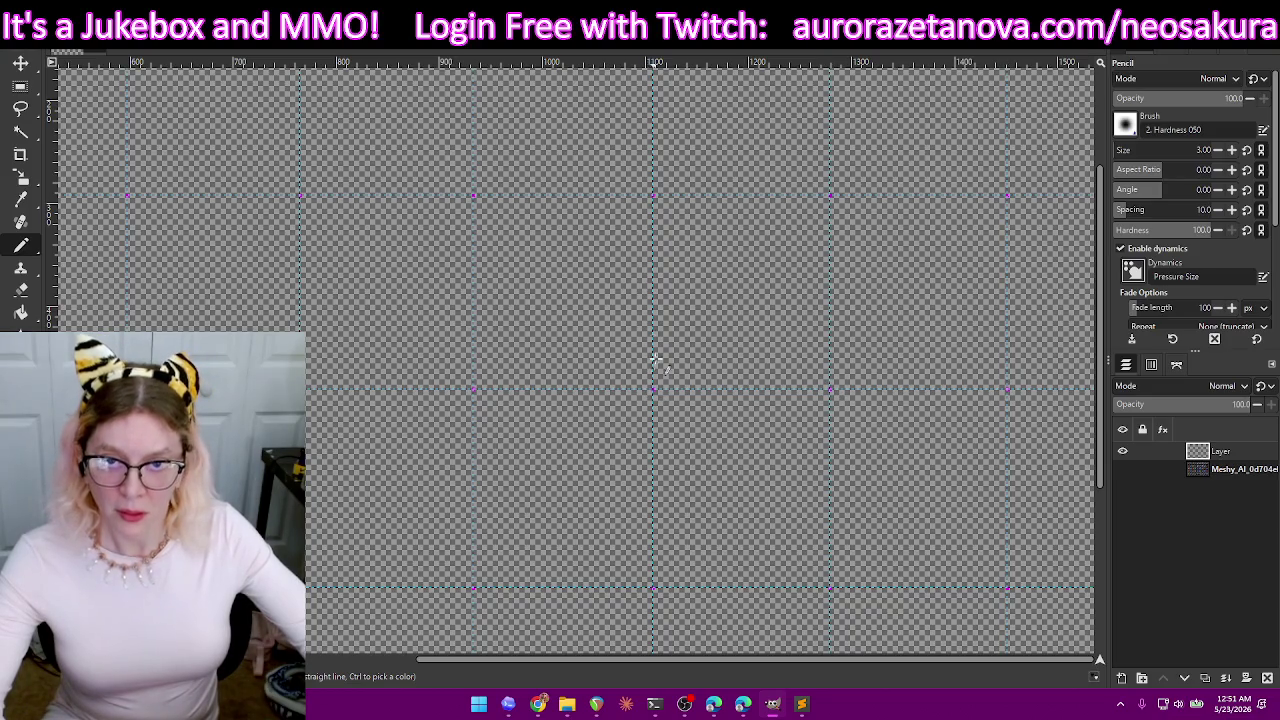
- Export the image as PNG, replacing the existing sprite-sheet map file in tmp
scroll(1012, 298, down, 1)
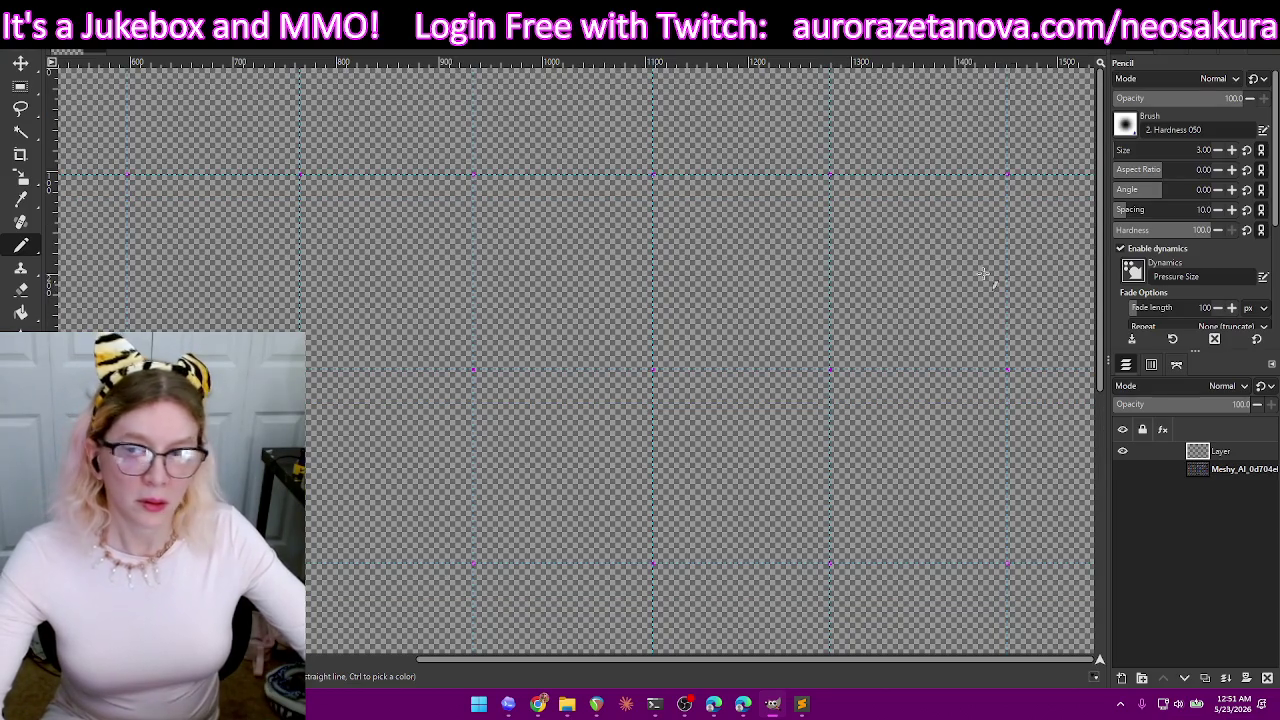
key(ctrl+shift+e)
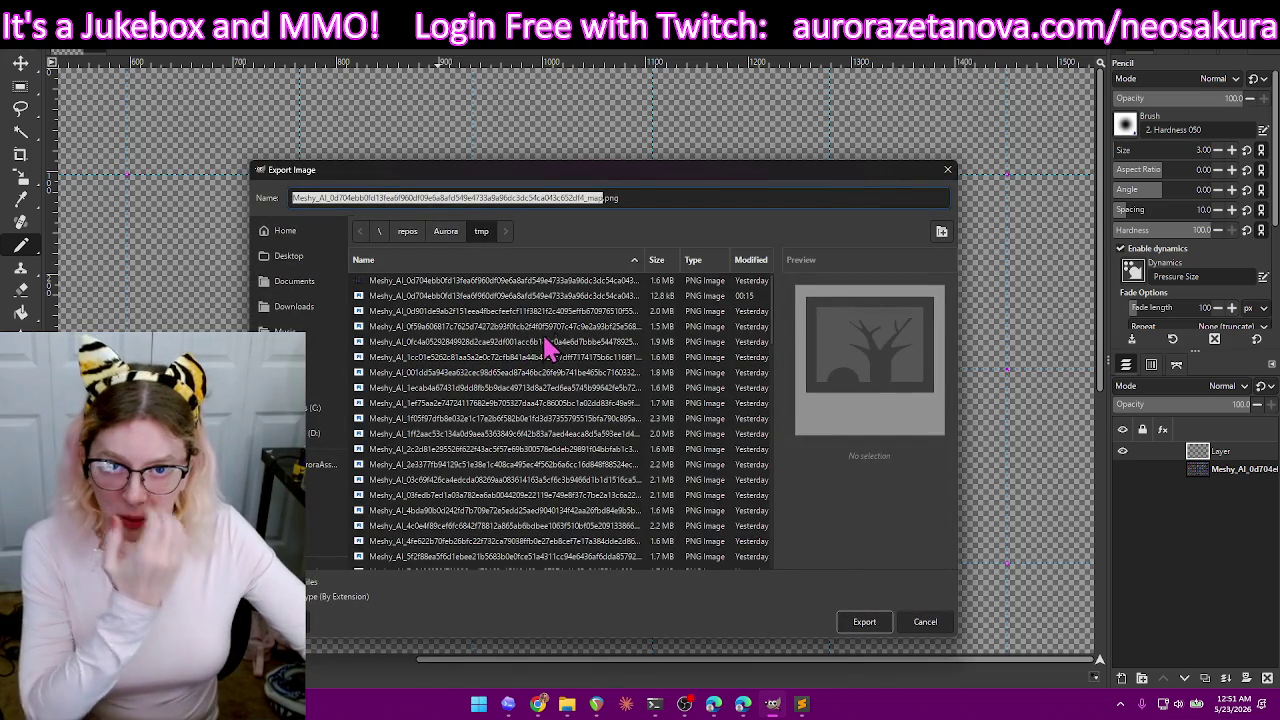
click(866, 622)
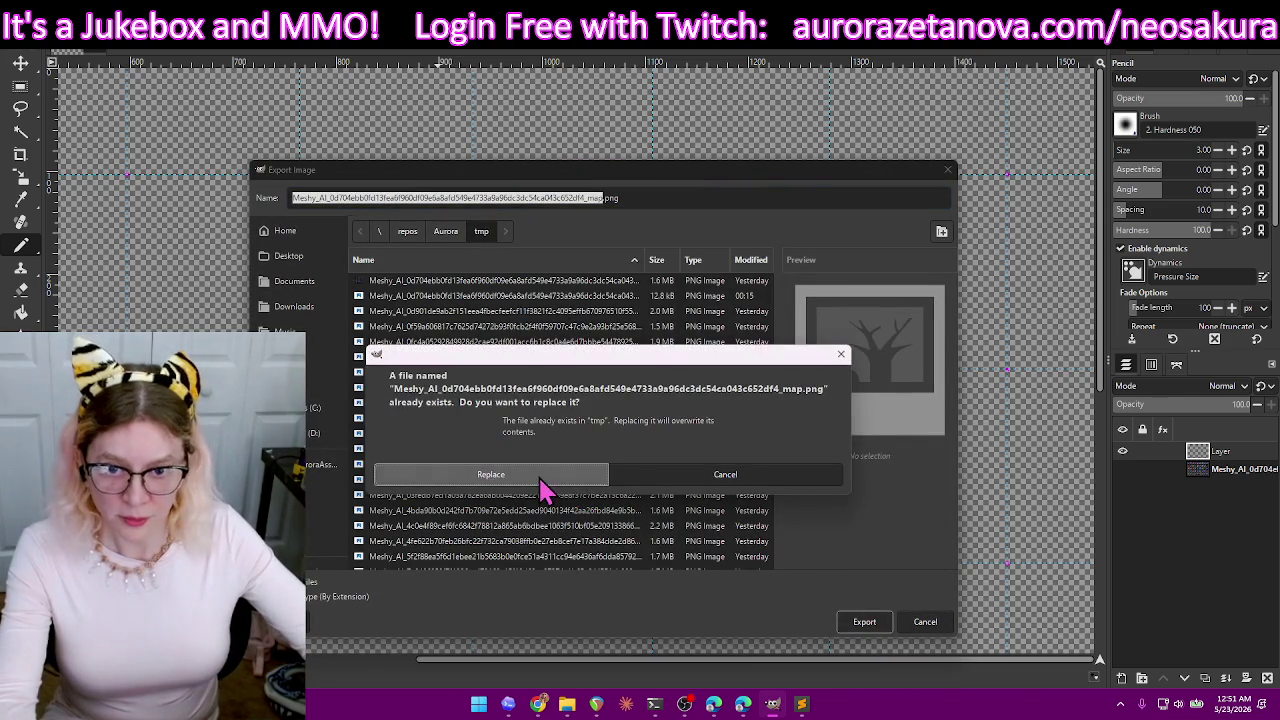
click(543, 484)
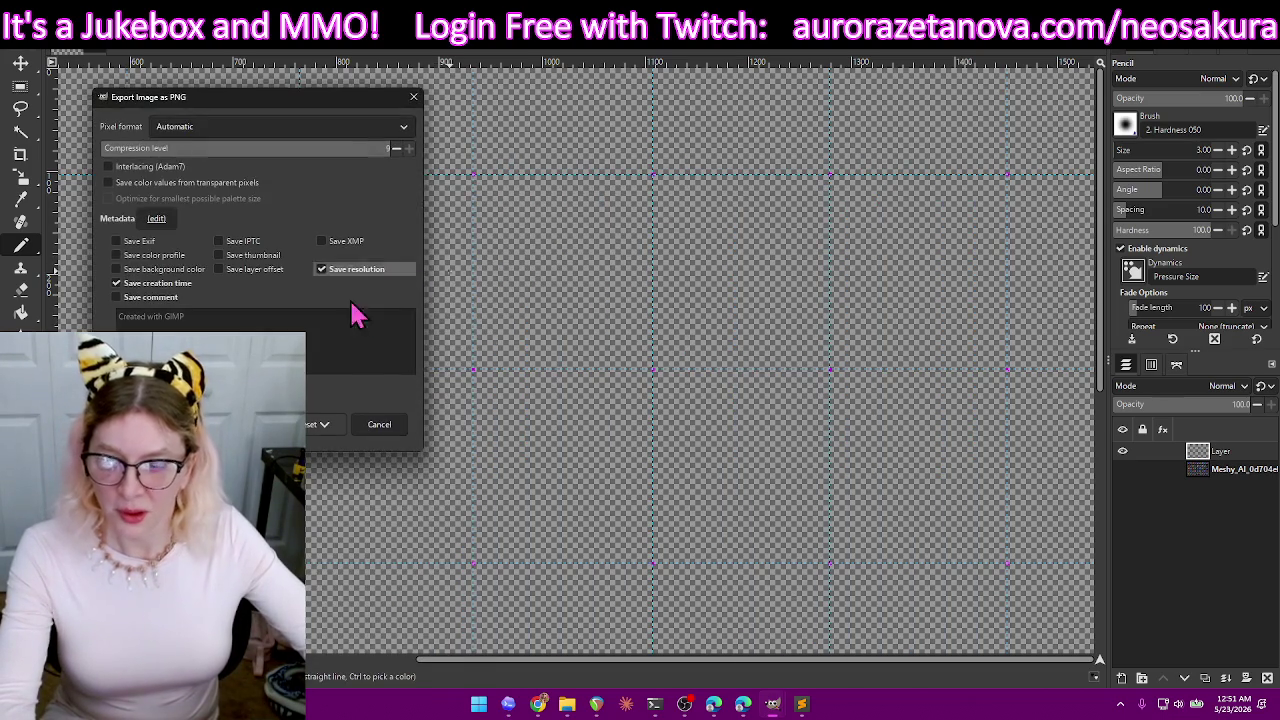
click(318, 423)
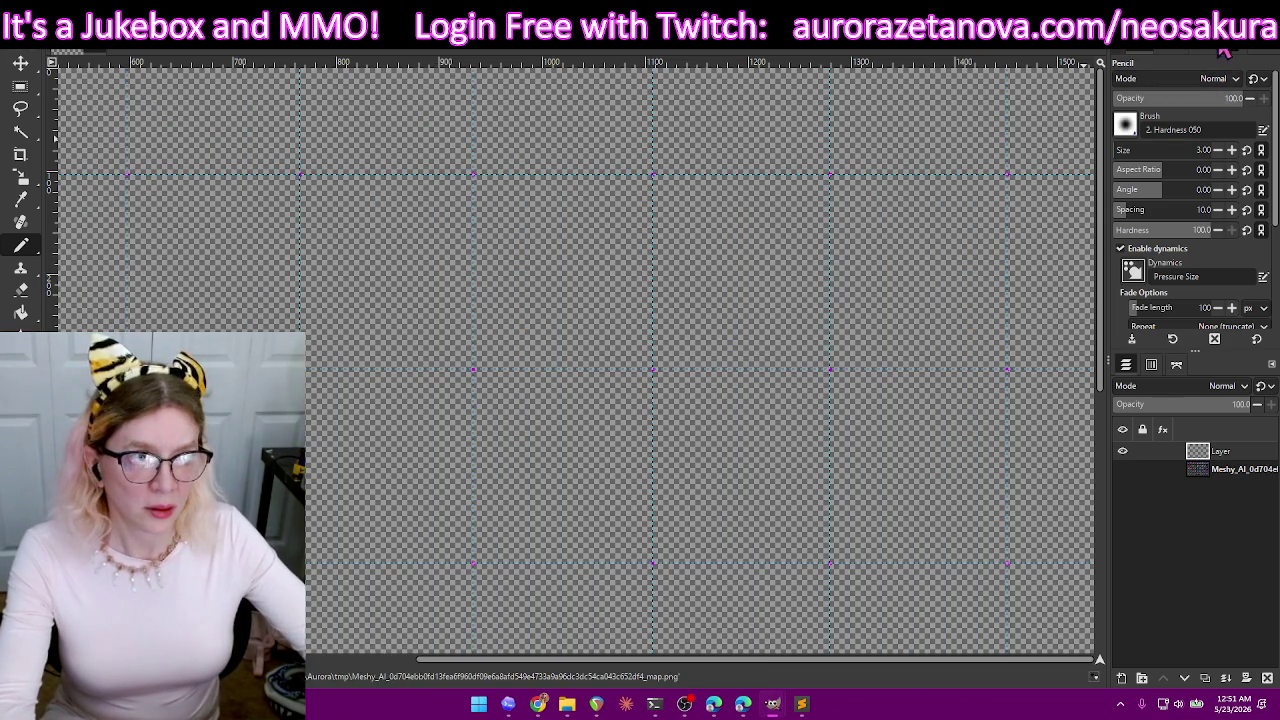
click(772, 704)
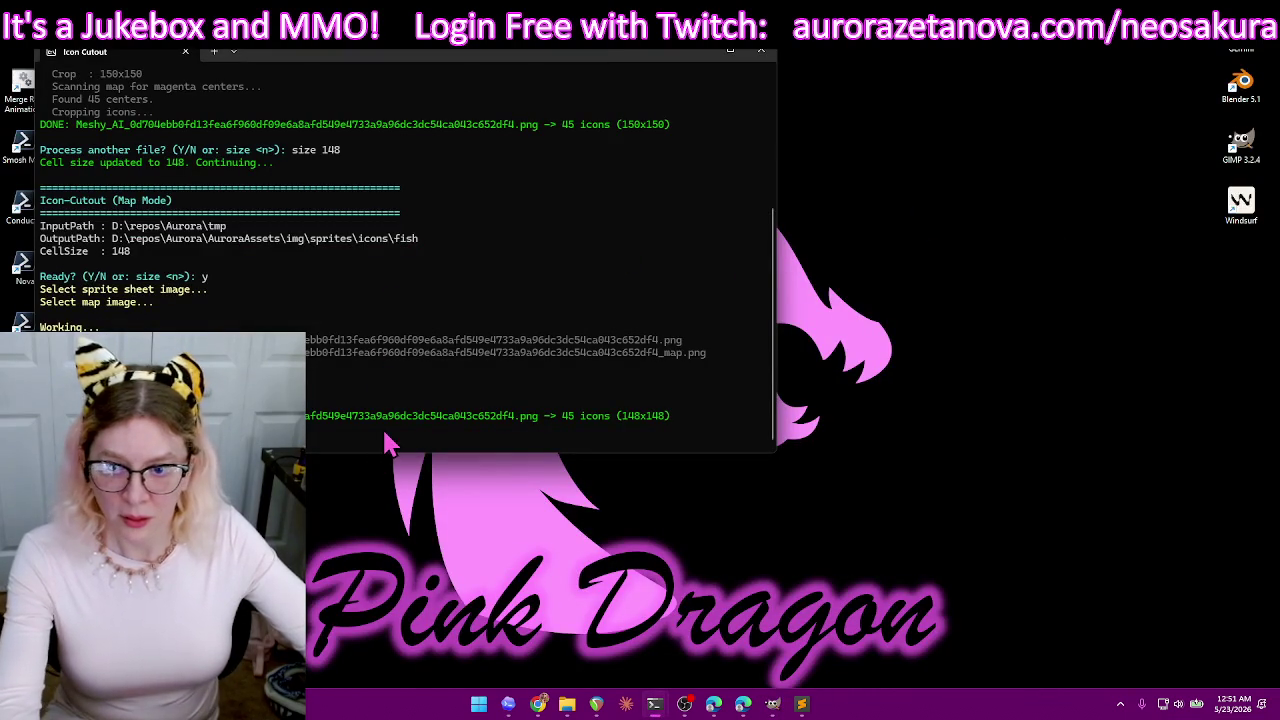
- Rerun Icon-Cutout with the fish sprite sheet and its _map PNG, yielding 46 icons at 148x148
text(y)
key(Return)
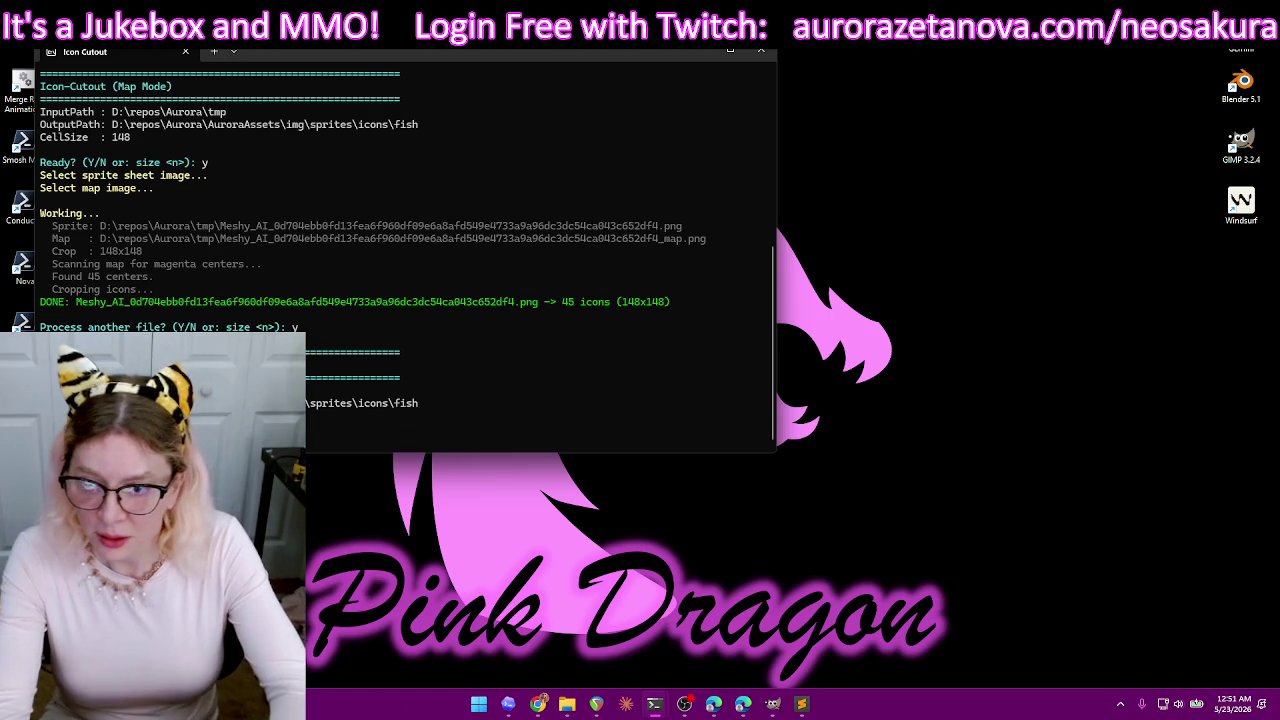
key(Return)
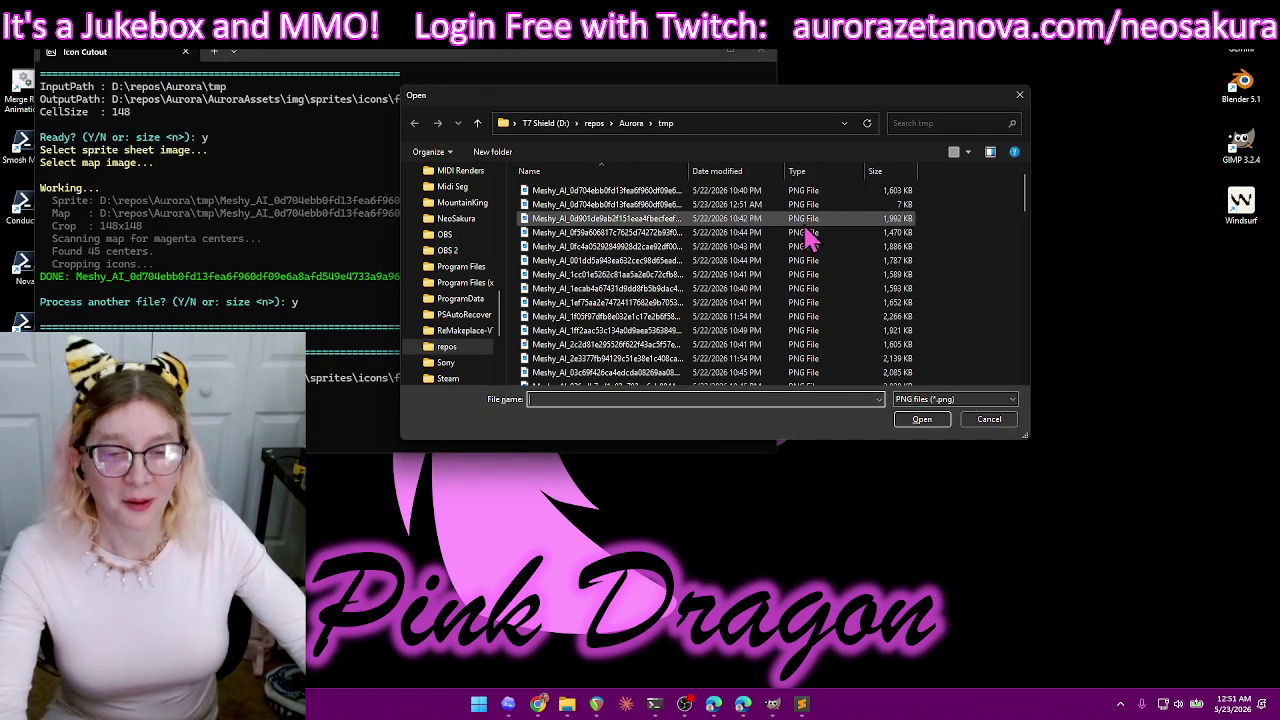
click(852, 191)
double_click(856, 193)
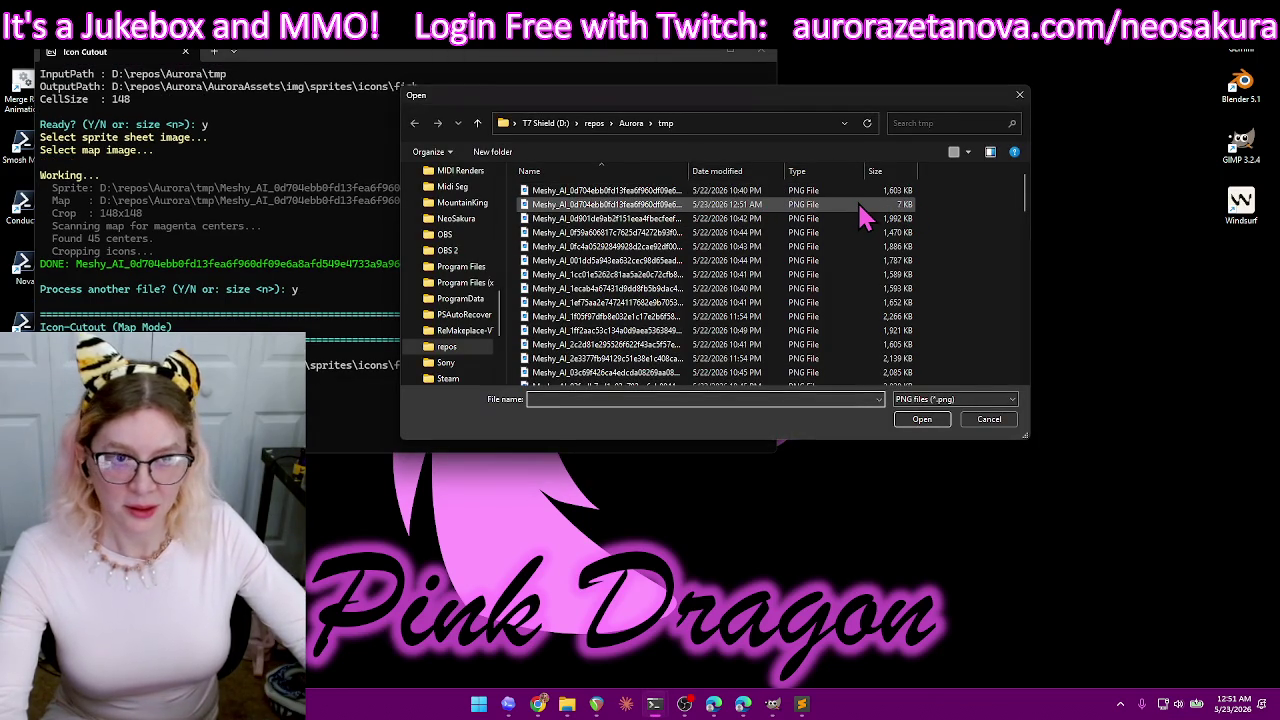
double_click(859, 204)
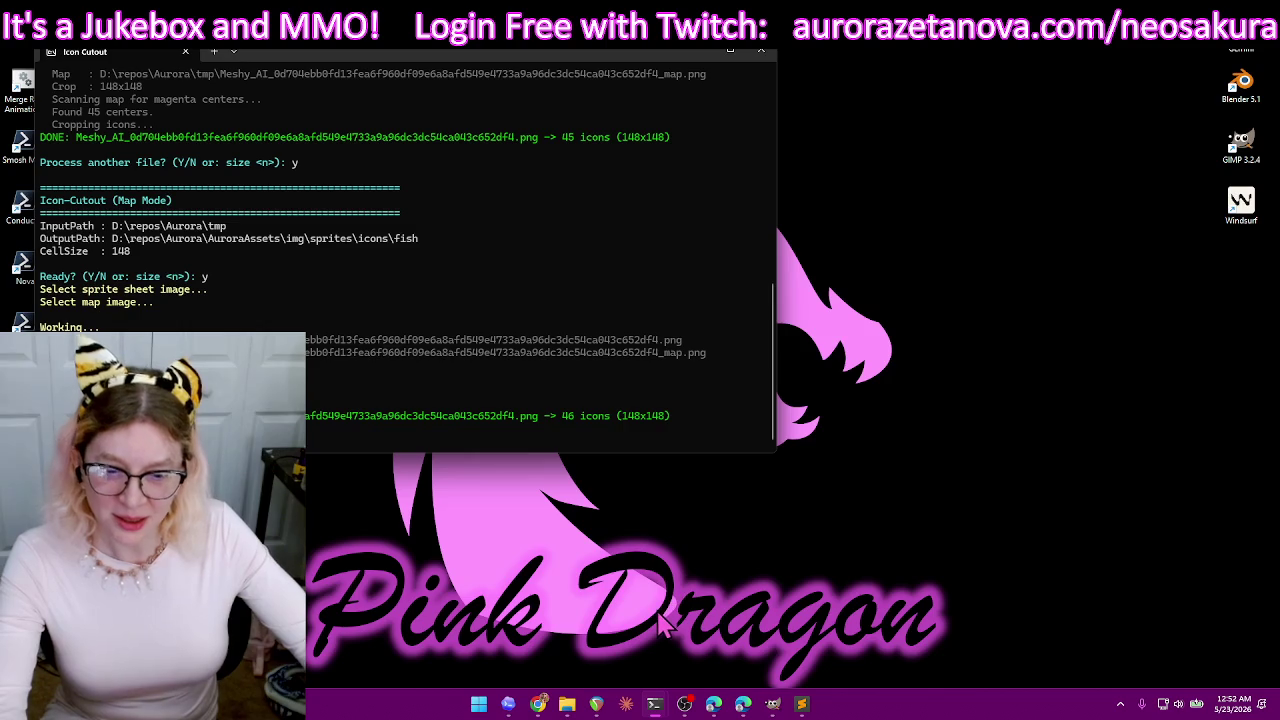
mouse_move(567, 704)
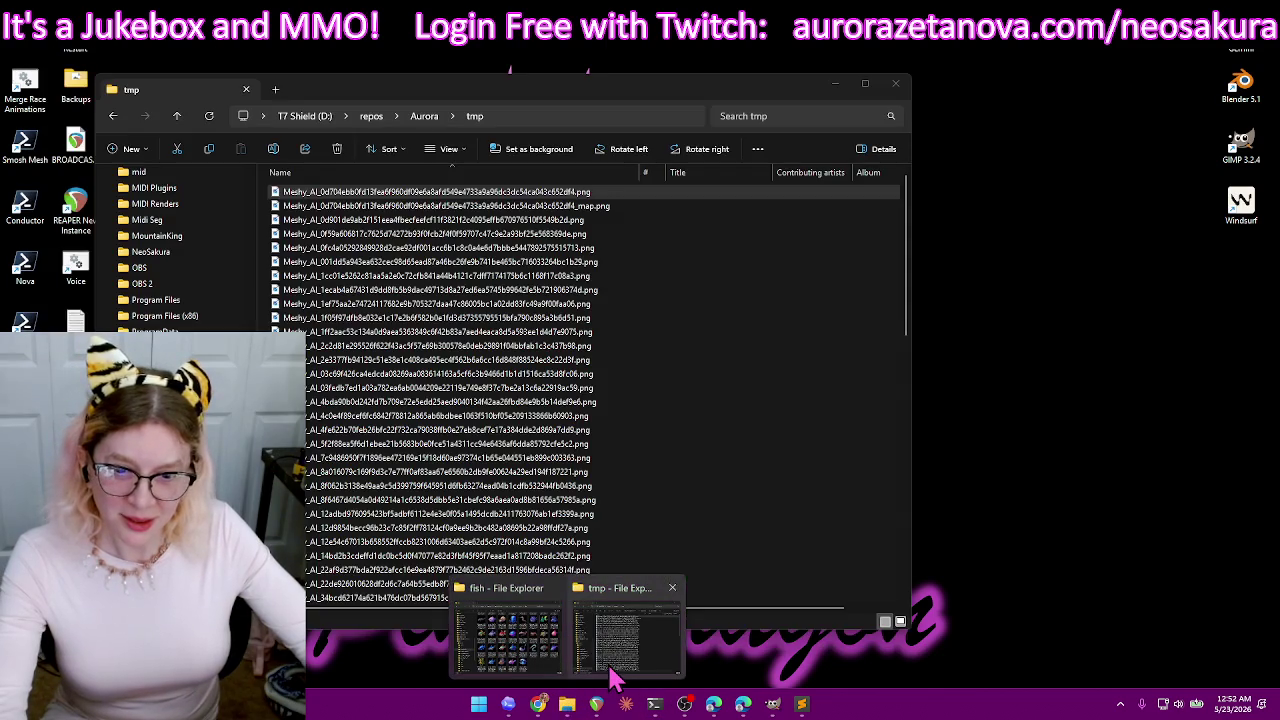
- Navigate from tmp to Aurora > AuroraAssets > img > sprites > icons > fish
click(614, 678)
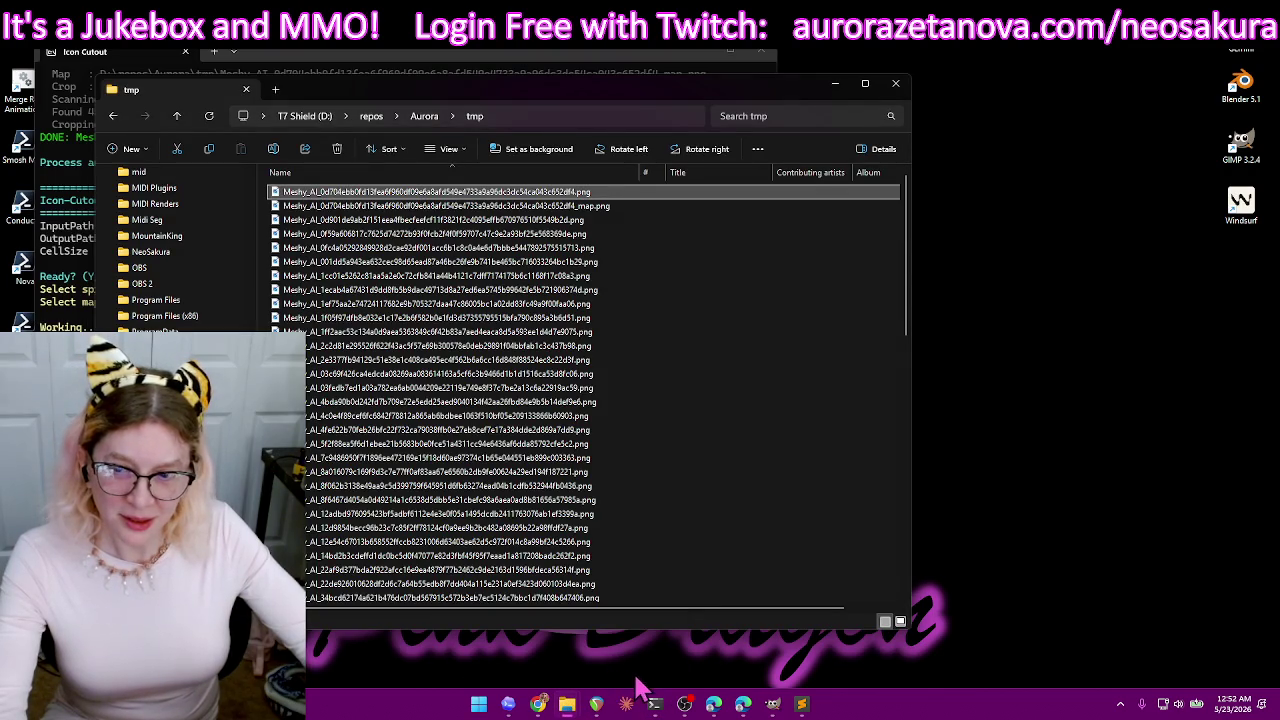
click(178, 116)
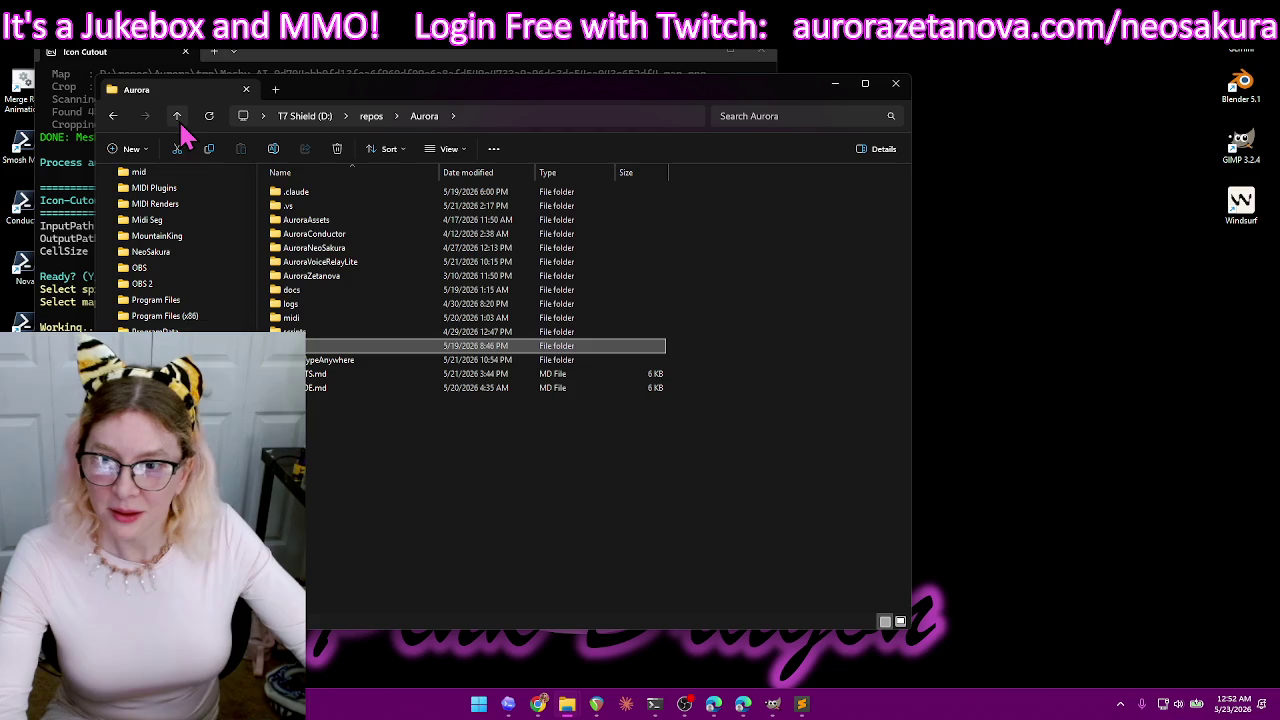
double_click(349, 226)
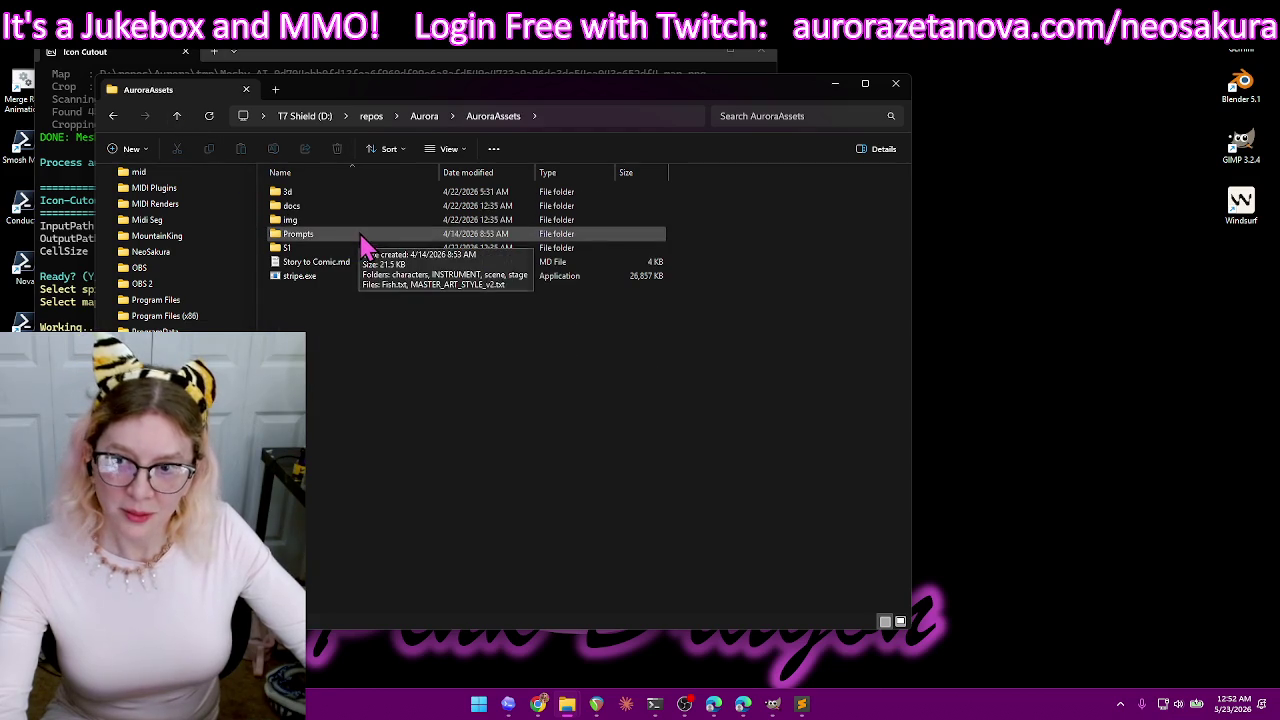
double_click(360, 220)
double_click(364, 237)
double_click(376, 193)
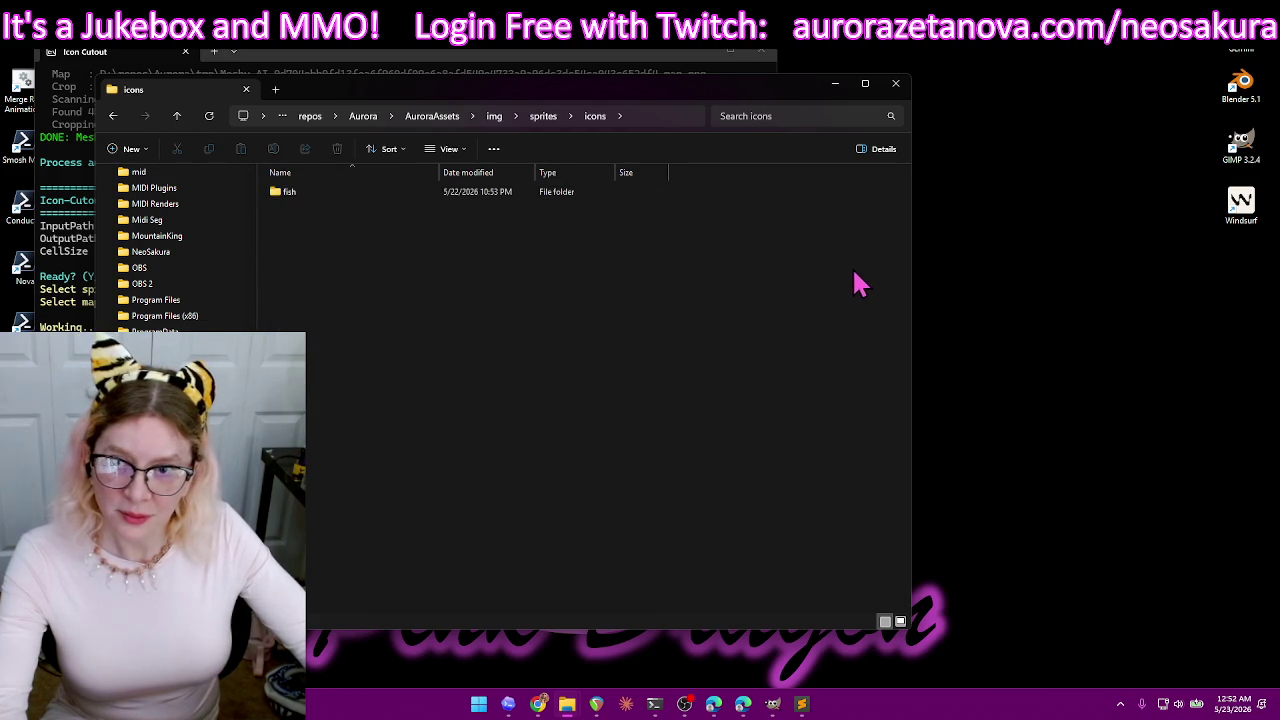
double_click(414, 192)
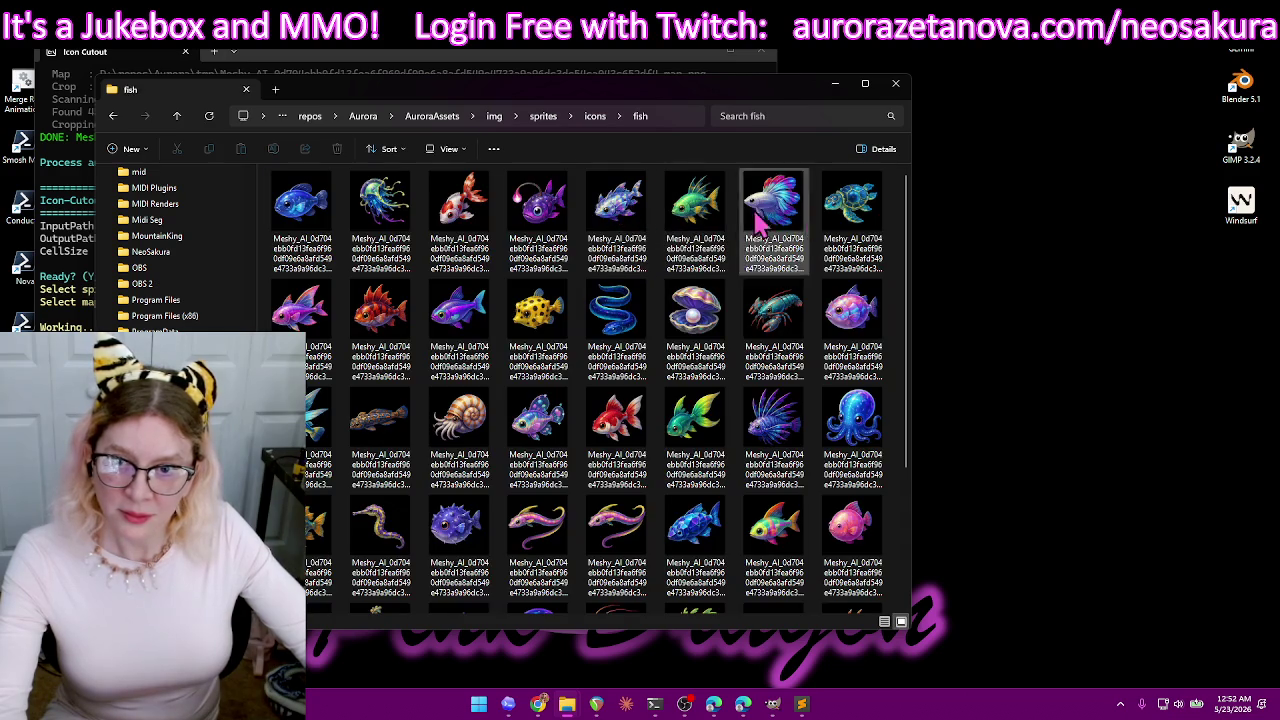
- Reposition the fish folder window to check the new icons against the terminal
mouse_move(906, 215)
mouse_down()
mouse_move(928, 363)
mouse_move(932, 206)
mouse_up()
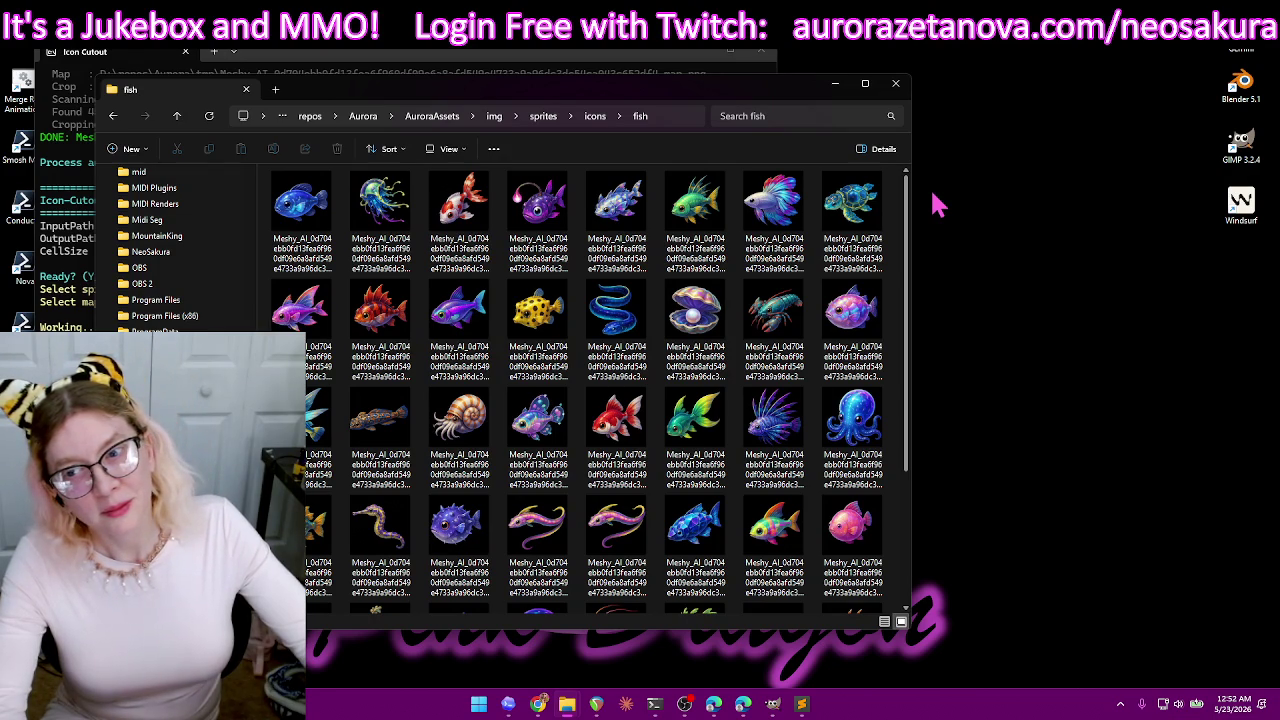
drag(932, 206, 909, 371)
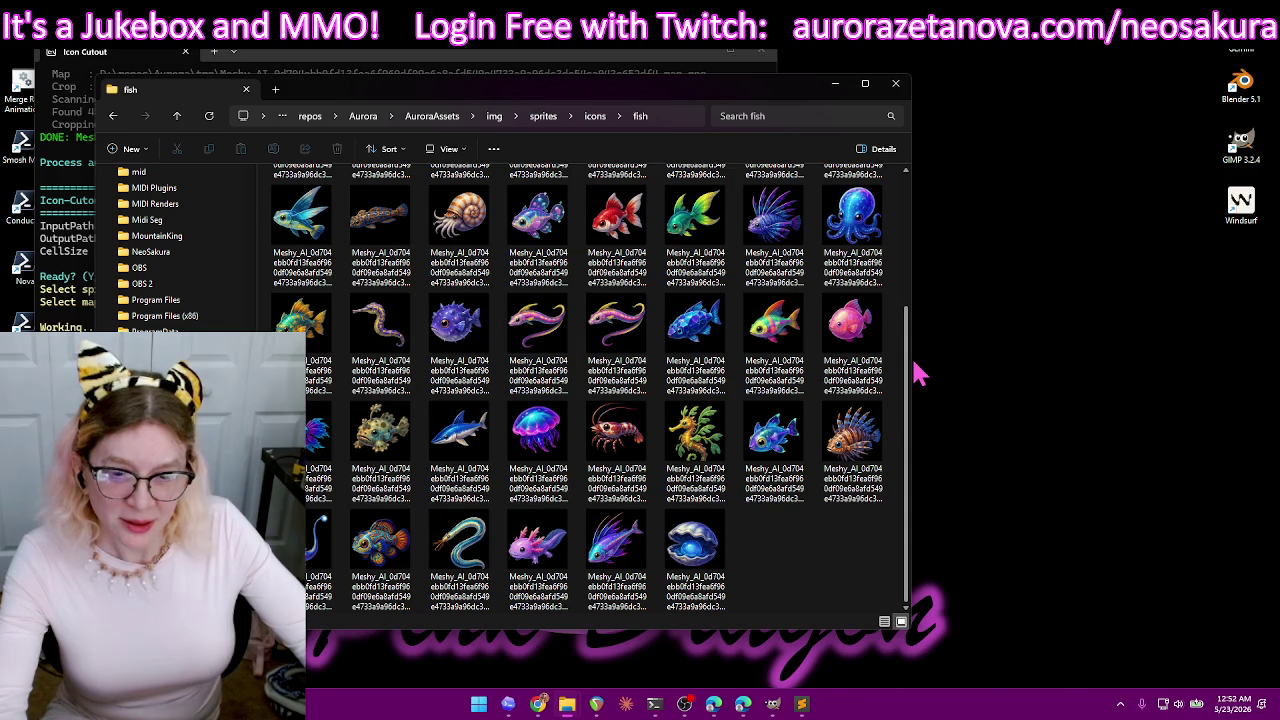
drag(668, 98, 1005, 503)
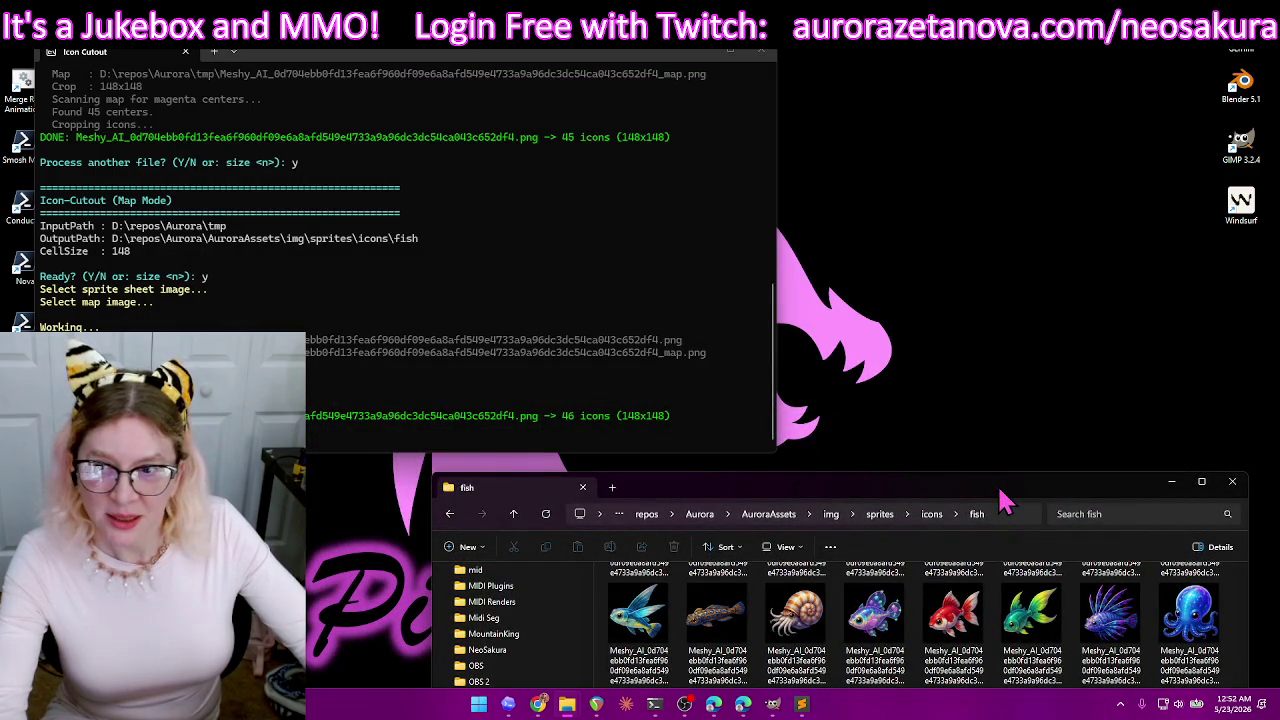
drag(1005, 503, 836, 70)
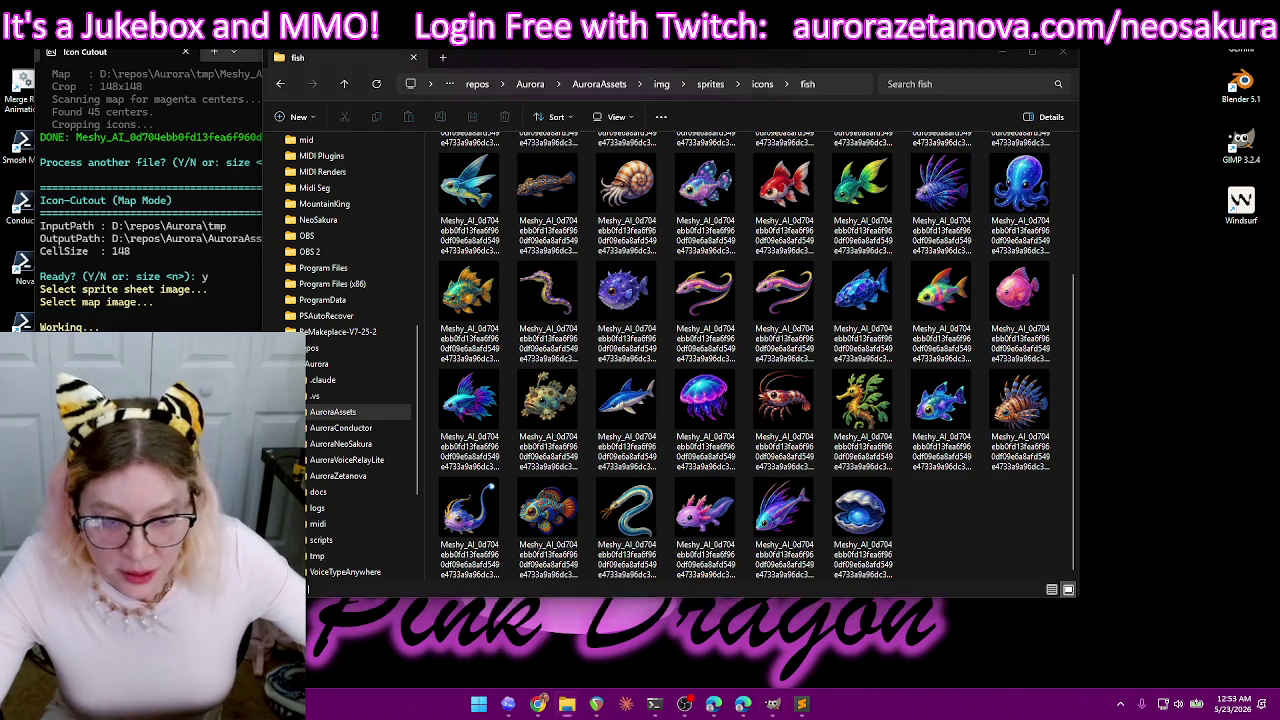
- Show the fish sprite sheet layer and zoom around the canvas to inspect the sprites
key(alt+Tab)
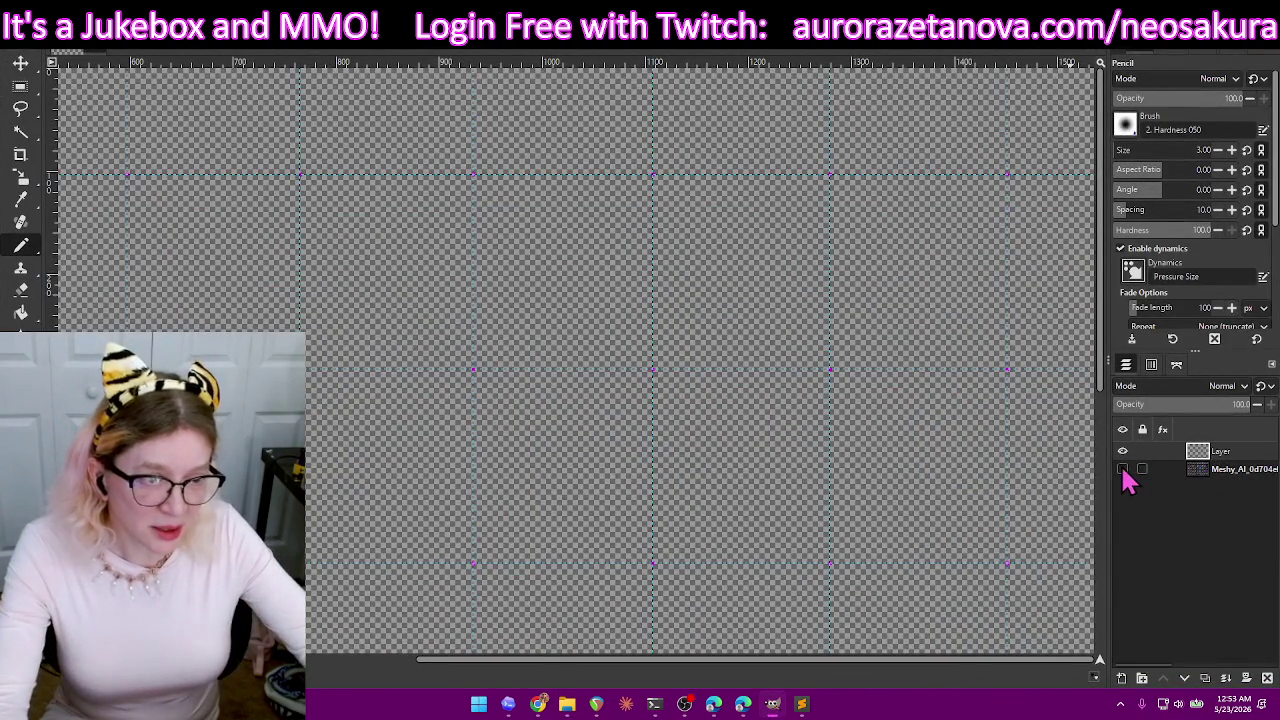
click(1123, 470)
scroll(766, 446, down, 2)
scroll(777, 449, down, 2)
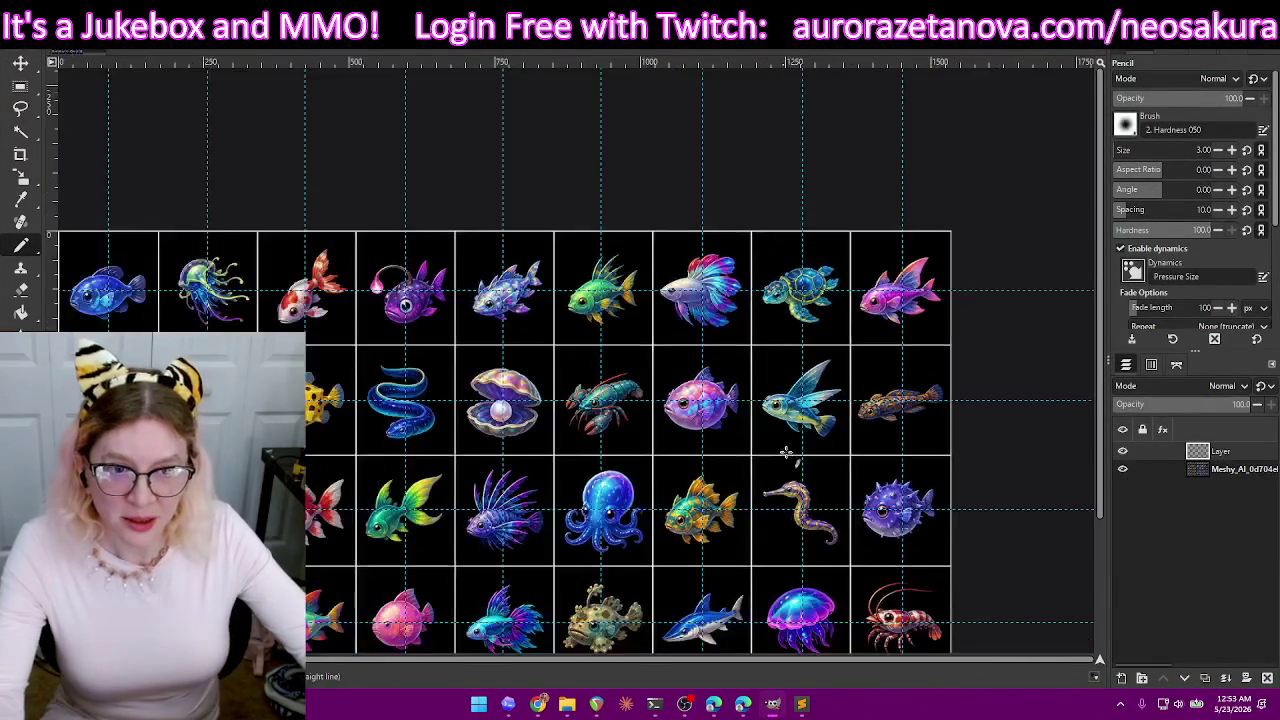
scroll(925, 527, down, 3)
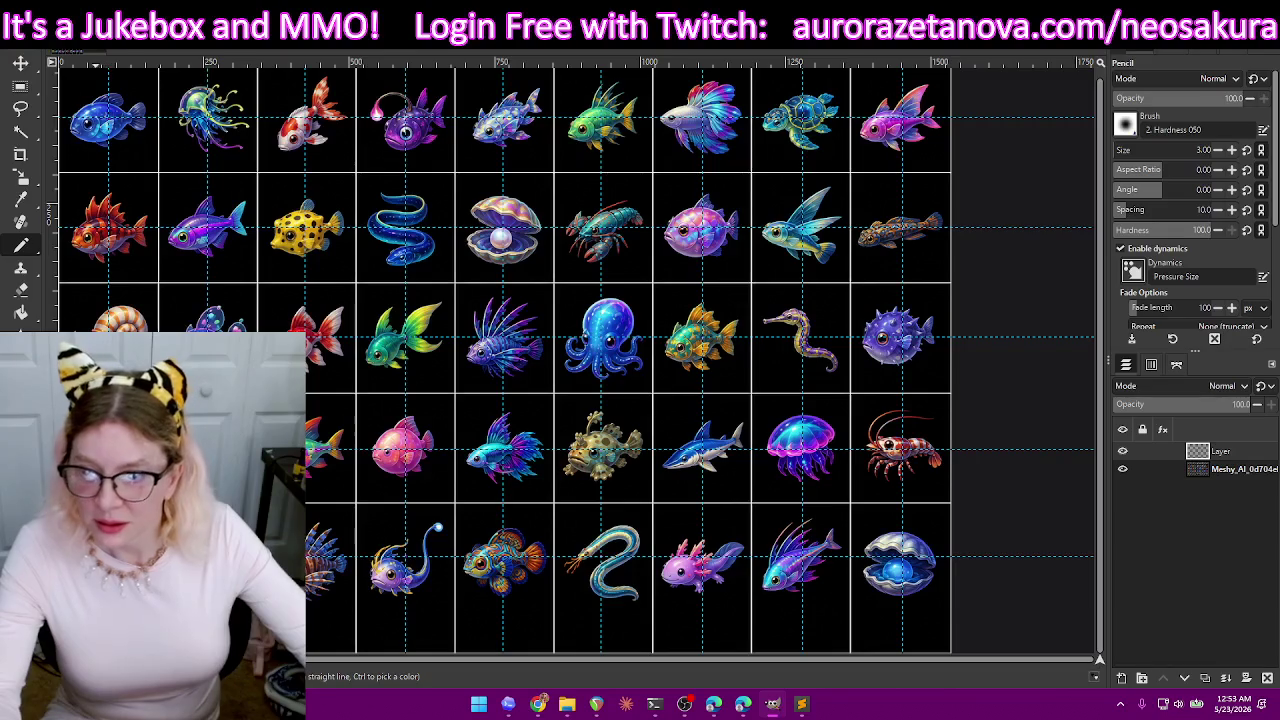
scroll(575, 360, down, 2)
scroll(575, 360, up, 2)
scroll(575, 360, up, 2)
scroll(575, 360, up, 3)
scroll(575, 360, up, 2)
scroll(575, 360, up, 2)
scroll(575, 360, down, 2)
scroll(575, 360, down, 2)
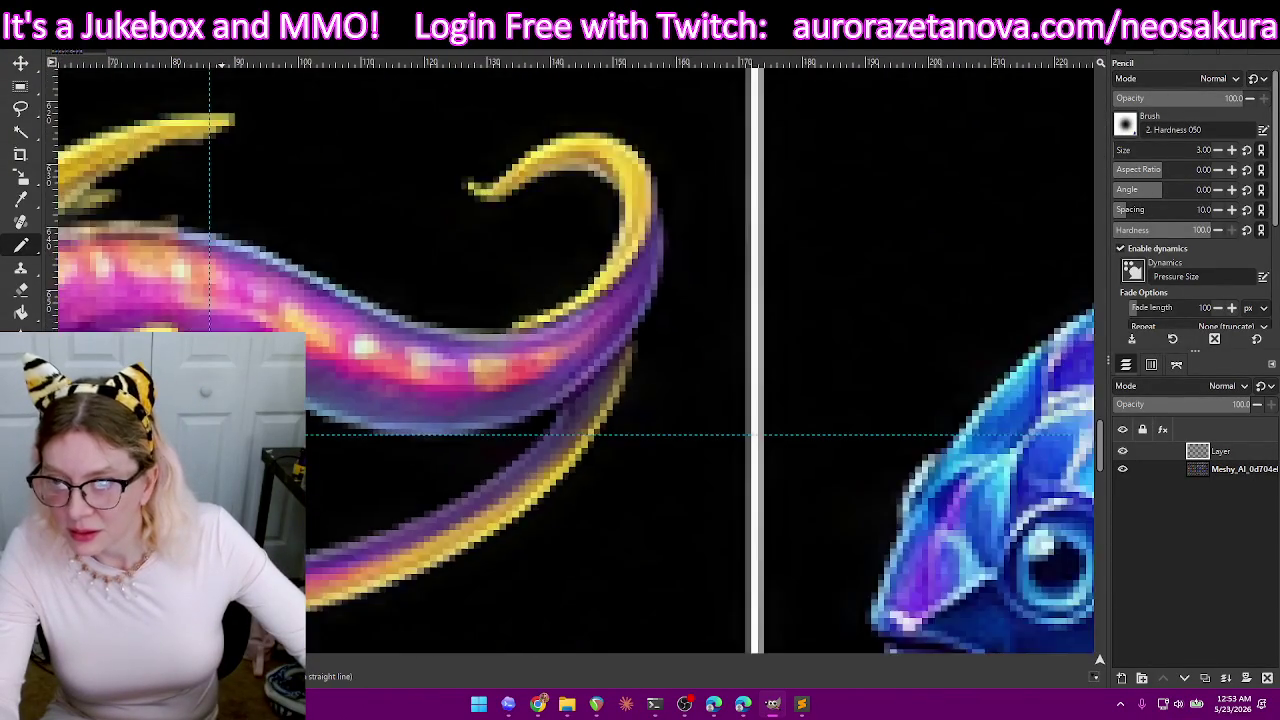
scroll(223, 466, down, 2)
scroll(223, 466, down, 2)
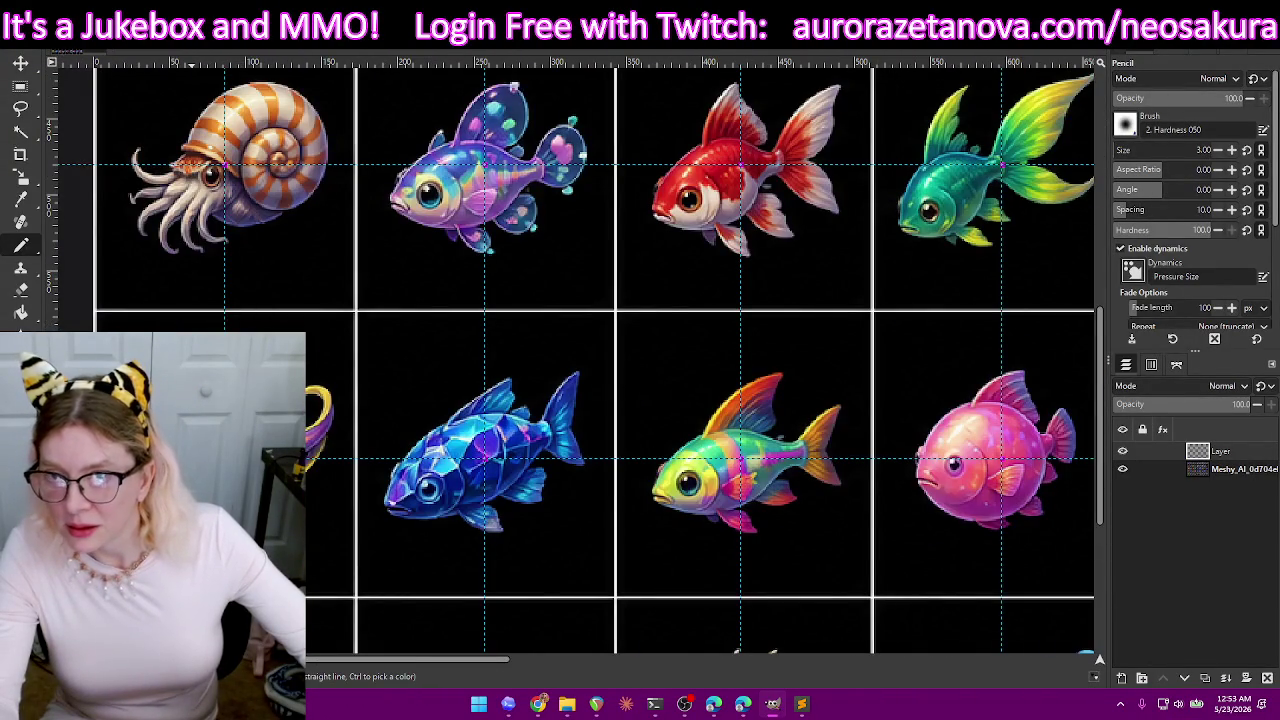
scroll(599, 361, up, 3)
scroll(599, 361, down, 3)
scroll(599, 361, up, 3)
scroll(599, 361, down, 3)
scroll(205, 400, down, 1)
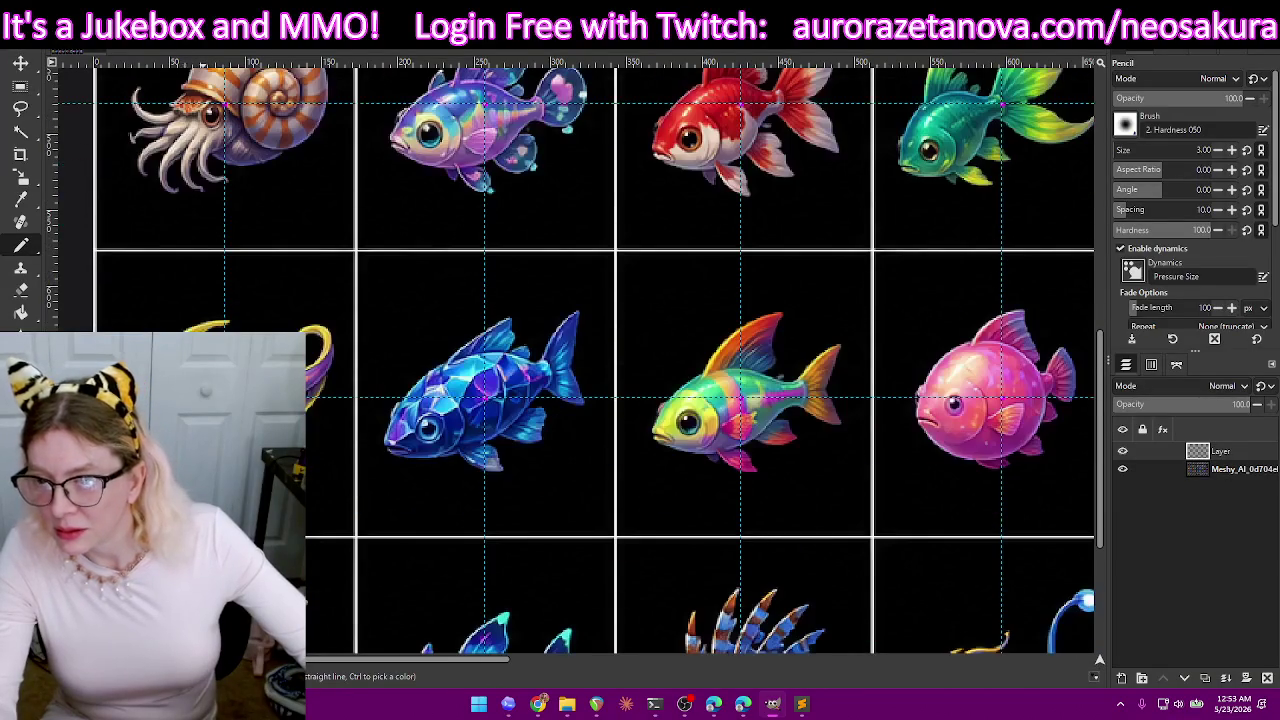
scroll(205, 400, up, 1)
scroll(205, 400, up, 2)
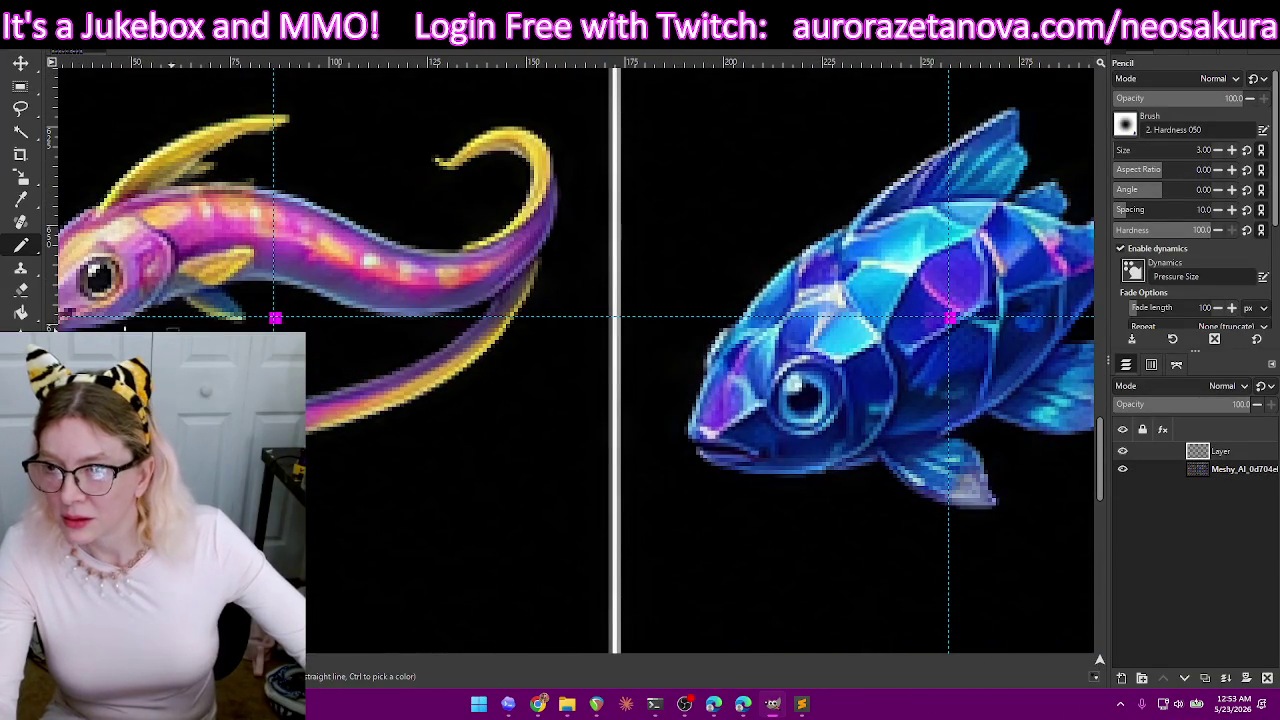
- Switch from eraser back to pencil, pan to the eel fish, then hide the sprite sheet layer
click(17, 292)
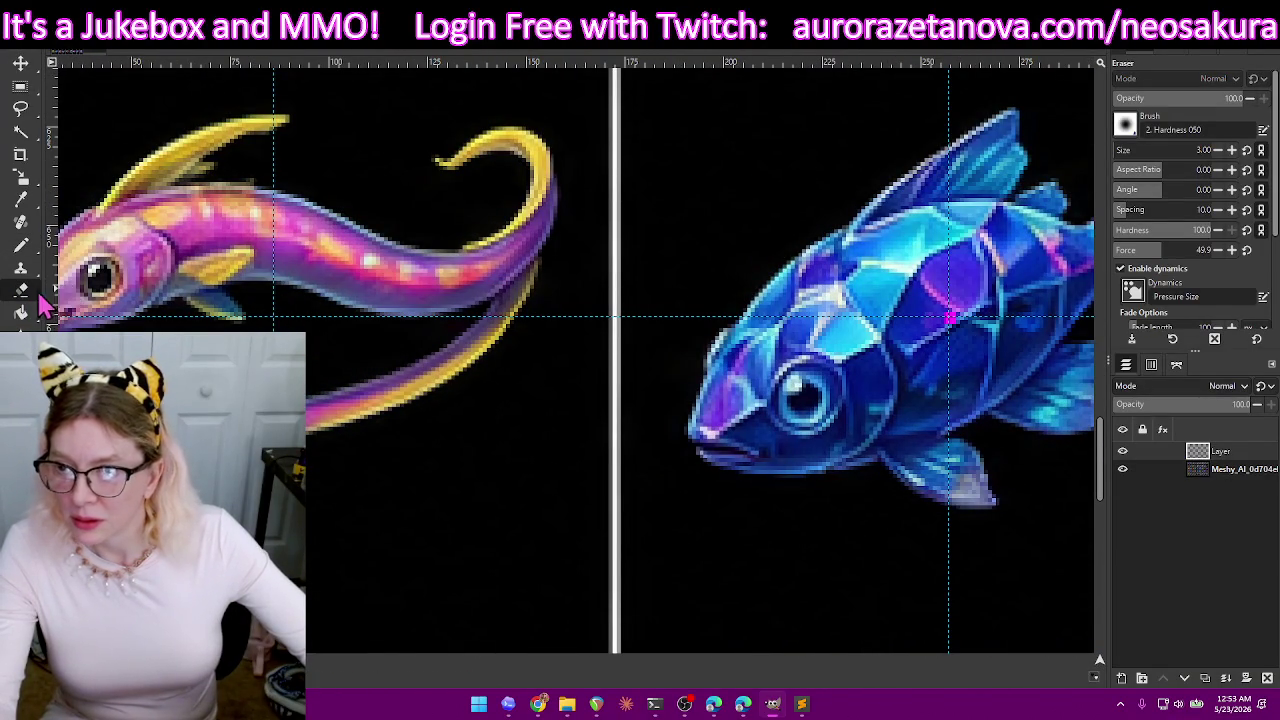
key(n)
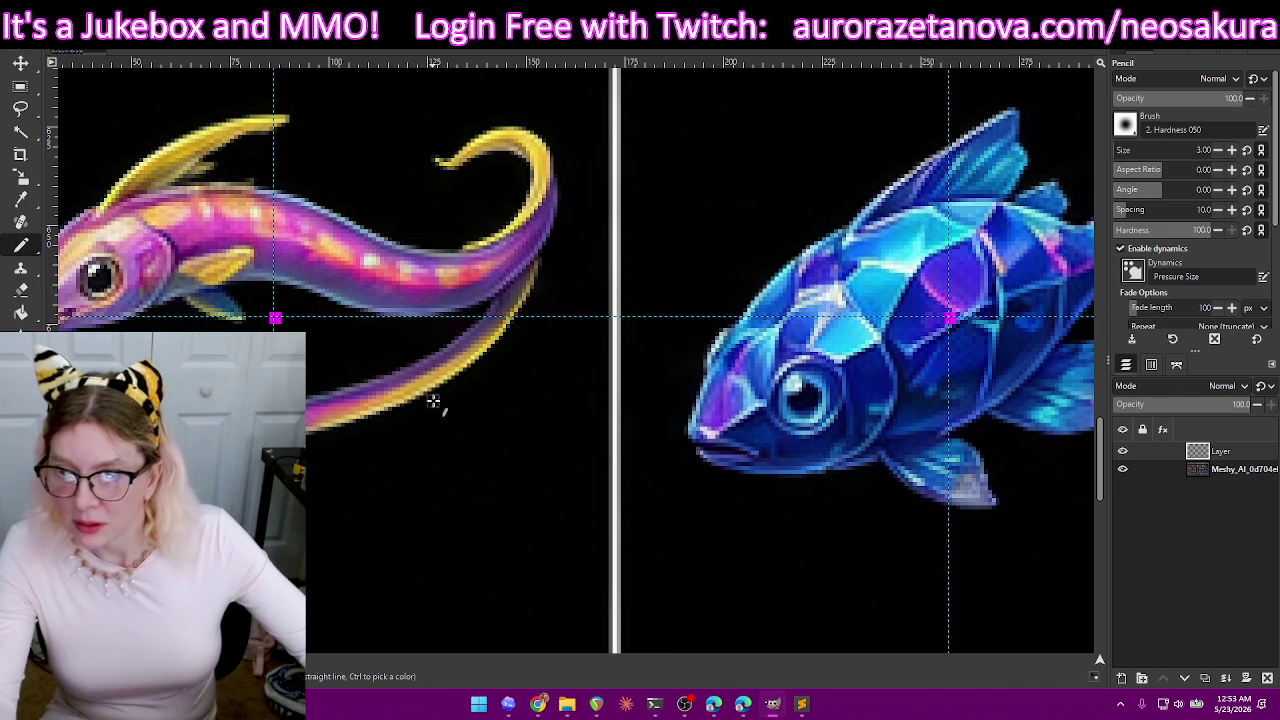
scroll(432, 400, down, 2)
scroll(451, 414, down, 2)
scroll(480, 423, down, 1)
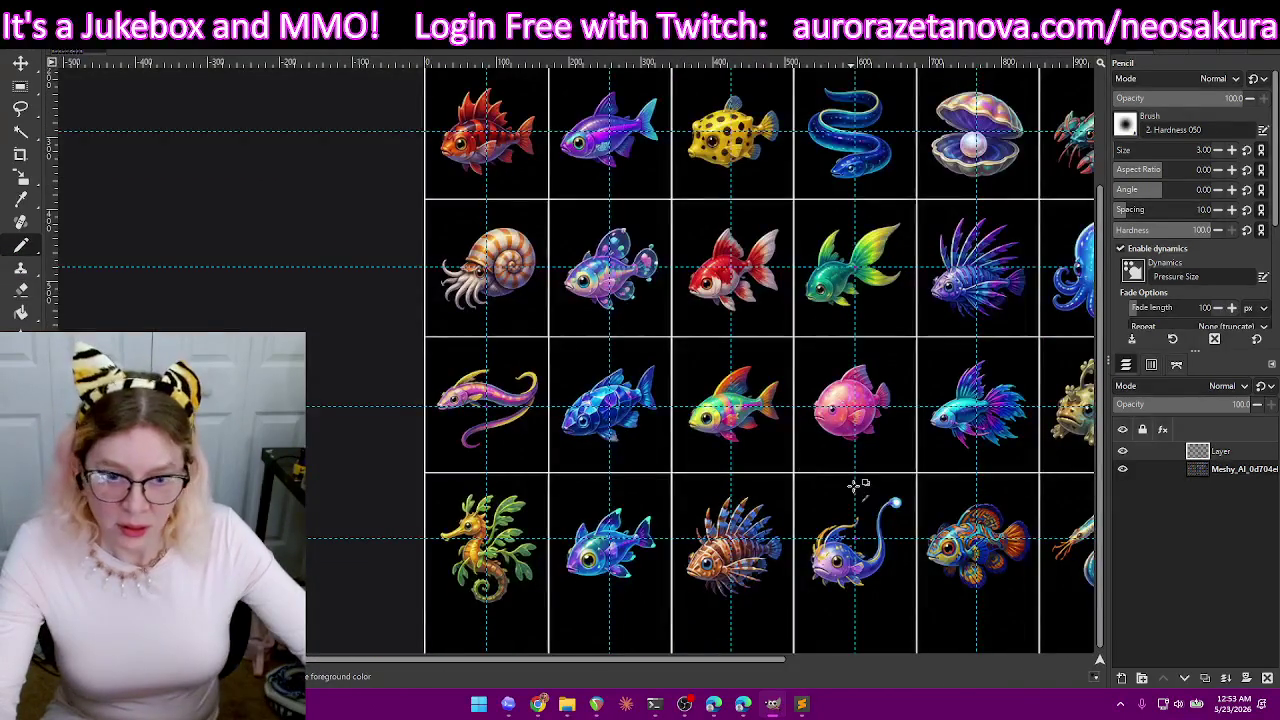
scroll(850, 490, down, 2)
drag(702, 668, 886, 668)
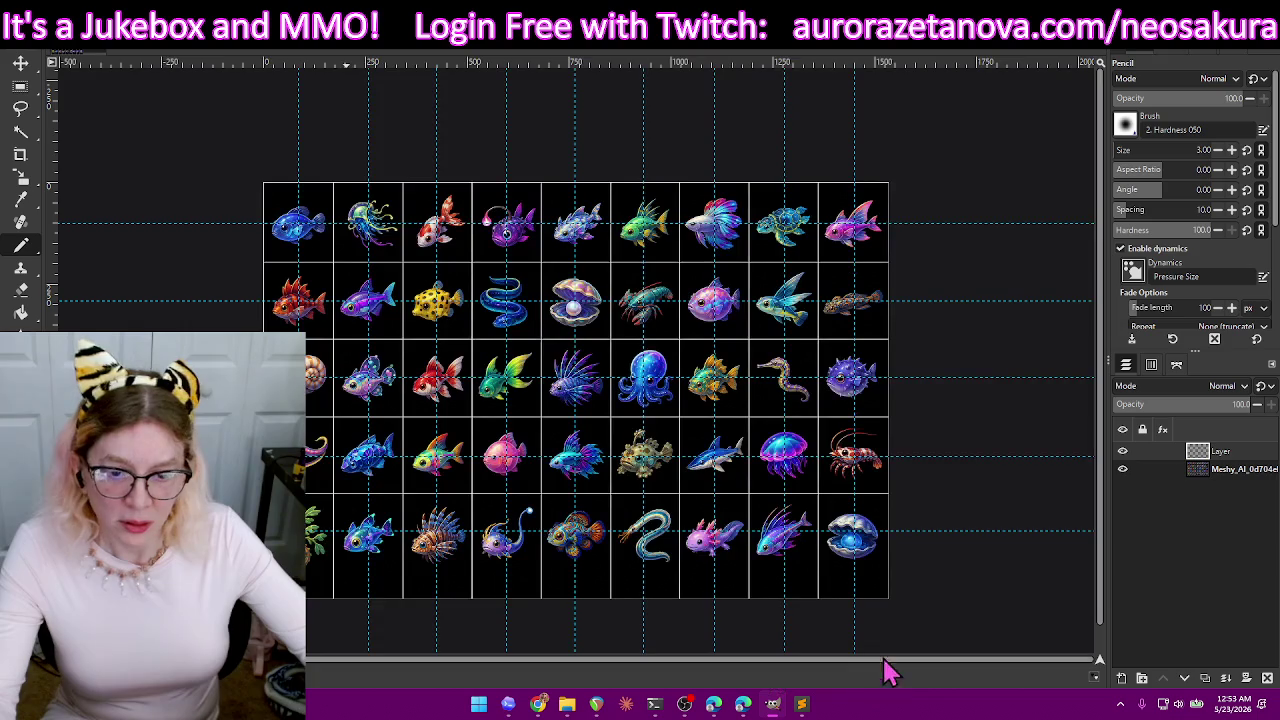
click(1122, 470)
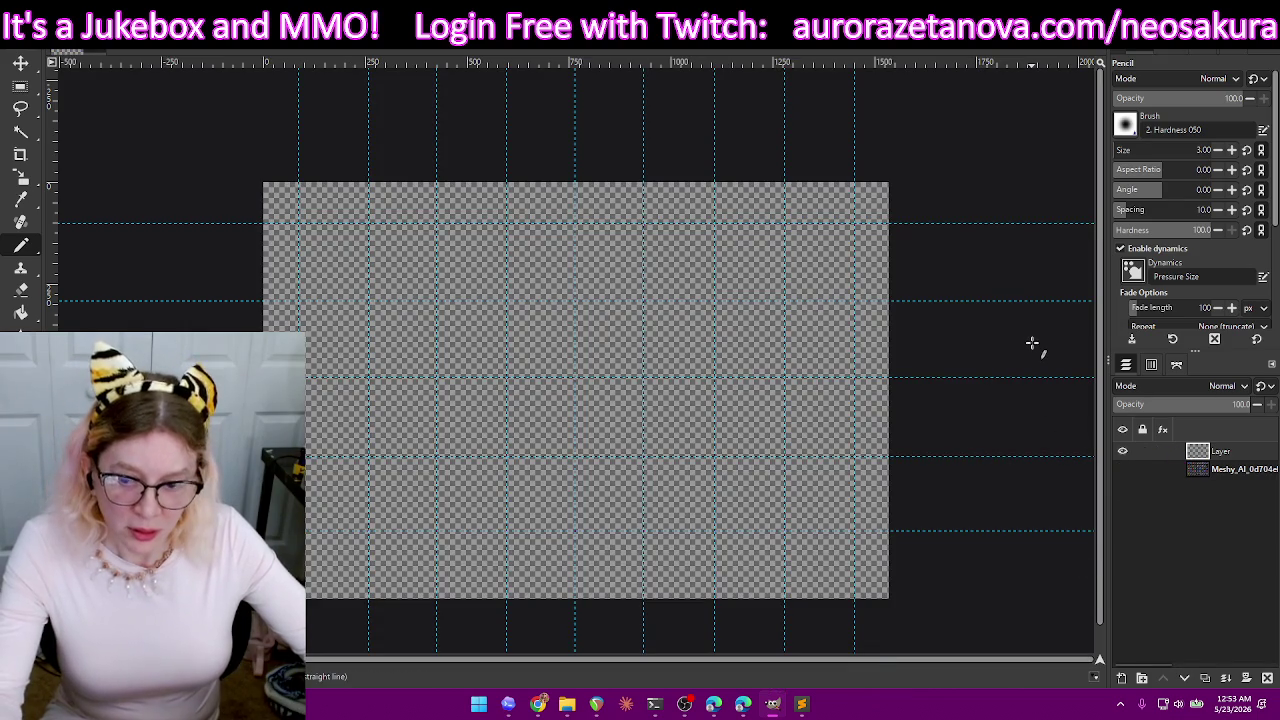
key(ctrl+shift+e)
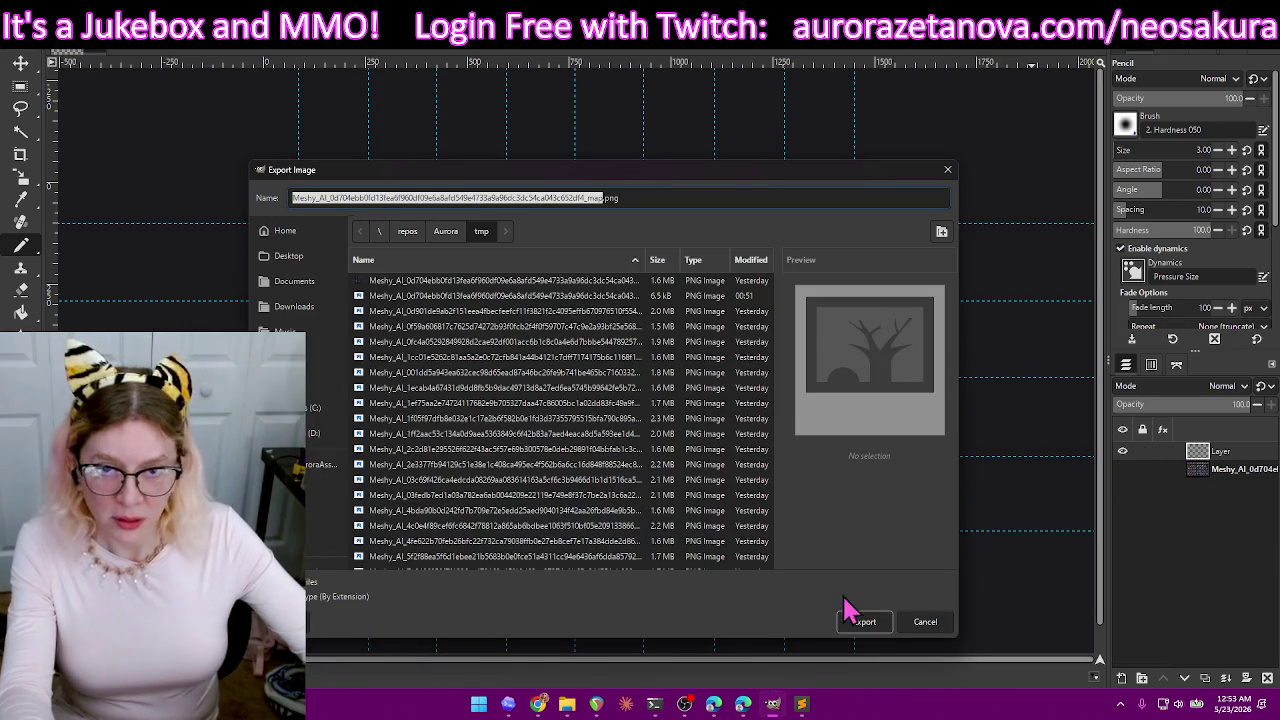
- Overwrite the map PNG in tmp with the updated image
click(860, 624)
click(571, 484)
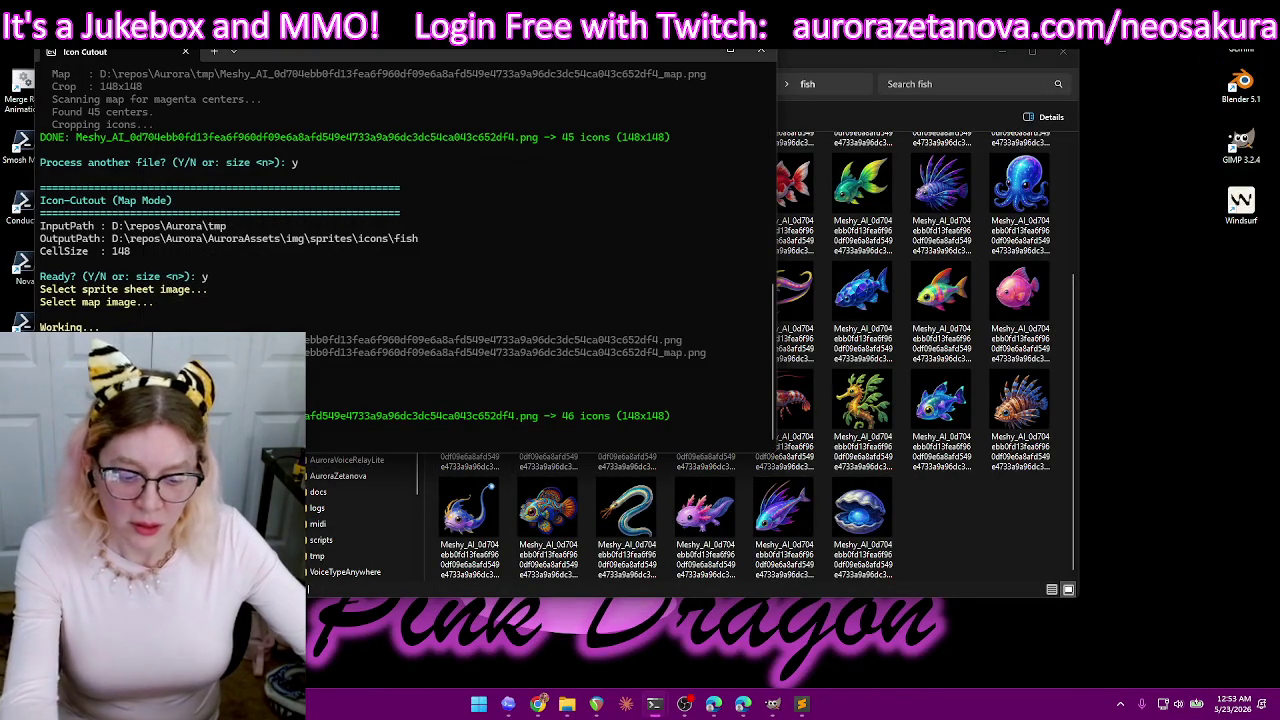
- Answer y twice and load the sprite sheet and updated map for another Icon-Cutout run
text(y)
key(Return)
text(y)
key(Return)
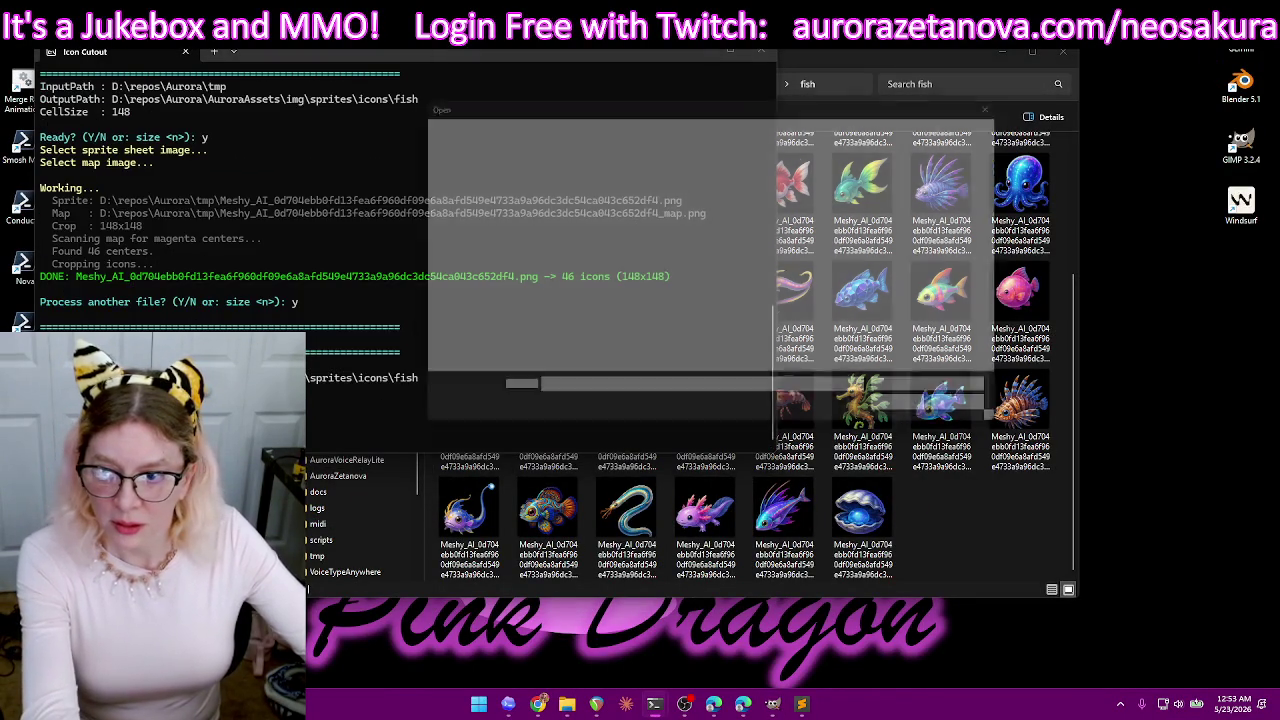
double_click(818, 205)
double_click(875, 204)
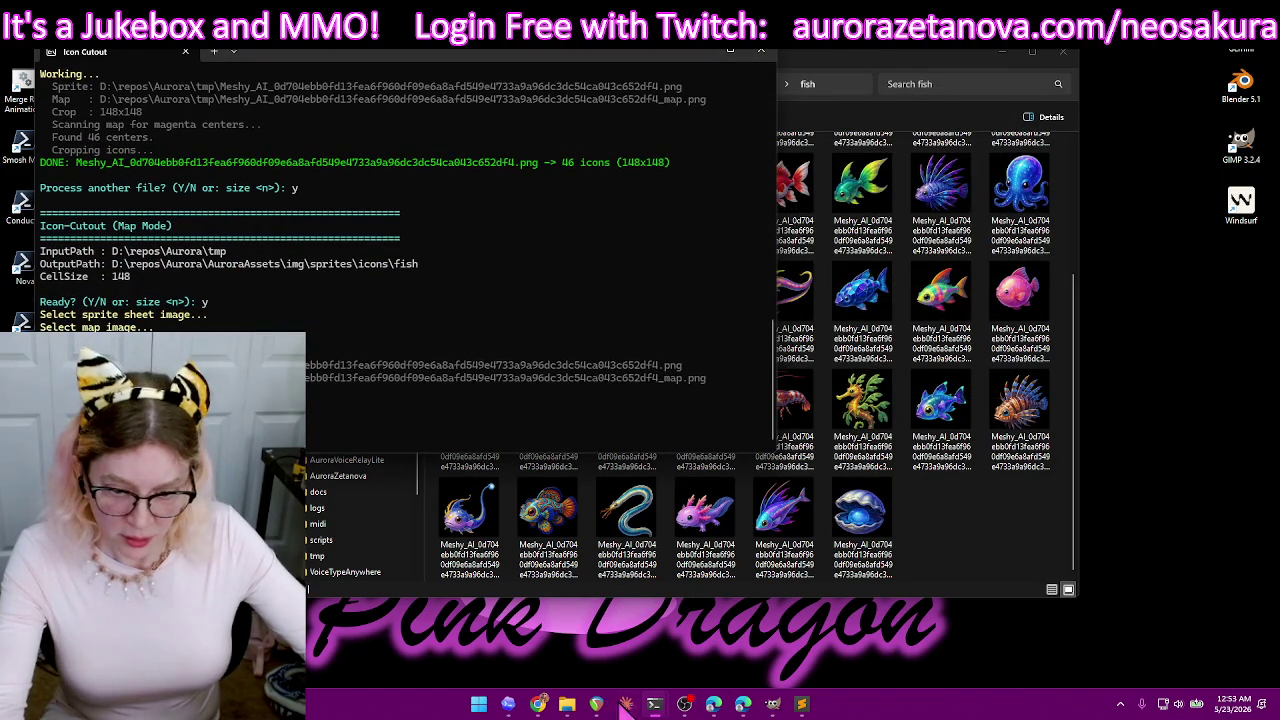
click(510, 704)
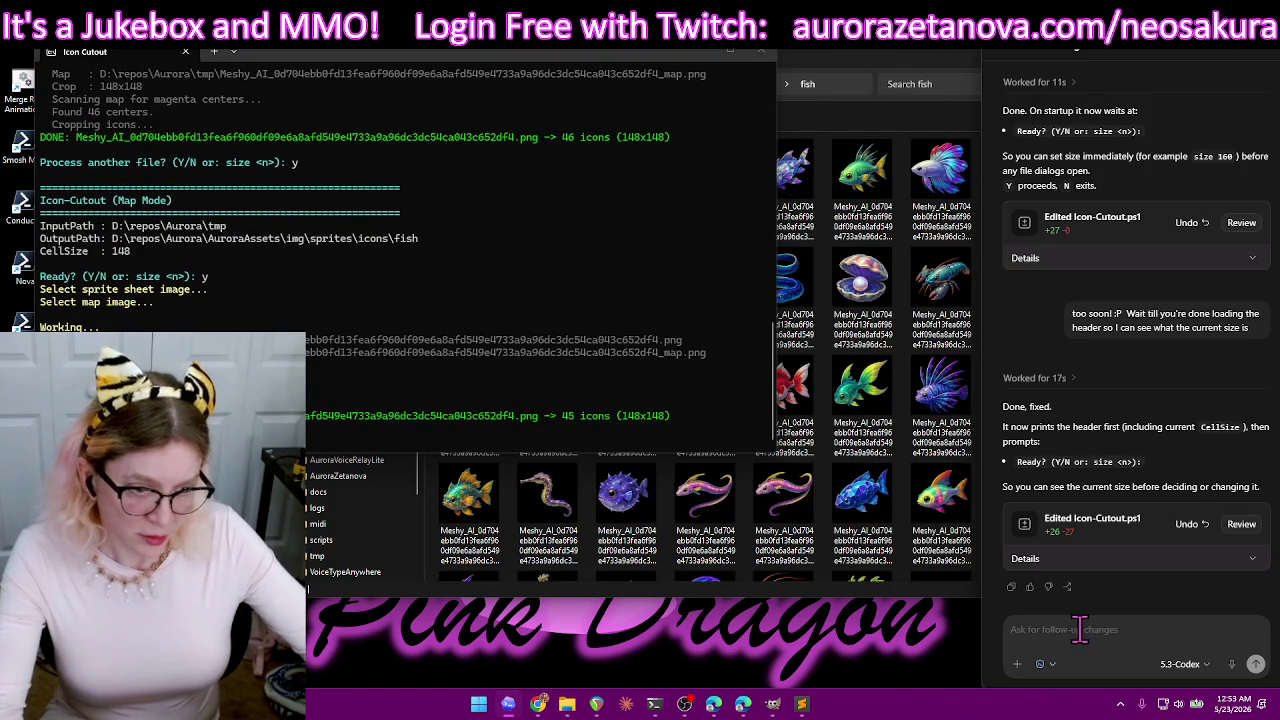
- Tell Codex the "ready" message only needs to happen once at the beginning, then close the terminal
text(the)
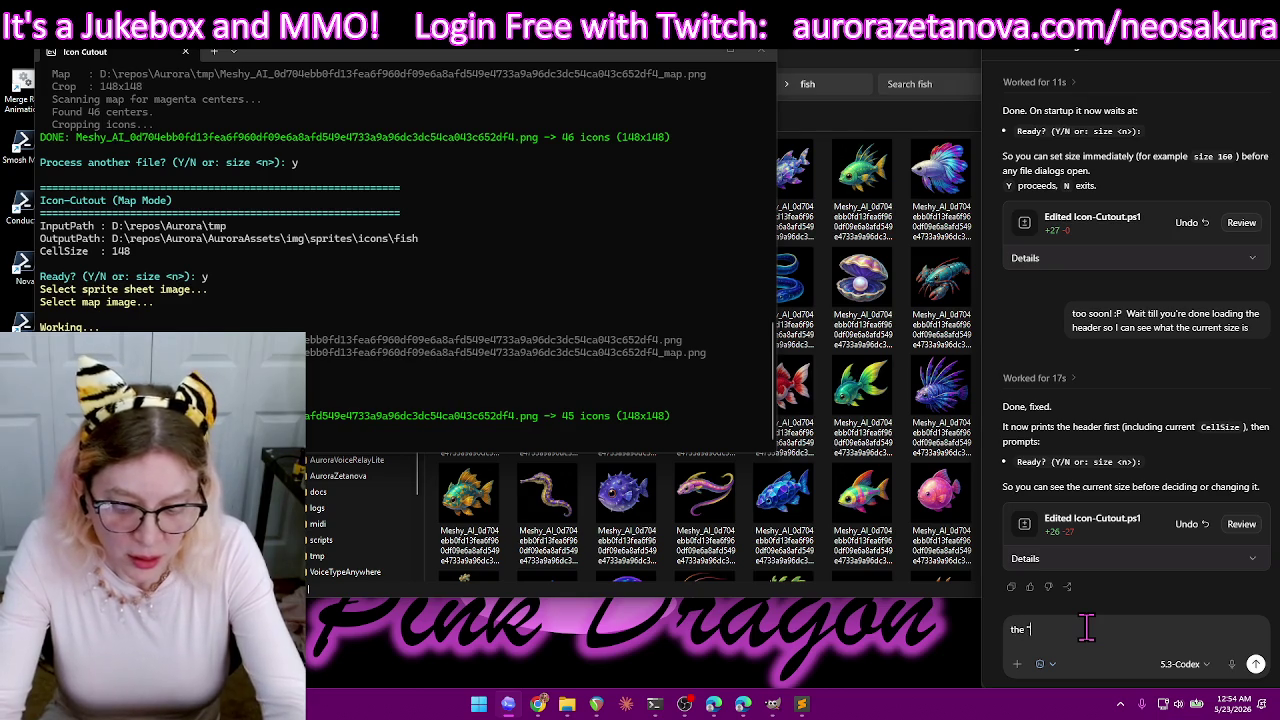
text(y")
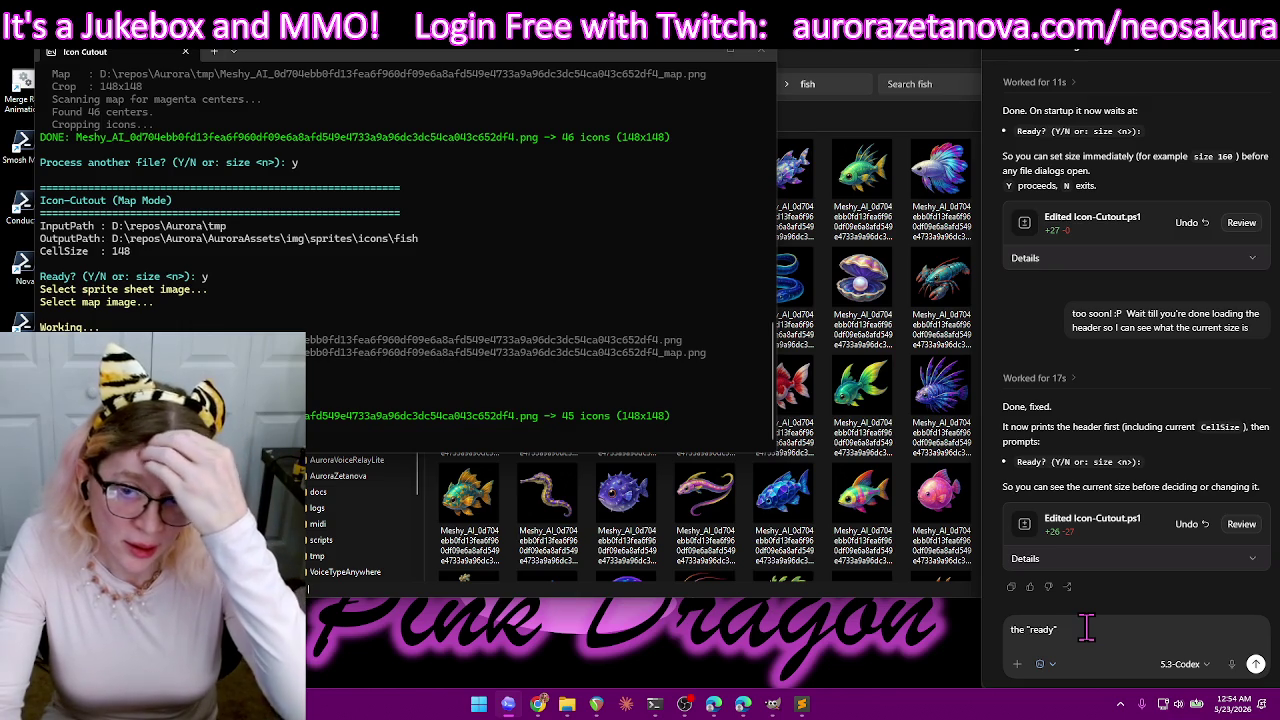
text(Message only needs to happen once at the beginning)
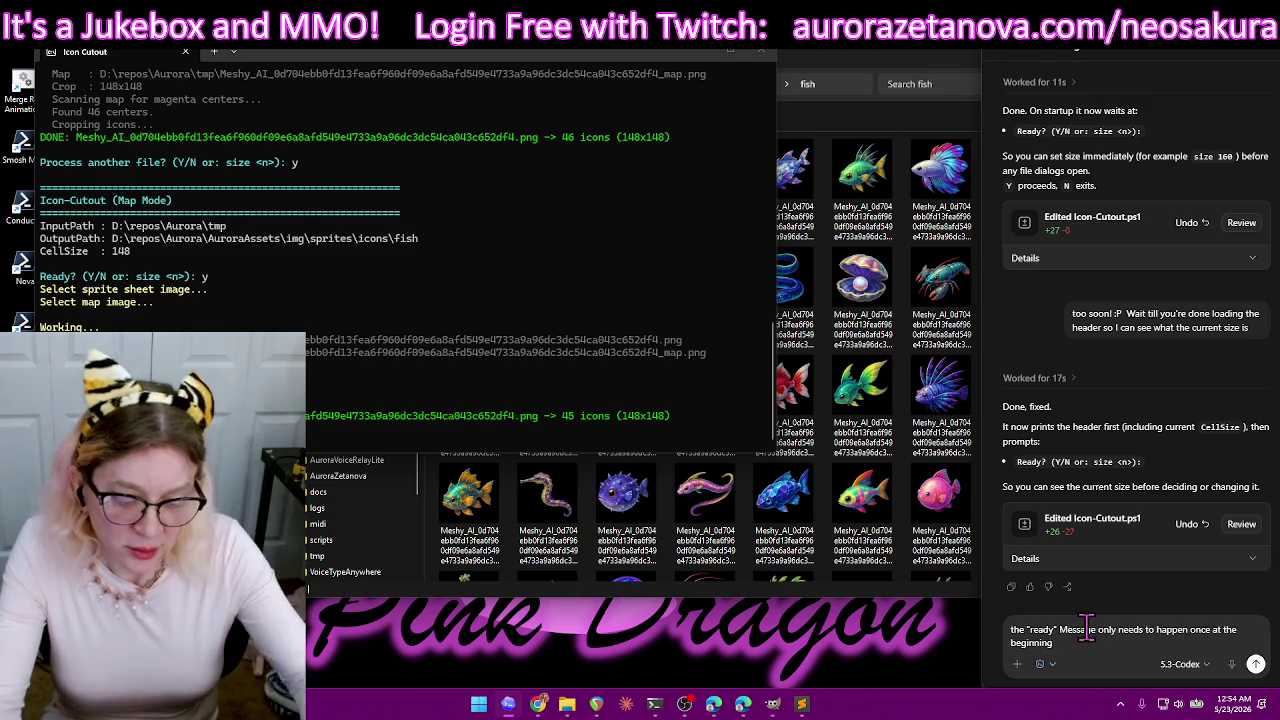
key(Return)
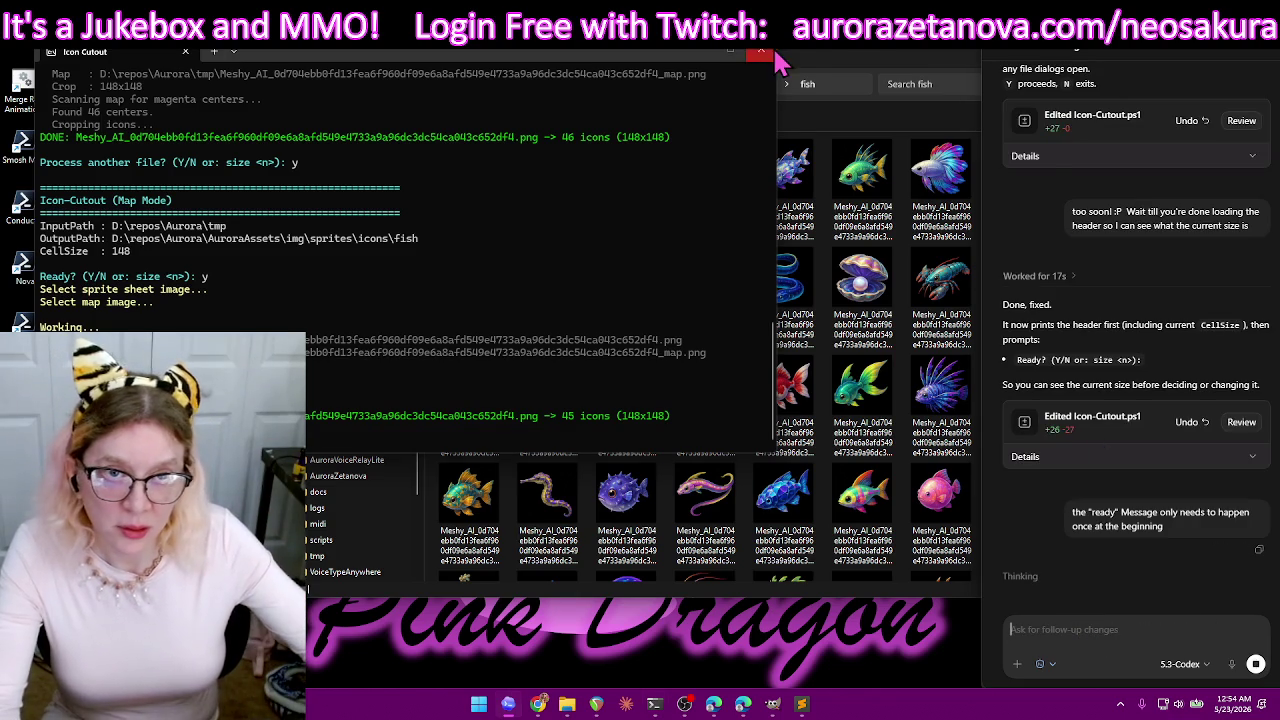
click(770, 53)
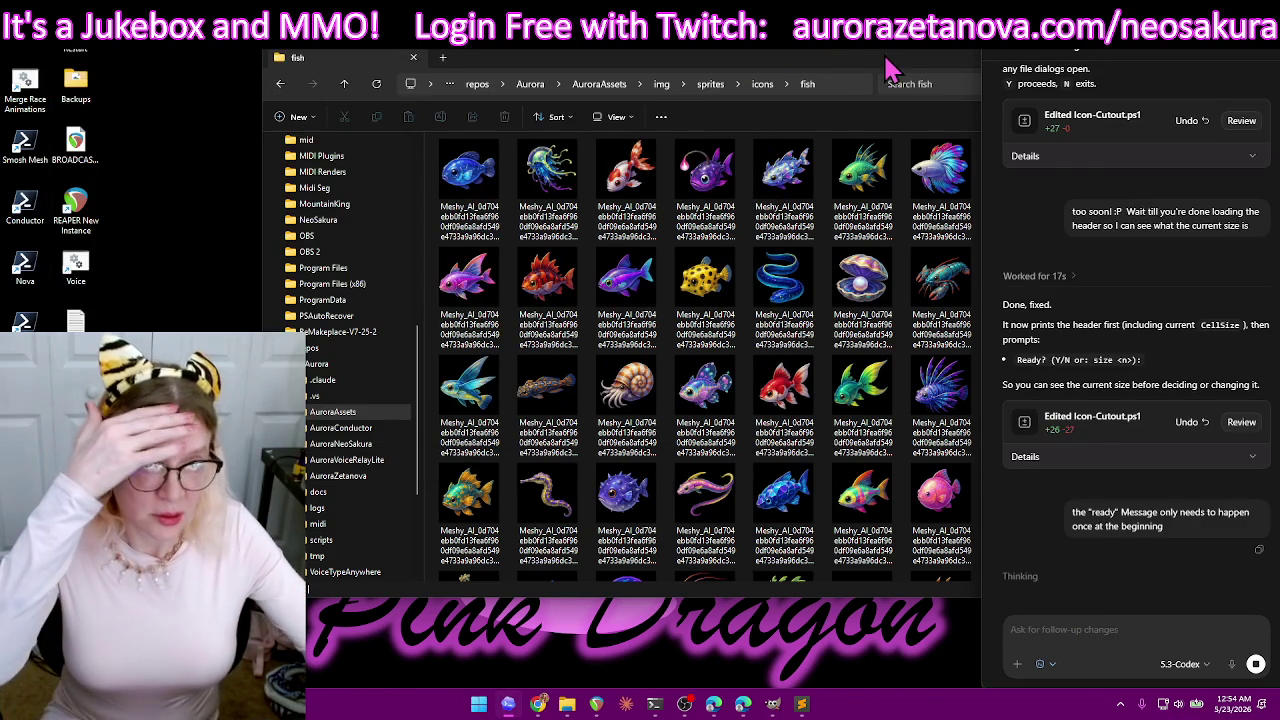
- Select all icons in the fish folder and delete them, leaving it empty
drag(886, 63, 793, 63)
scroll(800, 250, down, 2)
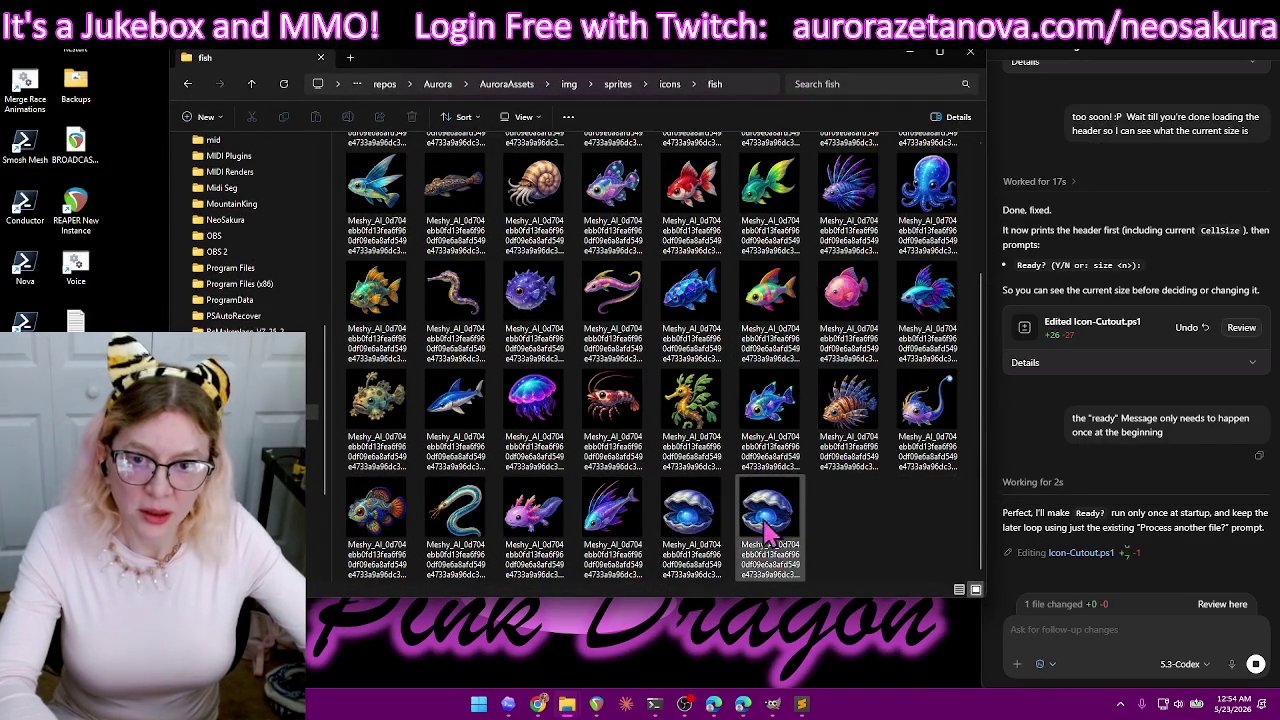
scroll(890, 520, up, 2)
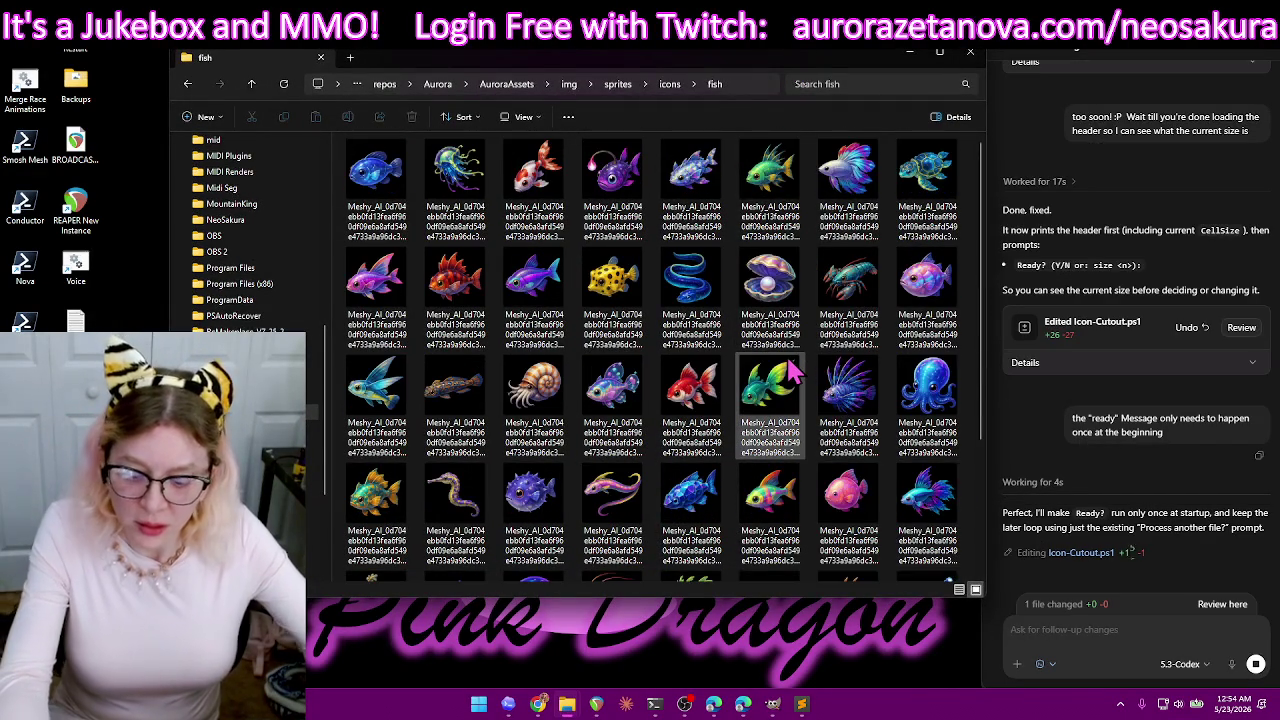
key(ctrl+a)
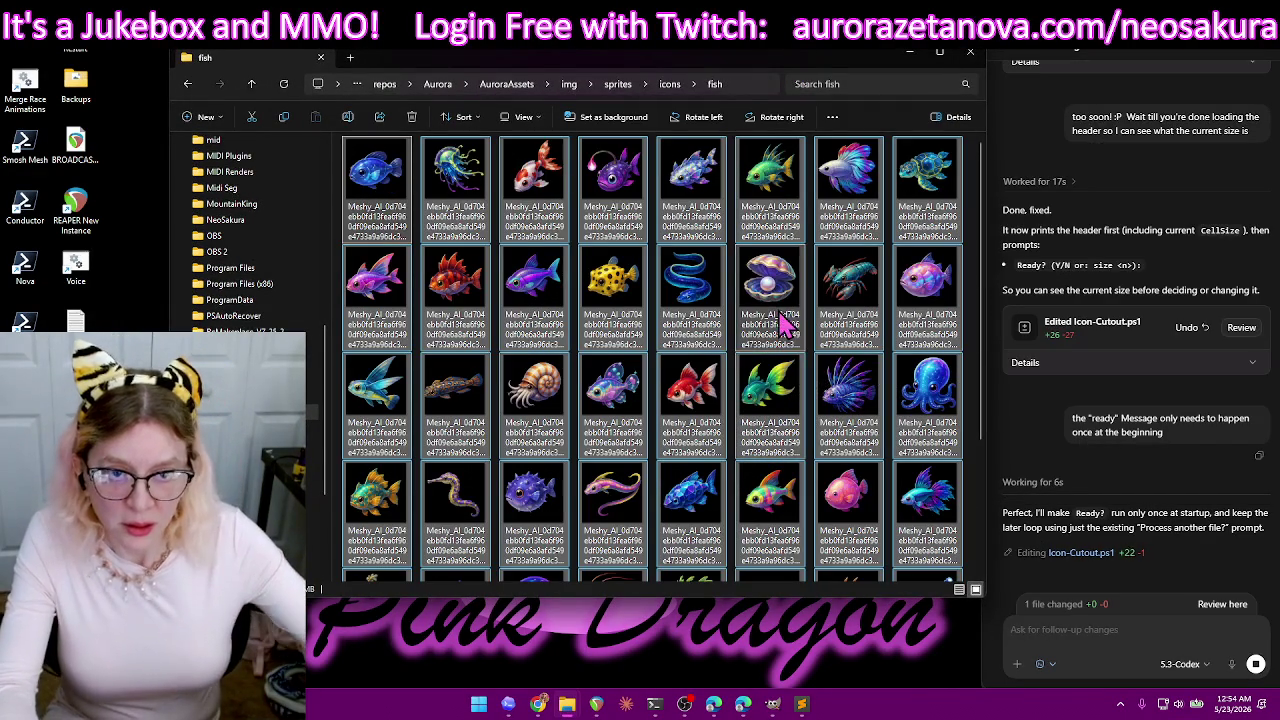
key(Delete)
drag(834, 57, 810, 62)
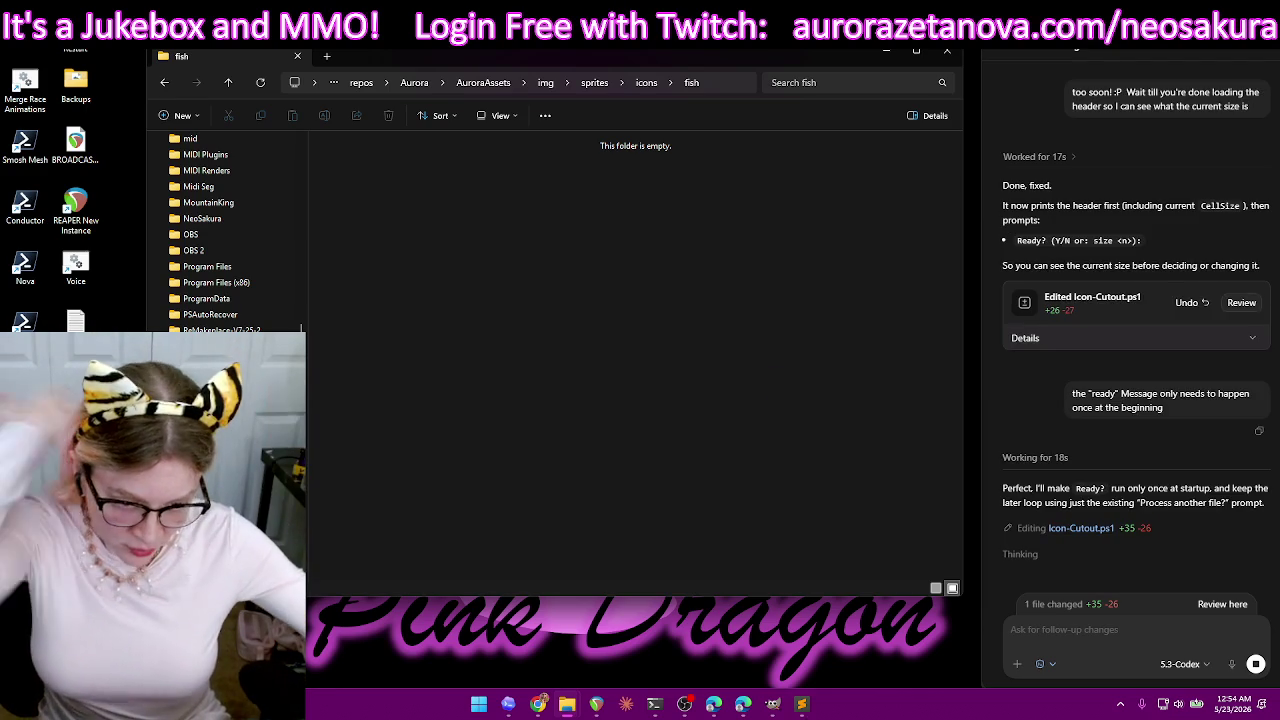
click(828, 667)
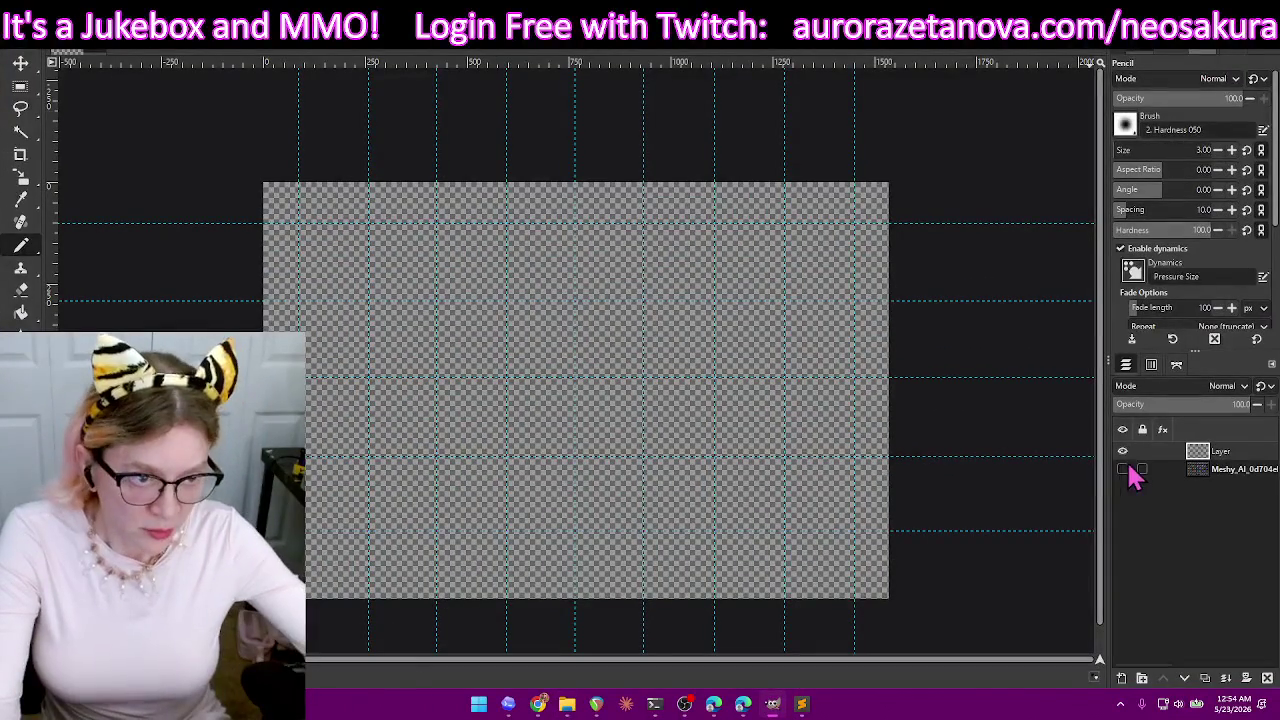
- Show the sprite sheet layer again and zoom in on the pearl clam, trying the eraser
click(1123, 471)
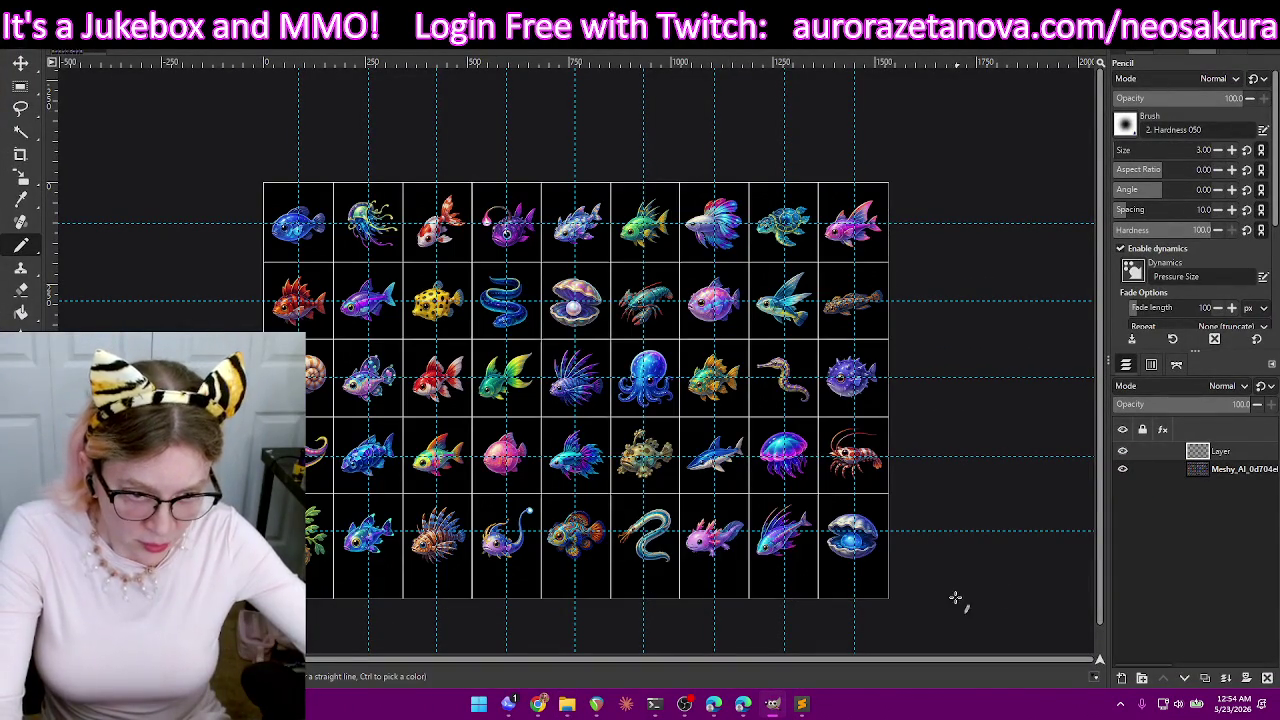
scroll(916, 583, up, 1)
scroll(791, 532, up, 2)
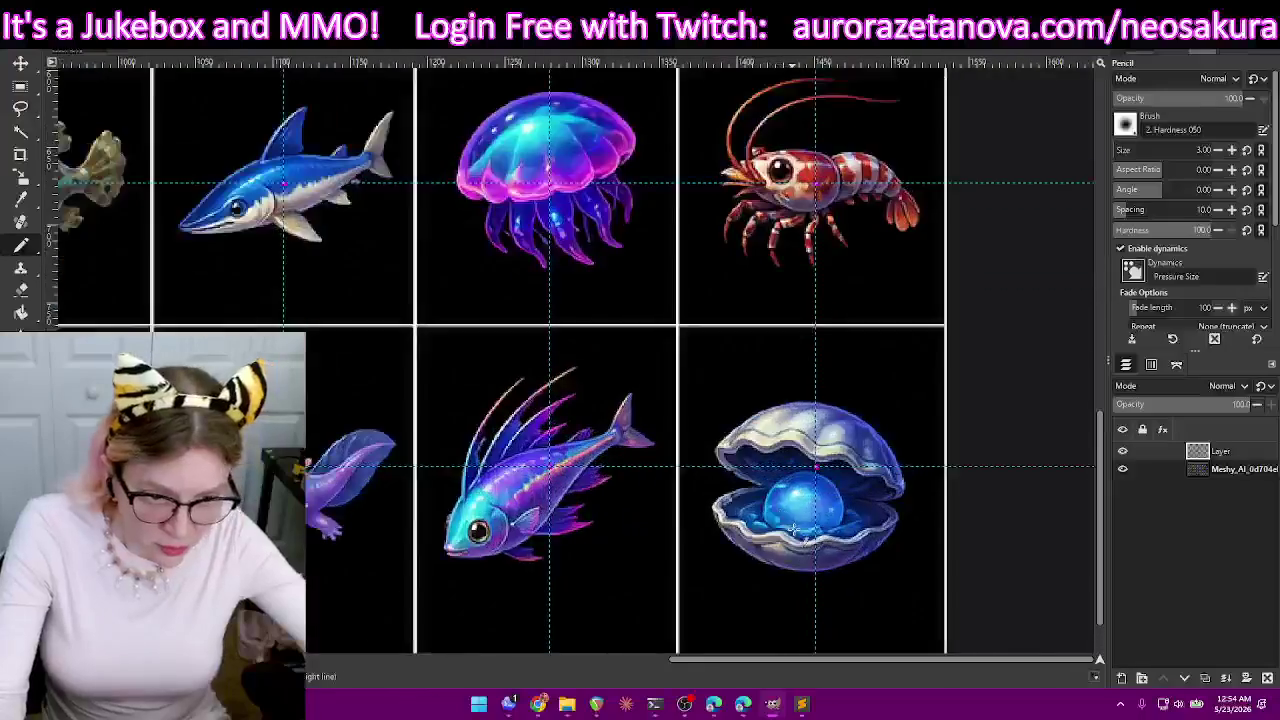
scroll(800, 500, up, 2)
scroll(875, 430, up, 2)
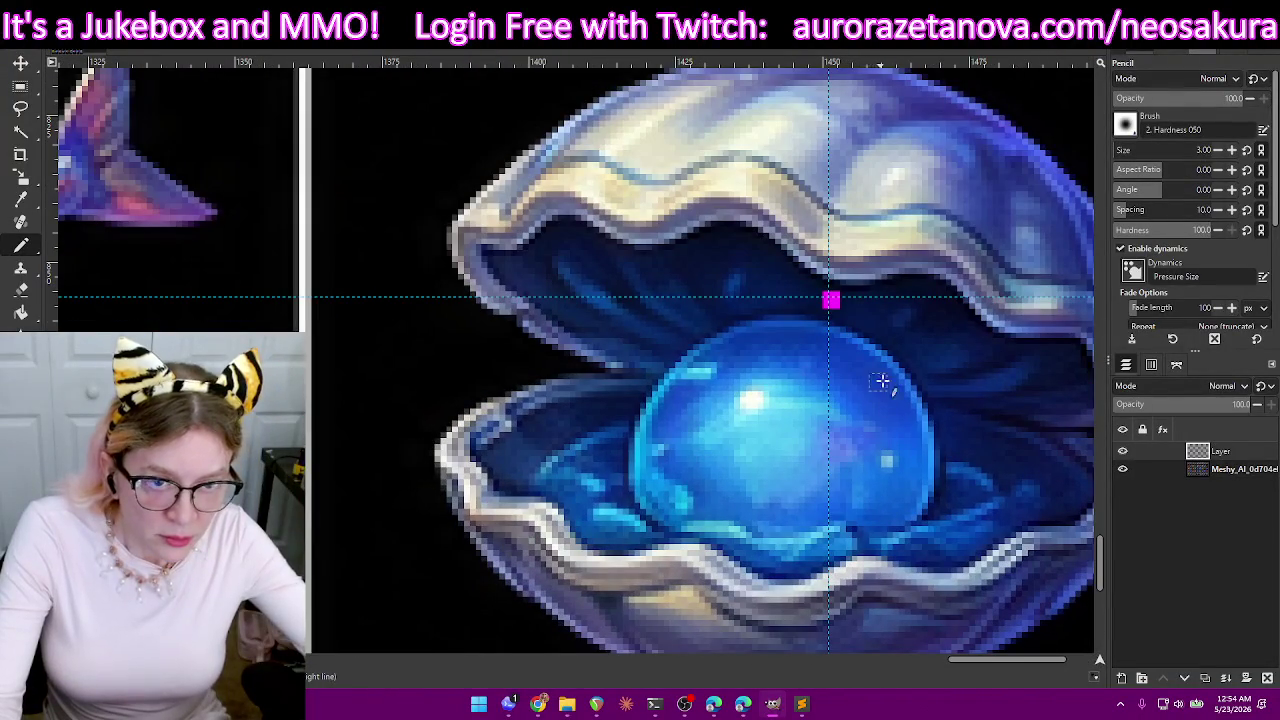
click(21, 290)
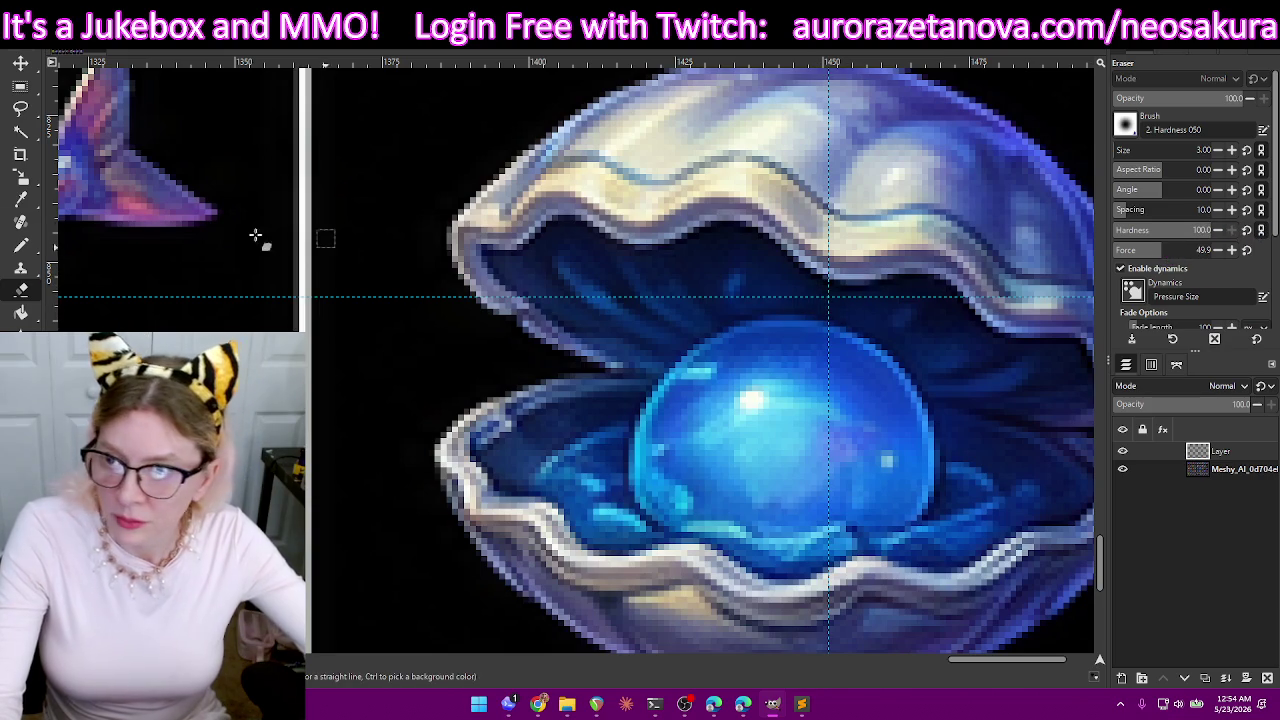
click(21, 245)
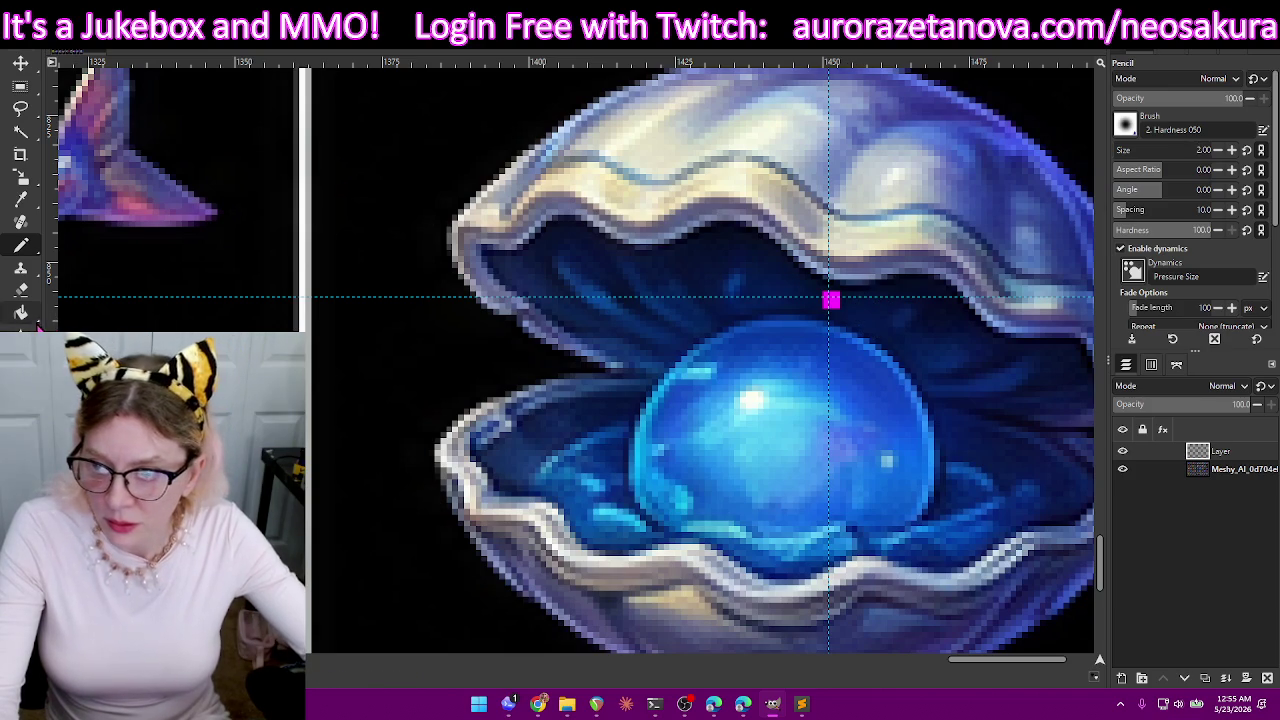
click(20, 289)
scroll(843, 298, down, 2)
scroll(950, 270, up, 3)
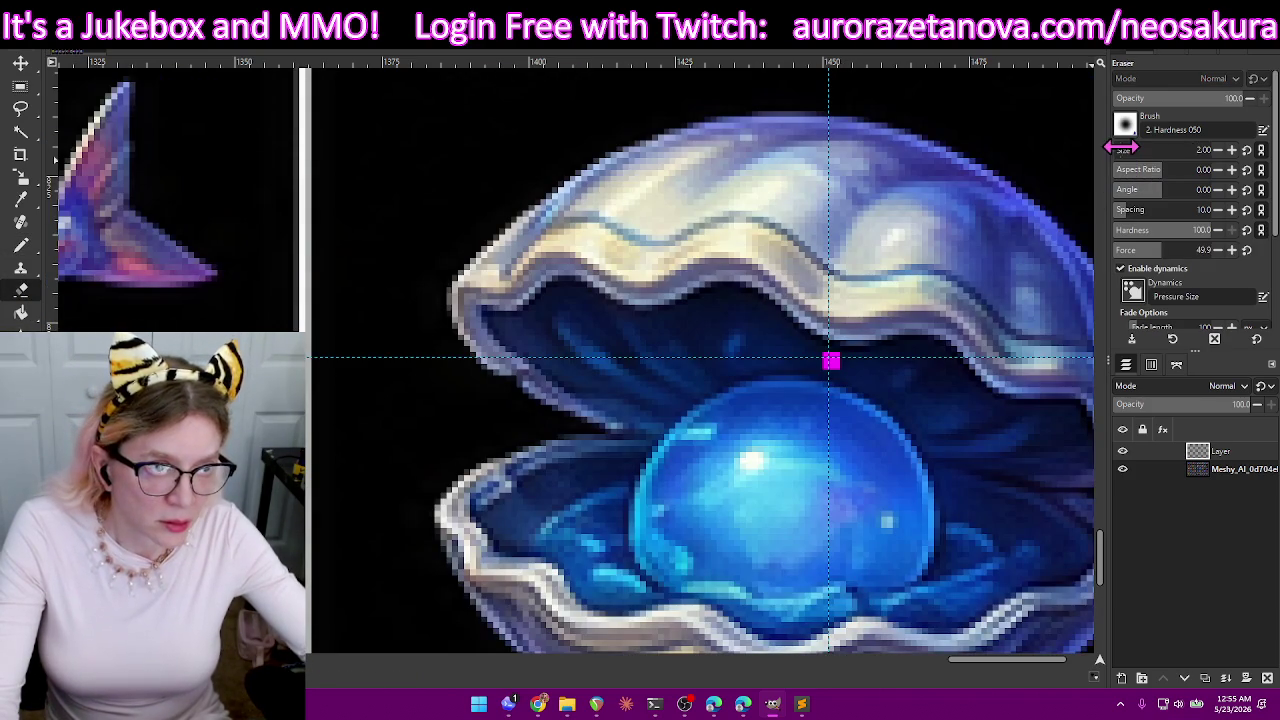
drag(1130, 149, 1150, 149)
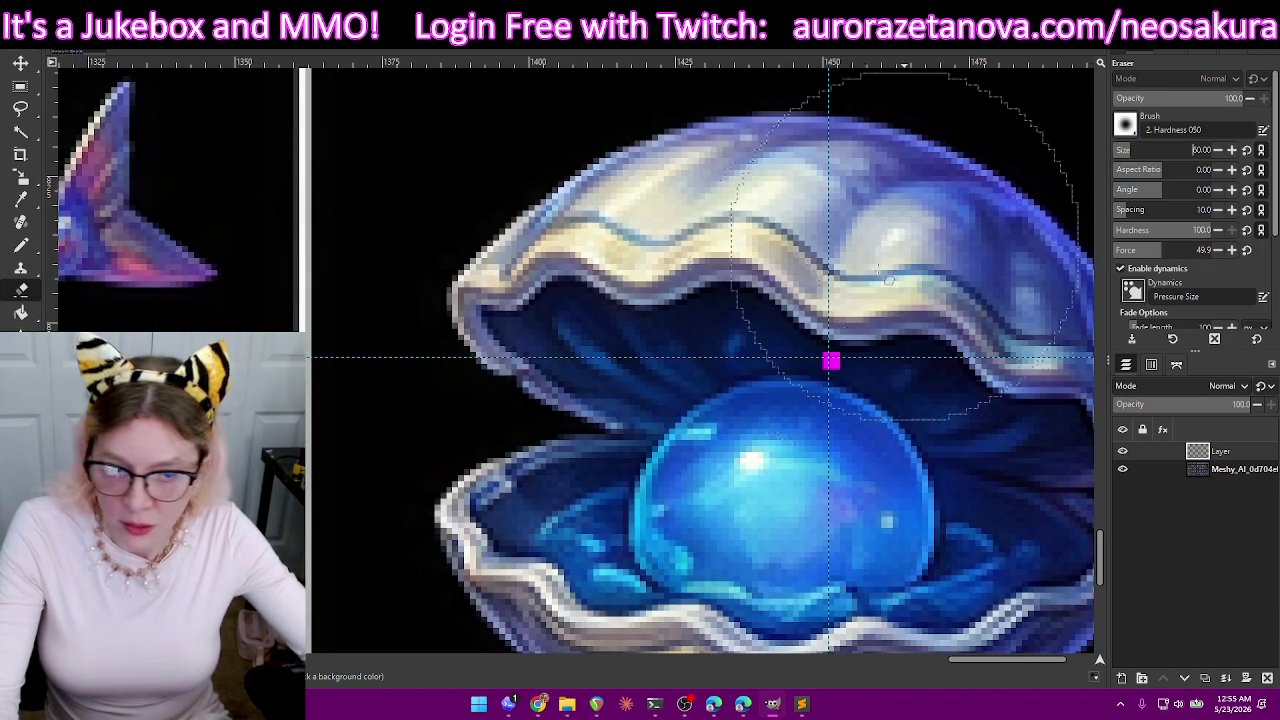
key(Escape)
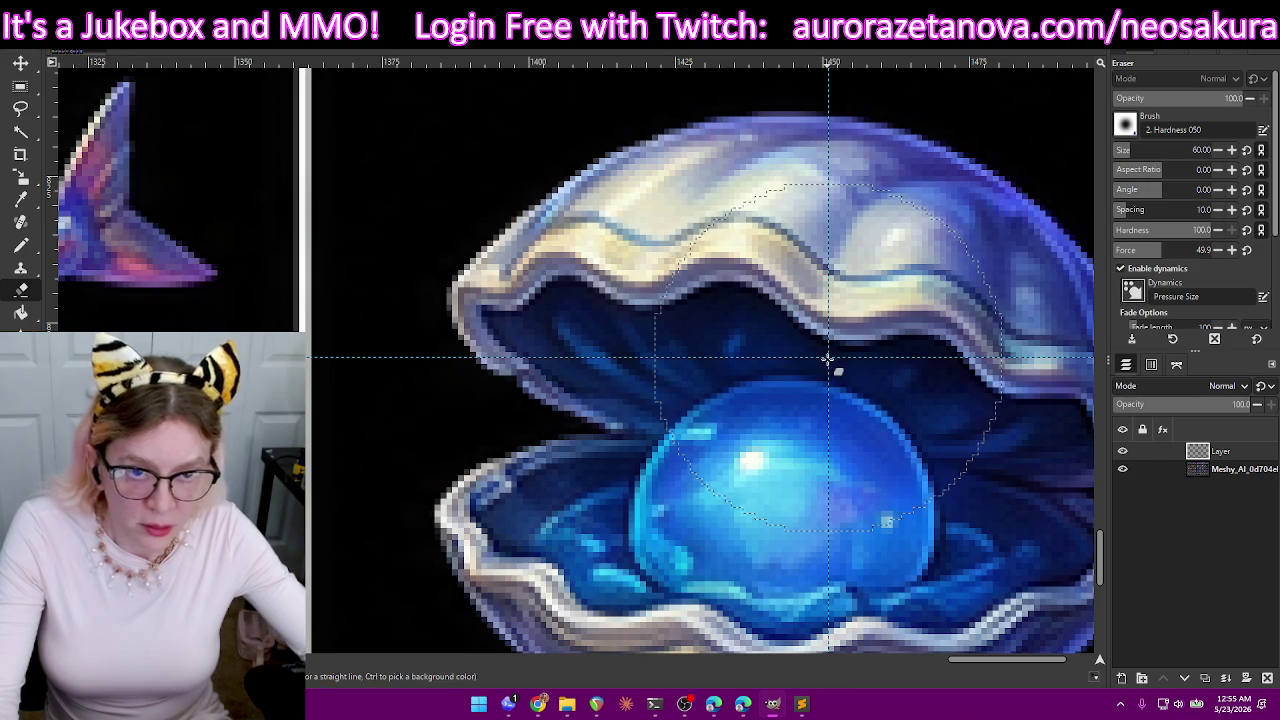
click(17, 246)
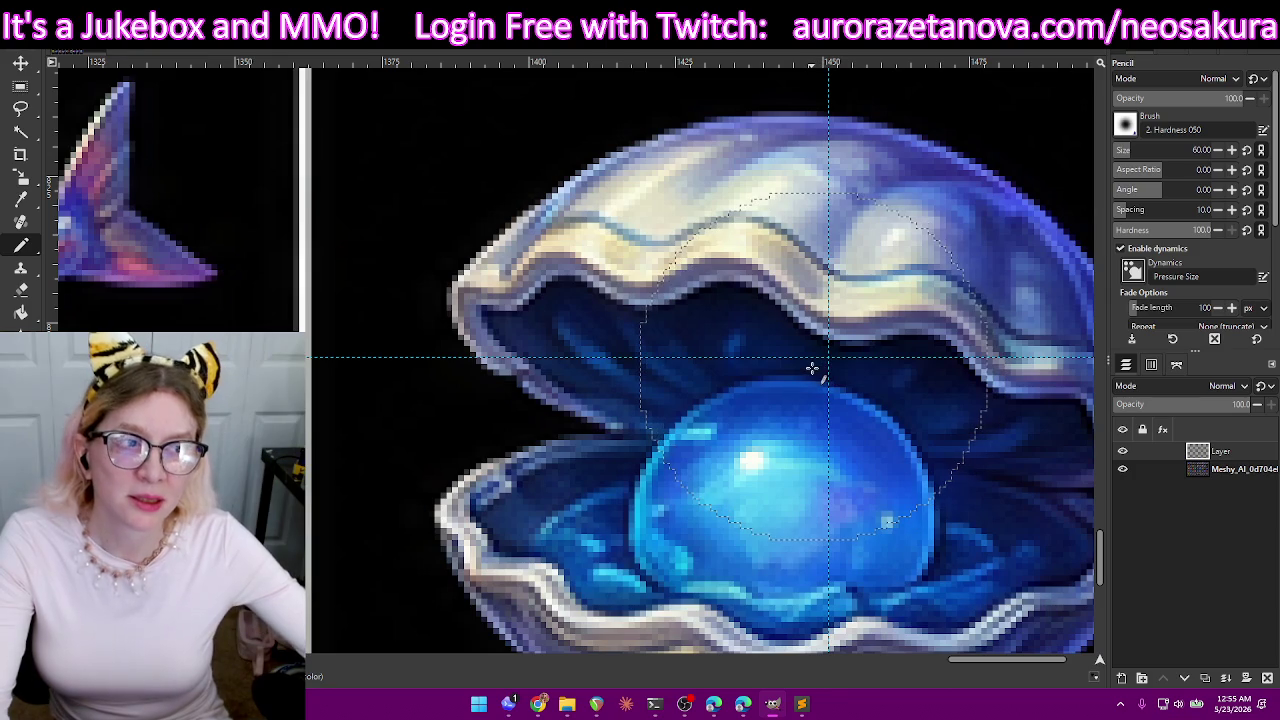
- Reduce the eraser size from 60 to 2 for fine edits
key(shift+e)
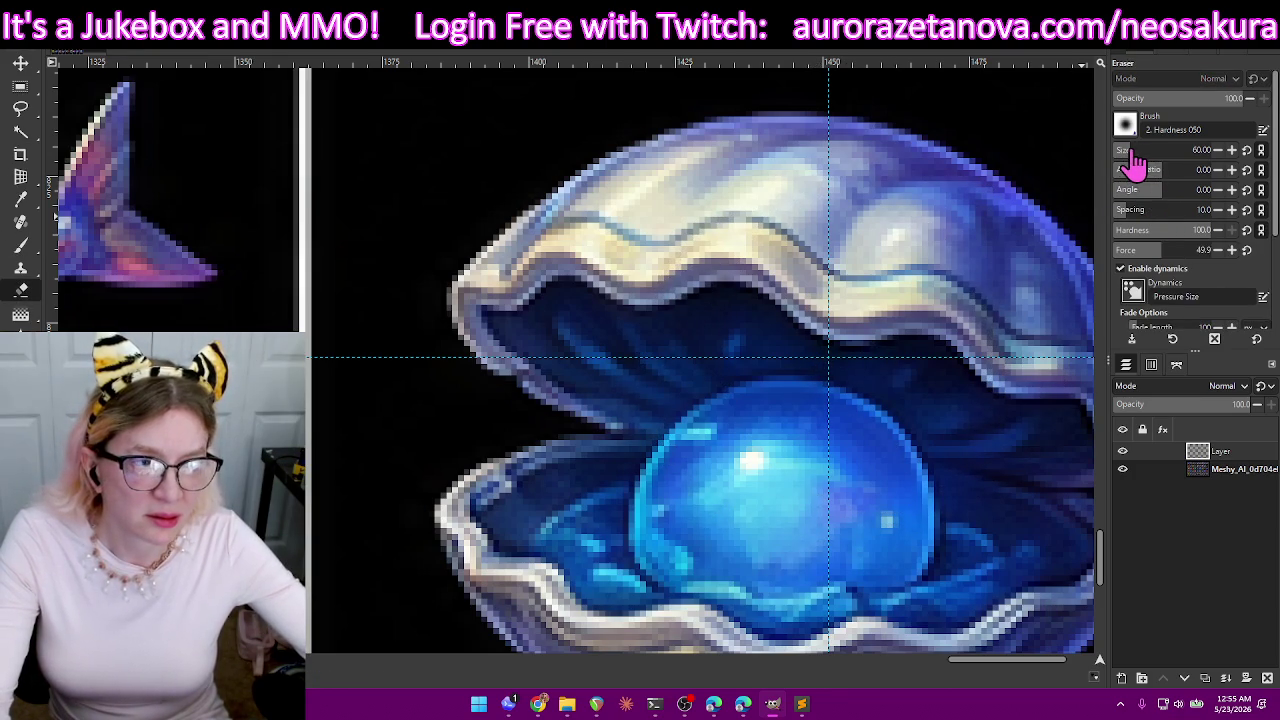
drag(1145, 153, 1167, 153)
text(12)
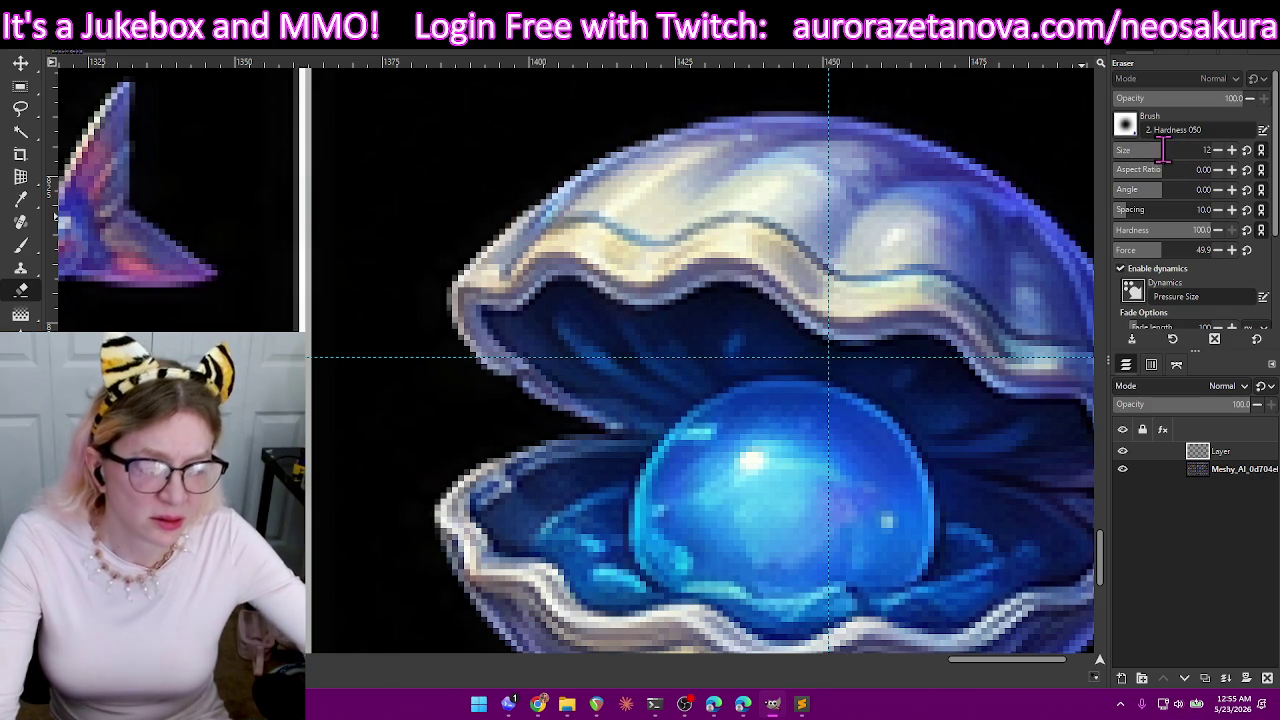
key(Return)
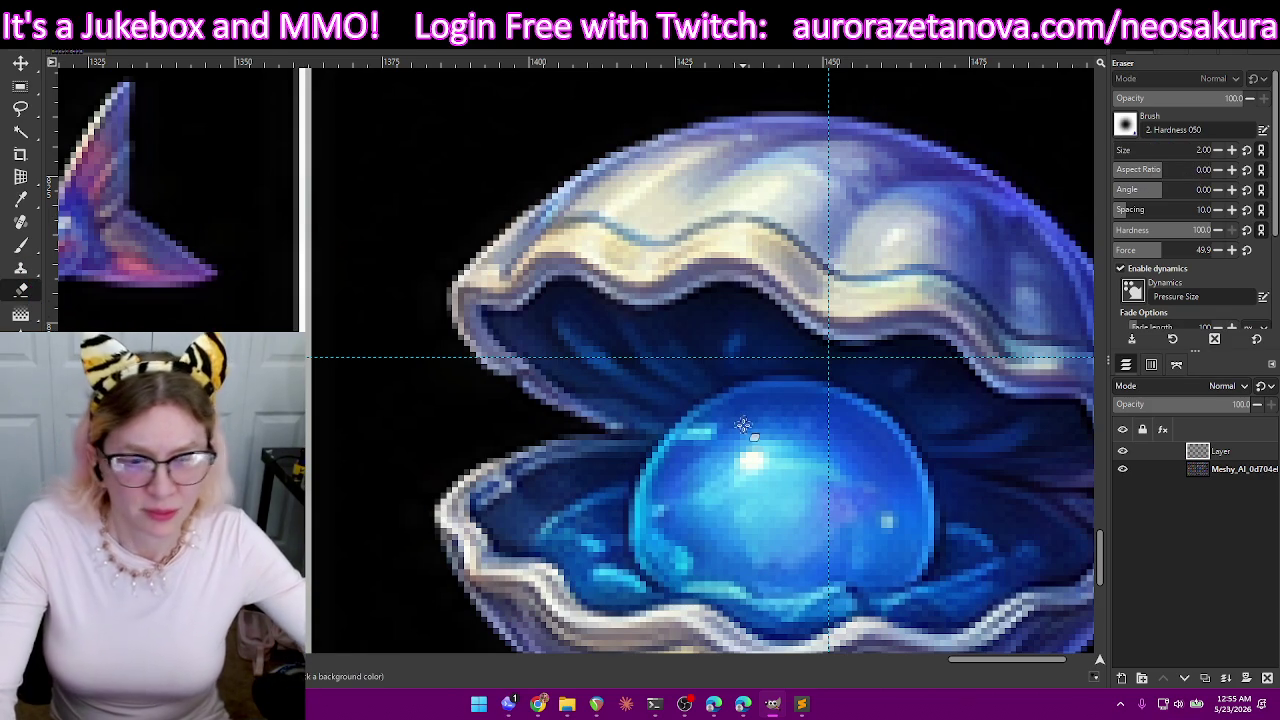
scroll(743, 424, down, 2)
scroll(745, 430, down, 2)
scroll(747, 445, down, 2)
scroll(749, 457, down, 3)
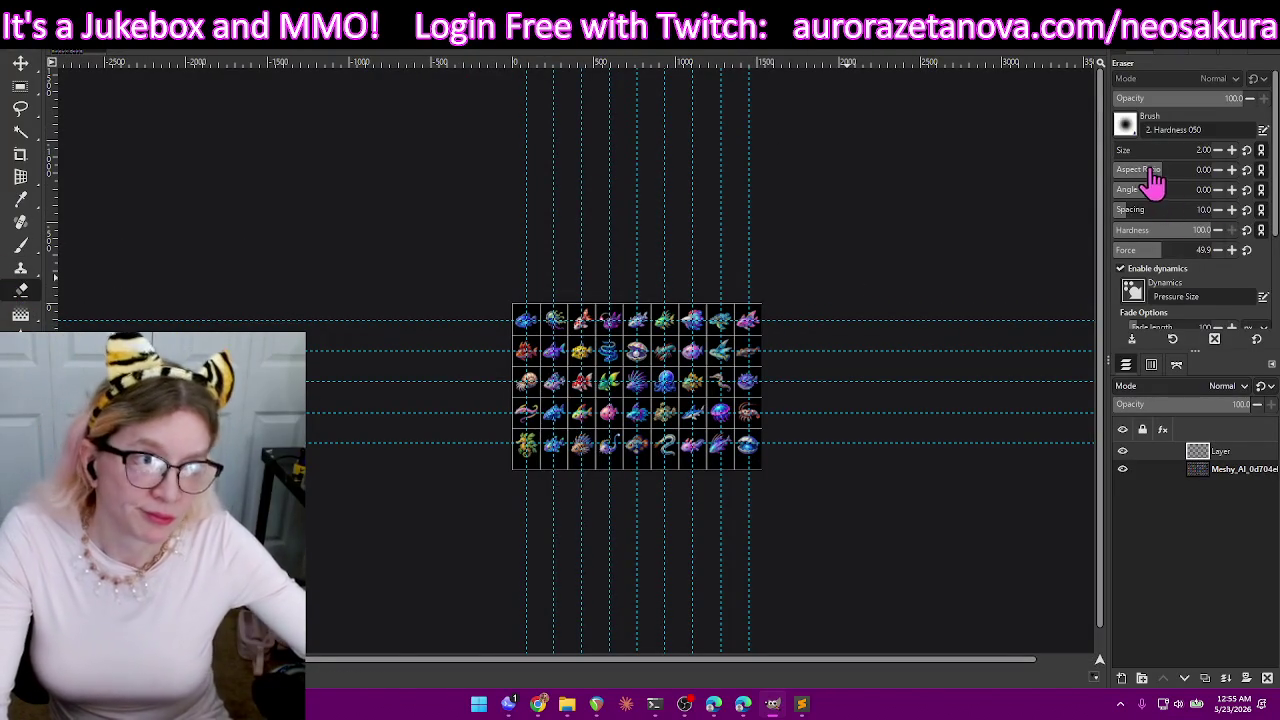
drag(1133, 155, 1248, 175)
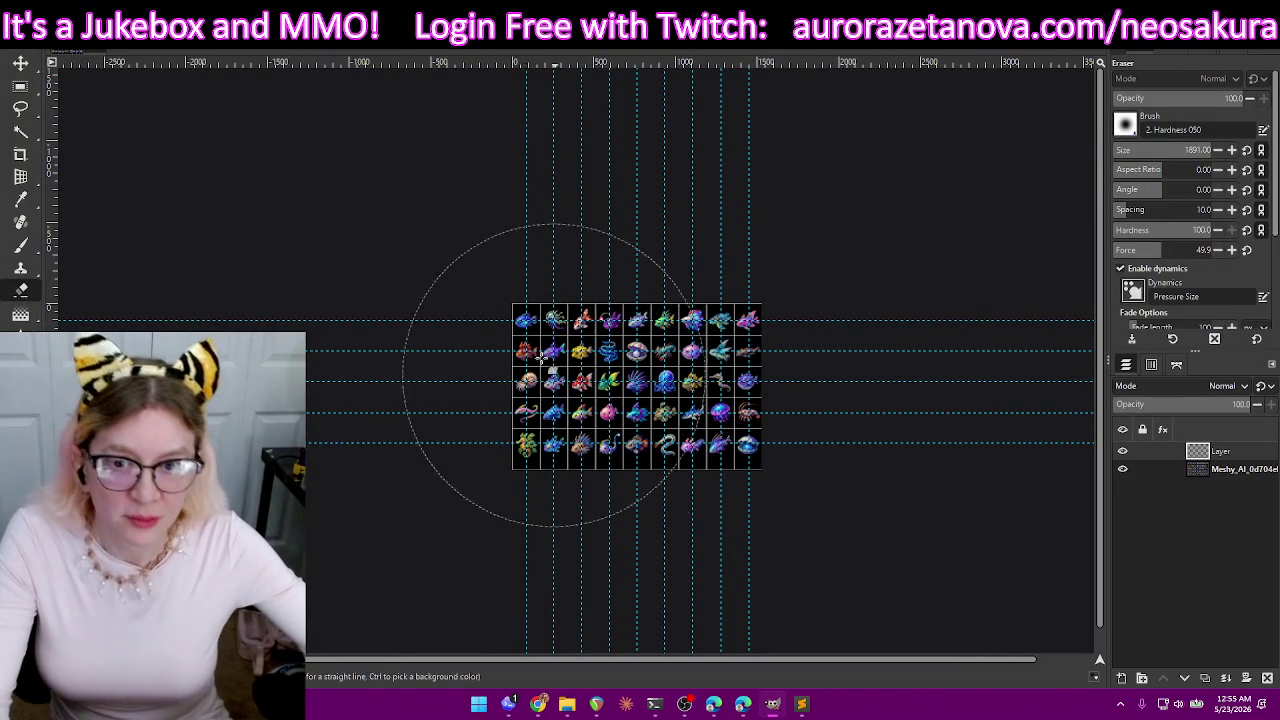
scroll(560, 340, up, 1)
scroll(545, 300, up, 4)
scroll(540, 275, up, 4)
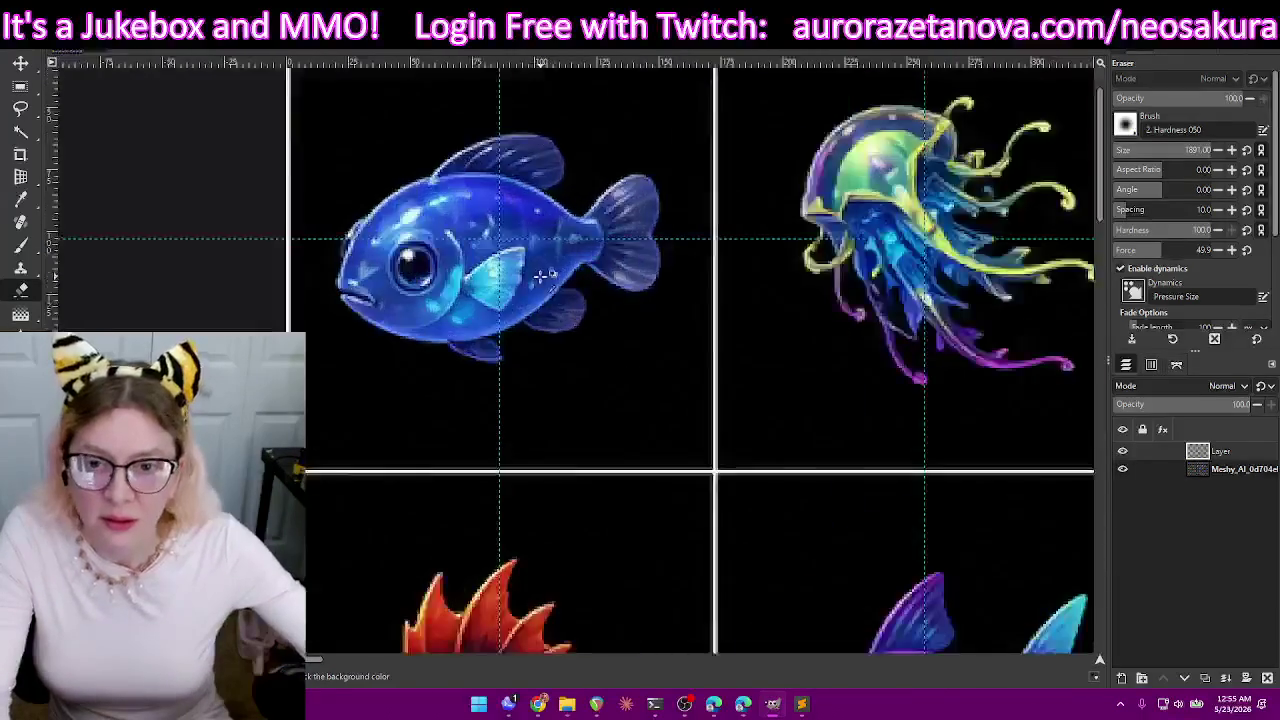
scroll(540, 275, up, 3)
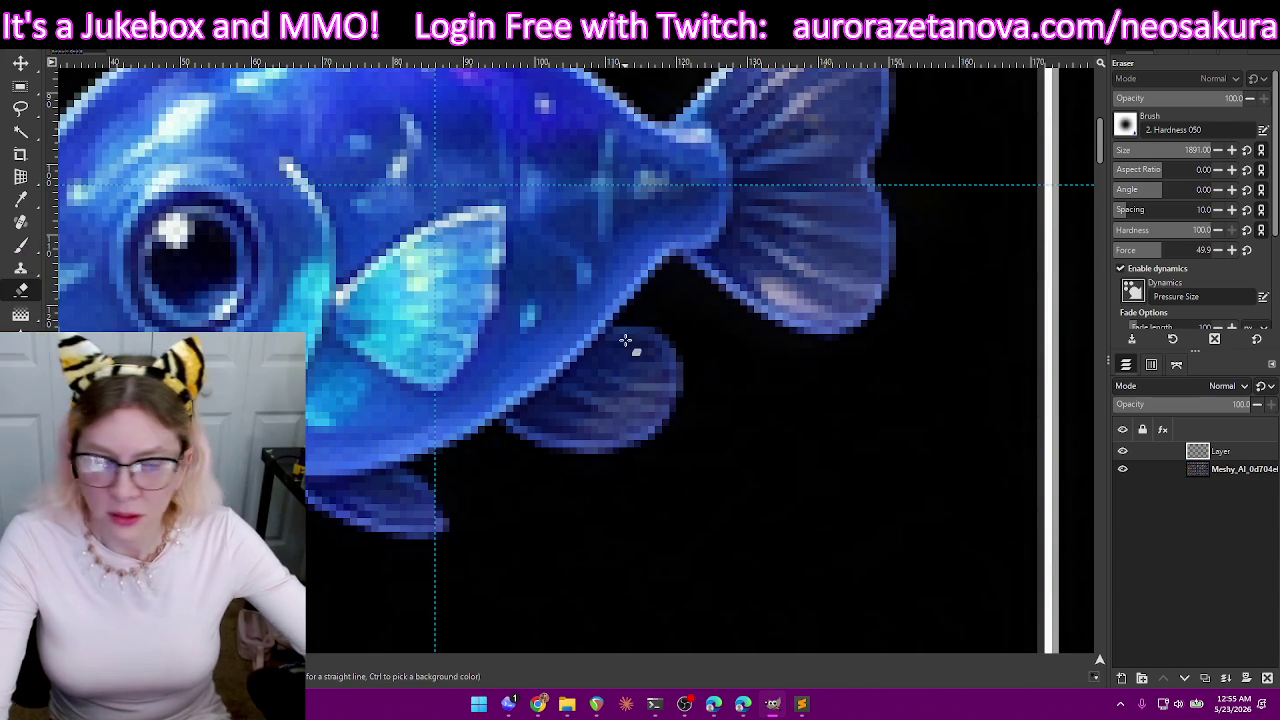
drag(1188, 150, 1049, 156)
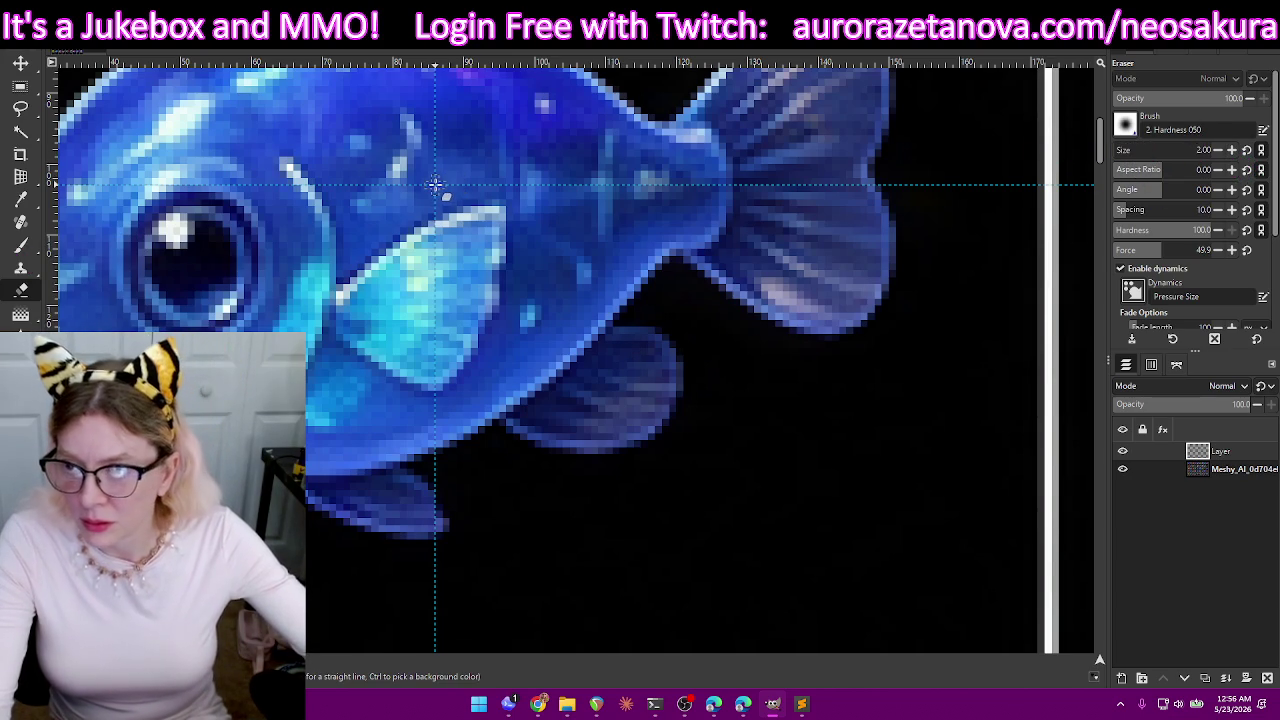
- Set the foreground colour to magenta ff00ff
click(24, 345)
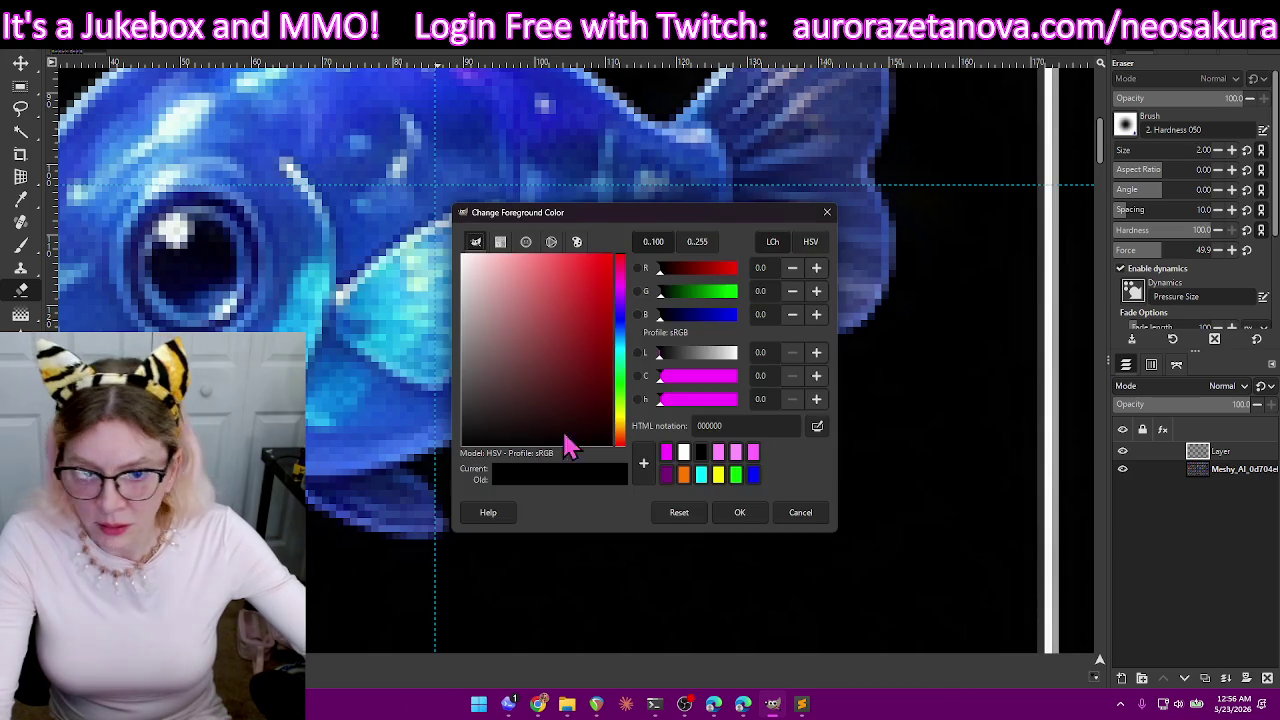
click(668, 455)
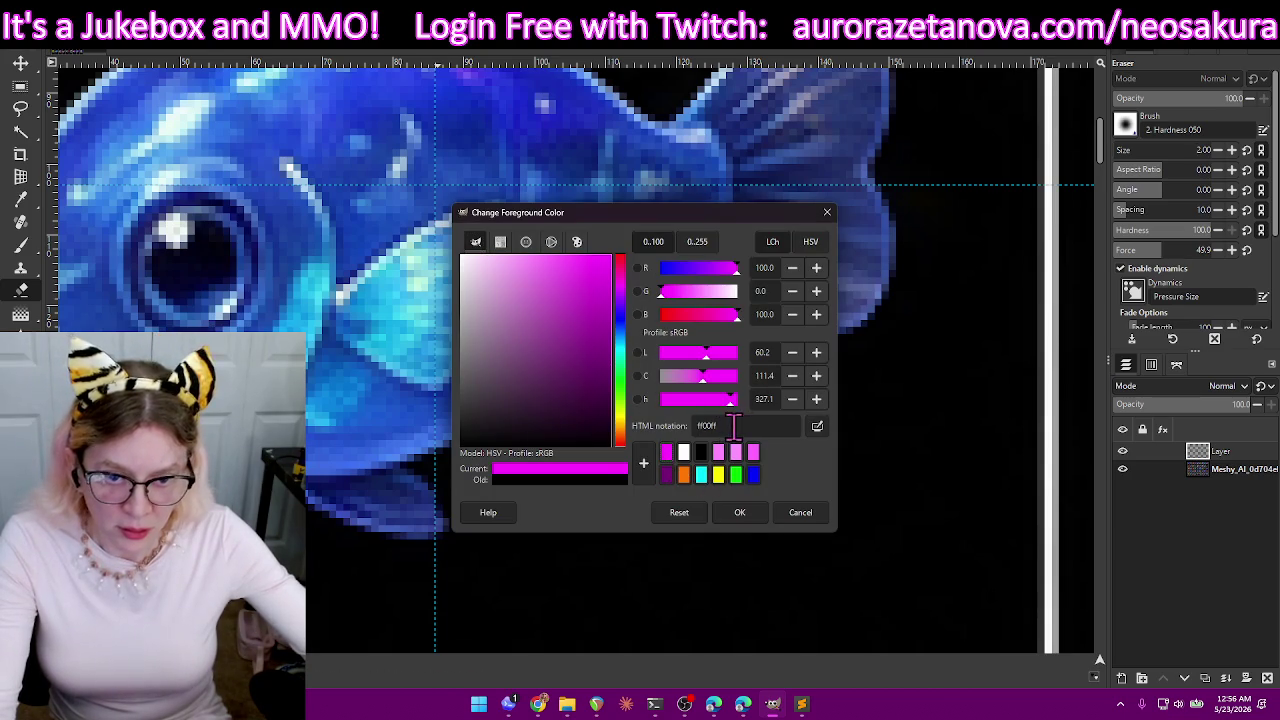
click(740, 512)
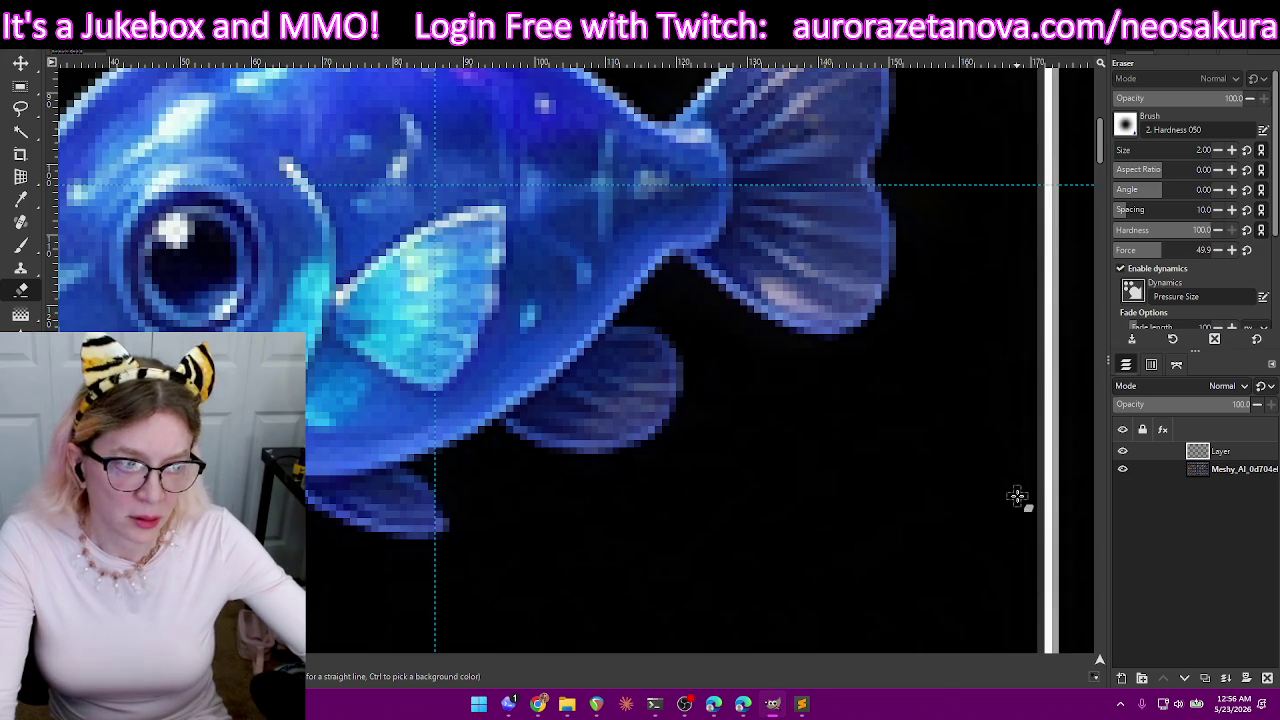
scroll(553, 277, down, 5)
scroll(553, 277, down, 3)
scroll(559, 266, up, 6)
scroll(559, 266, up, 3)
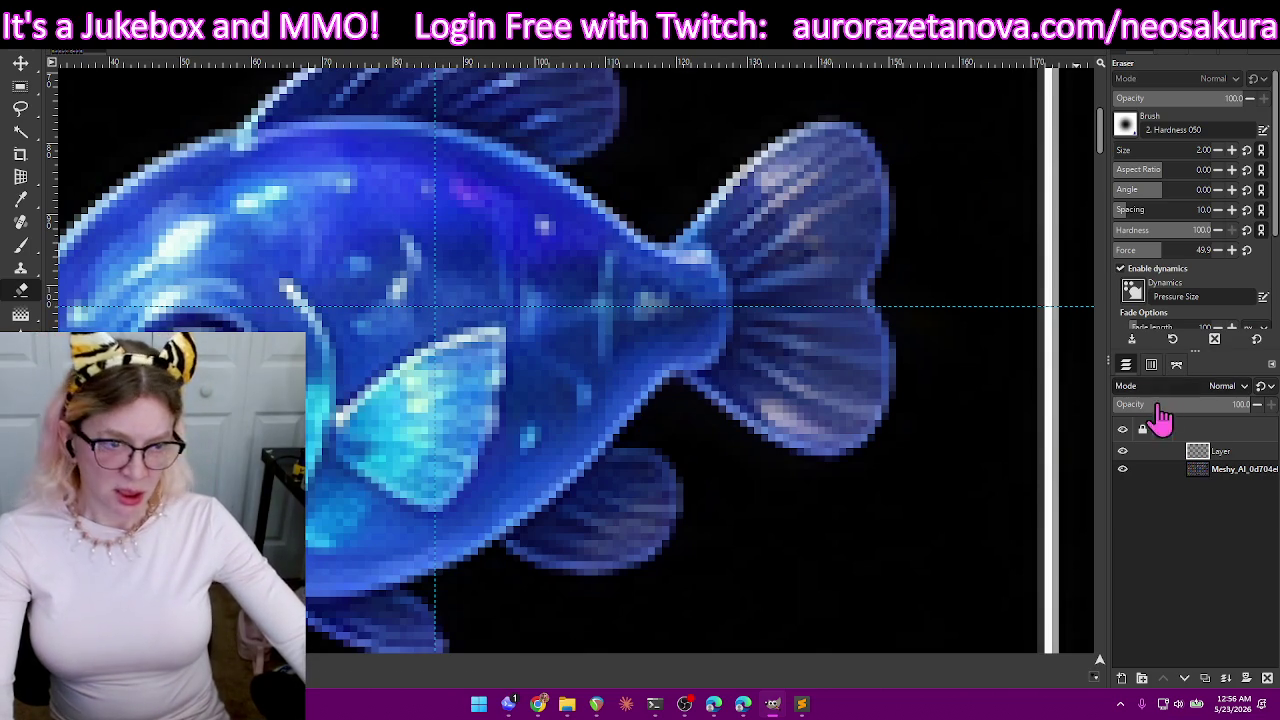
mouse_move(20, 245)
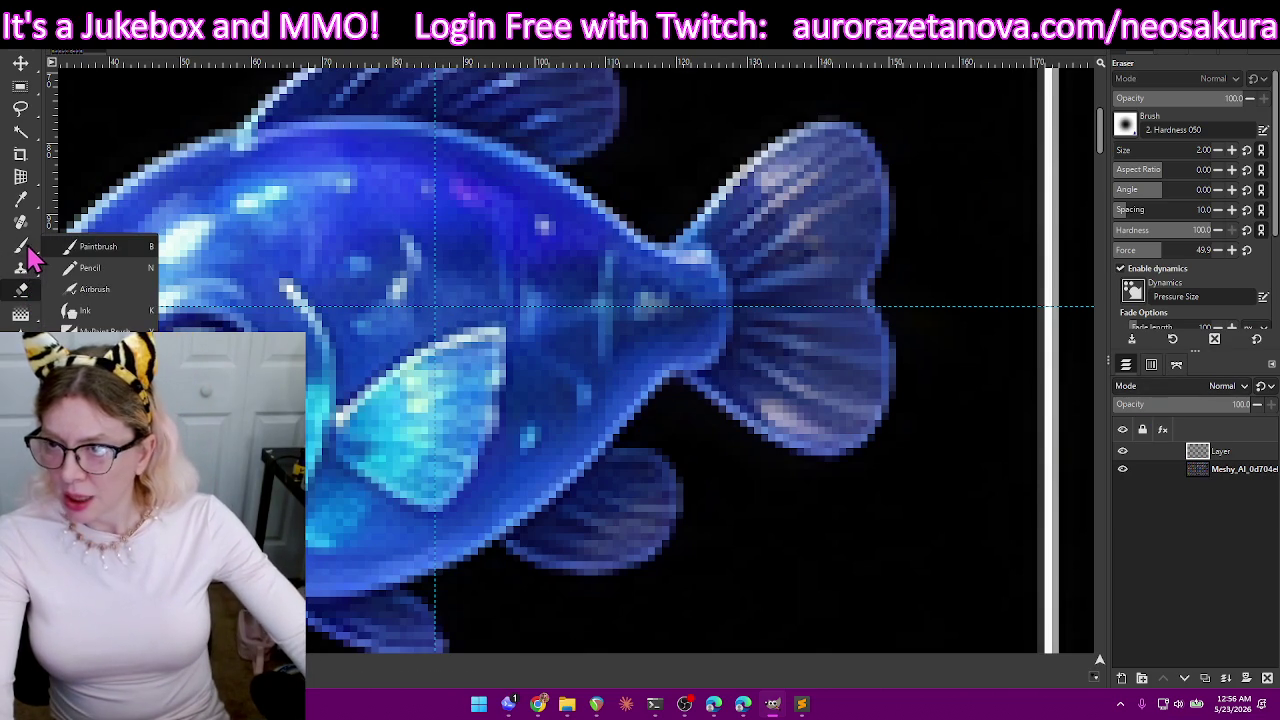
- Choose the Pencil from the paint tool group and reopen the foreground colour chooser
click(20, 250)
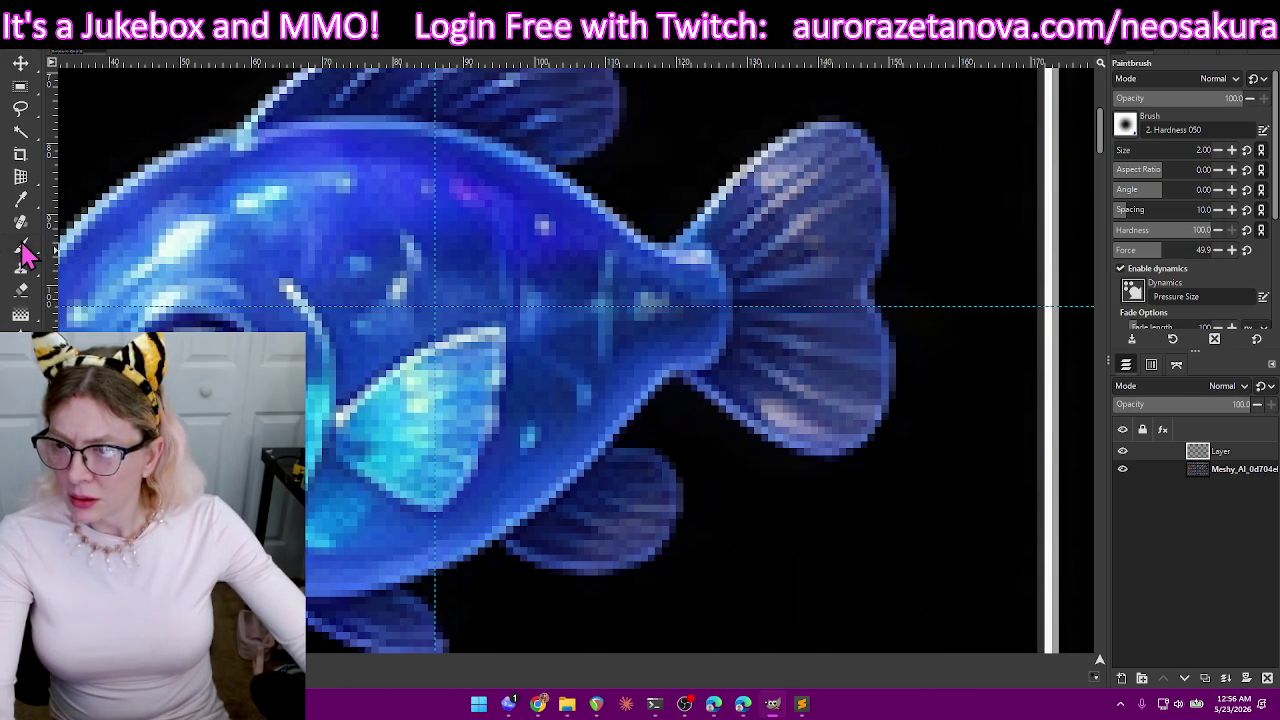
click(23, 252)
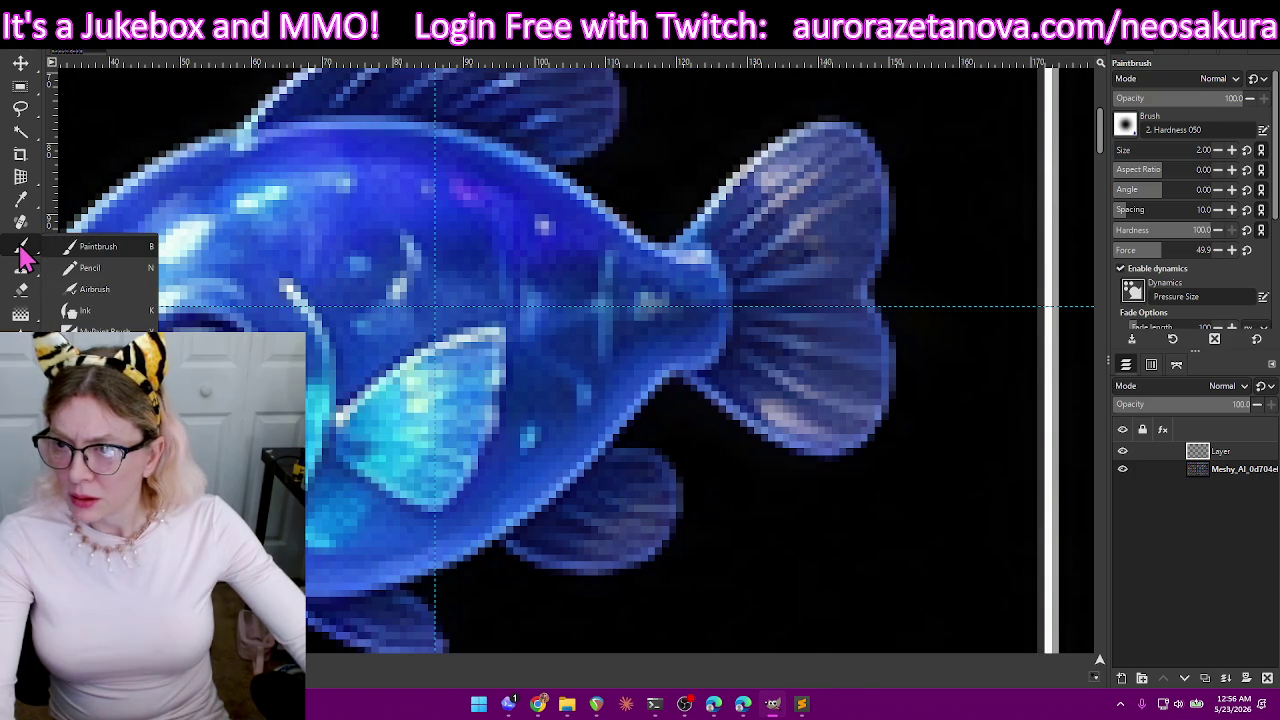
click(89, 268)
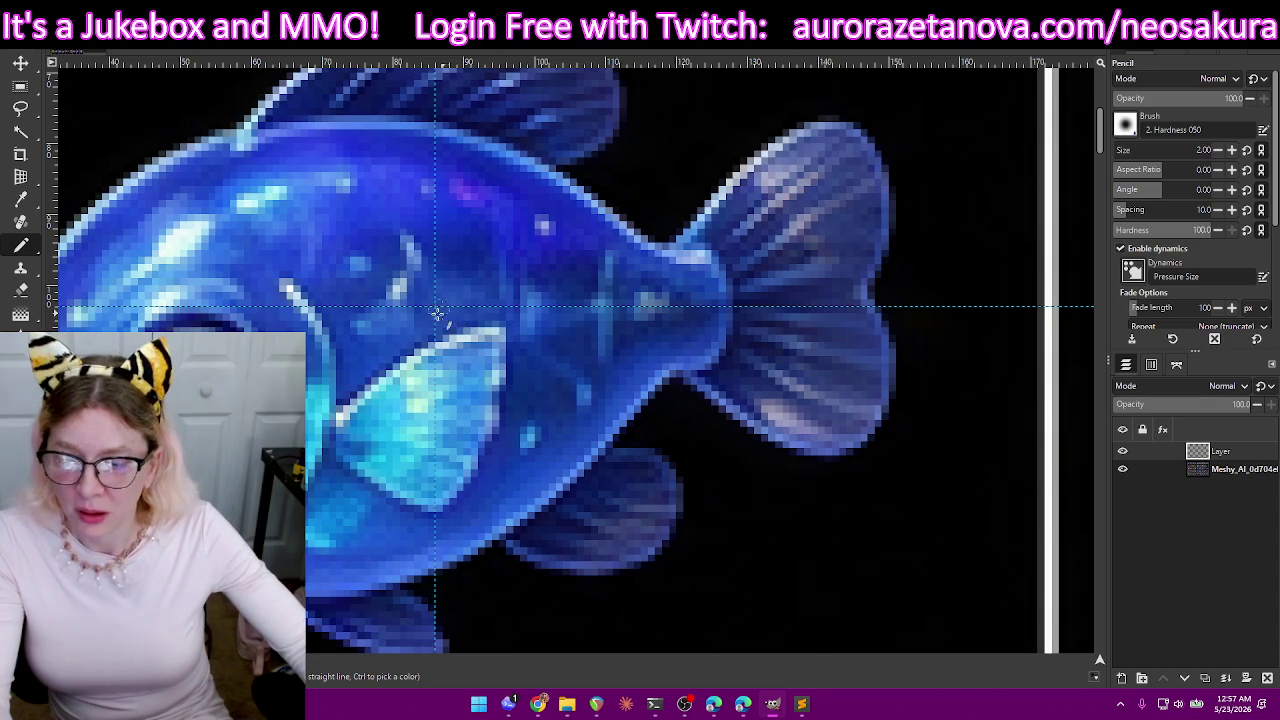
click(22, 340)
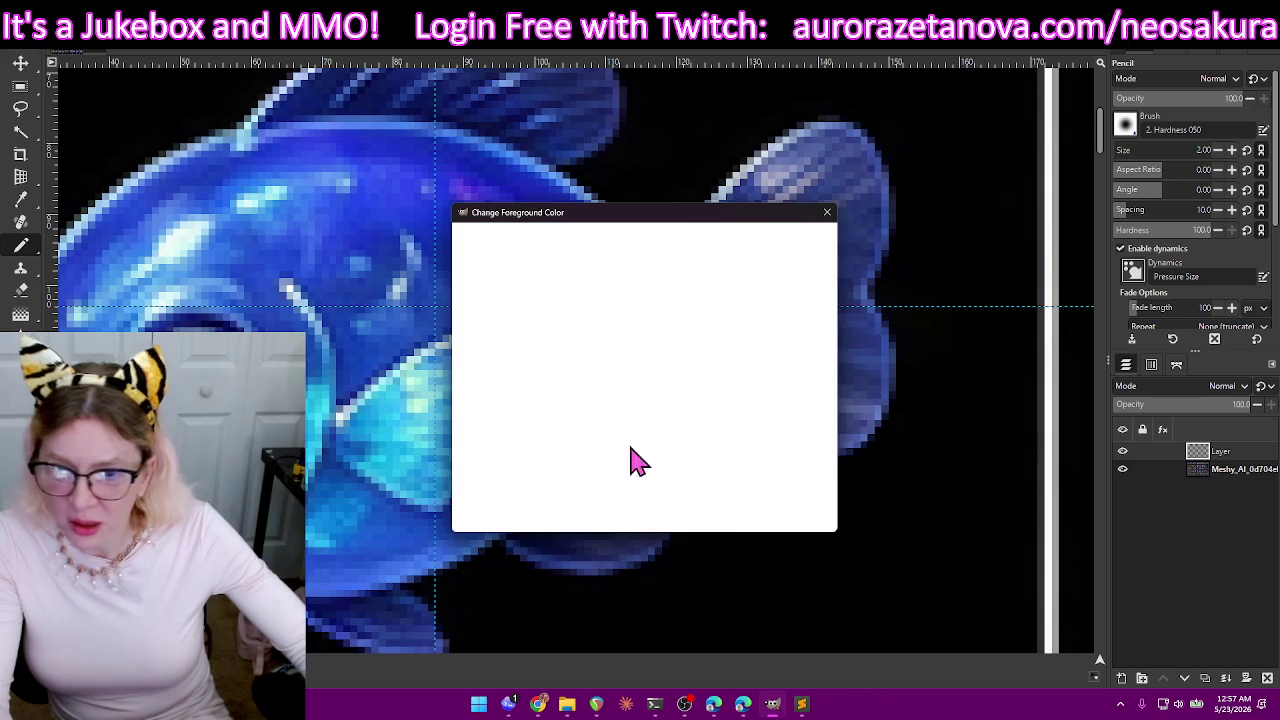
click(684, 455)
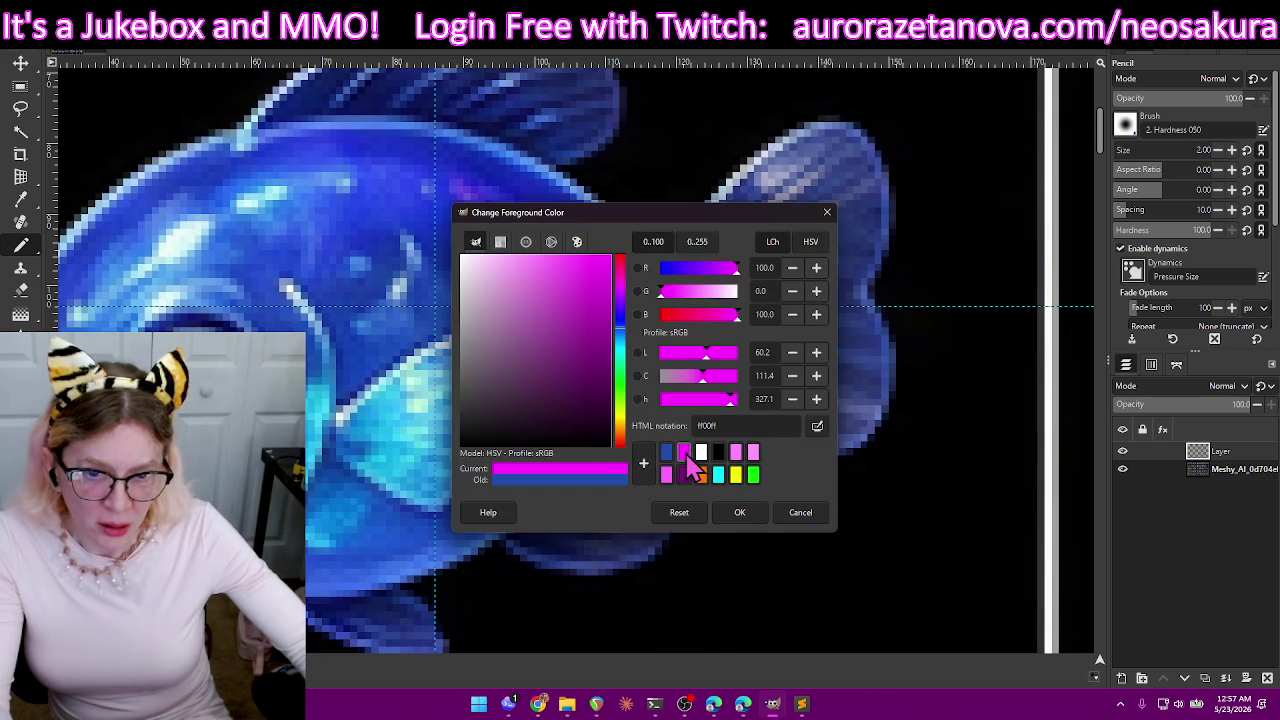
click(740, 512)
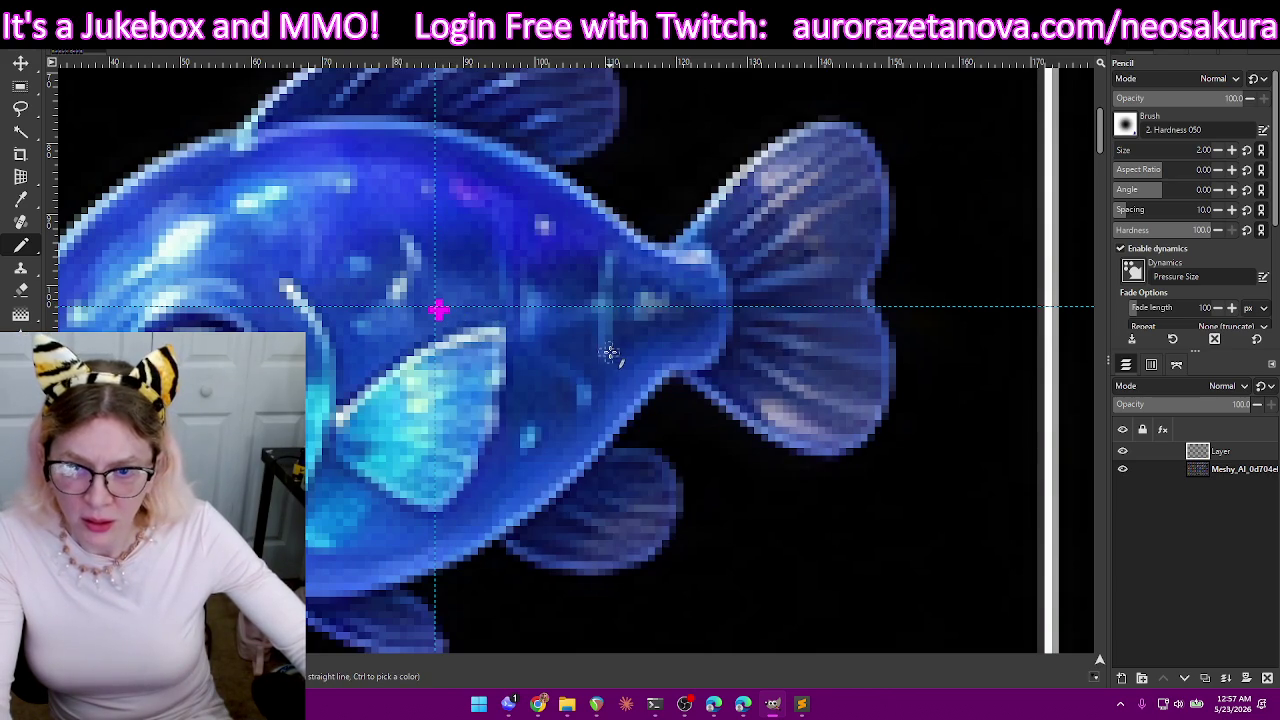
scroll(612, 355, down, 3)
ctrl+scroll(620, 363, down, 3)
ctrl+scroll(628, 370, up, 2)
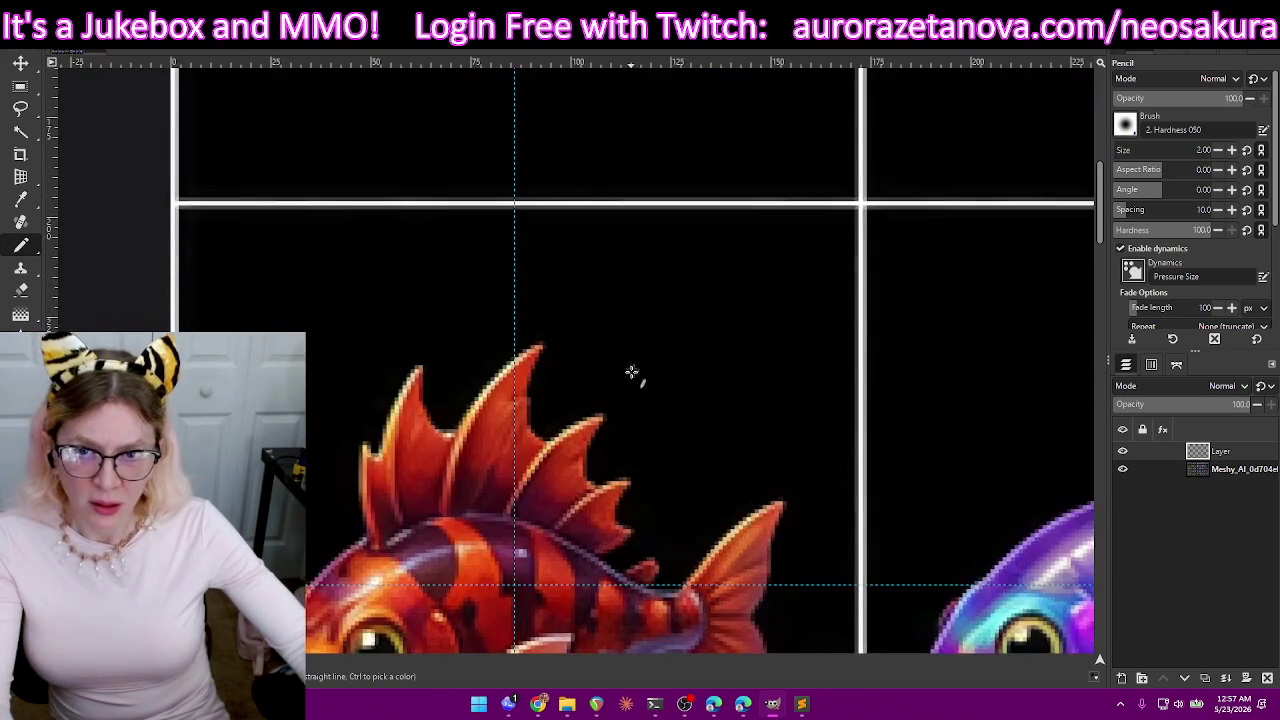
scroll(631, 372, down, 3)
scroll(516, 405, down, 2)
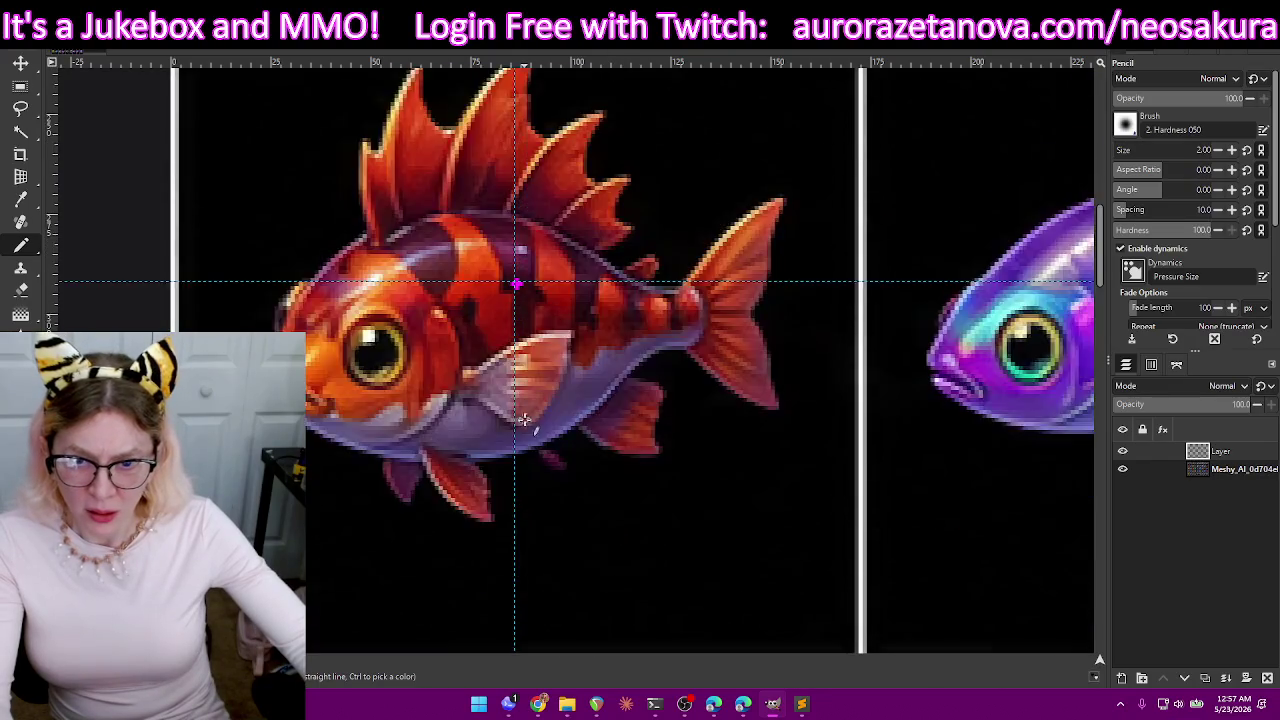
scroll(518, 407, down, 3)
ctrl+scroll(520, 408, up, 1)
ctrl+scroll(522, 410, up, 1)
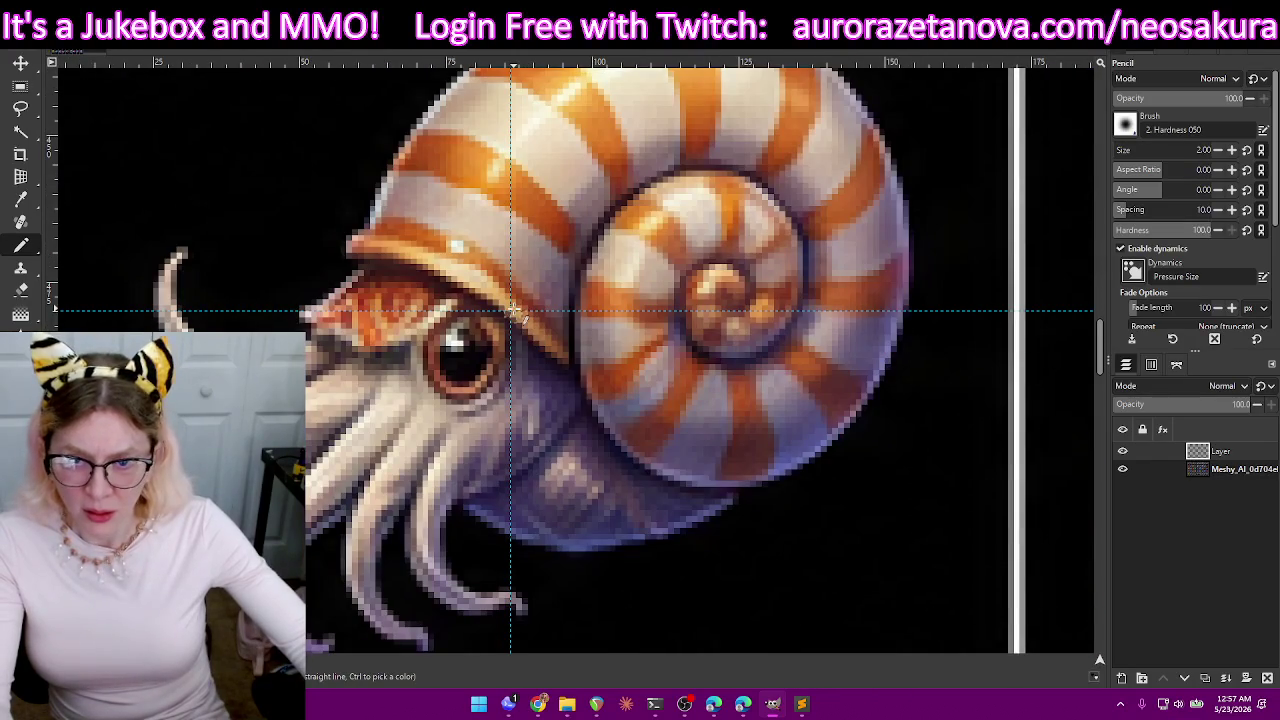
scroll(515, 320, down, 3)
scroll(523, 340, down, 3)
scroll(528, 320, down, 3)
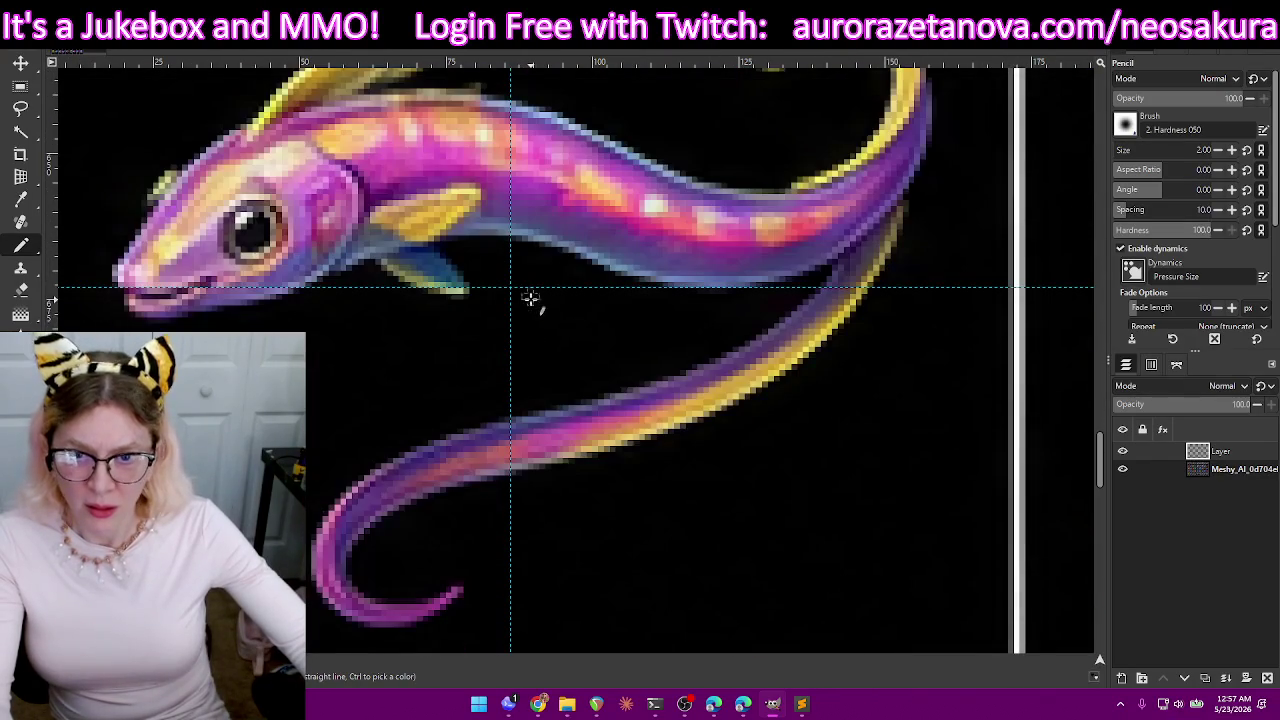
scroll(514, 292, down, 5)
scroll(523, 337, down, 5)
scroll(520, 320, down, 4)
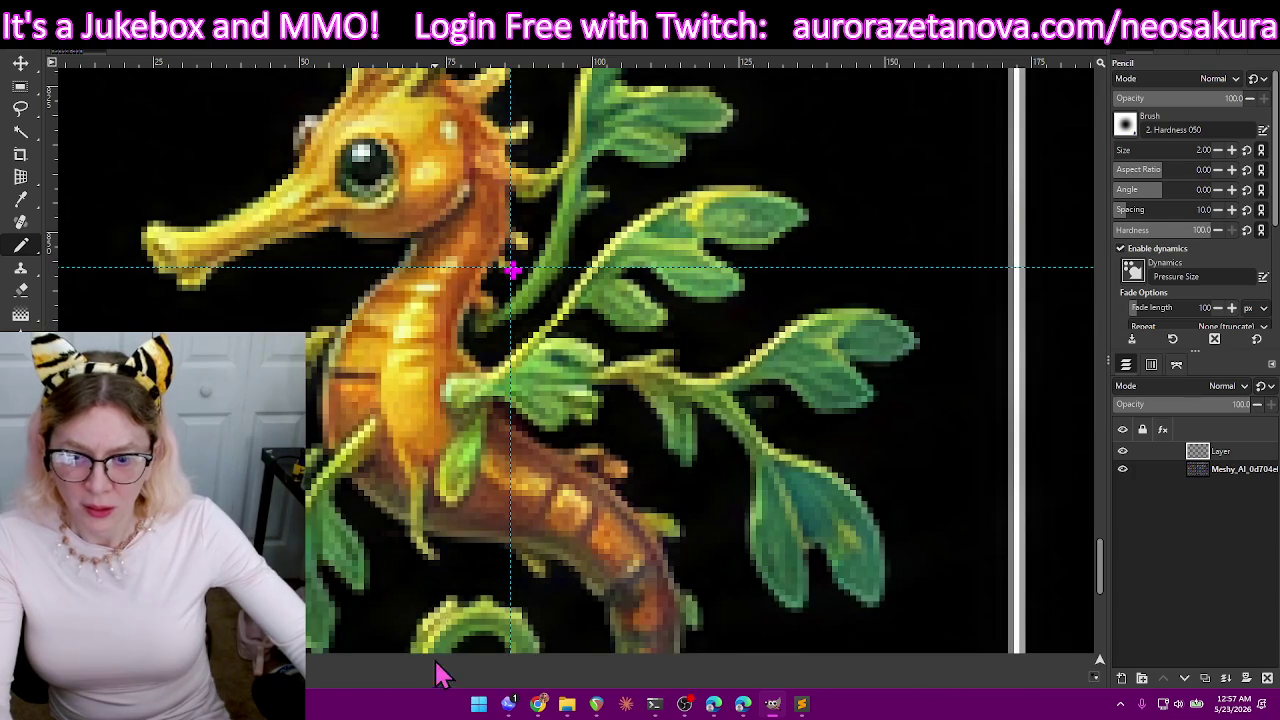
scroll(513, 270, right, 5)
scroll(495, 270, right, 2)
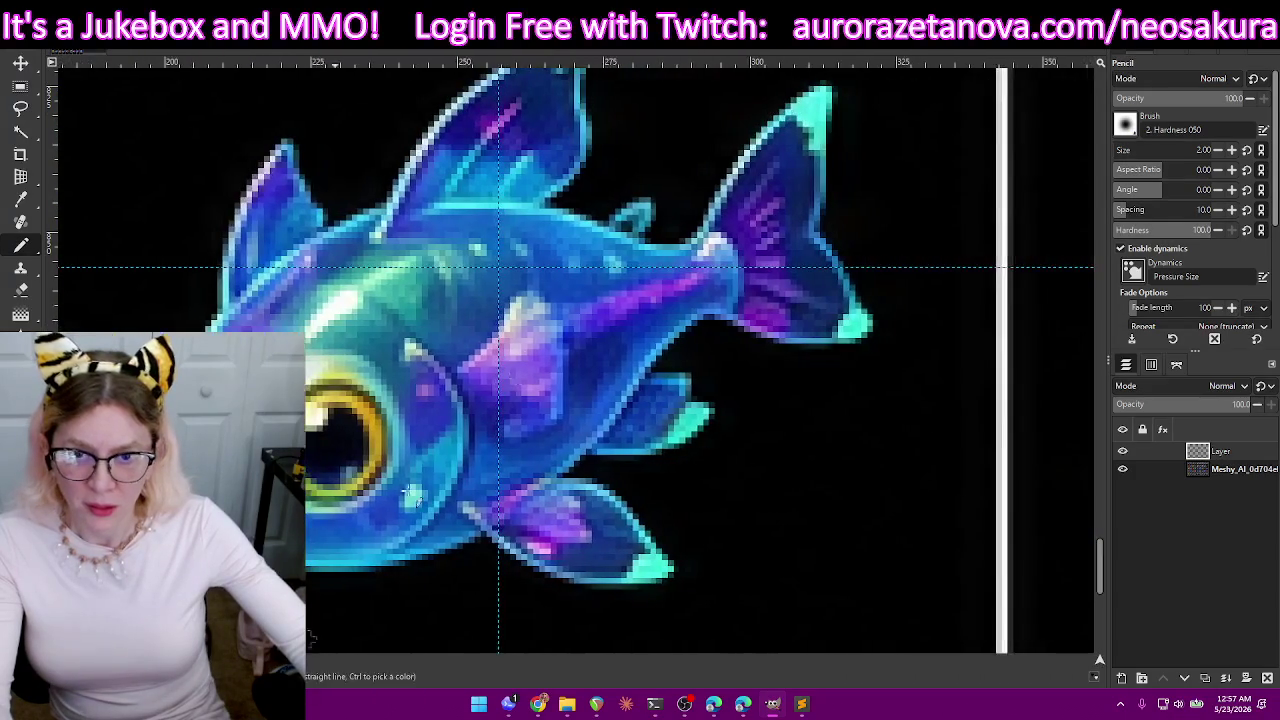
scroll(503, 272, down, 5)
scroll(506, 276, down, 5)
scroll(506, 272, up, 3)
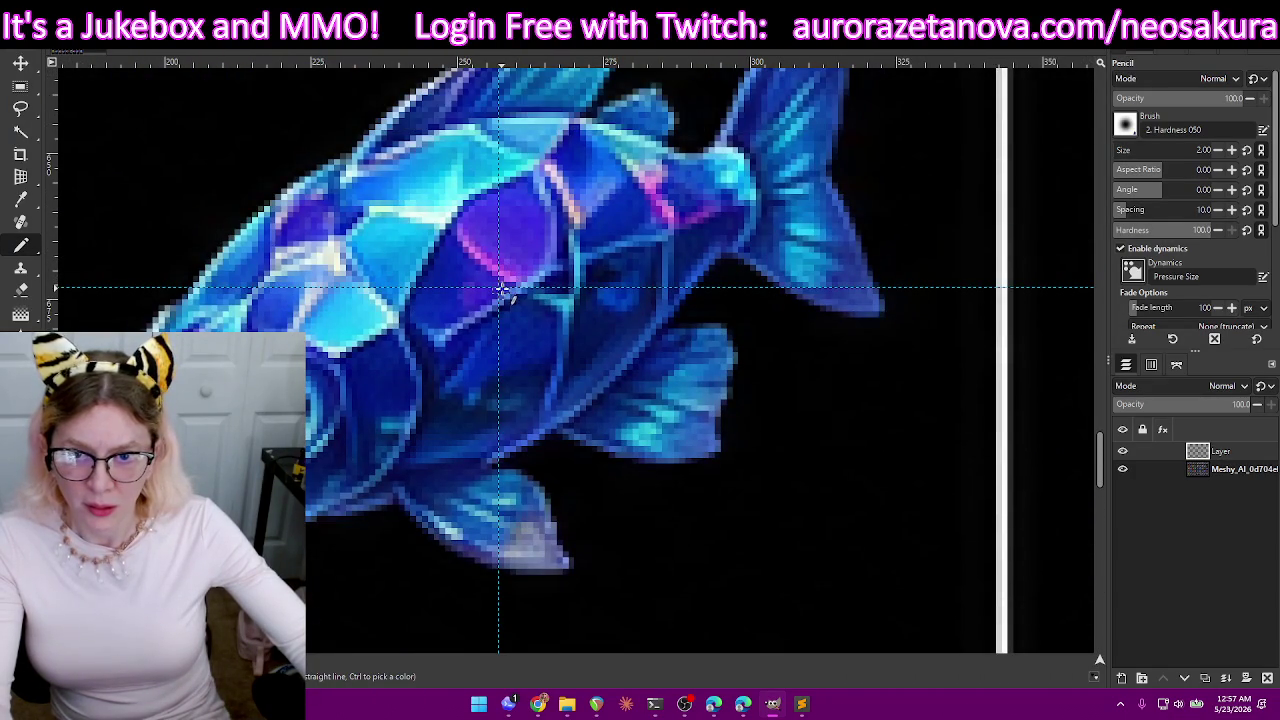
scroll(503, 285, up, 3)
scroll(505, 278, up, 3)
scroll(507, 278, up, 2)
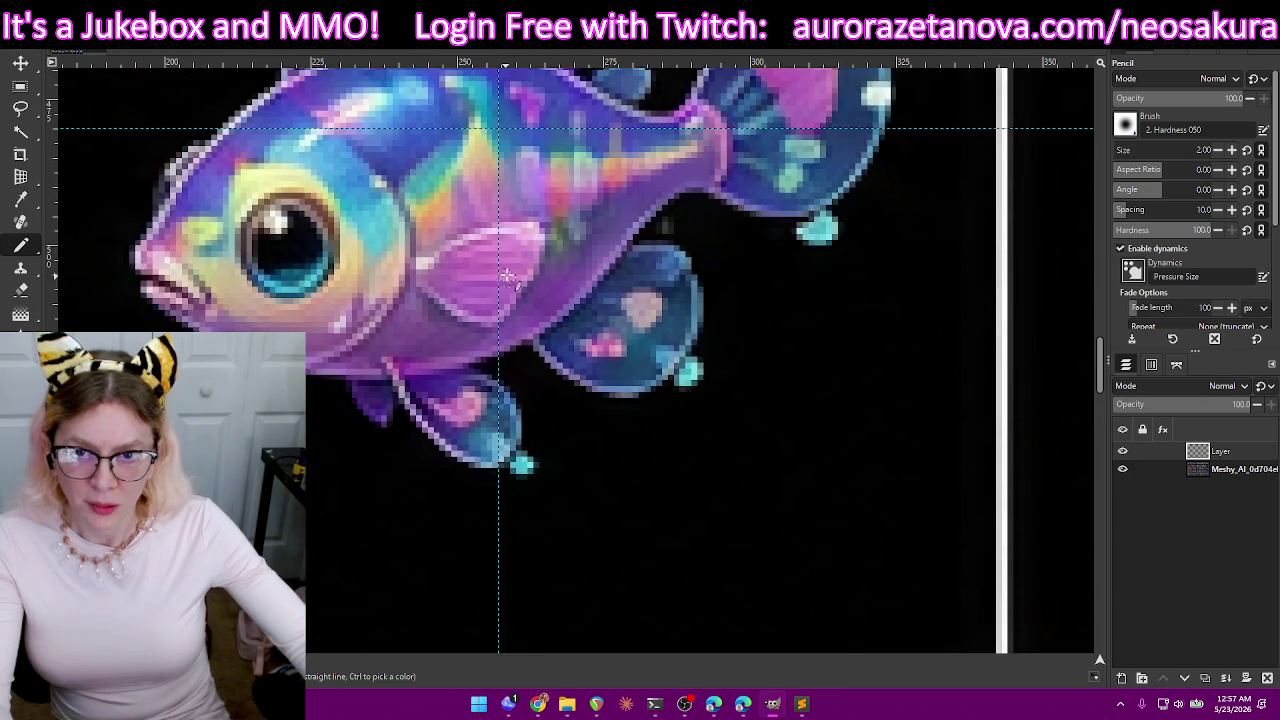
scroll(510, 180, down, 5)
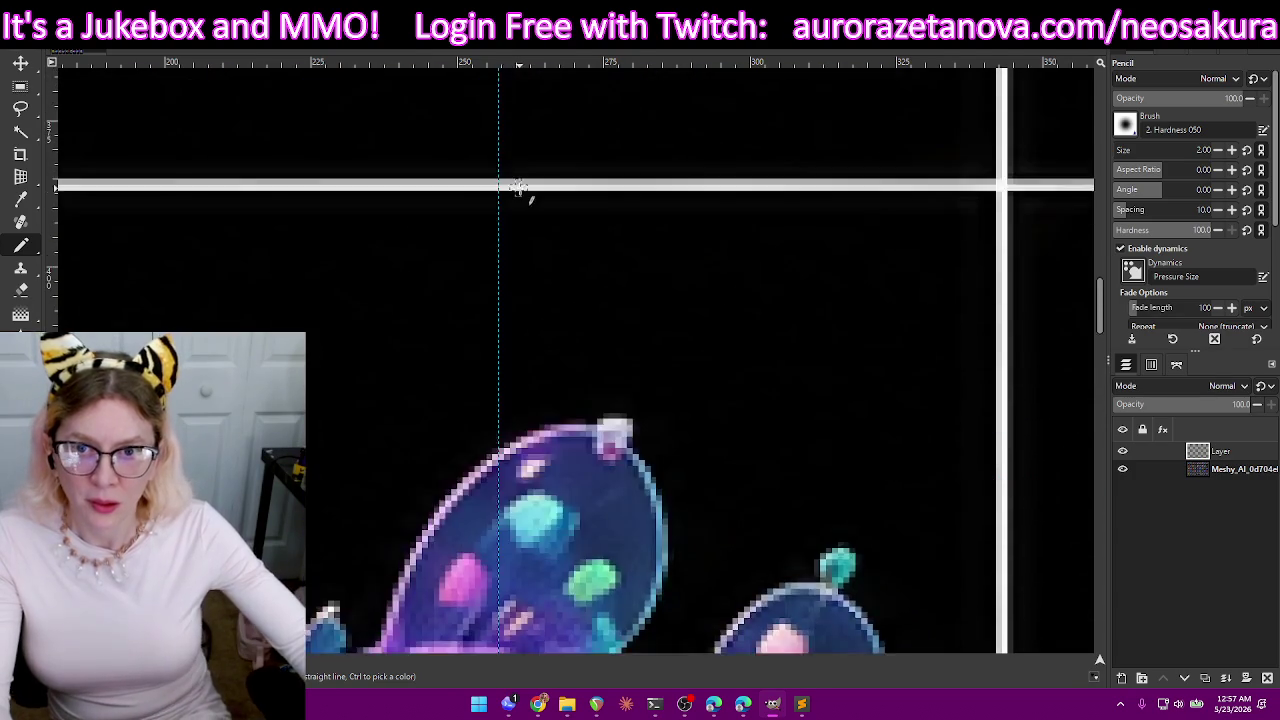
scroll(523, 200, up, 3)
scroll(520, 205, up, 3)
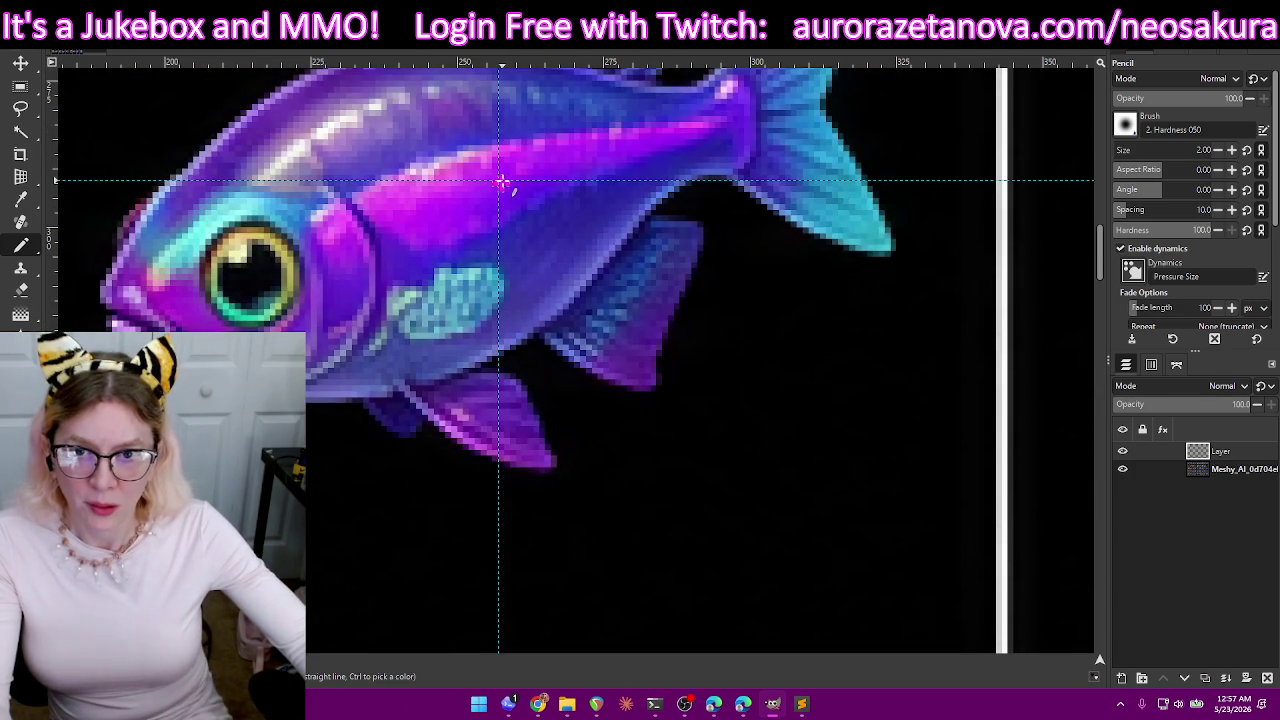
scroll(504, 183, up, 3)
scroll(510, 195, up, 3)
scroll(514, 202, up, 2)
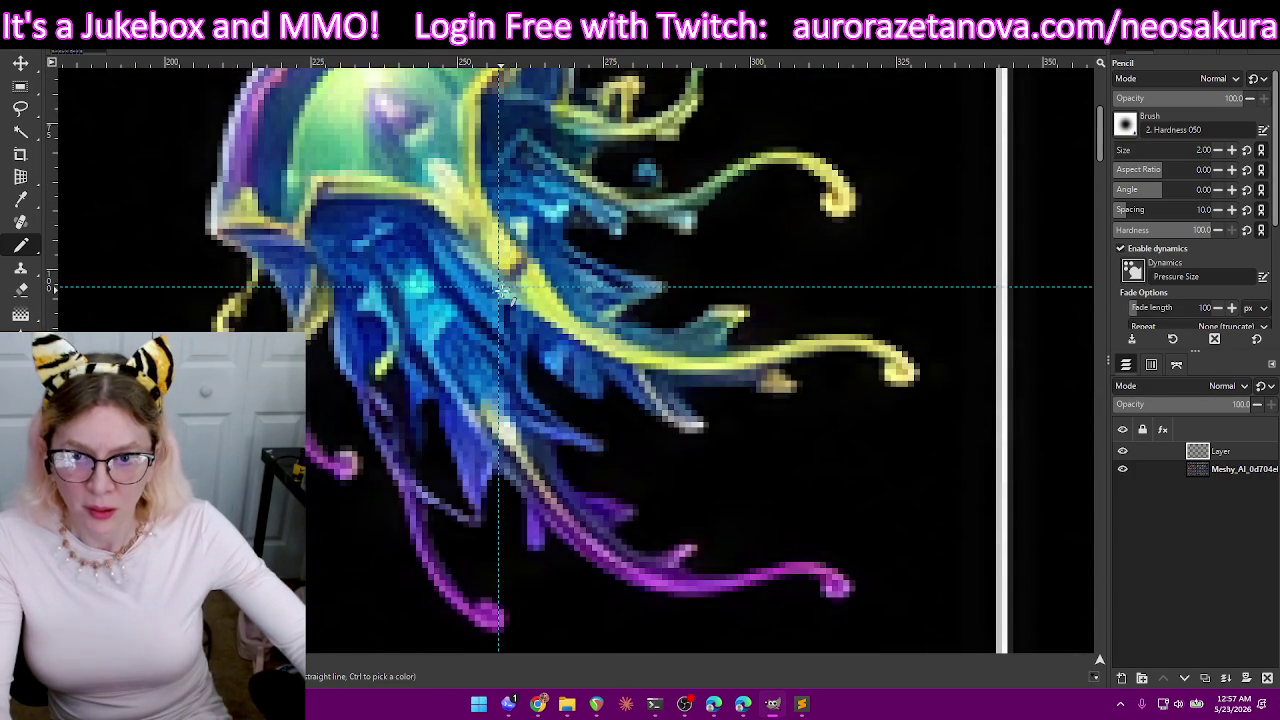
scroll(510, 287, up, 3)
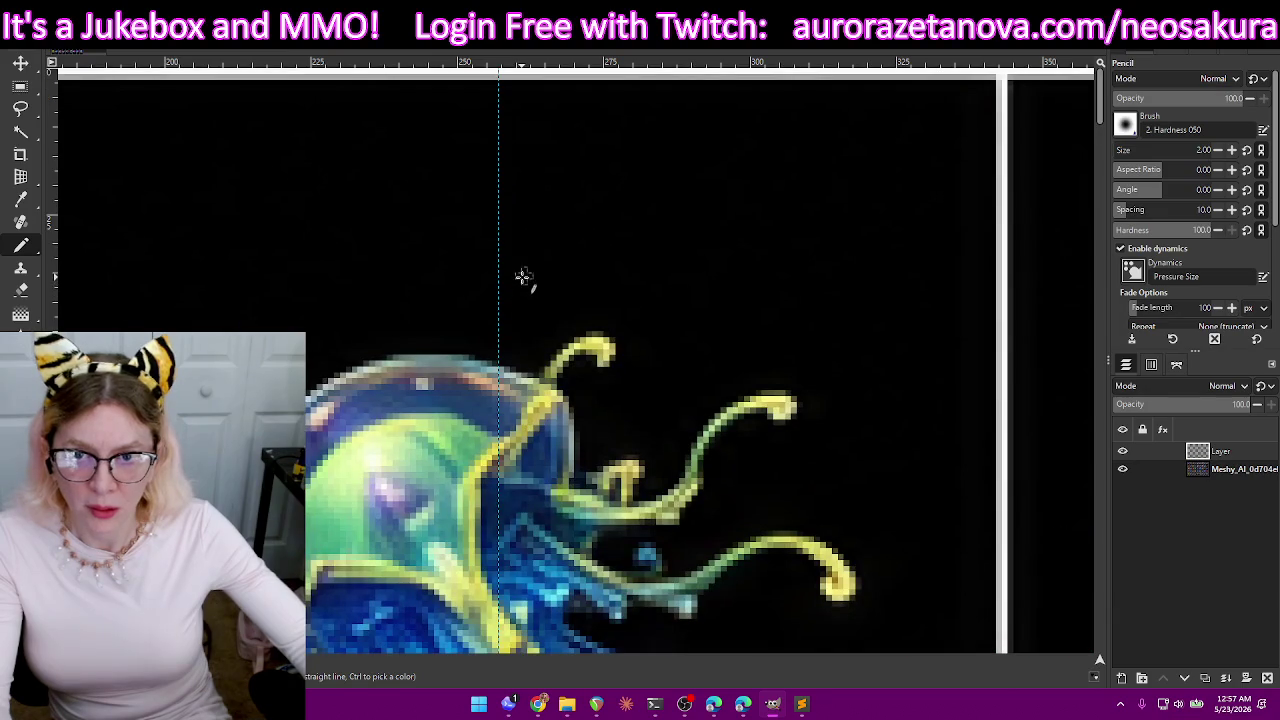
scroll(560, 420, down, 3)
scroll(586, 522, up, 3)
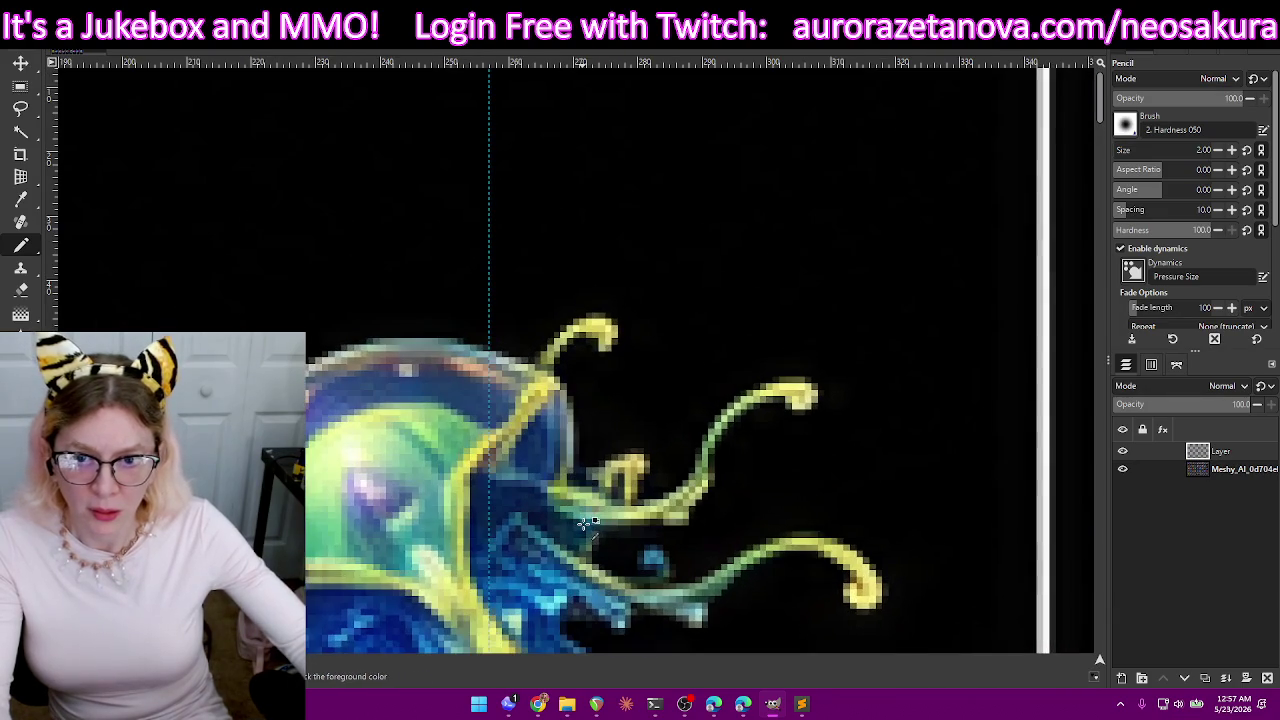
scroll(580, 525, right, 3)
scroll(574, 529, right, 2)
scroll(573, 530, right, 1)
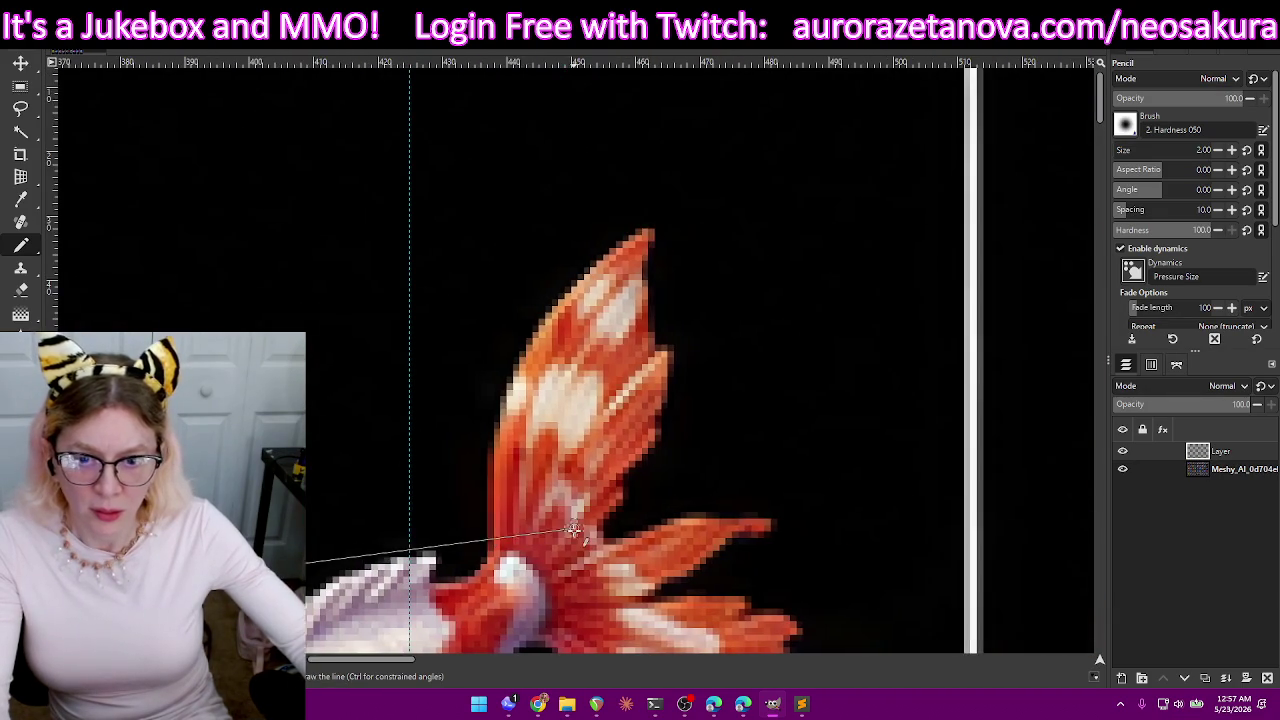
scroll(573, 530, down, 2)
scroll(517, 523, down, 2)
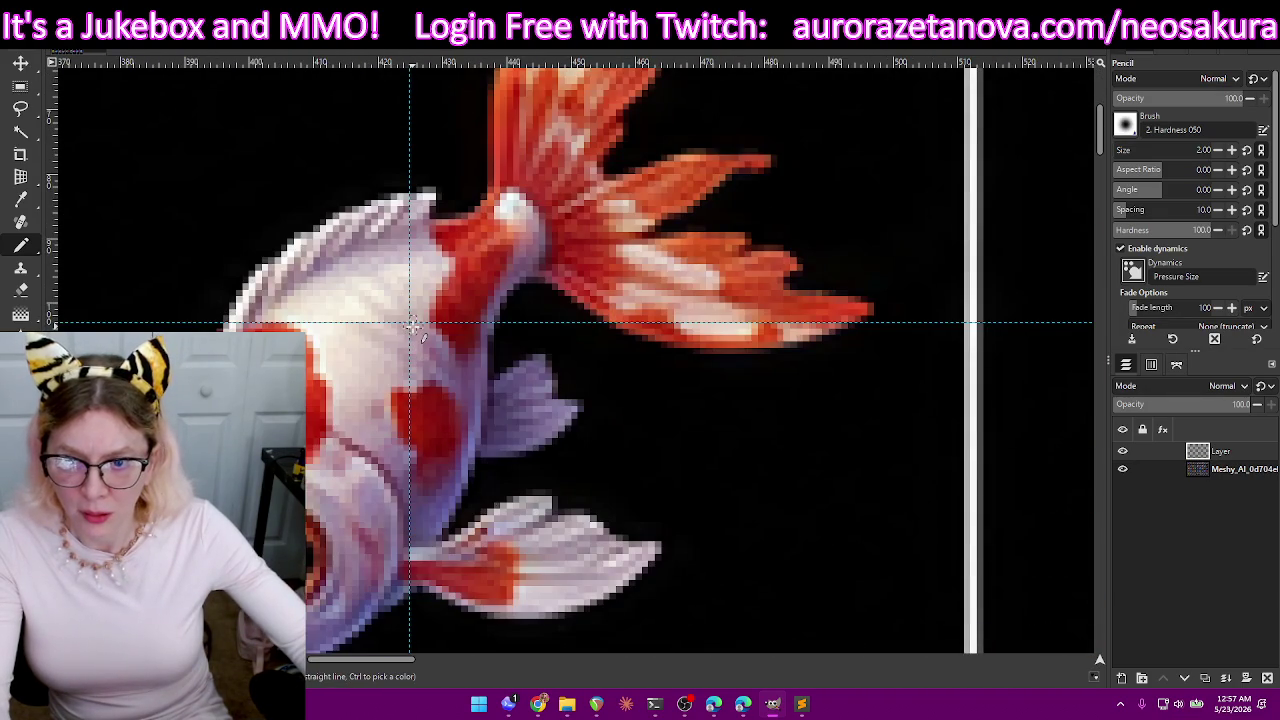
scroll(415, 340, down, 3)
scroll(422, 372, down, 3)
scroll(422, 376, down, 2)
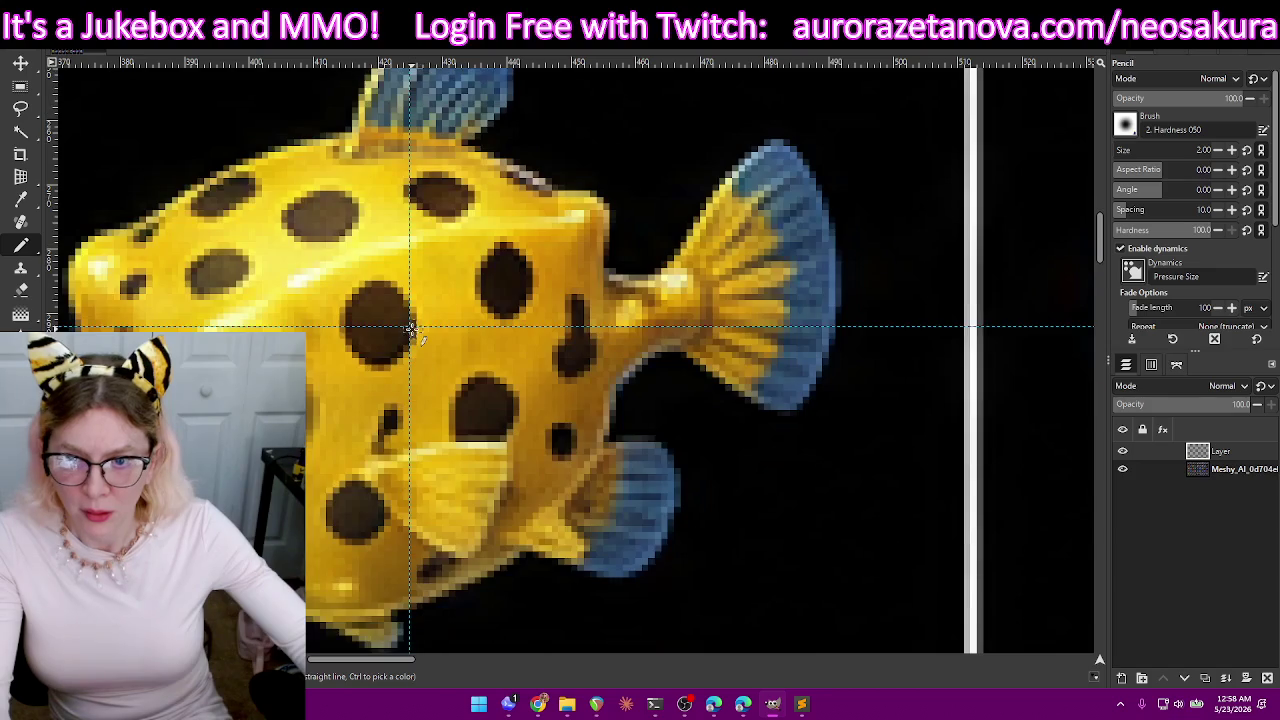
scroll(420, 380, down, 10)
scroll(420, 386, down, 10)
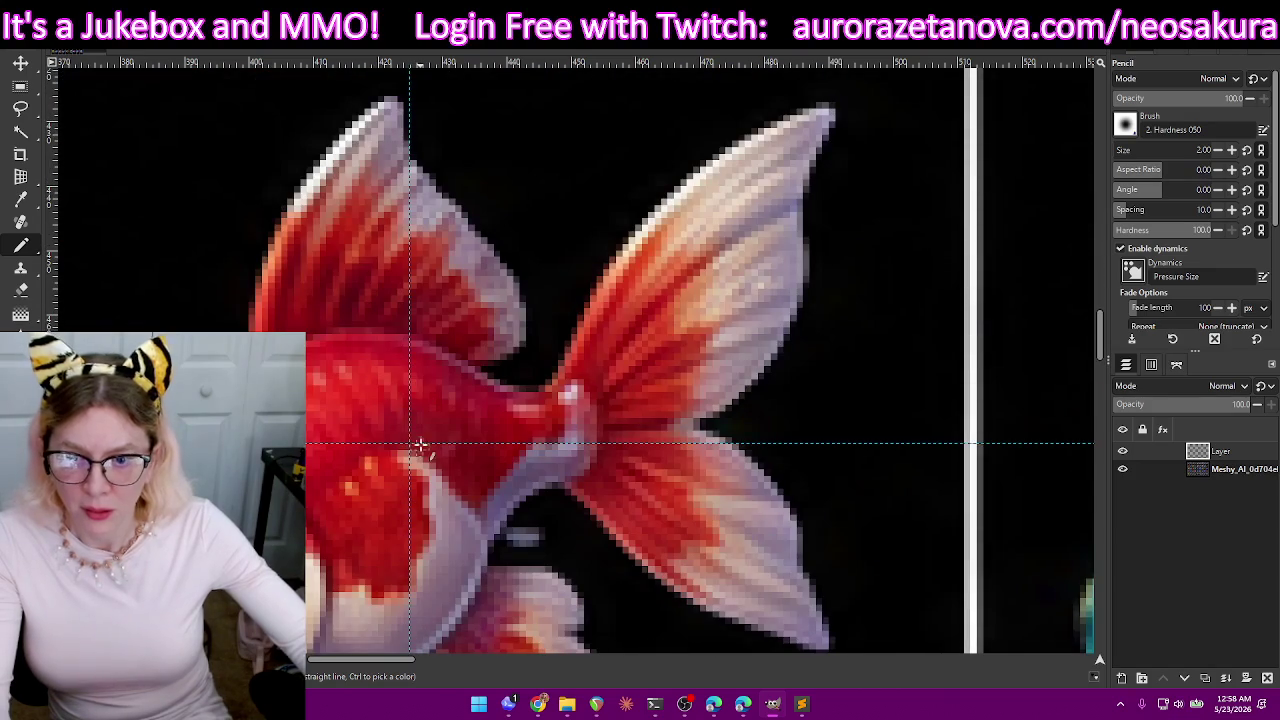
scroll(414, 448, up, 10)
scroll(418, 430, up, 10)
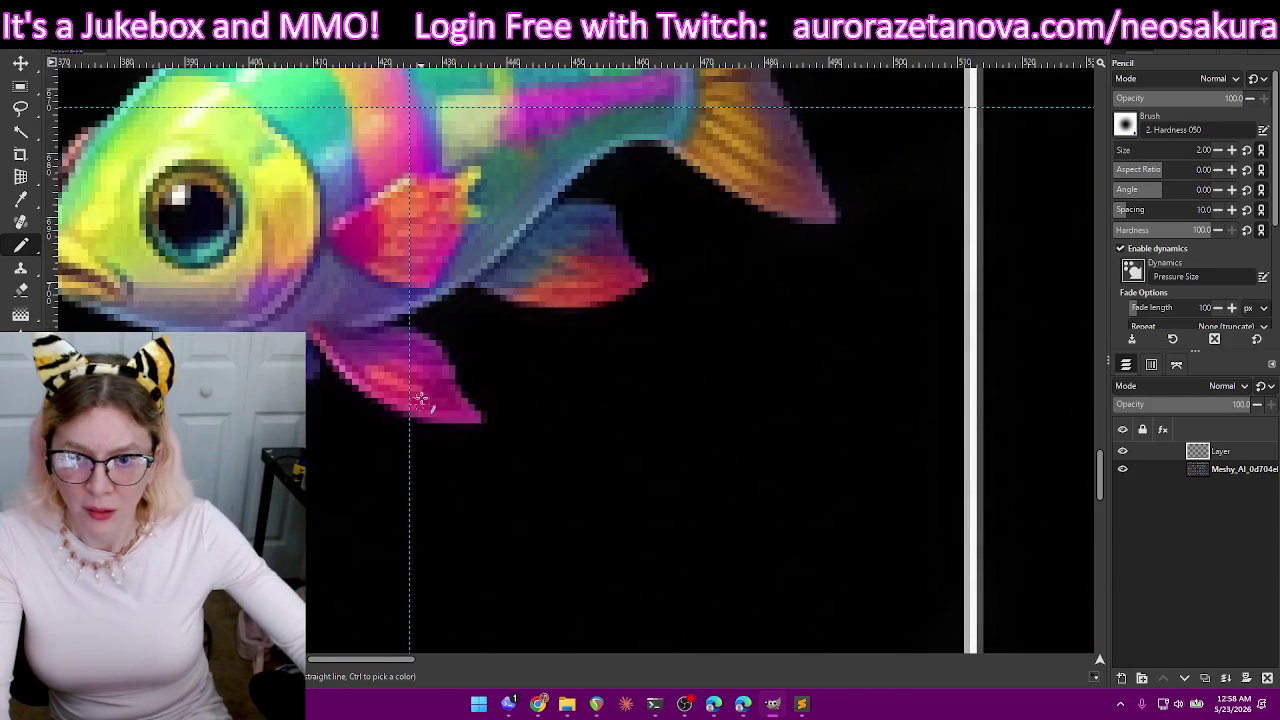
scroll(414, 112, down, 3)
scroll(428, 180, down, 10)
scroll(423, 246, down, 10)
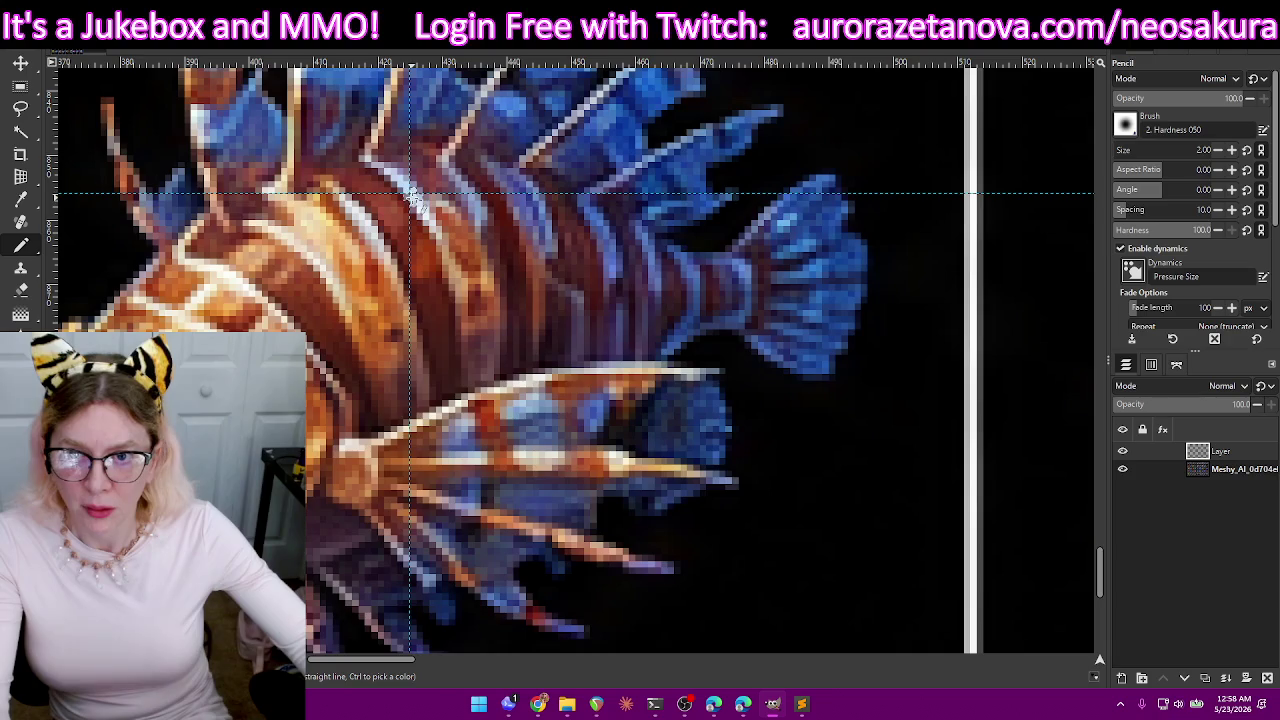
scroll(432, 254, down, 10)
scroll(470, 325, right, 2)
scroll(475, 323, right, 2)
scroll(477, 322, right, 2)
scroll(477, 322, right, 2)
scroll(477, 322, left, 1)
scroll(477, 322, up, 5)
scroll(477, 322, up, 5)
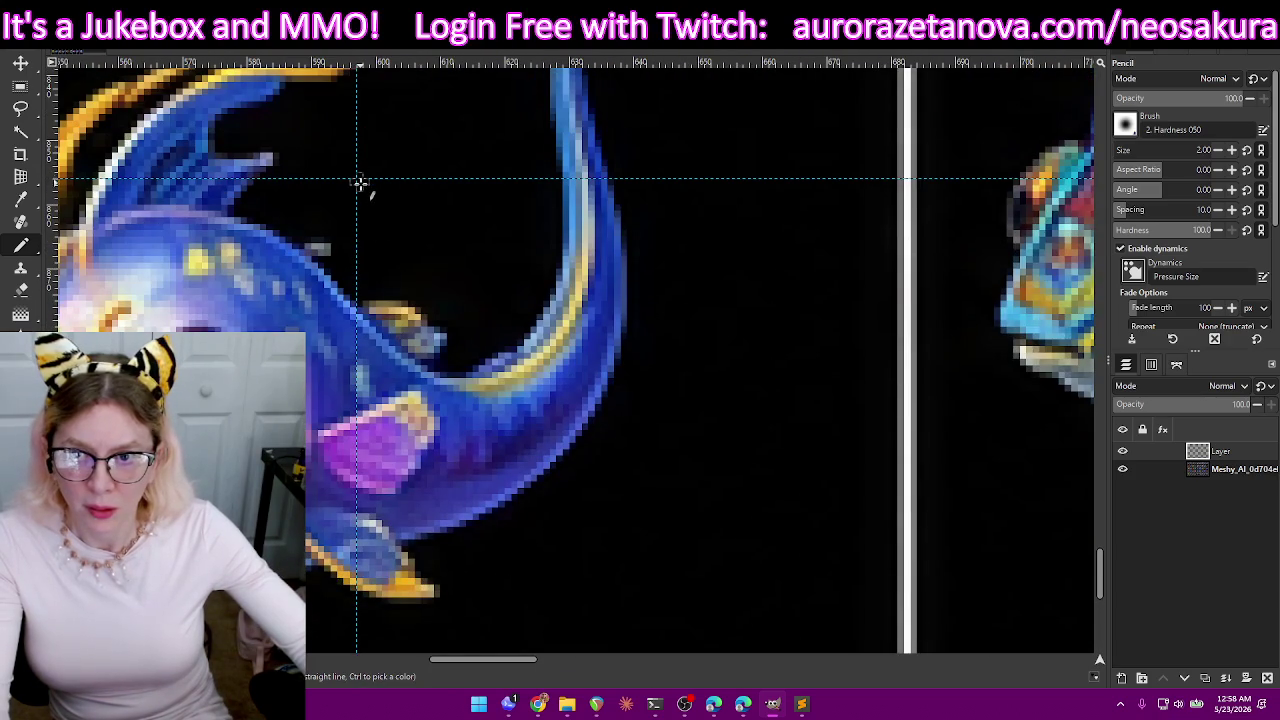
scroll(372, 193, up, 5)
scroll(372, 193, up, 5)
scroll(372, 192, up, 5)
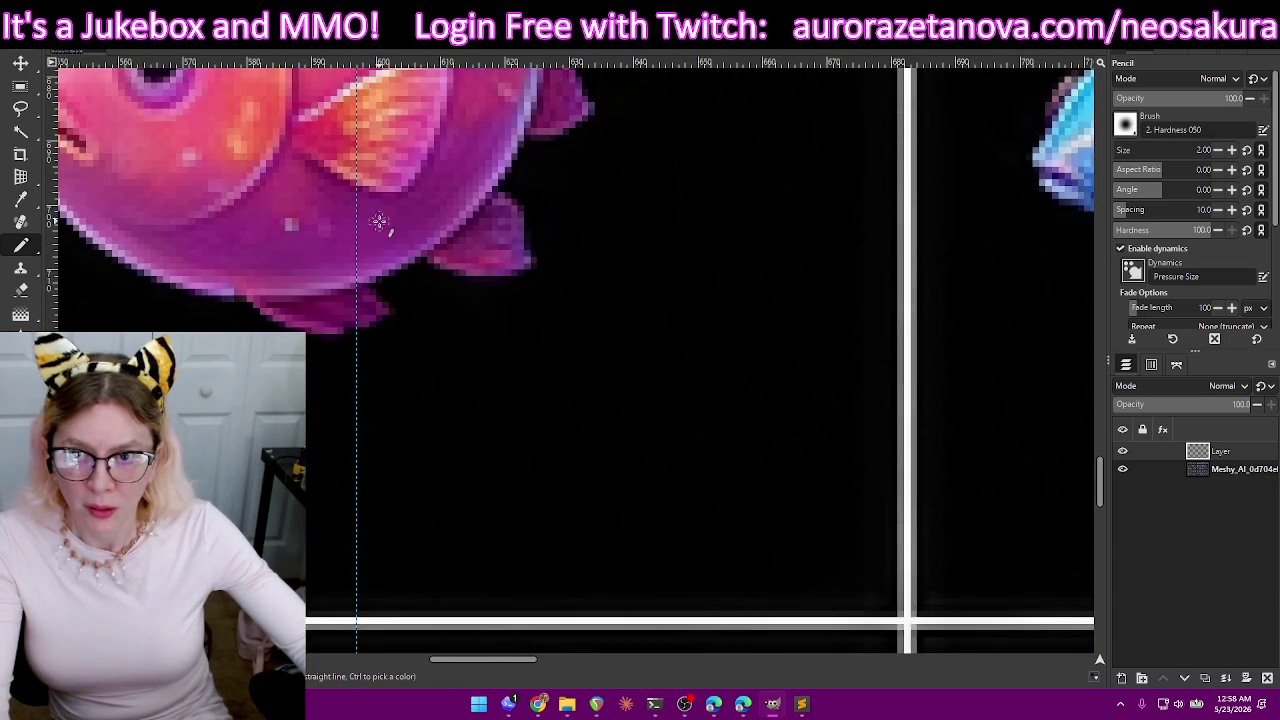
scroll(372, 190, up, 5)
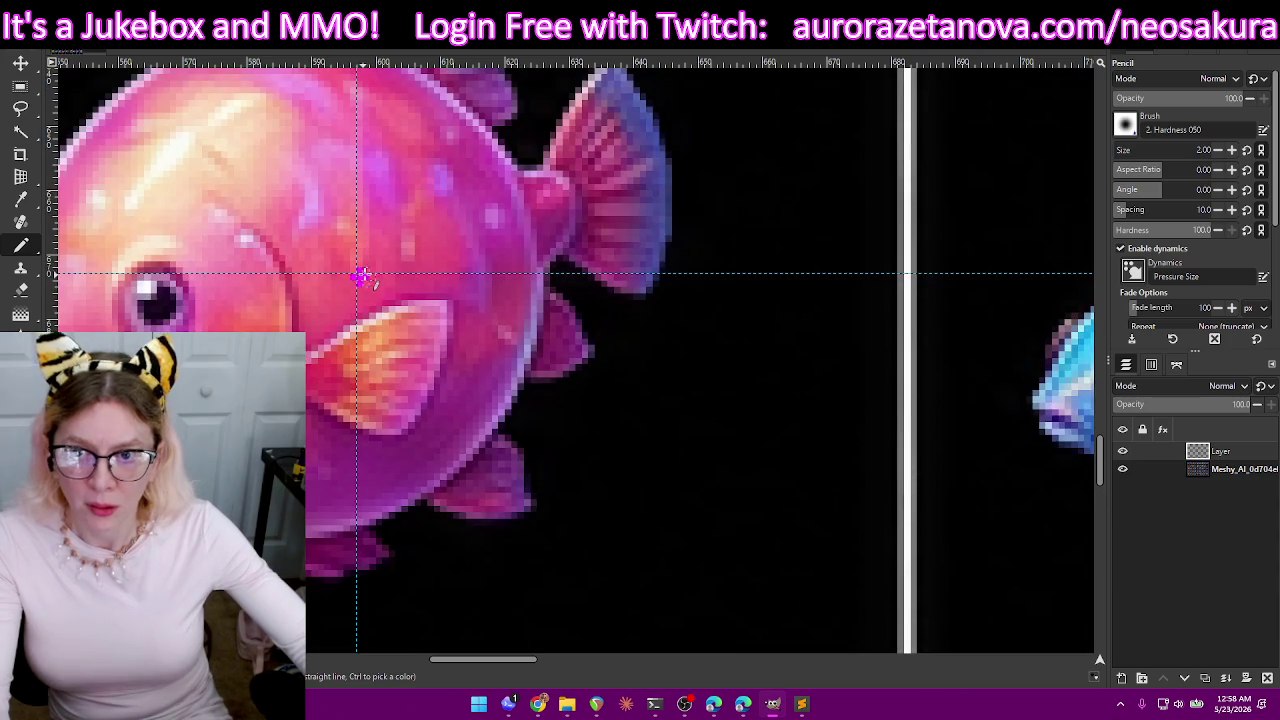
scroll(372, 255, up, 5)
scroll(377, 245, up, 5)
scroll(377, 251, up, 5)
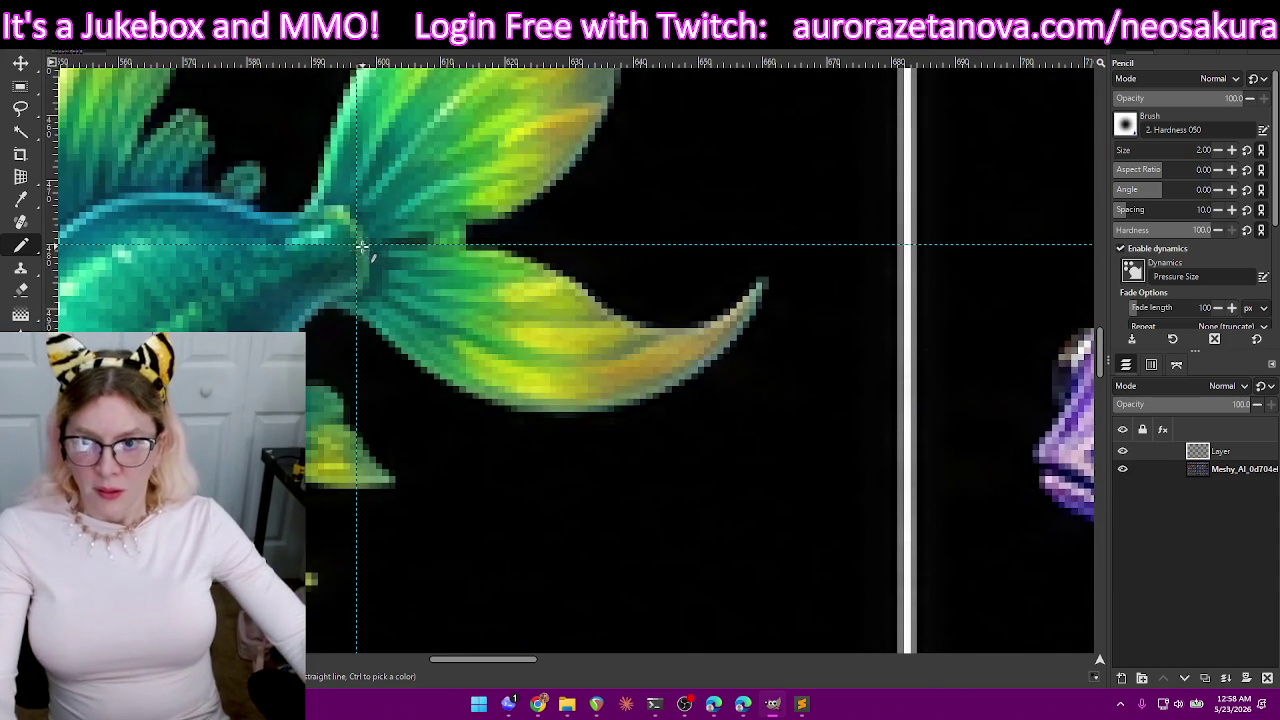
scroll(366, 249, up, 5)
scroll(367, 243, up, 5)
scroll(367, 241, up, 5)
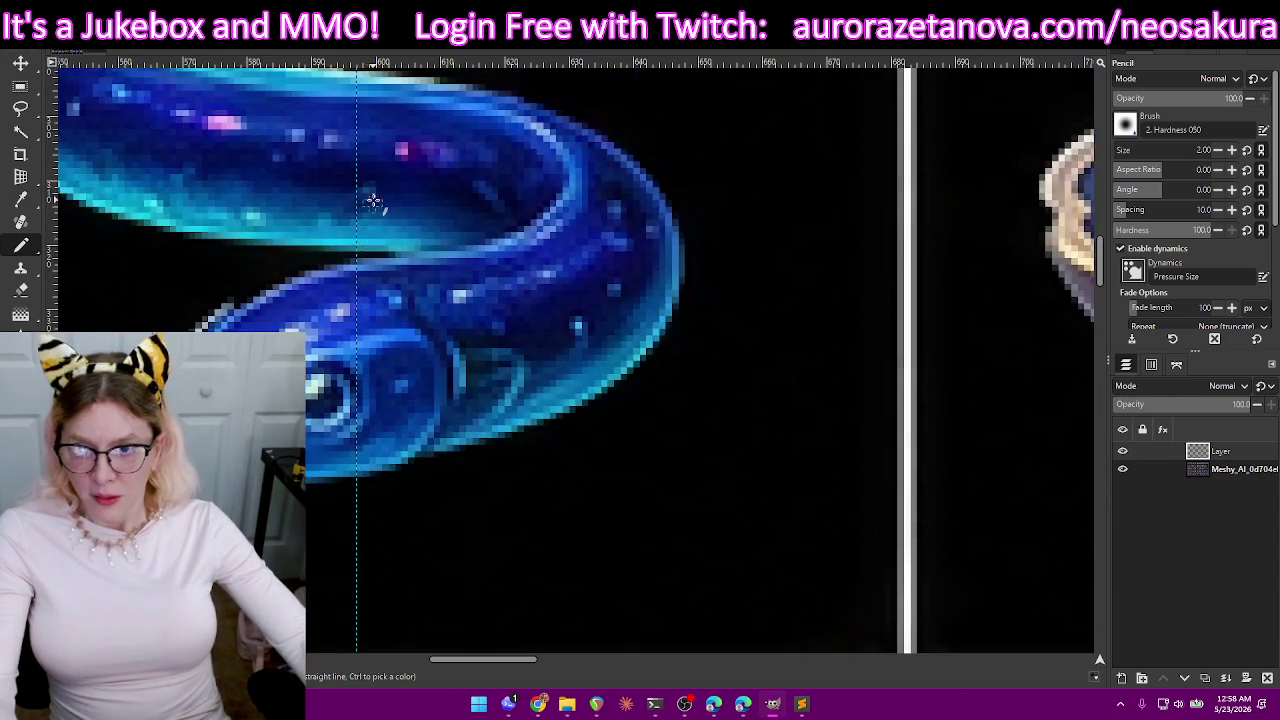
scroll(376, 216, up, 5)
scroll(362, 300, up, 5)
scroll(366, 290, up, 5)
scroll(367, 286, up, 5)
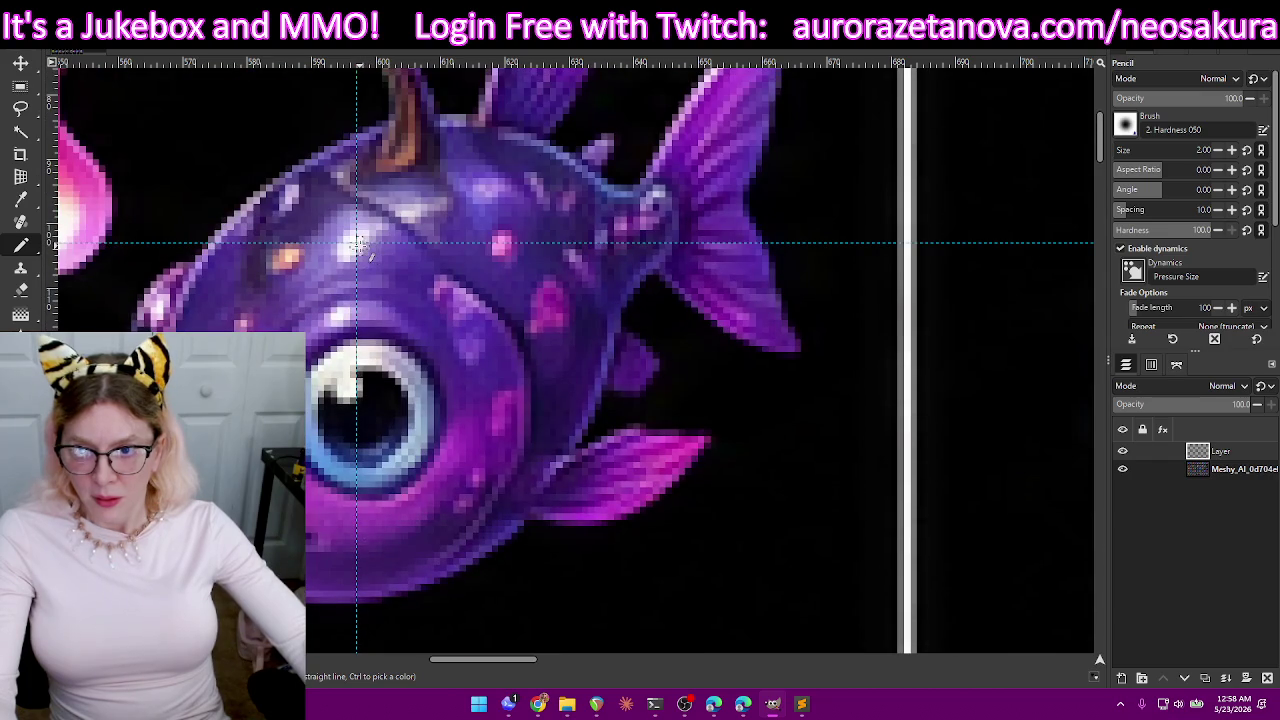
scroll(370, 245, up, 5)
scroll(471, 408, down, 1)
scroll(471, 400, down, 5)
scroll(471, 390, right, 5)
scroll(470, 382, right, 3)
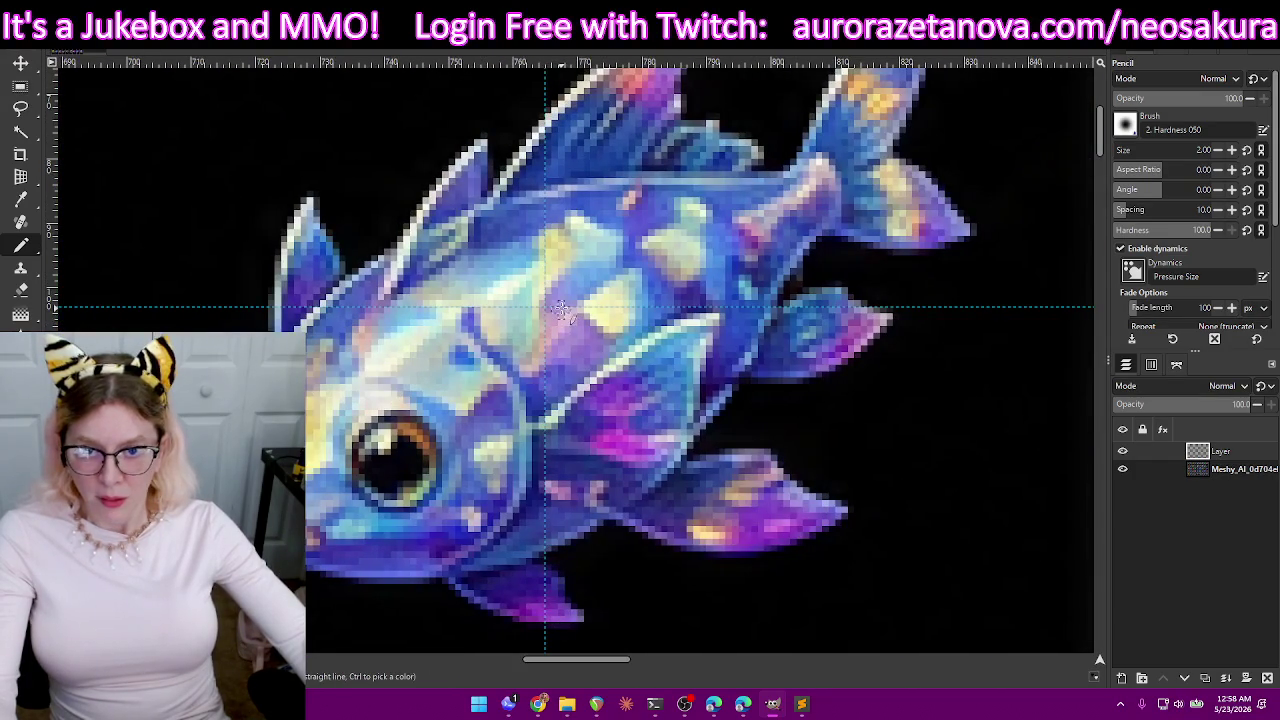
scroll(548, 310, down, 3)
scroll(557, 323, down, 3)
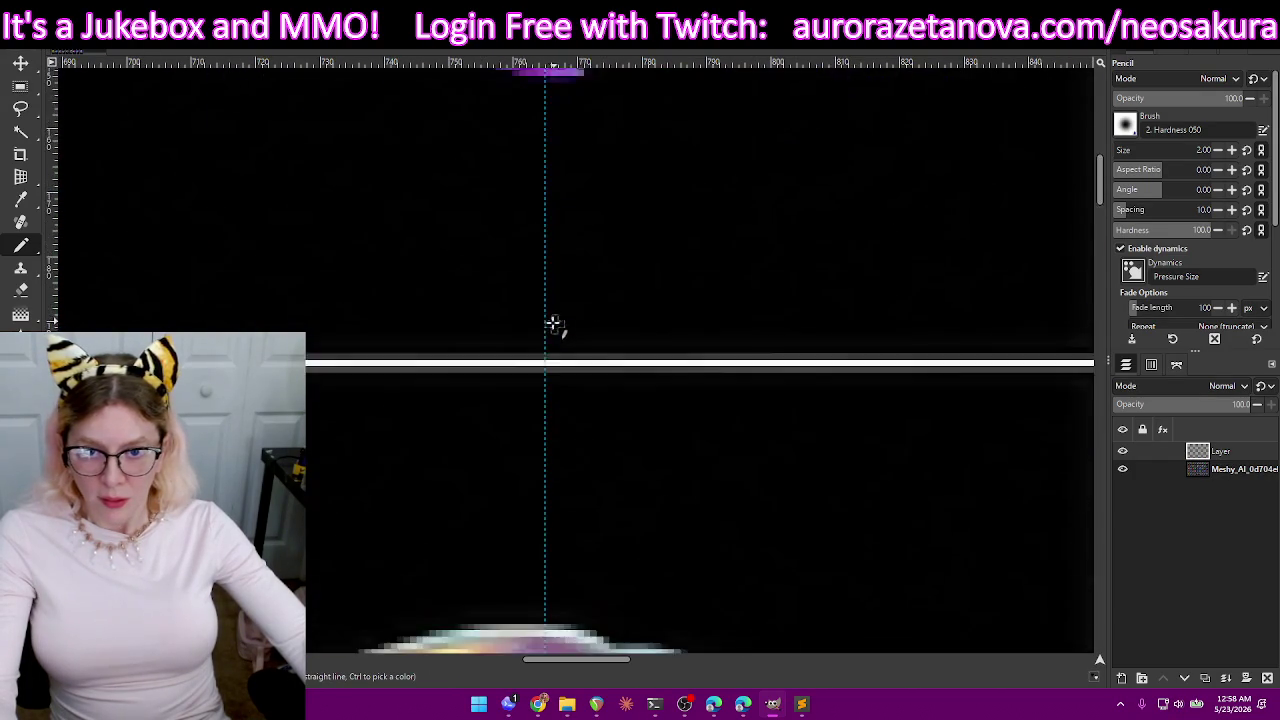
scroll(557, 323, down, 3)
scroll(555, 330, down, 2)
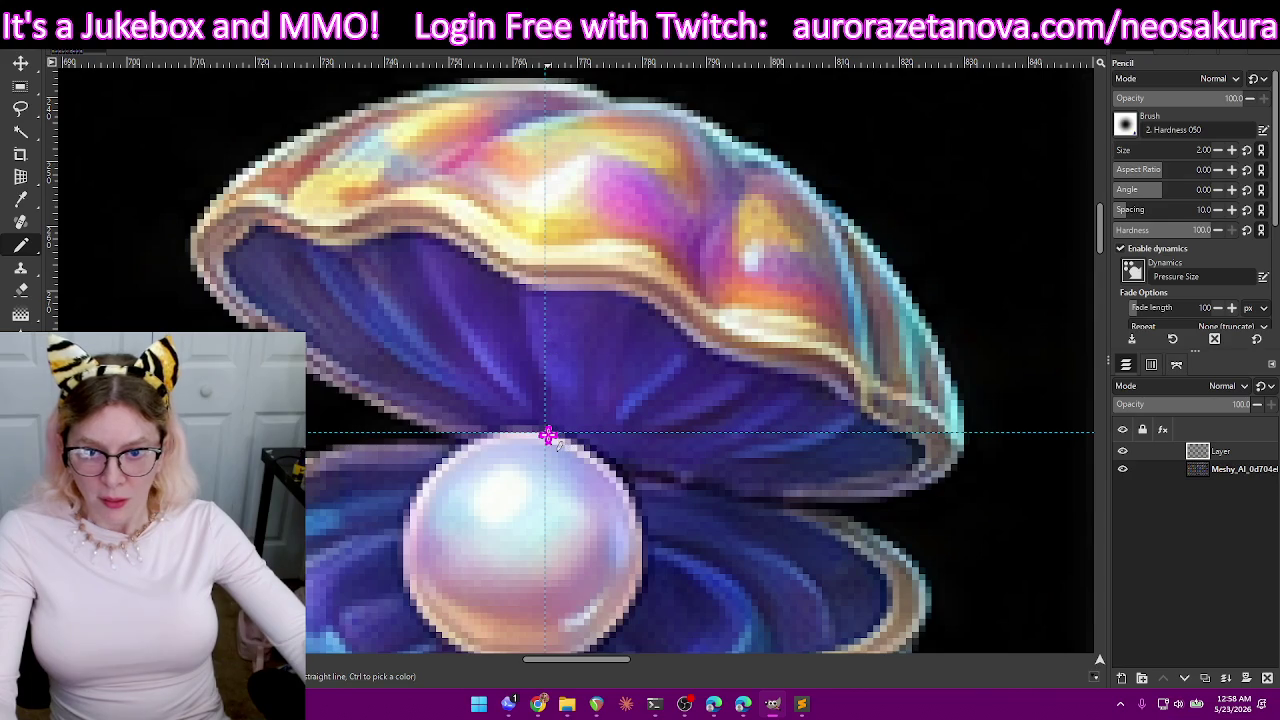
scroll(548, 436, down, 3)
scroll(551, 434, down, 3)
scroll(560, 414, down, 3)
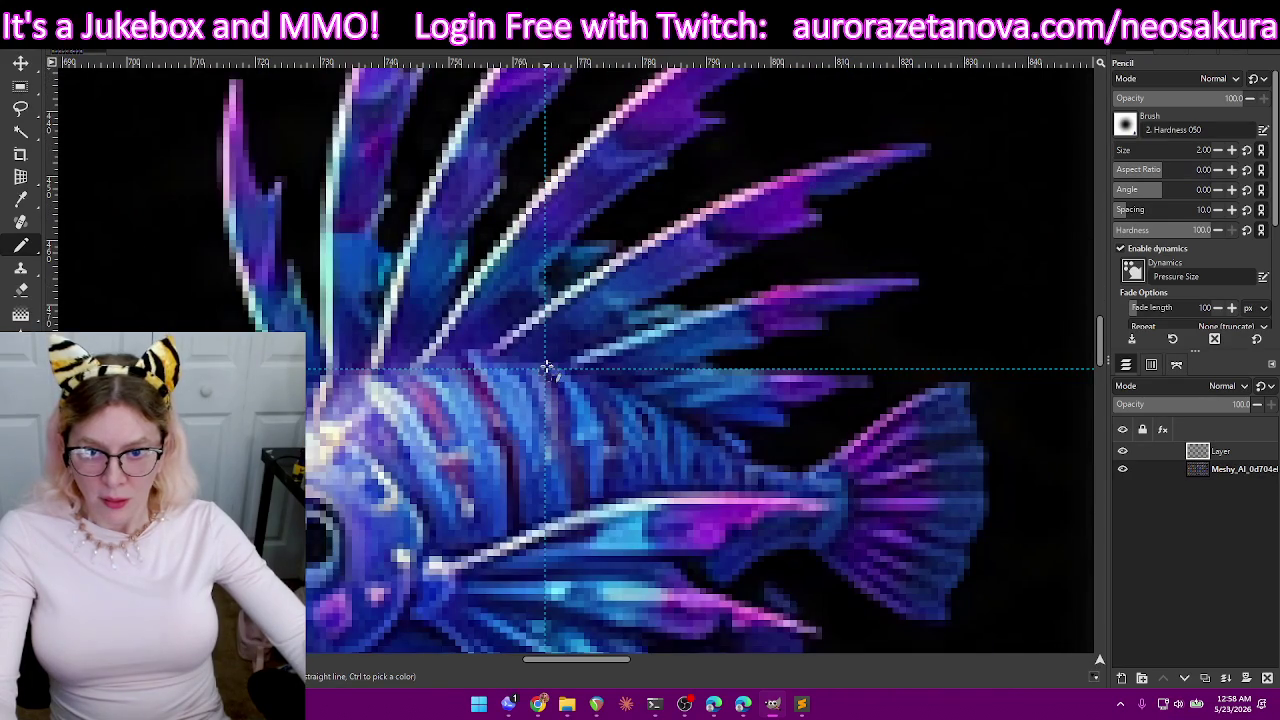
scroll(550, 378, down, 3)
scroll(557, 386, down, 3)
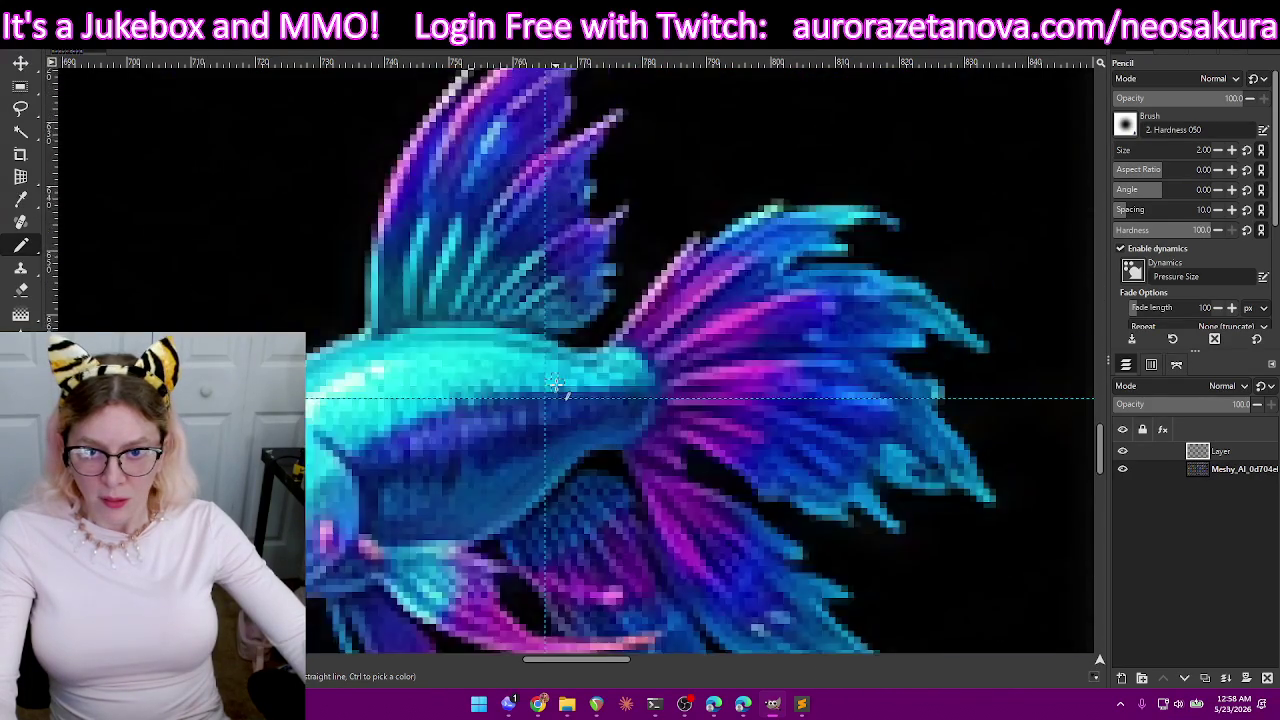
scroll(558, 320, down, 3)
scroll(560, 243, down, 2)
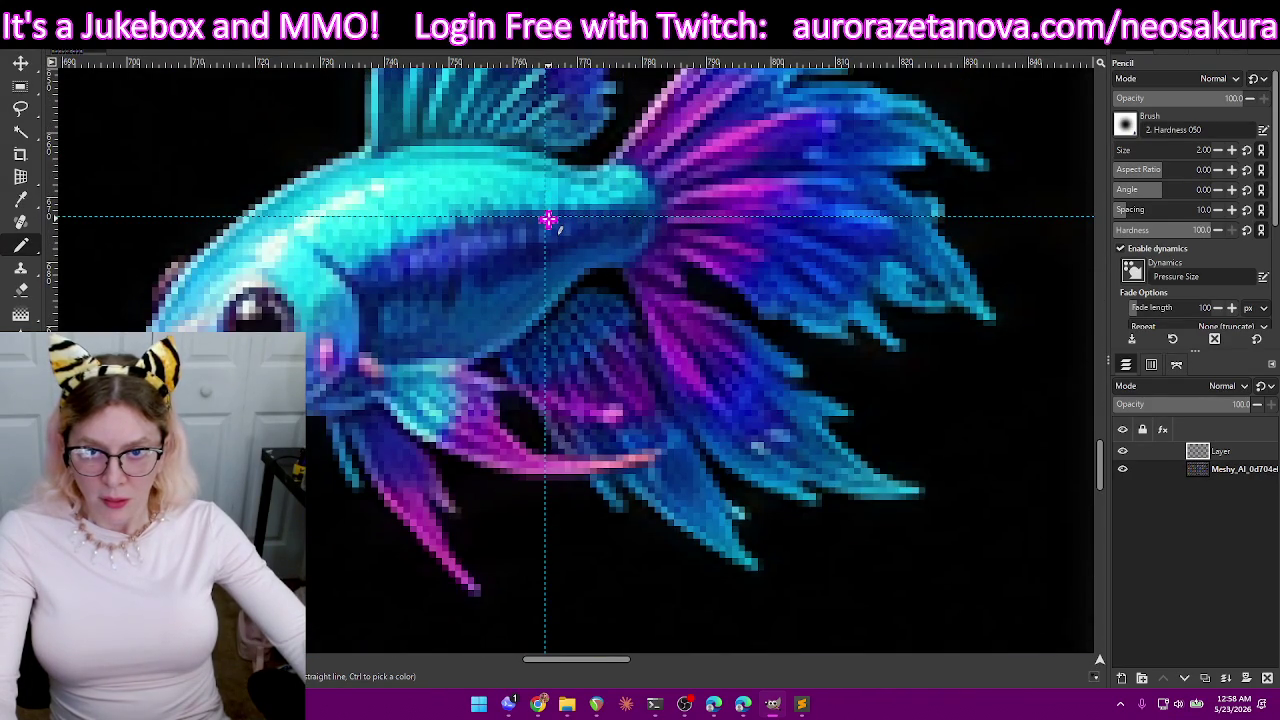
scroll(558, 240, down, 3)
scroll(567, 265, down, 3)
scroll(560, 290, down, 3)
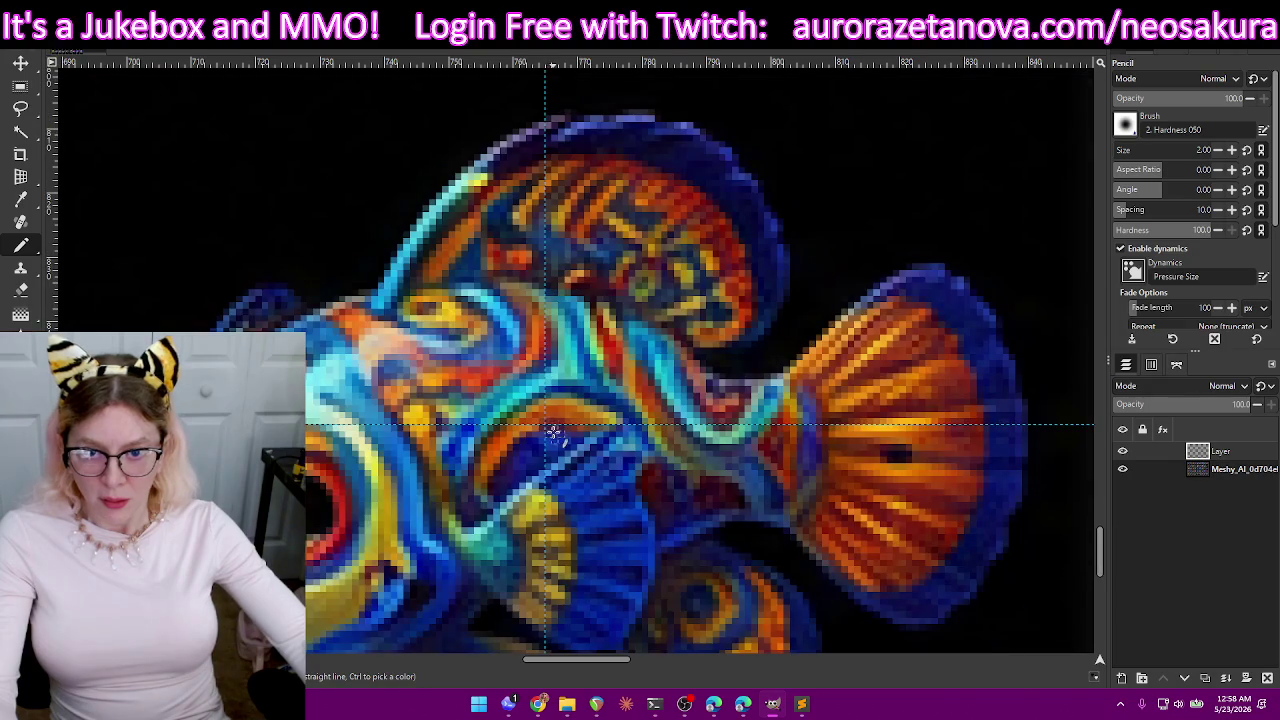
scroll(549, 428, down, 3)
scroll(566, 400, down, 3)
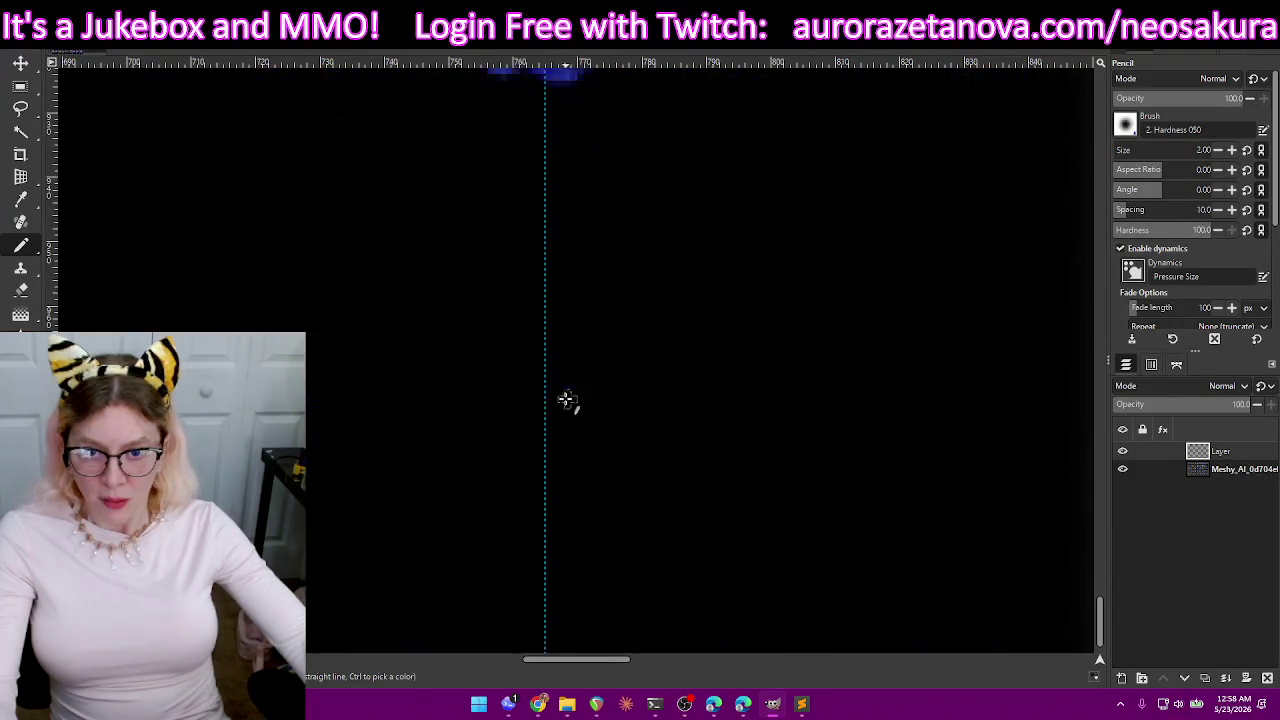
scroll(560, 406, down, 2)
scroll(567, 400, up, 3)
scroll(580, 350, up, 3)
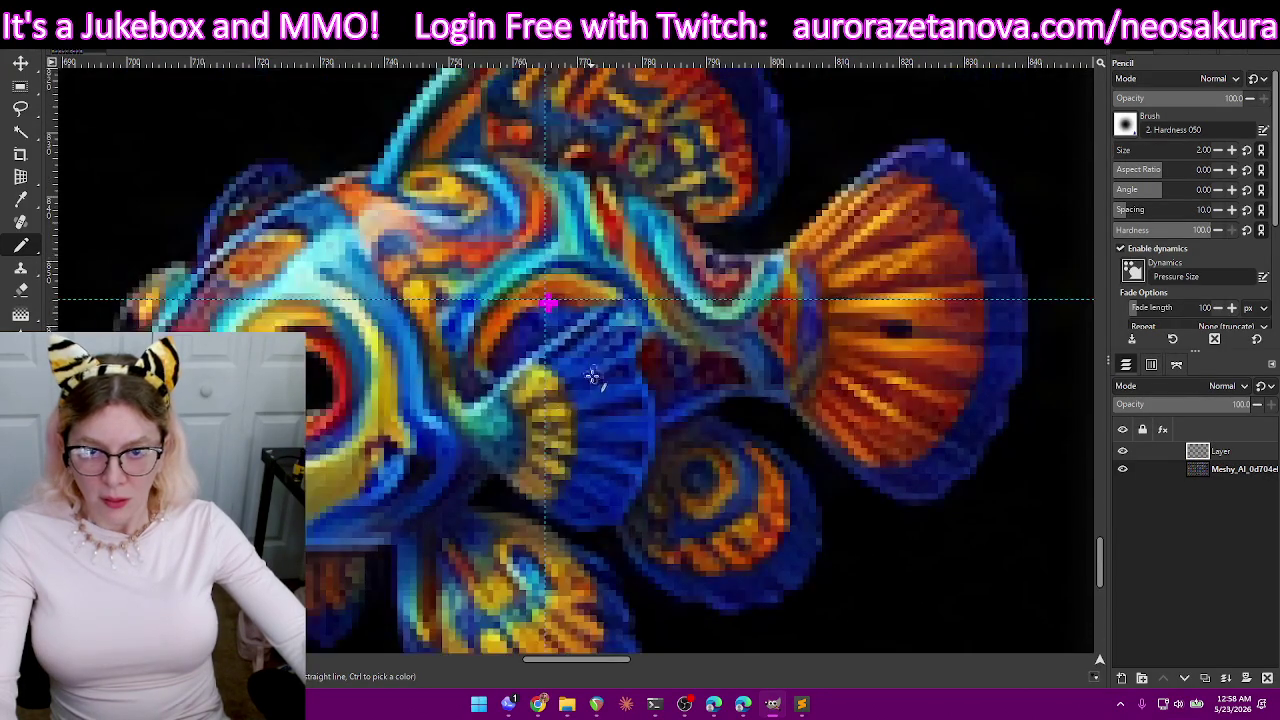
drag(559, 662, 683, 662)
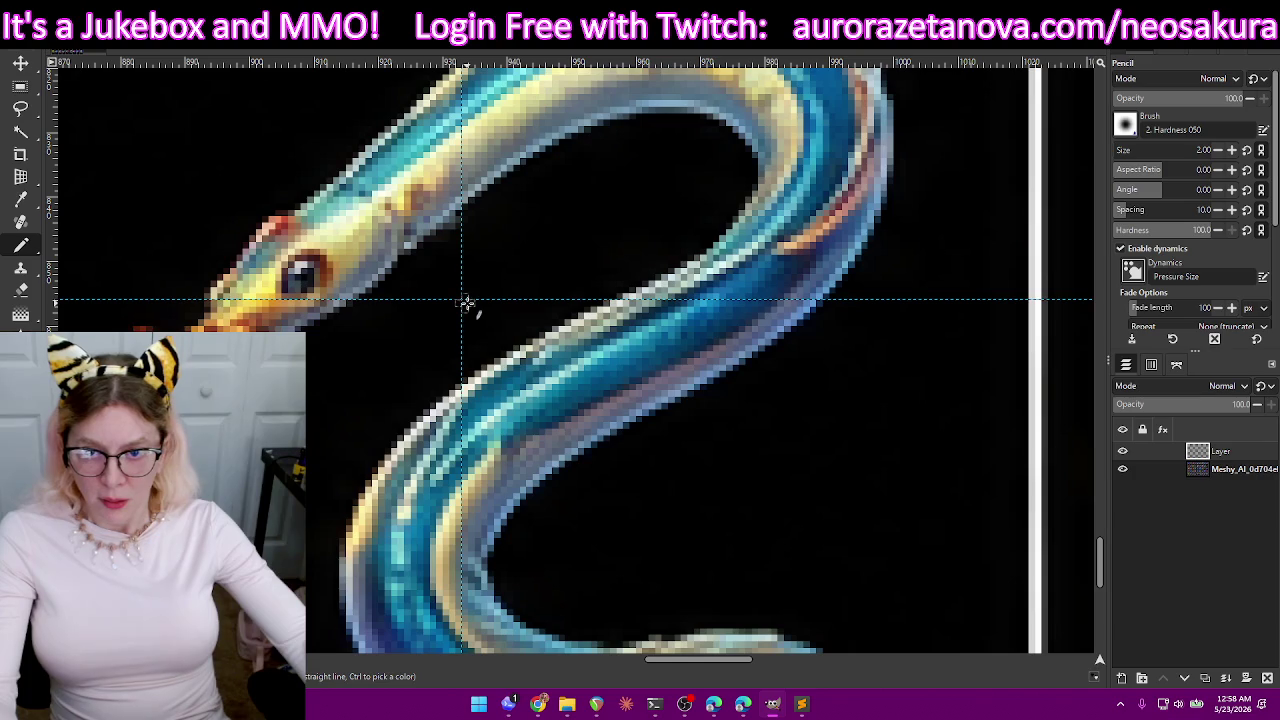
scroll(540, 400, up, 3)
scroll(525, 409, up, 3)
scroll(500, 440, up, 3)
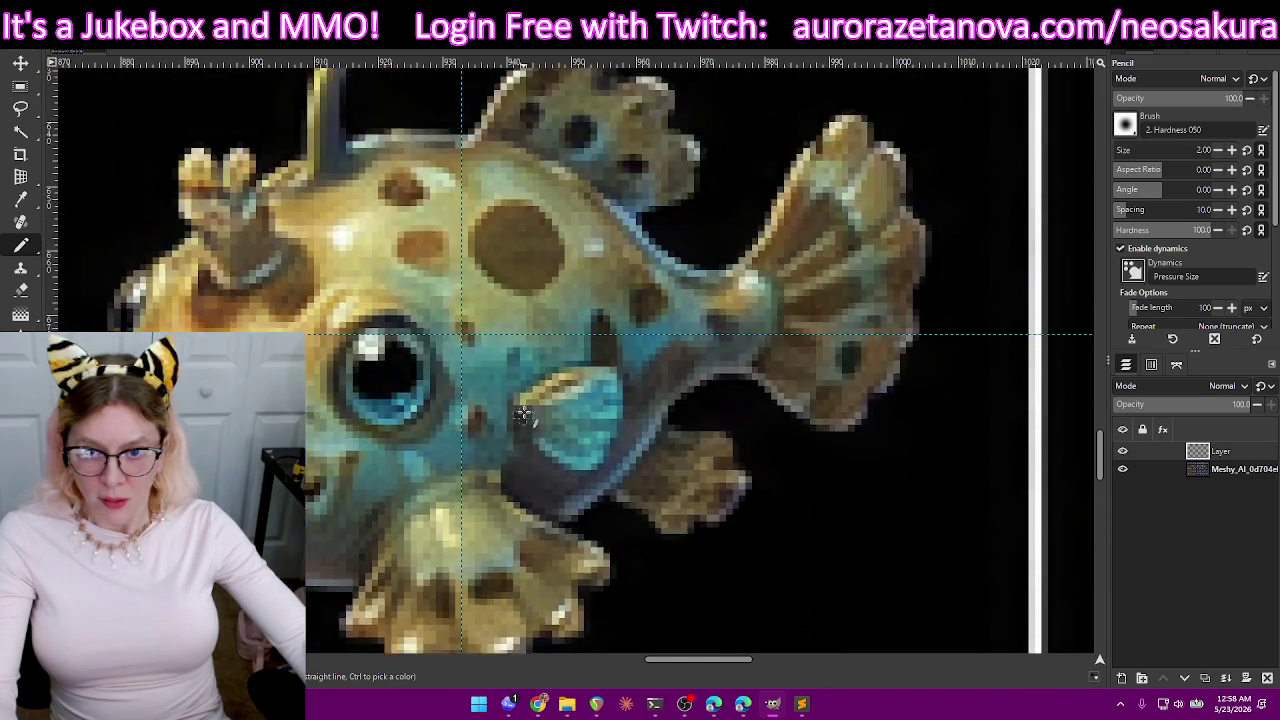
scroll(465, 480, up, 2)
scroll(512, 402, up, 3)
scroll(505, 395, up, 3)
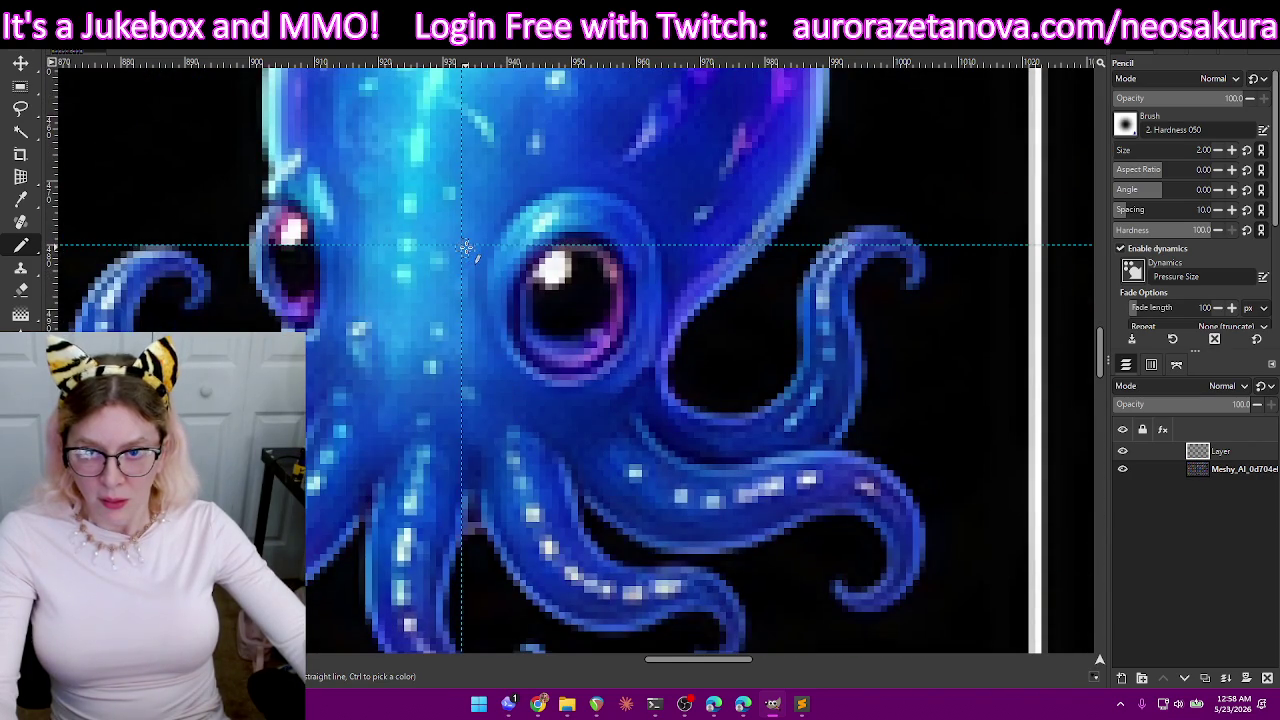
scroll(490, 275, up, 3)
scroll(490, 286, up, 3)
scroll(480, 300, up, 3)
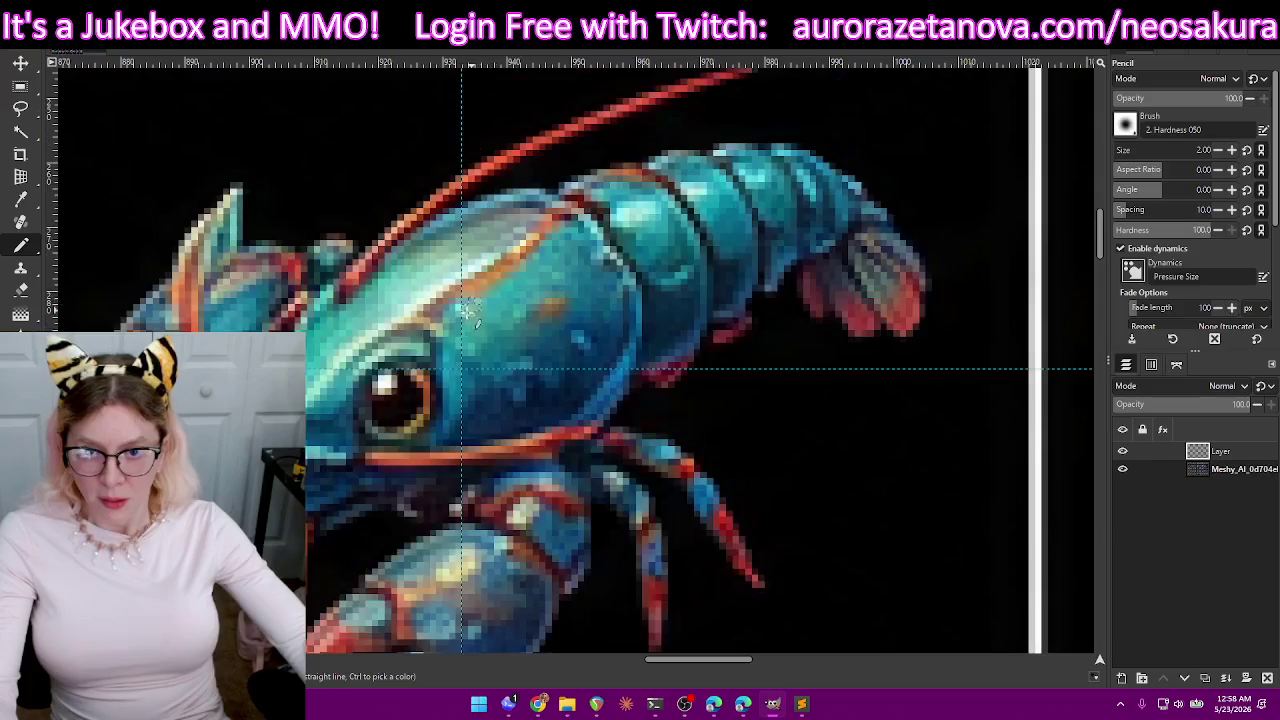
scroll(478, 361, up, 3)
scroll(478, 360, up, 3)
scroll(478, 352, up, 2)
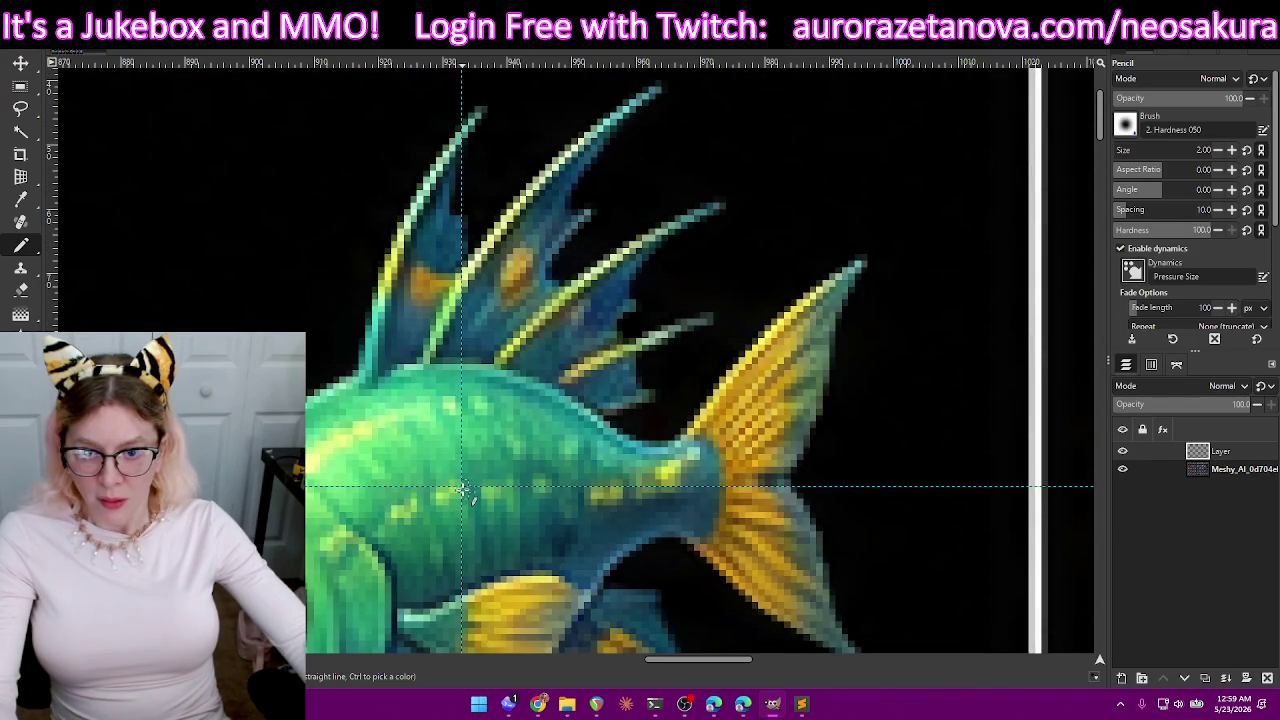
scroll(490, 452, up, 3)
scroll(490, 452, down, 3)
scroll(466, 371, right, 3)
scroll(600, 434, right, 3)
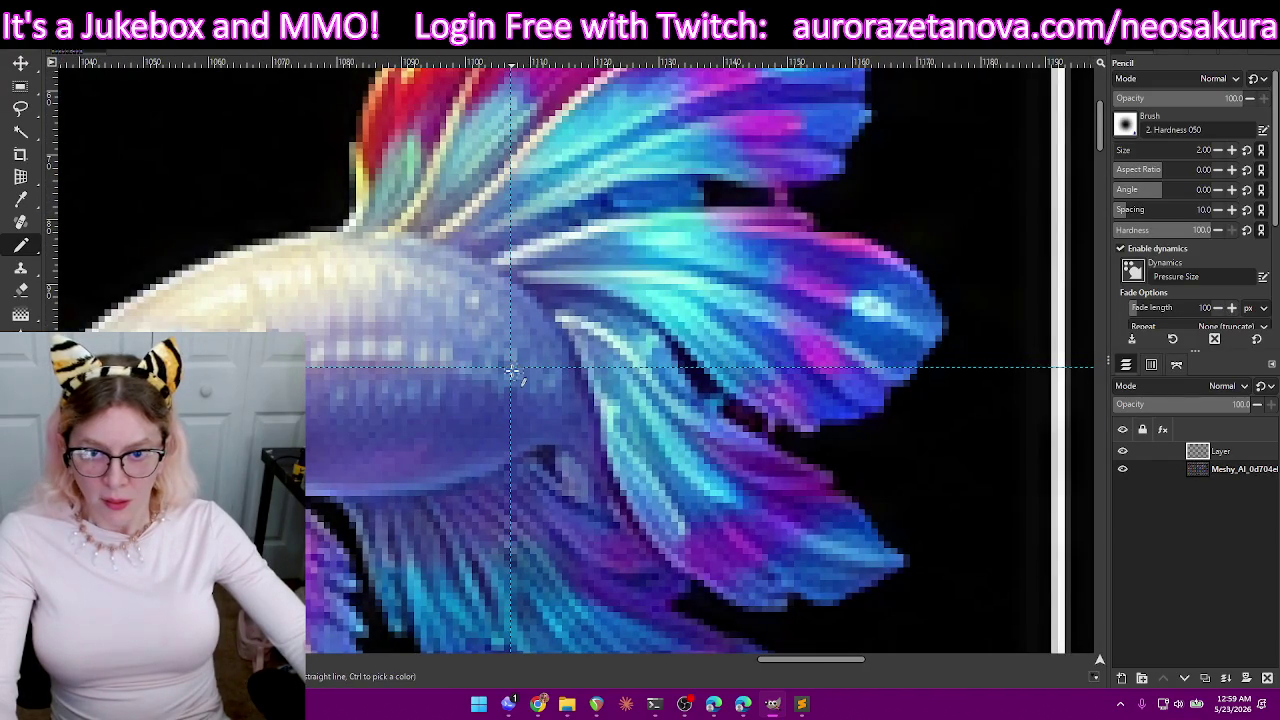
- Scroll through the zoomed fish sprite sheet cell by cell, inspecting the marker dots on each sprite
scroll(512, 370, down, 3)
scroll(515, 395, down, 3)
scroll(517, 400, down, 3)
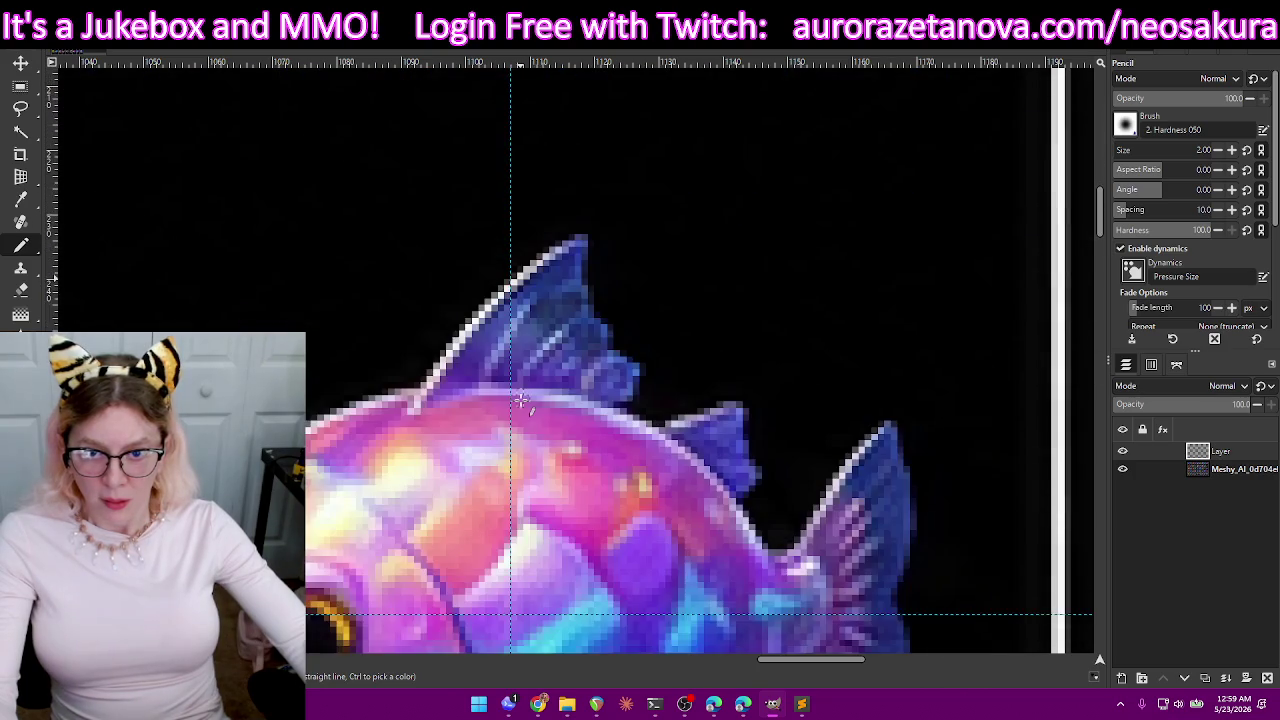
scroll(517, 415, down, 2)
scroll(517, 390, down, 4)
scroll(523, 403, down, 3)
scroll(523, 403, down, 3)
scroll(521, 340, down, 2)
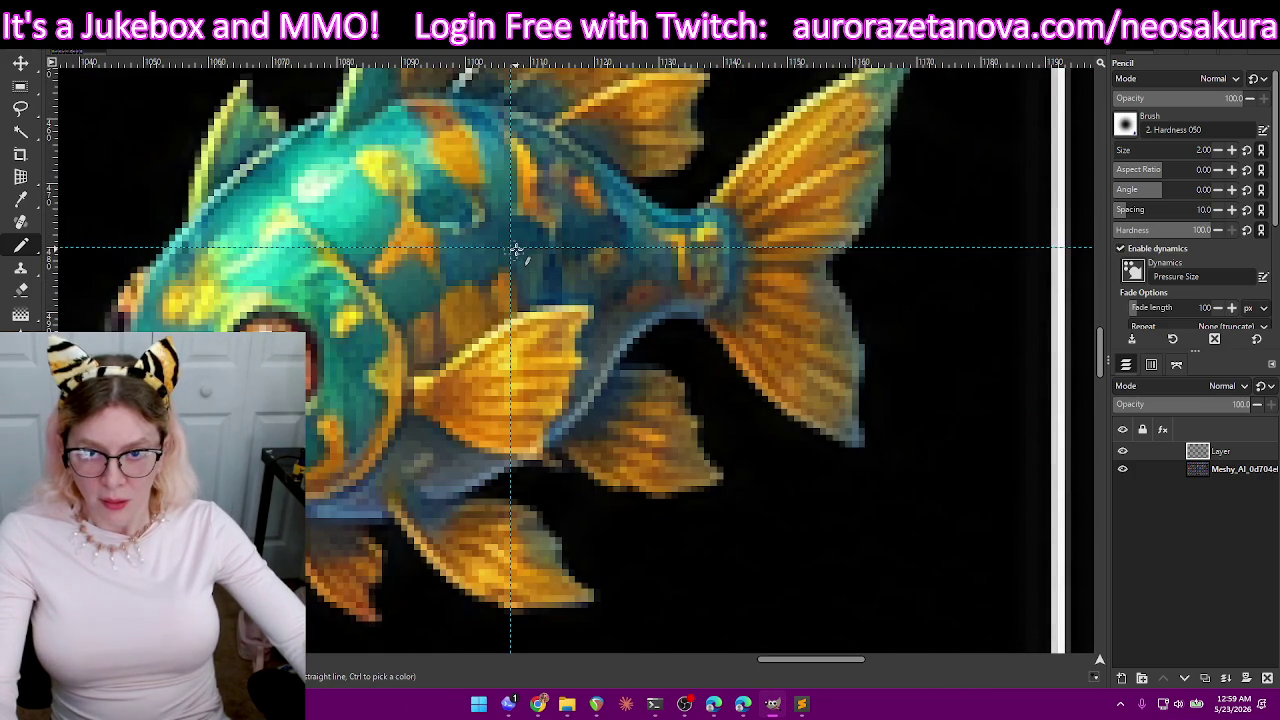
scroll(527, 308, down, 3)
scroll(528, 317, down, 3)
scroll(528, 326, down, 2)
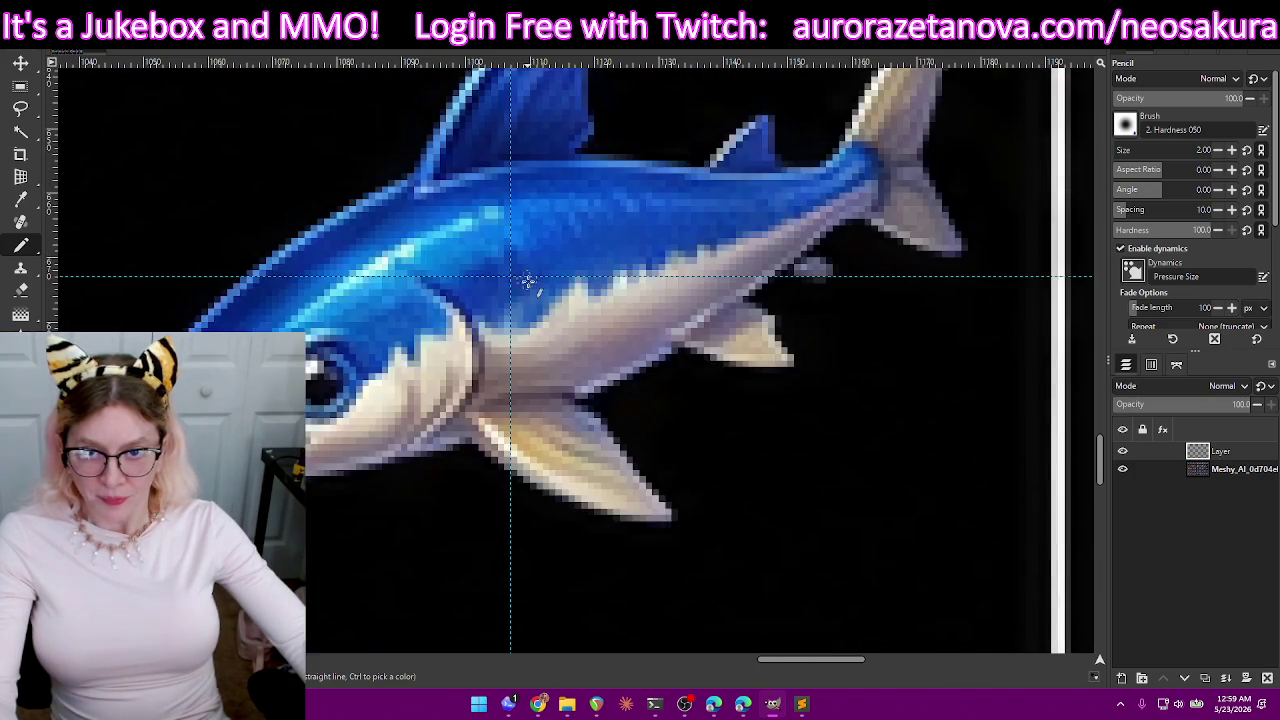
scroll(518, 300, down, 3)
scroll(523, 314, down, 3)
scroll(525, 290, down, 2)
scroll(525, 265, up, 2)
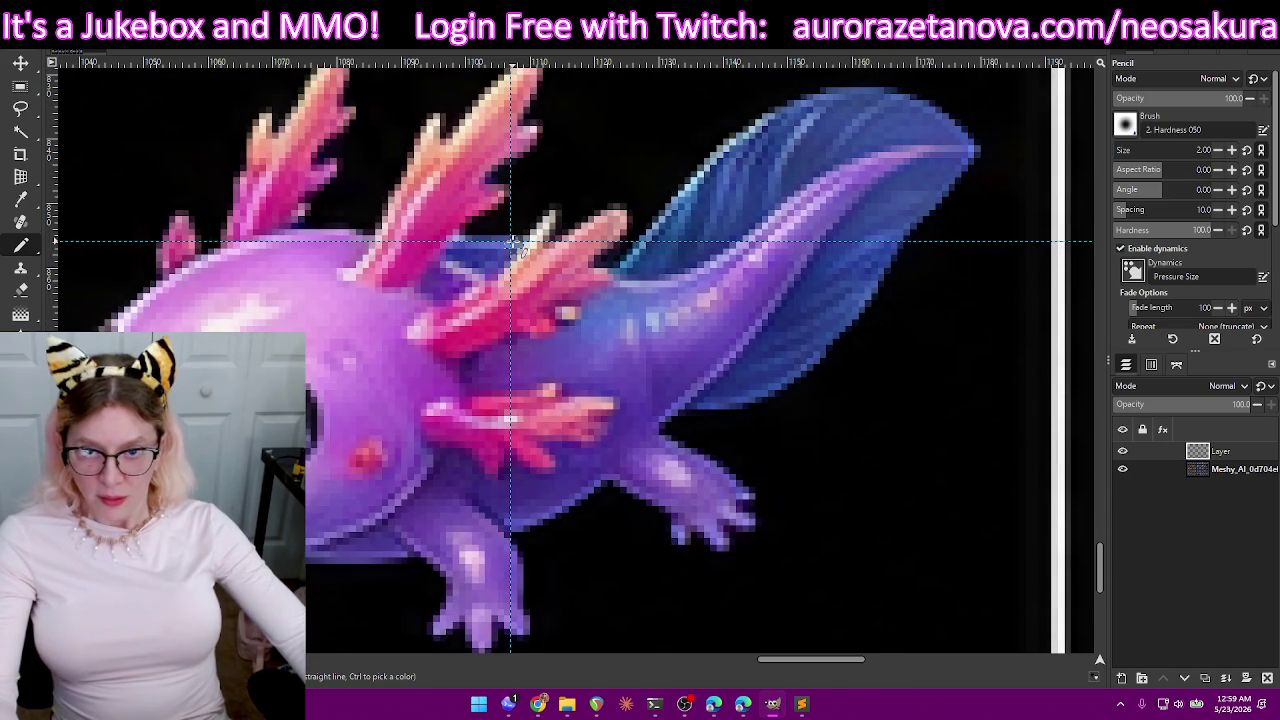
scroll(513, 245, down, 3)
scroll(526, 297, down, 3)
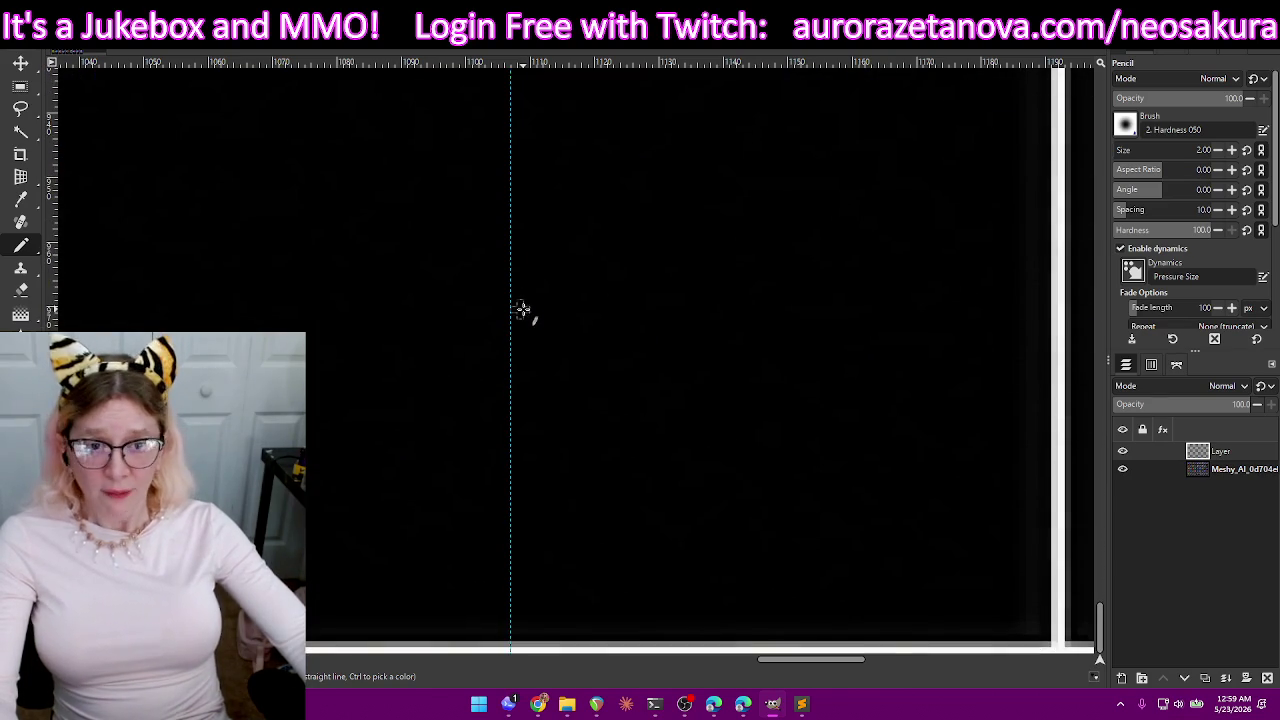
scroll(524, 309, up, 3)
scroll(526, 309, up, 3)
scroll(535, 309, right, 3)
scroll(570, 280, right, 3)
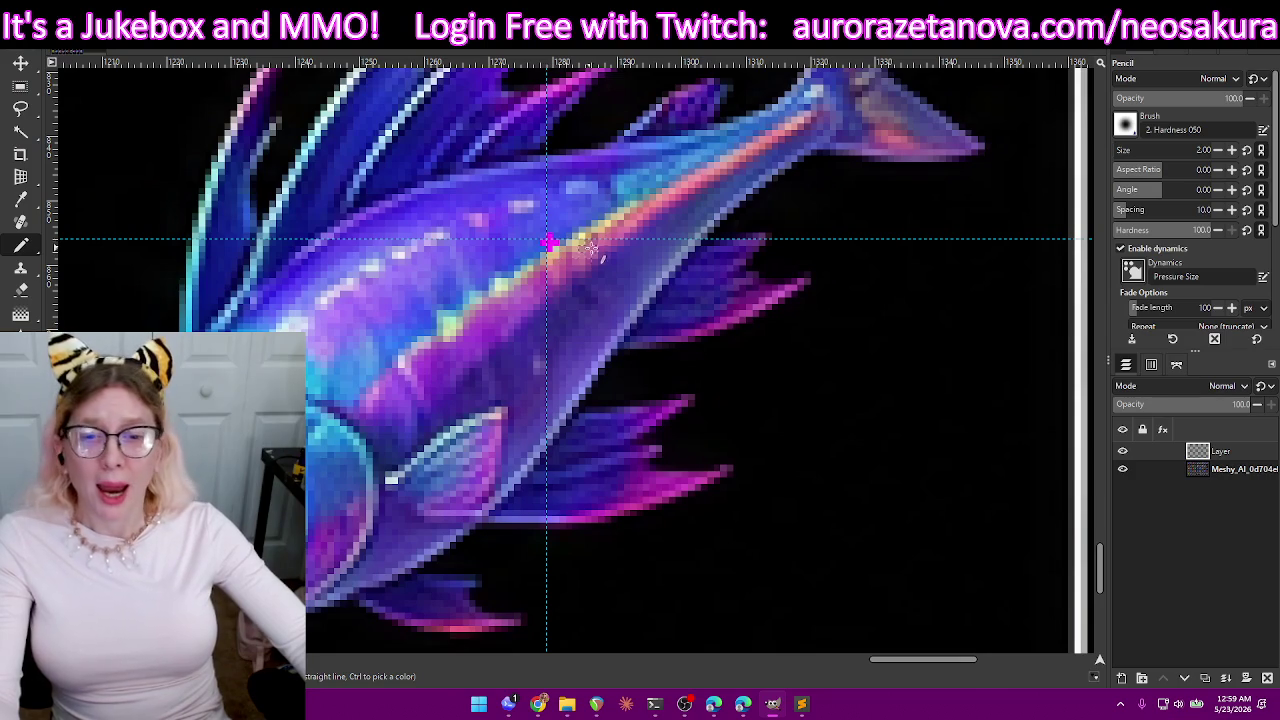
scroll(580, 270, down, 5)
scroll(583, 280, down, 5)
scroll(575, 300, up, 3)
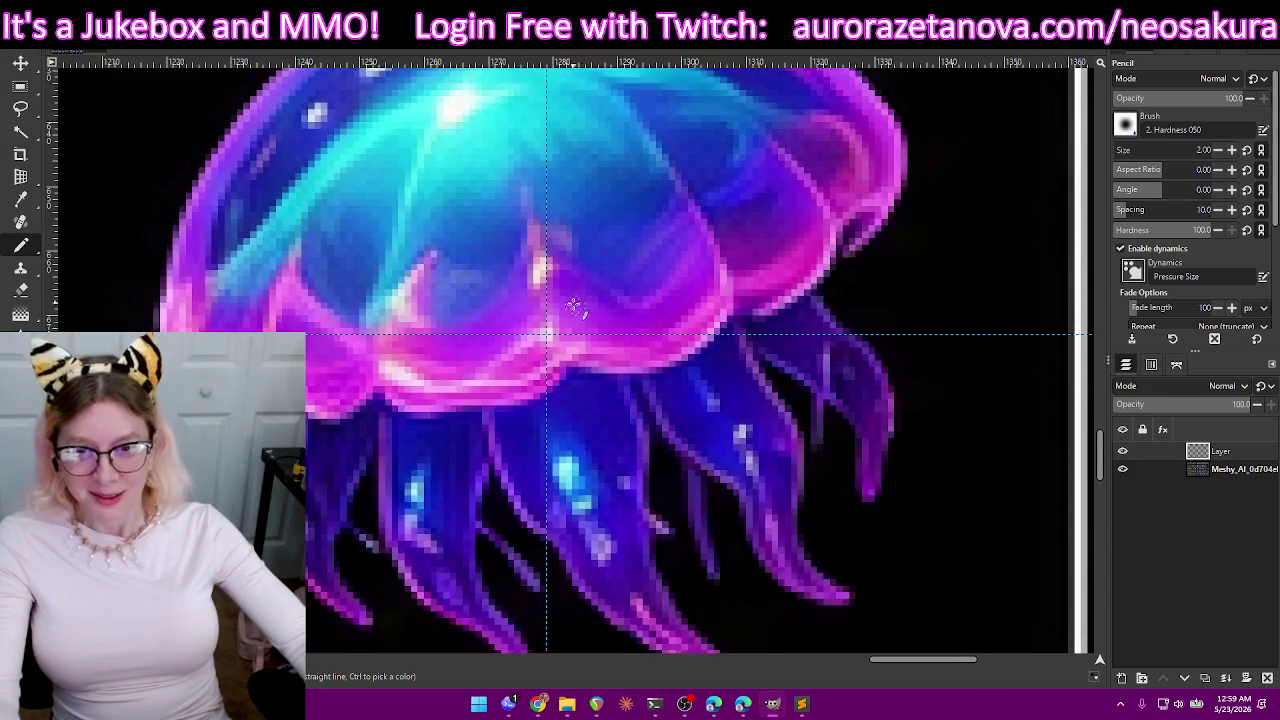
scroll(590, 334, up, 3)
scroll(590, 334, up, 3)
scroll(590, 334, up, 3)
scroll(590, 330, up, 3)
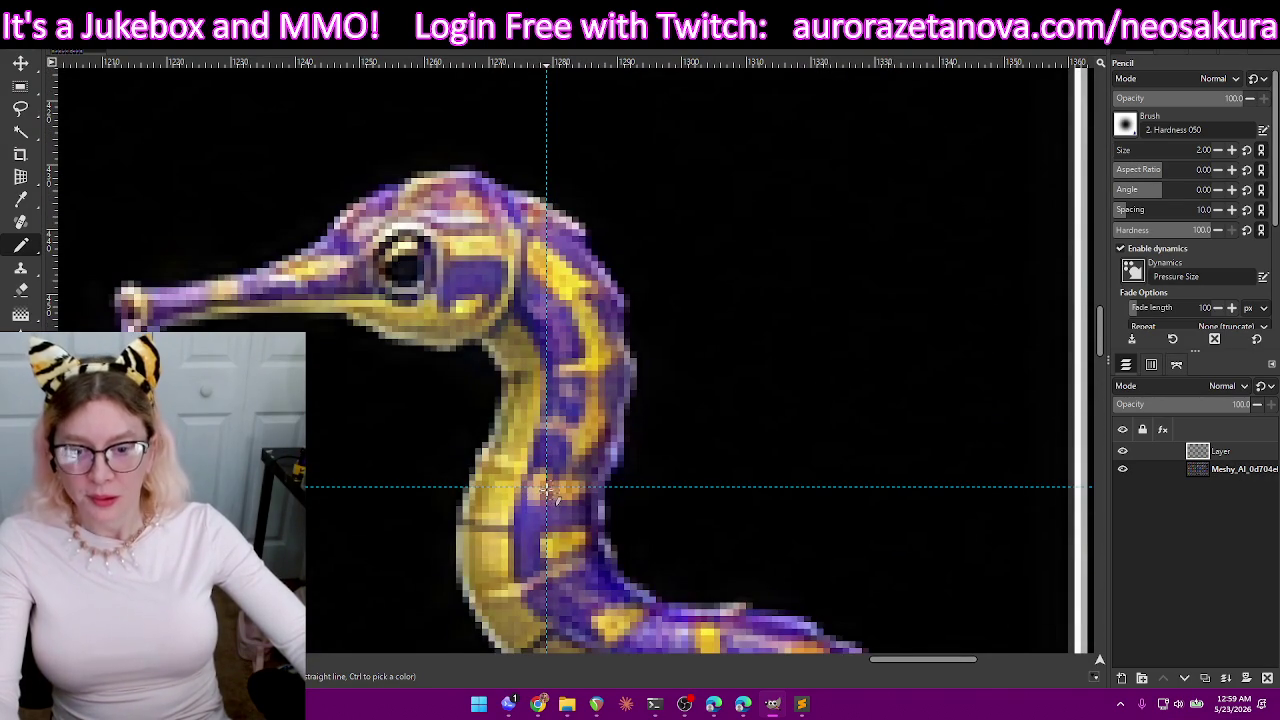
scroll(560, 440, up, 3)
scroll(580, 380, up, 3)
scroll(582, 395, down, 2)
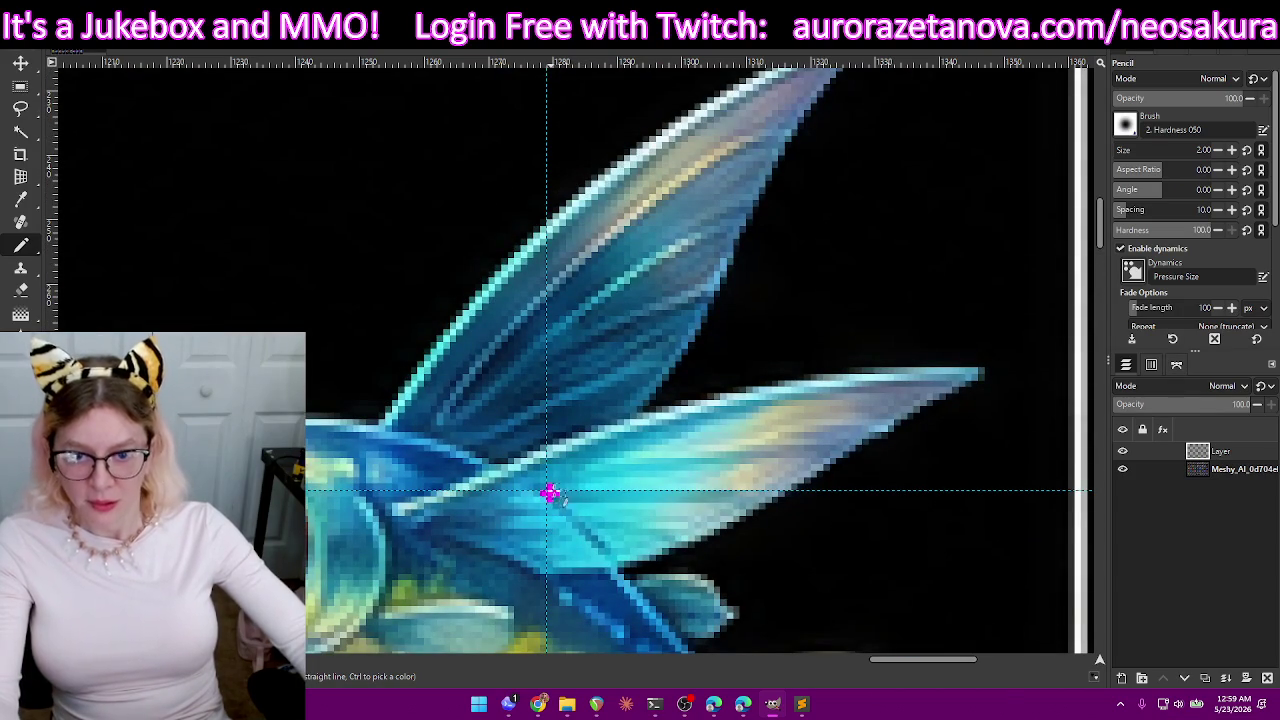
scroll(549, 493, up, 3)
scroll(600, 400, up, 3)
scroll(615, 386, up, 3)
scroll(580, 410, up, 2)
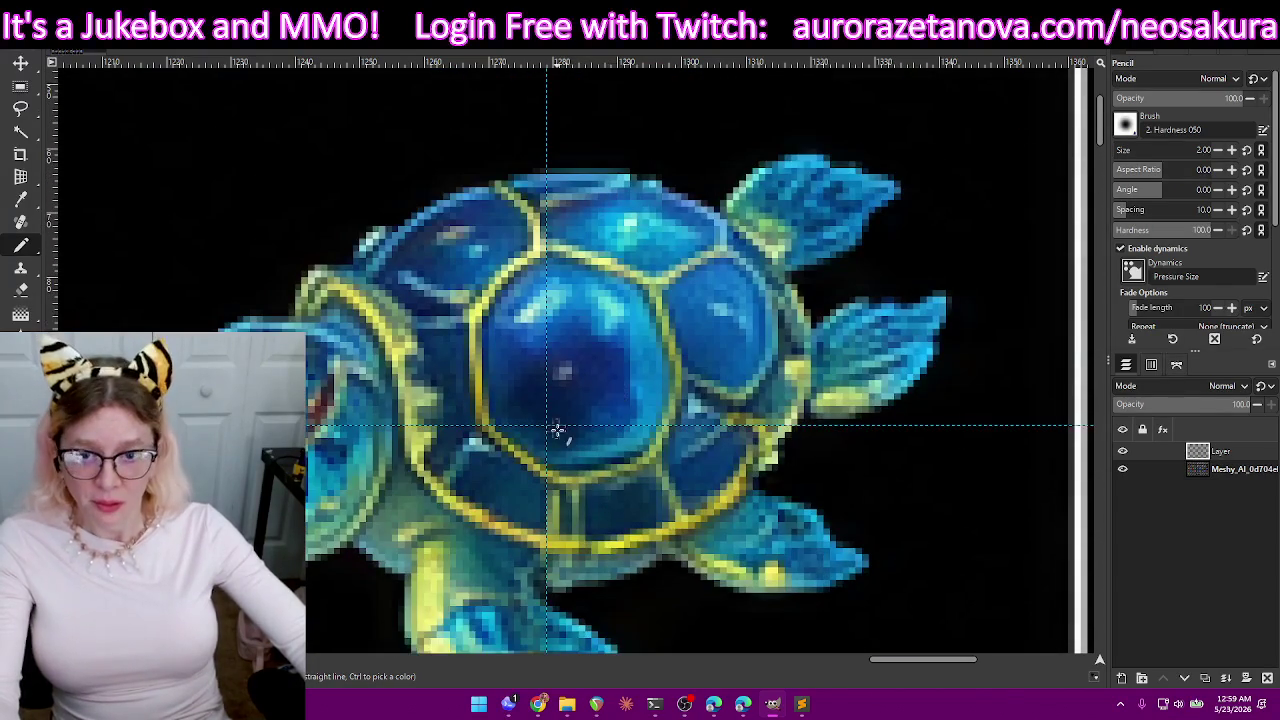
scroll(605, 375, up, 2)
scroll(608, 380, up, 2)
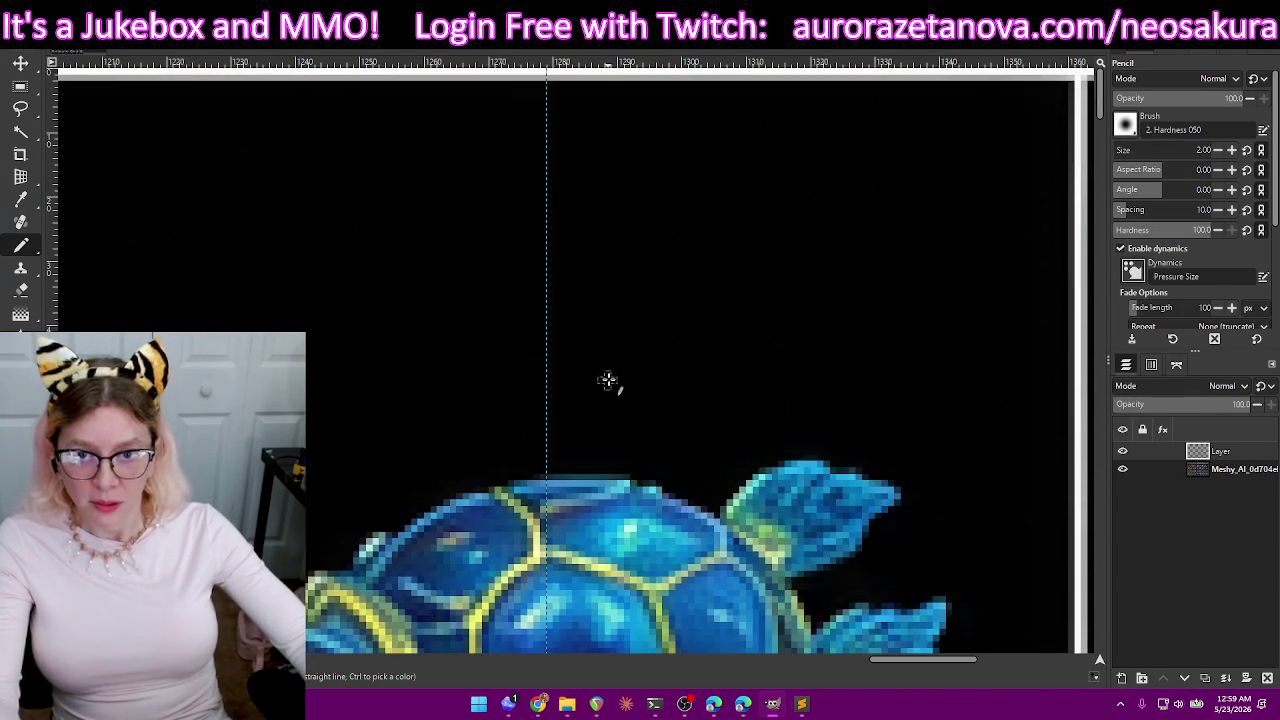
- Move across the remaining columns and zoom out until the full 45-creature sprite grid is visible
scroll(648, 405, right, 2)
scroll(652, 412, right, 2)
scroll(654, 414, right, 1)
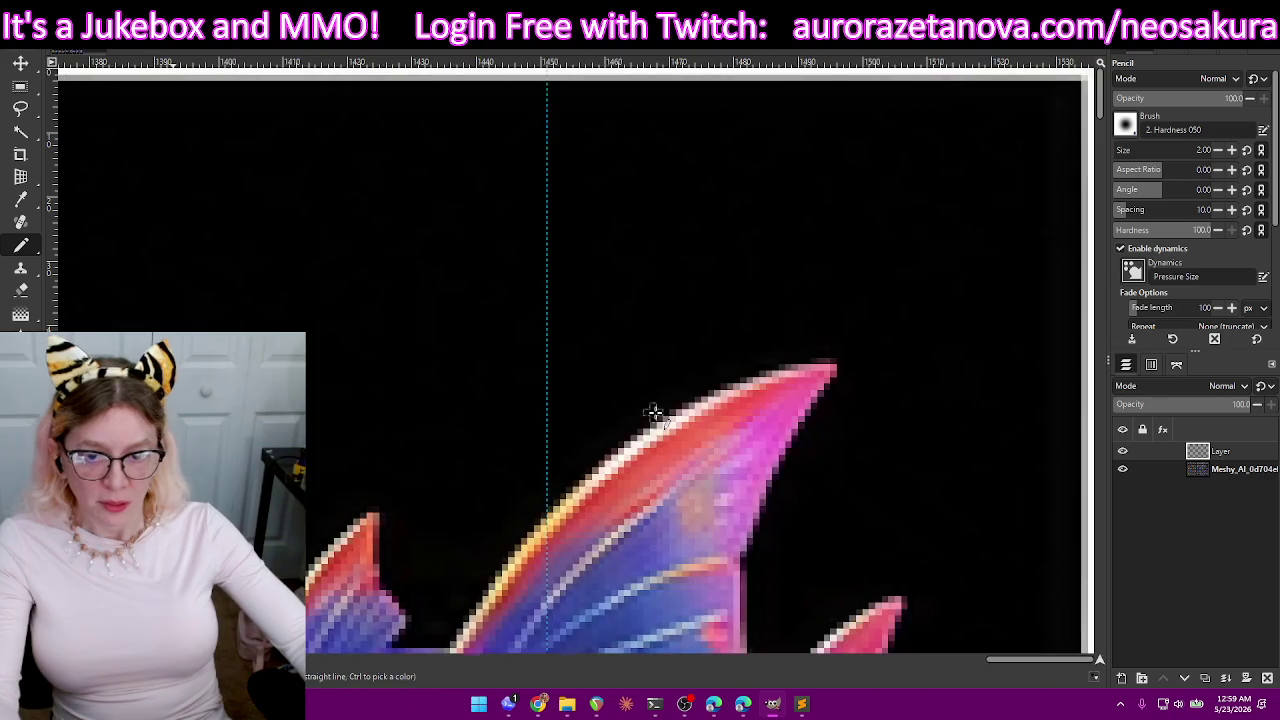
scroll(600, 400, right, 2)
scroll(551, 372, down, 3)
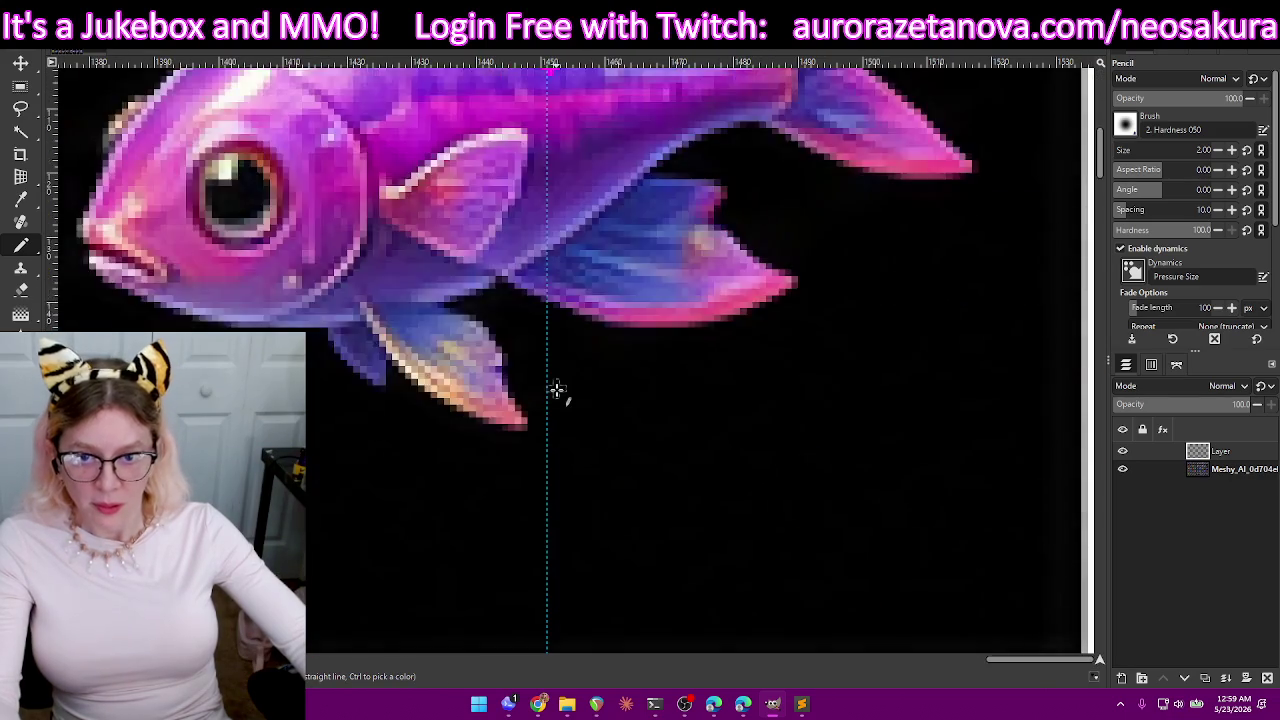
scroll(557, 390, down, 3)
scroll(557, 390, down, 3)
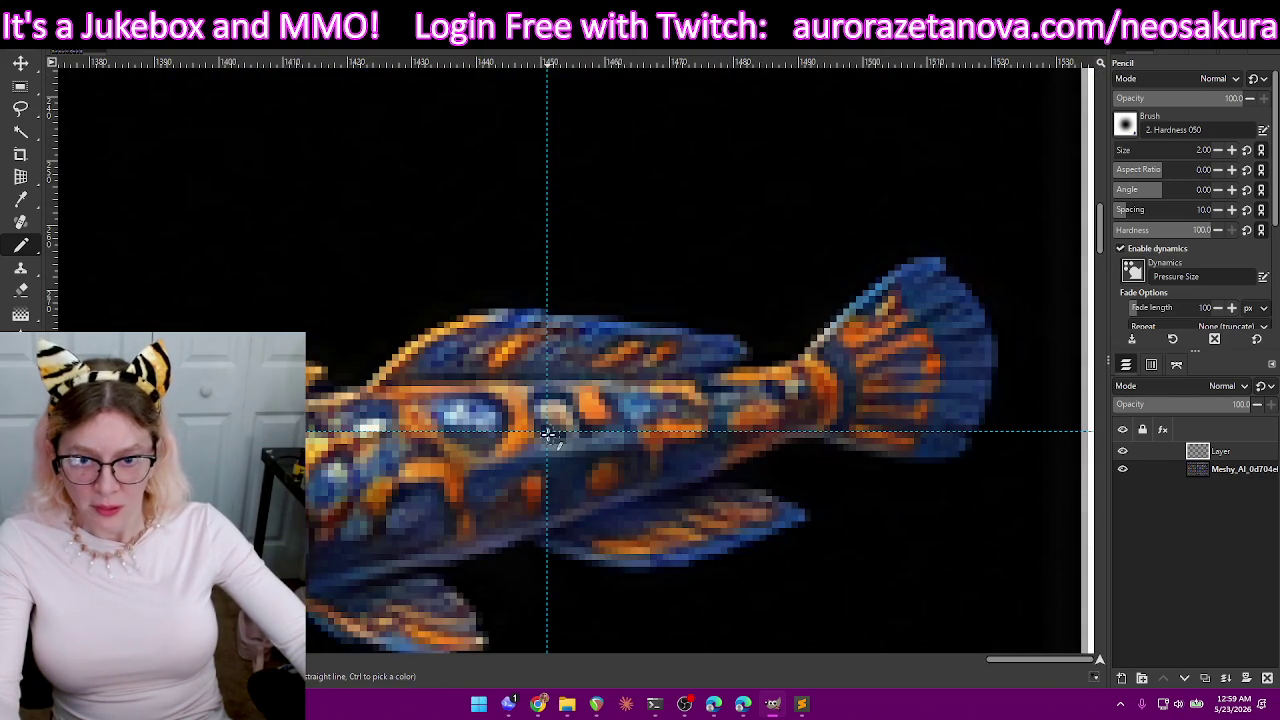
scroll(552, 435, down, 1)
scroll(557, 430, down, 3)
scroll(557, 430, down, 3)
scroll(565, 350, down, 2)
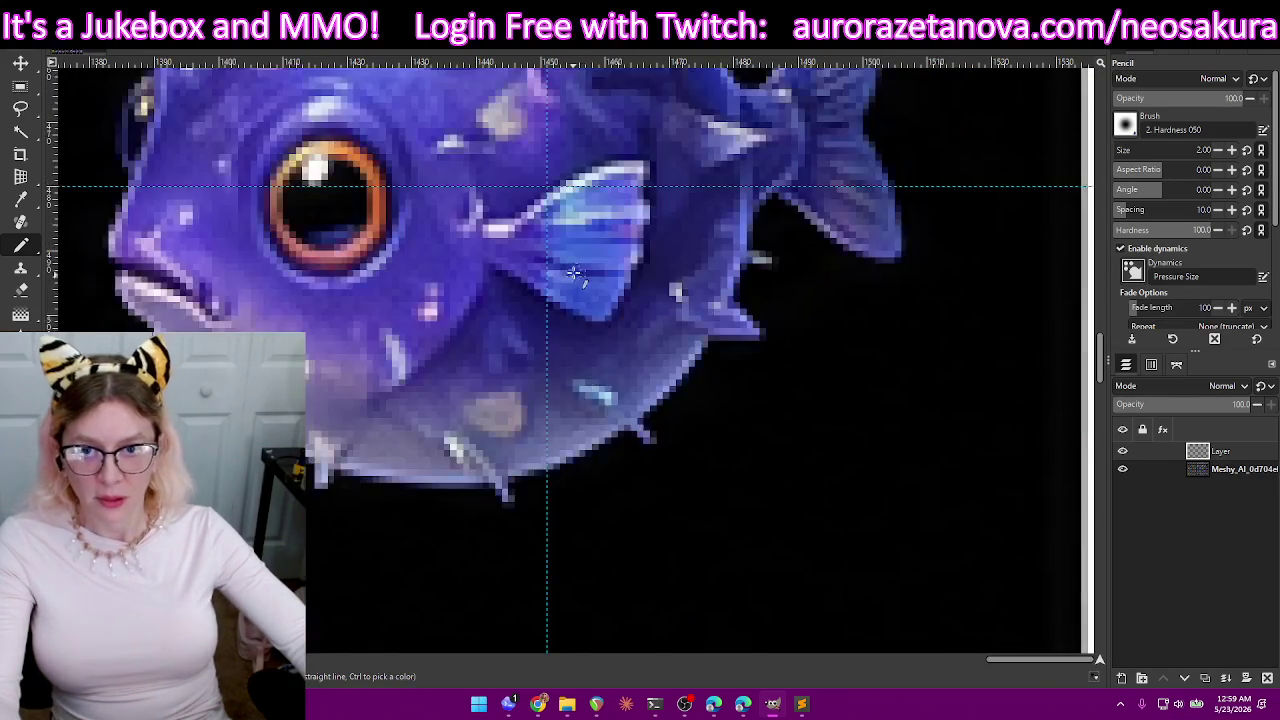
scroll(566, 206, down, 3)
scroll(571, 314, down, 3)
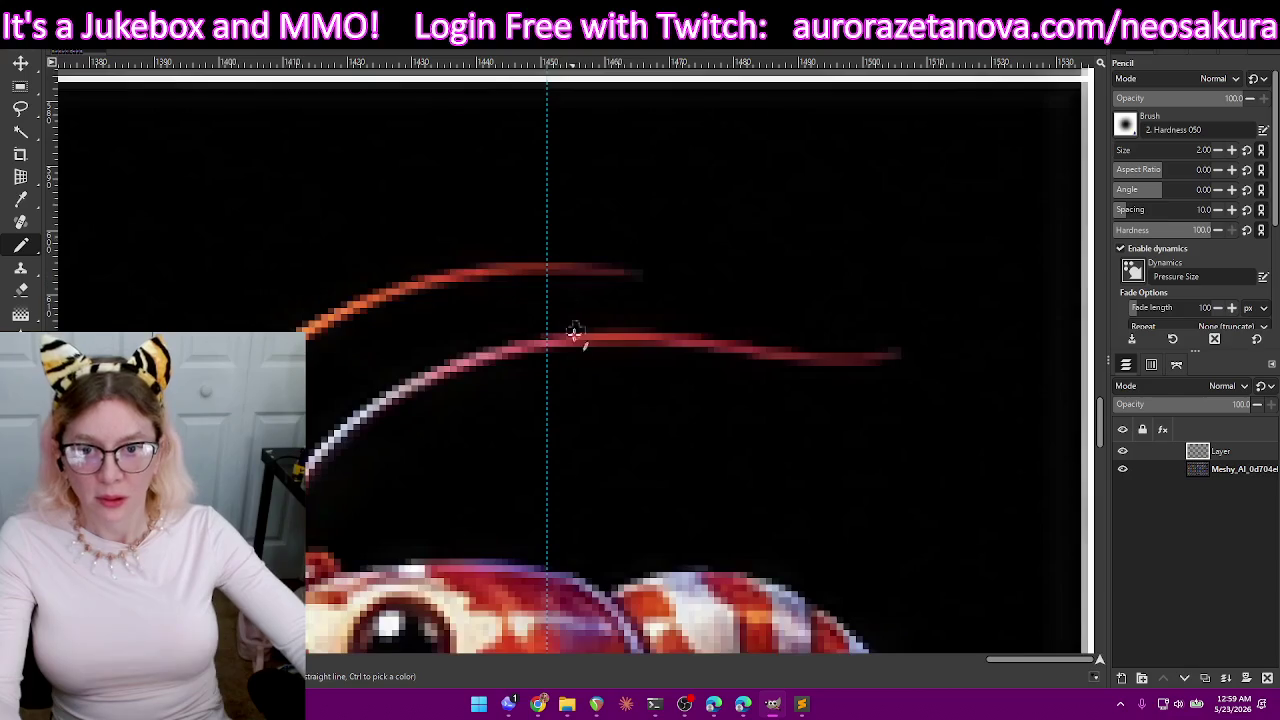
scroll(567, 357, down, 3)
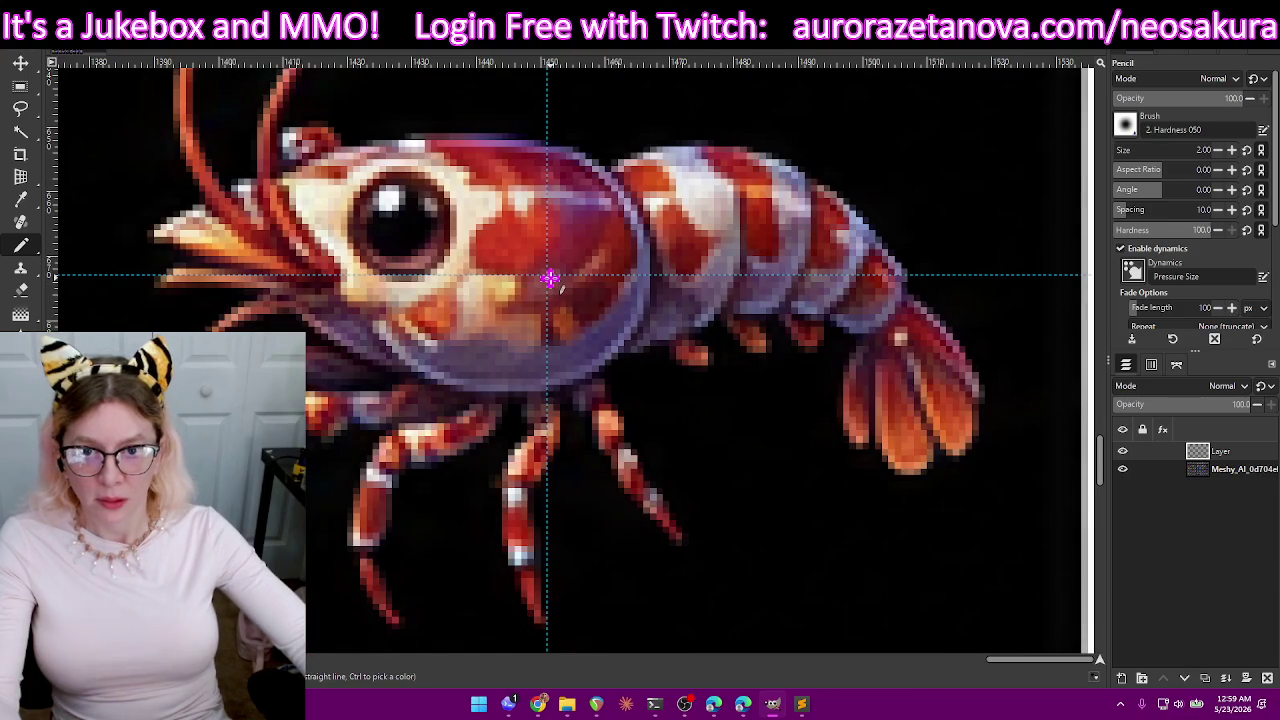
scroll(550, 279, down, 3)
scroll(563, 349, down, 3)
scroll(563, 349, down, 3)
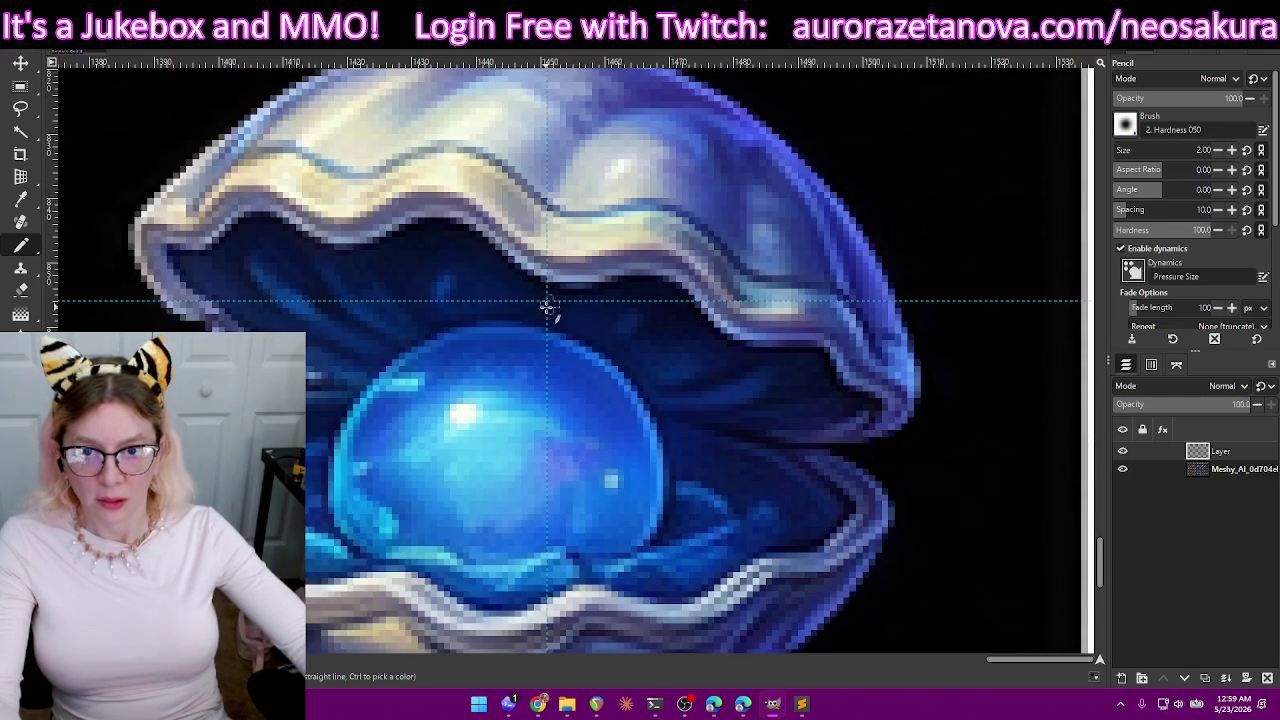
scroll(560, 330, down, 3)
scroll(570, 355, down, 2)
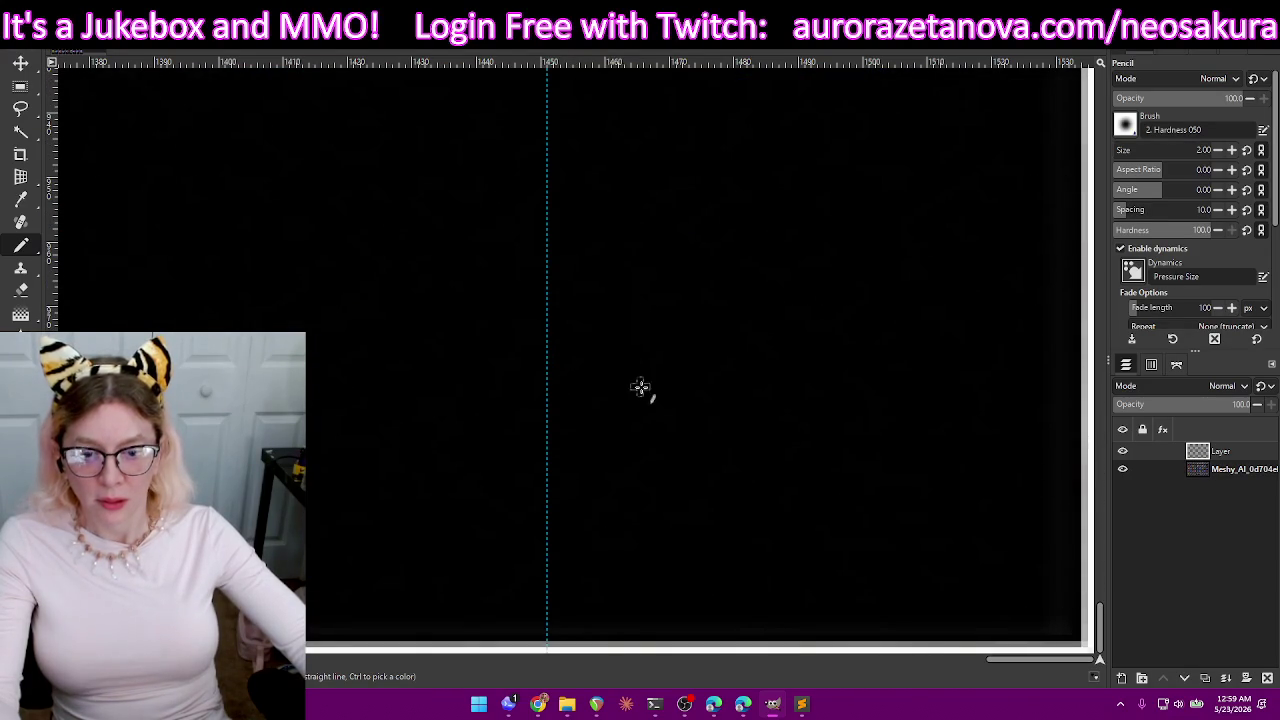
ctrl+scroll(676, 390, down, 2)
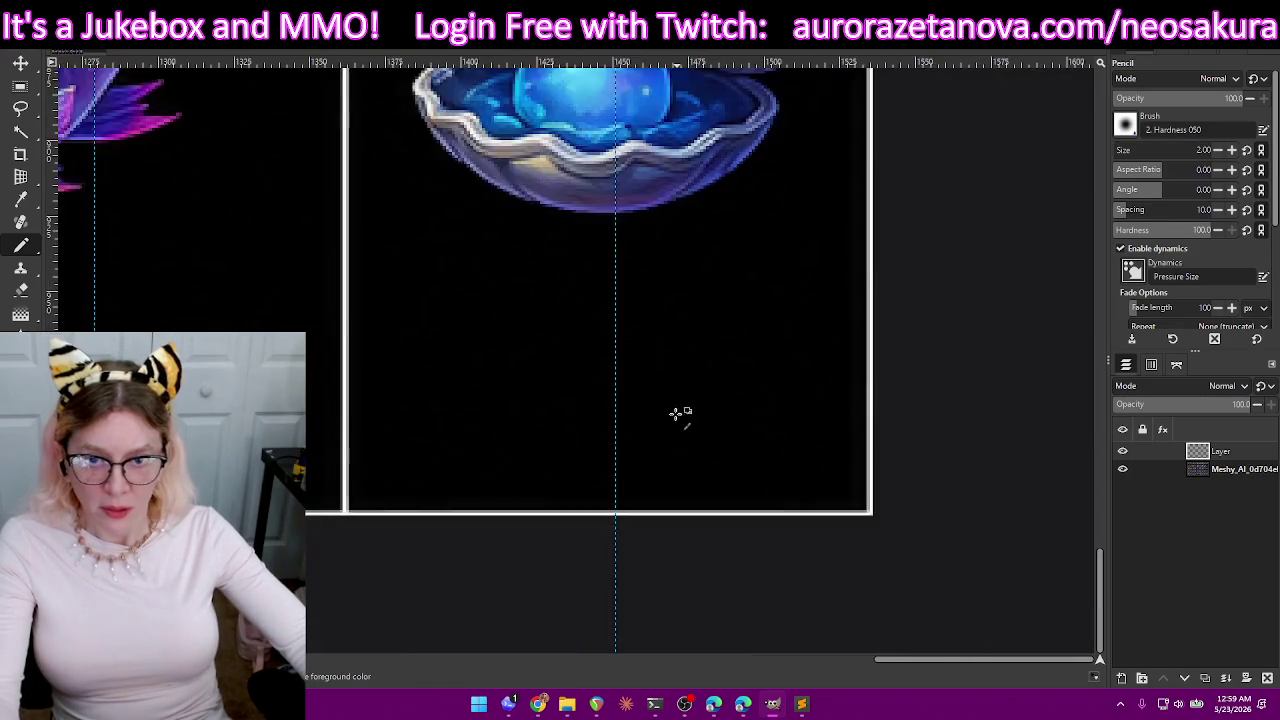
ctrl+scroll(680, 414, down, 2)
ctrl+scroll(686, 423, down, 2)
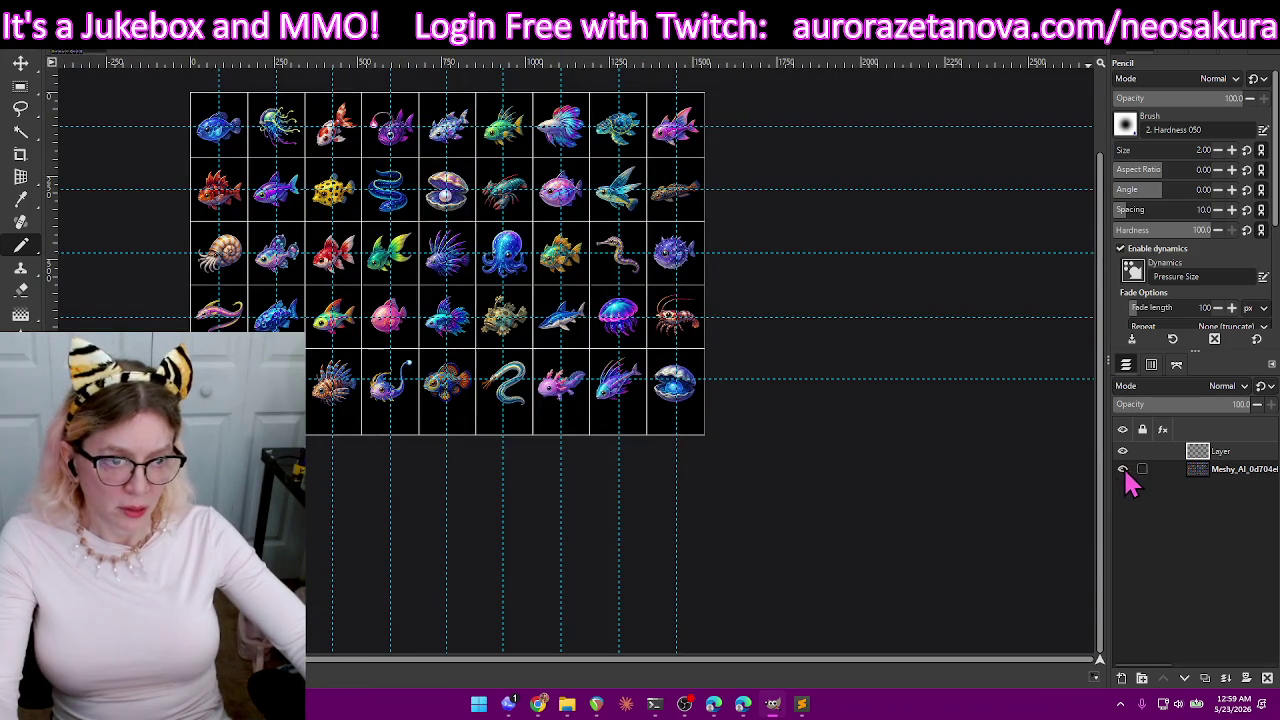
- Hide the fish sprite sheet layer and export the map layer, replacing the existing map PNG
click(1123, 470)
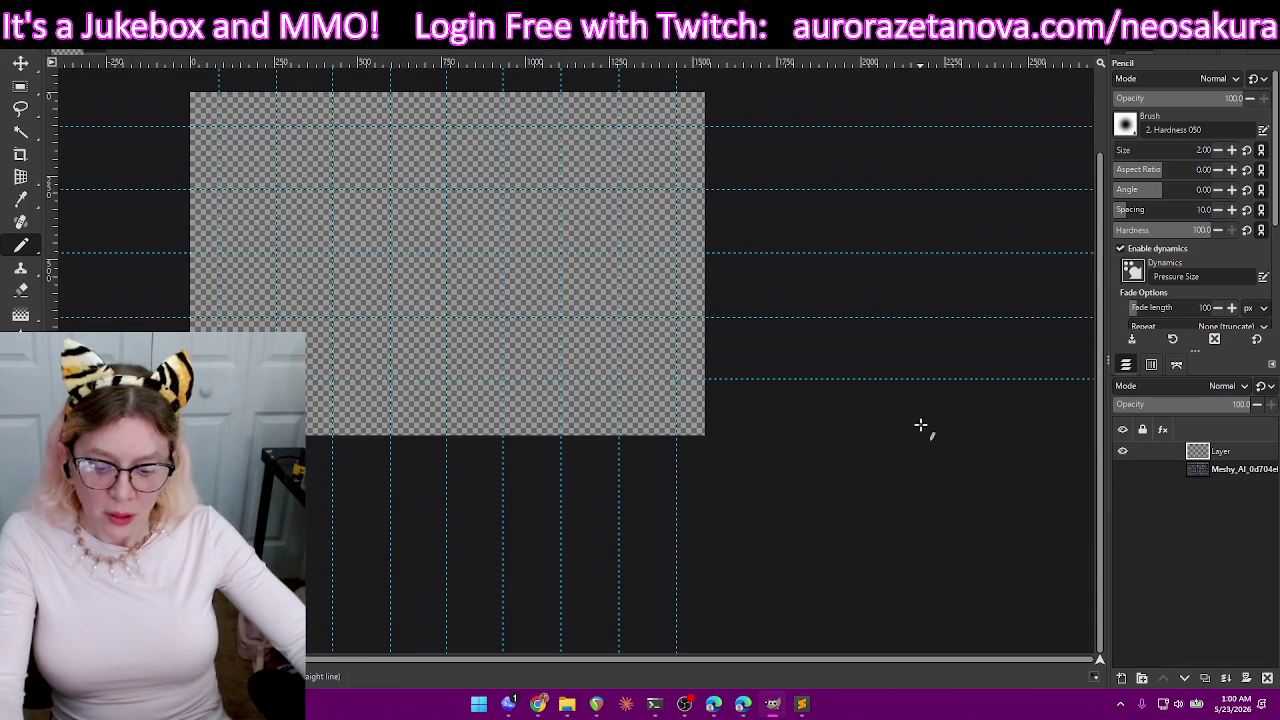
key(ctrl+shift+e)
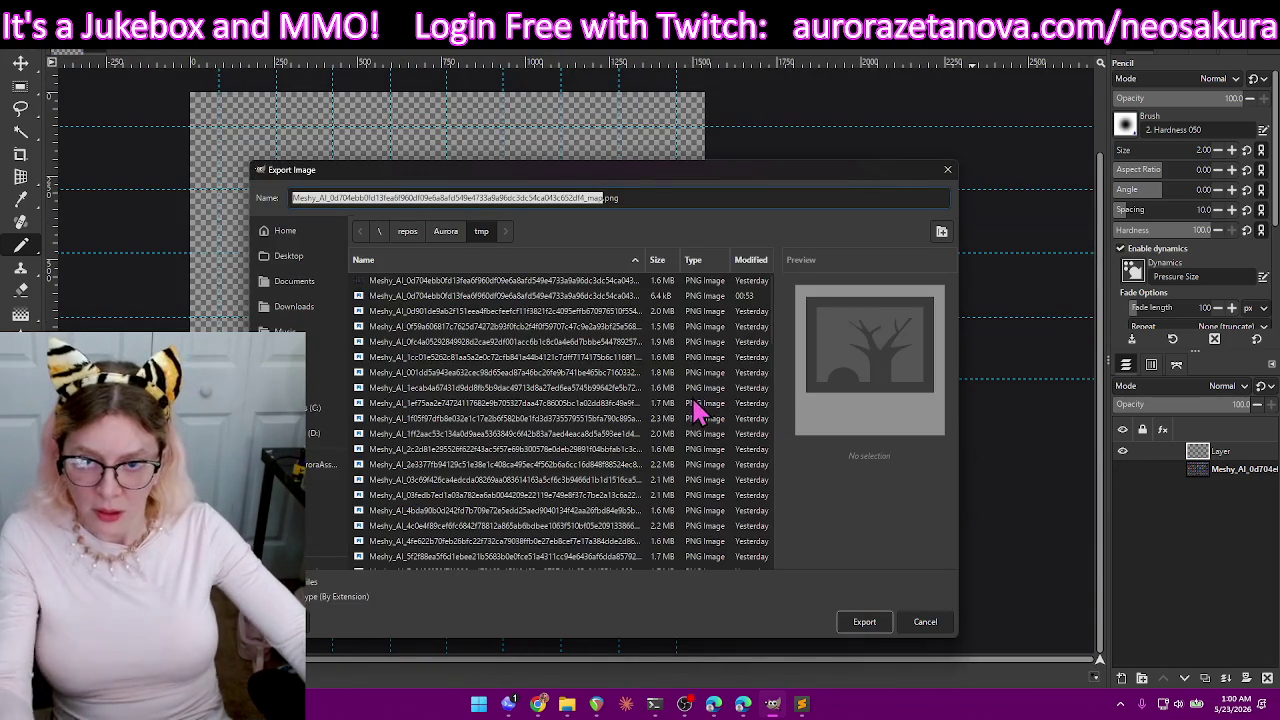
click(862, 622)
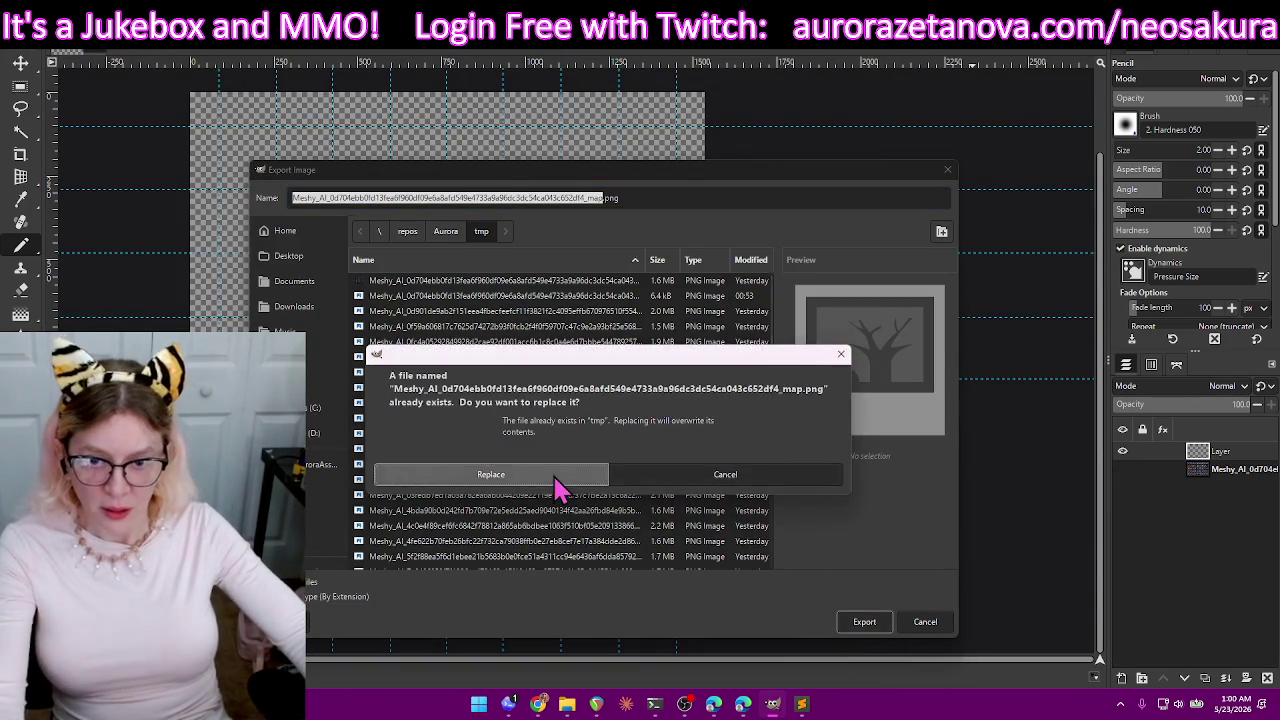
click(557, 484)
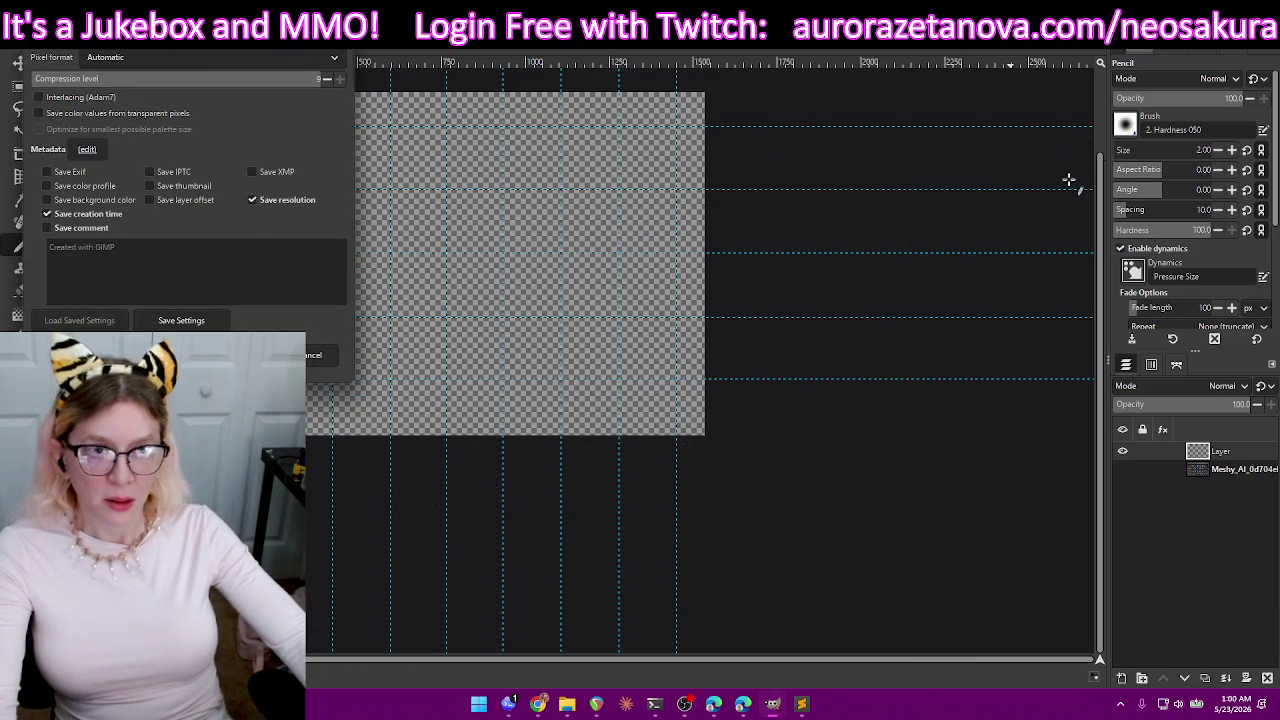
key(Return)
key(alt+Tab)
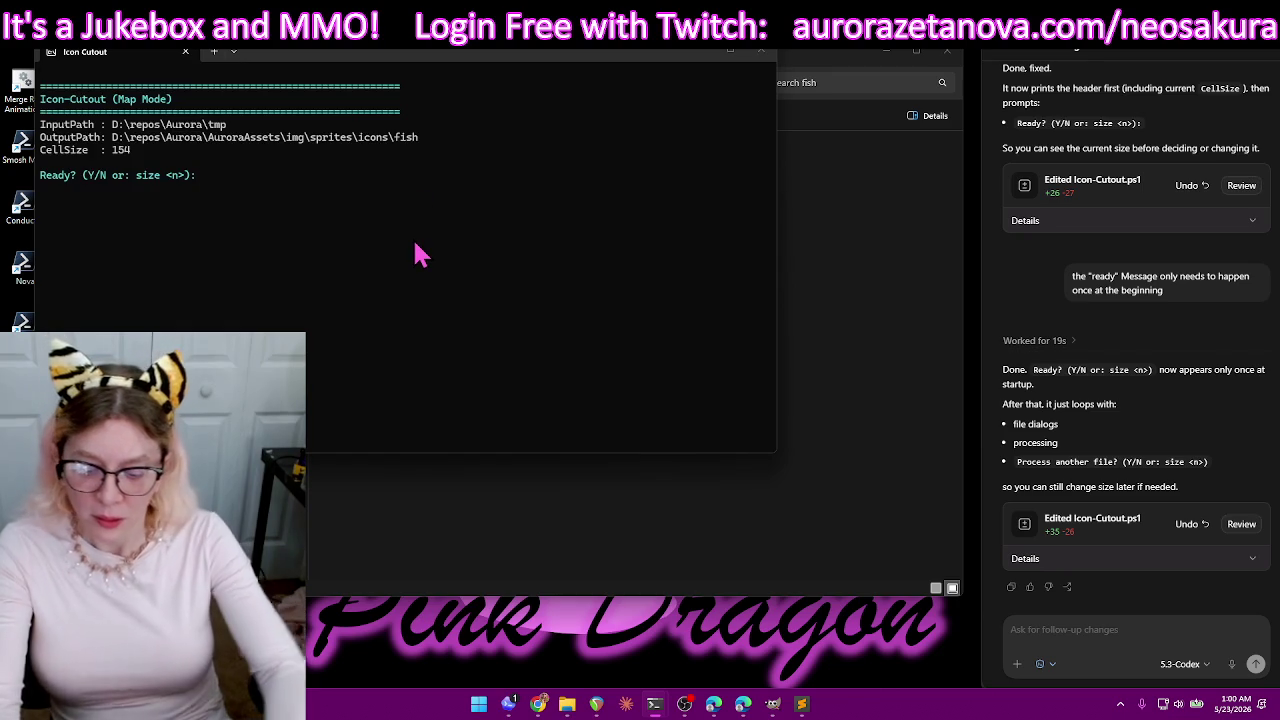
- Rerun Icon-Cutout at cell size 148, choosing the fish sprite sheet and its _map.png
text(size 148)
key(Return)
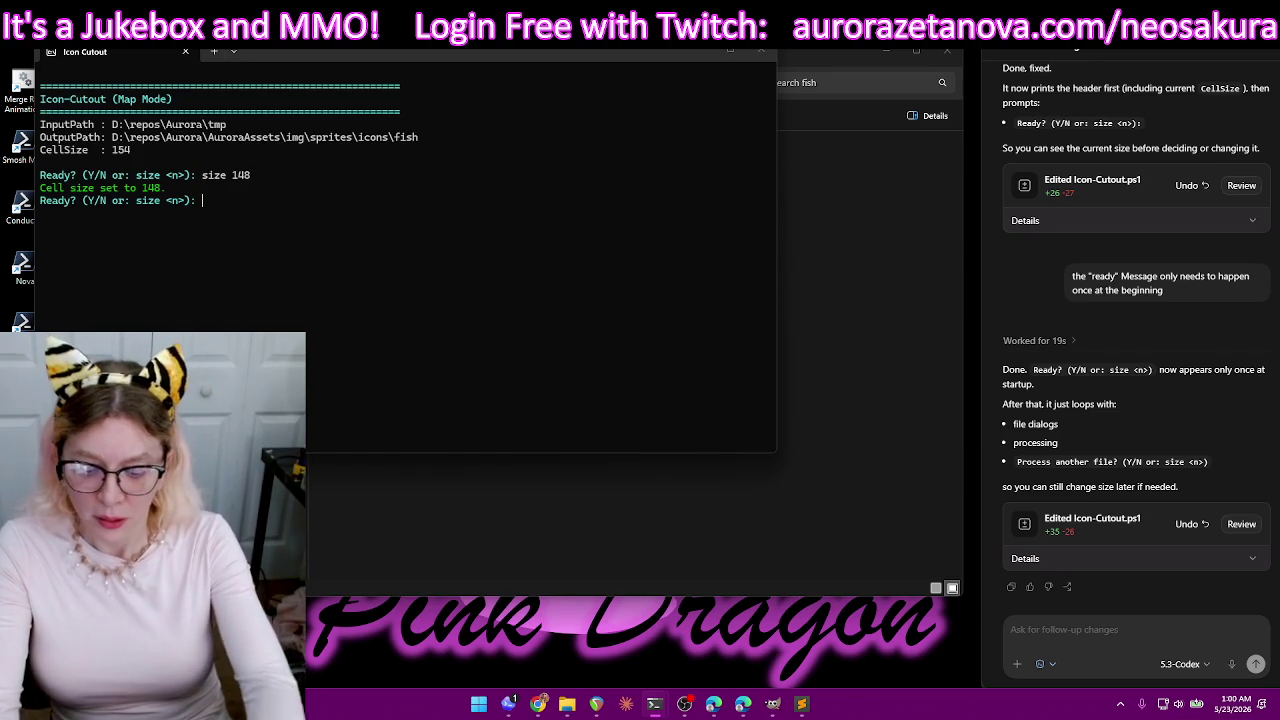
text(y)
key(Return)
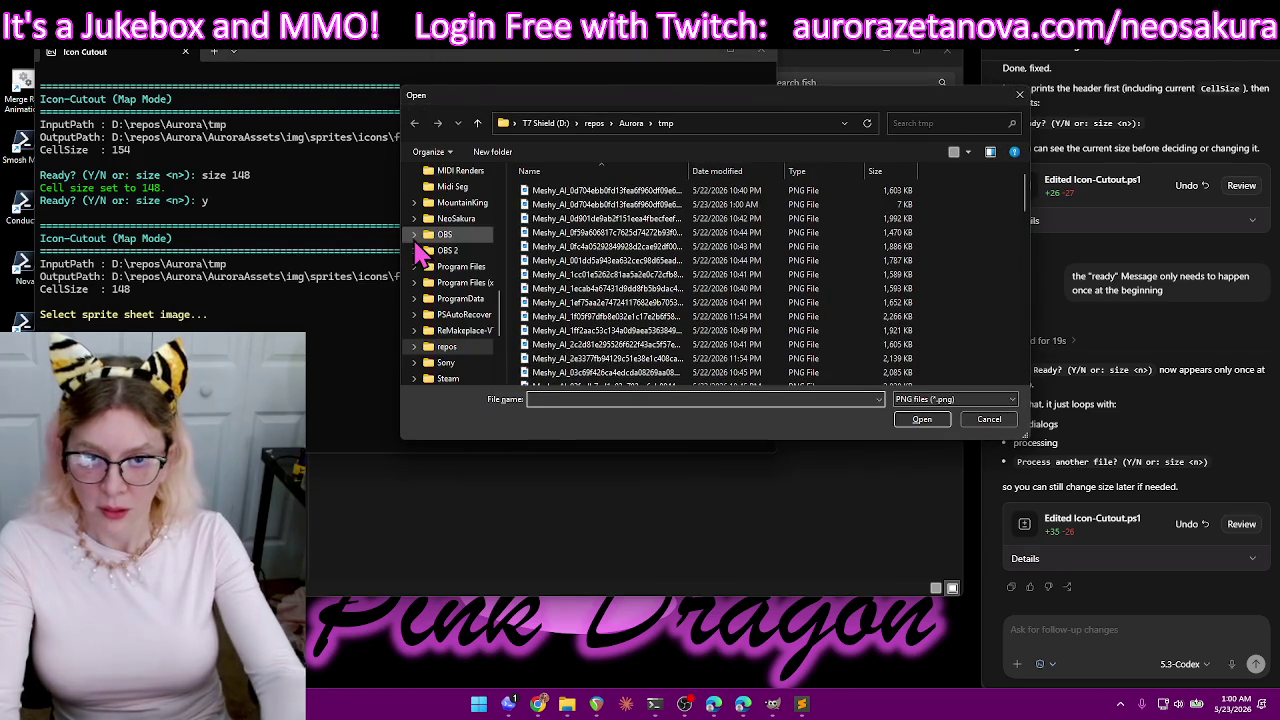
double_click(886, 193)
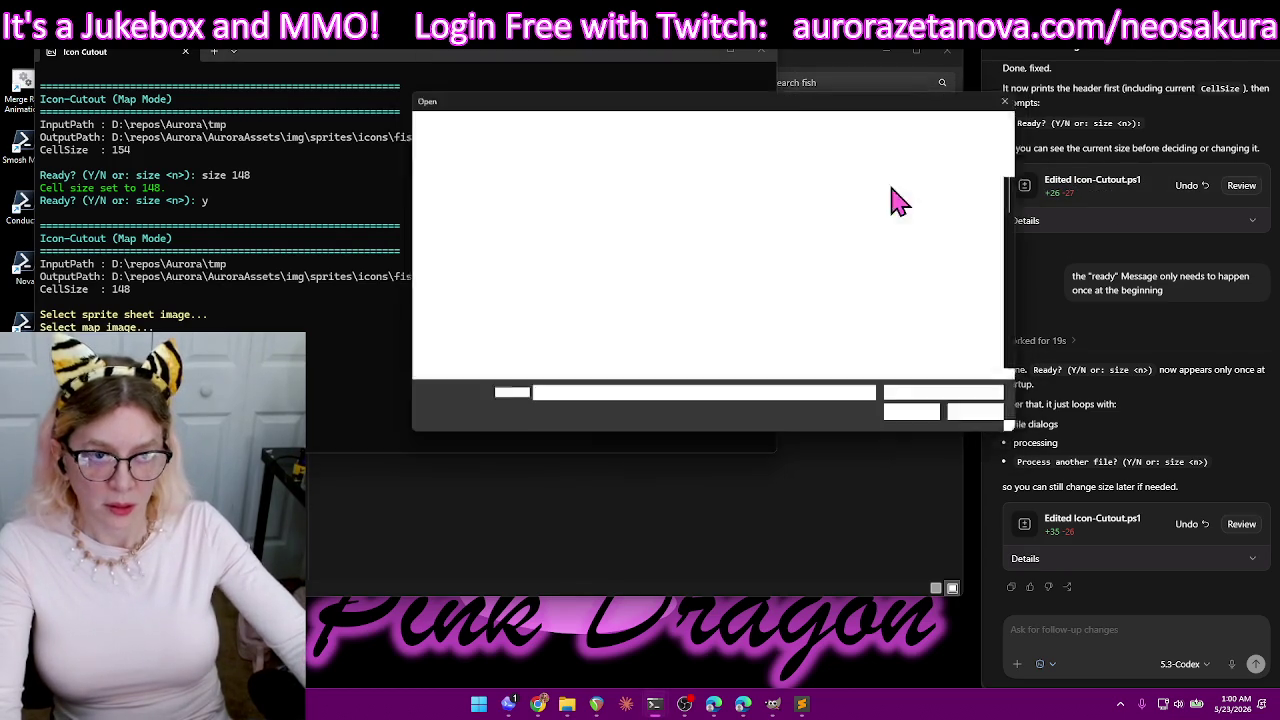
double_click(890, 206)
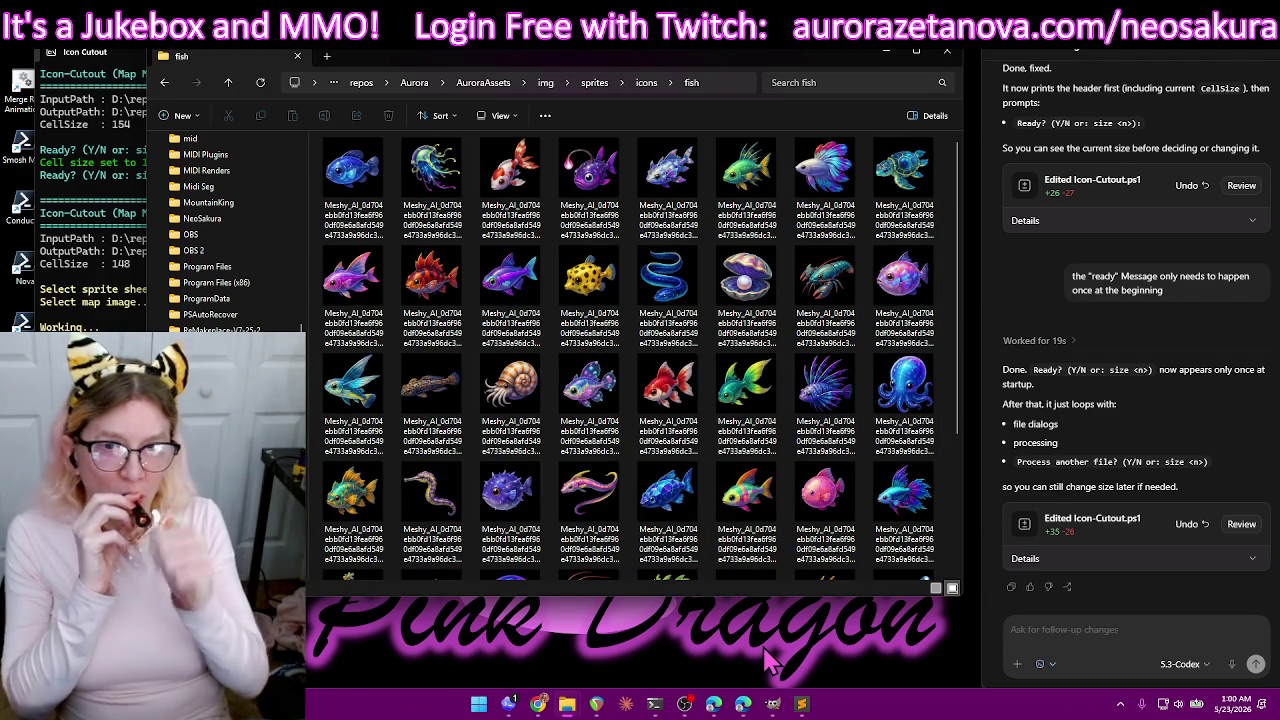
scroll(770, 305, down, 3)
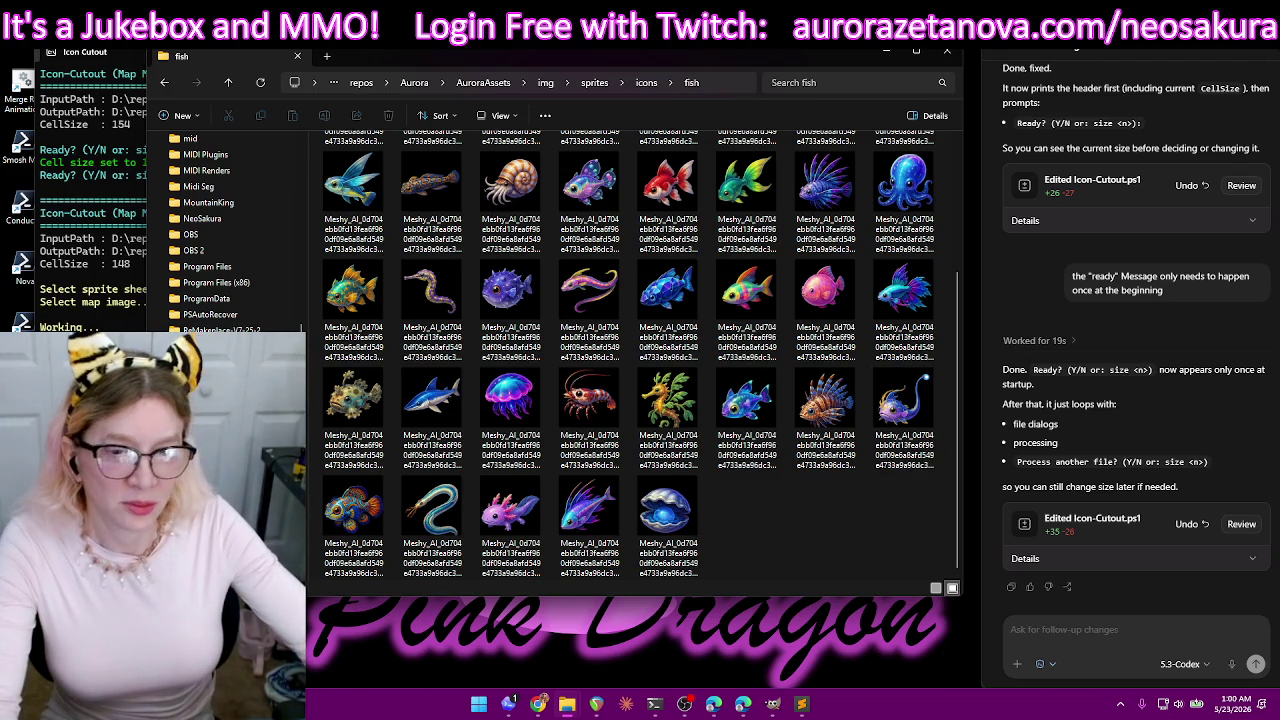
- Close the Codex chat window
click(1270, 52)
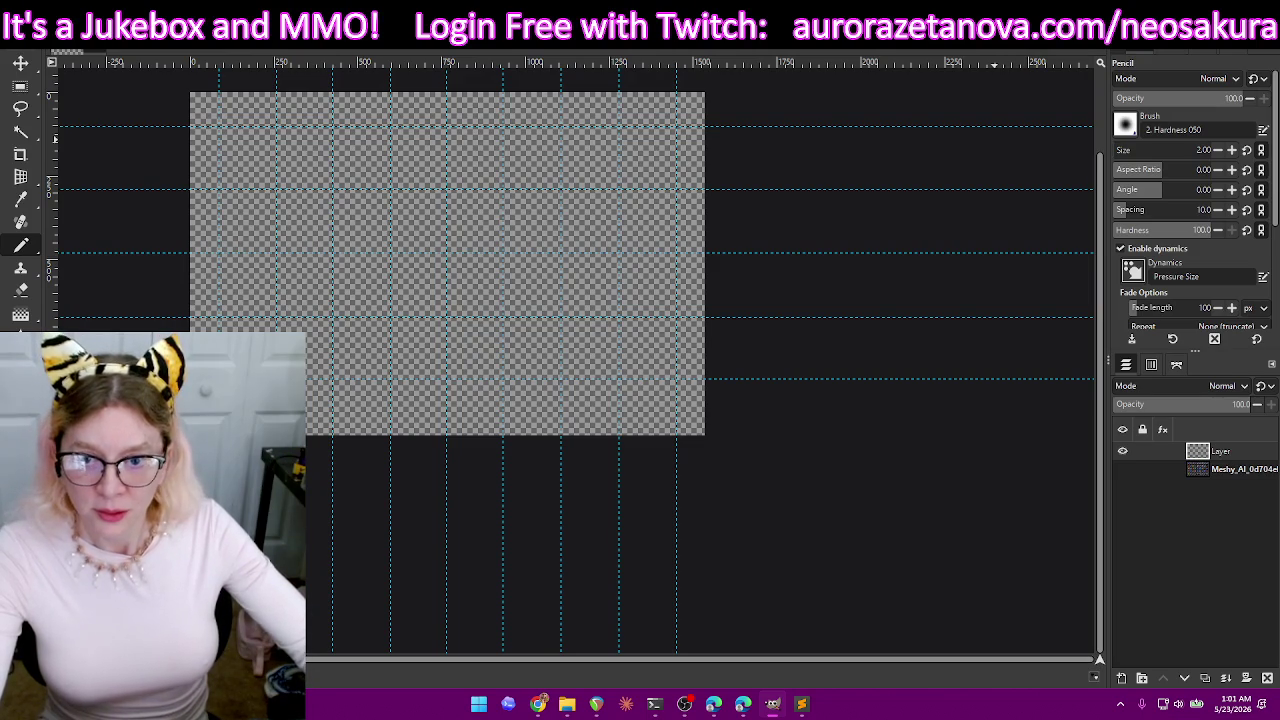
- Add the 2.0 MB fish sprite sheet from tmp as a new layer and keep it hidden
click(1122, 469)
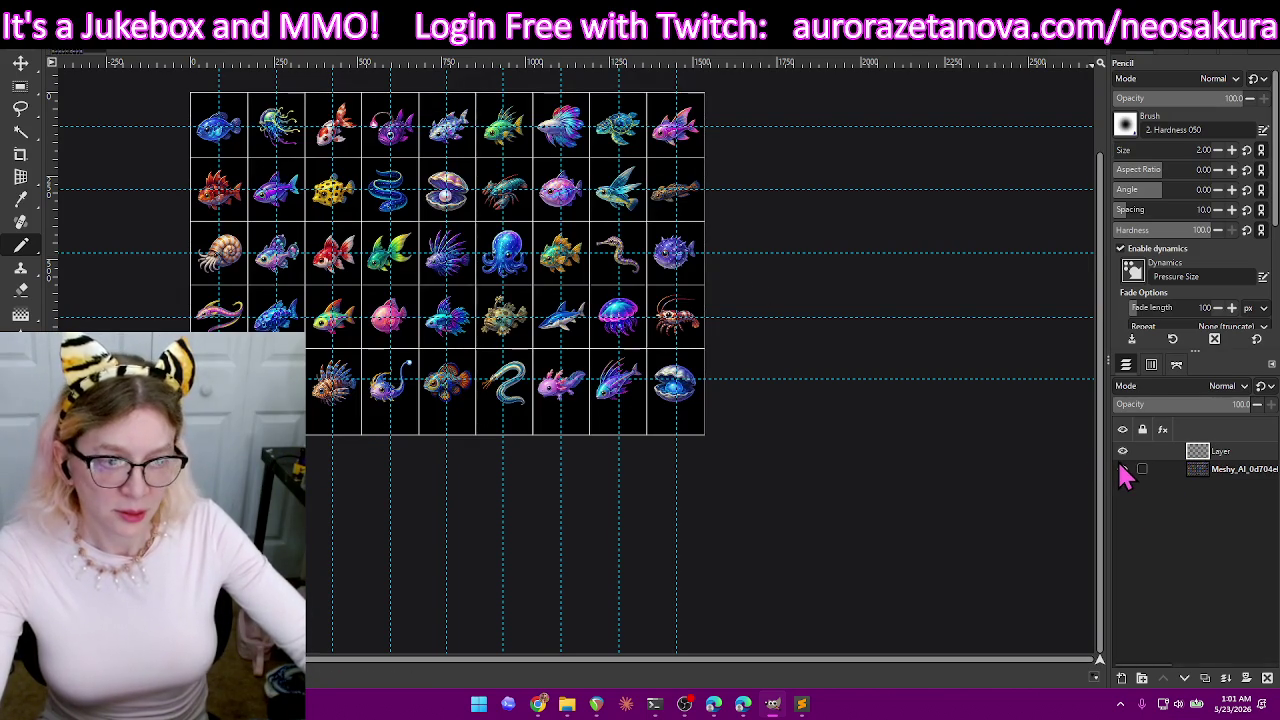
click(1122, 470)
click(20, 40)
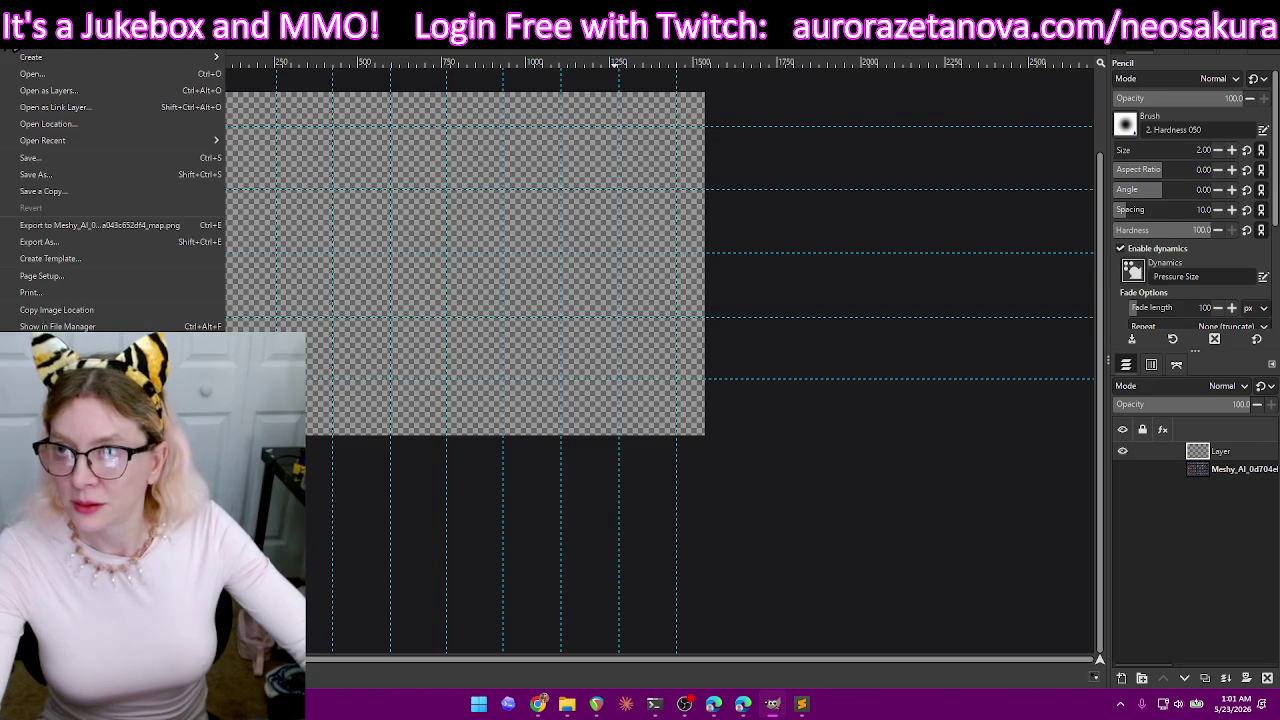
click(130, 92)
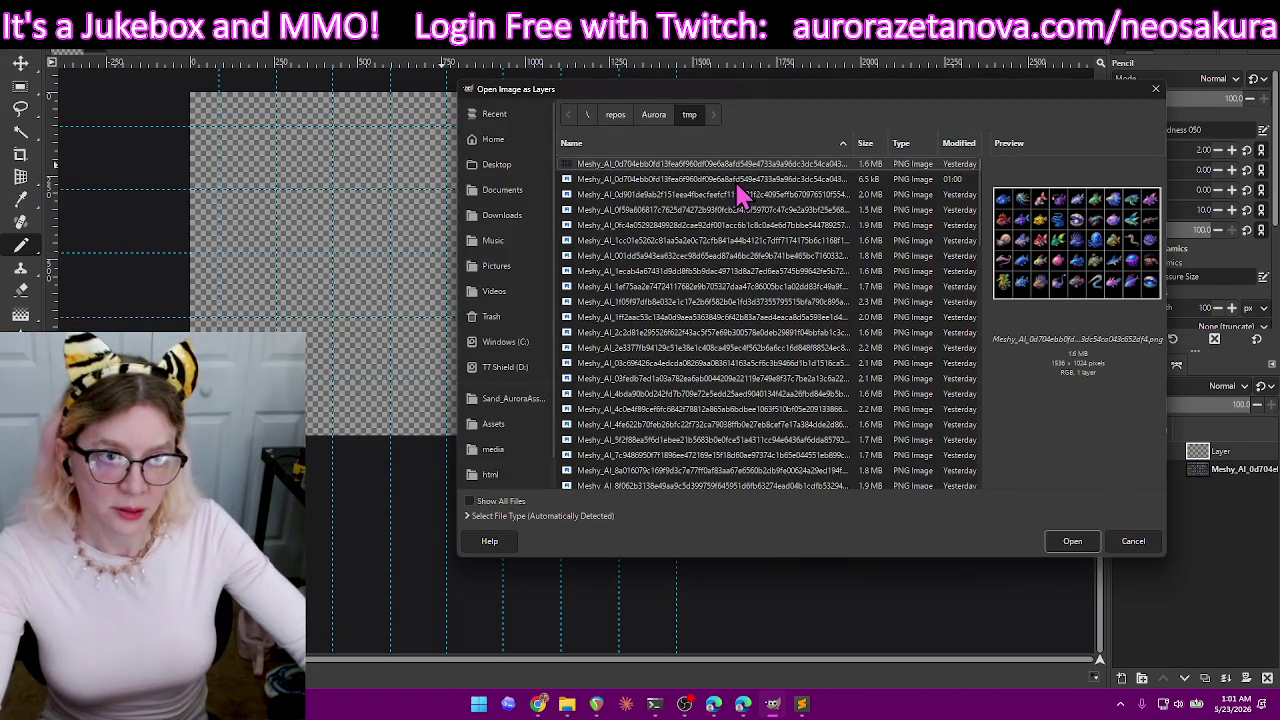
click(738, 184)
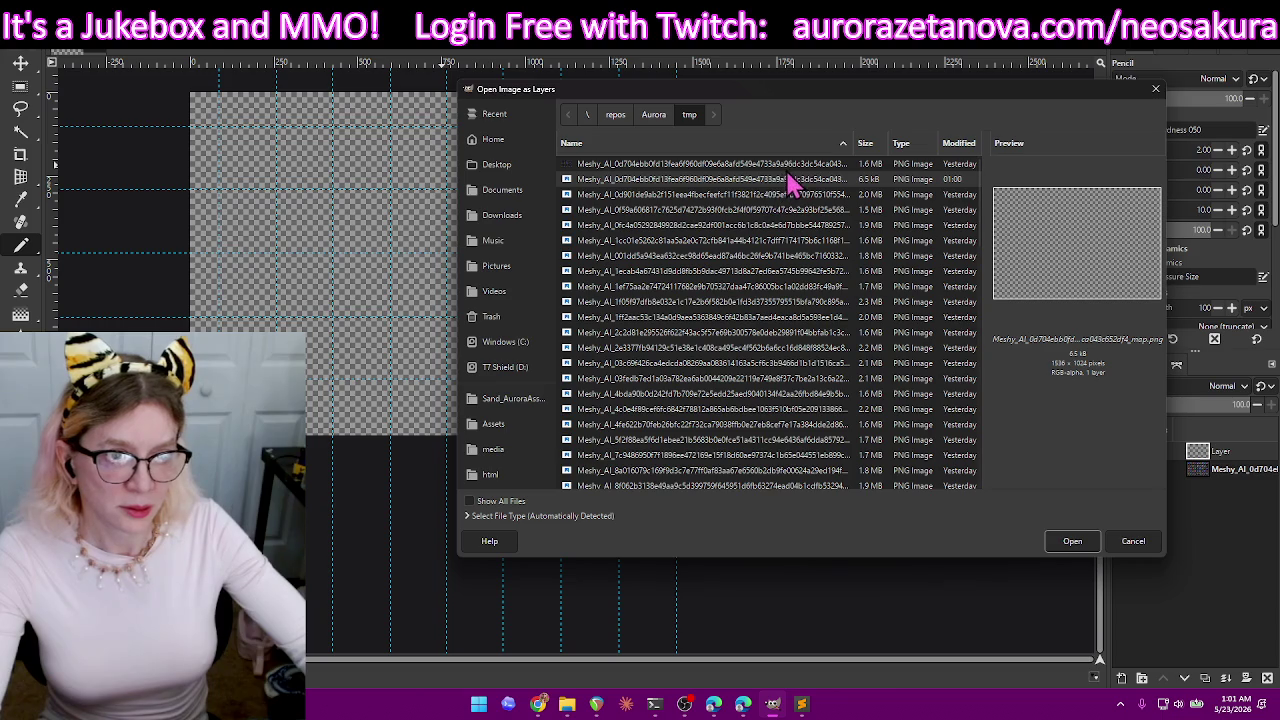
click(795, 166)
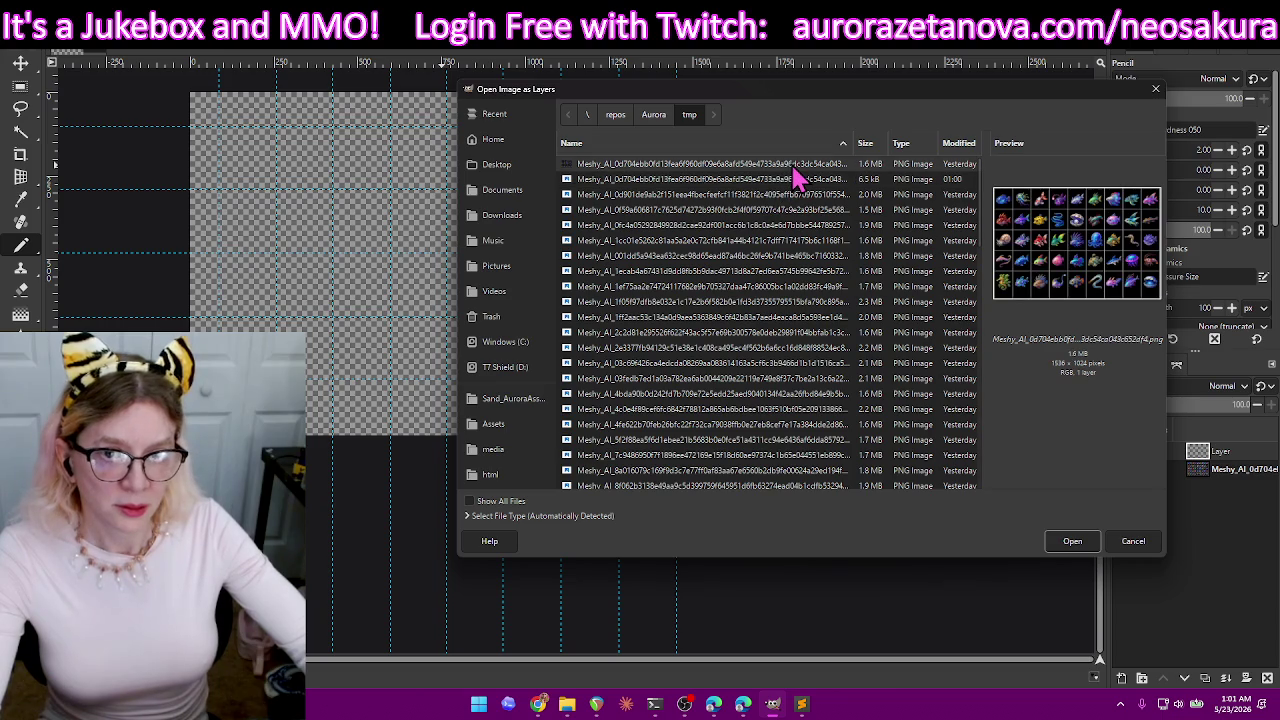
click(790, 195)
double_click(787, 197)
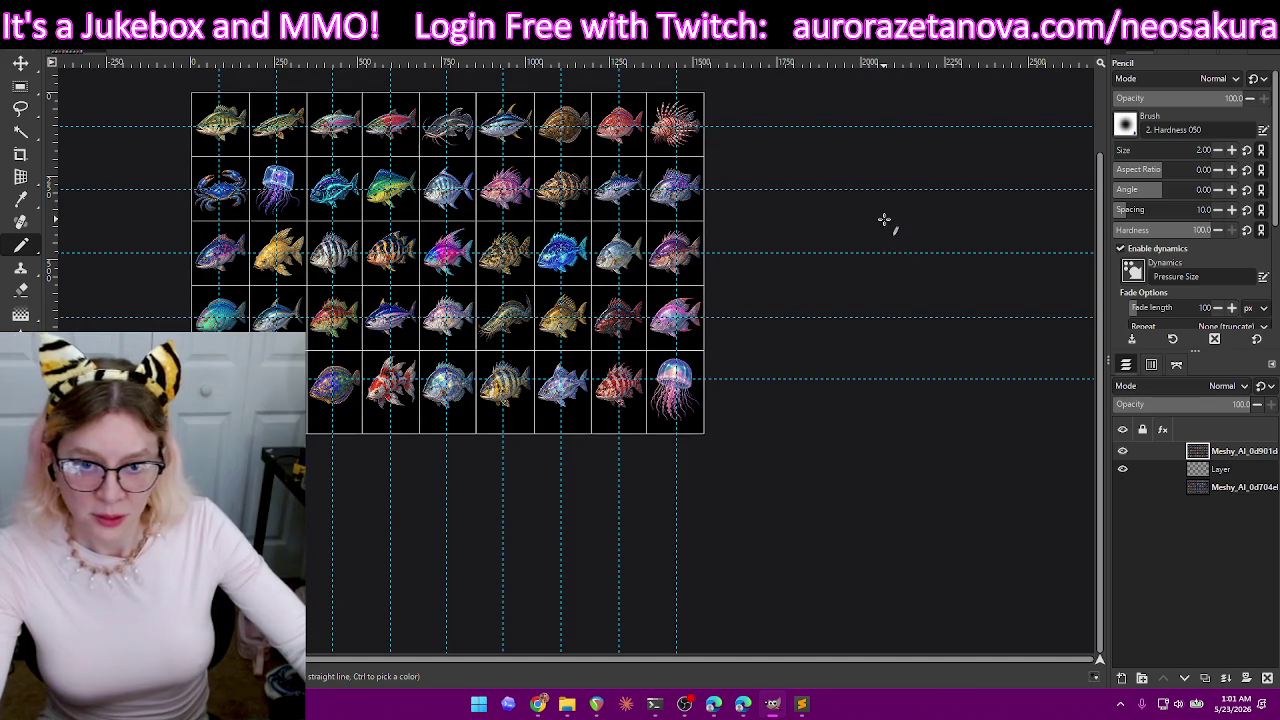
mouse_move(1133, 452)
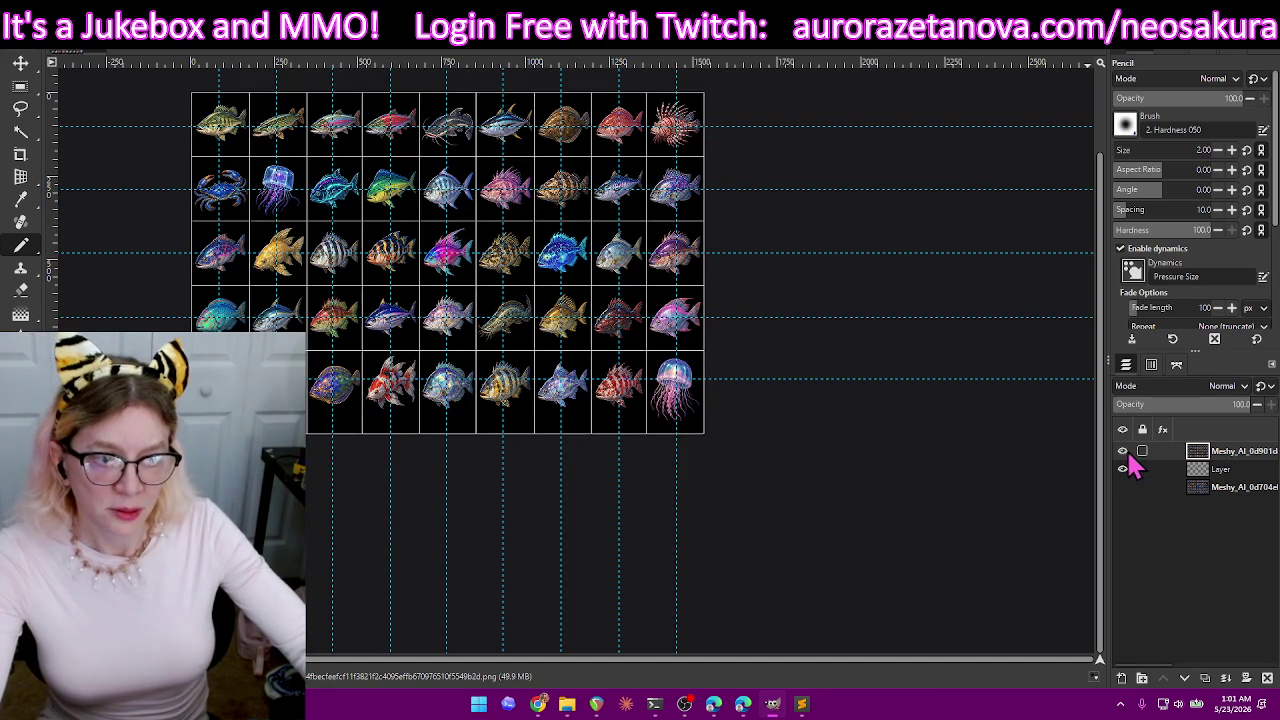
click(1122, 451)
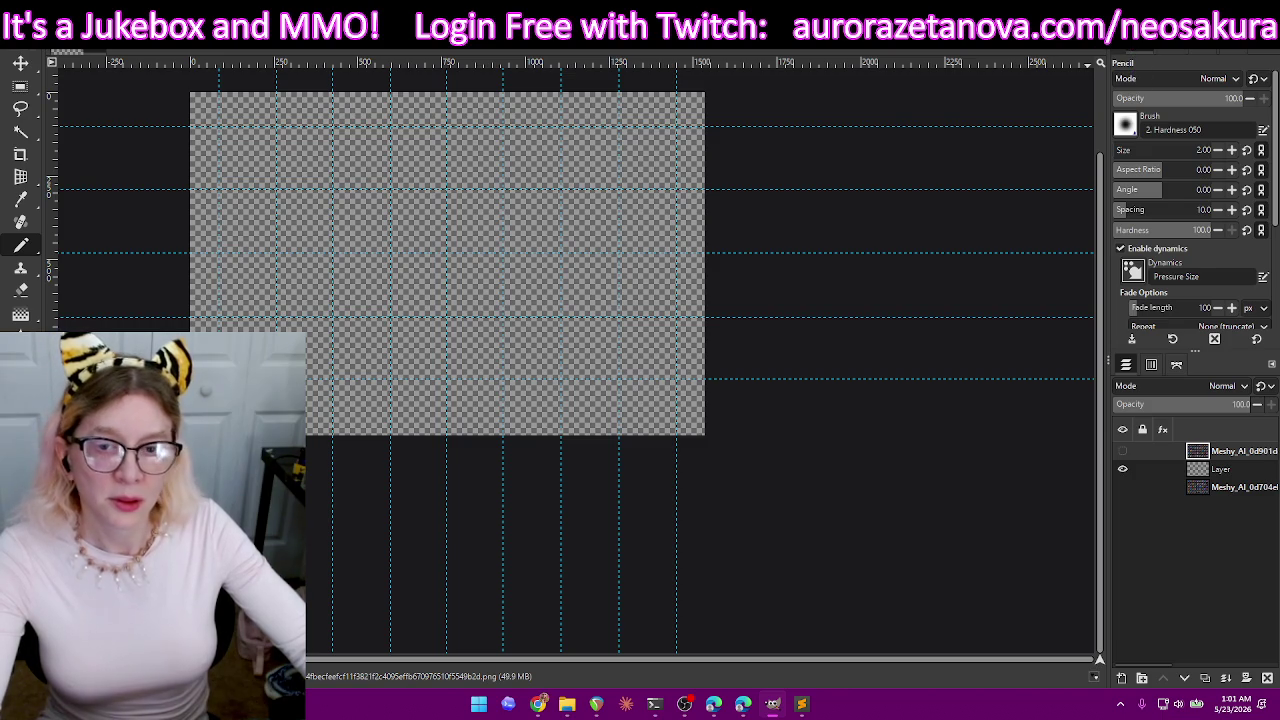
key(alt+Tab)
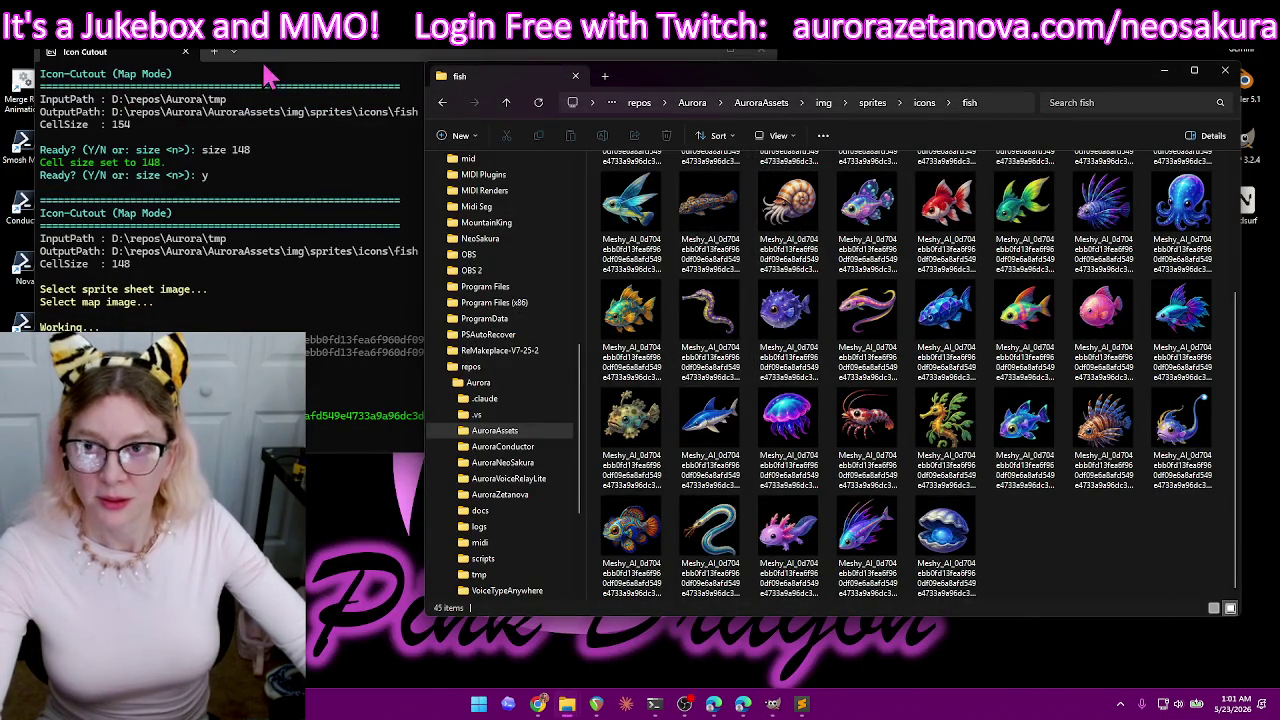
click(320, 58)
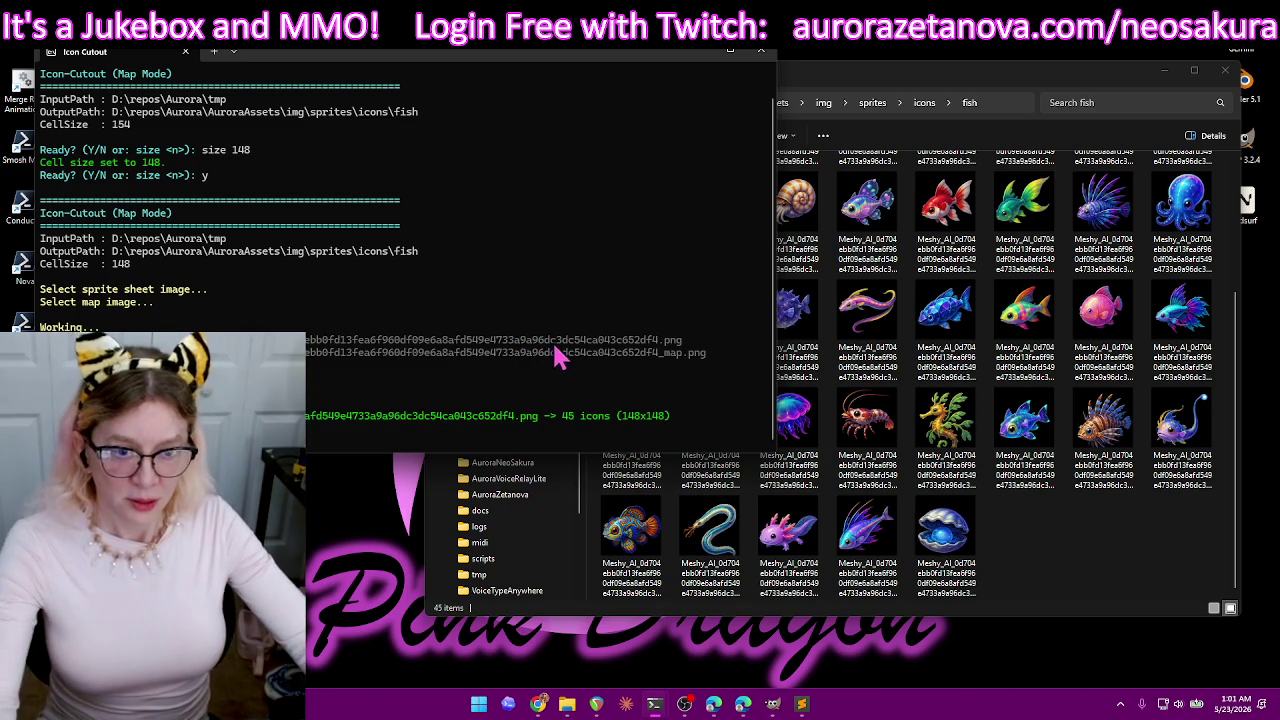
click(1124, 588)
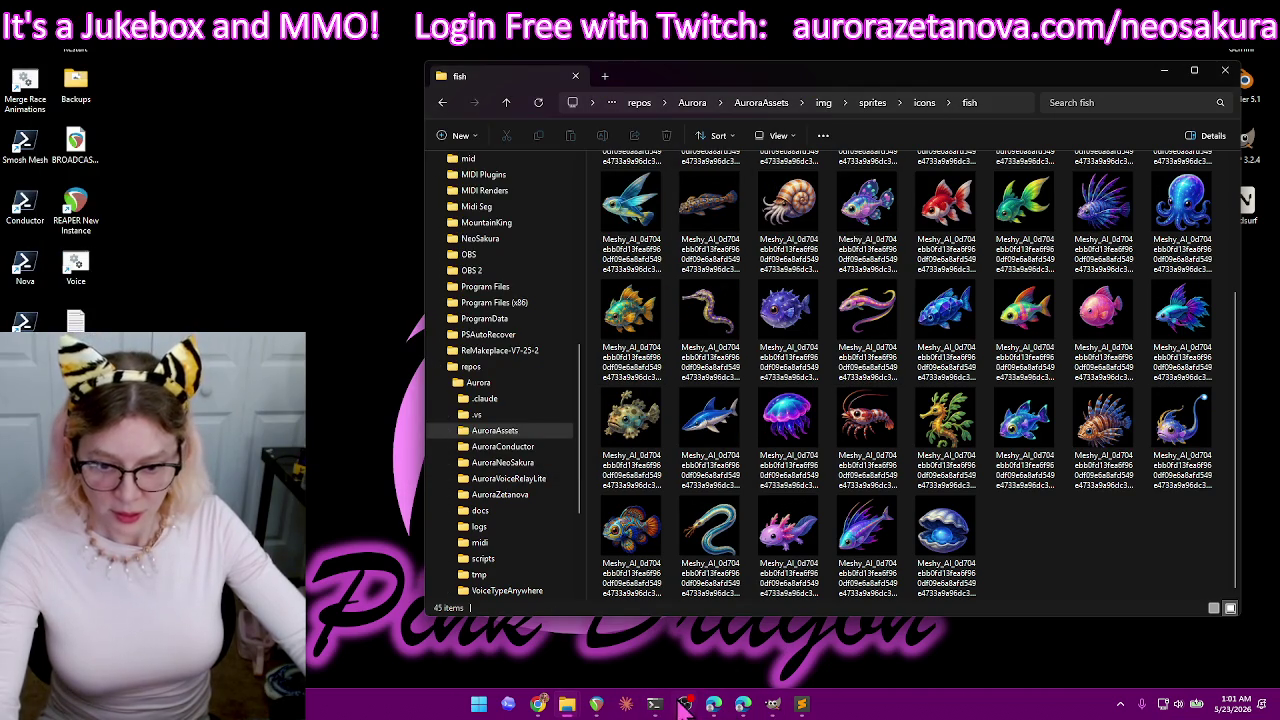
- Send Codex a request to batch-process sprite sheets, then stop its reply
click(509, 704)
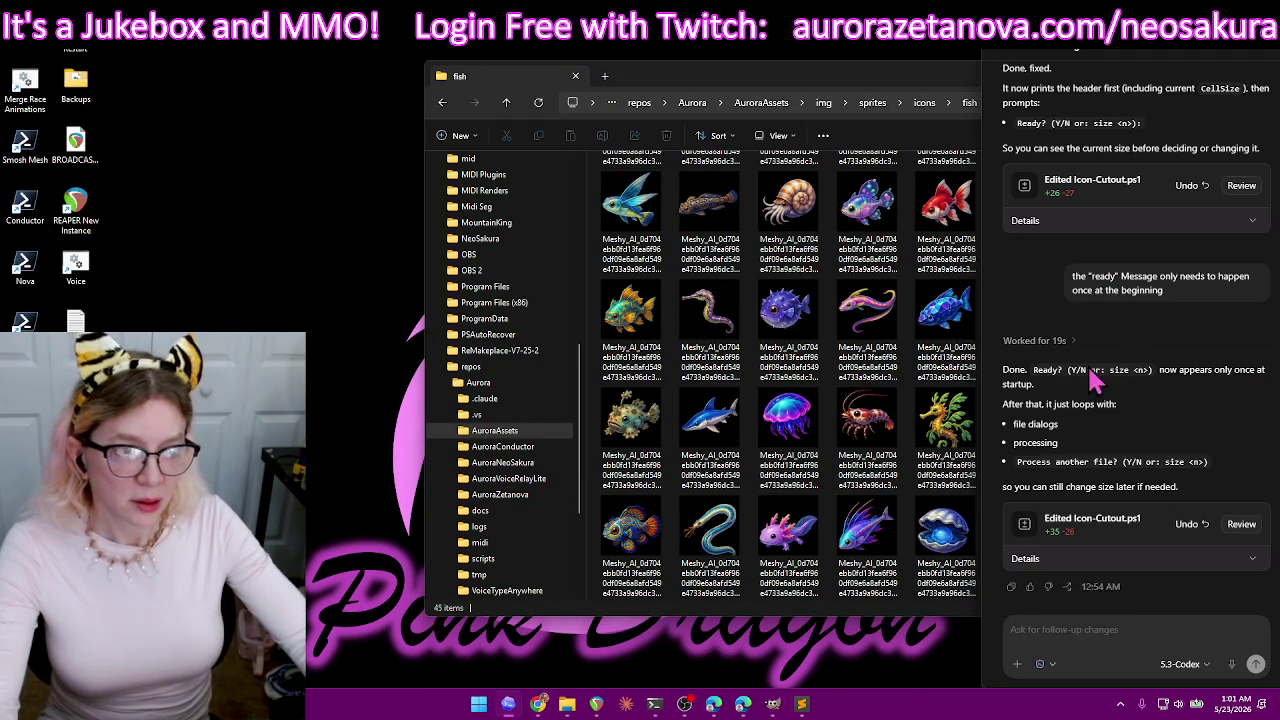
text(ok)
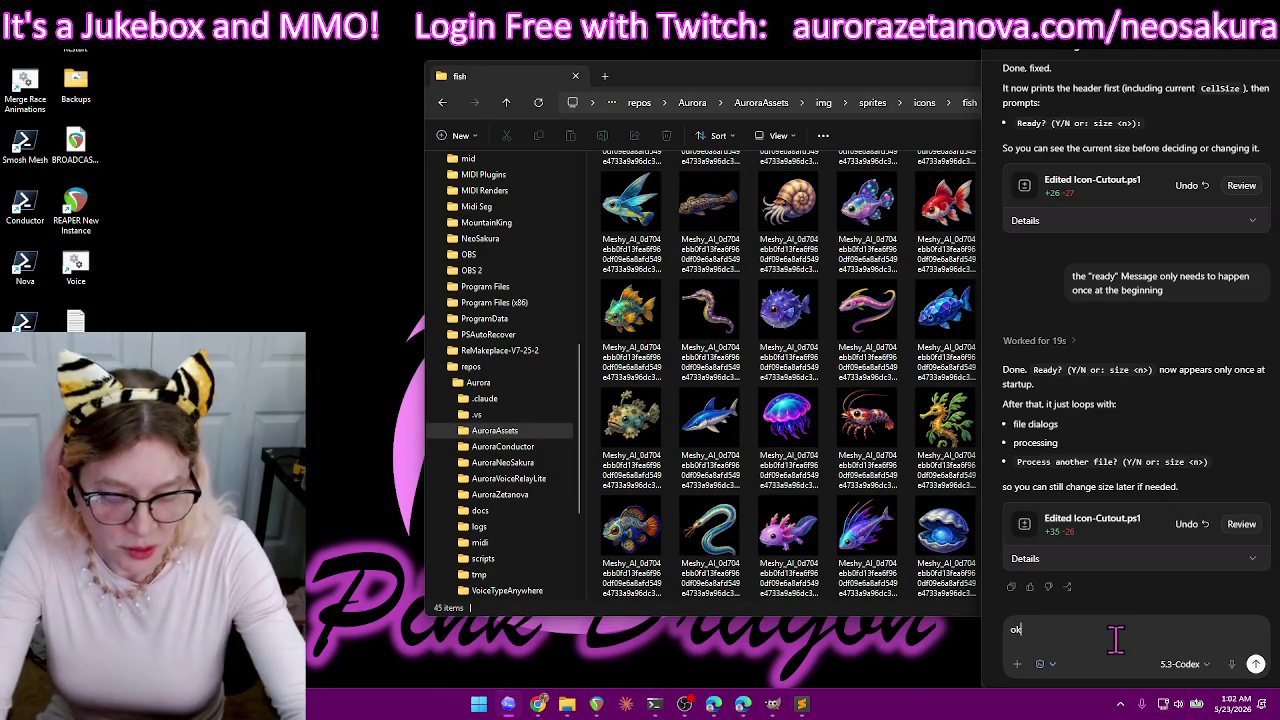
text(, now)
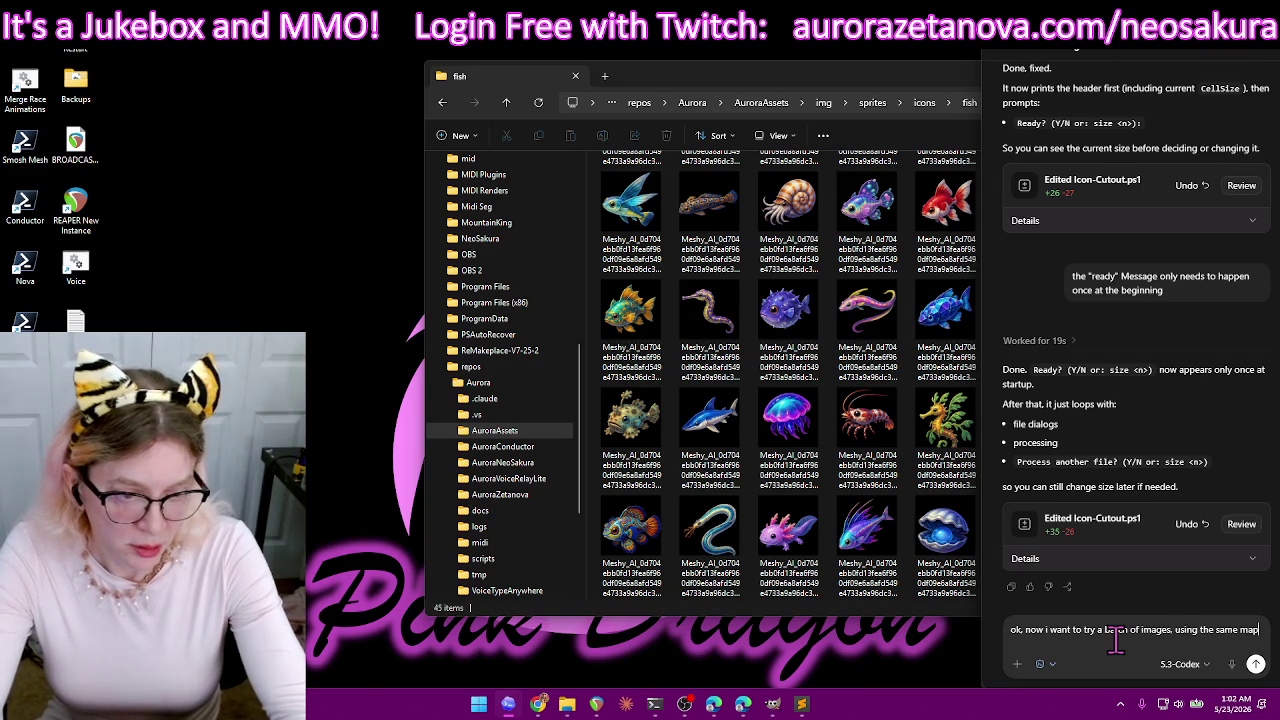
key(Return)
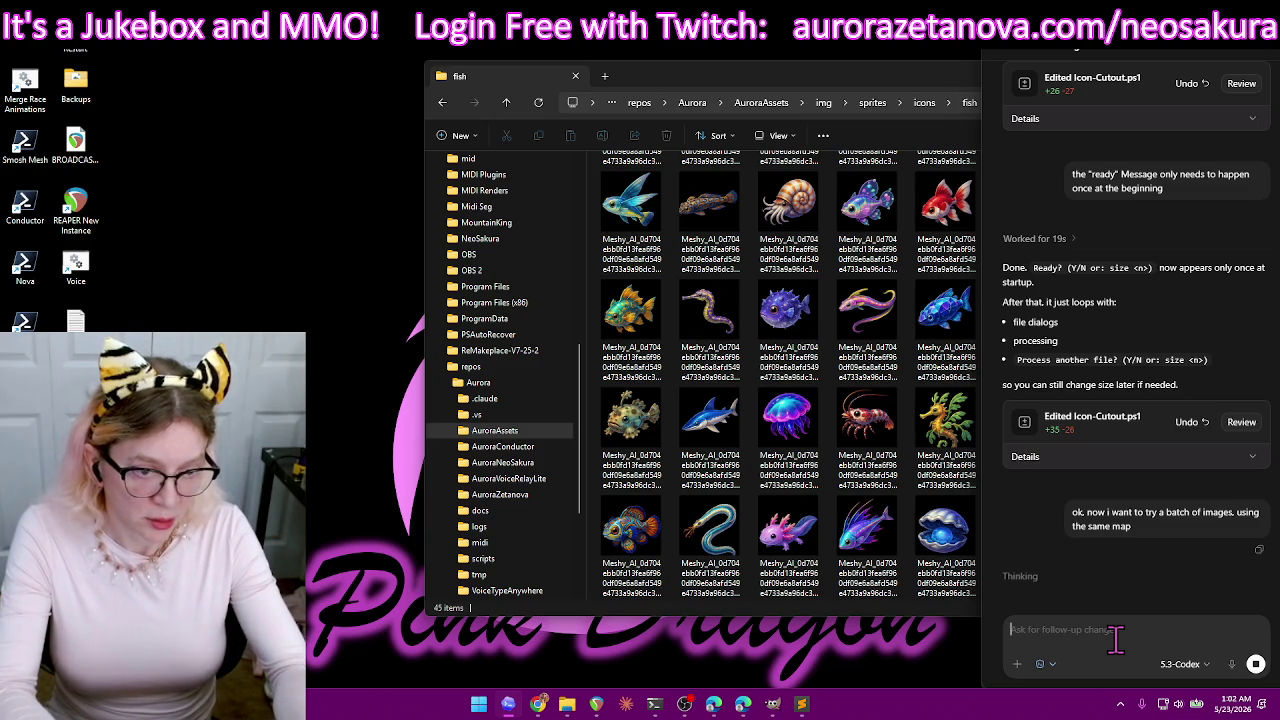
click(1256, 664)
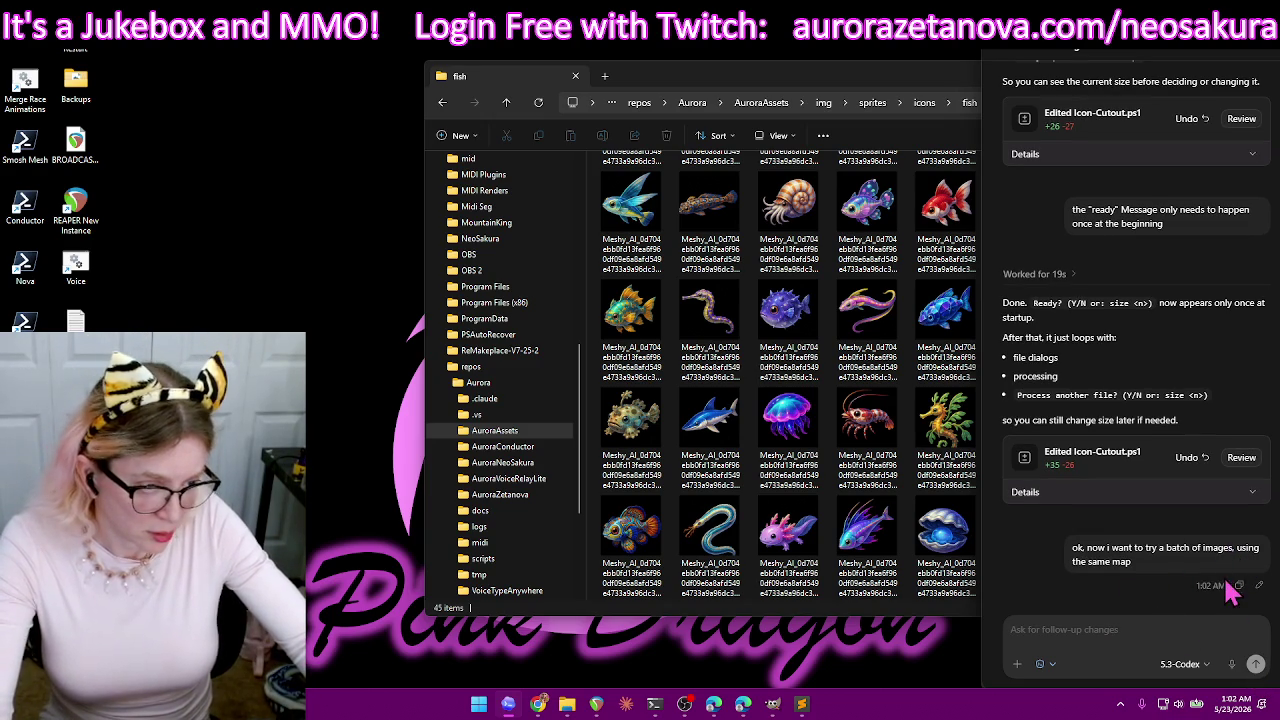
- Edit the request to allow multiple sprite images but only one map file, and resend it
click(1259, 585)
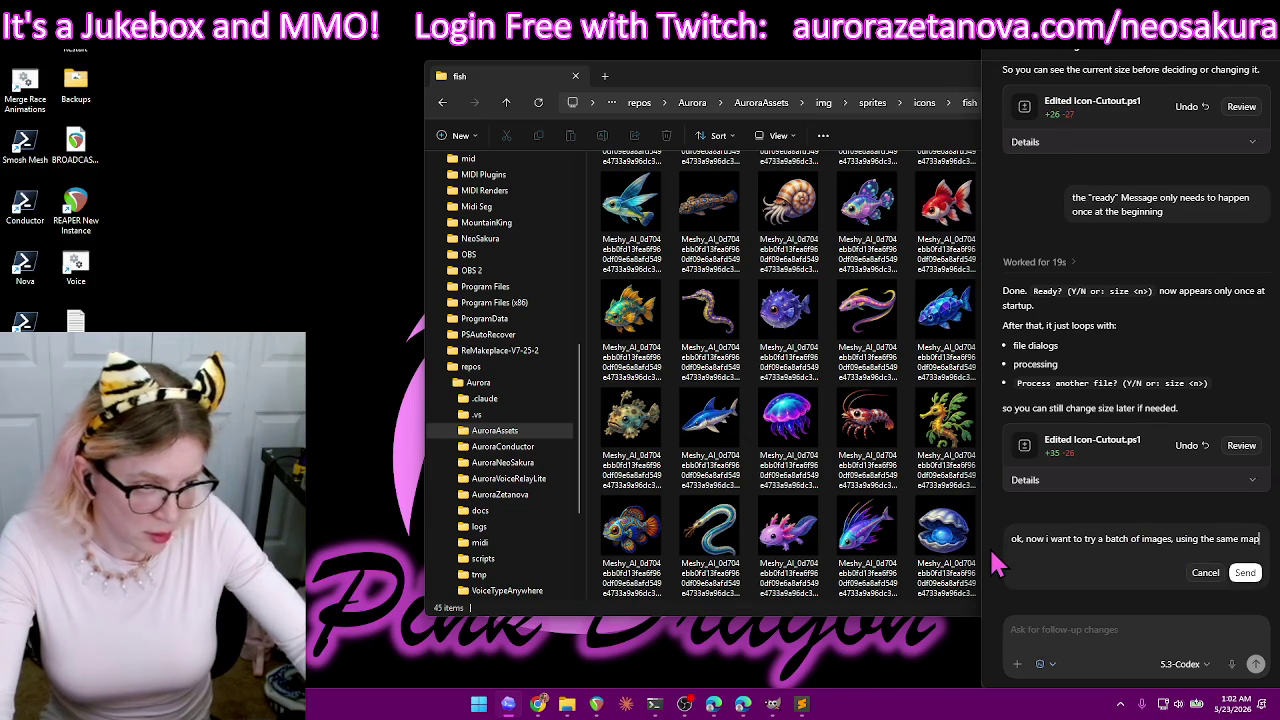
text(. )
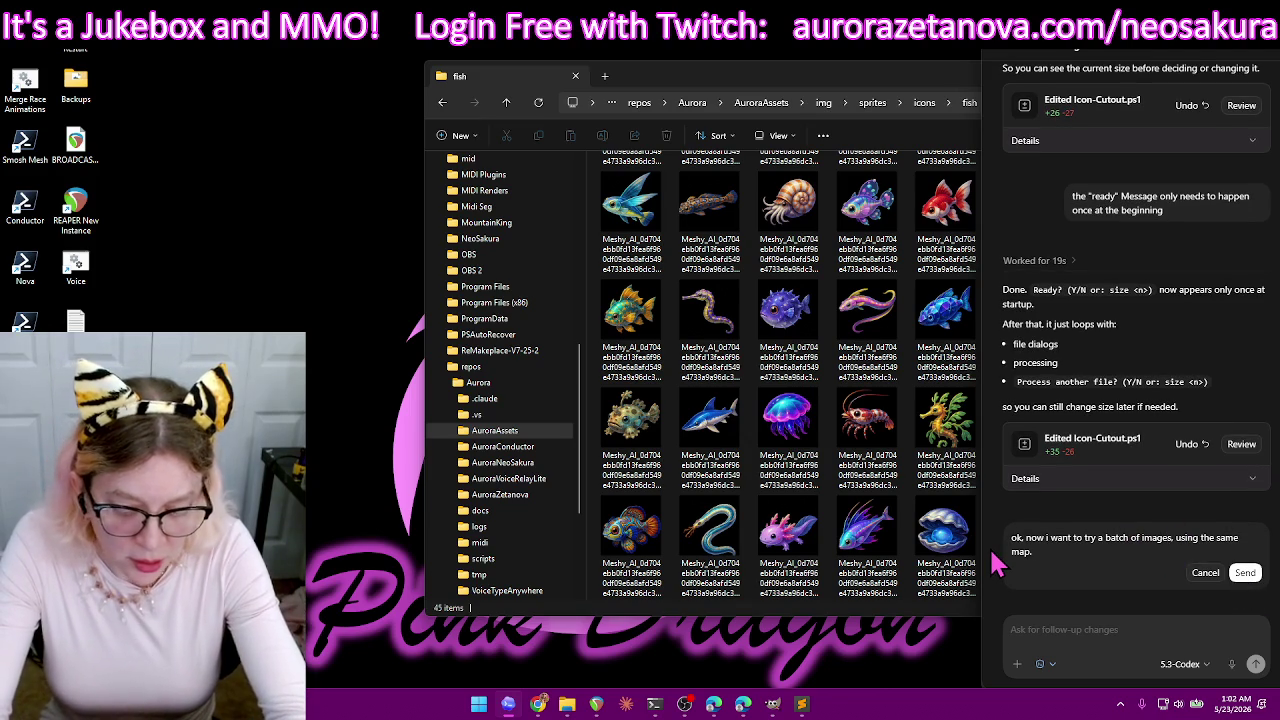
text(allow for m)
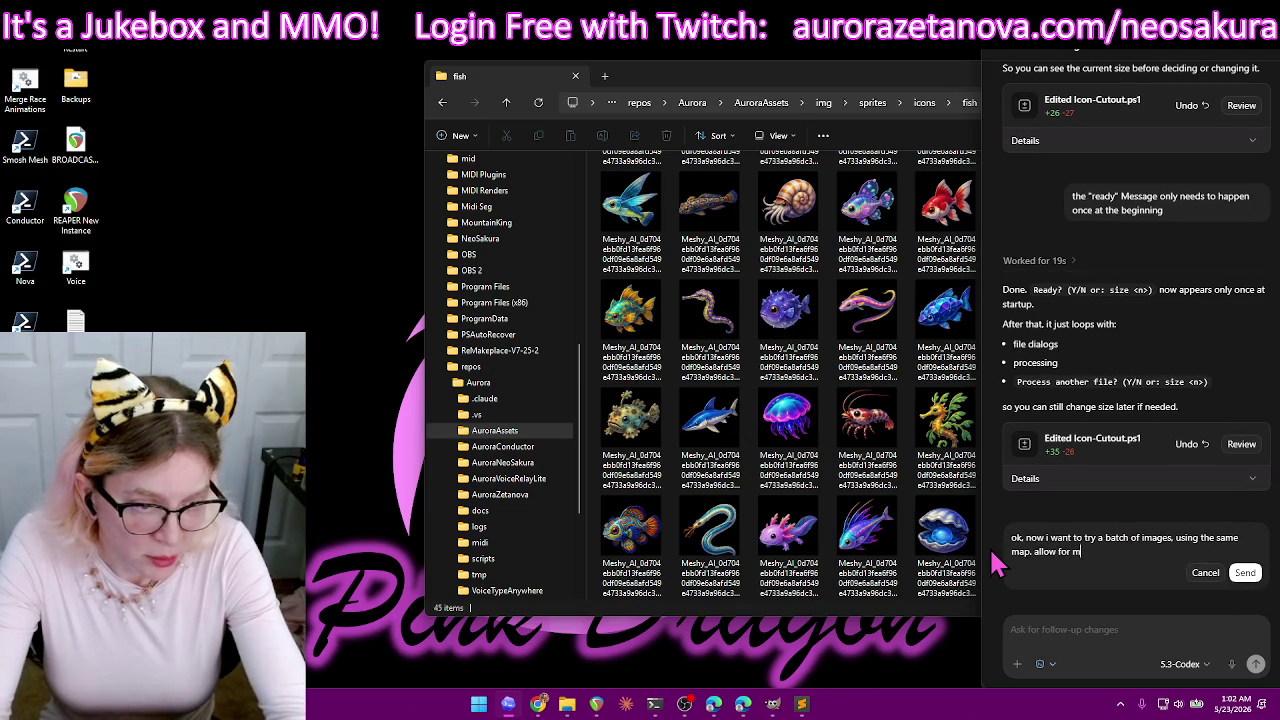
text(u)
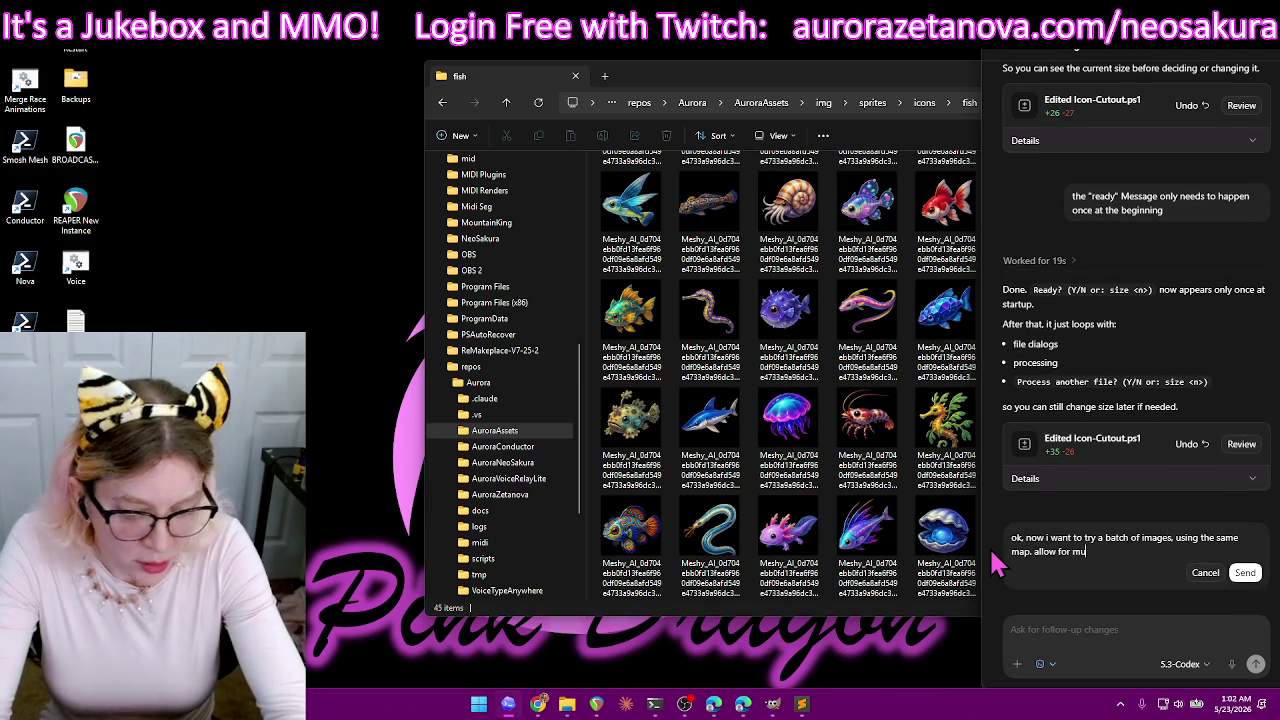
text(tltiple)
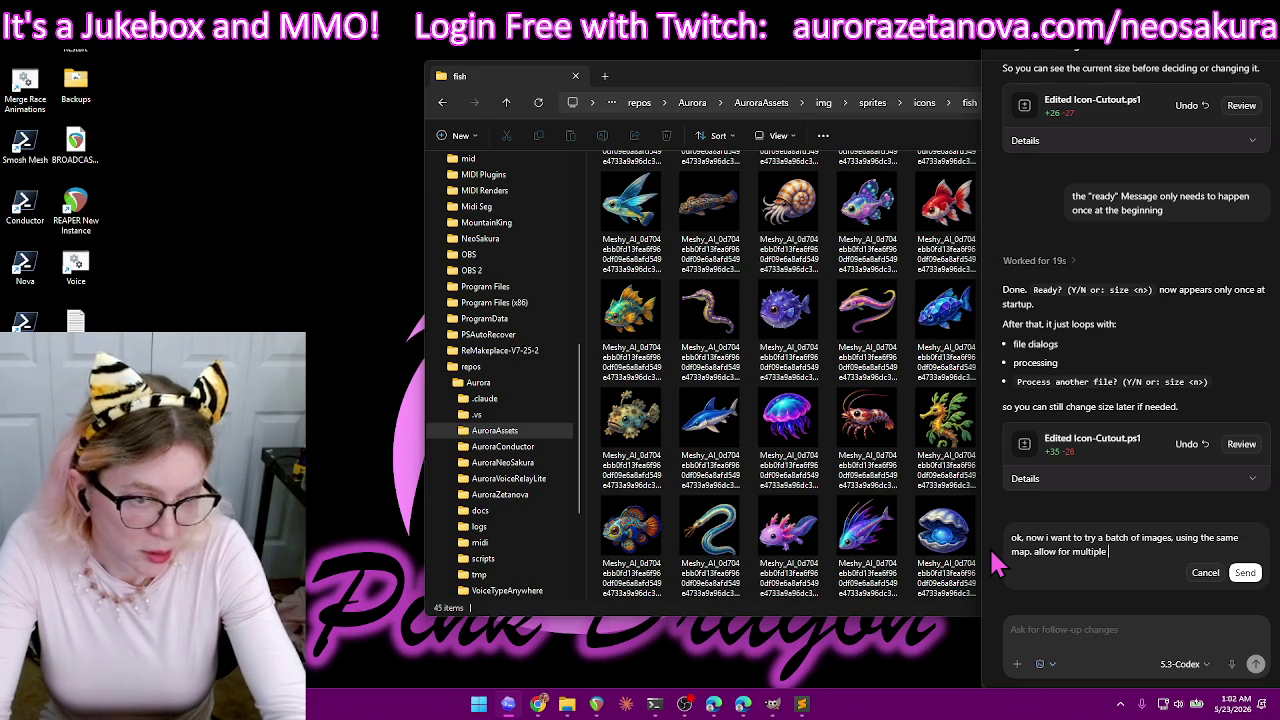
text(se)
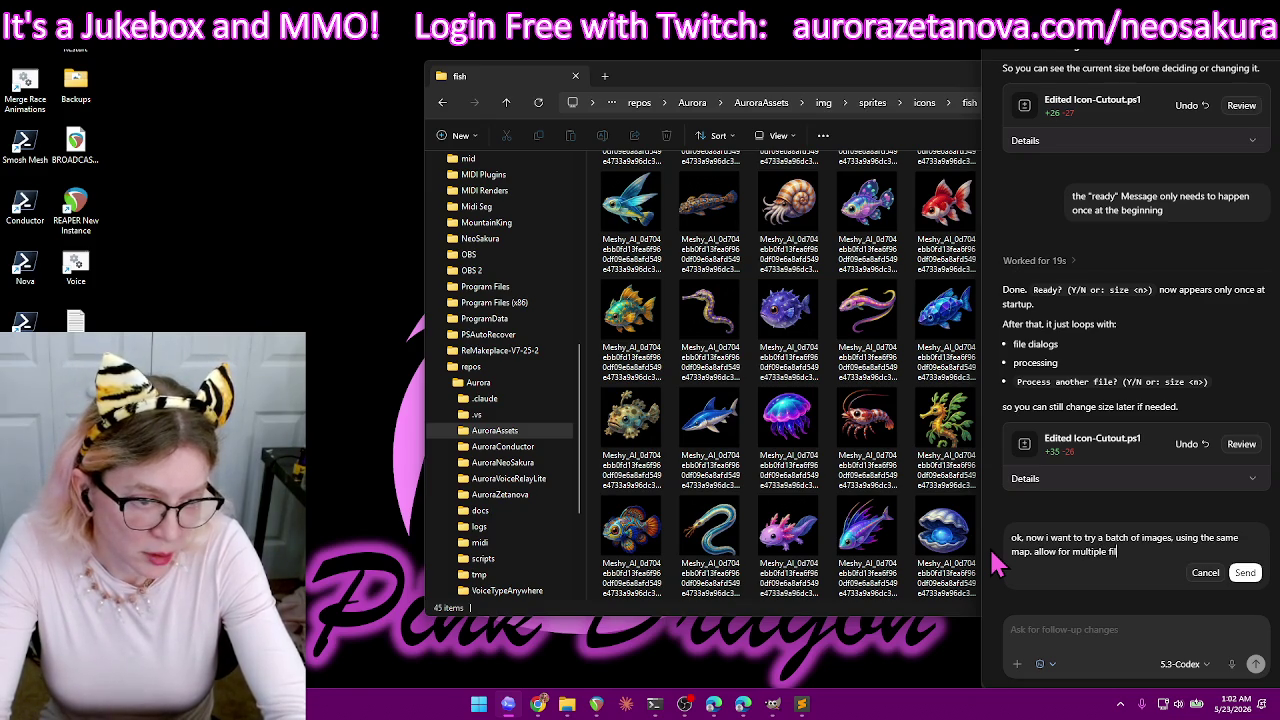
text(ctions on first input.)
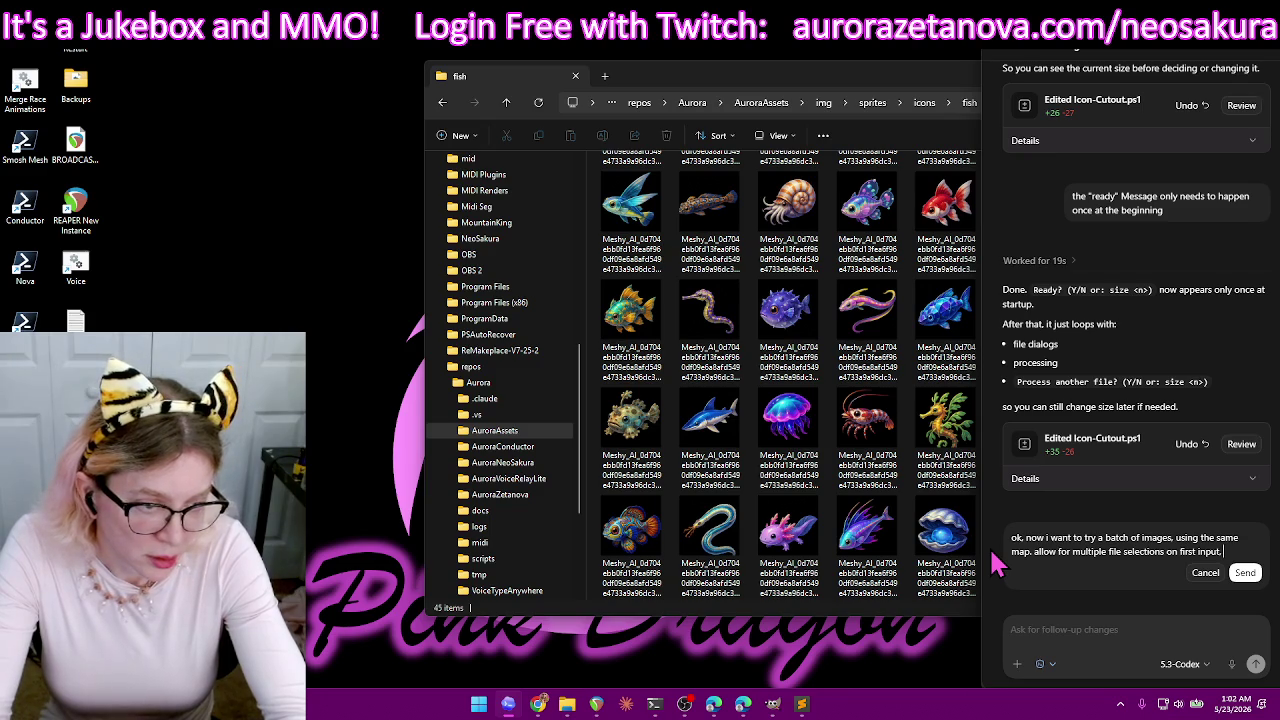
text(nly 1 map)
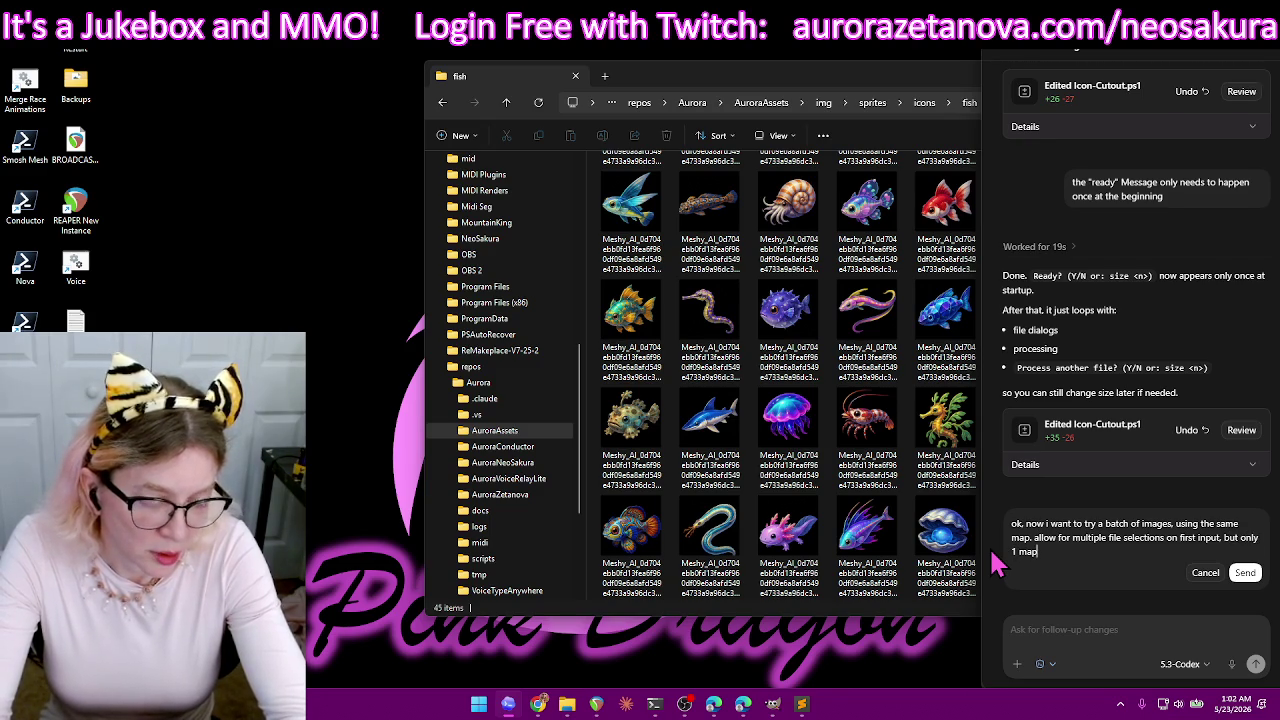
text( file ever)
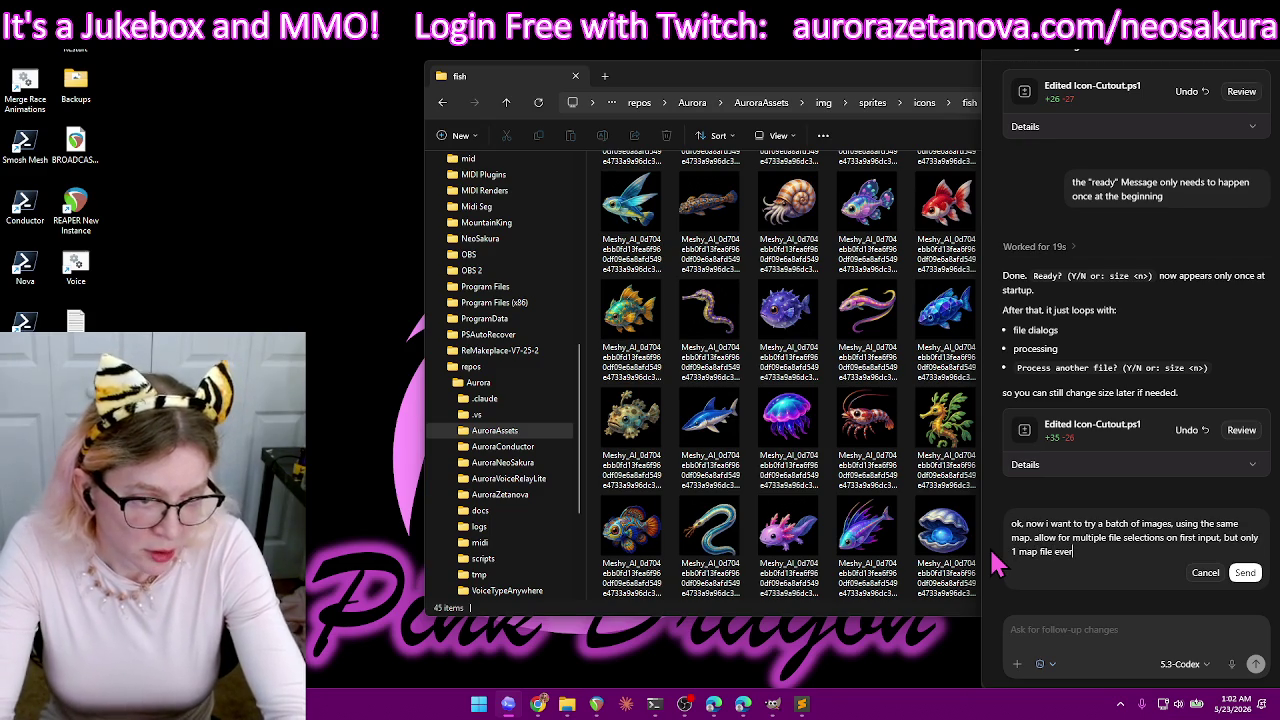
key(Return)
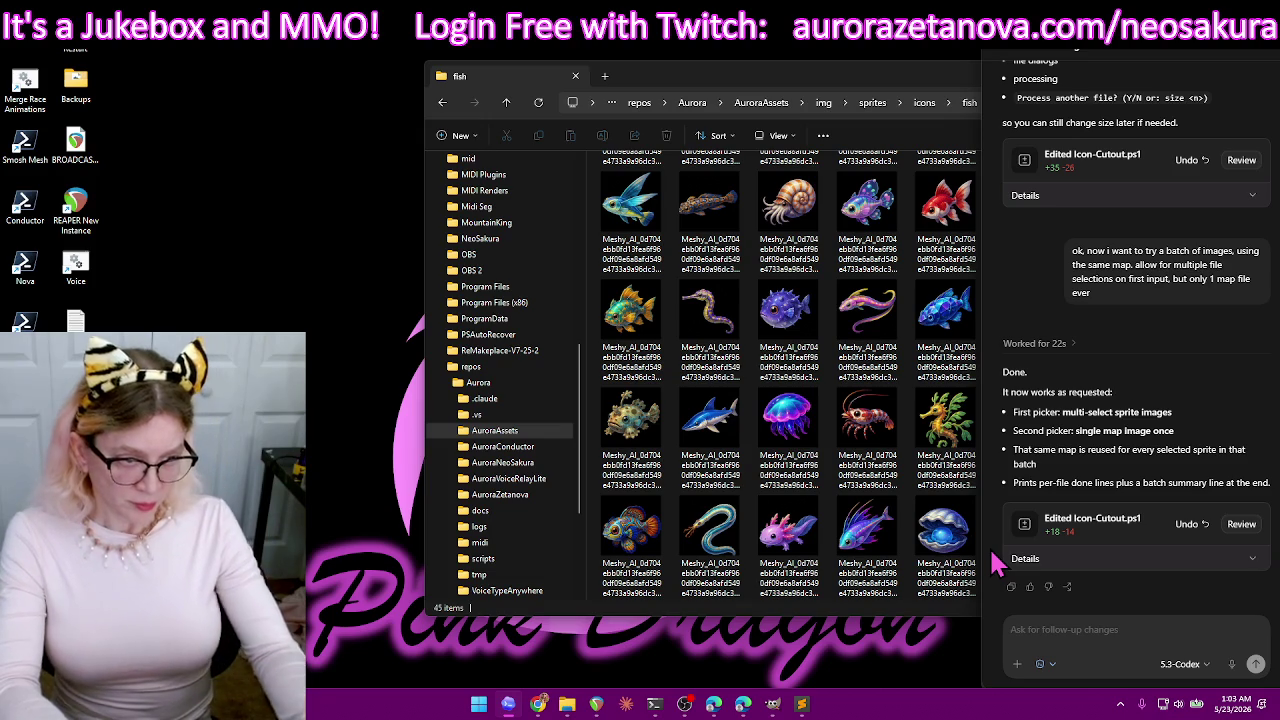
- Relaunch Icon-Cutout with cell size 148 and confirm the run
double_click(75, 320)
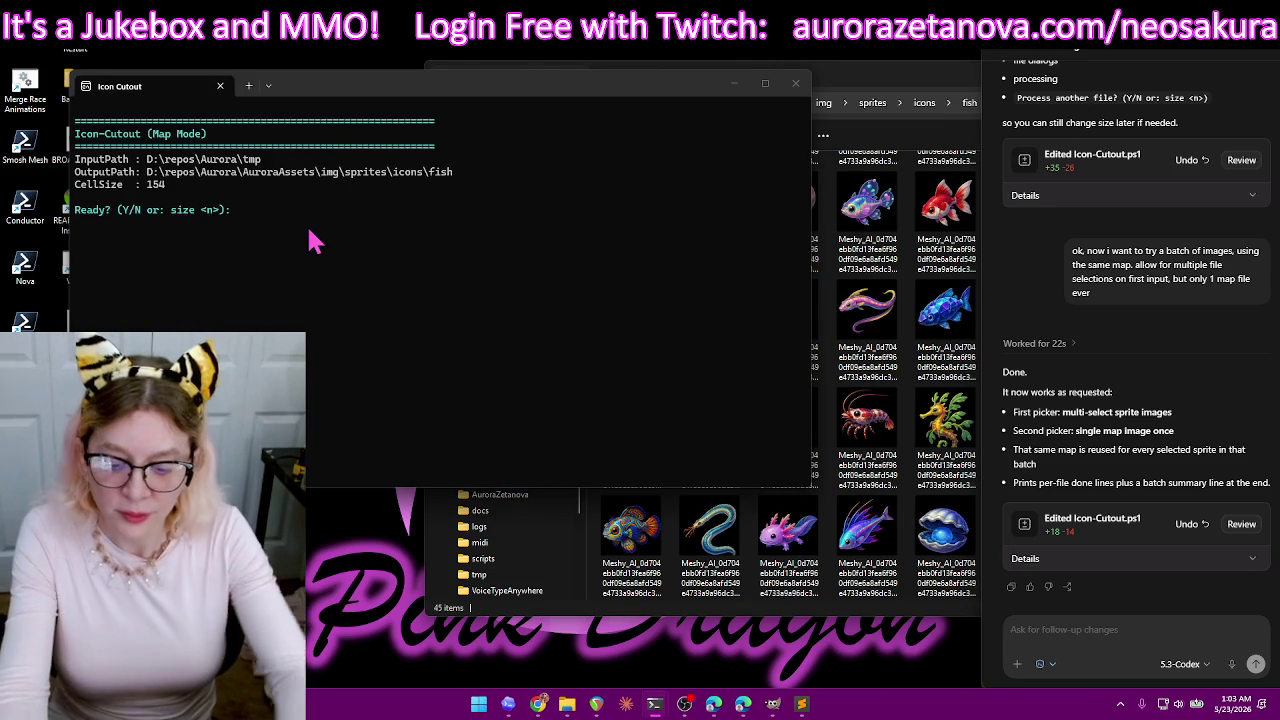
text(size 148)
key(Return)
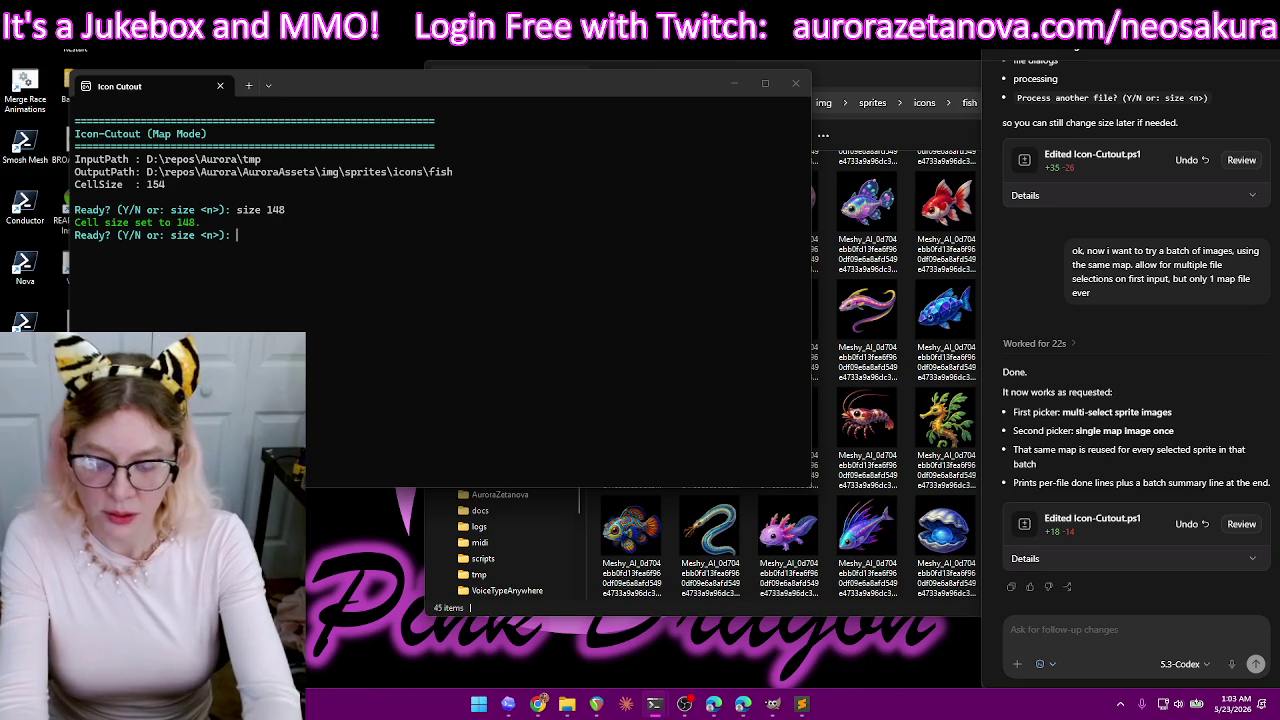
text(y)
key(Return)
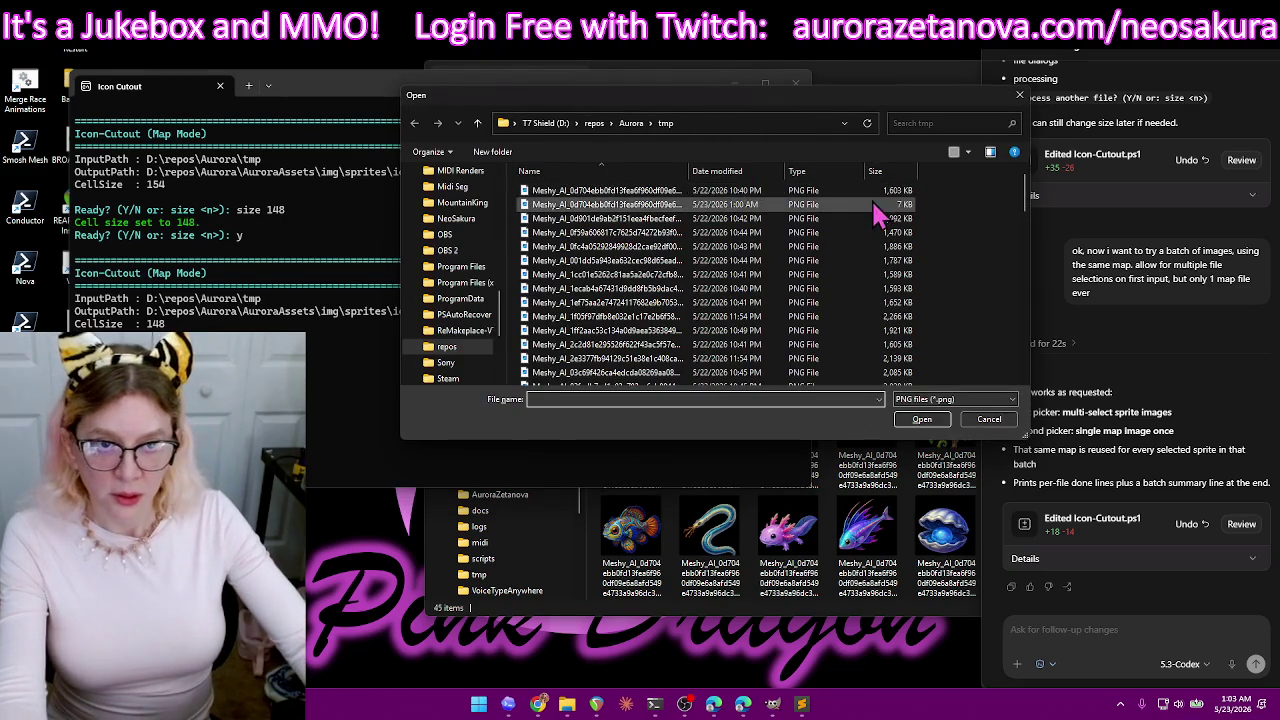
- Select all sprite images in the tmp folder and the shared map PNG for the batch
click(903, 219)
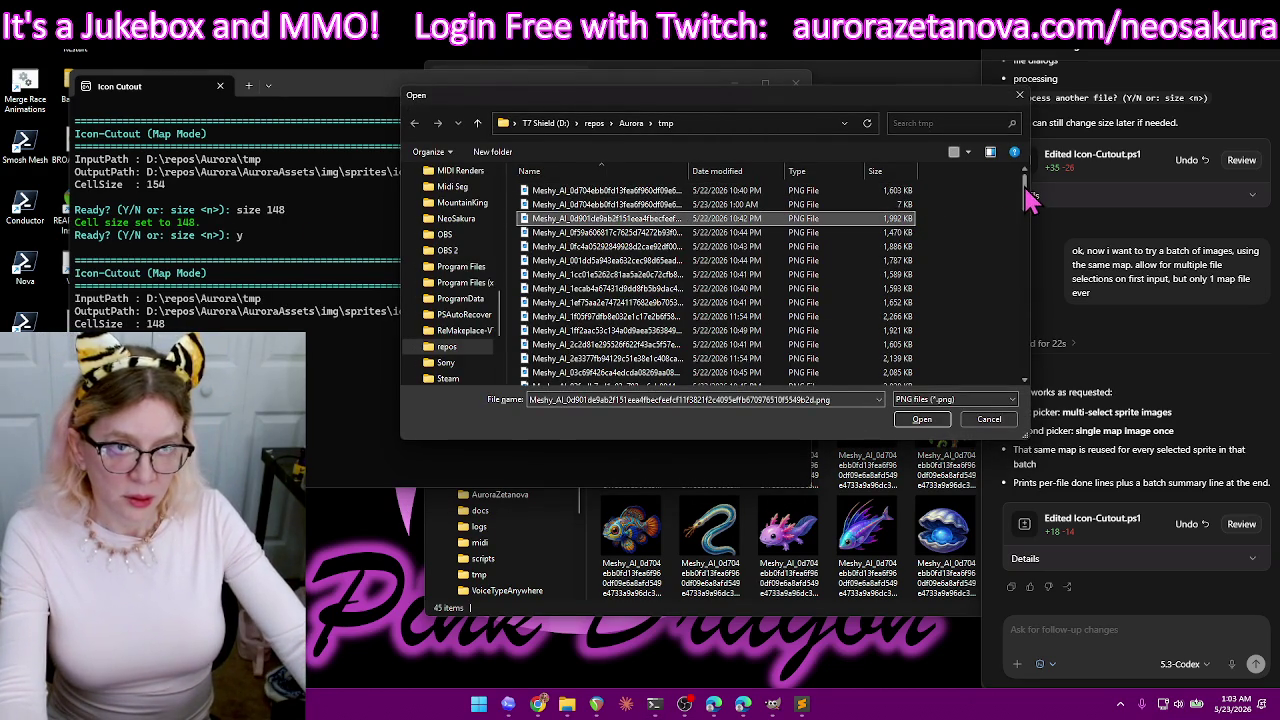
drag(1024, 195, 1033, 405)
key(ctrl+a)
click(921, 419)
double_click(859, 199)
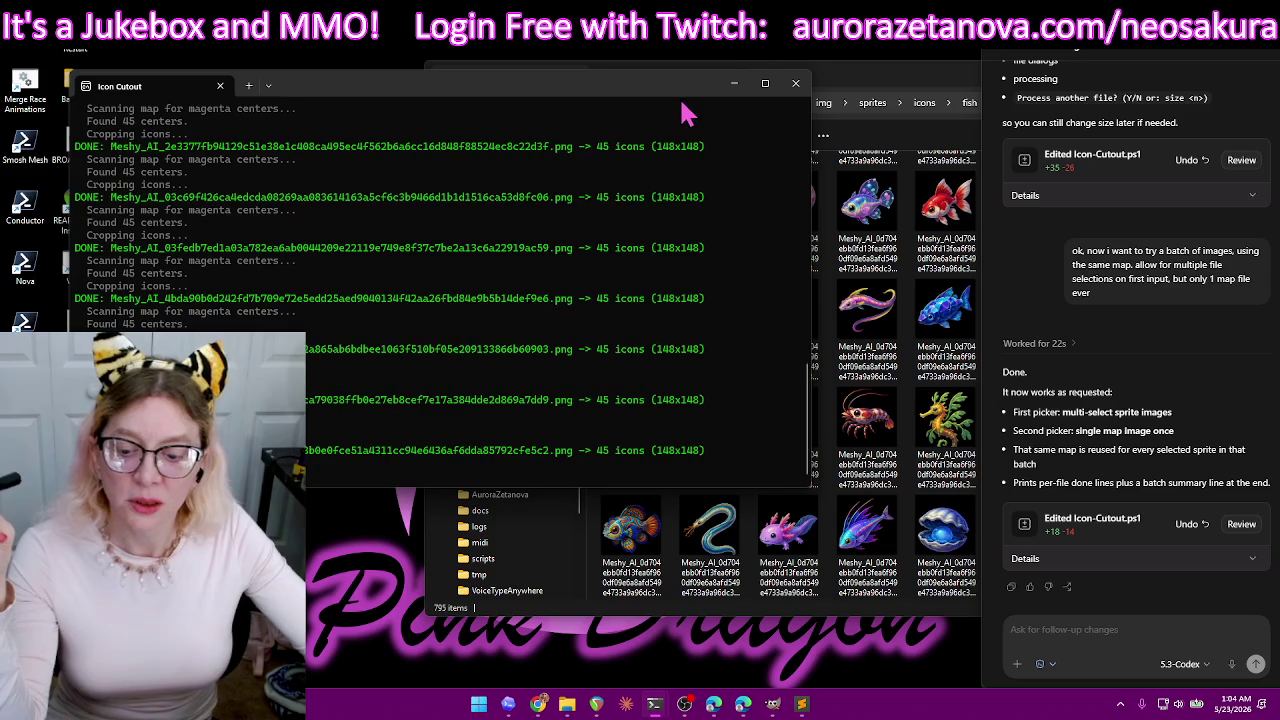
- Move the terminal up and narrow it so the fish folder shows beside it
drag(641, 98, 666, 55)
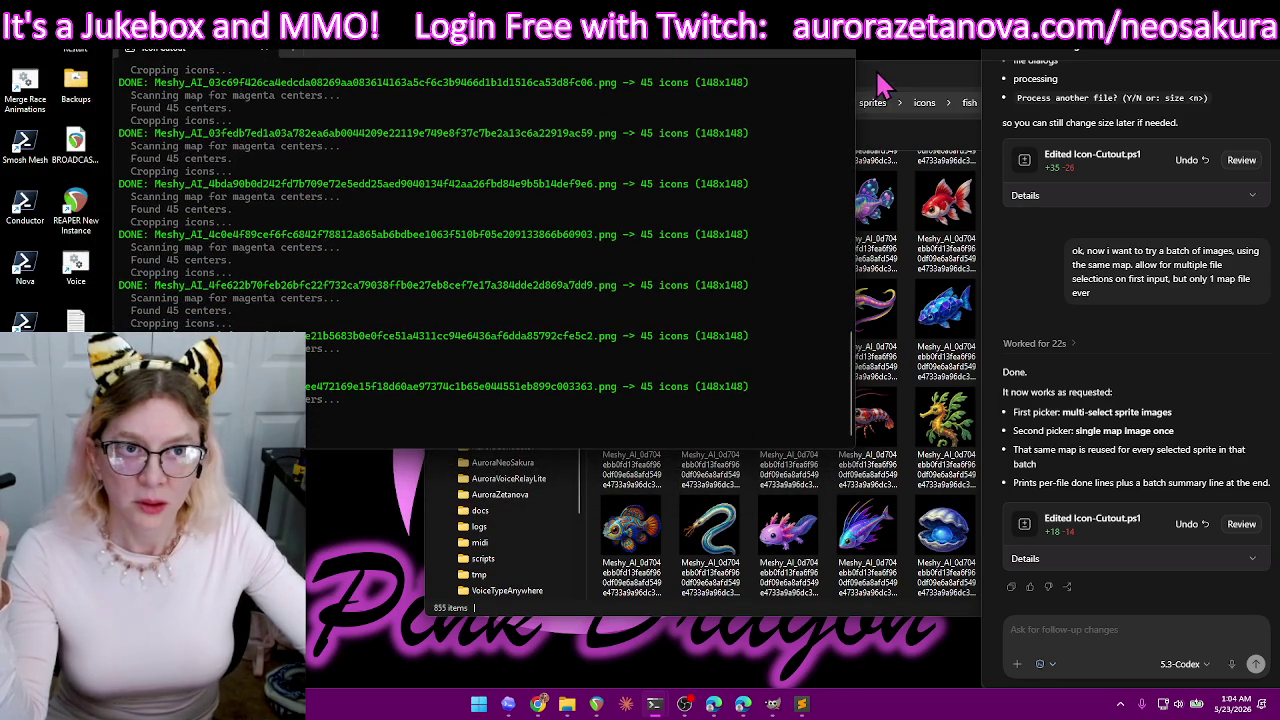
drag(858, 70, 420, 80)
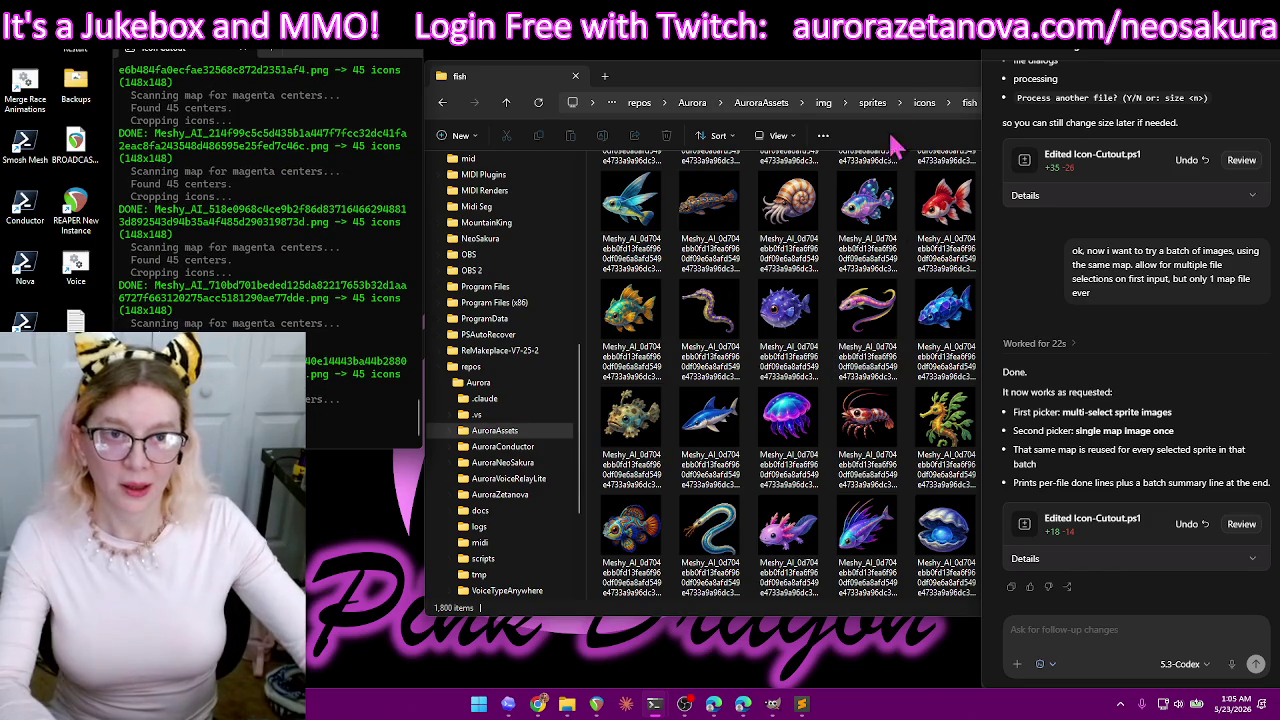
click(888, 80)
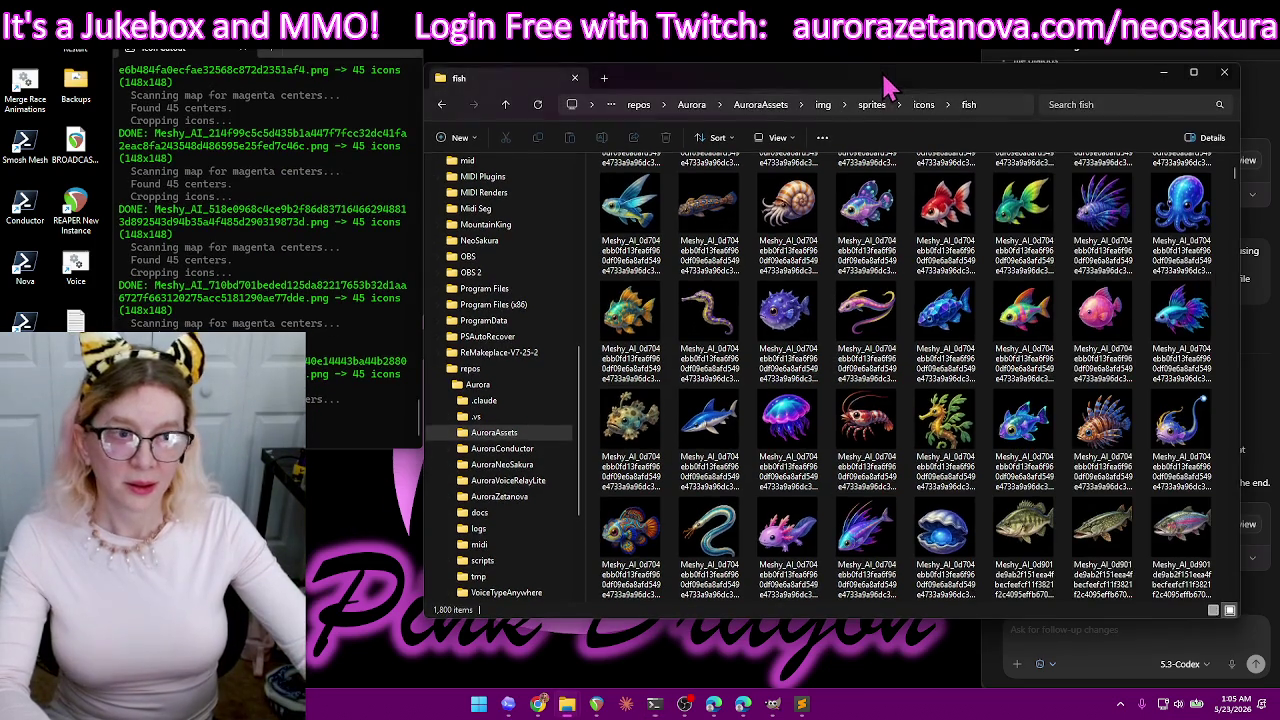
click(1193, 76)
scroll(960, 90, down, 2)
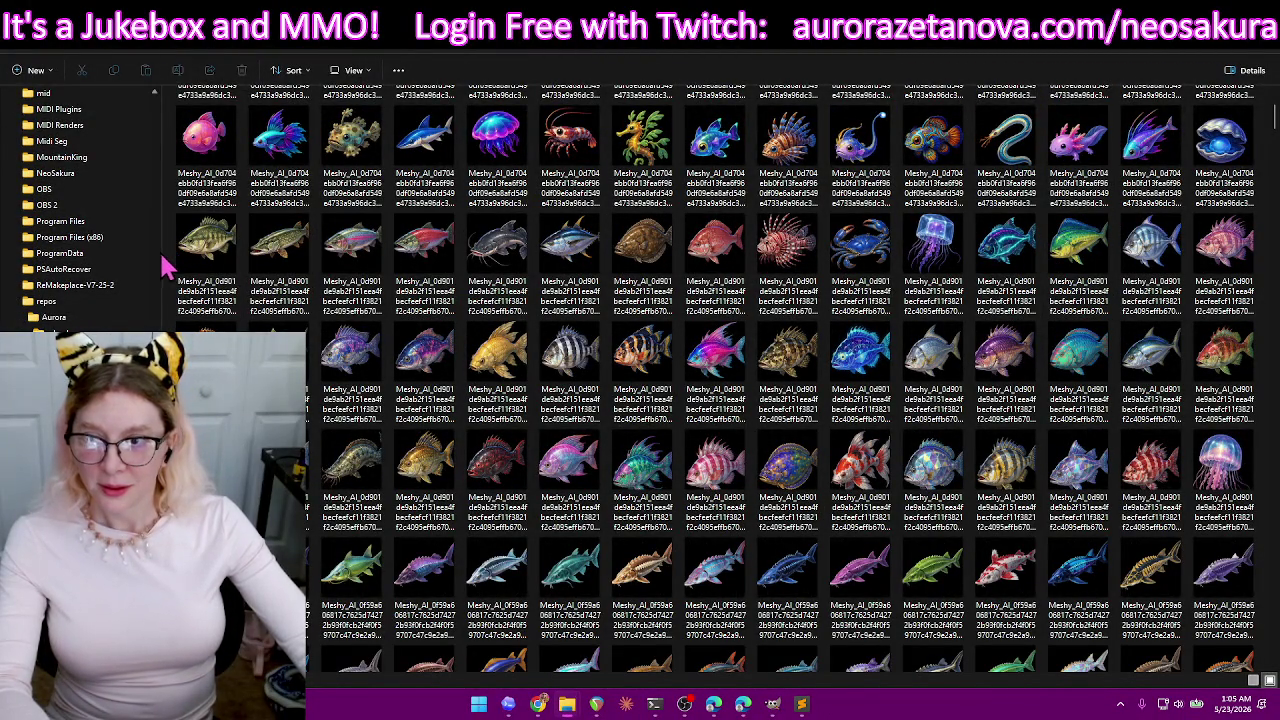
drag(160, 252, 298, 276)
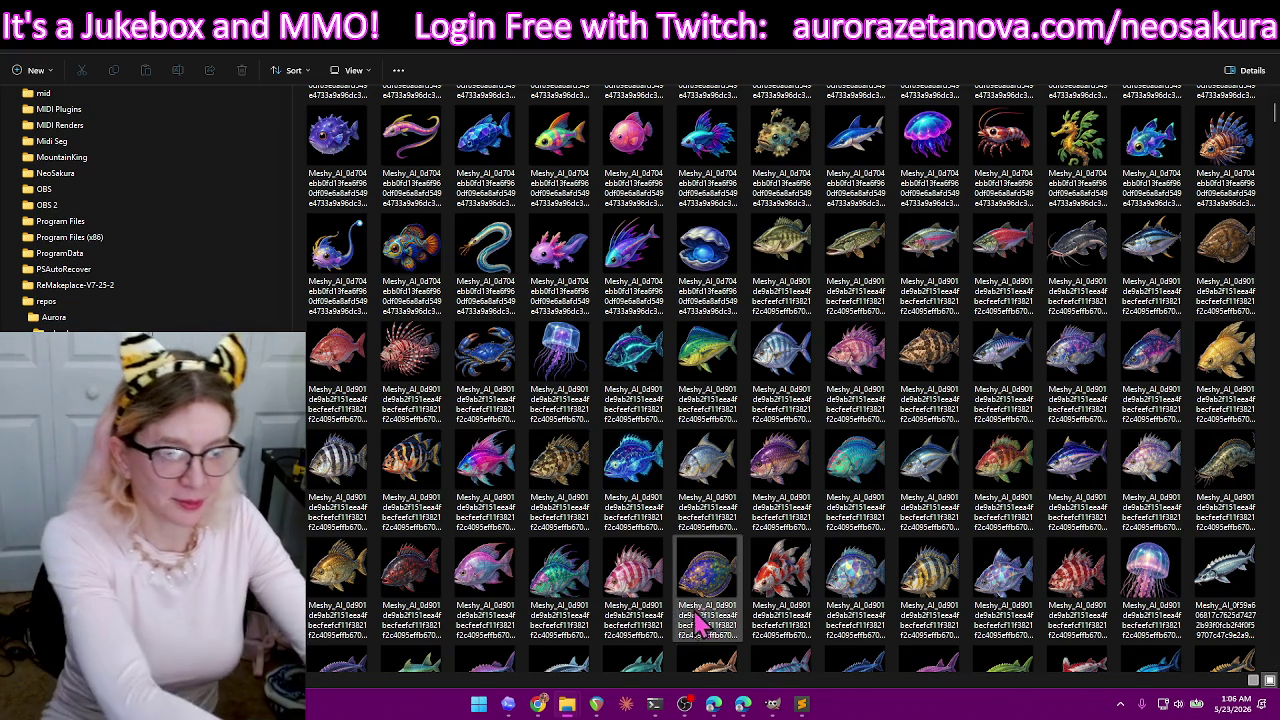
scroll(986, 206, down, 5)
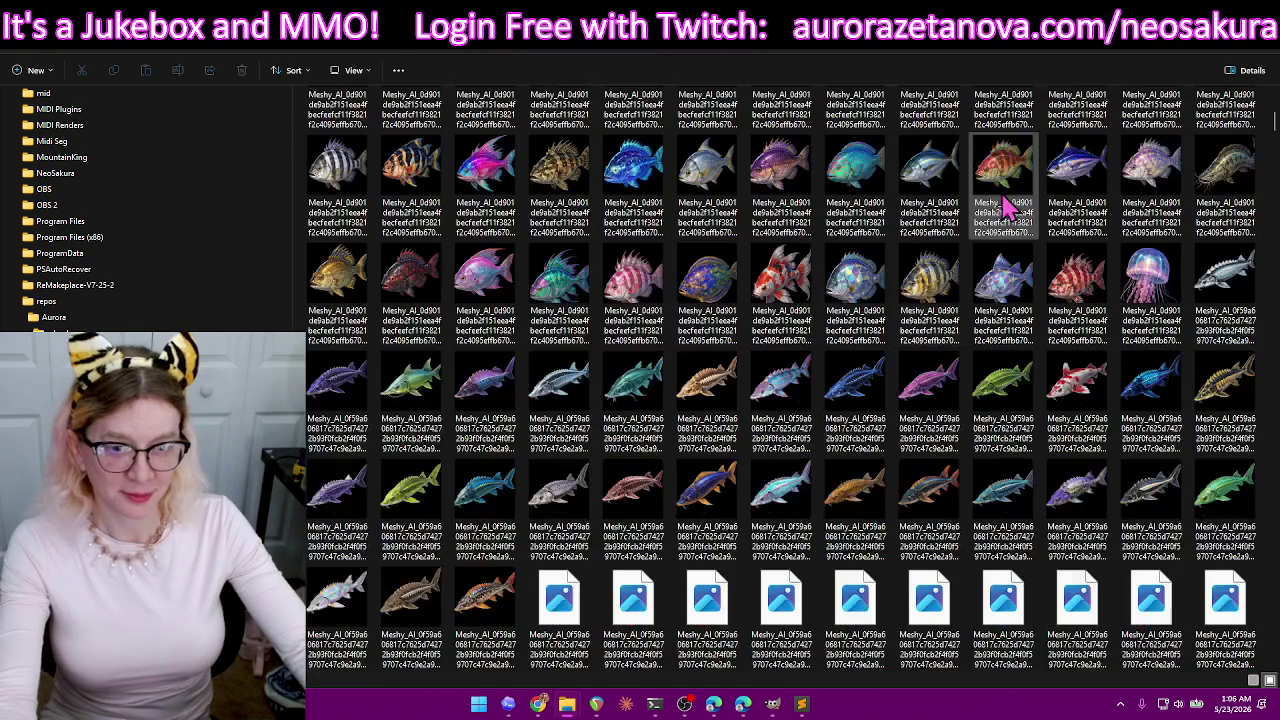
scroll(986, 206, down, 5)
scroll(986, 200, down, 5)
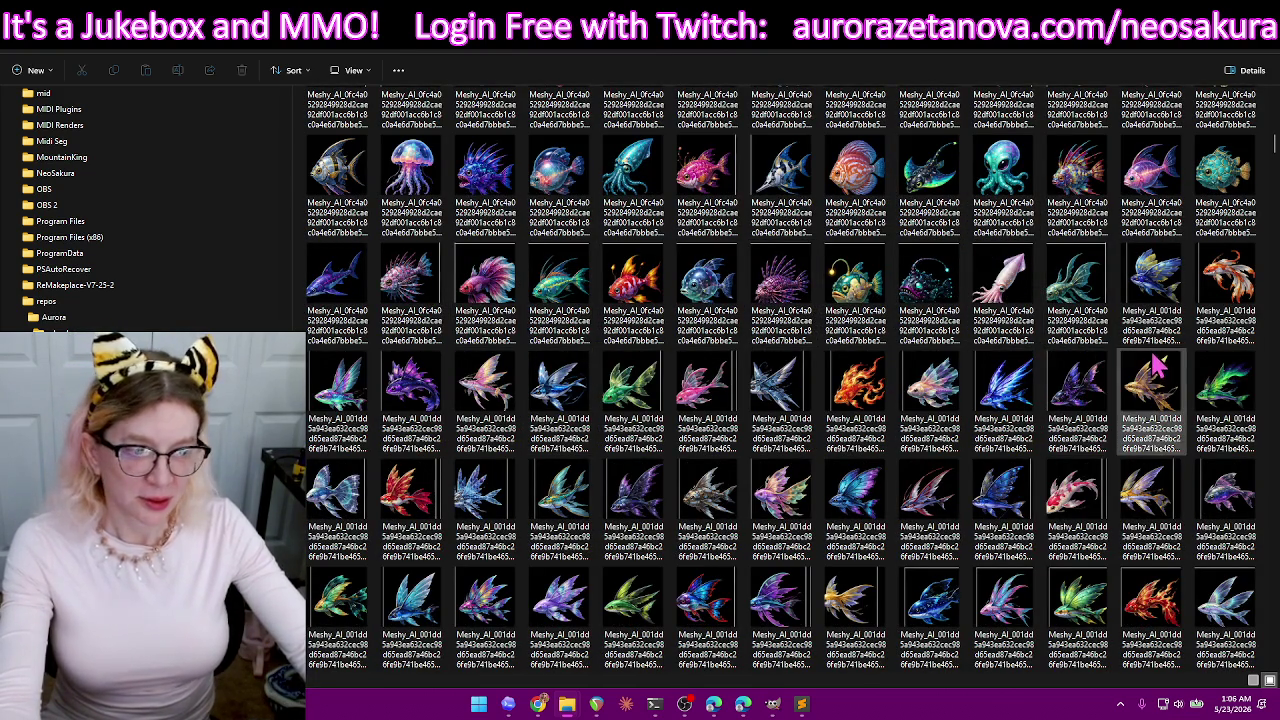
scroll(1045, 372, up, 5)
scroll(1043, 372, up, 5)
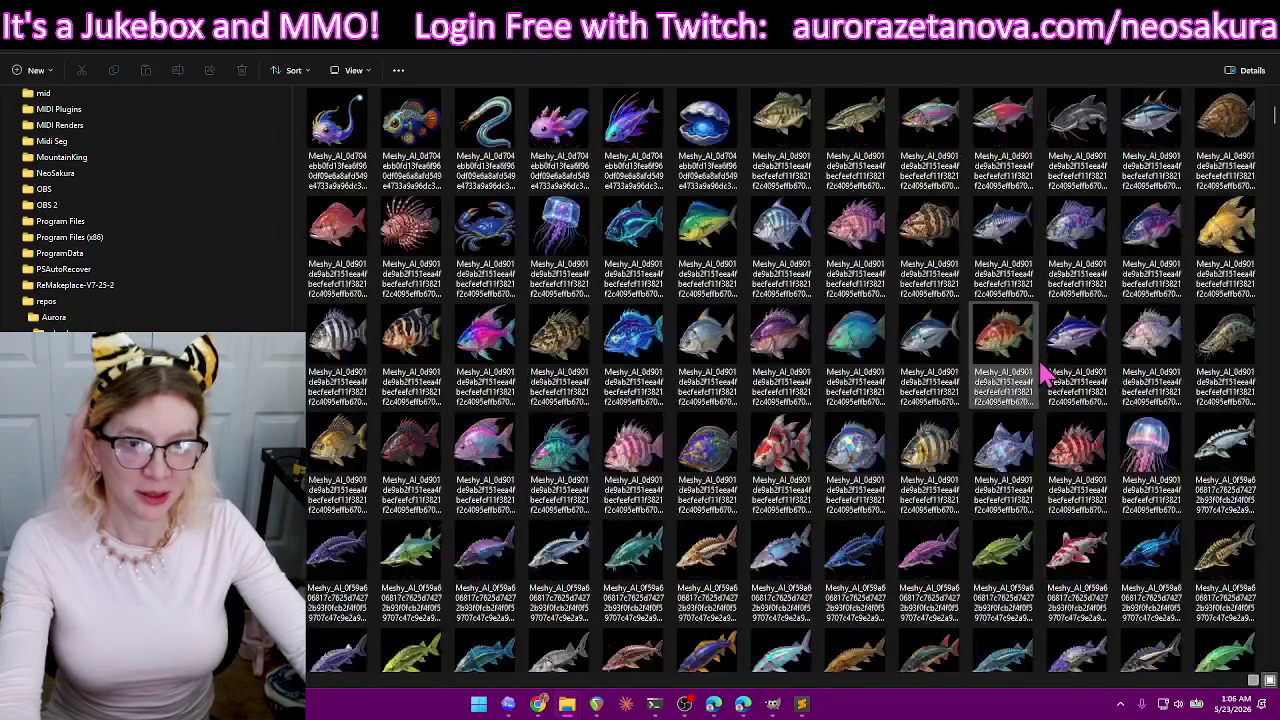
scroll(1045, 372, up, 5)
scroll(1045, 372, down, 4)
scroll(1045, 335, down, 3)
scroll(1075, 315, down, 2)
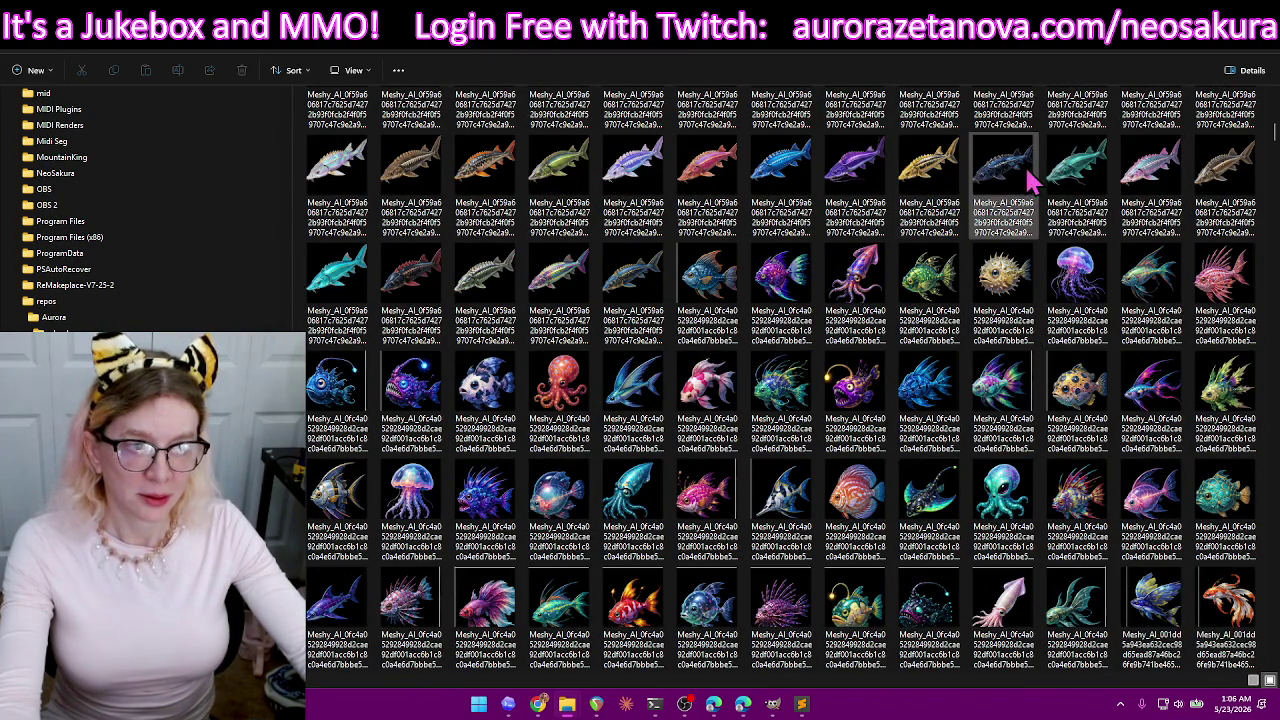
scroll(1133, 240, down, 5)
scroll(1133, 240, down, 4)
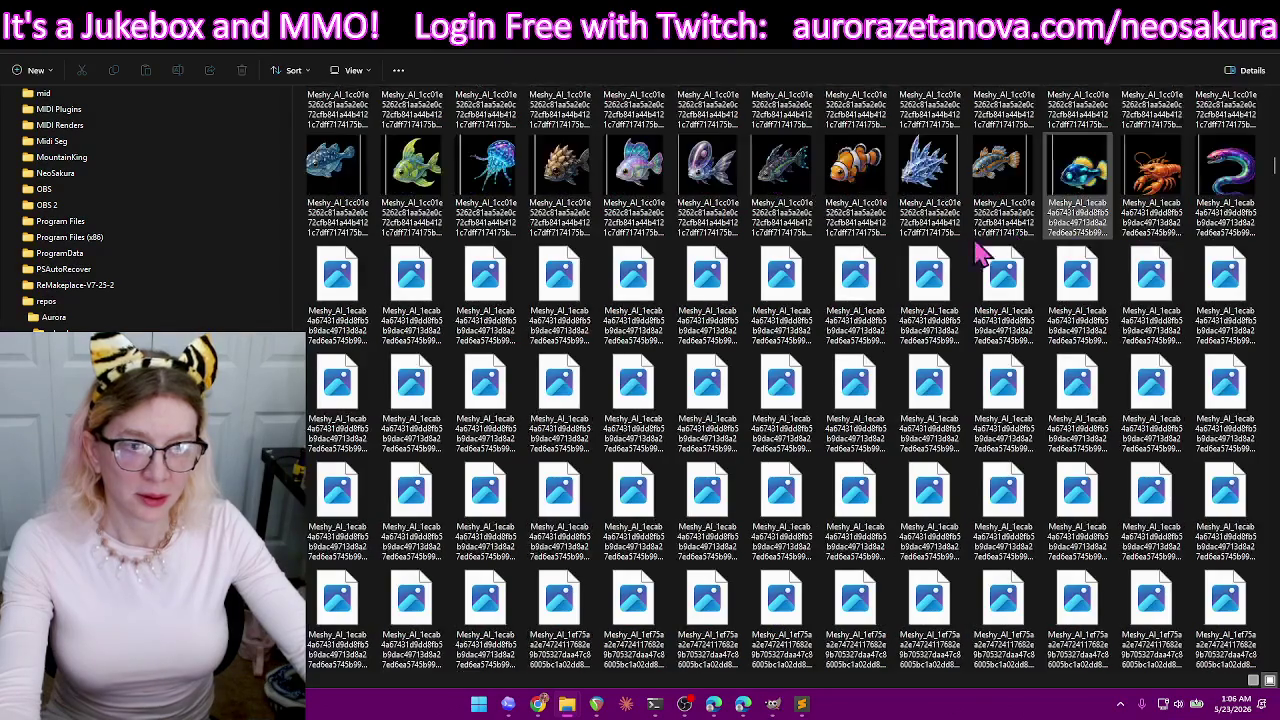
scroll(1135, 255, down, 3)
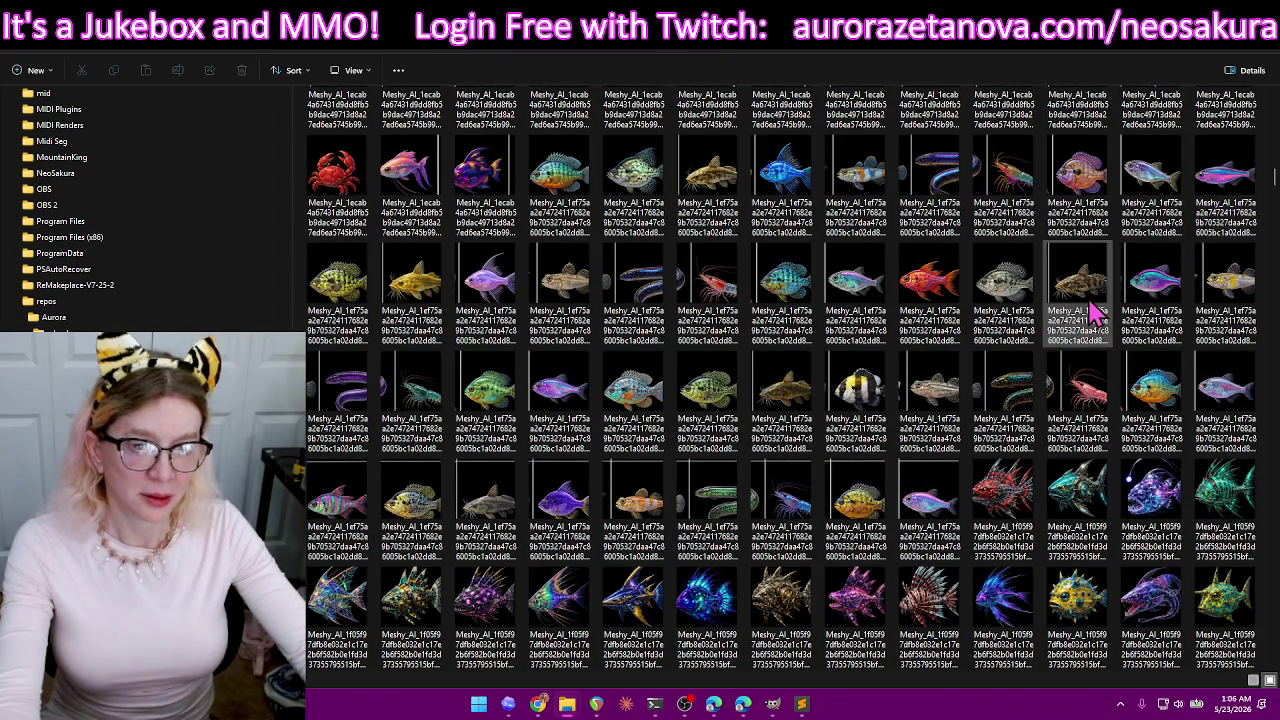
scroll(1105, 305, down, 3)
scroll(1105, 305, down, 3)
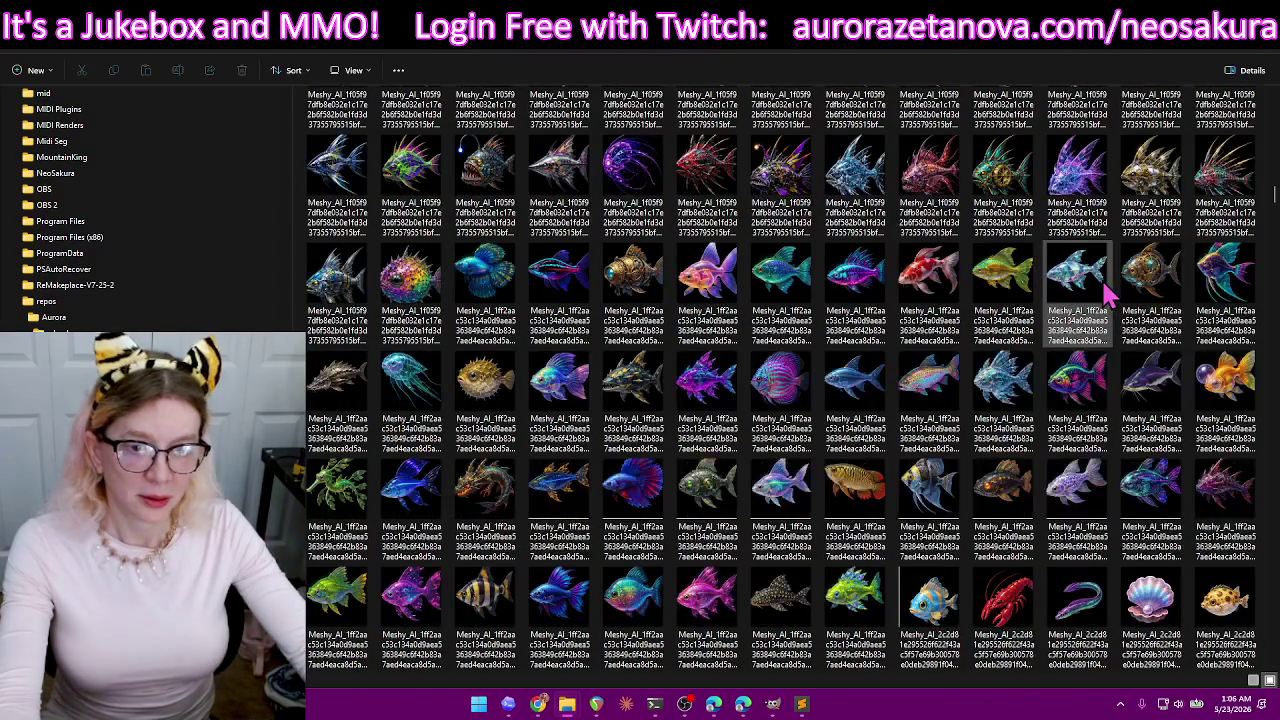
scroll(1180, 295, up, 5)
scroll(1160, 320, up, 5)
scroll(1143, 338, up, 5)
scroll(1143, 340, up, 5)
scroll(1145, 339, up, 5)
scroll(1147, 338, up, 5)
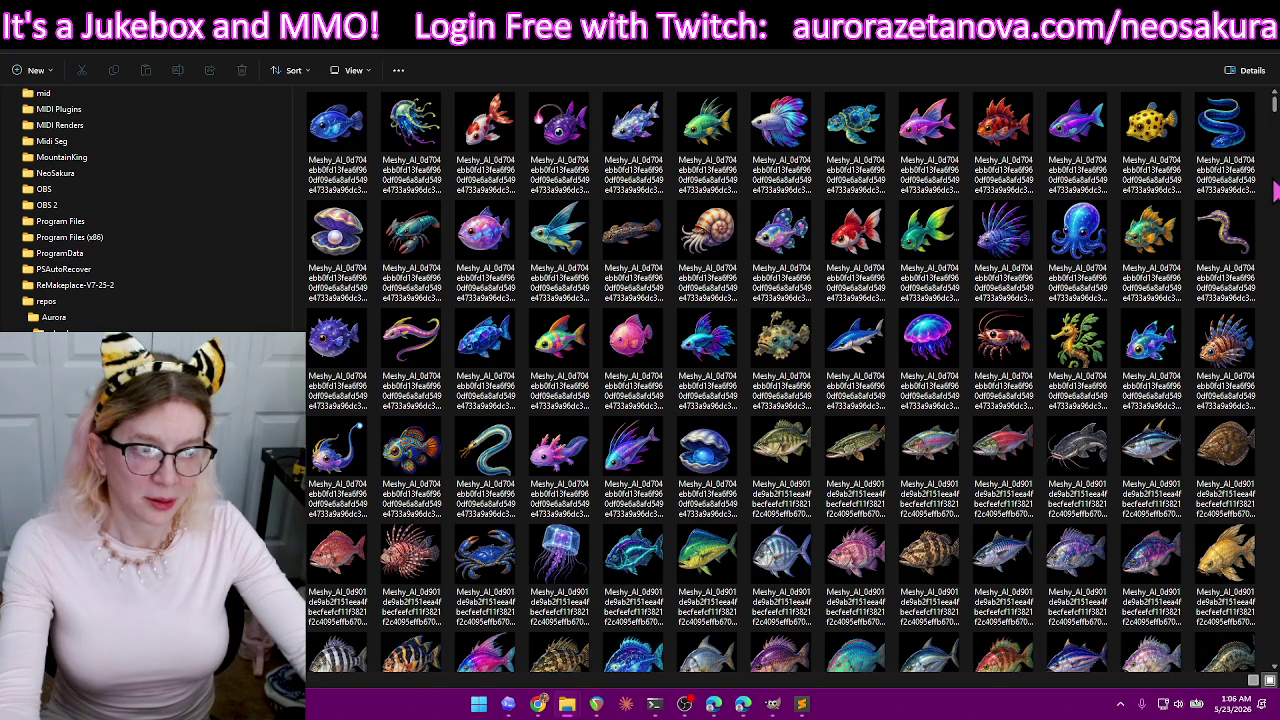
scroll(1260, 200, down, 3)
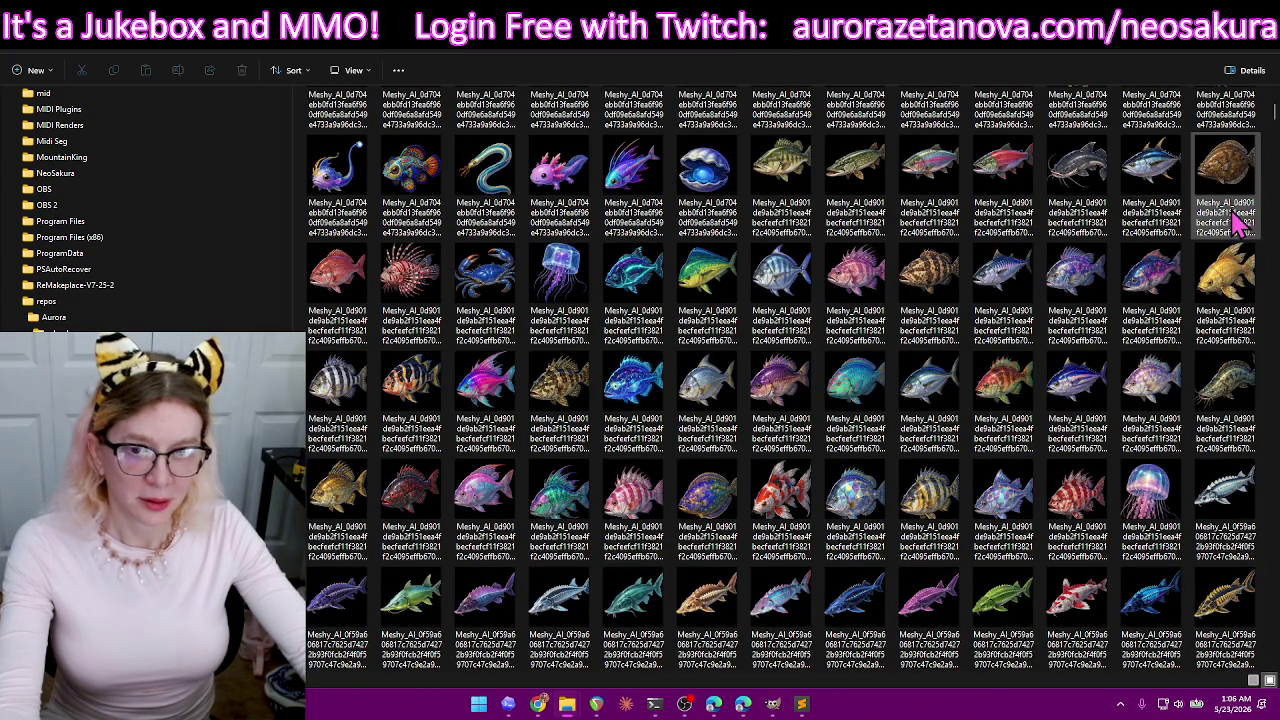
scroll(1240, 225, down, 3)
scroll(1240, 230, down, 3)
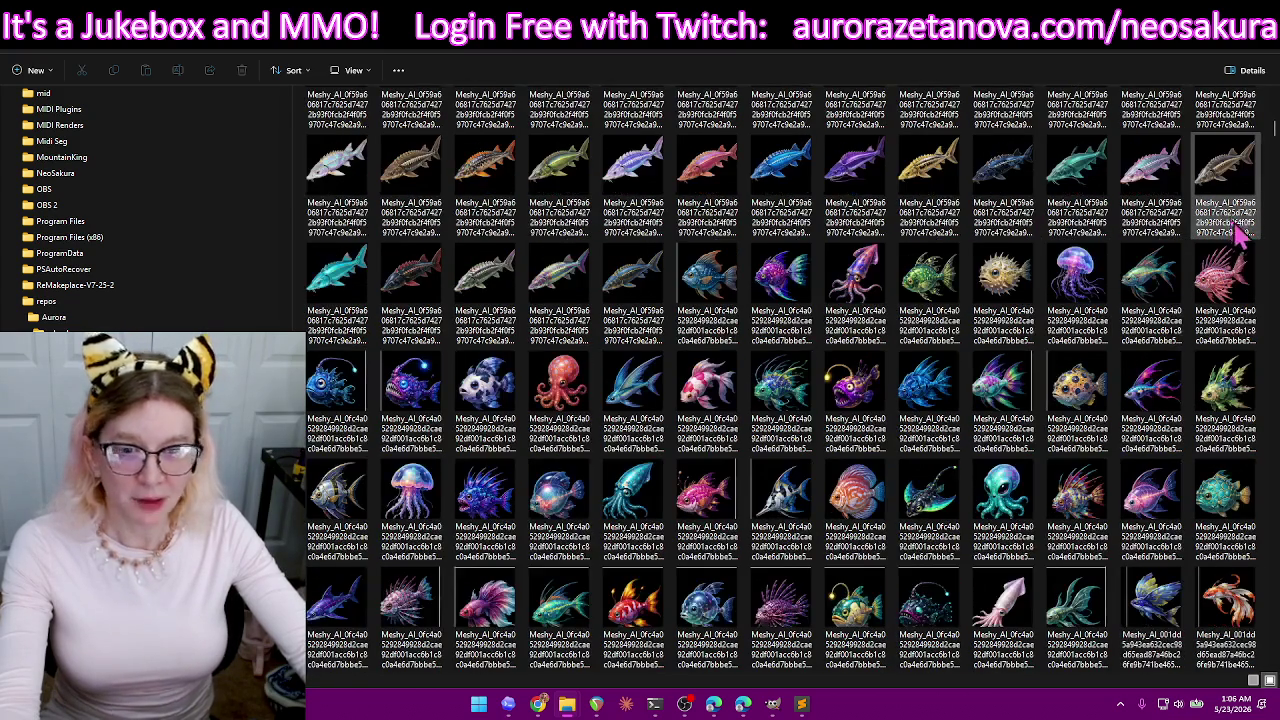
scroll(1240, 240, down, 3)
scroll(1235, 255, down, 5)
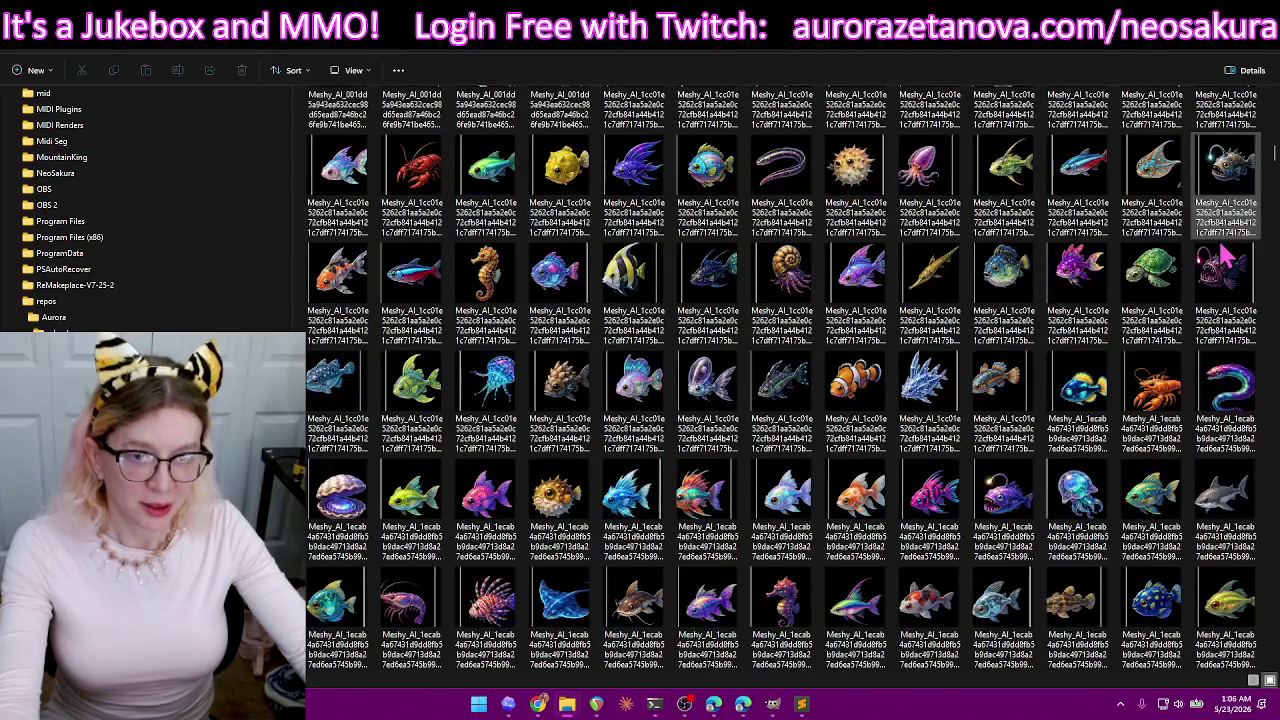
scroll(1227, 258, down, 3)
scroll(1227, 258, down, 3)
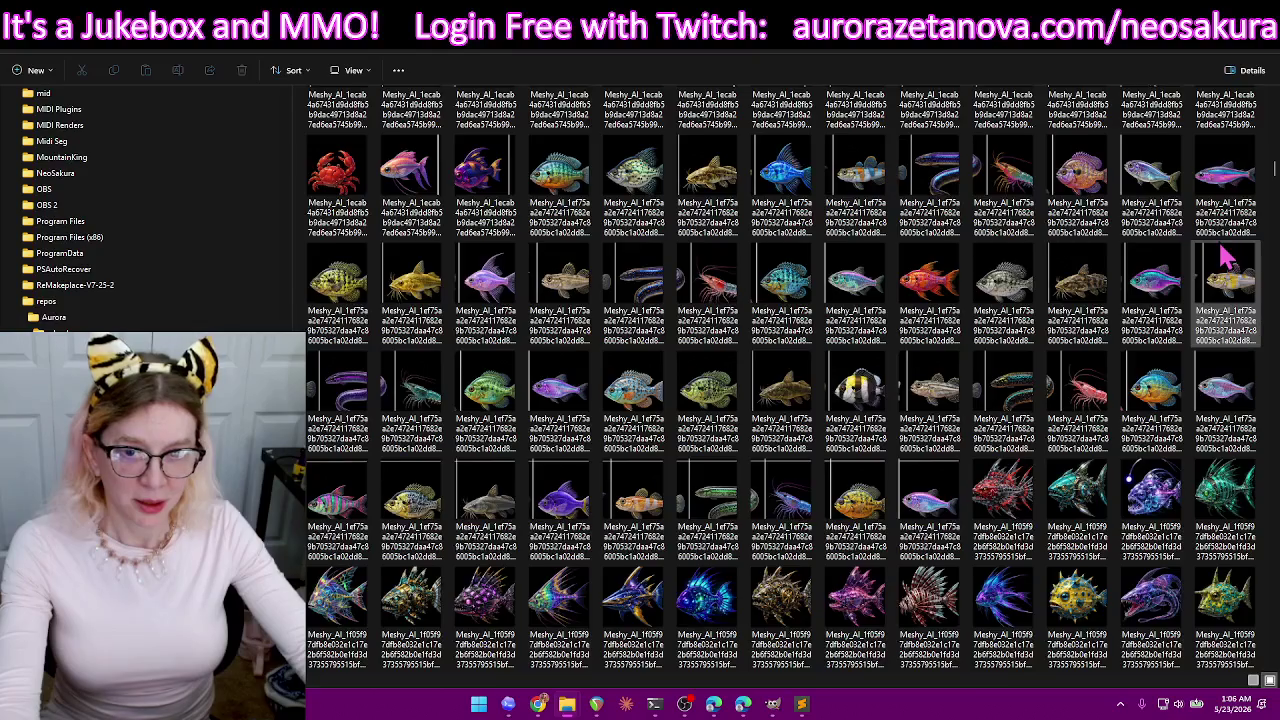
scroll(1227, 258, down, 3)
scroll(1227, 258, down, 3)
scroll(1227, 258, down, 3)
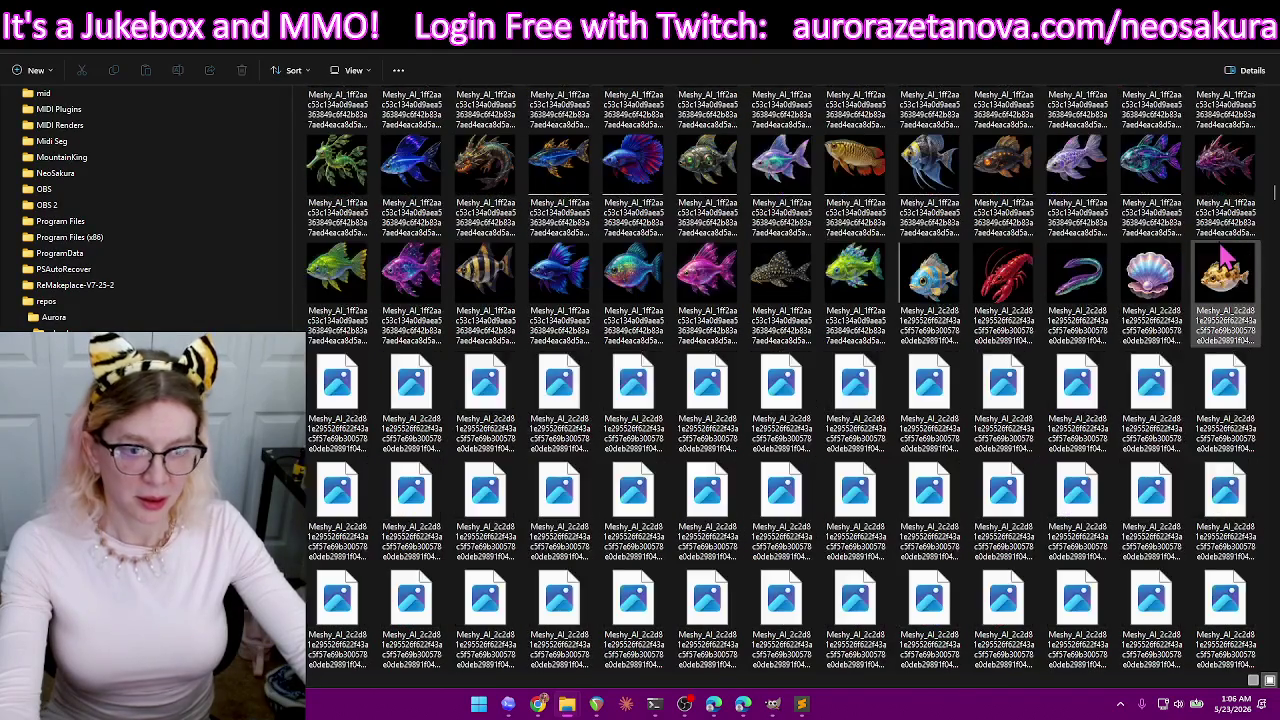
scroll(1227, 258, down, 3)
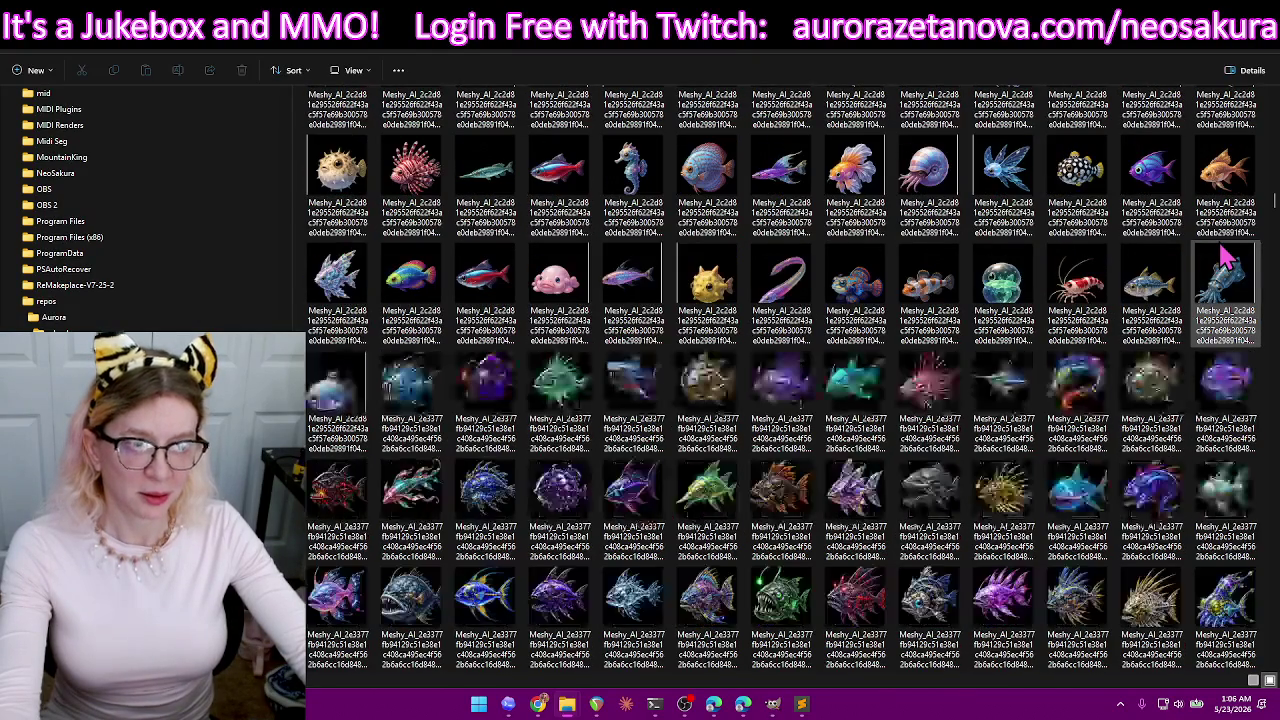
scroll(1227, 258, down, 3)
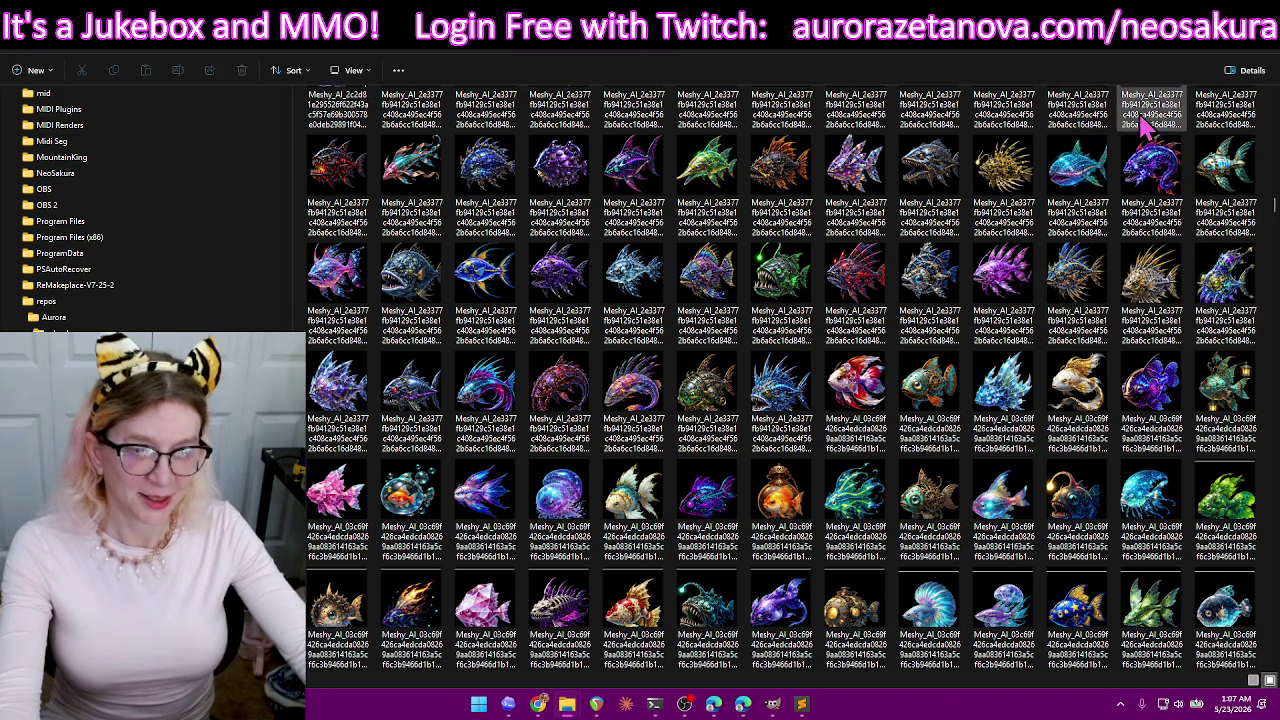
scroll(1148, 118, down, 3)
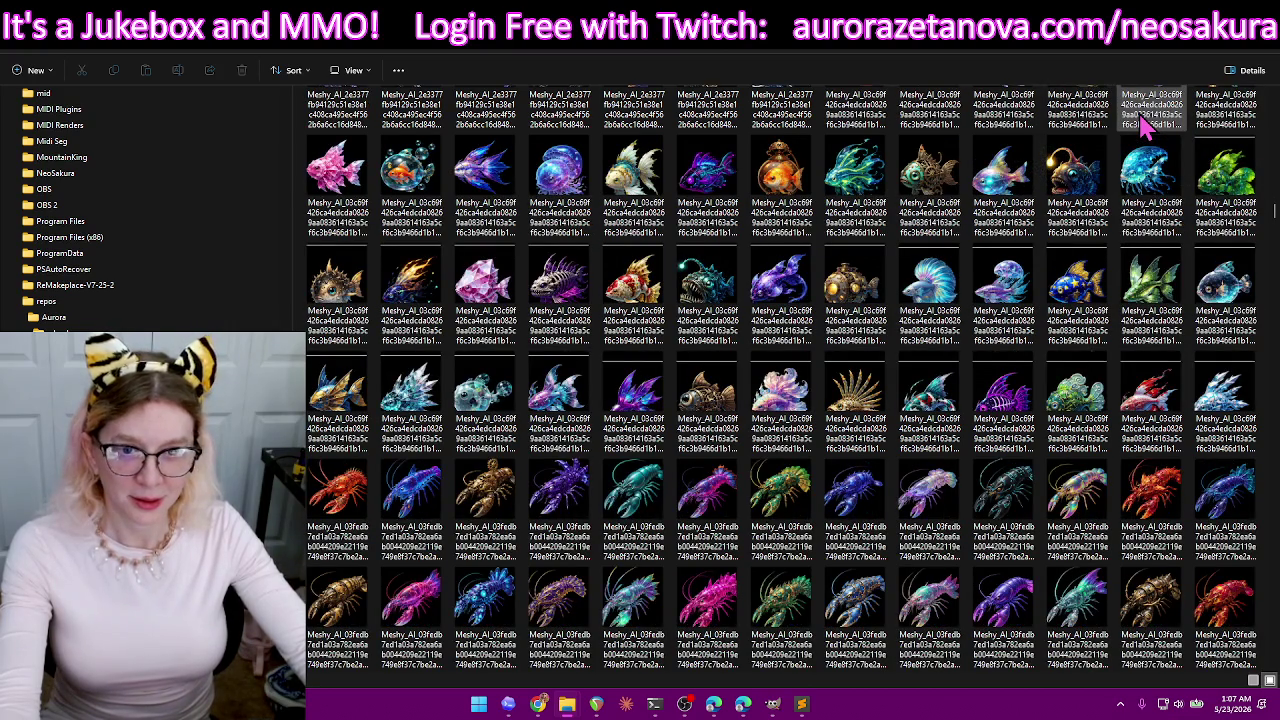
scroll(1148, 118, down, 3)
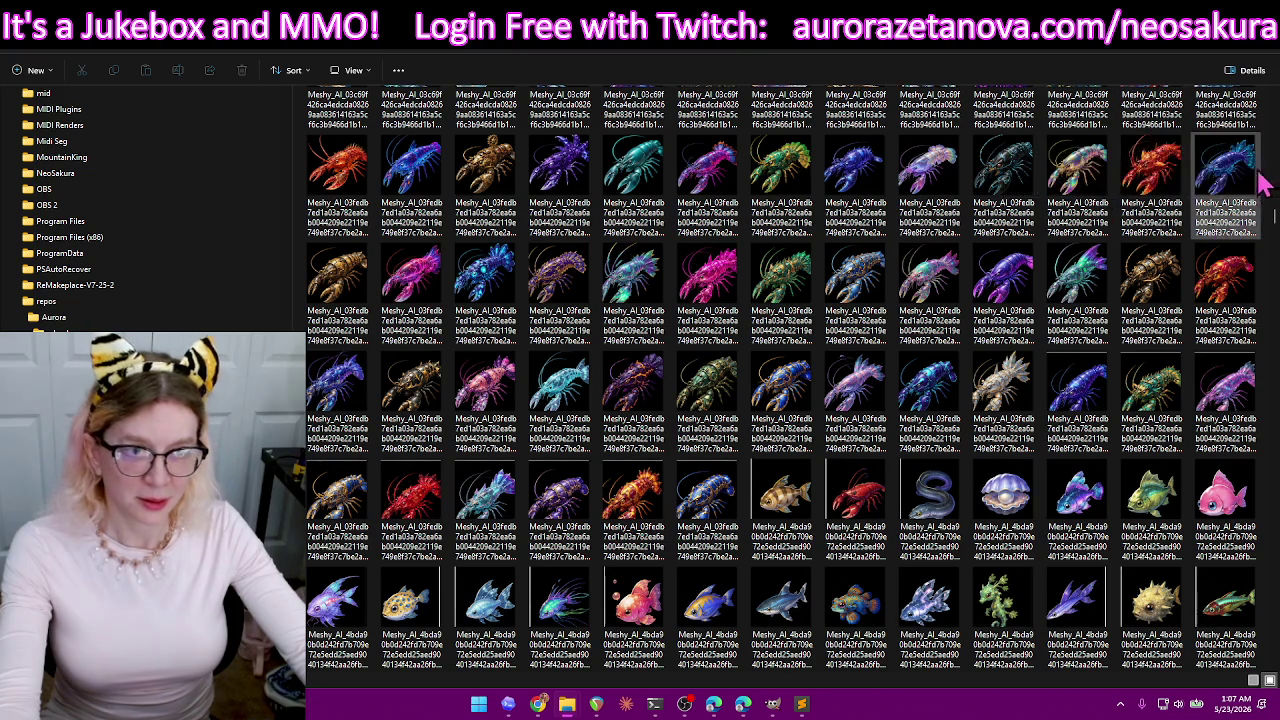
scroll(1140, 182, down, 5)
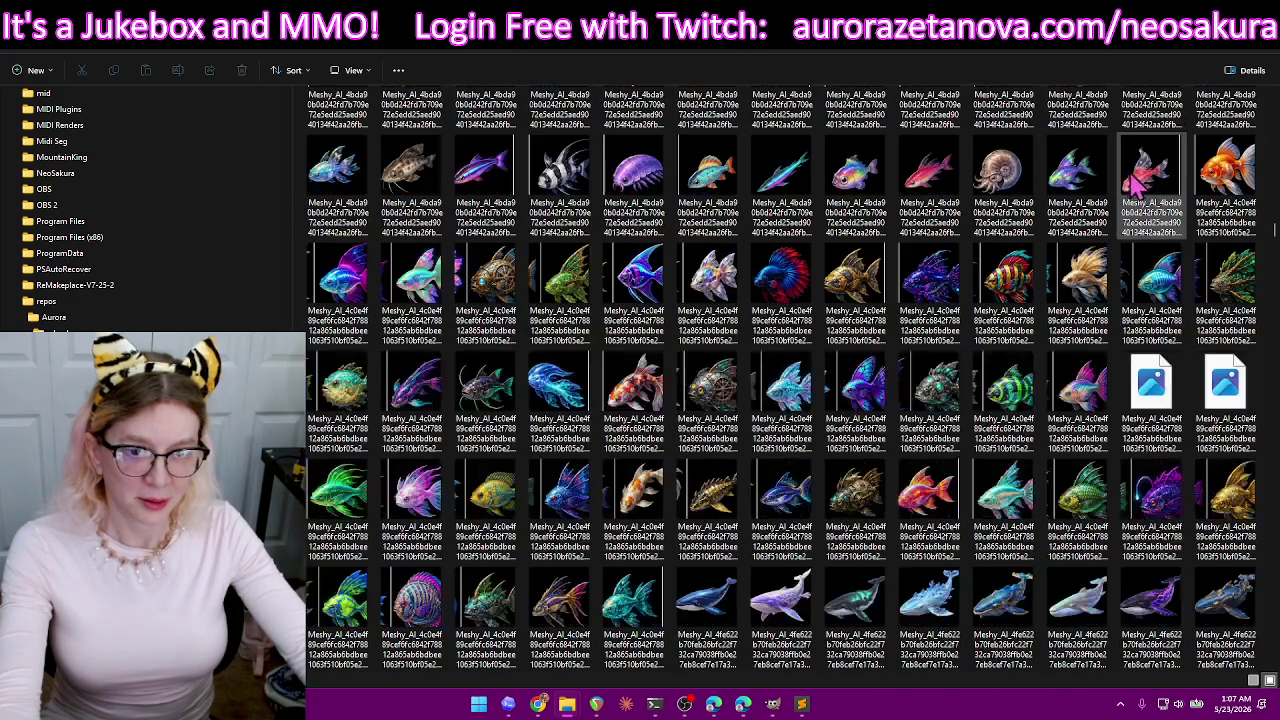
scroll(1133, 182, down, 2)
scroll(1108, 208, down, 3)
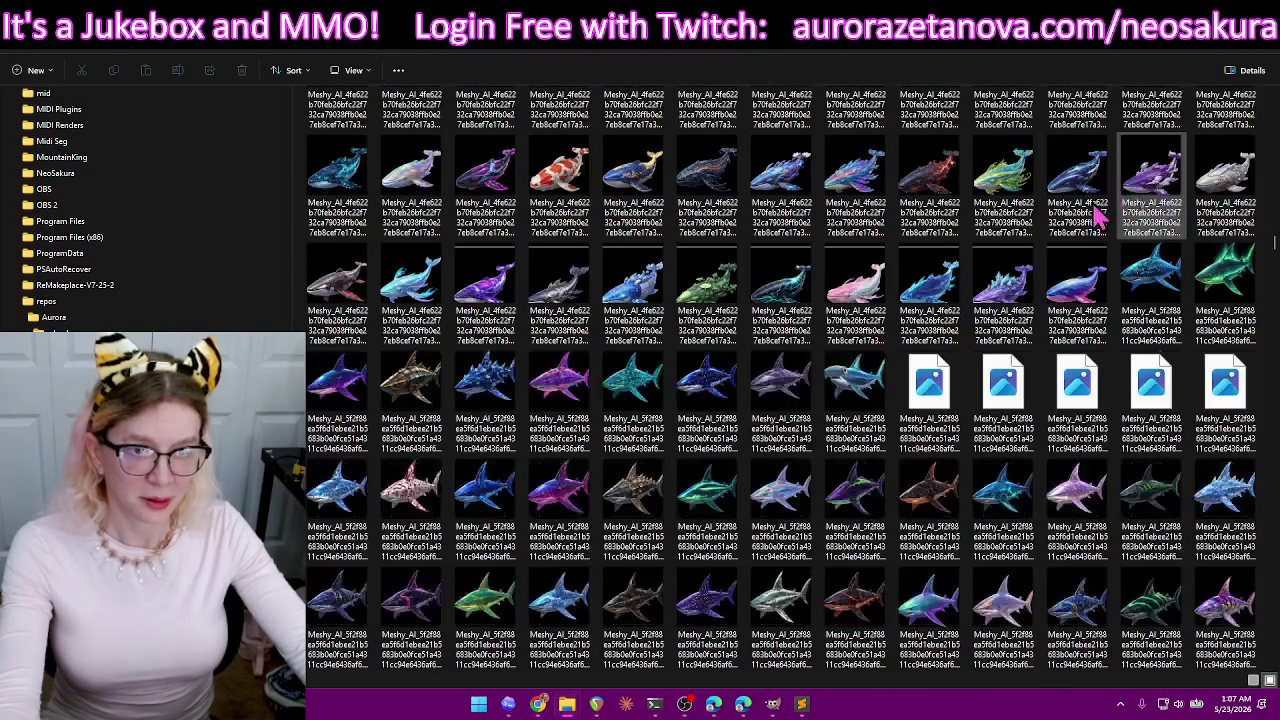
scroll(1120, 206, down, 3)
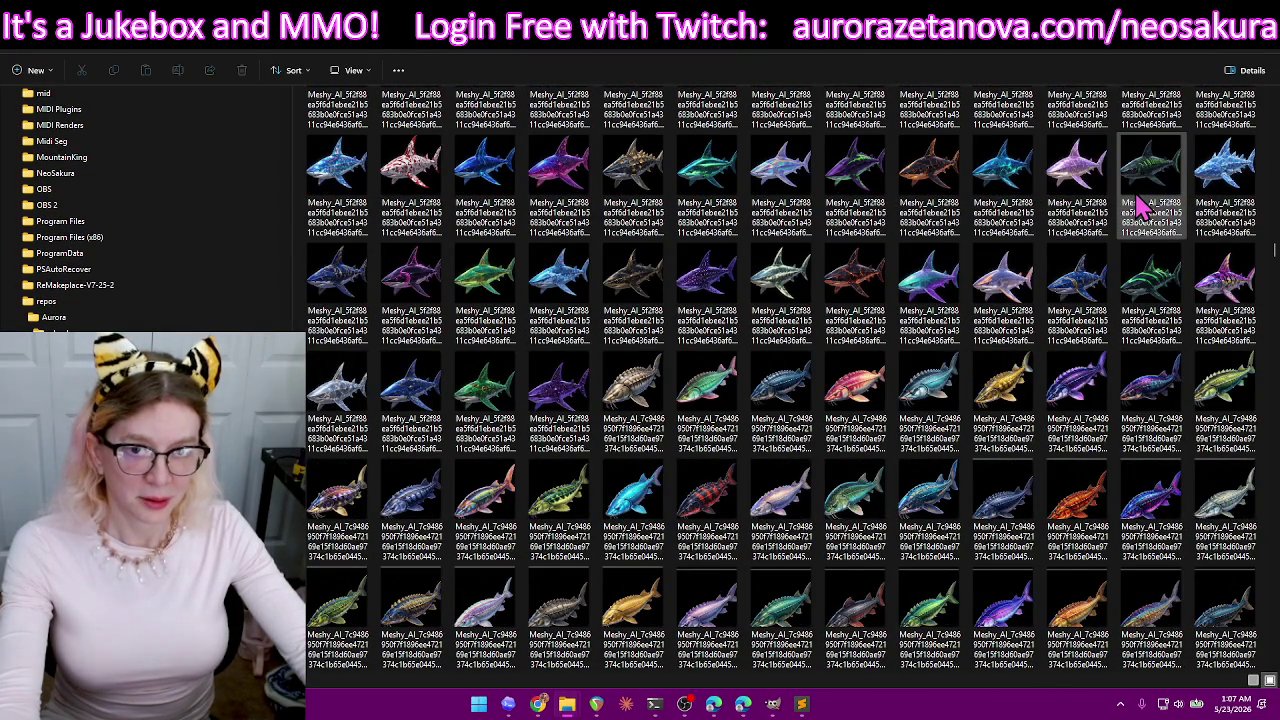
scroll(1120, 212, down, 3)
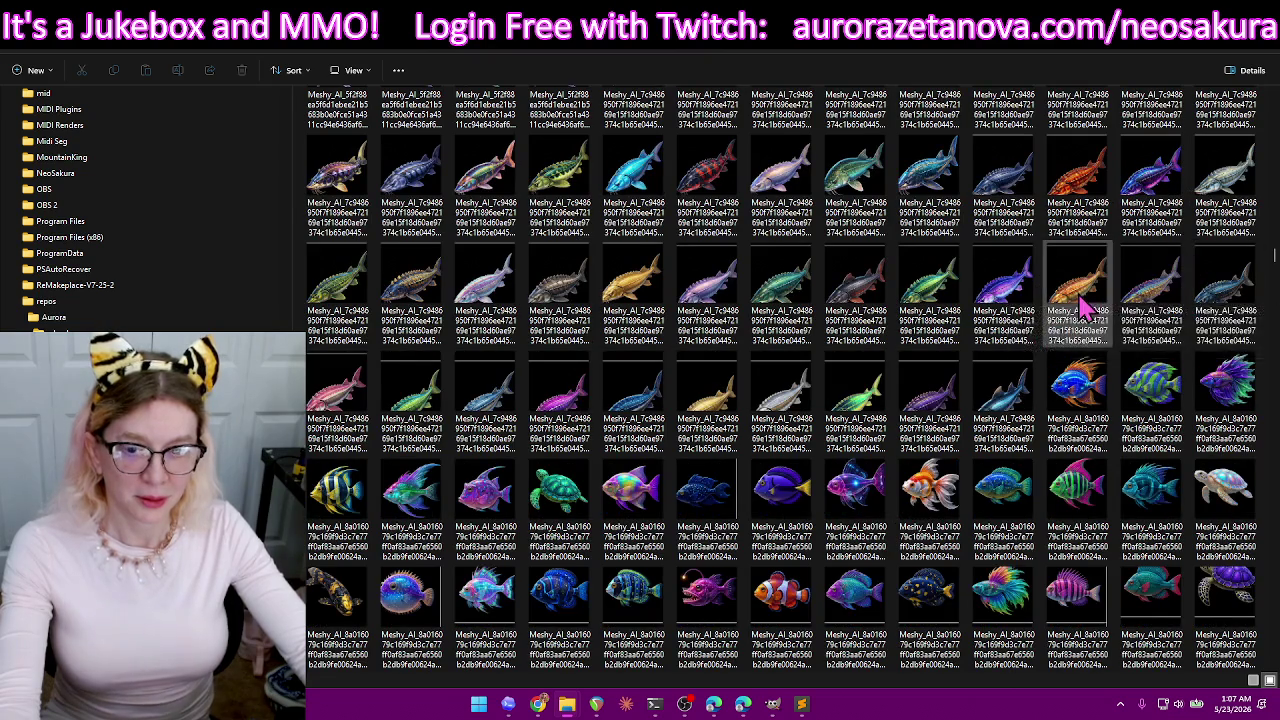
scroll(1100, 300, down, 3)
scroll(1130, 298, down, 3)
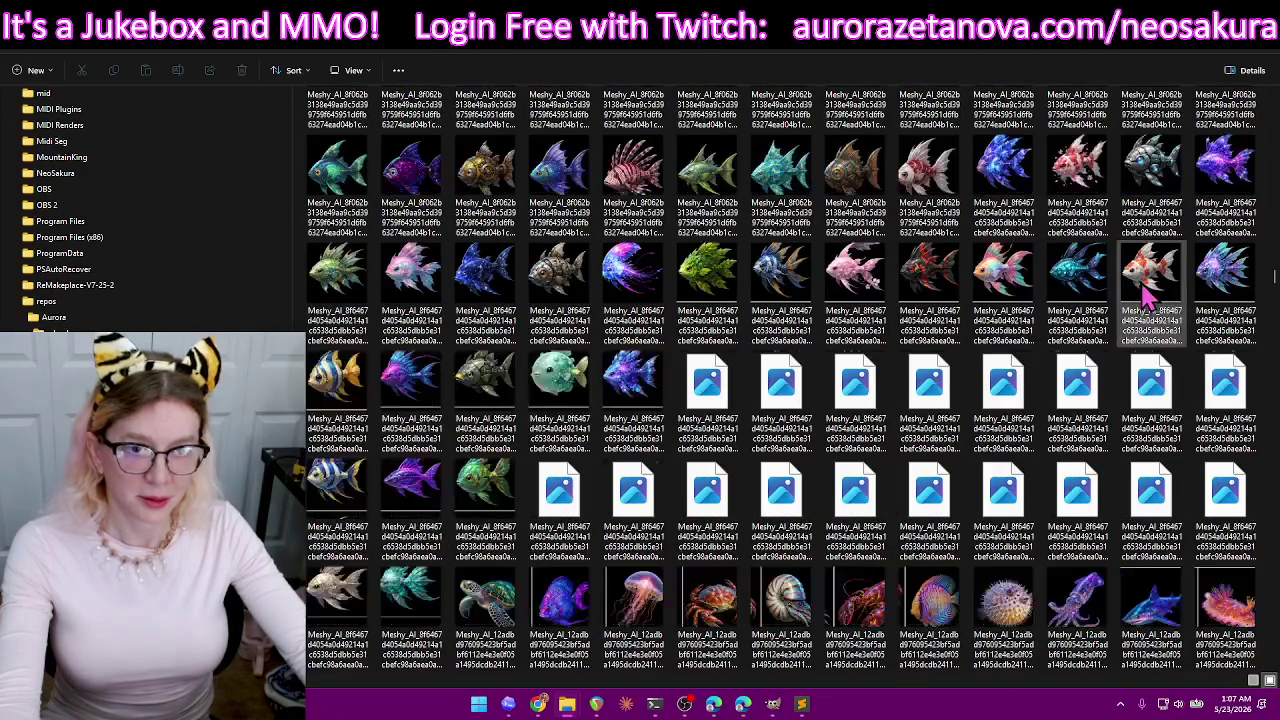
scroll(1148, 296, down, 2)
scroll(1148, 296, down, 3)
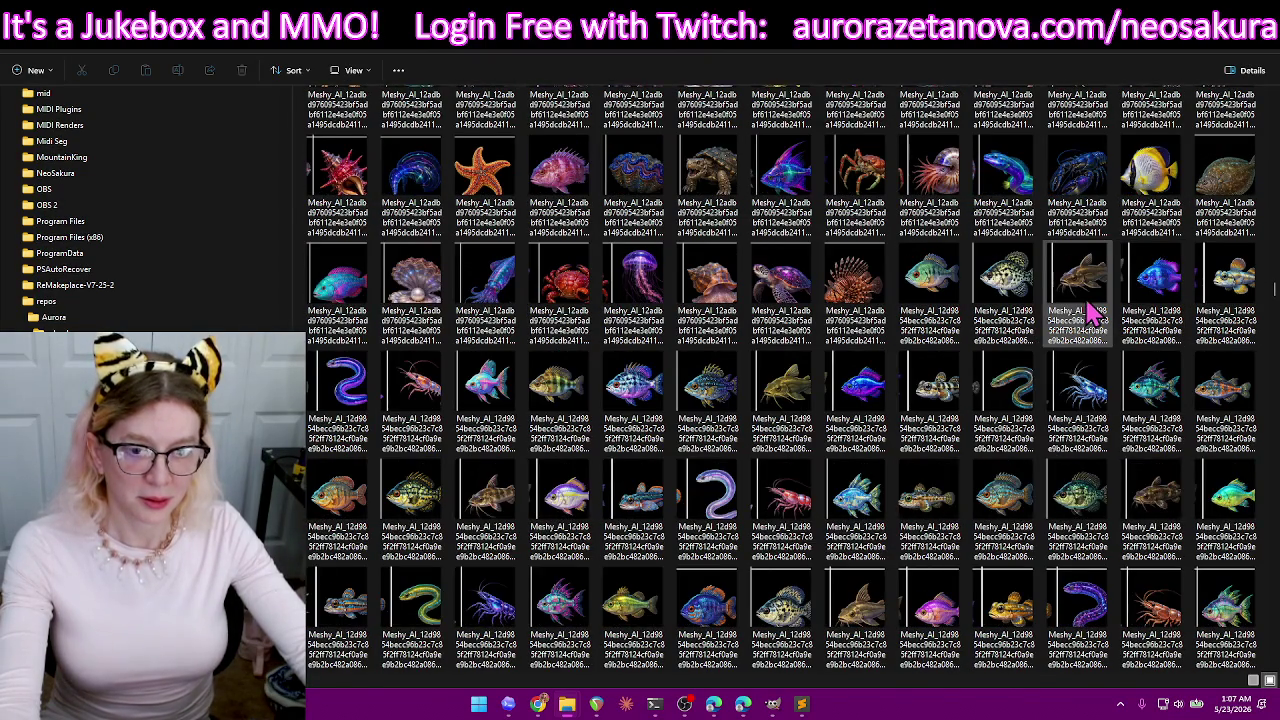
scroll(1096, 308, down, 3)
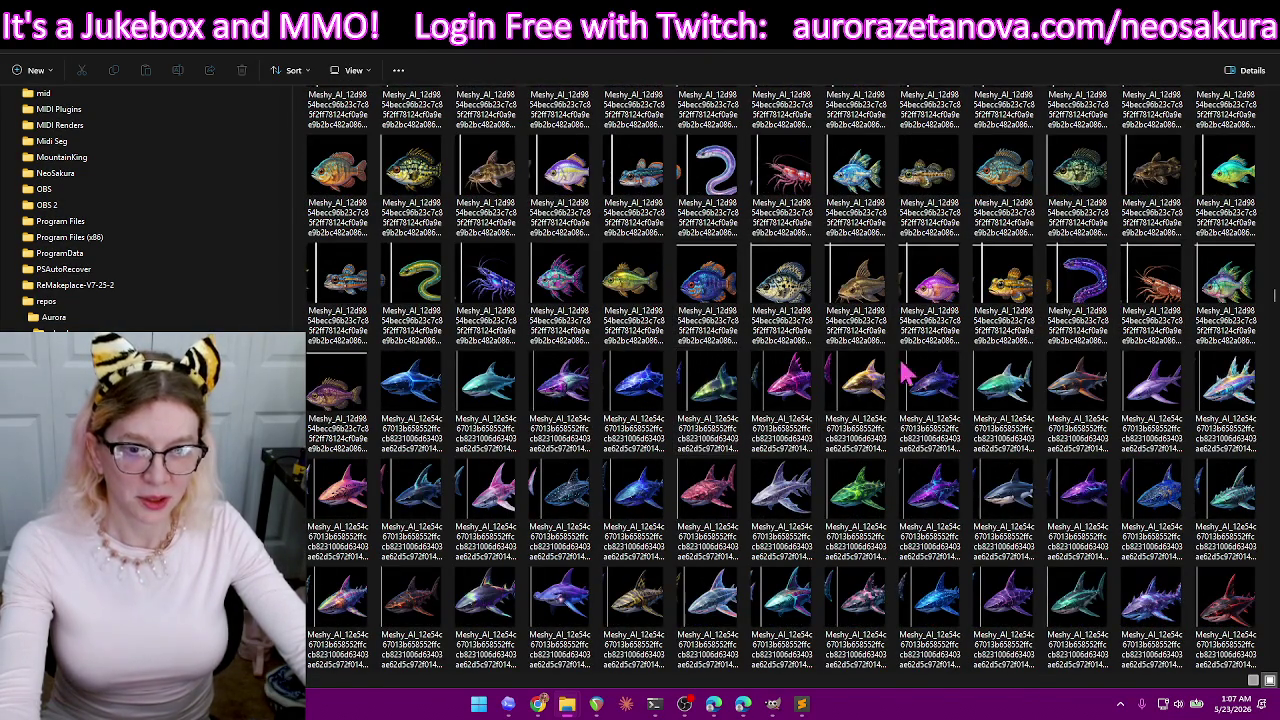
scroll(1100, 322, down, 3)
scroll(1106, 300, down, 3)
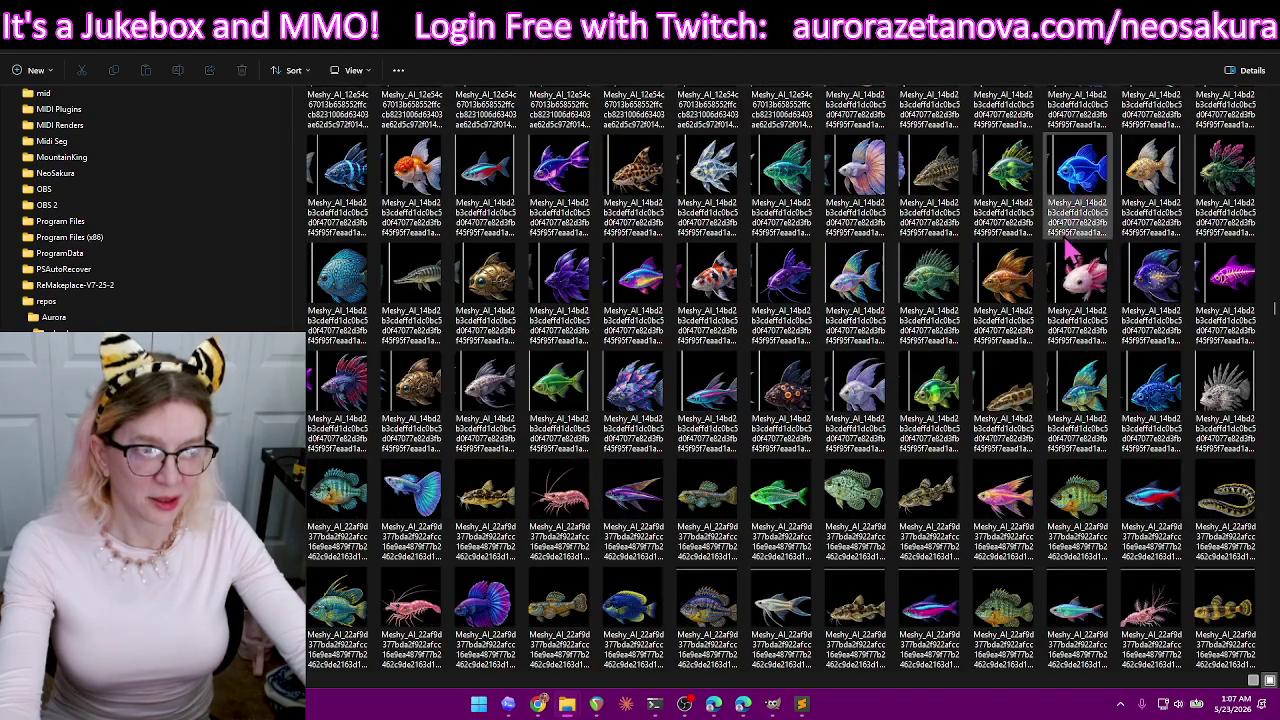
scroll(1100, 260, down, 3)
scroll(1100, 255, down, 3)
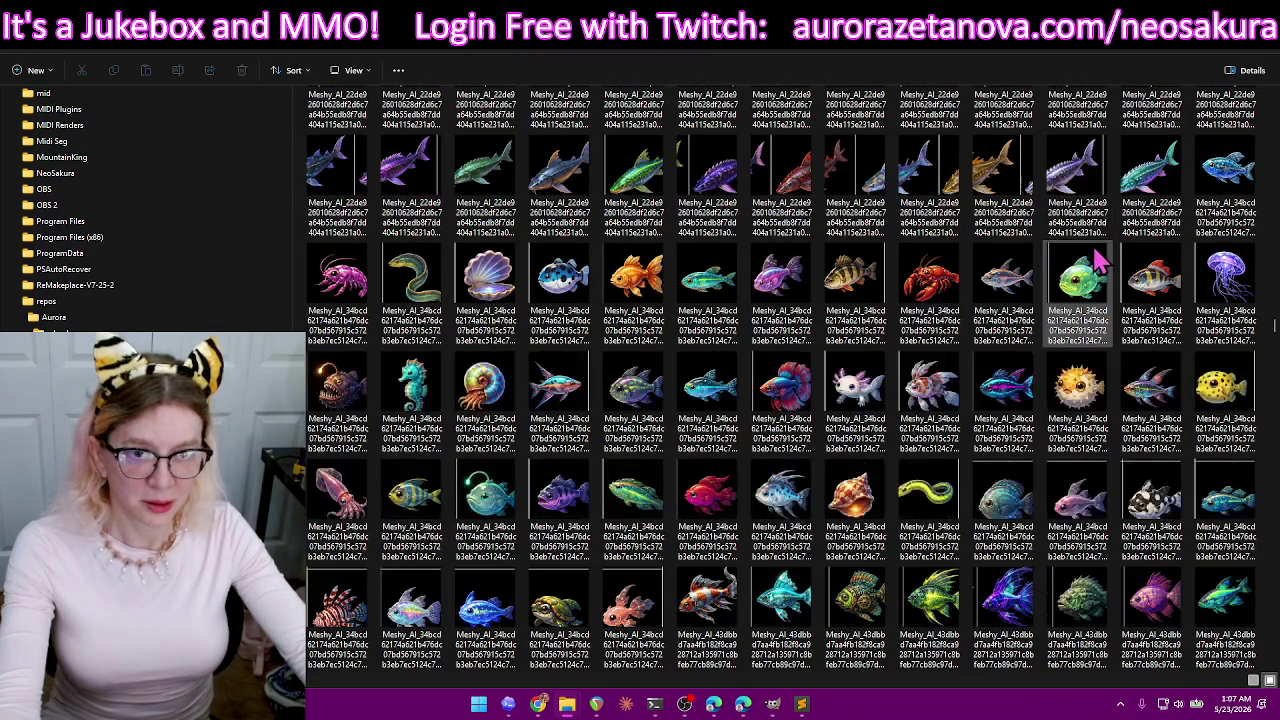
scroll(1100, 256, down, 3)
scroll(1100, 258, down, 3)
scroll(1100, 258, down, 3)
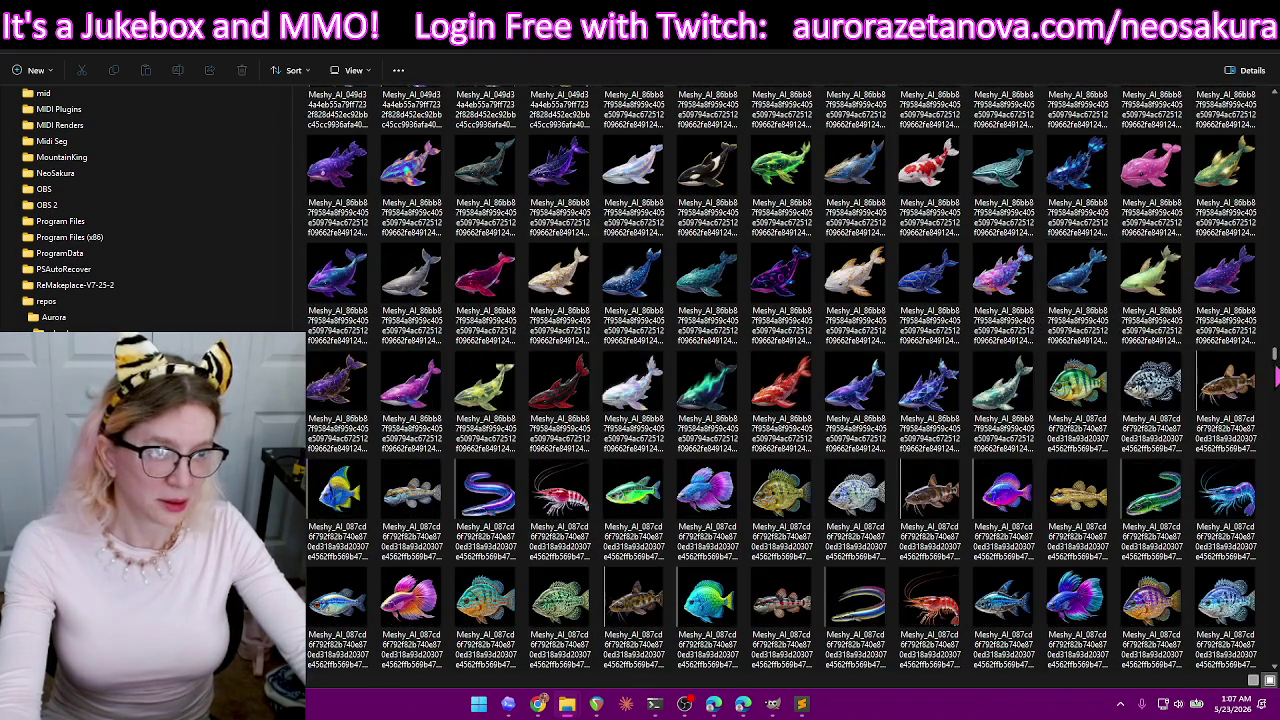
scroll(790, 377, down, 3)
scroll(790, 377, down, 3)
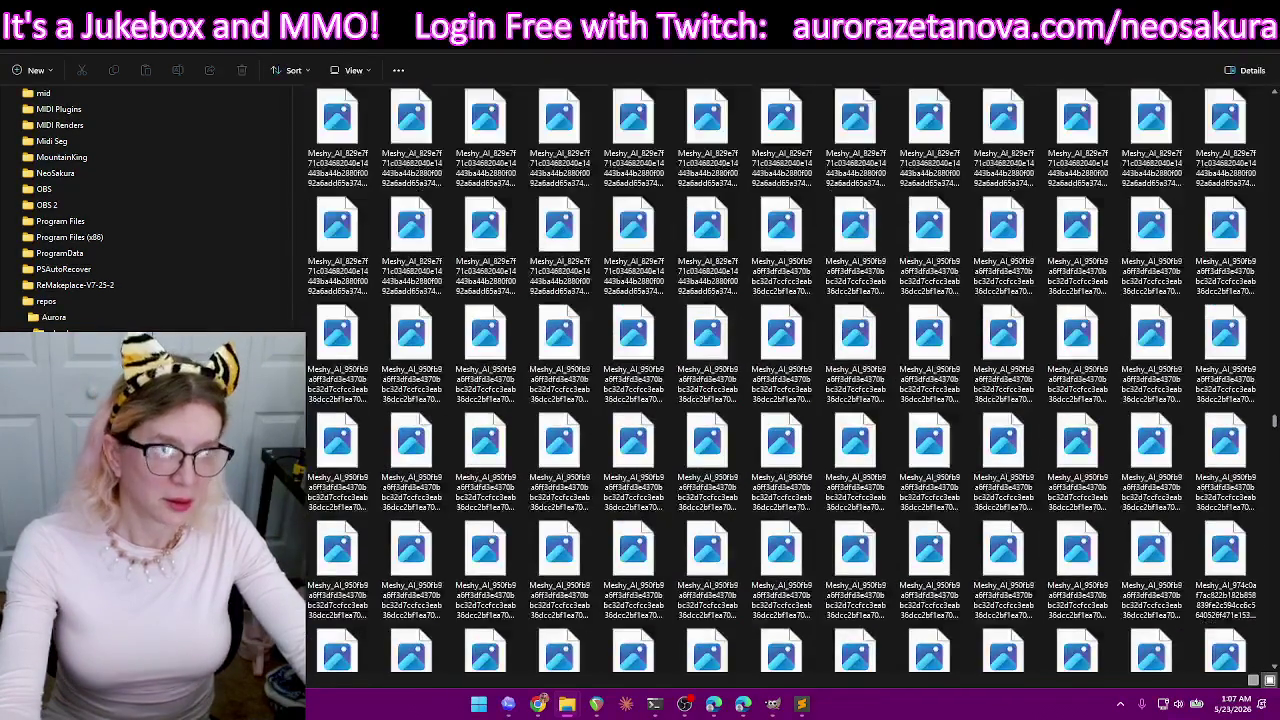
key(alt+F4)
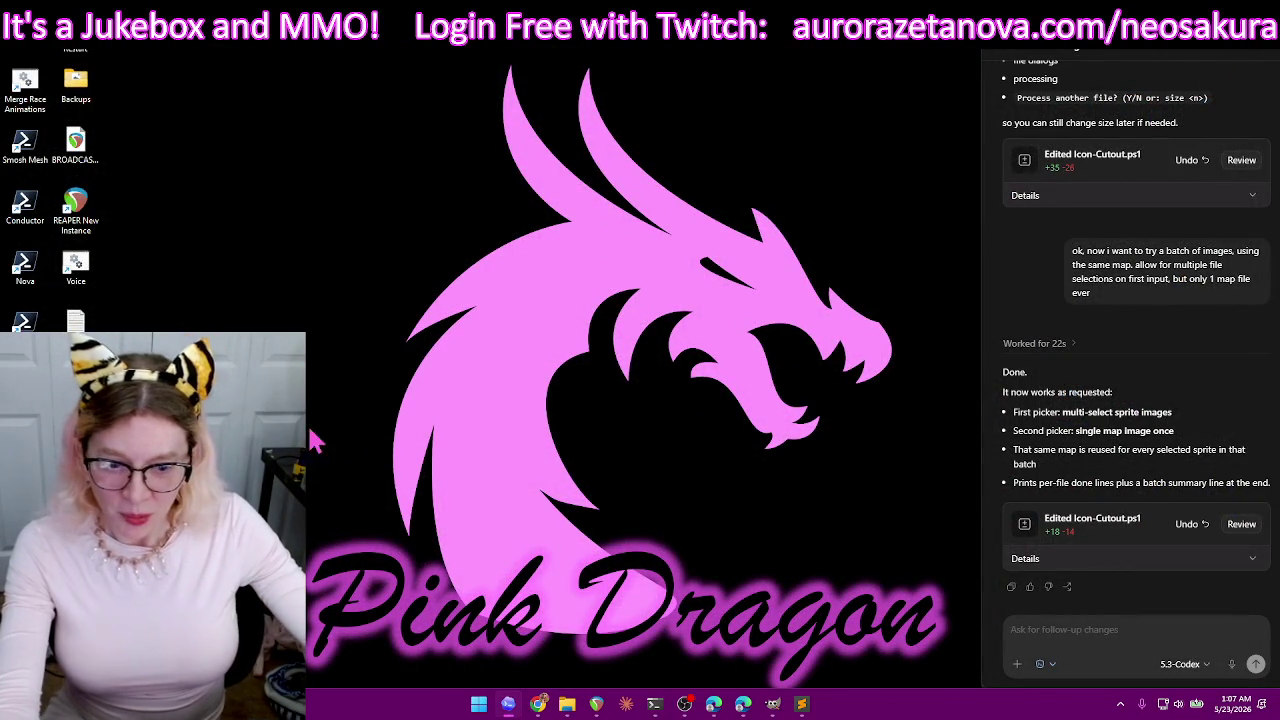
- Bring back the fish folder, select all its icons, and delete them
click(567, 704)
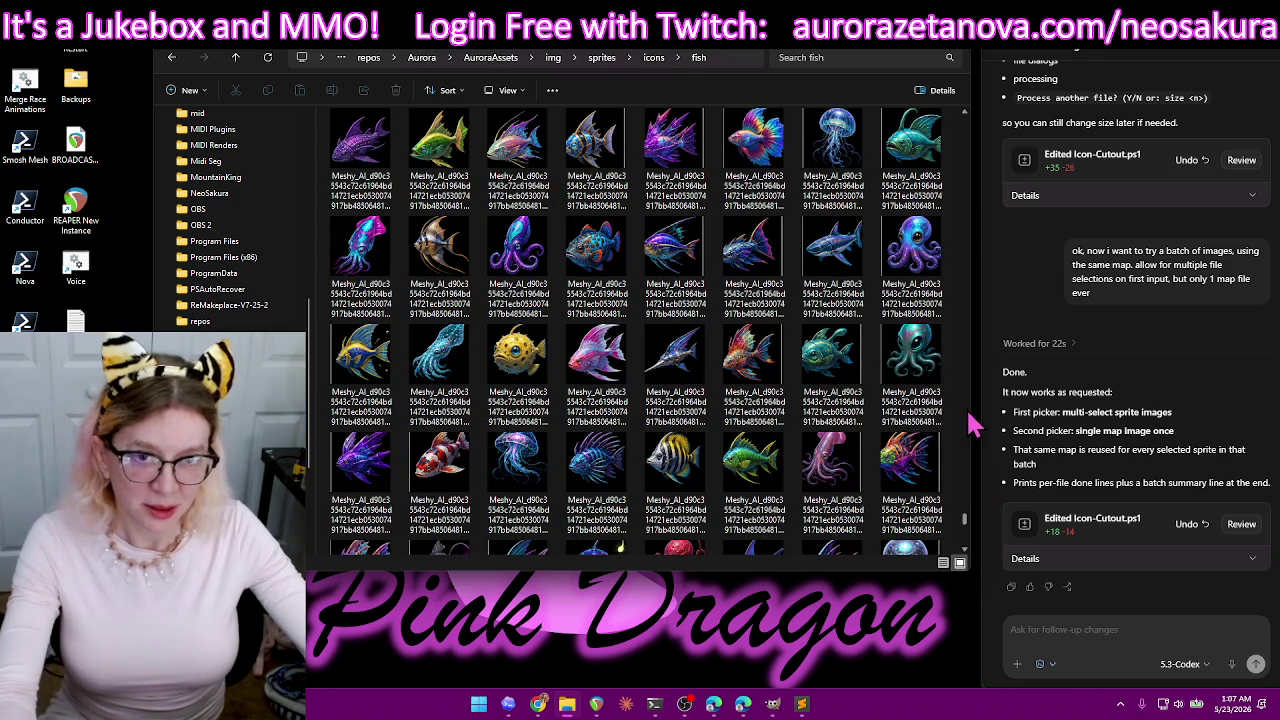
key(ctrl+a)
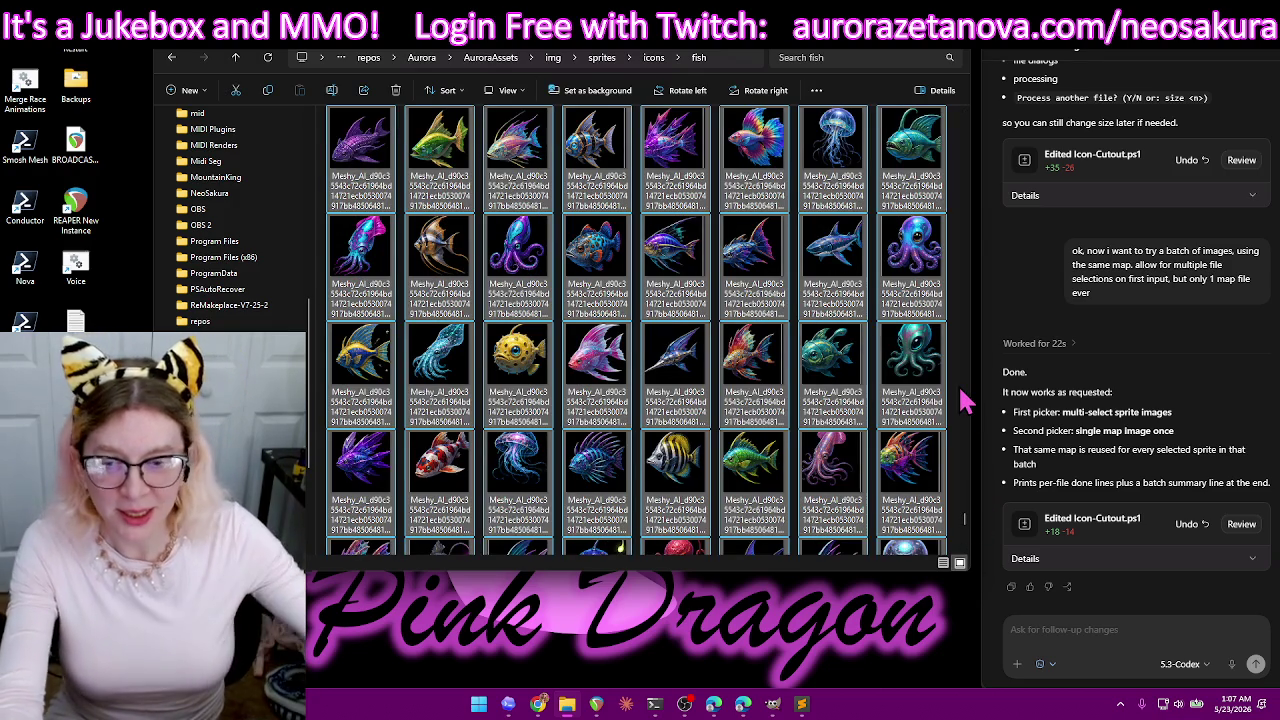
key(Delete)
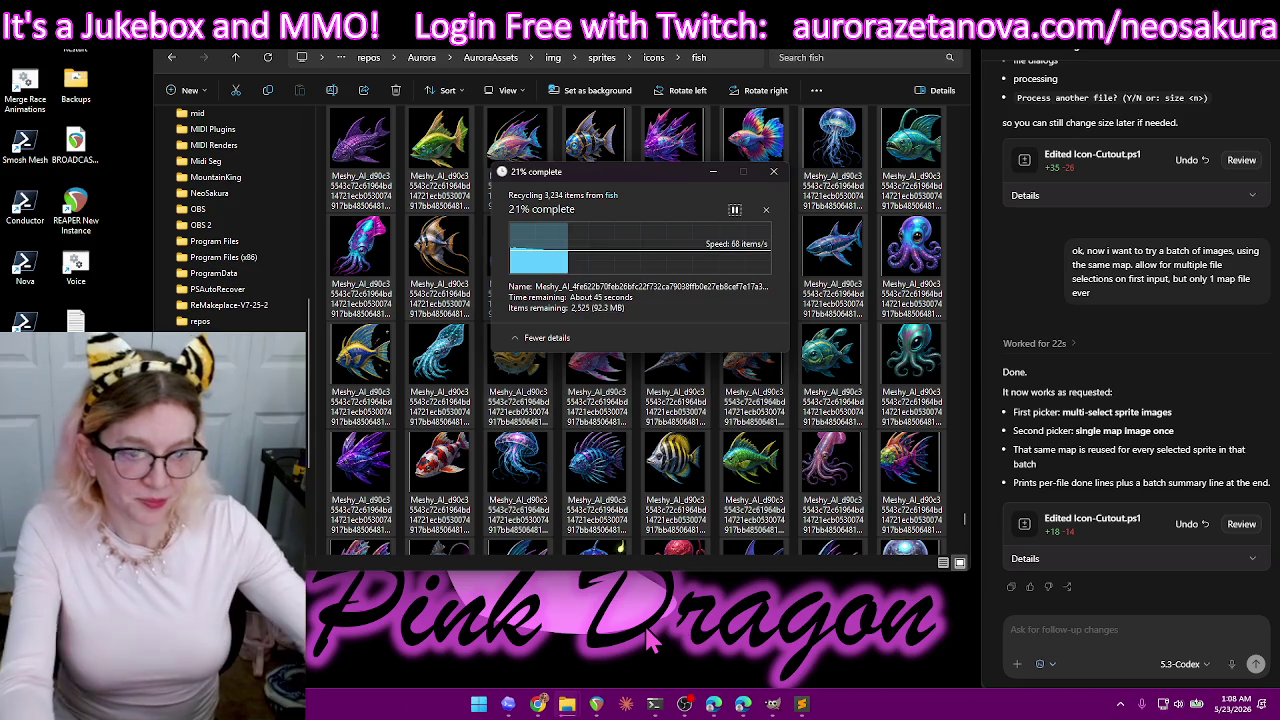
- Ask Codex to scale each final icon file down to a 64x64 PNG before saving
click(1113, 640)
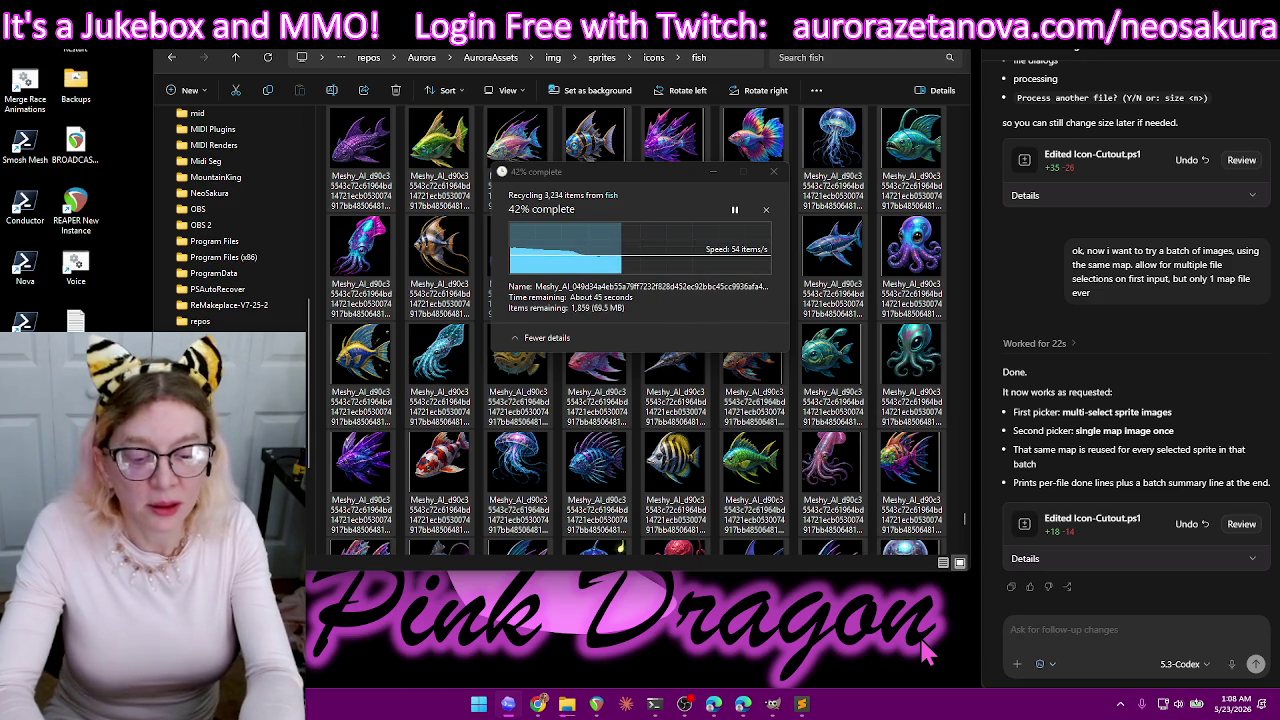
text(Can you make this script on scale the images down to a 64x64 PNG)
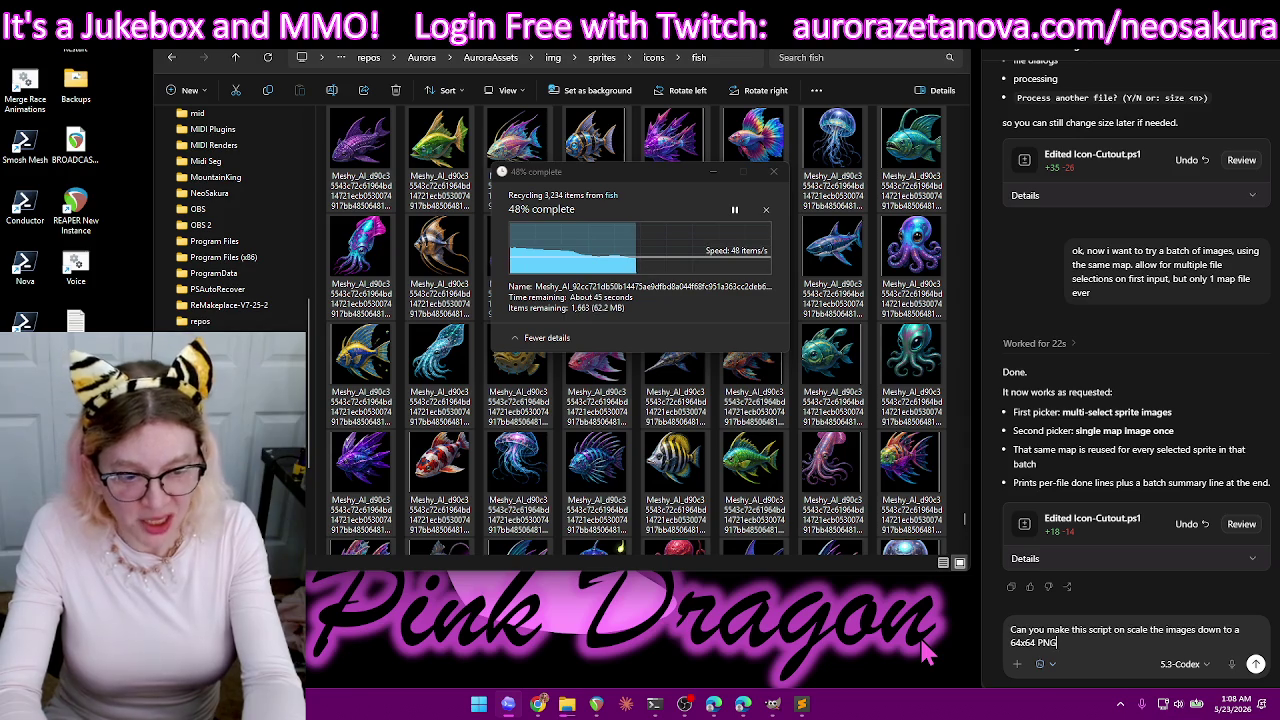
text( before saving)
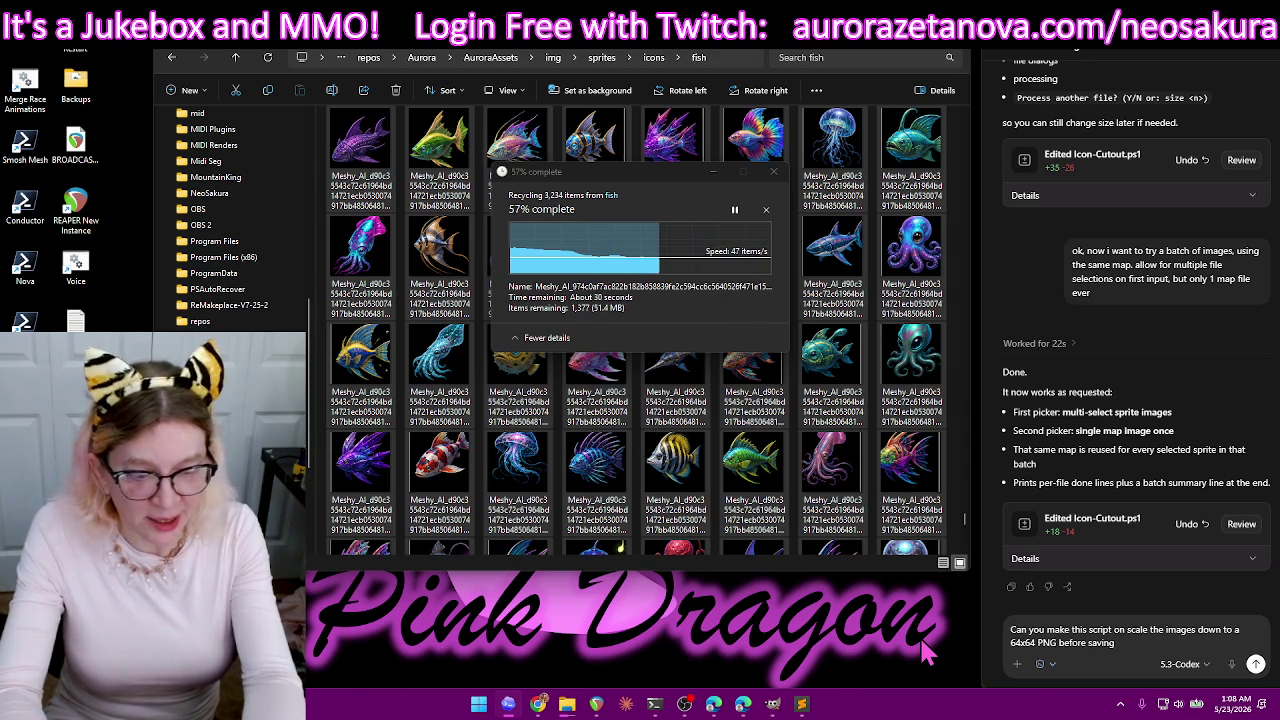
text( The final icon file)
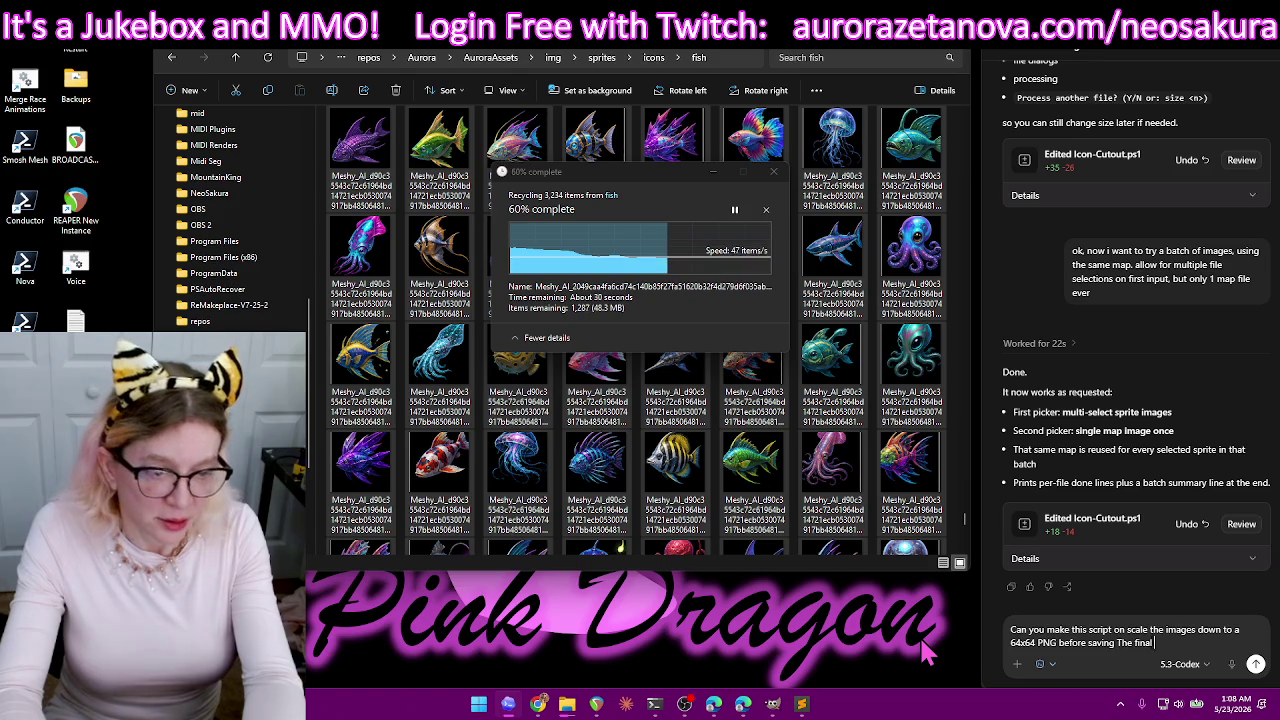
key(Return)
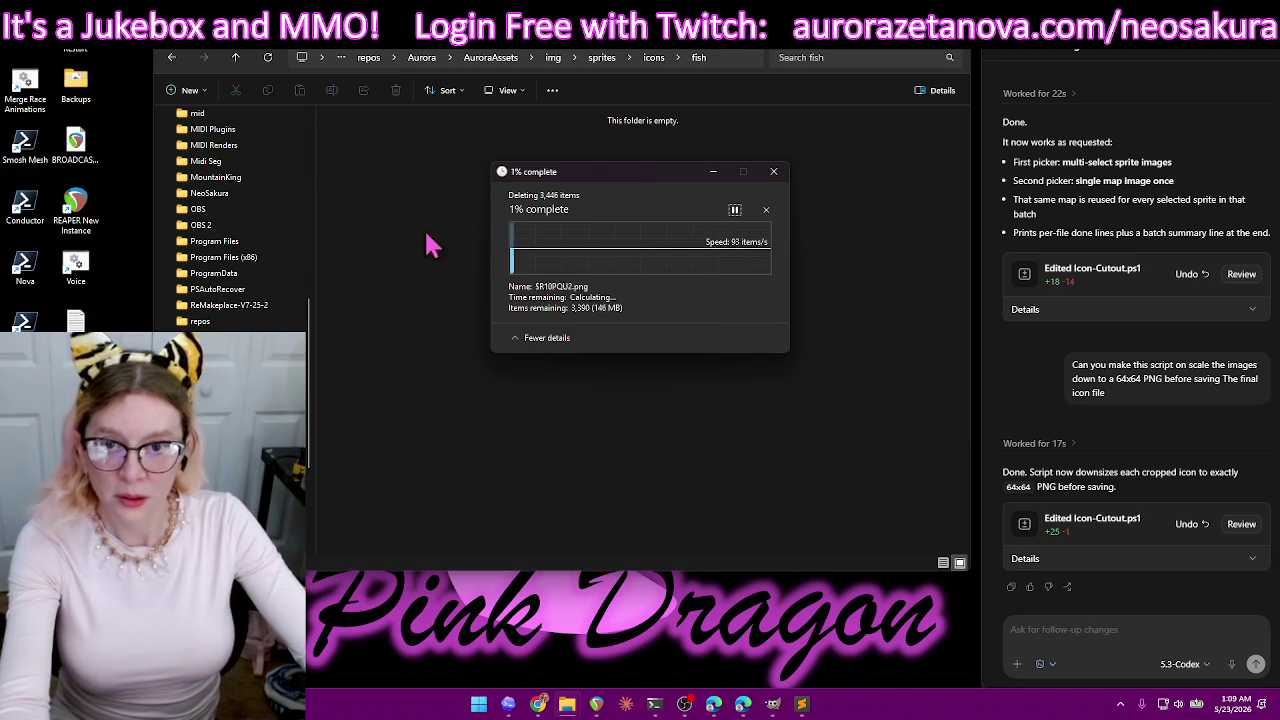
- Move the deletion progress dialog and fish folder window aside, then launch the Icon Cutout script
mouse_move(636, 179)
mouse_down()
mouse_move(450, 258)
mouse_move(146, 37)
mouse_up()
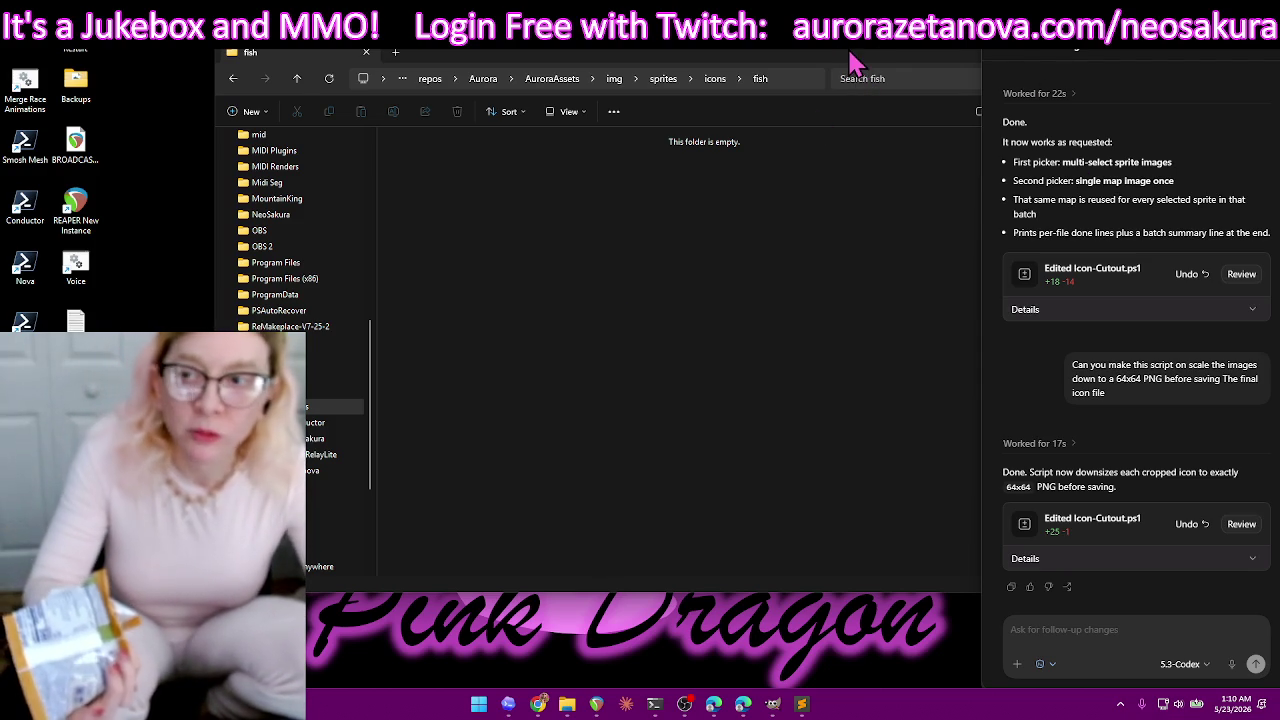
drag(849, 58, 777, 64)
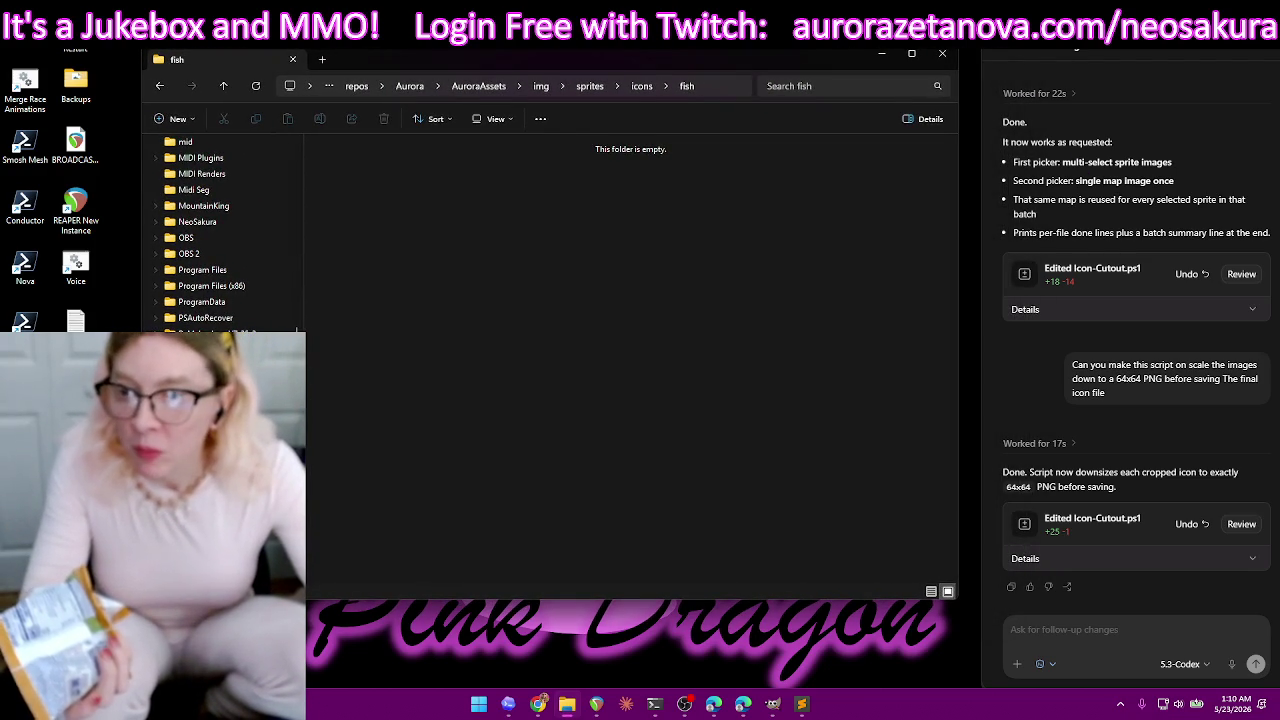
click(655, 703)
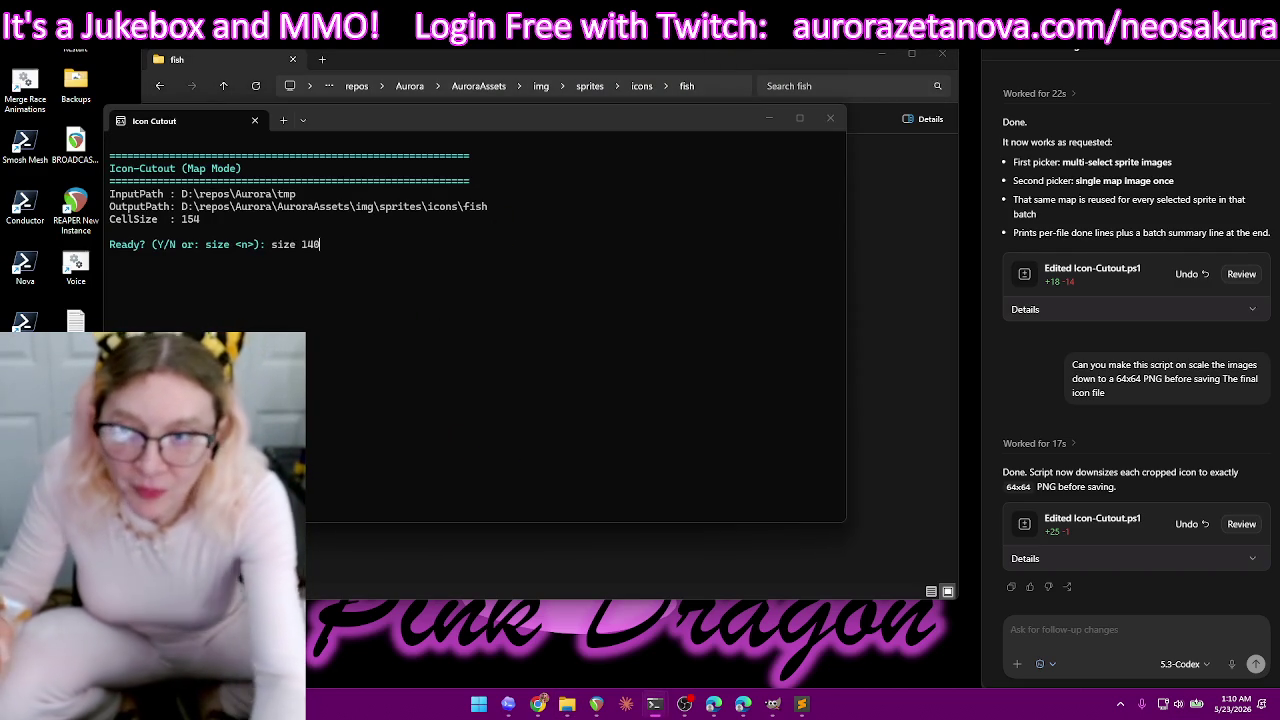
- Run the icon cutout at cell size 140 on the first sprite image and the 7 KB map
key(Return)
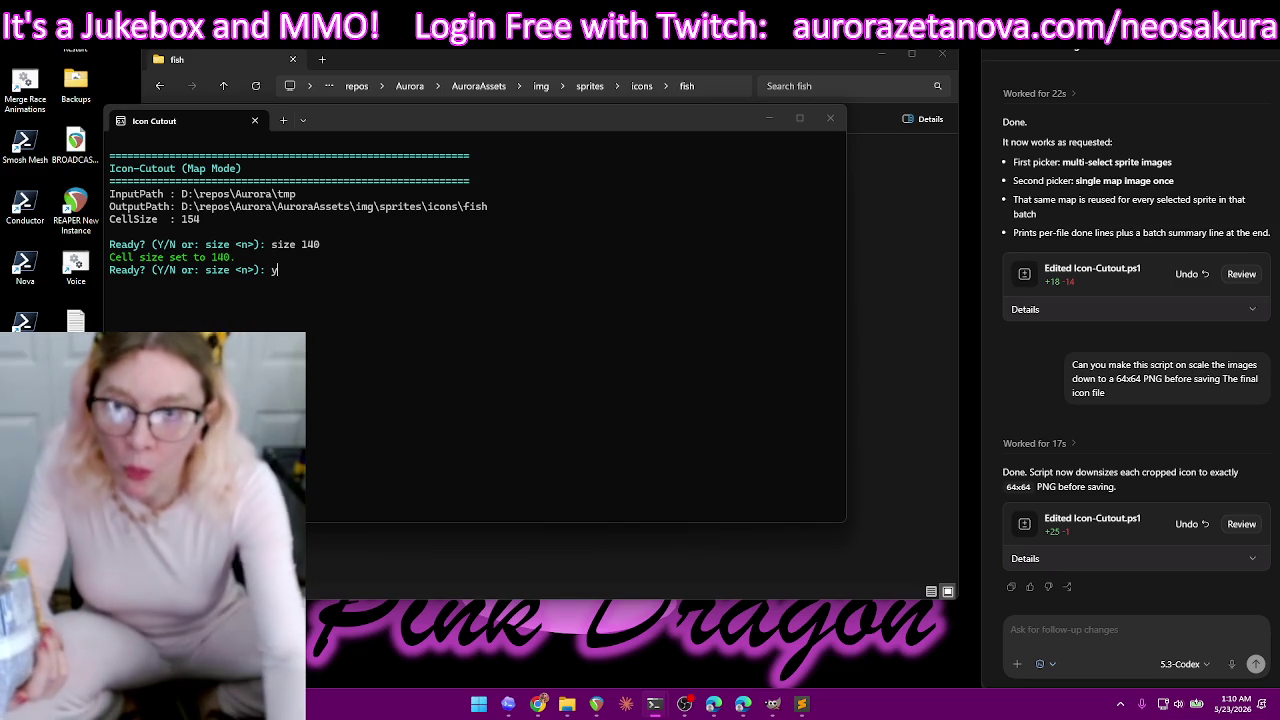
key(Return)
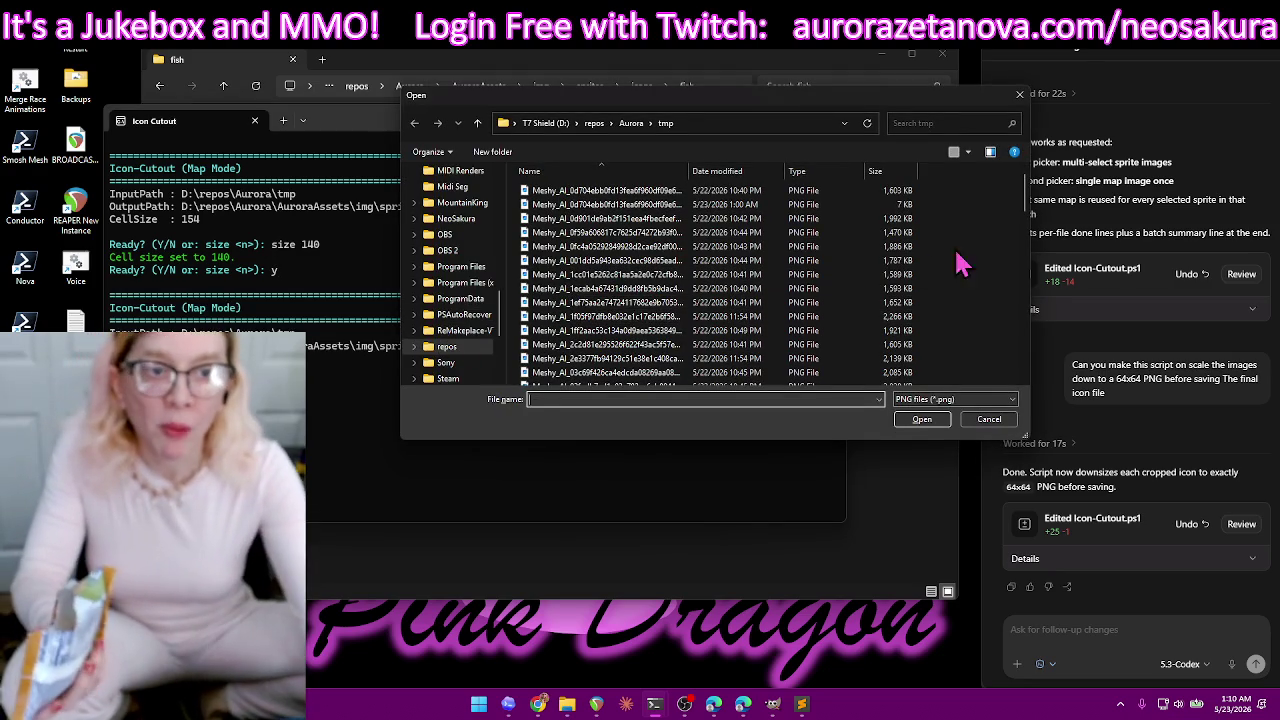
double_click(901, 193)
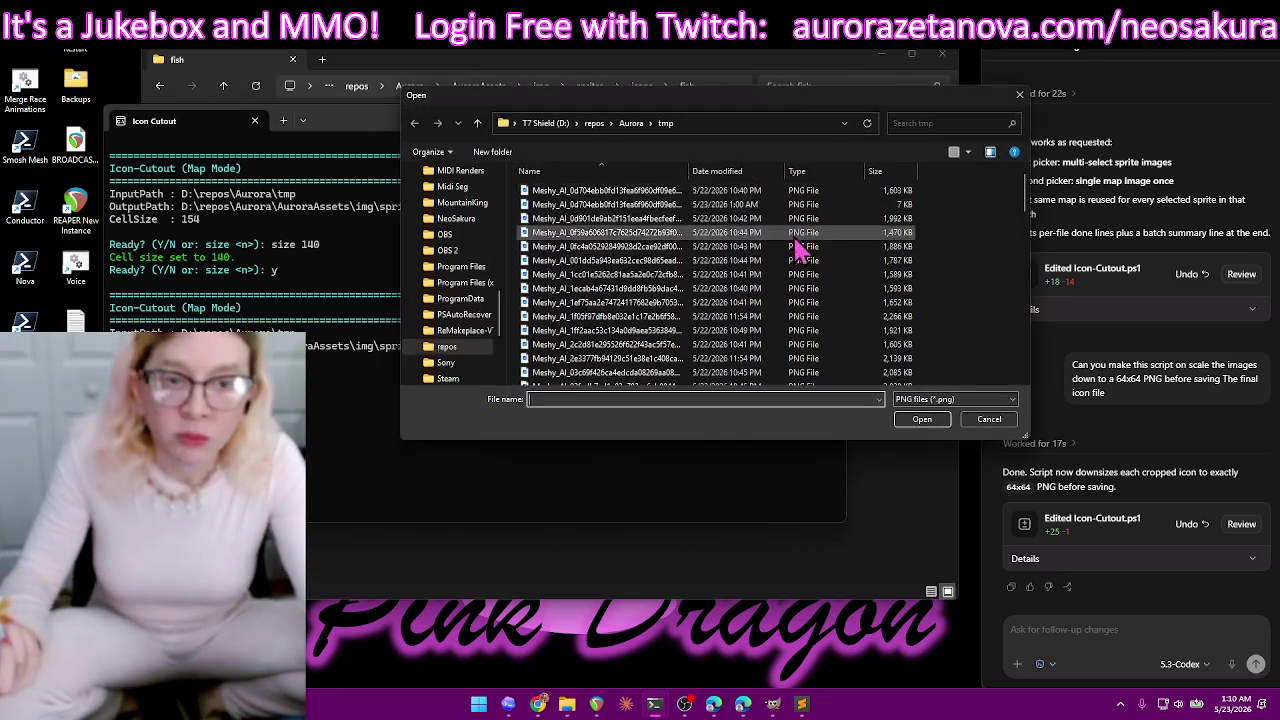
double_click(893, 205)
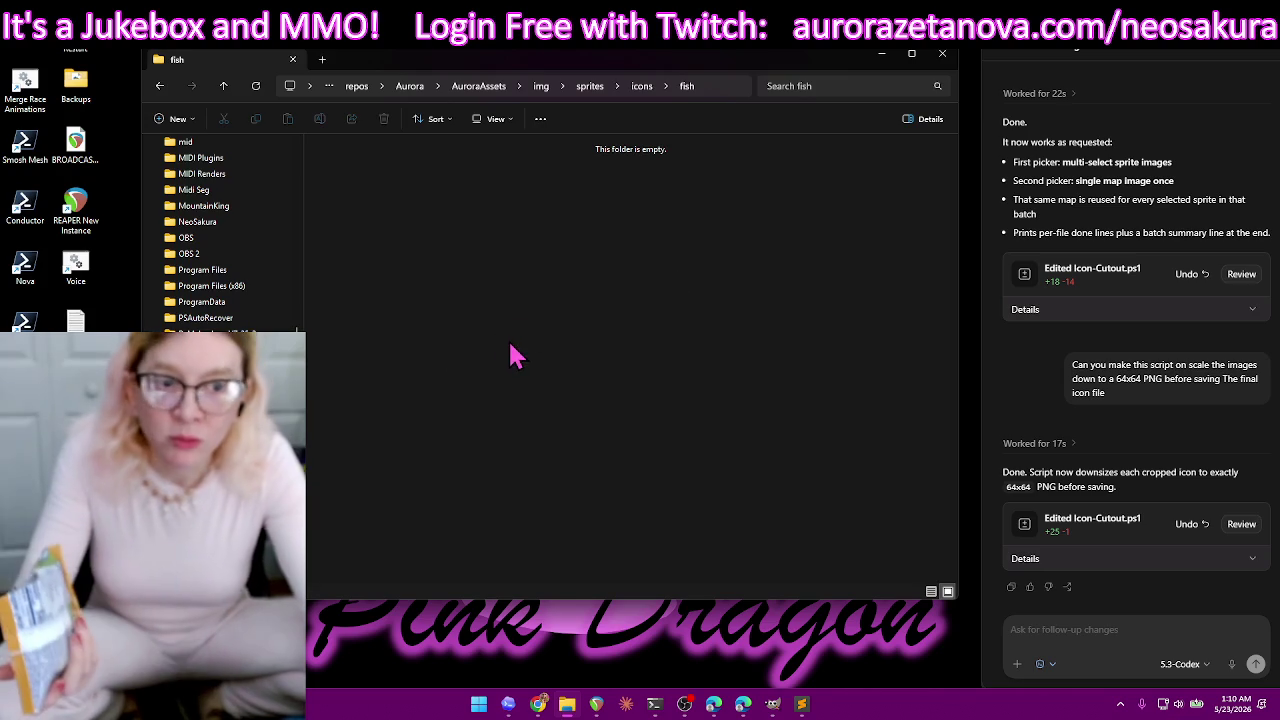
- Send Codex a follow-up message reporting that the script crashed
click(1107, 641)
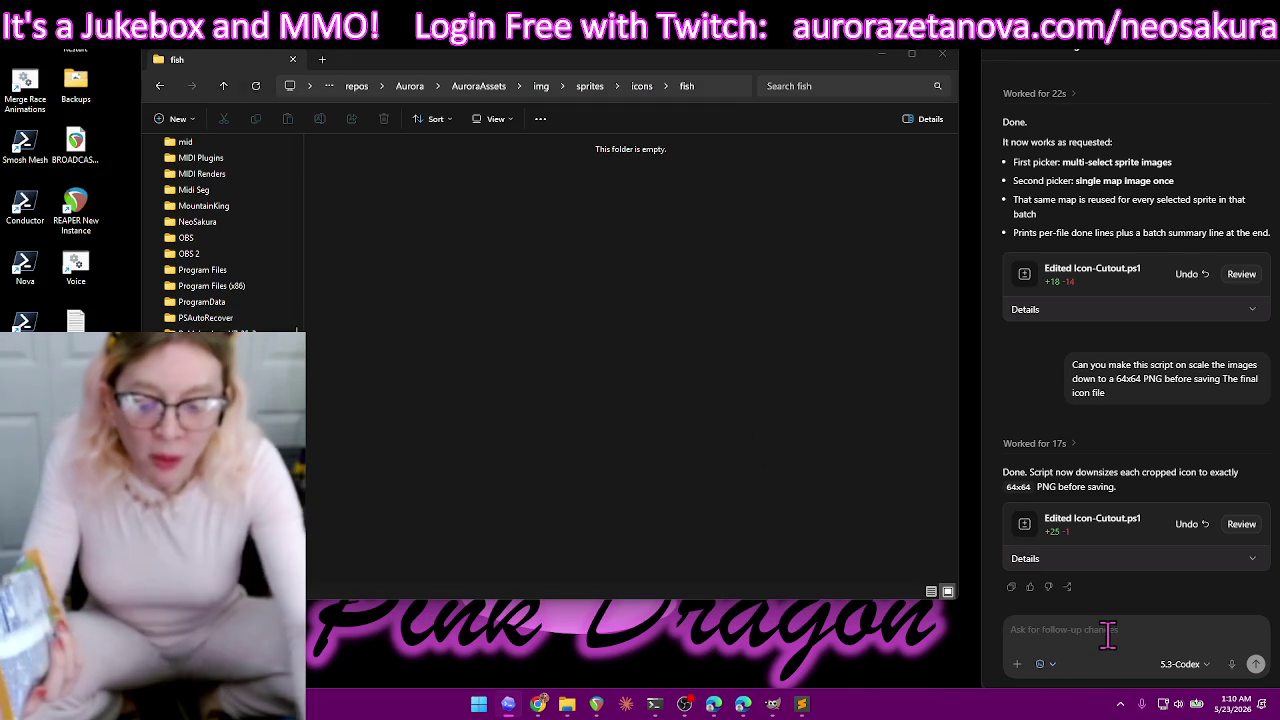
text(orashed)
key(Return)
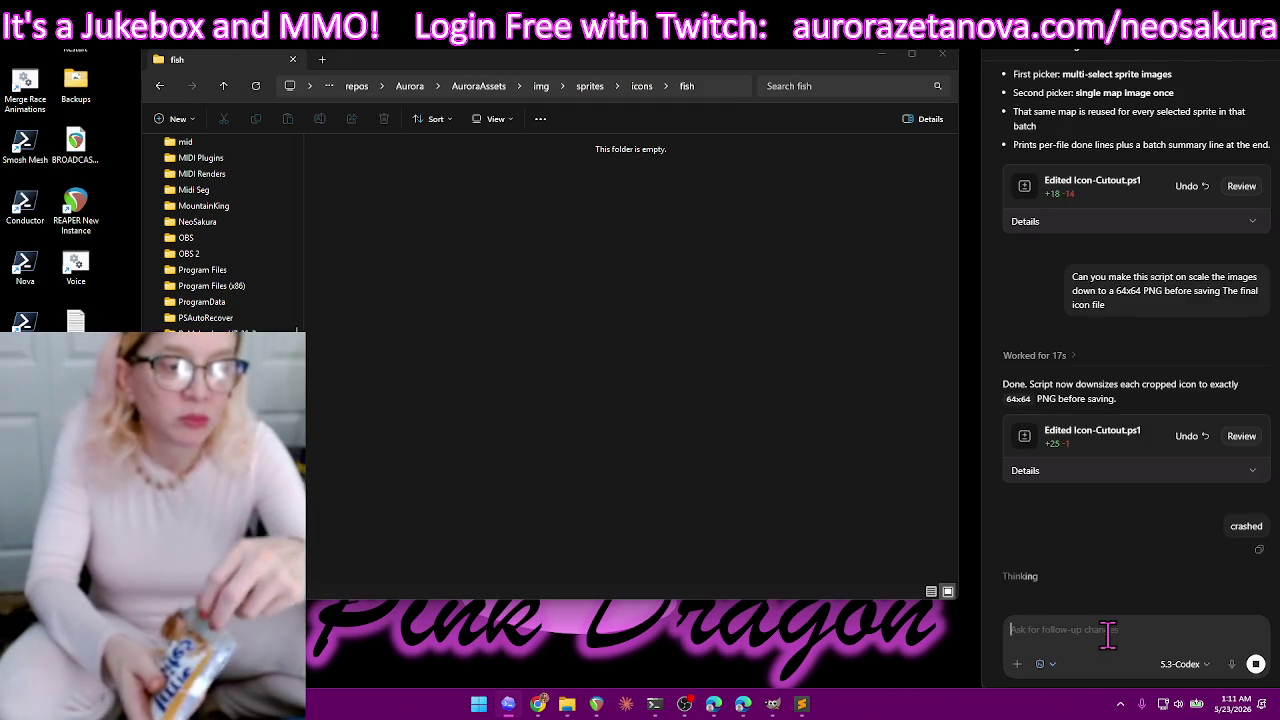
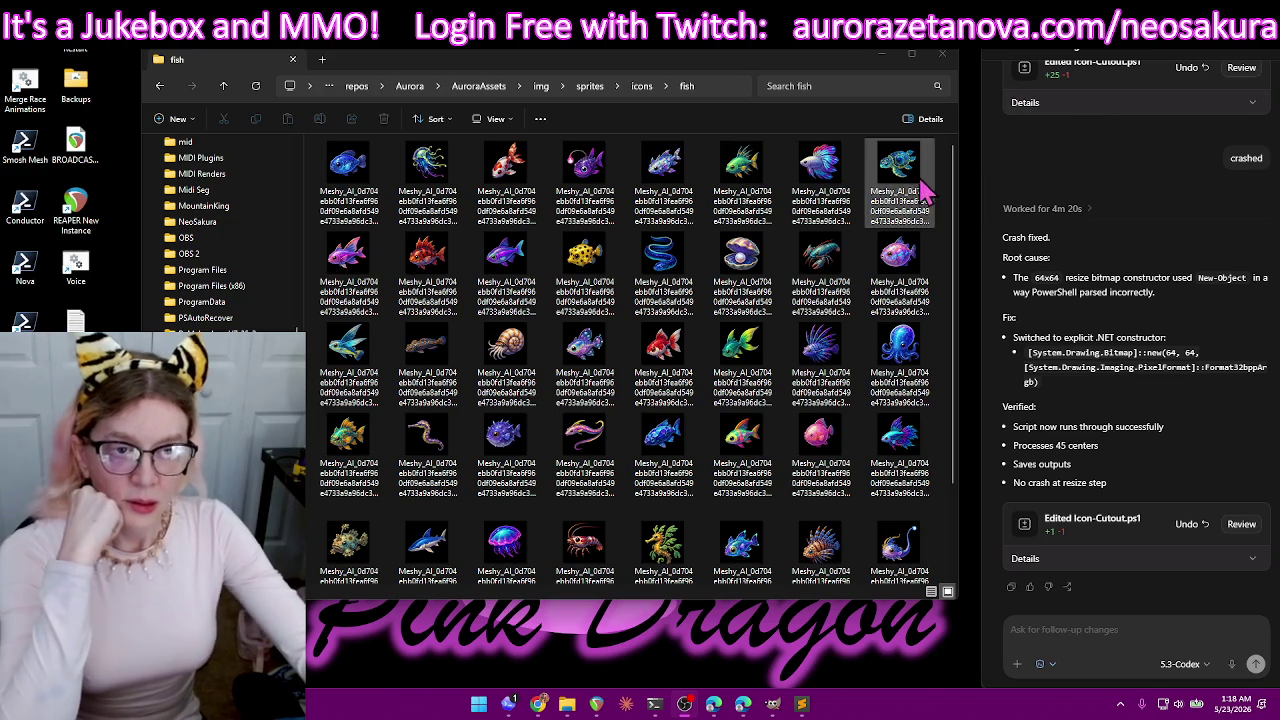
- Browse the fish icons, then climb six folder levels up to the Aurora repository folder
mouse_move(955, 198)
mouse_down()
mouse_move(945, 310)
mouse_move(954, 143)
mouse_up()
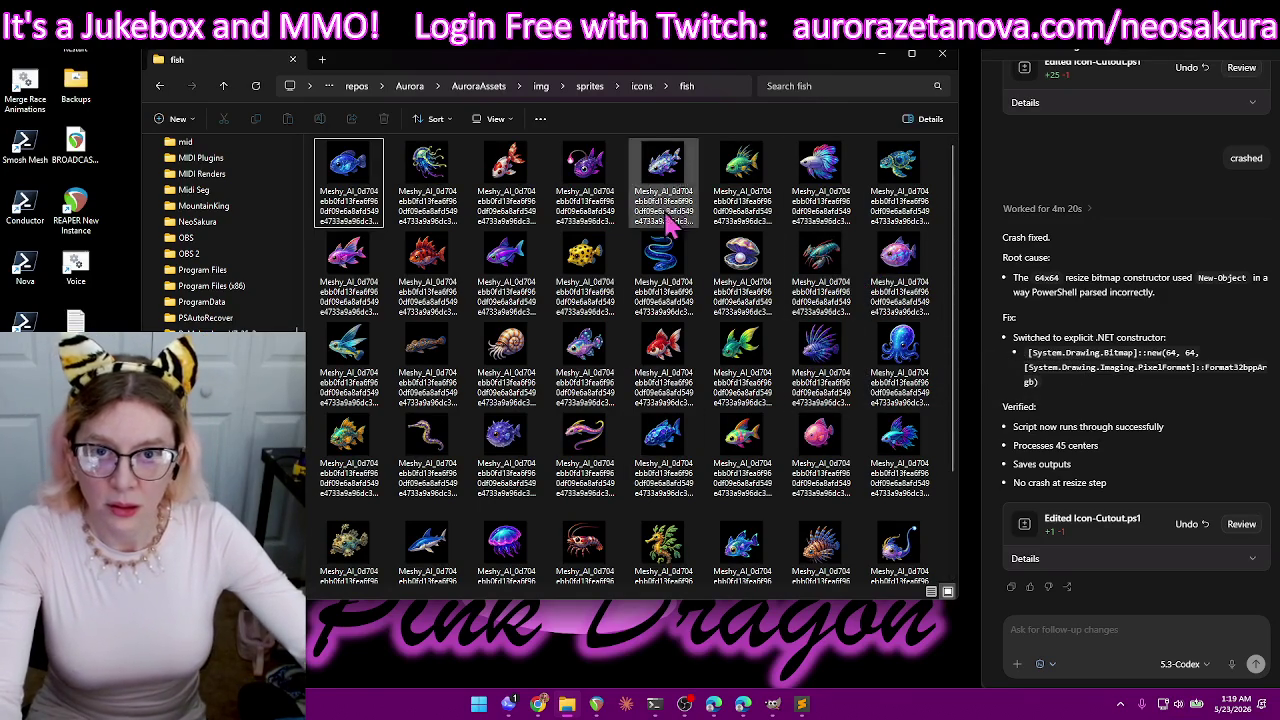
scroll(800, 328, down, 1)
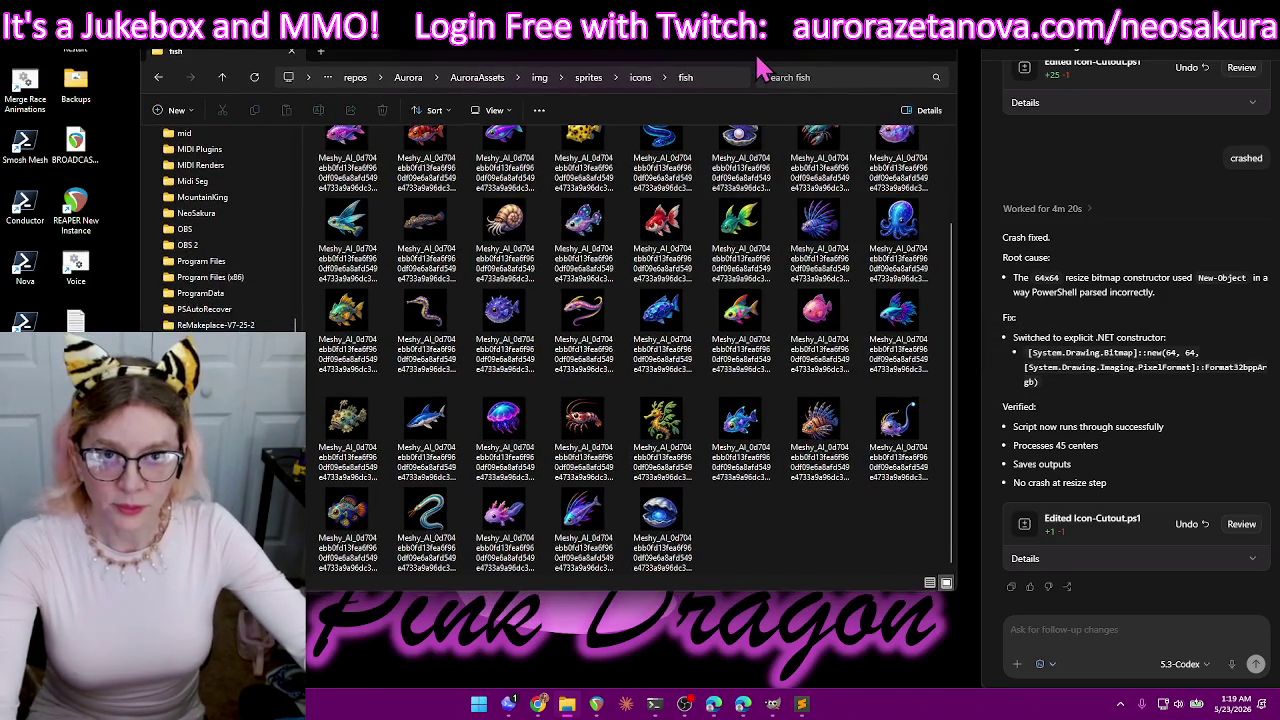
click(222, 84)
click(222, 84)
click(222, 84)
click(222, 84)
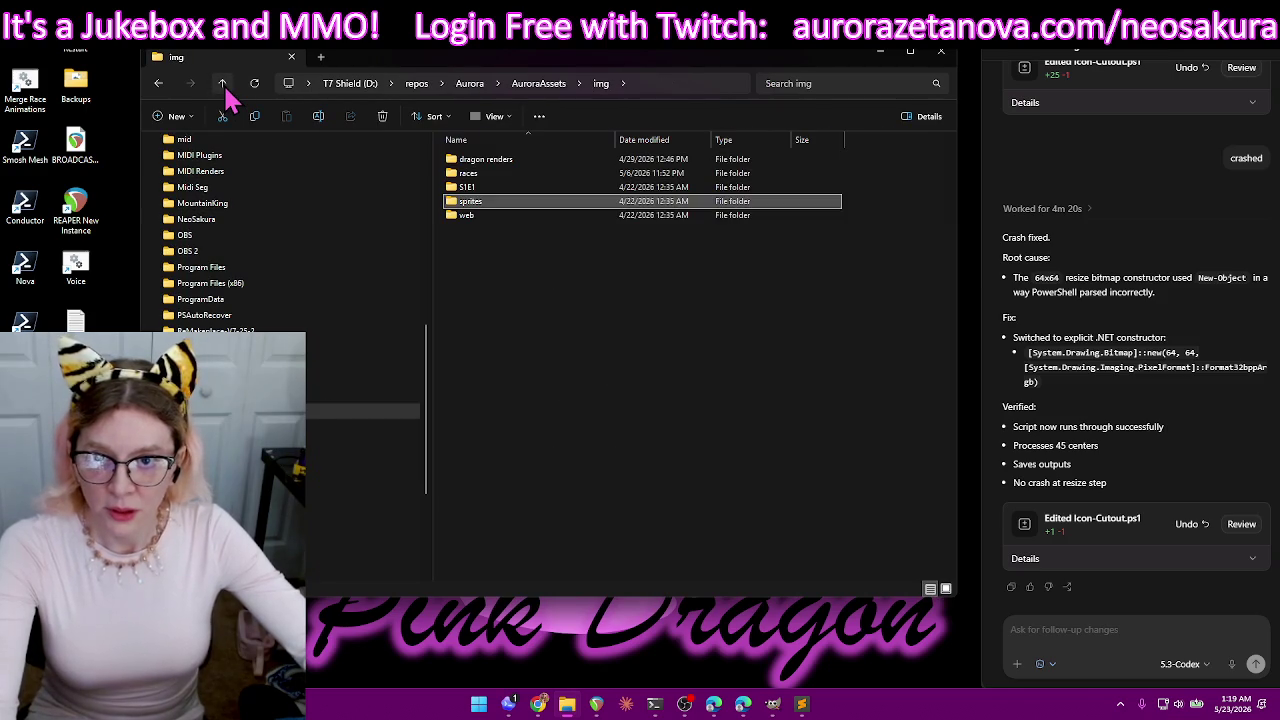
click(222, 84)
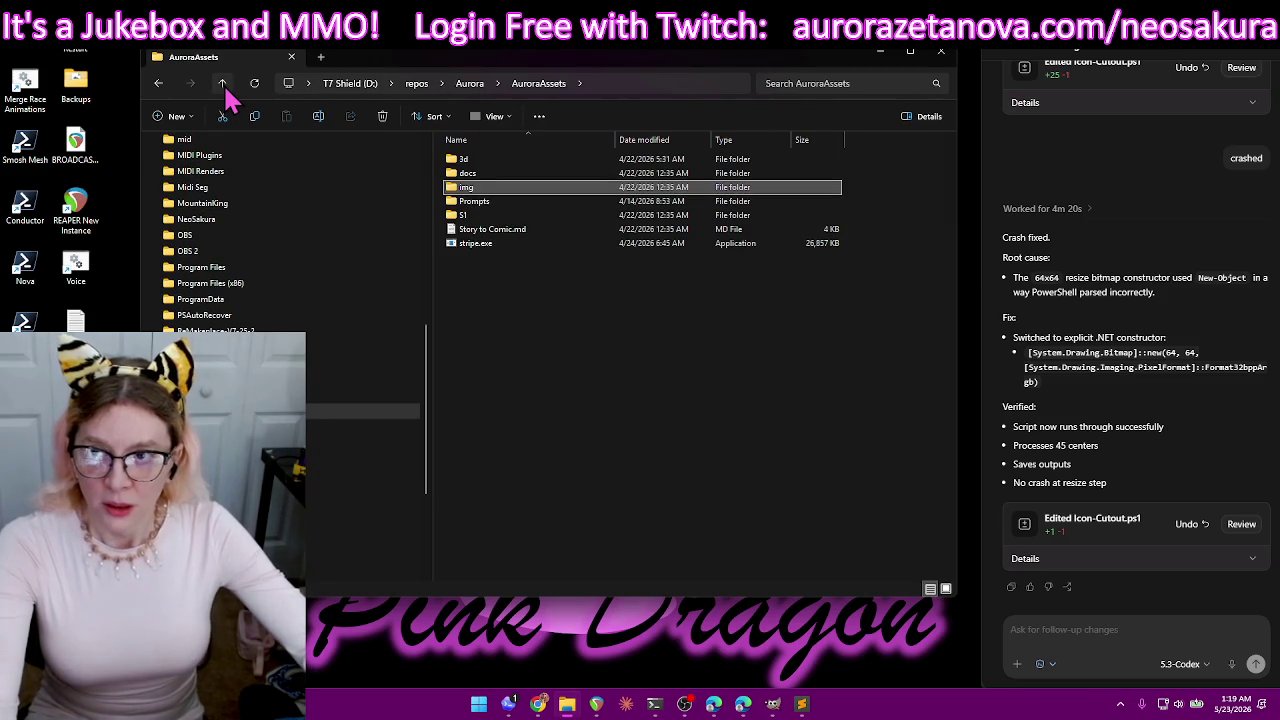
click(224, 85)
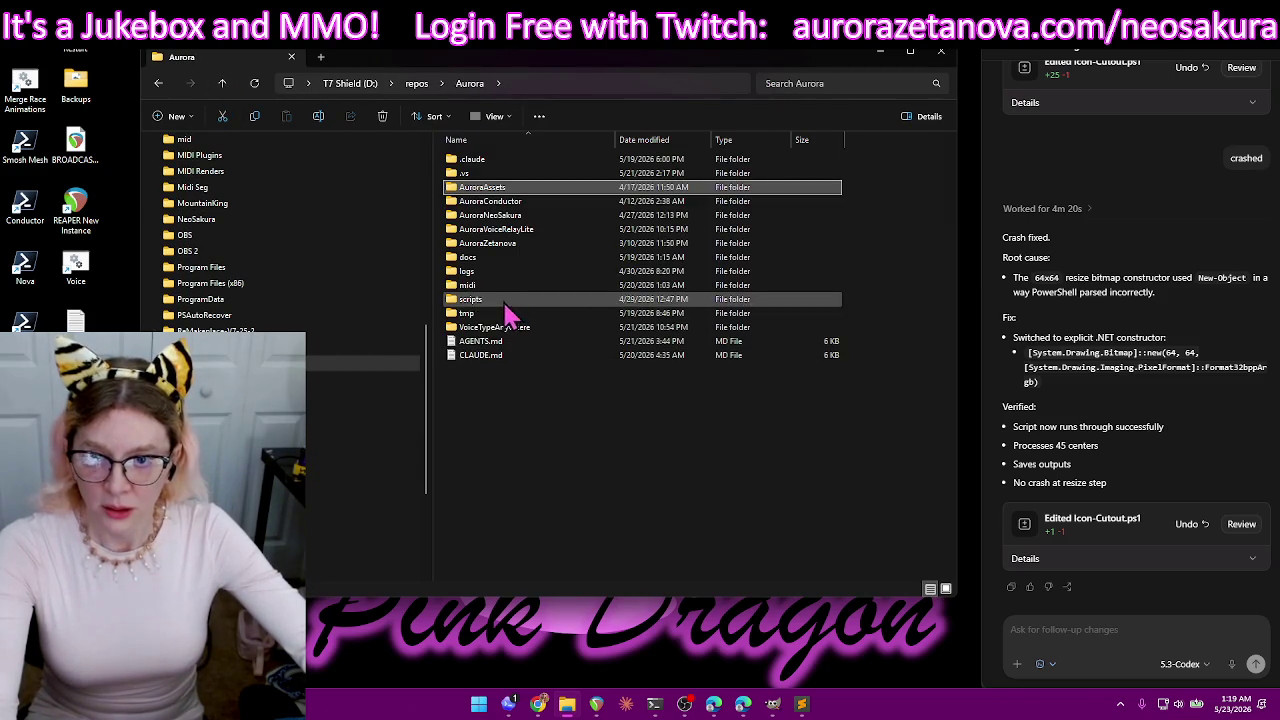
- Select the midi folder, clear the selection, and bring up the Aurora folder's context menu
click(505, 288)
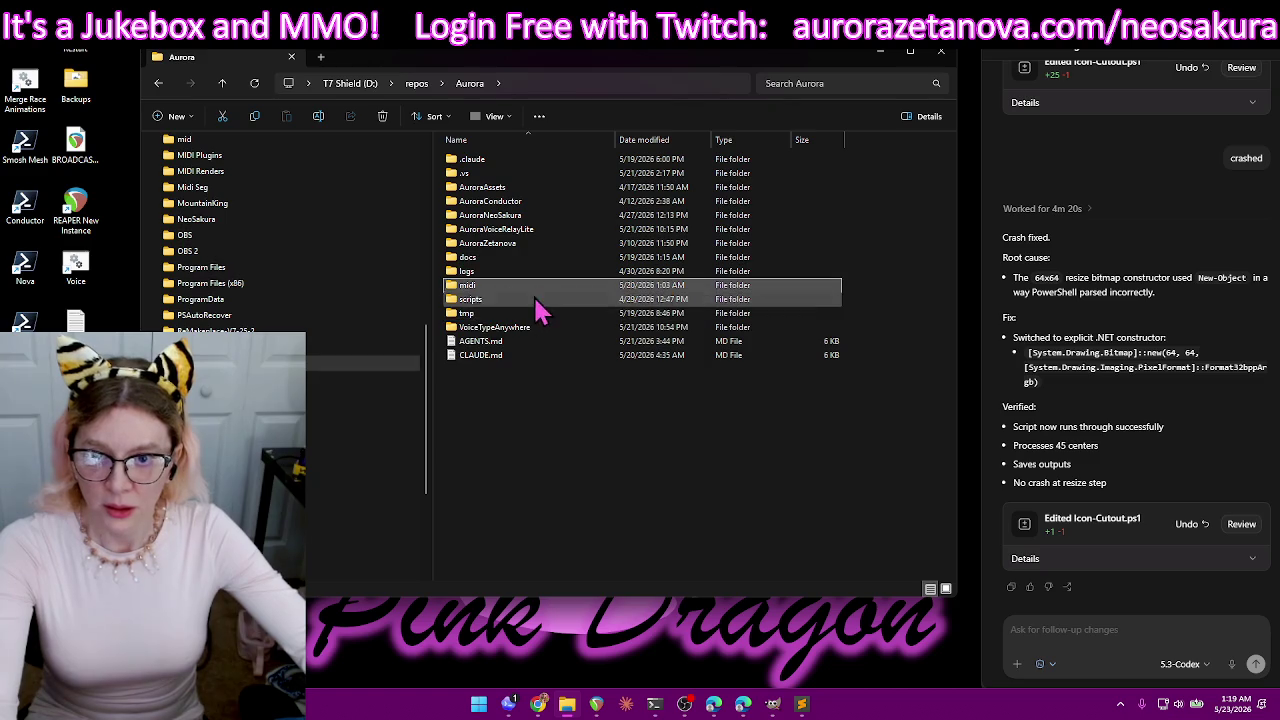
click(560, 313)
click(628, 400)
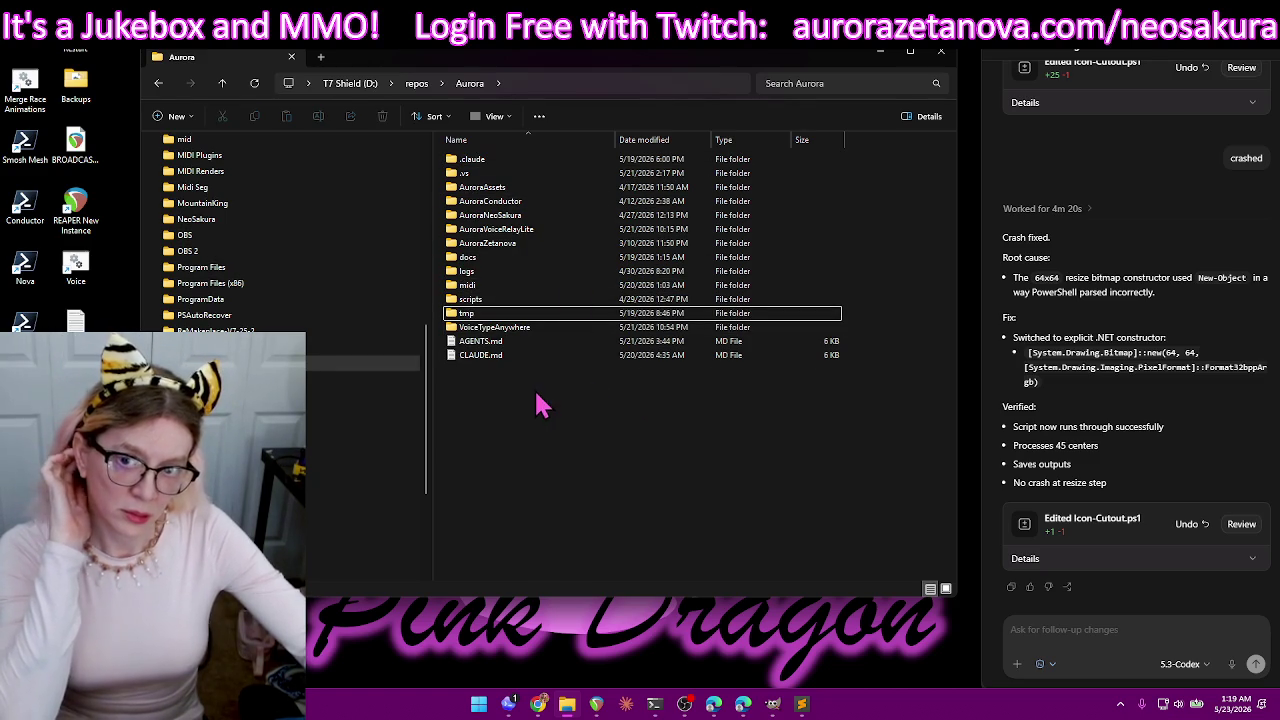
right_click(461, 398)
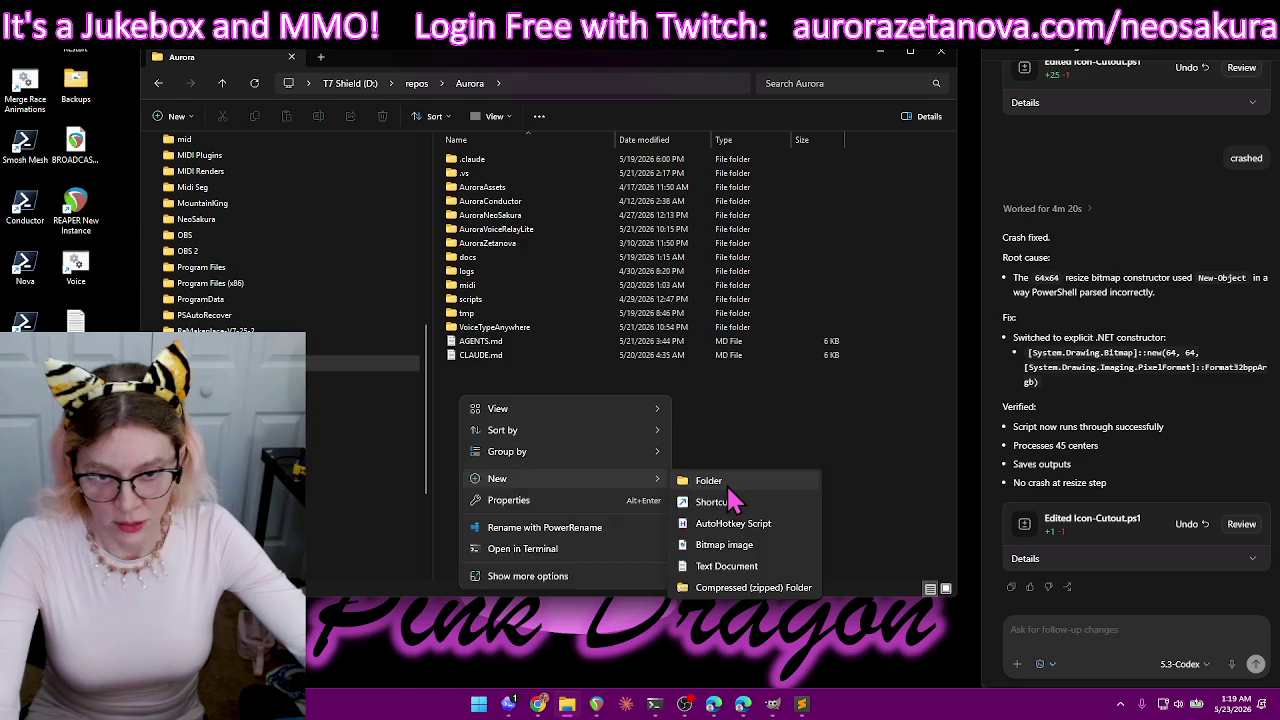
- Create a new folder named export inside Aurora
click(737, 484)
text(c)
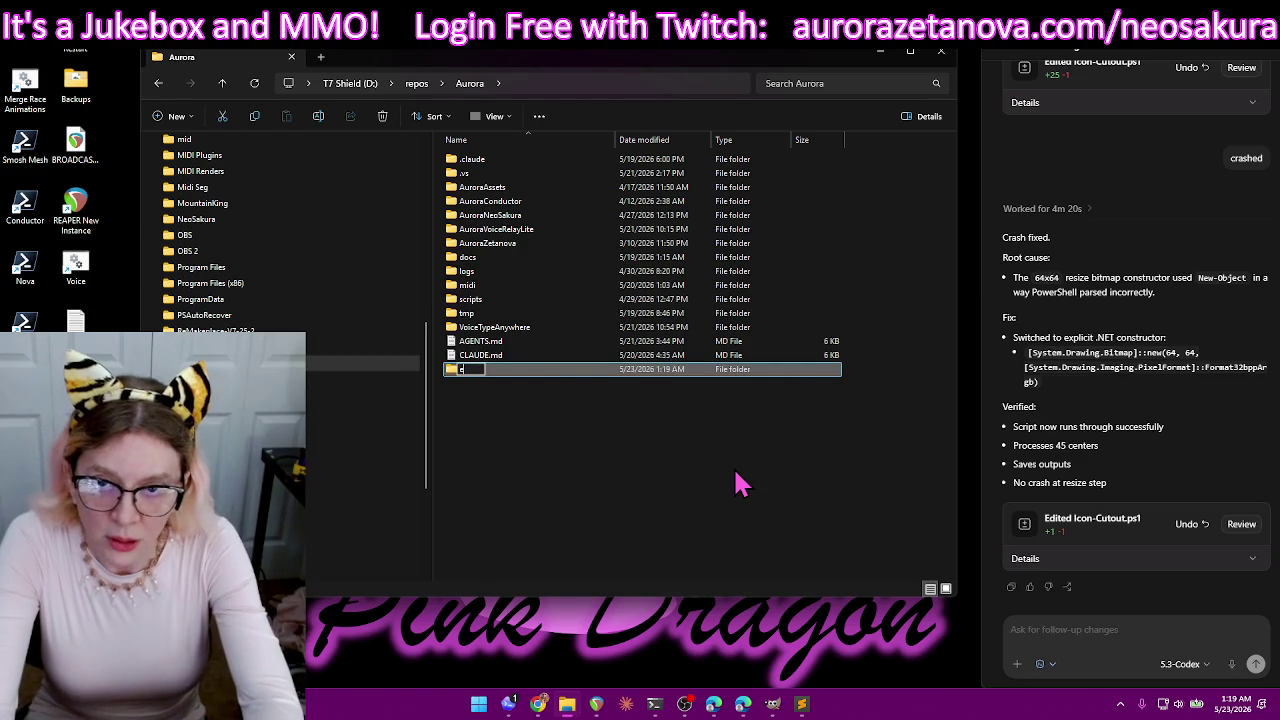
text(port)
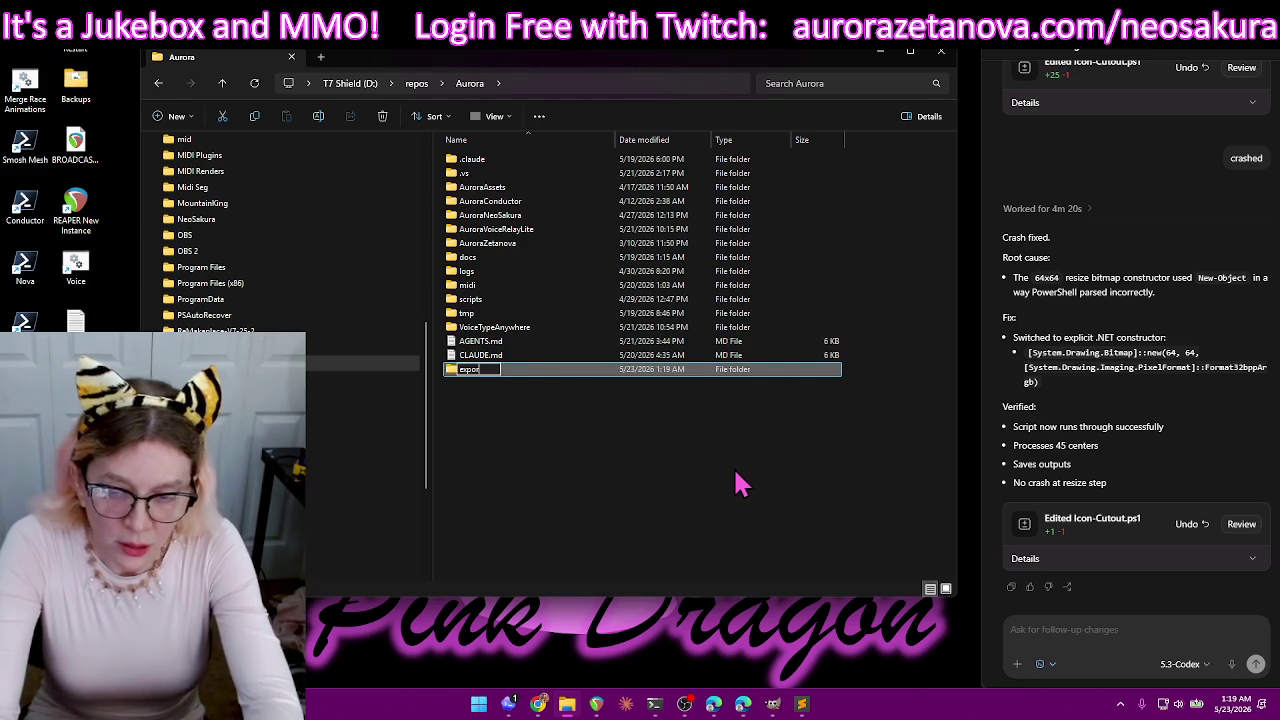
key(Return)
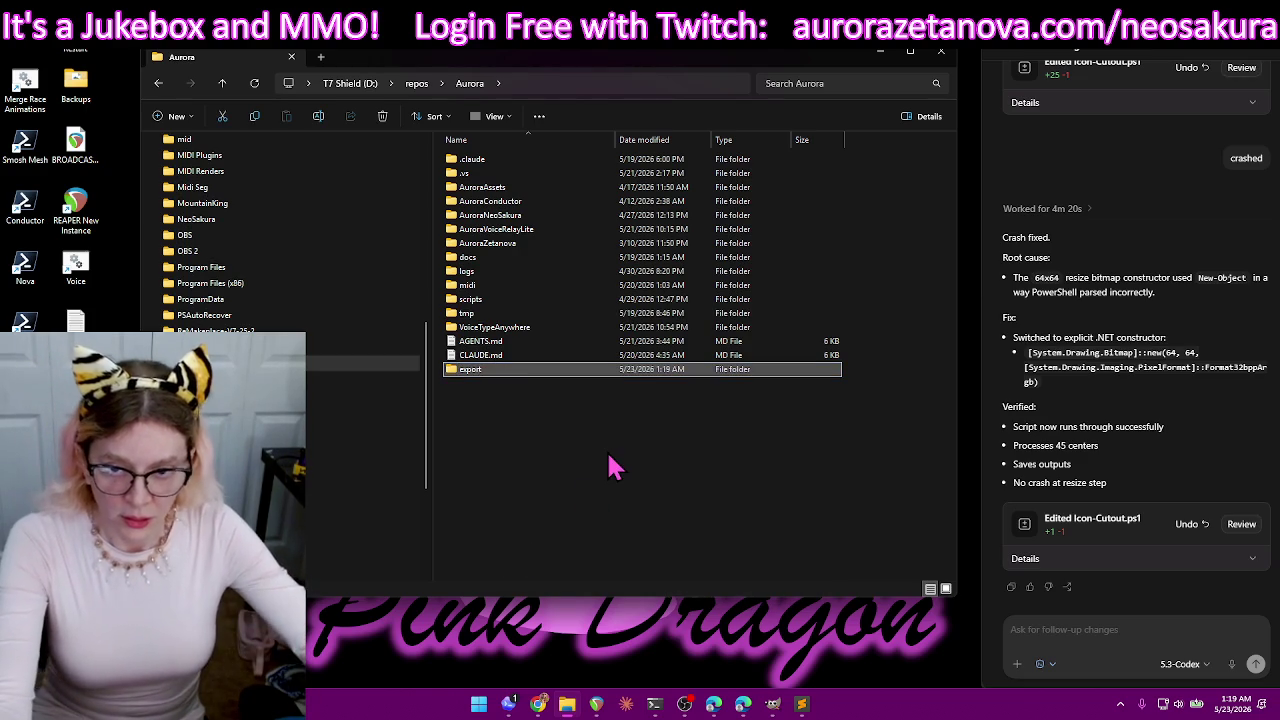
click(610, 462)
click(1048, 624)
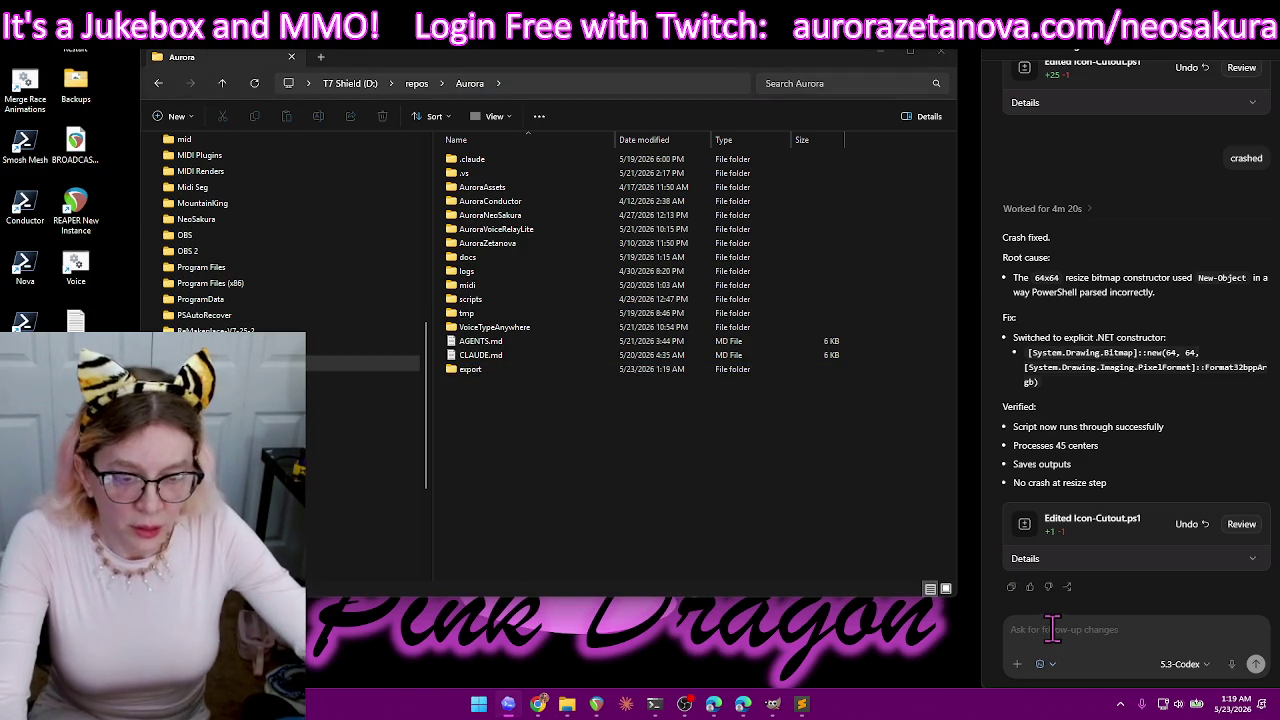
- Move all the Meshy_AI sprite sheets from tmp into export, then return to Aurora
double_click(490, 313)
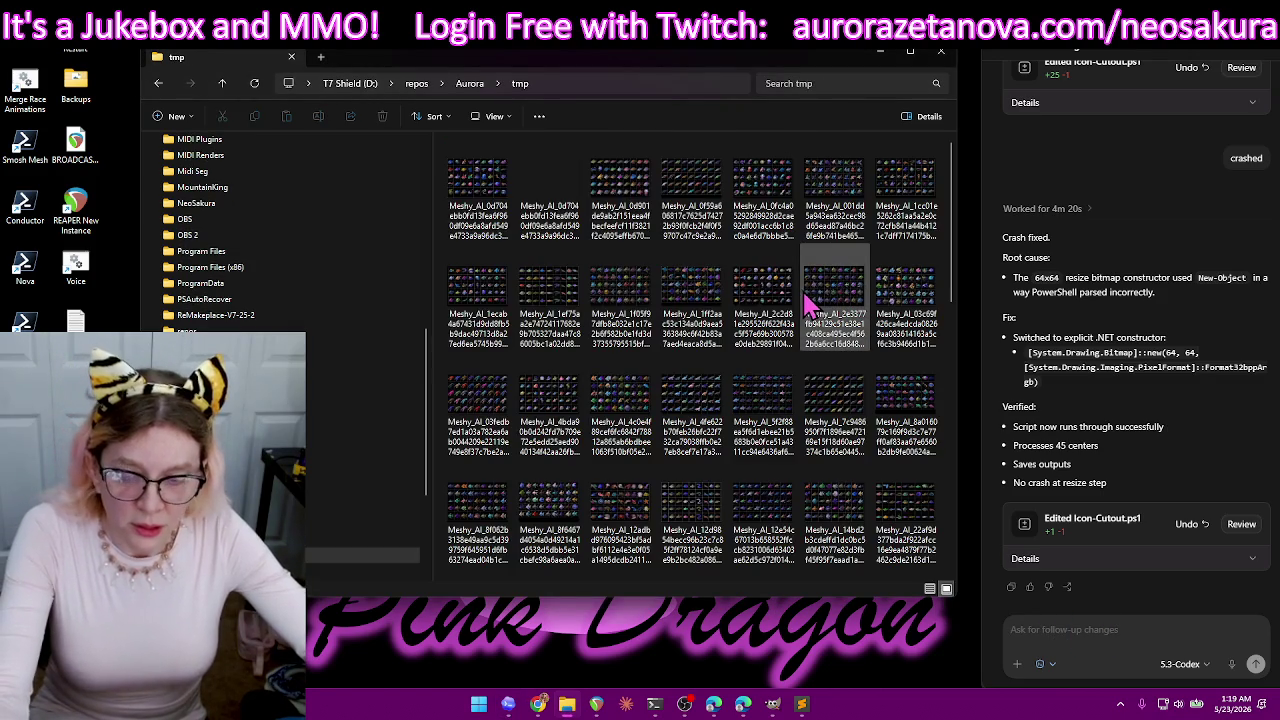
key(ctrl+a)
key(ctrl+x)
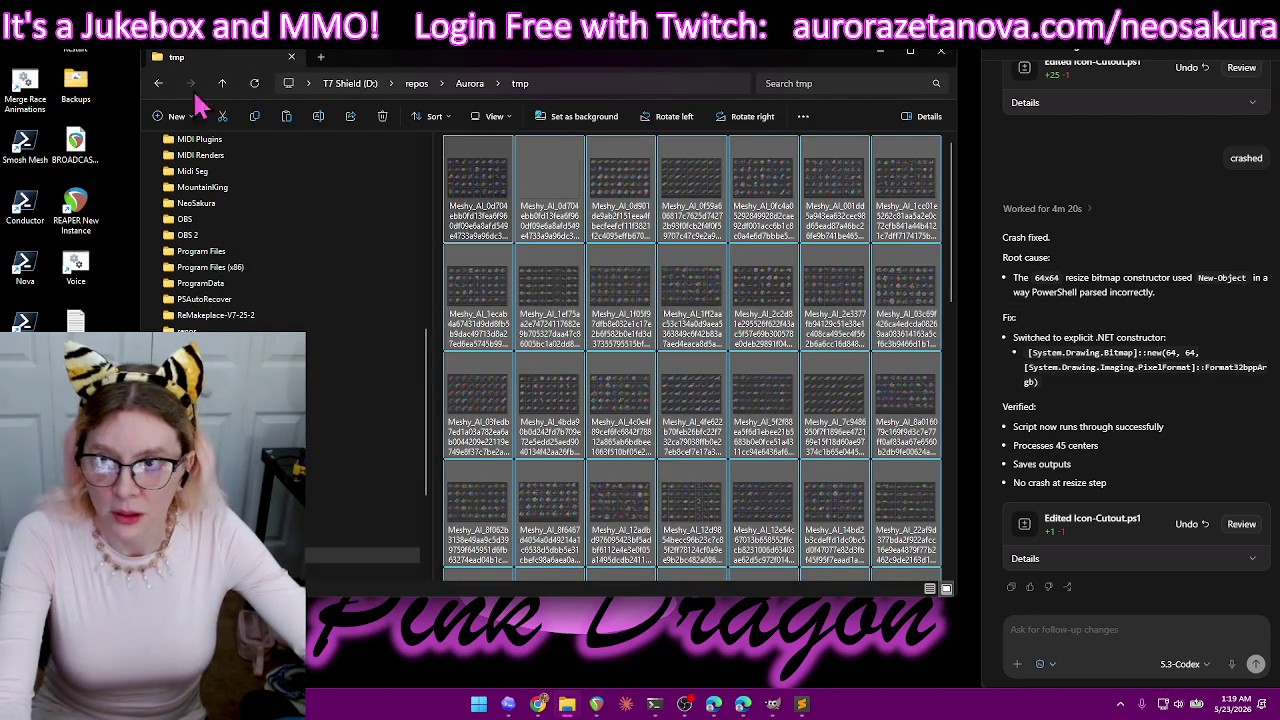
click(222, 84)
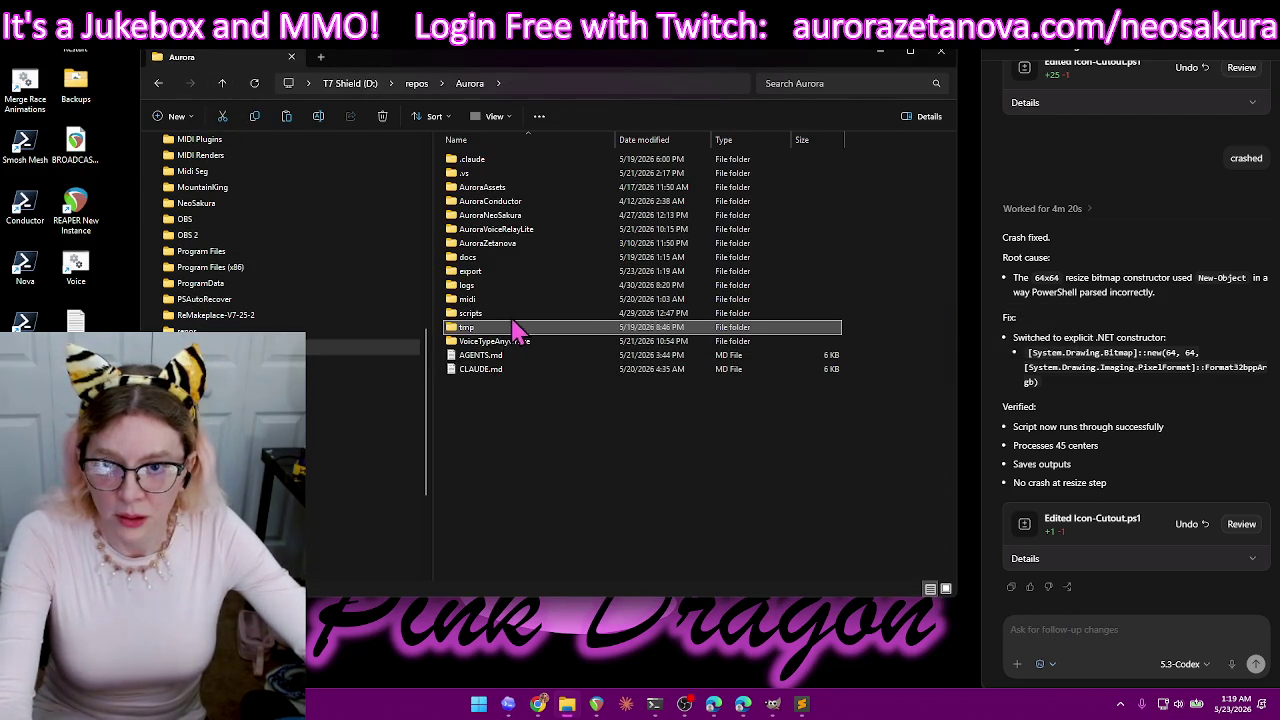
double_click(492, 276)
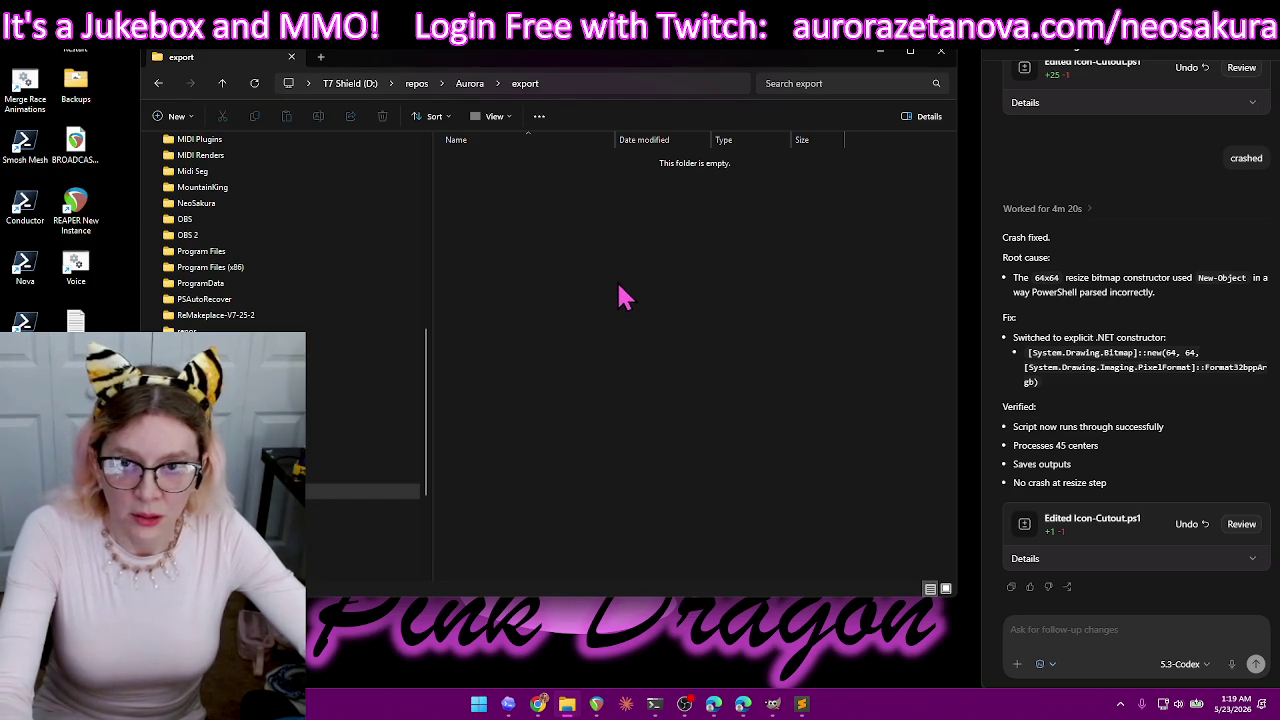
key(ctrl+v)
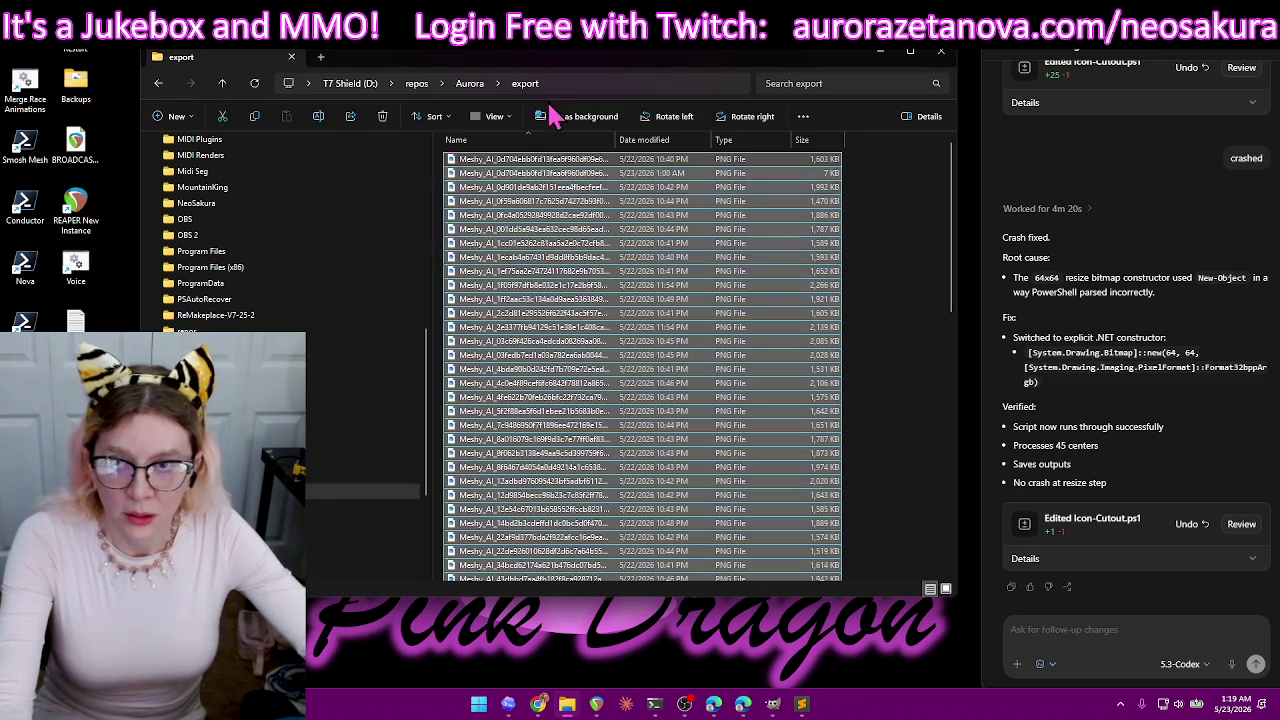
click(222, 84)
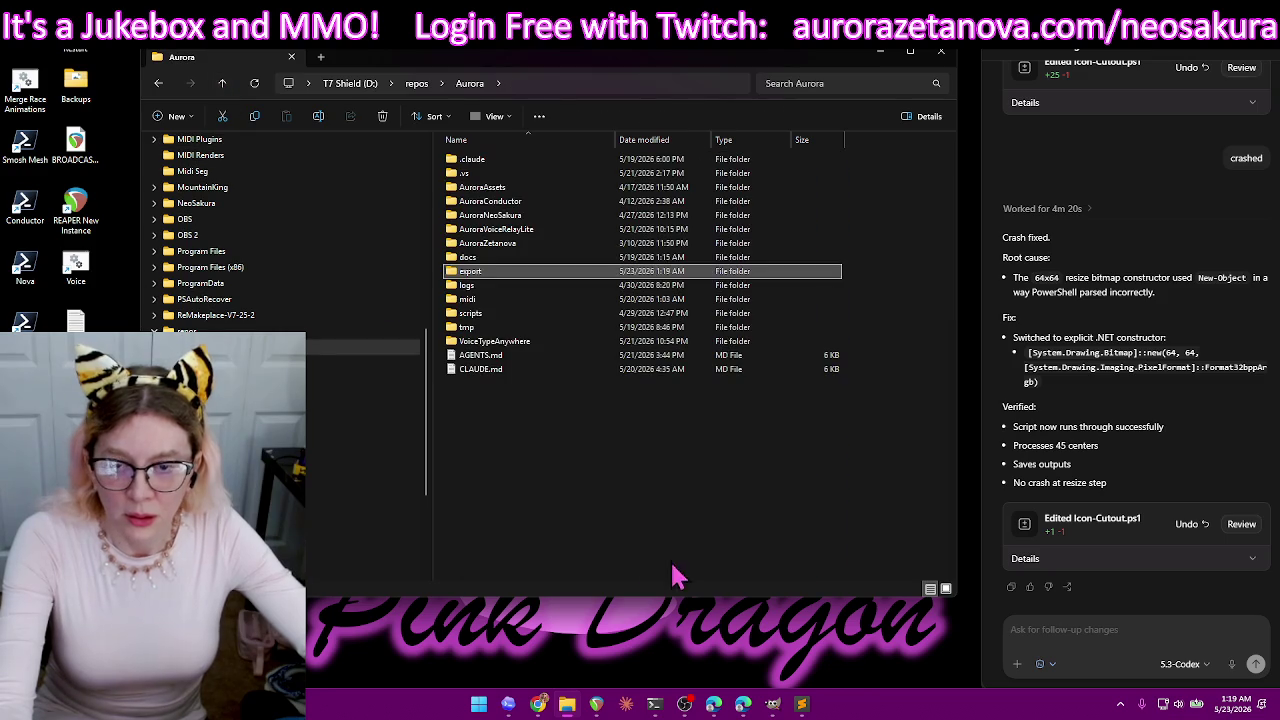
- Write the Codex message about reading from export and writing to tmp, pasting export's path
click(1118, 632)
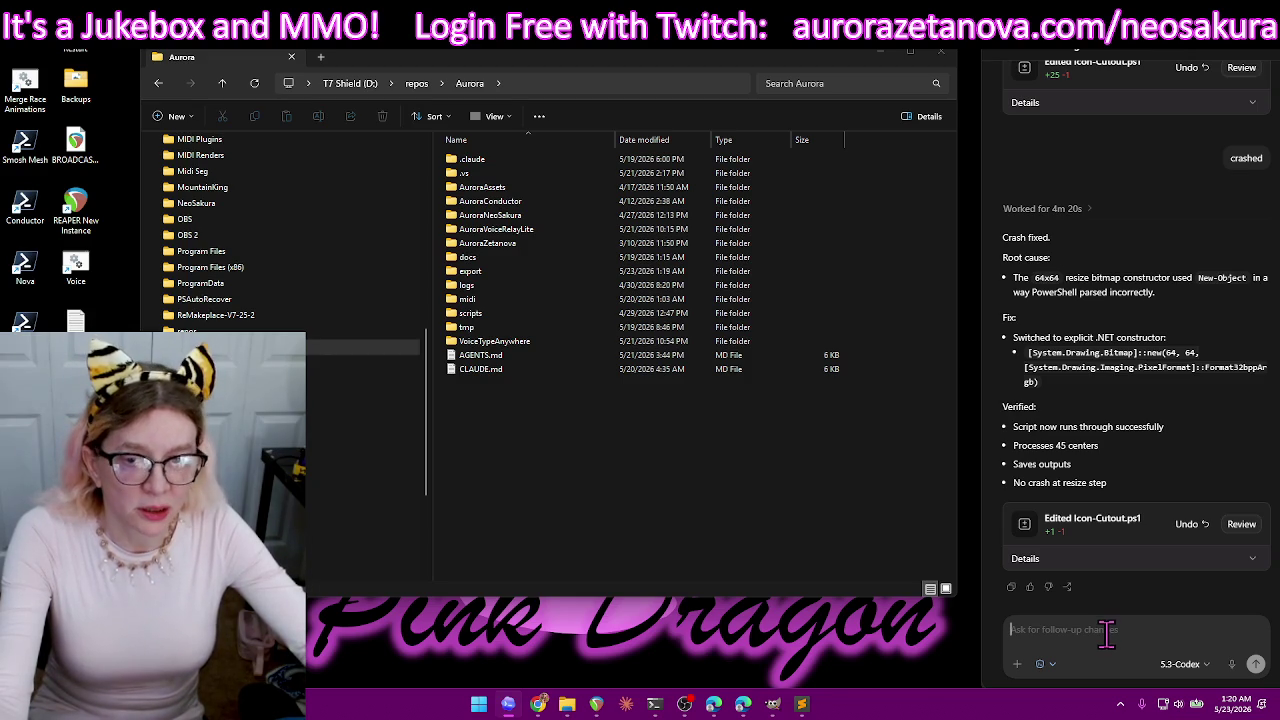
text(I changed the file so it reads in from the export folder and out to the TMP folder)
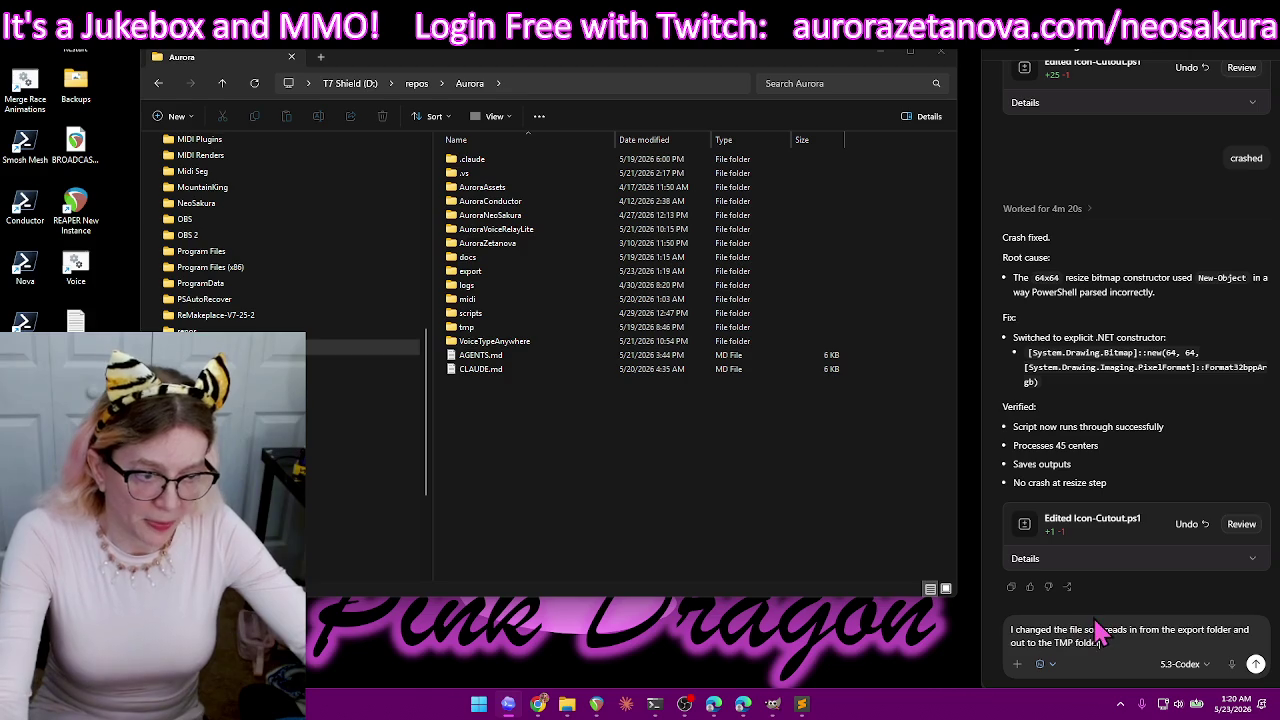
text(.)
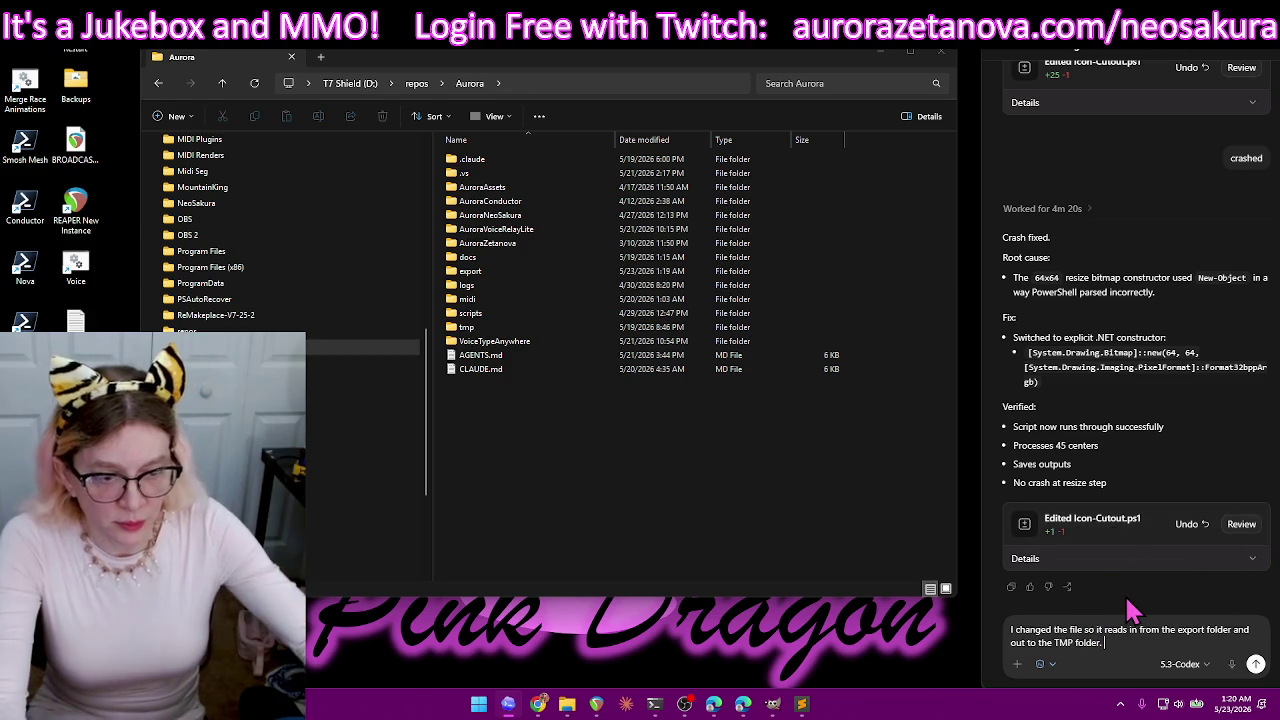
right_click(458, 287)
click(545, 452)
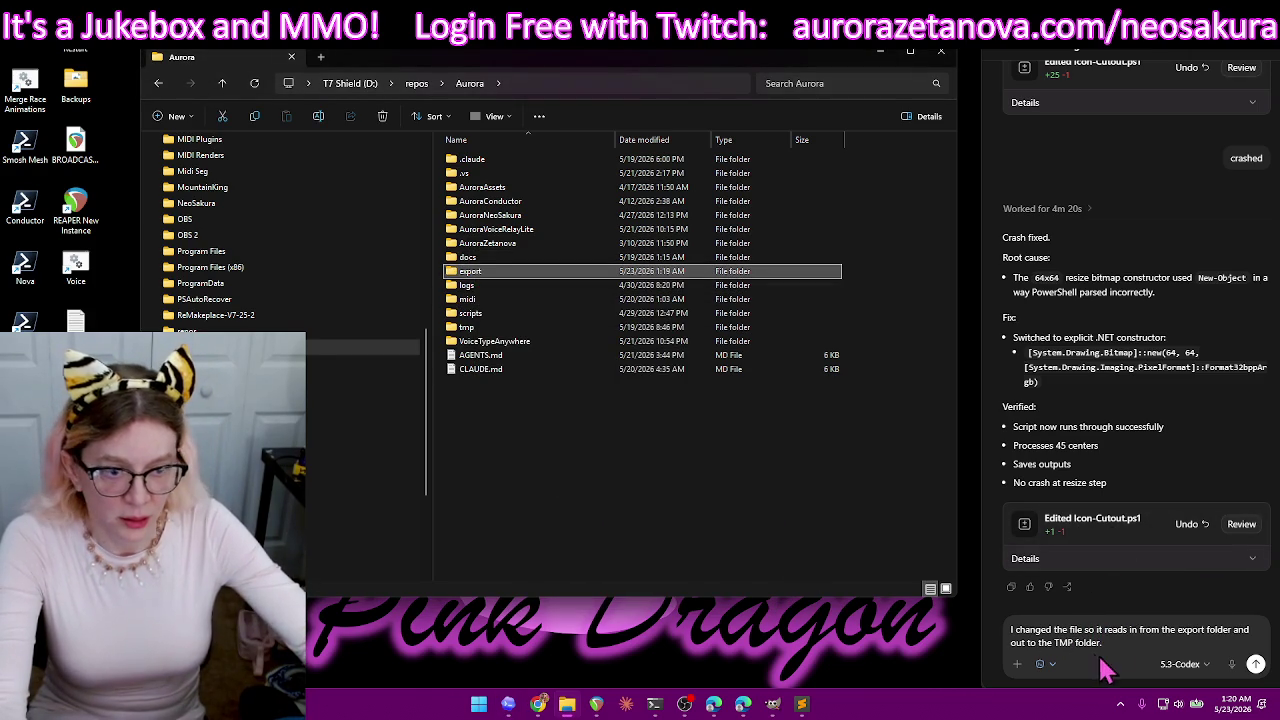
click(1130, 645)
key(ctrl+v)
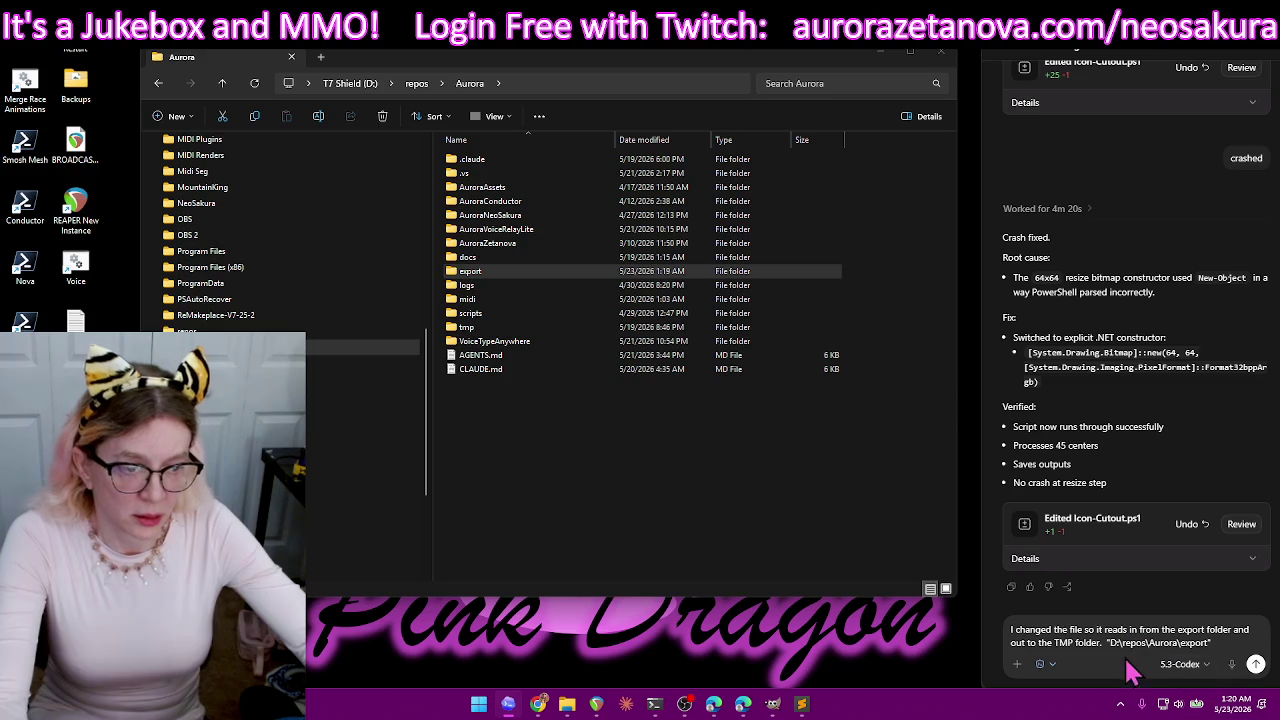
- Append the tmp folder's path (D:\repos\Aurora\tmp) and send the message
right_click(463, 330)
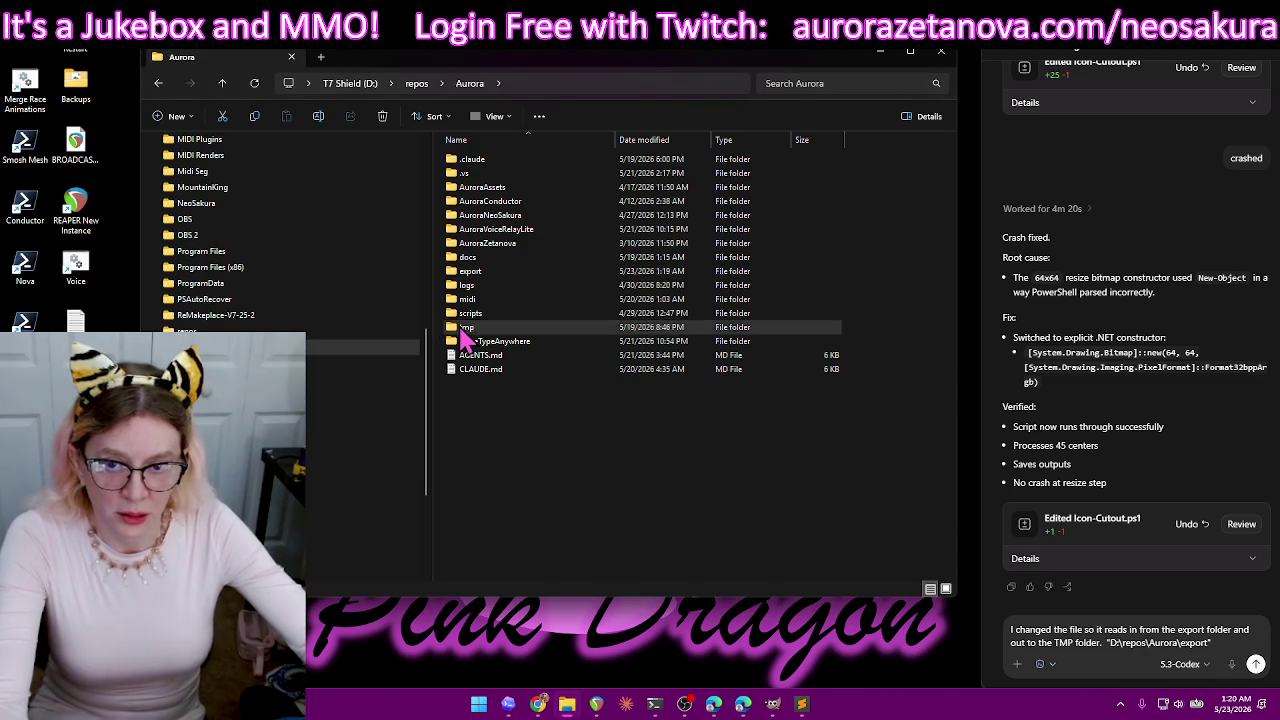
click(516, 476)
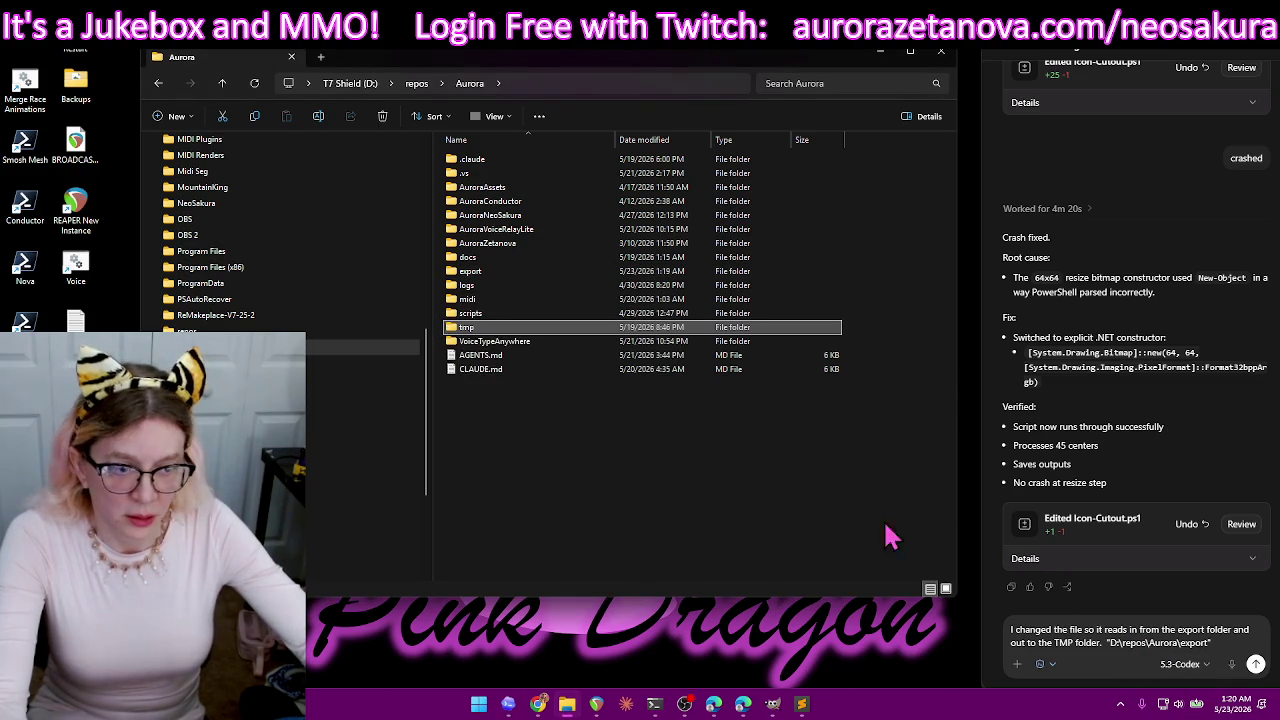
click(1226, 630)
key(ctrl+v)
key(Return)
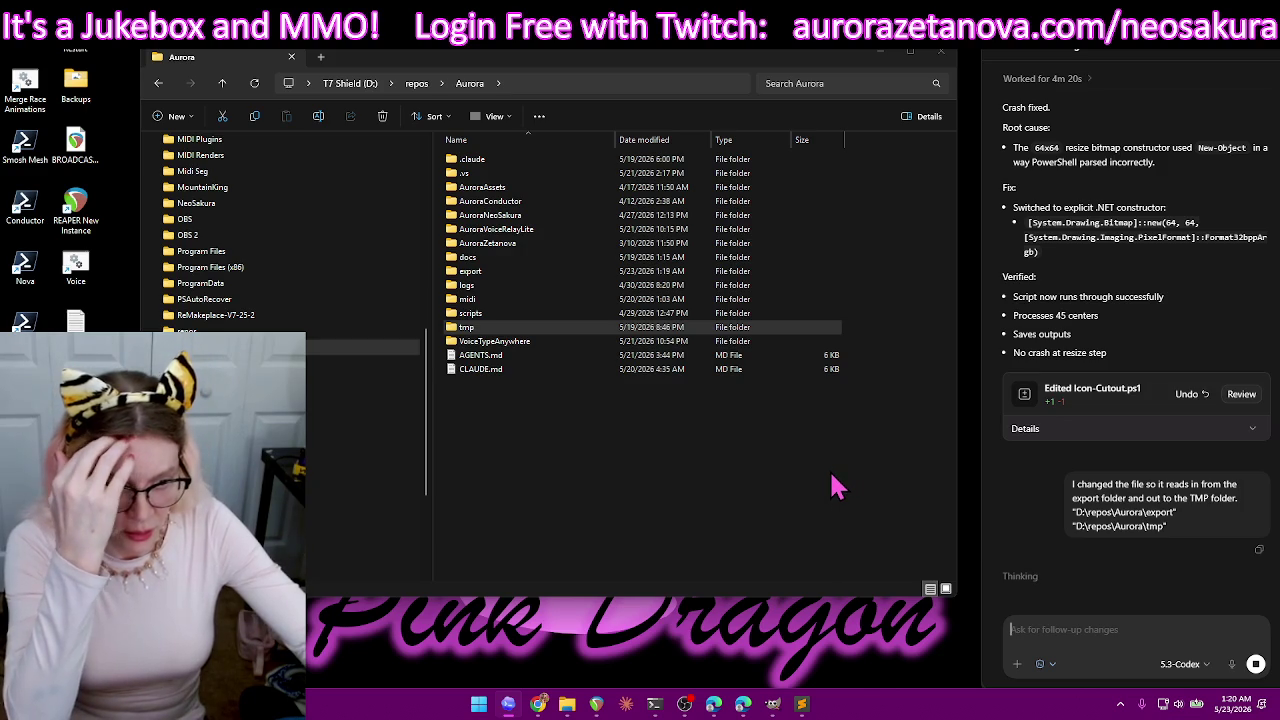
mouse_move(1155, 505)
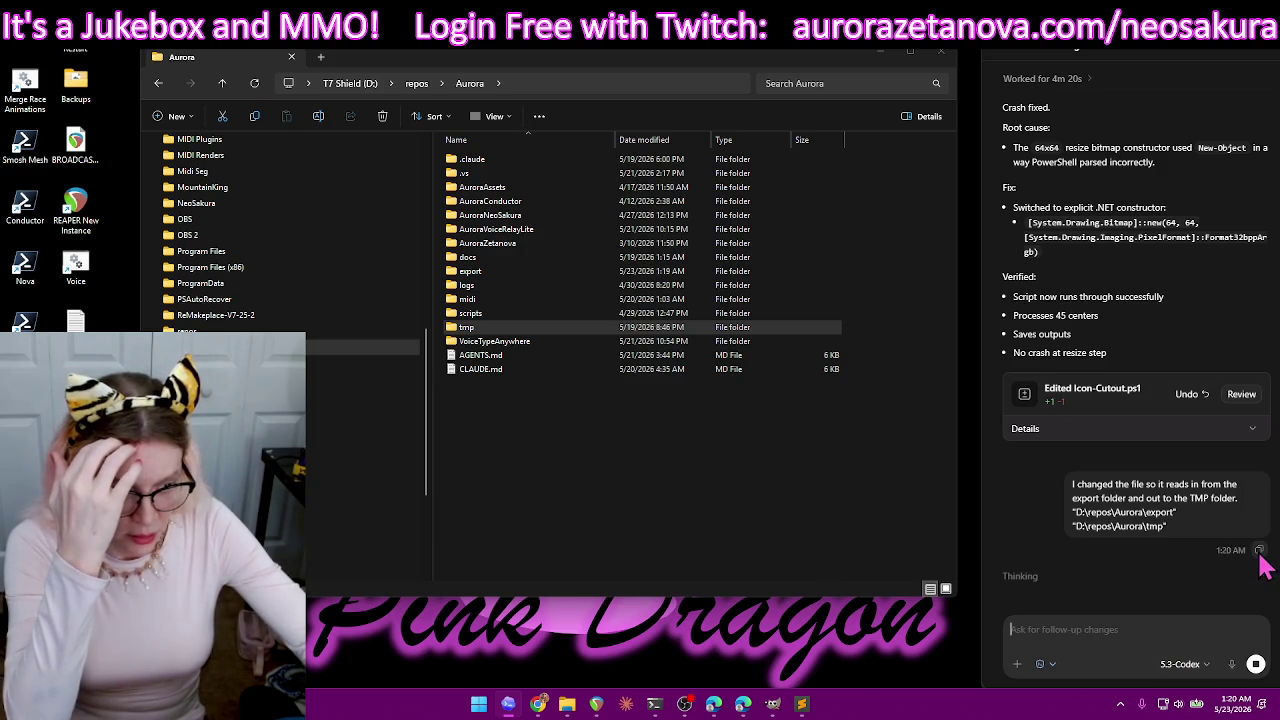
- Stop Codex's reply and ask it to make the path change: 'no, That's a change I need you to make for me please'
click(1258, 666)
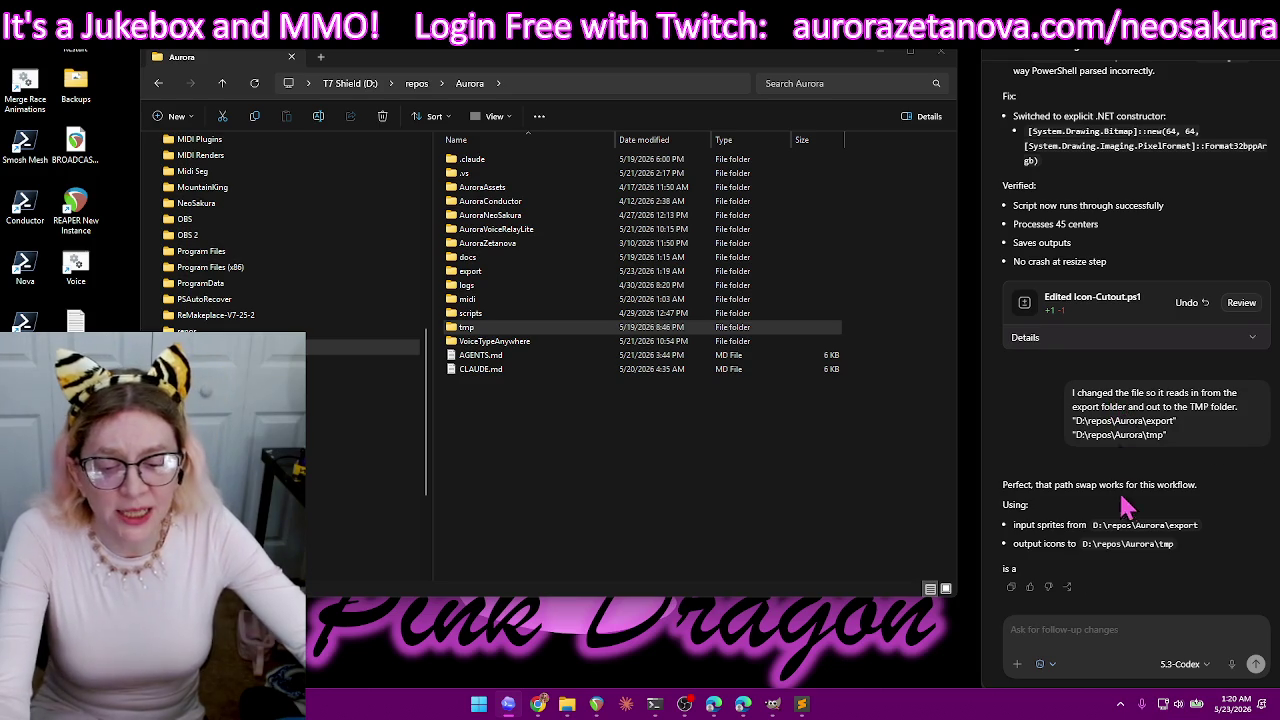
click(1088, 628)
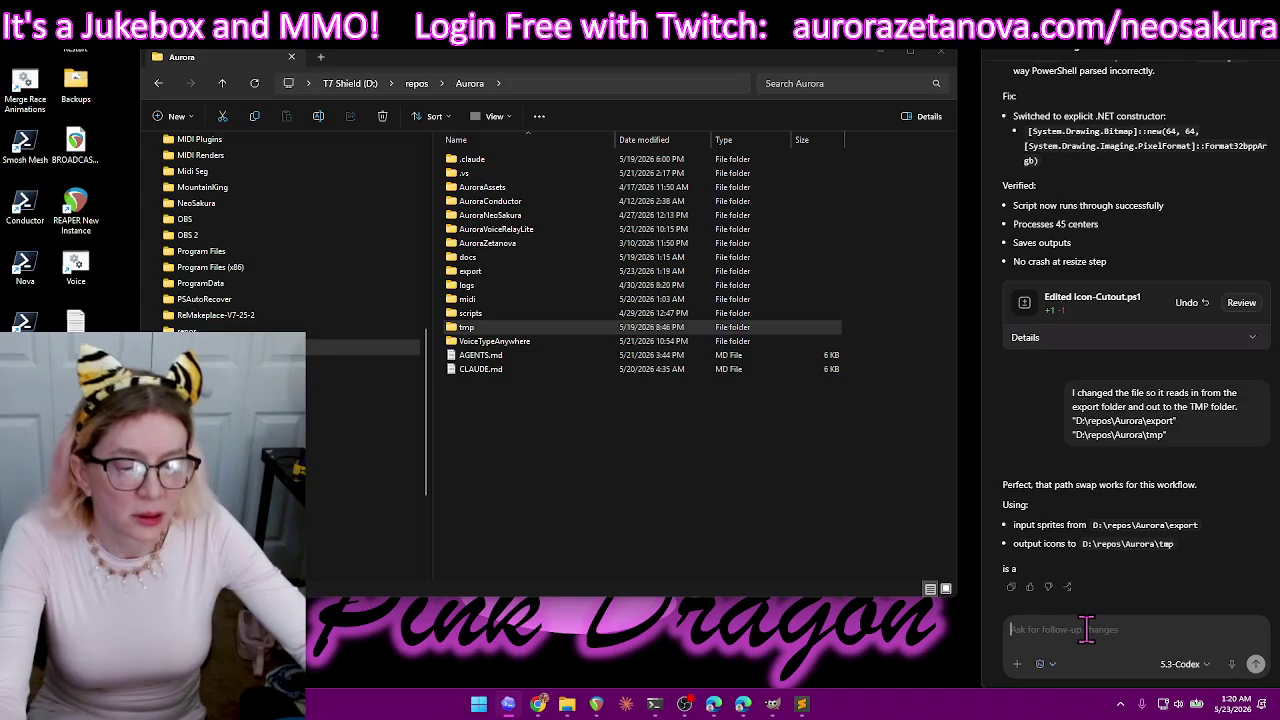
text(n)
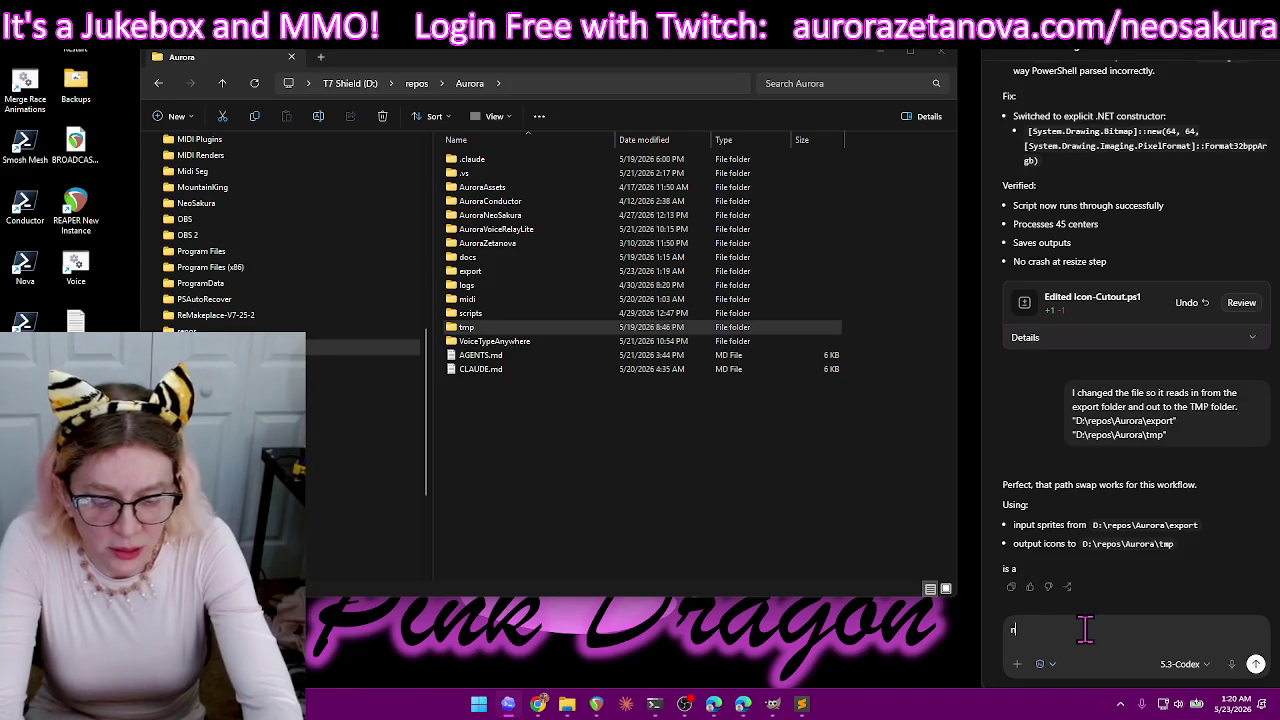
text(o, That's a change I need)
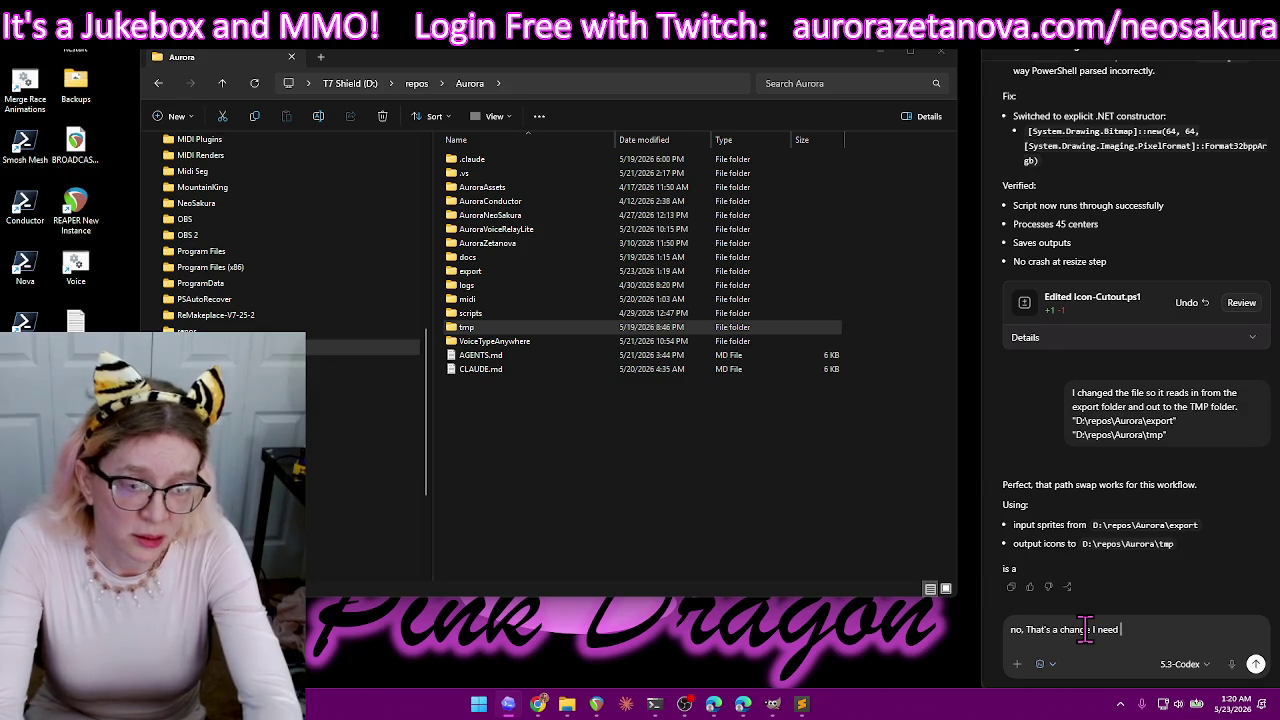
text( you to make for me please)
key(Return)
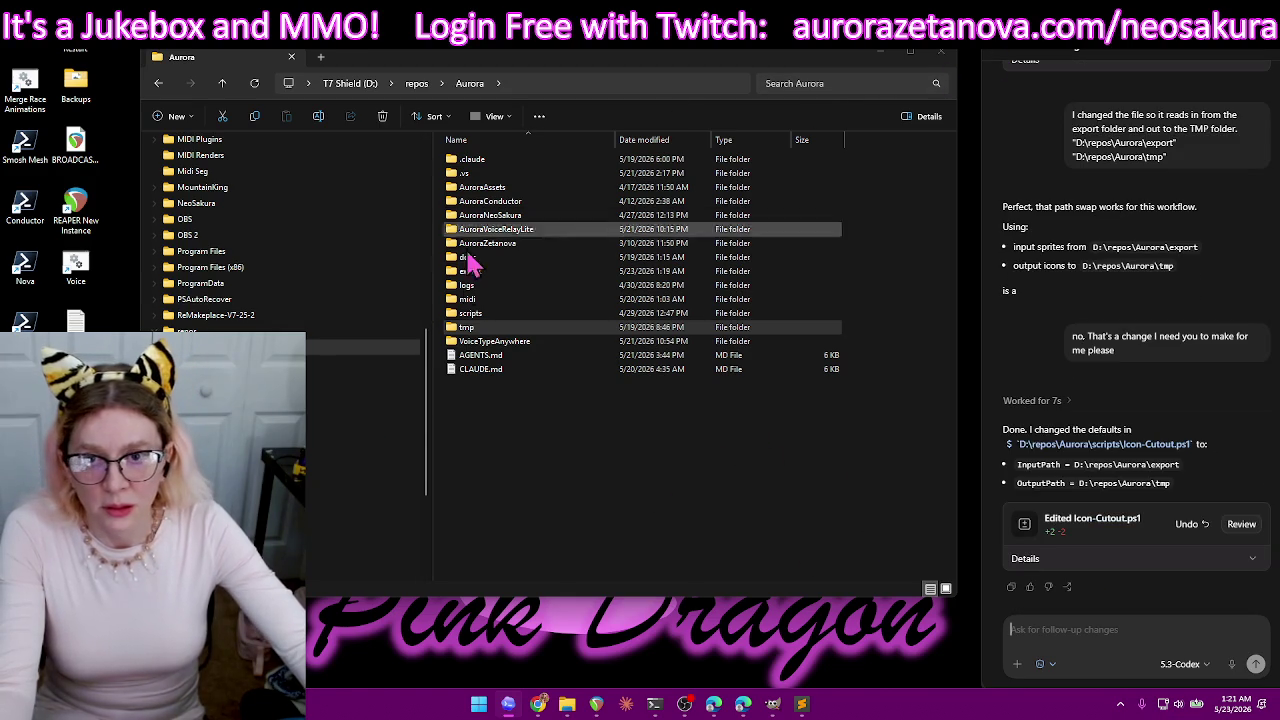
double_click(470, 328)
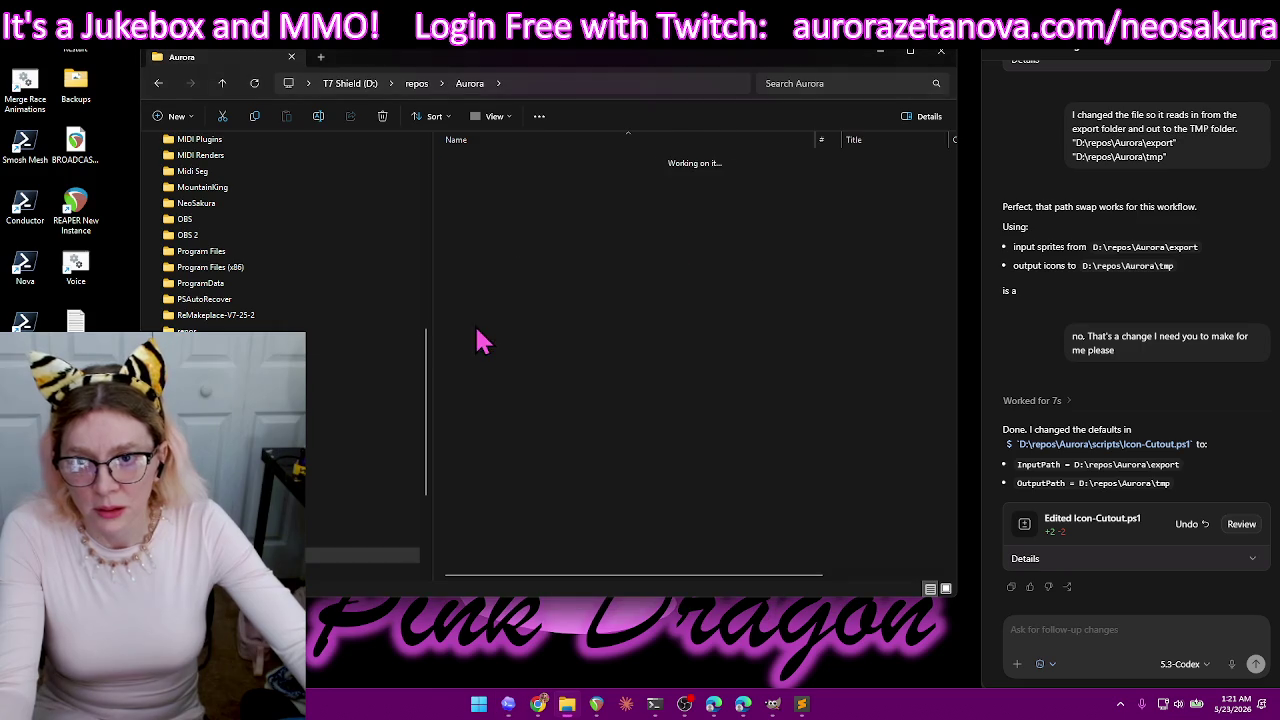
- Run Icon-Cutout at cell size 148 on a sprite sheet and its _map.png, producing 45 icons
click(223, 86)
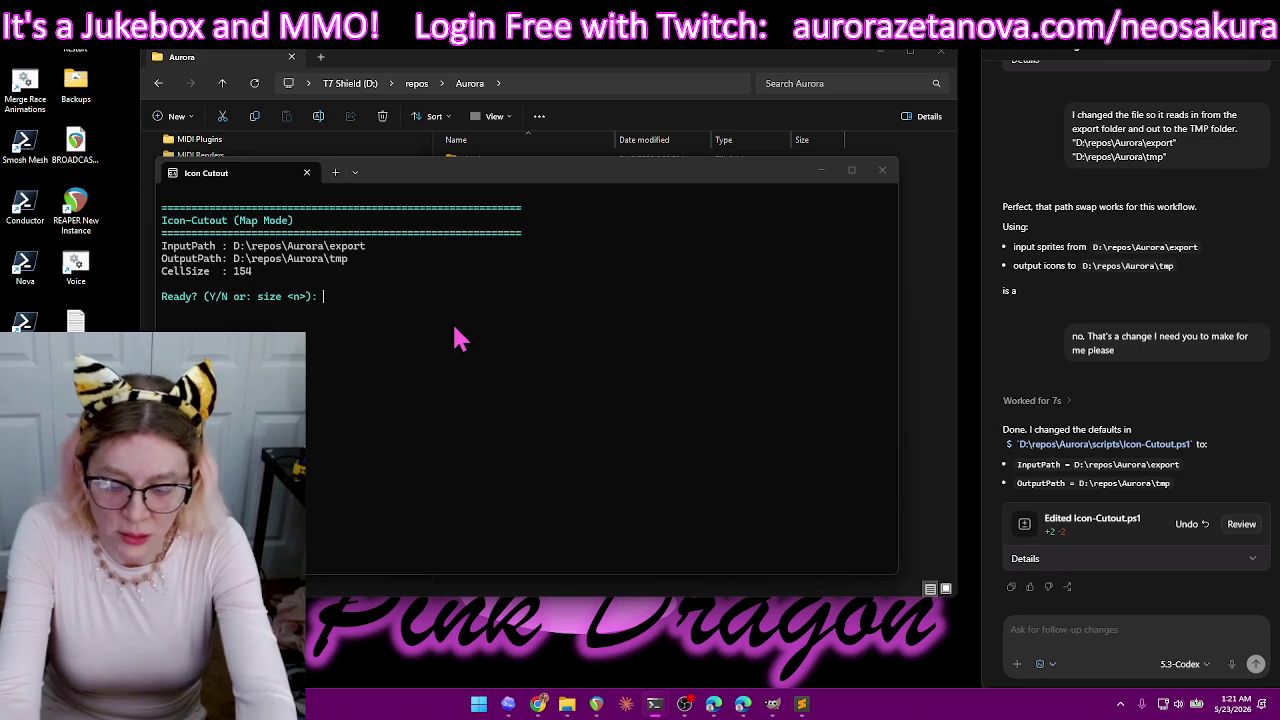
text(size148)
key(Return)
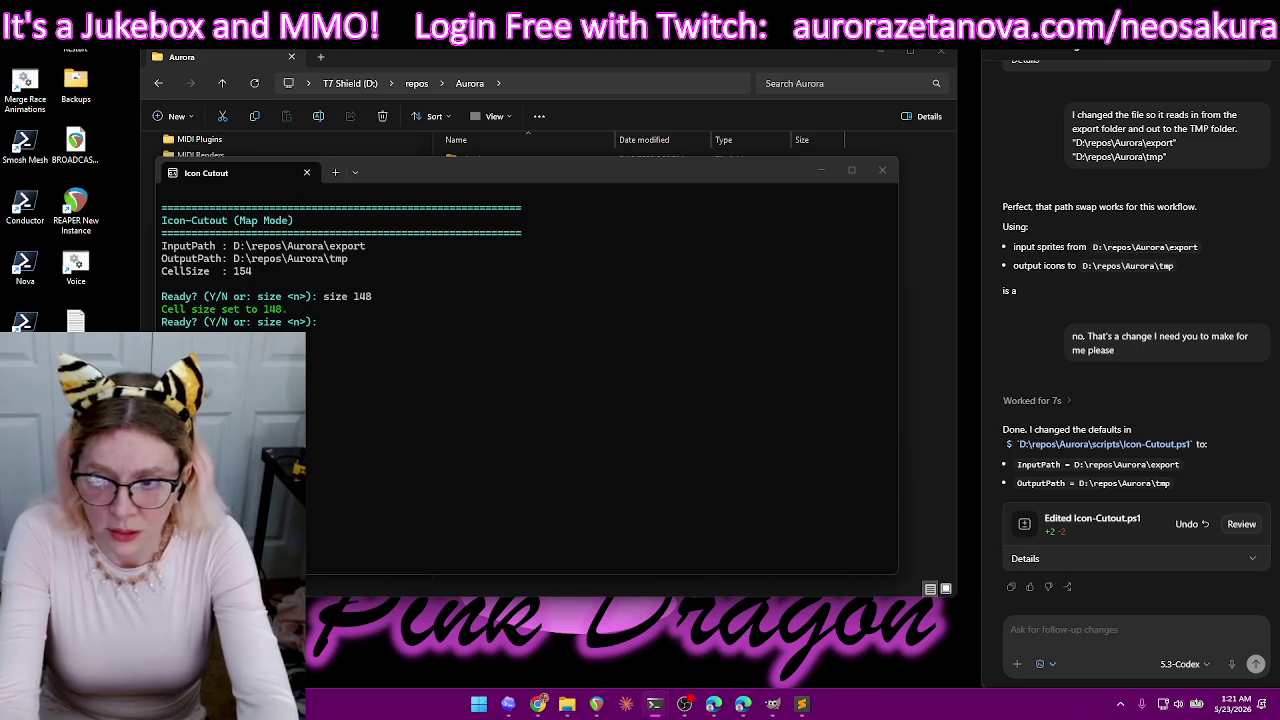
text(y)
key(Return)
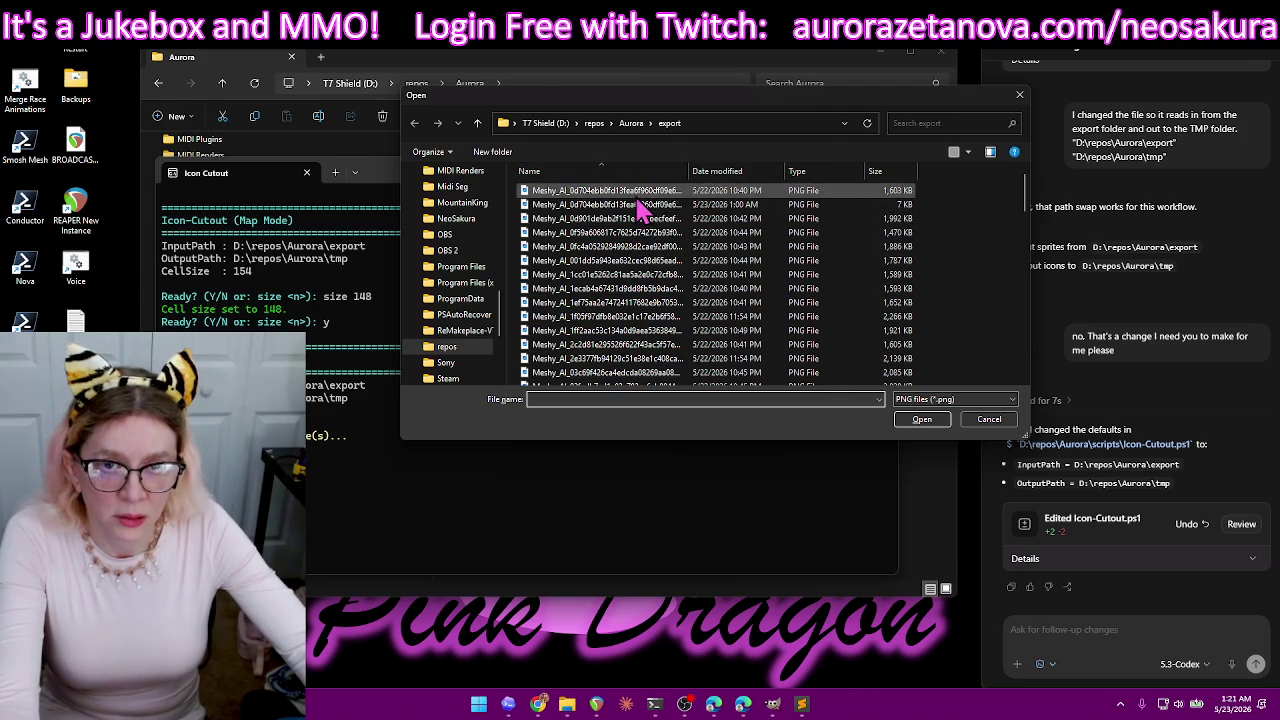
double_click(641, 220)
double_click(799, 214)
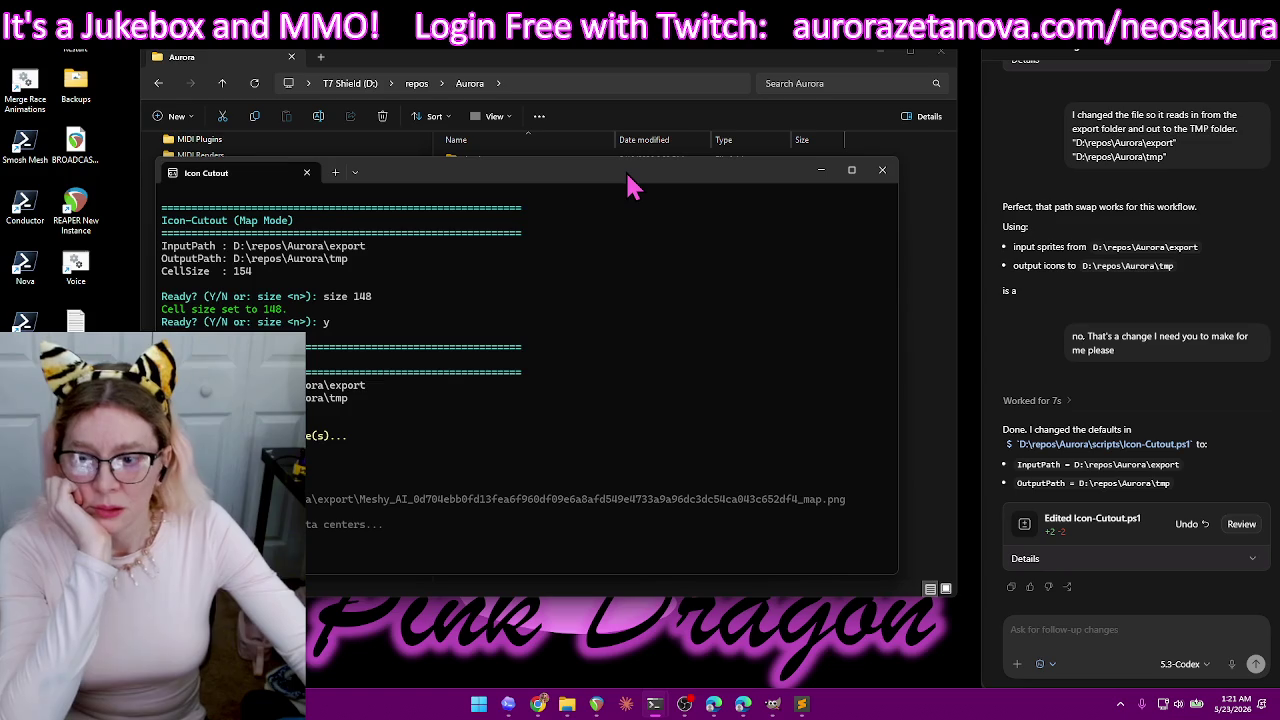
drag(535, 163, 495, 60)
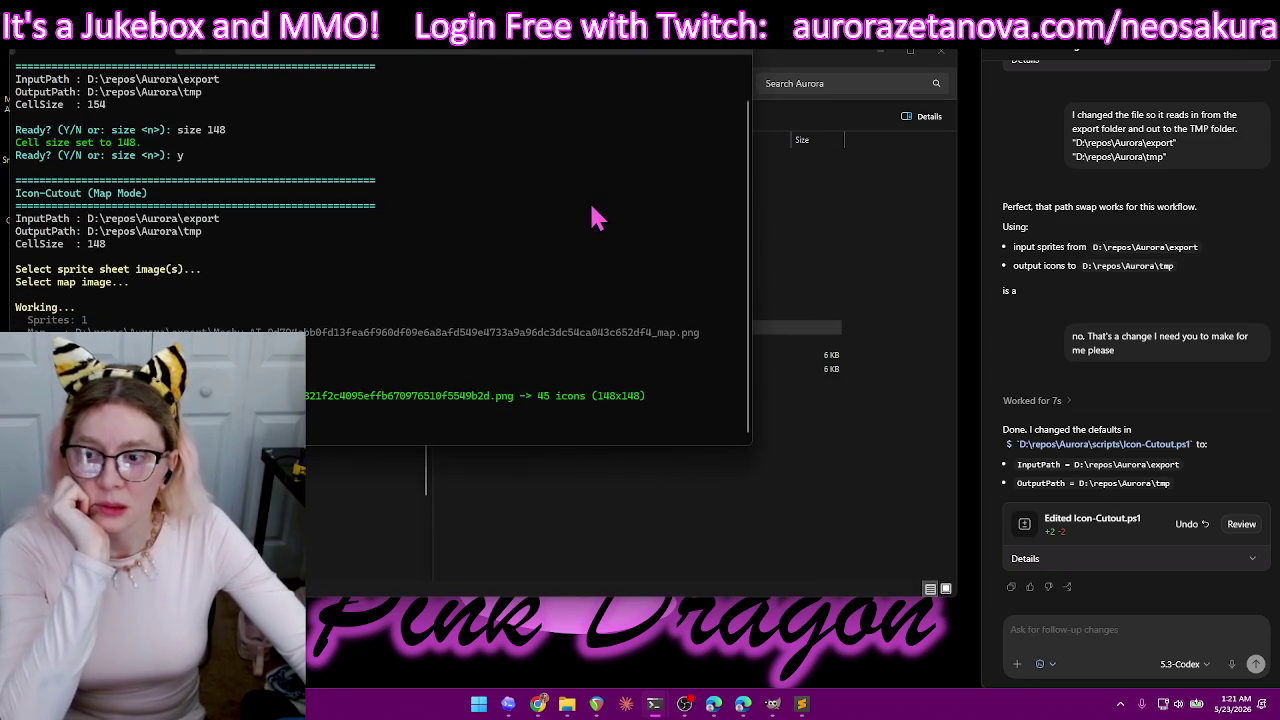
- Review the 45 generated fish icons in tmp as large icons, then delete them all
click(820, 65)
drag(820, 65, 878, 78)
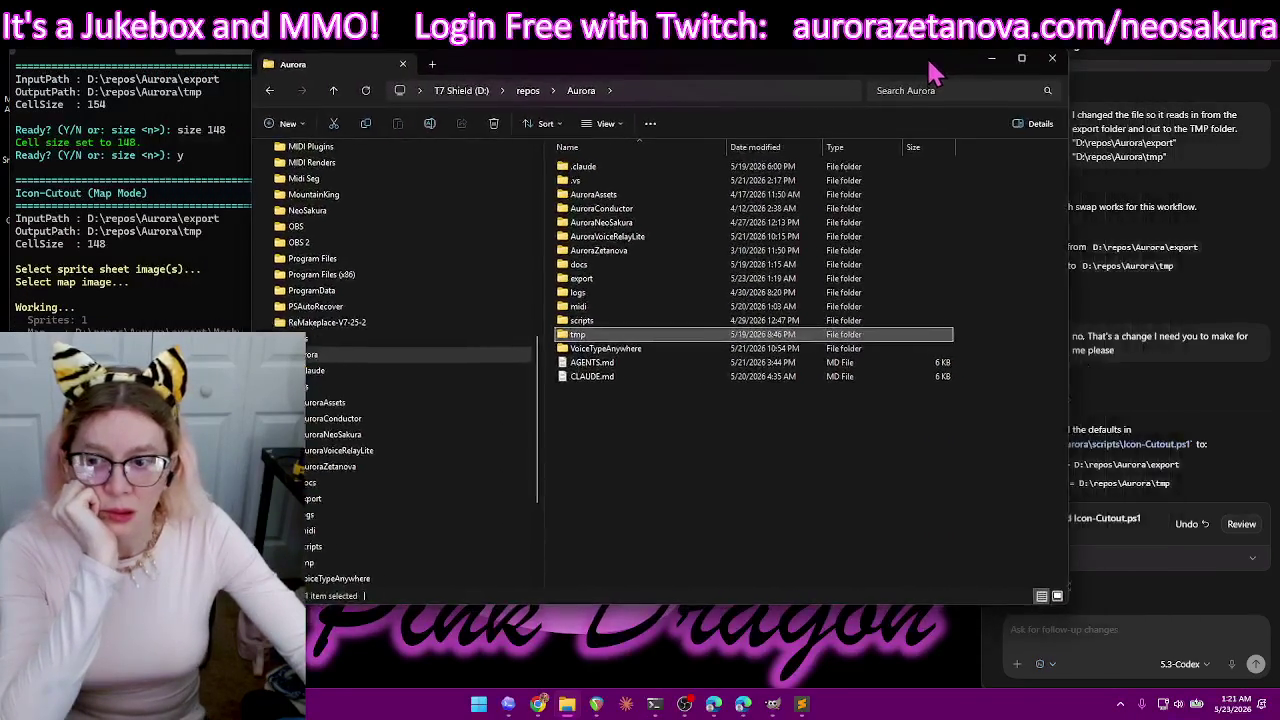
double_click(578, 343)
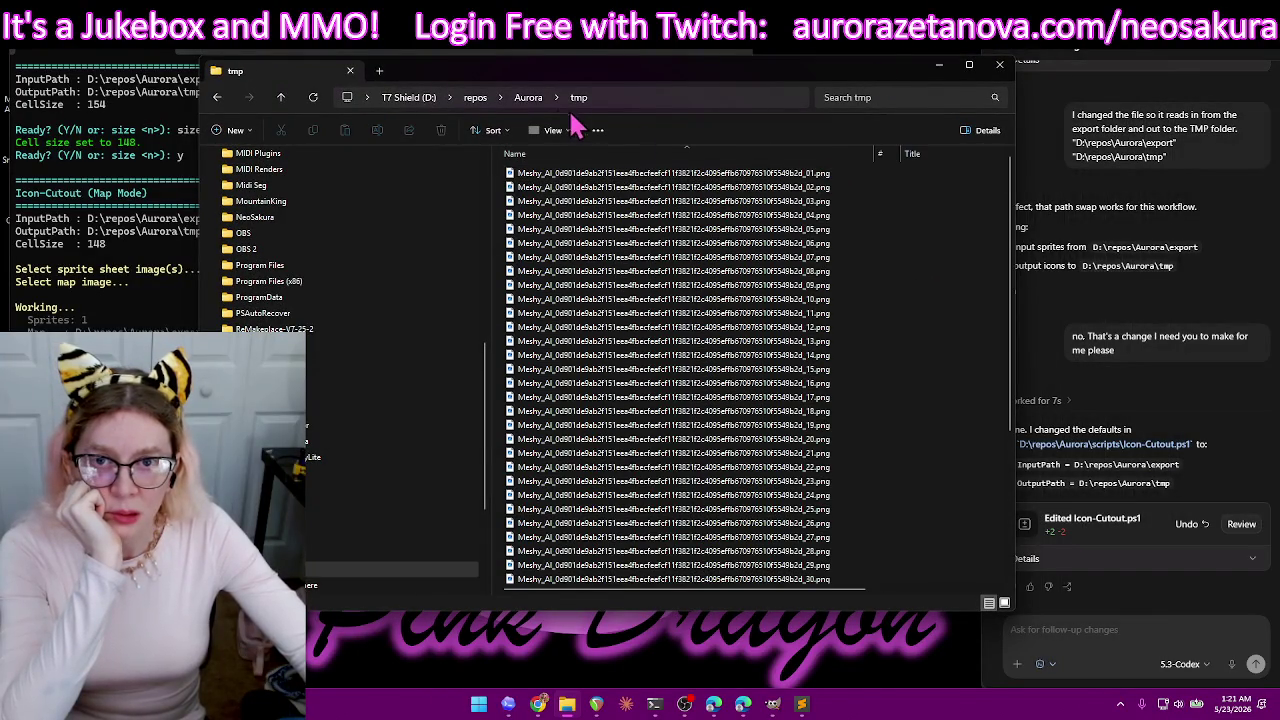
click(553, 135)
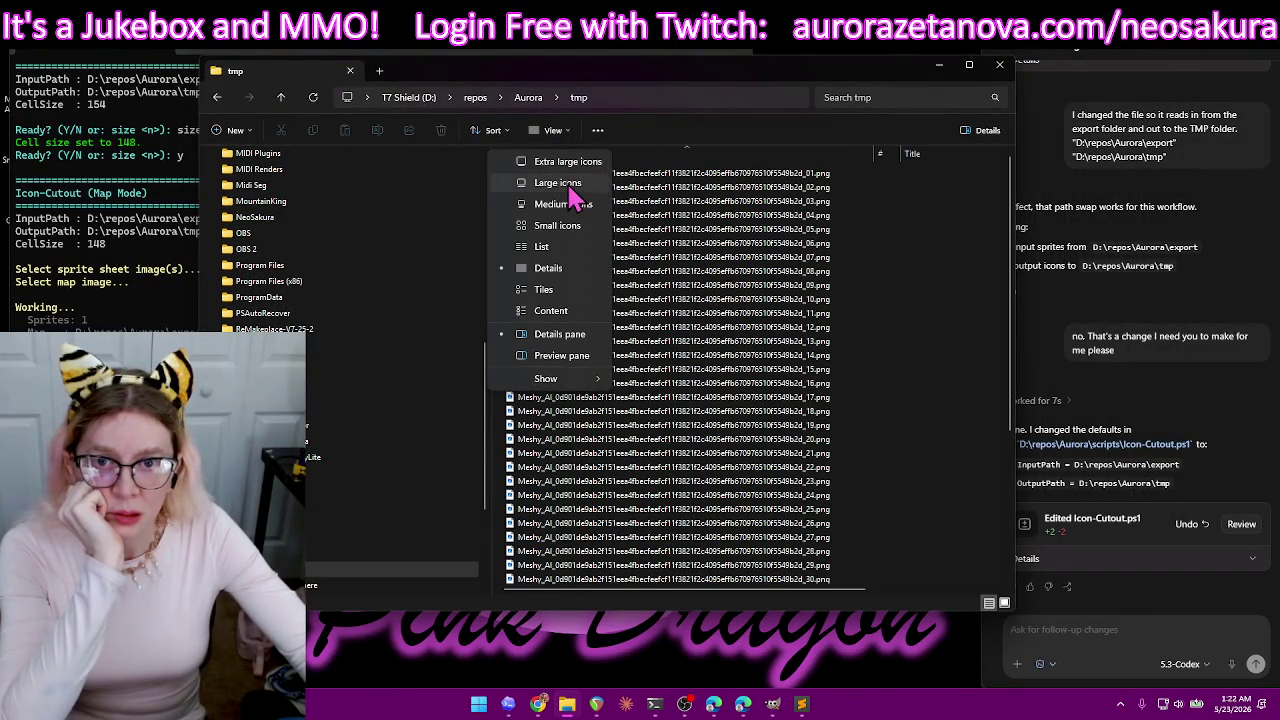
click(570, 186)
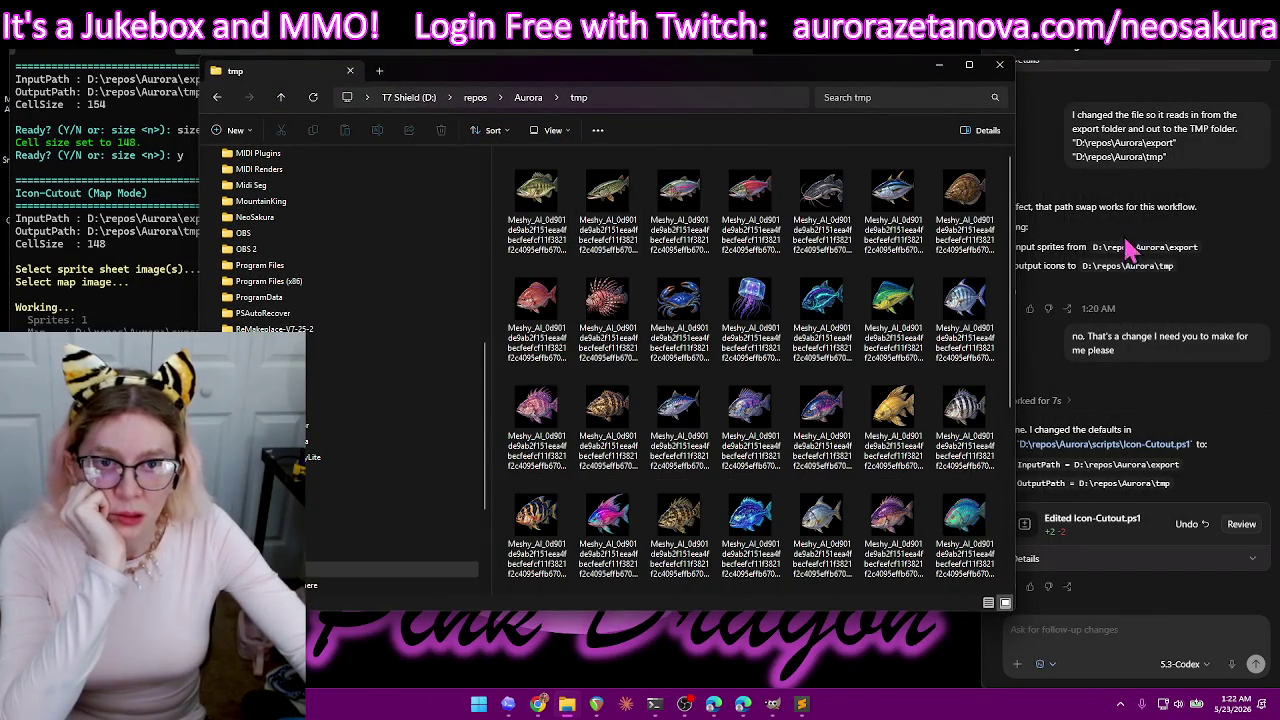
scroll(1005, 240, down, 3)
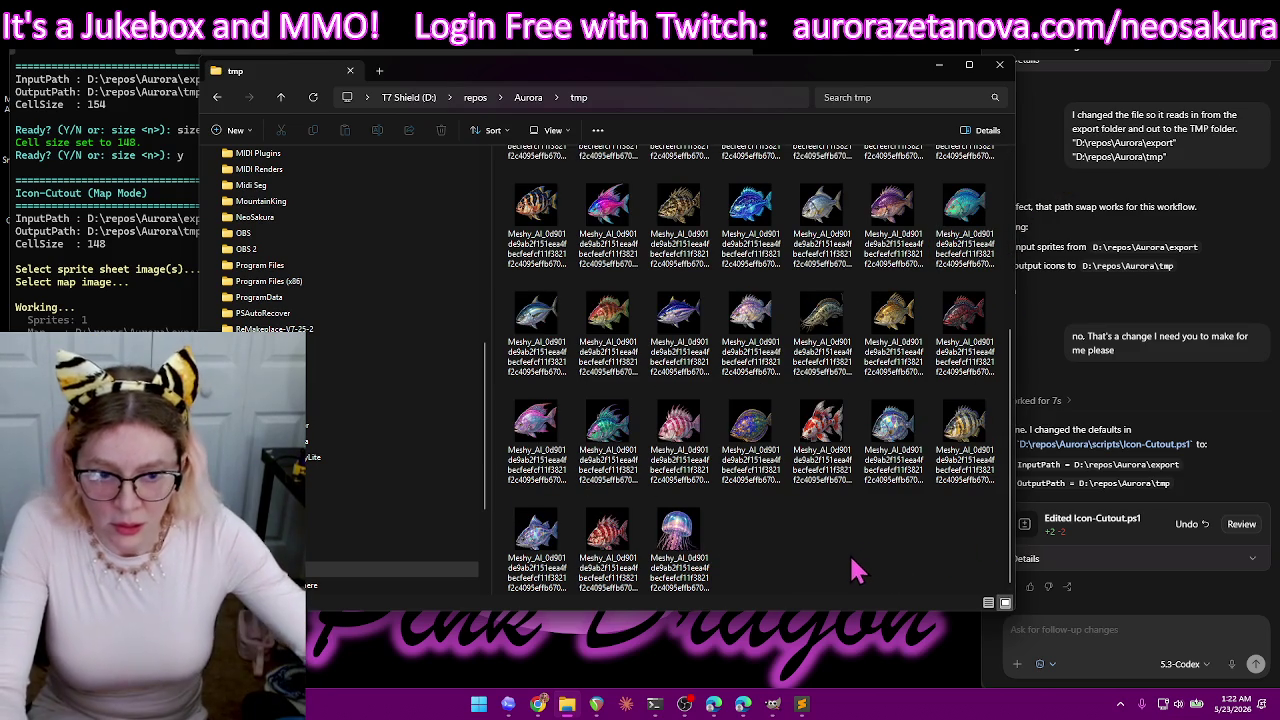
key(ctrl+a)
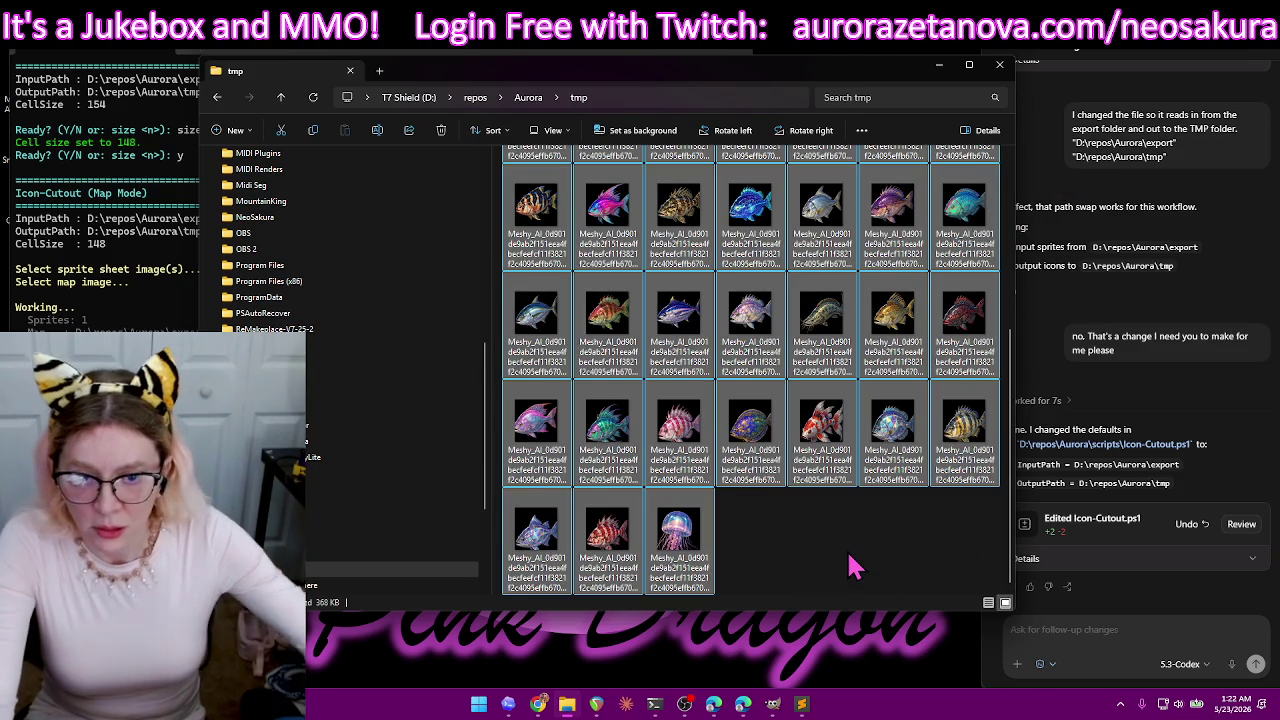
key(Delete)
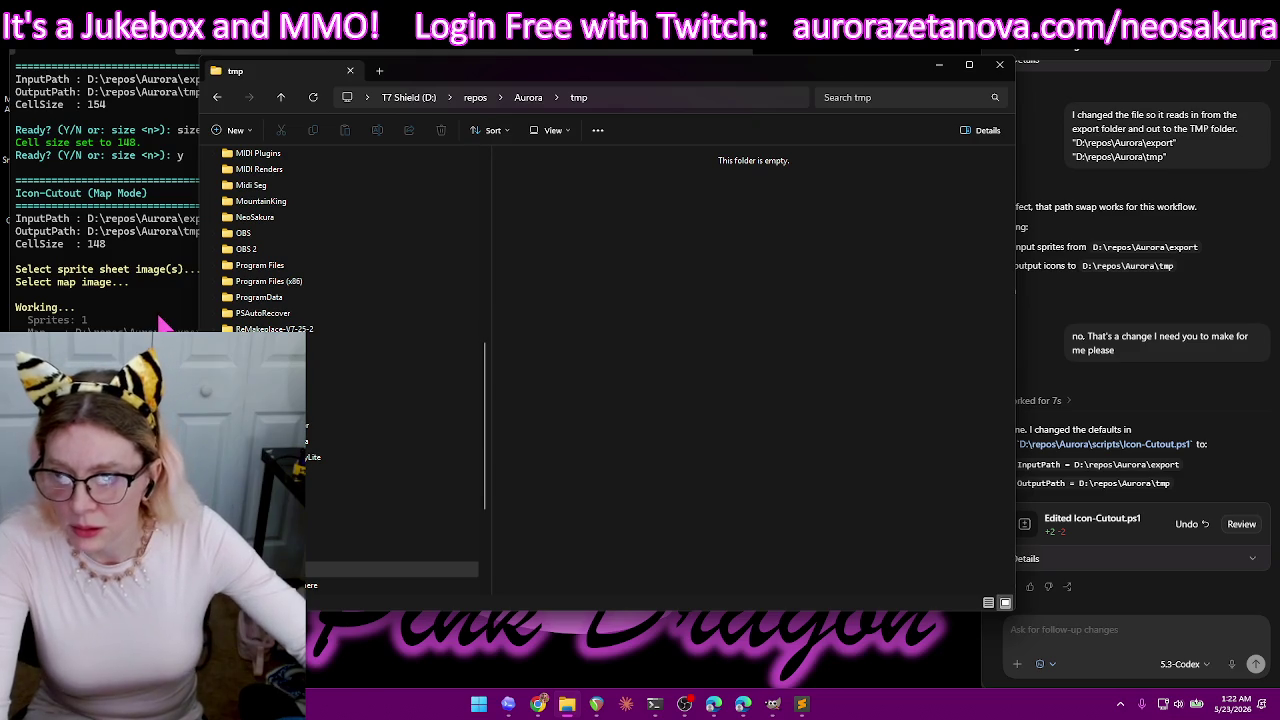
- Answer y to process another file and cut the next sprite sheet using its 7 KB map
click(165, 322)
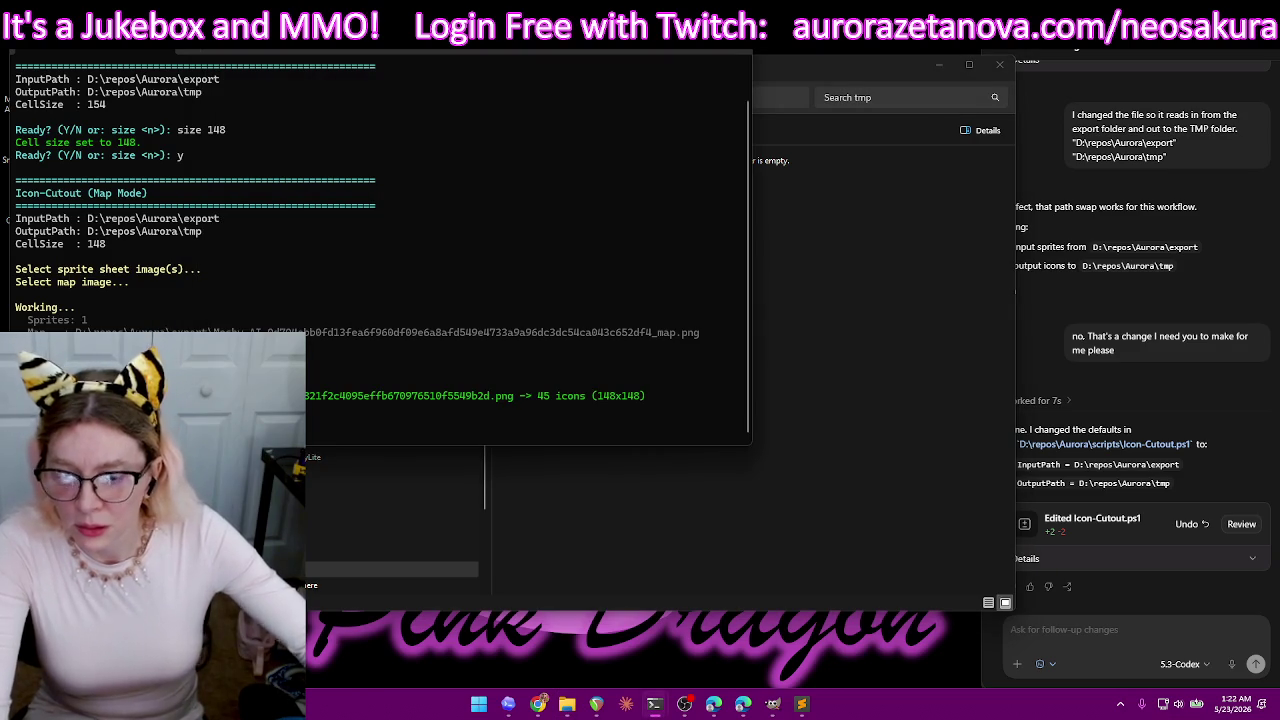
text(y)
key(Return)
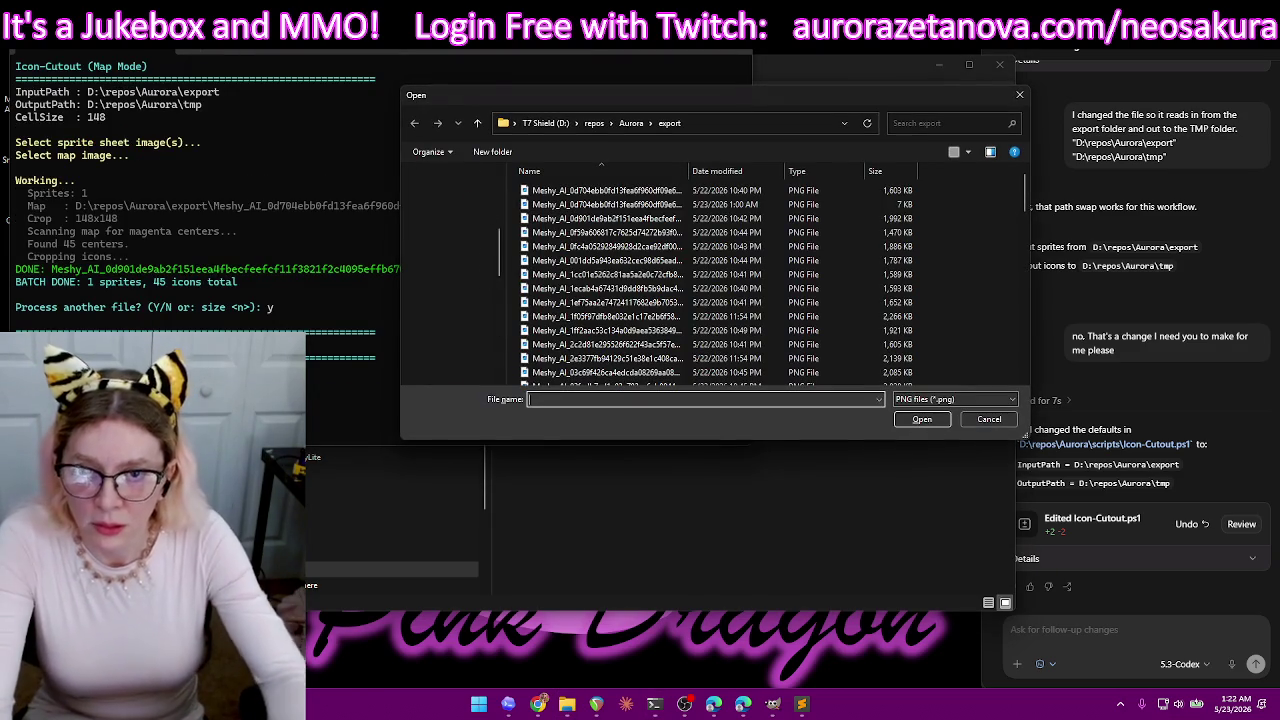
double_click(865, 205)
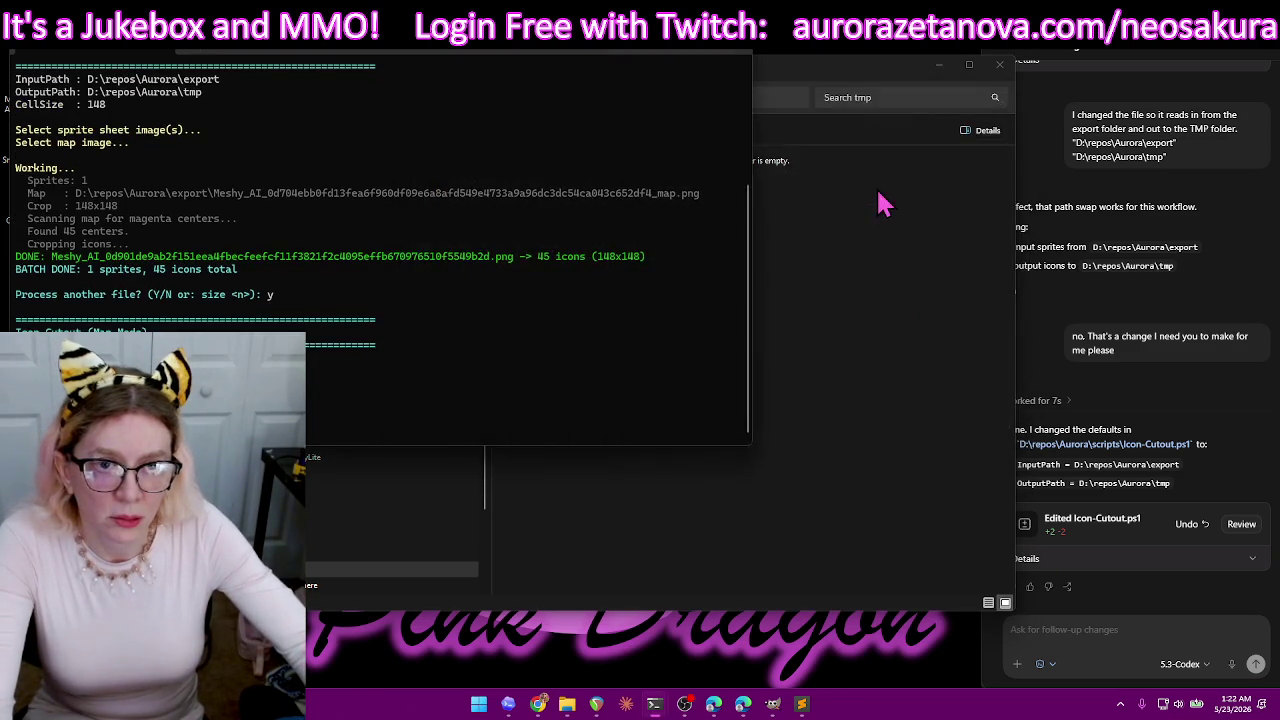
double_click(887, 208)
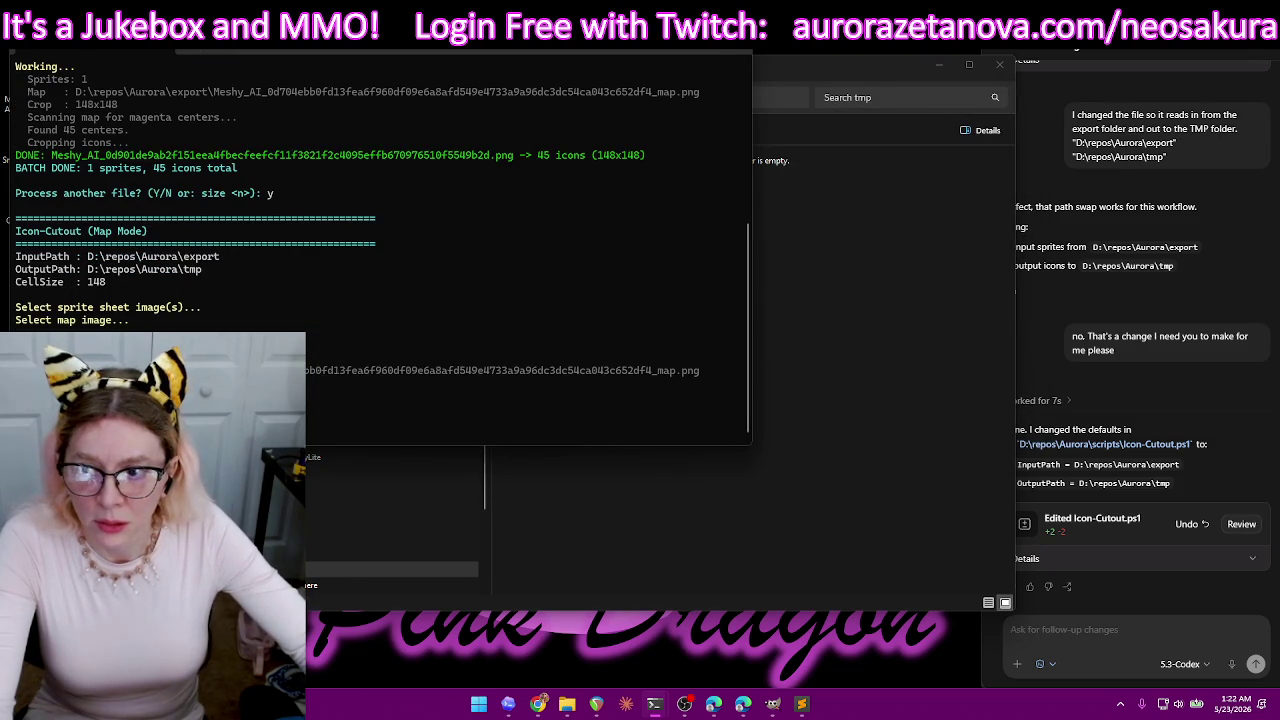
click(840, 555)
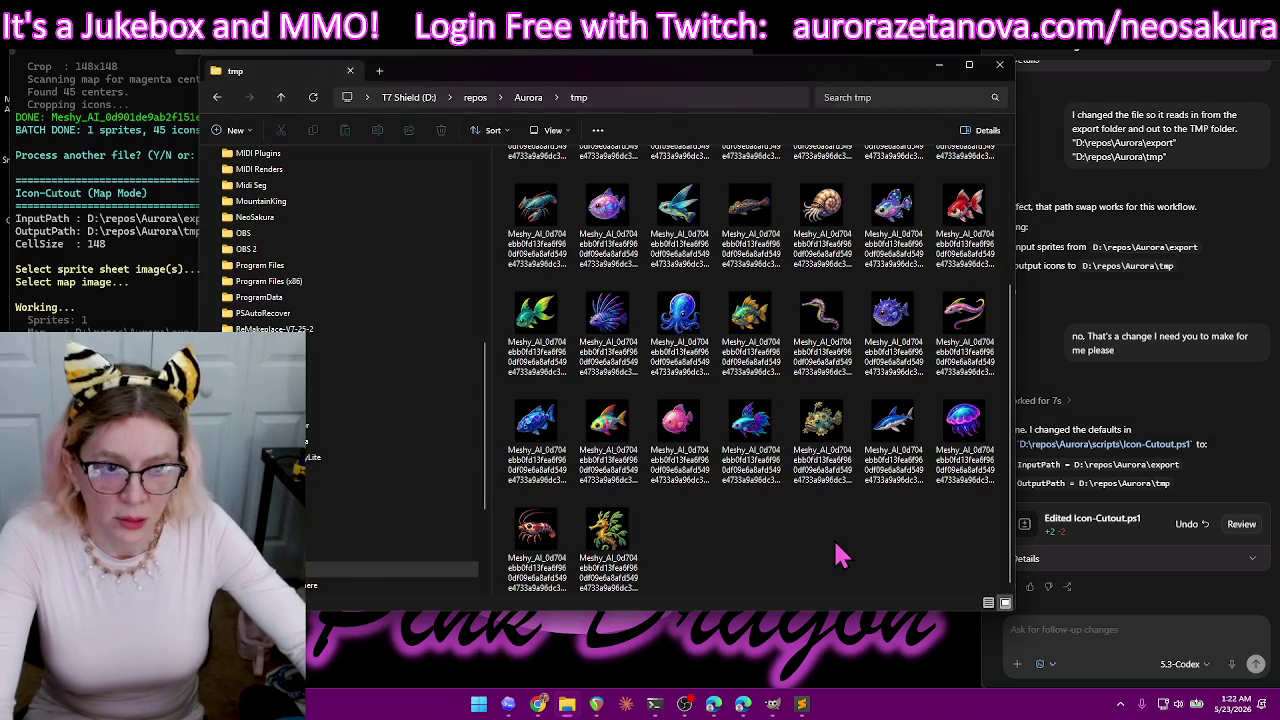
- Delete the leafy seadragon icon from tmp and open the first blue fish icon
scroll(865, 558, up, 2)
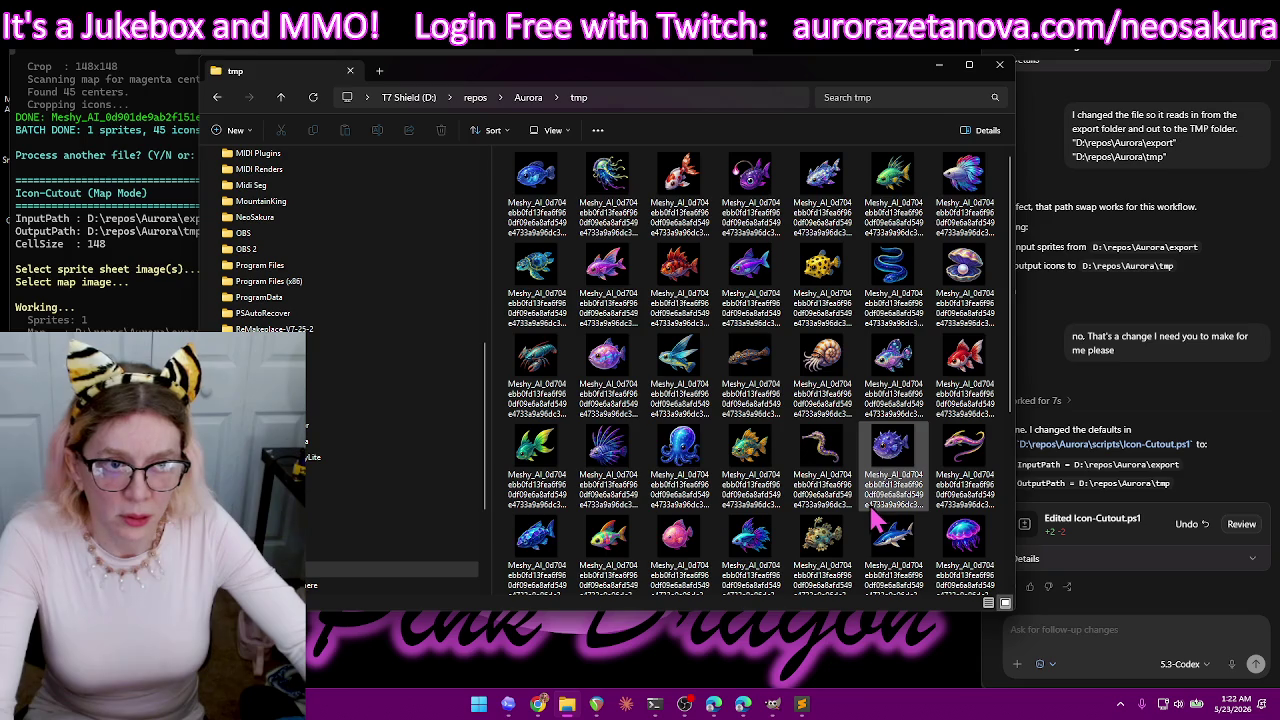
scroll(872, 515, down, 3)
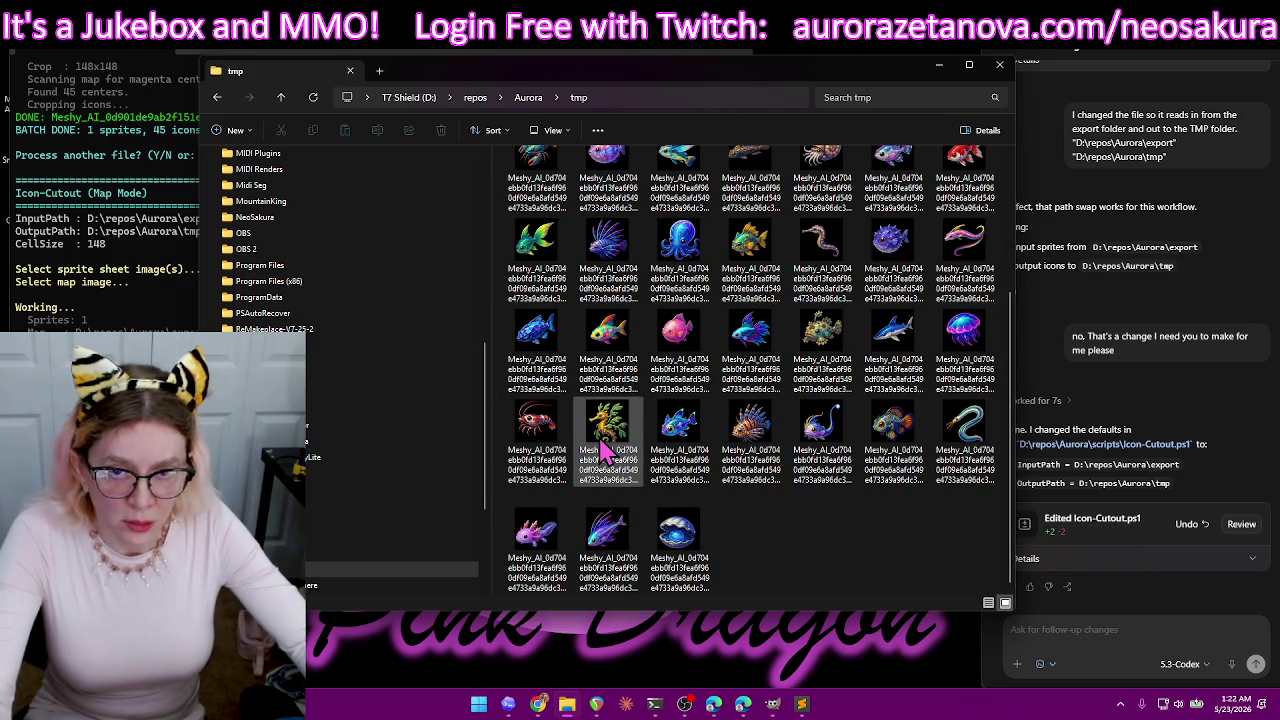
click(606, 452)
key(Delete)
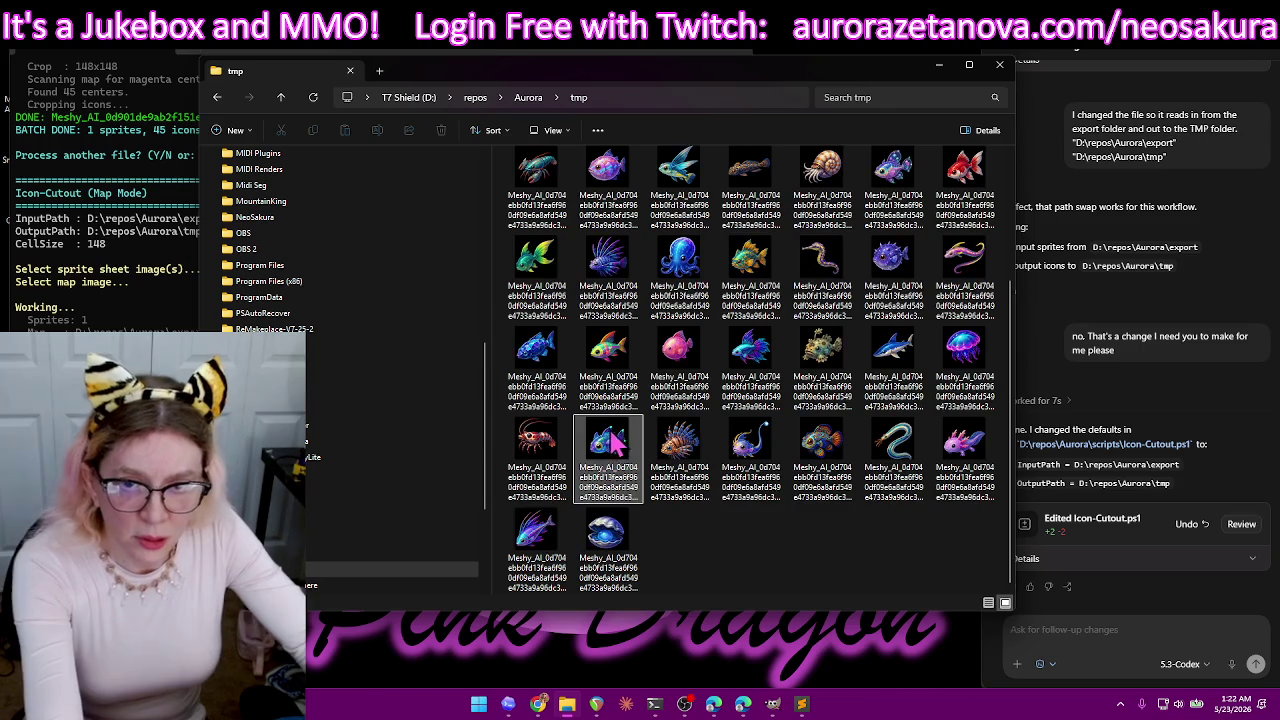
scroll(600, 400, up, 3)
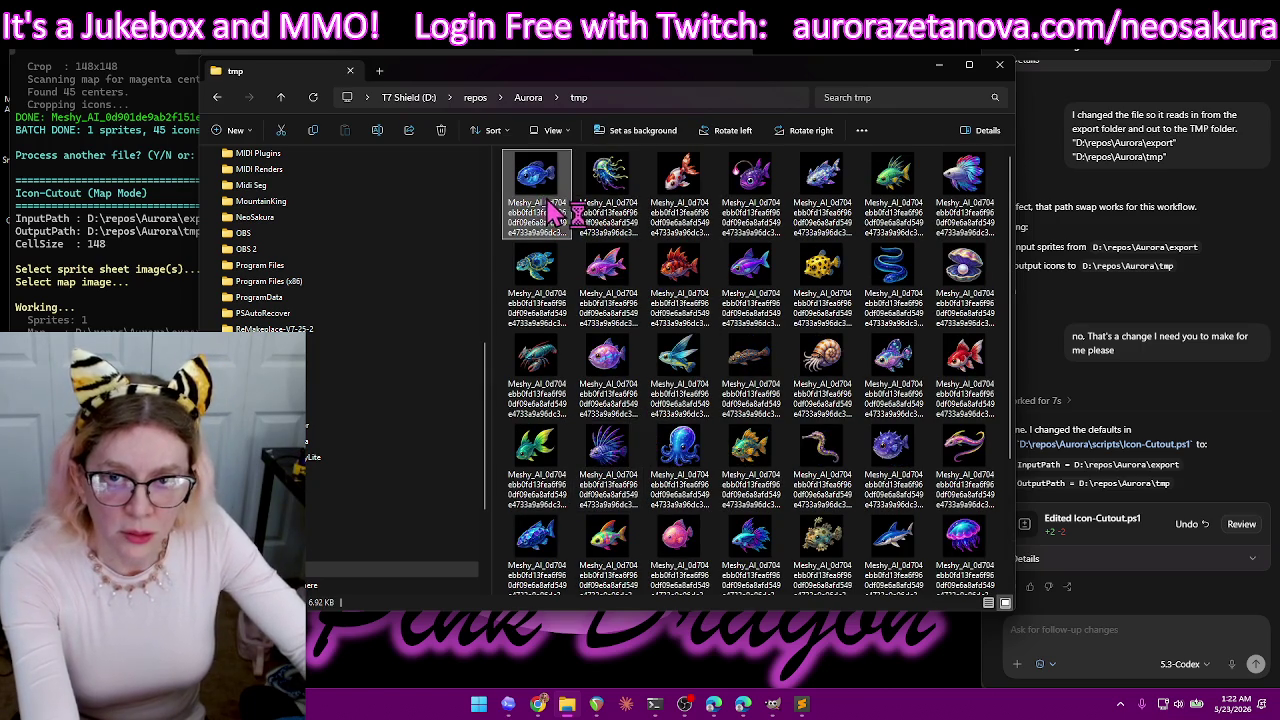
double_click(551, 210)
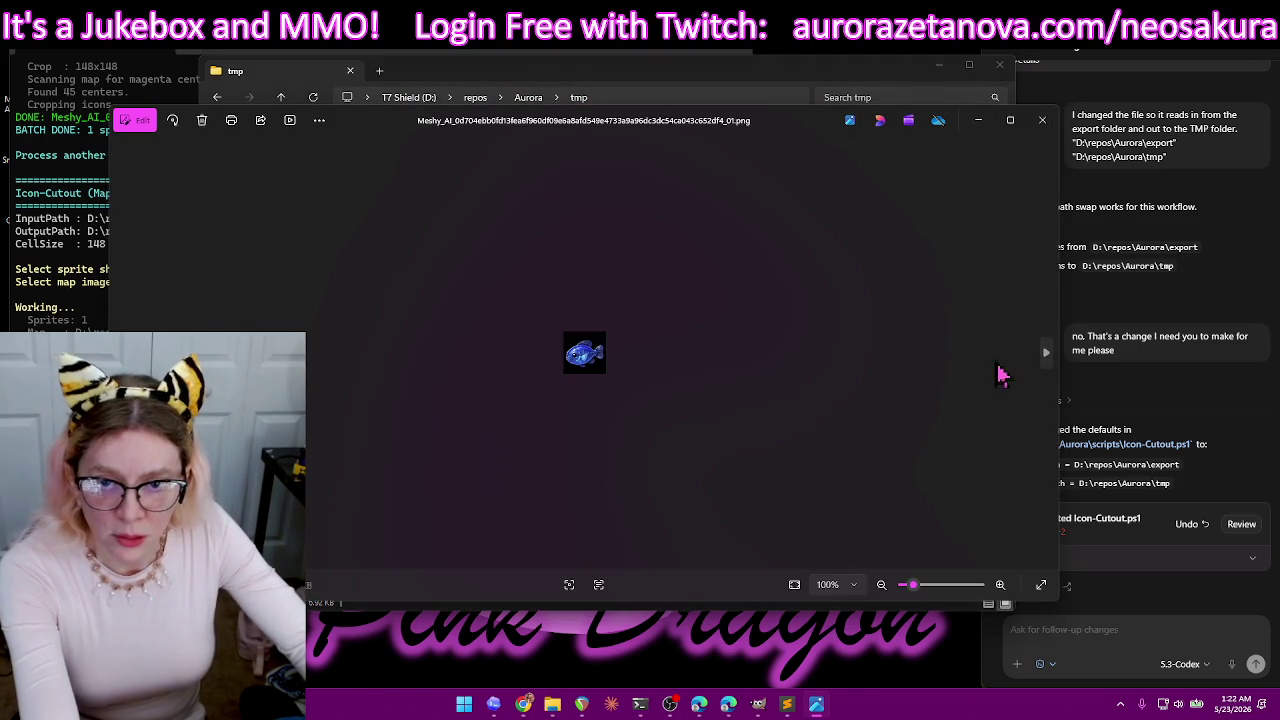
- Page through every newly cut sea-creature icon in Photos, then close the viewer
scroll(560, 405, up, 5)
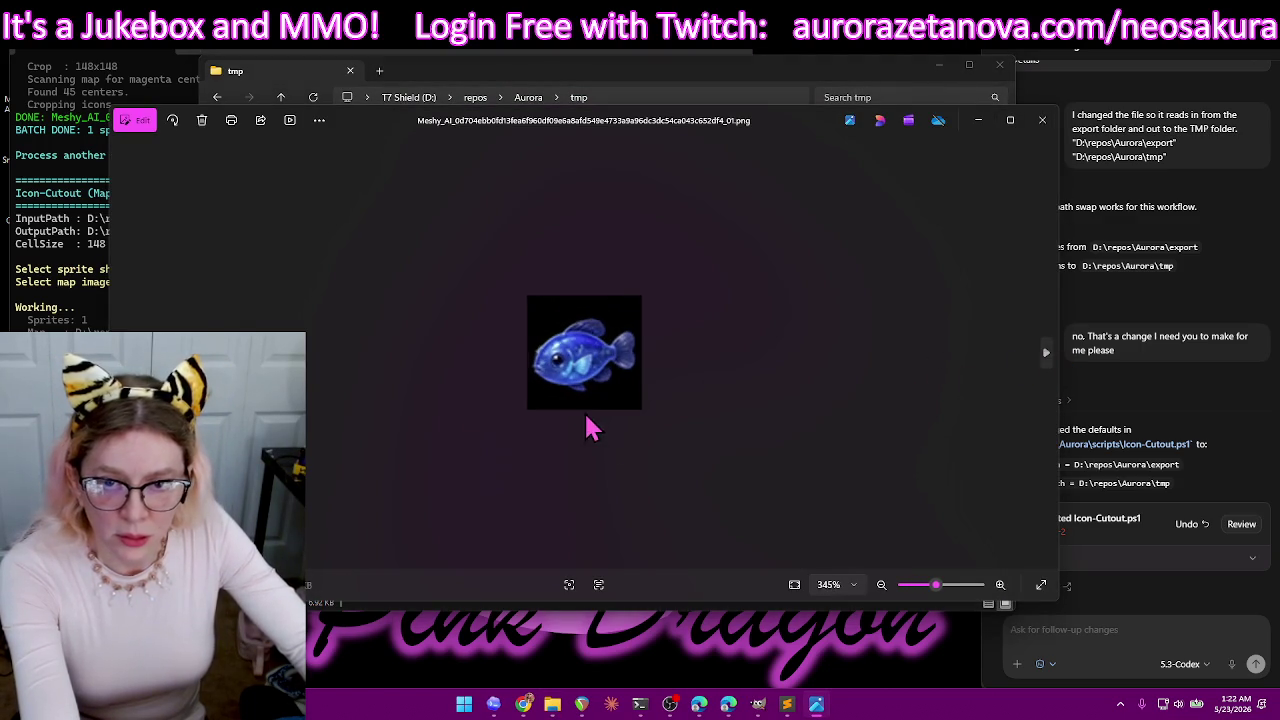
click(1045, 353)
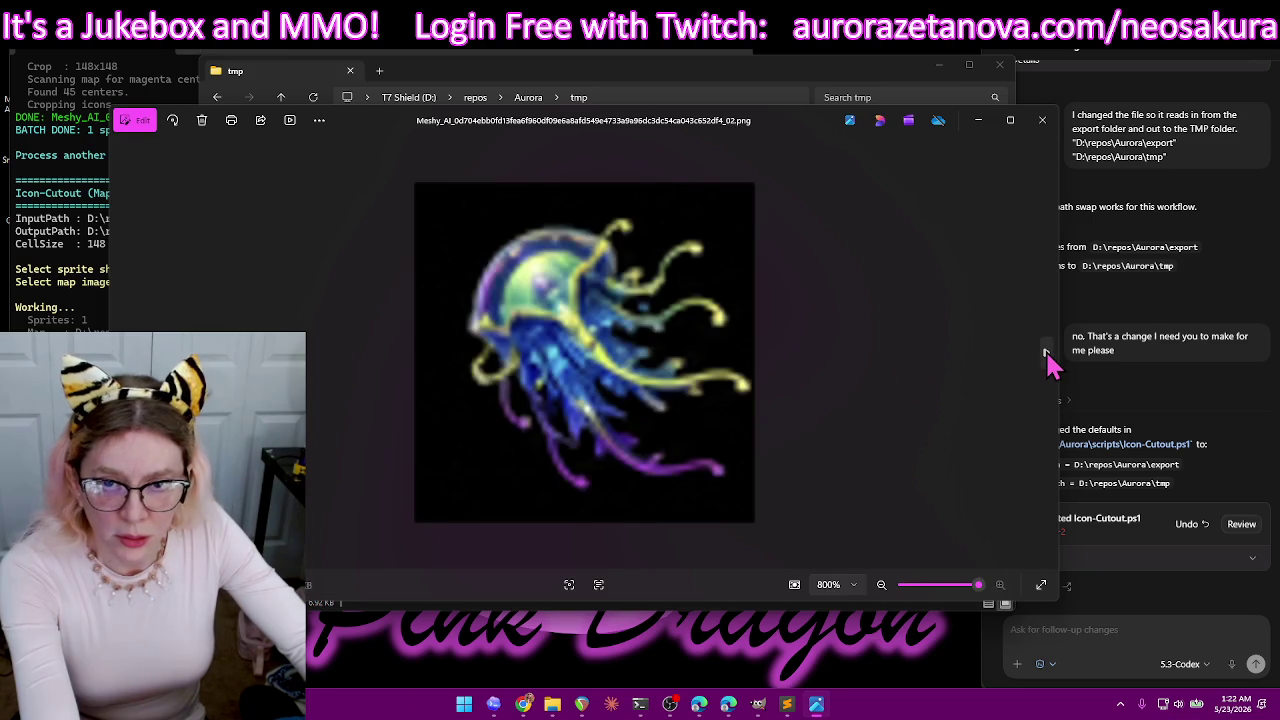
click(1045, 353)
click(1045, 353)
click(1045, 353)
click(1045, 353)
click(1045, 353)
click(1045, 353)
click(1045, 353)
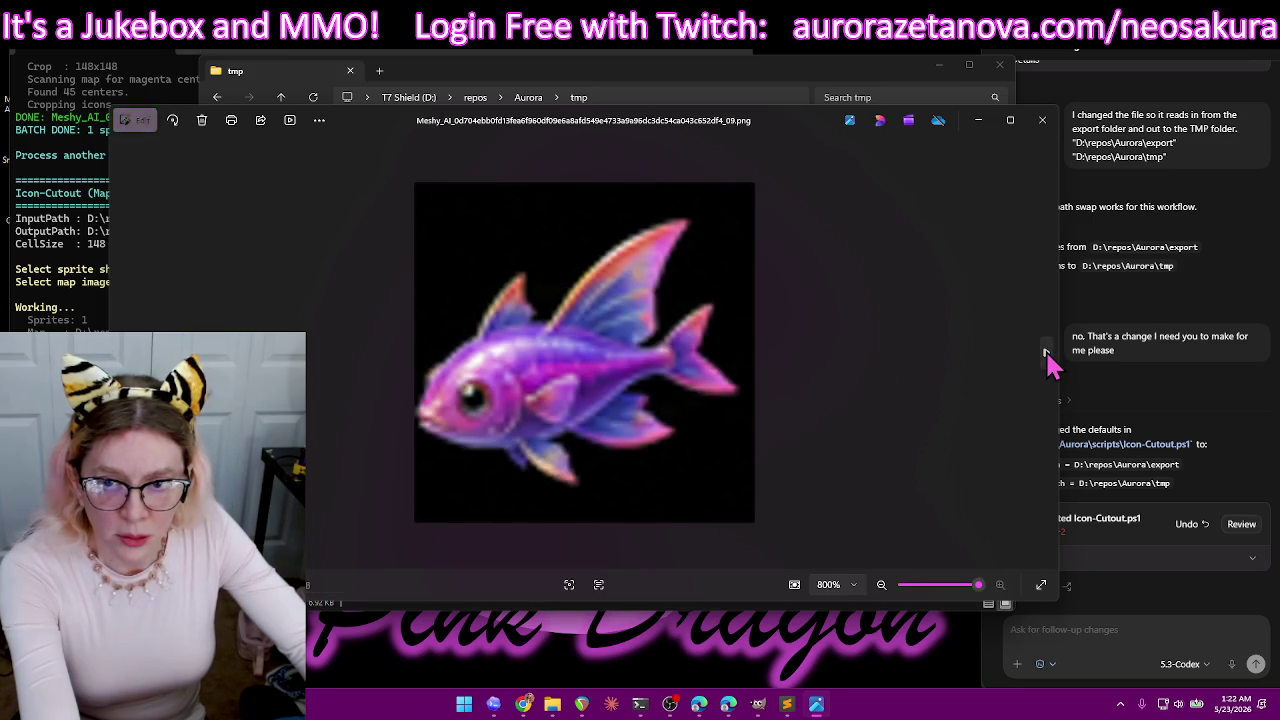
click(1045, 353)
click(1045, 353)
click(1045, 353)
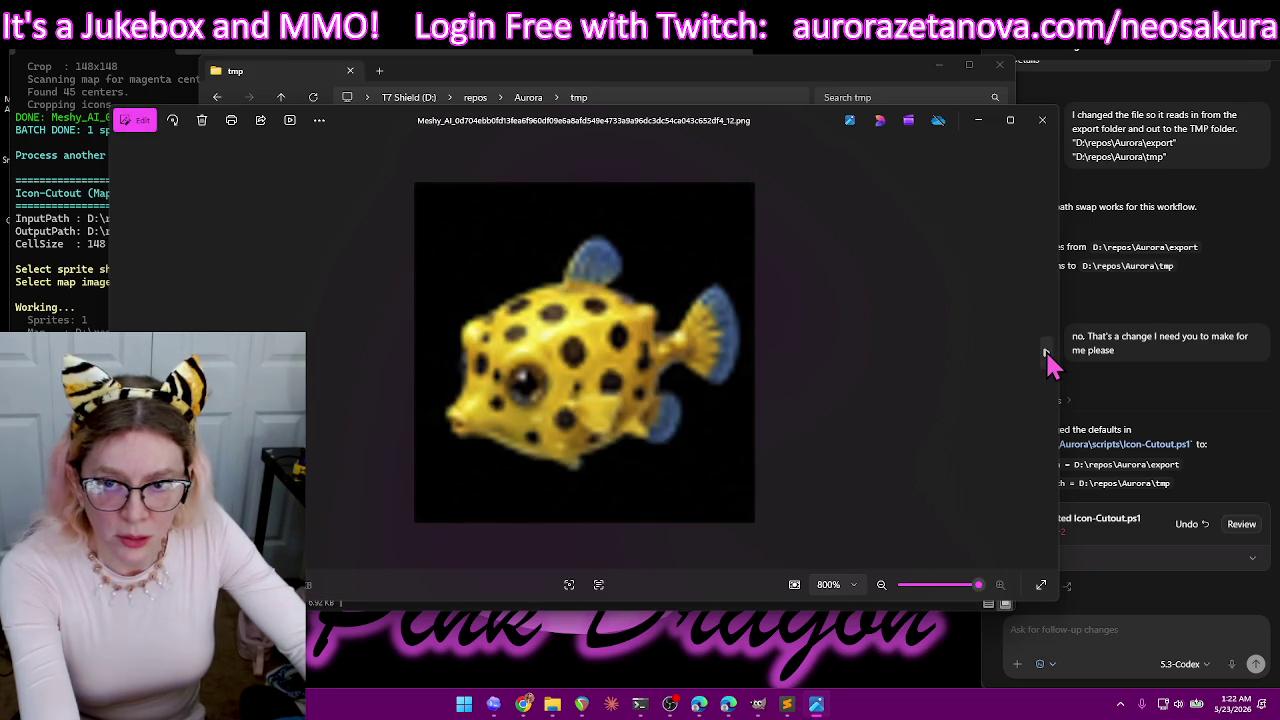
click(1045, 353)
click(1045, 353)
click(1045, 353)
click(1045, 353)
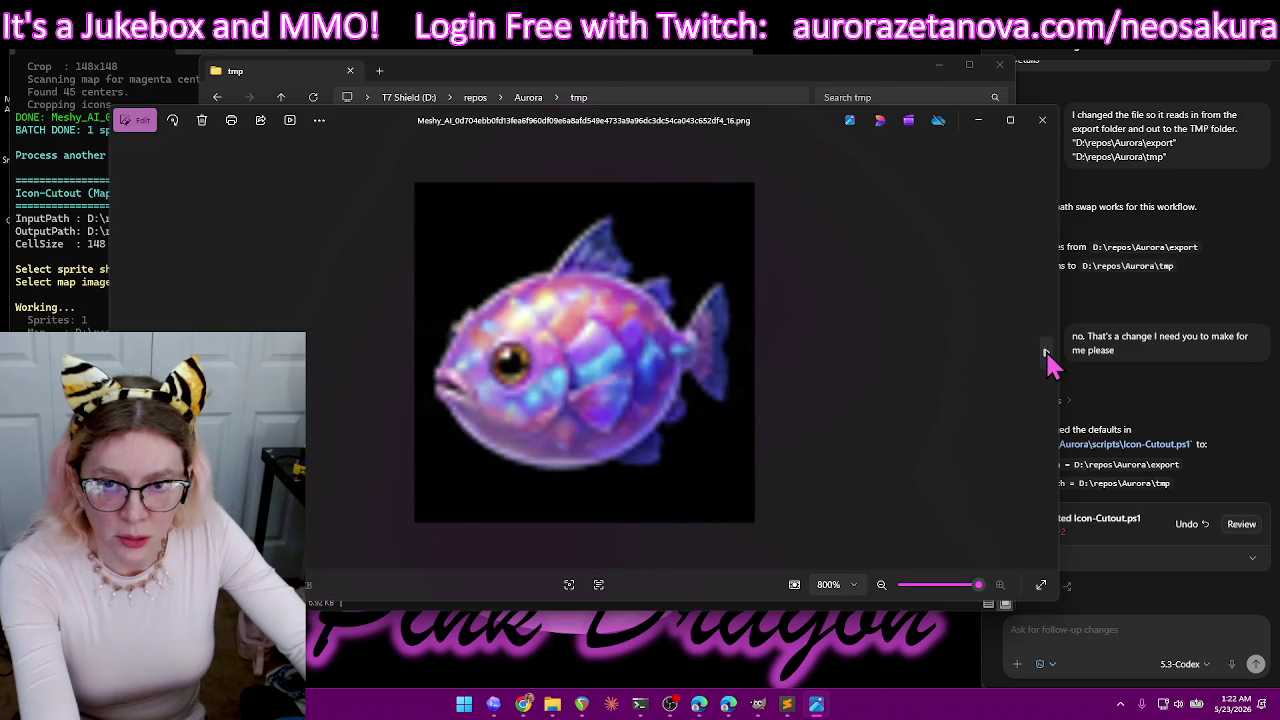
click(1045, 353)
click(1045, 353)
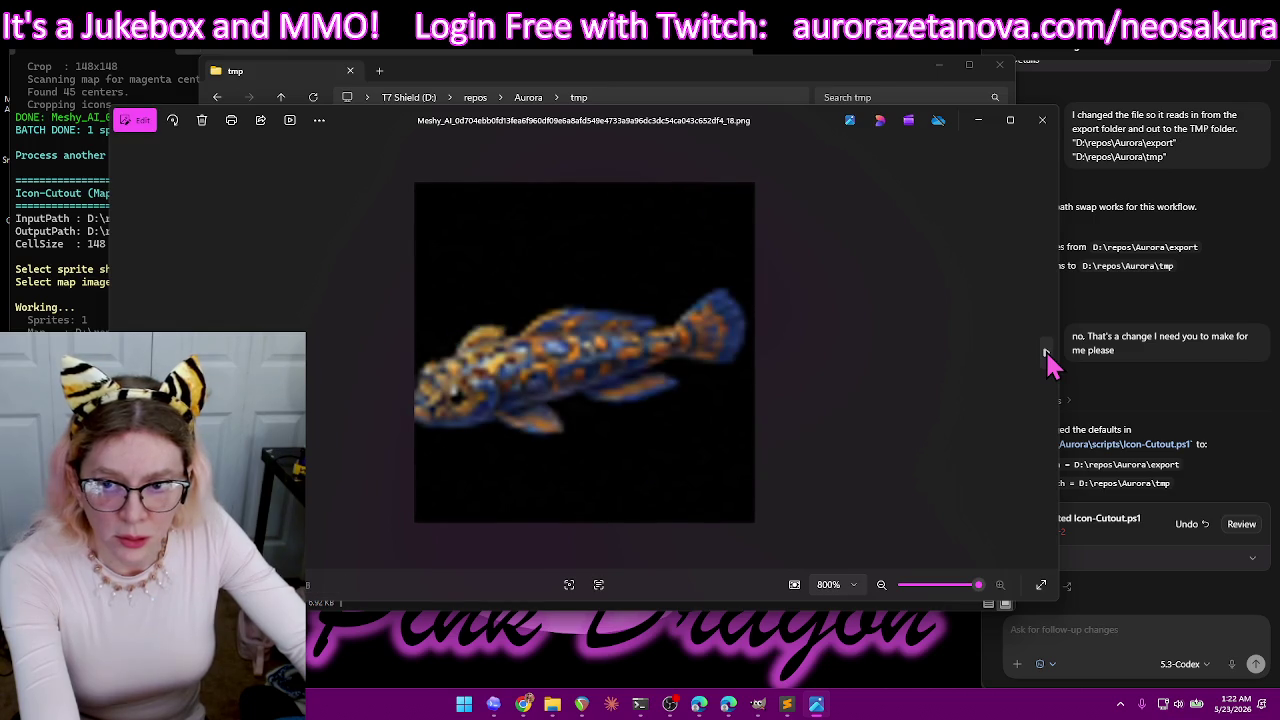
click(1045, 353)
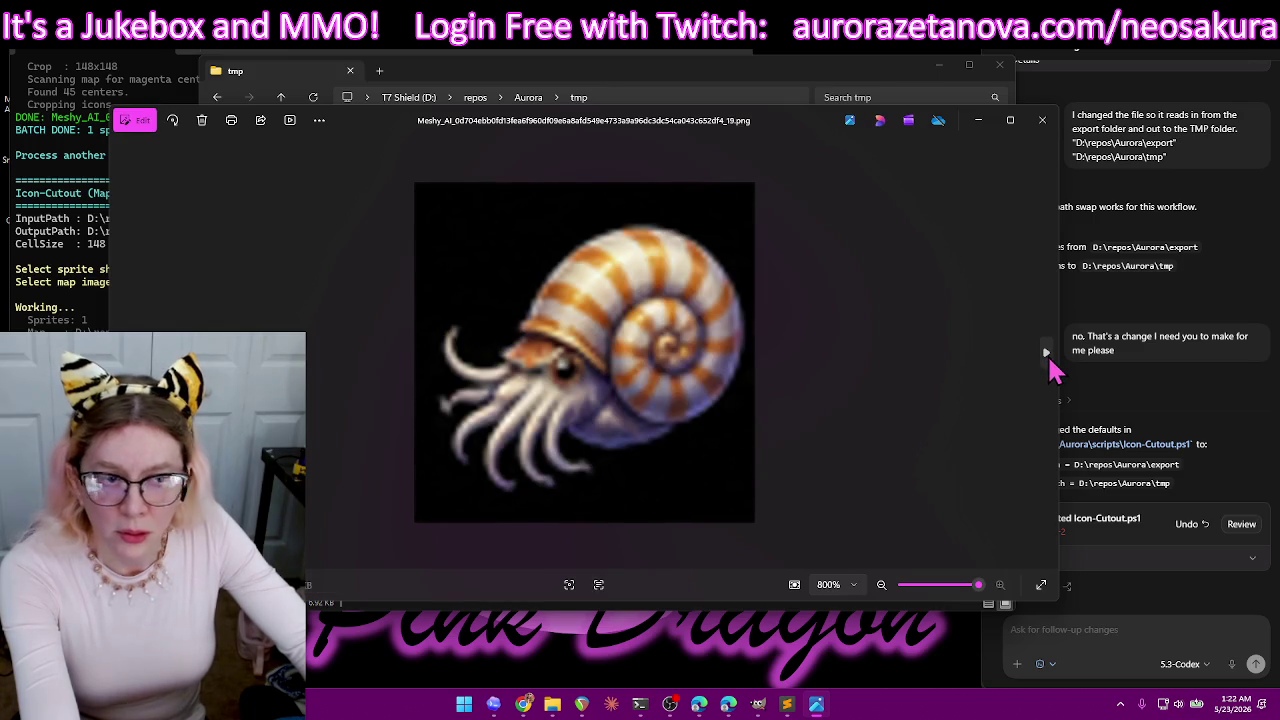
click(1045, 353)
click(1045, 353)
click(1045, 353)
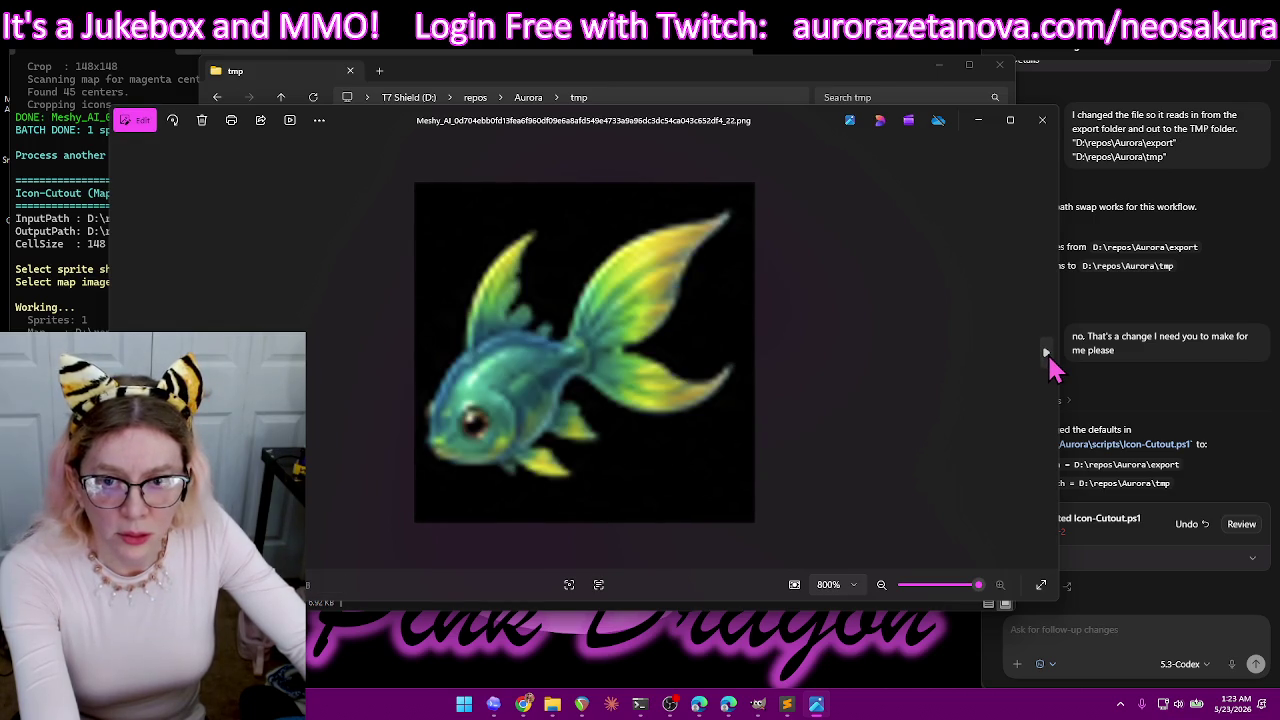
click(1045, 353)
click(1045, 353)
click(1045, 353)
click(1045, 353)
click(1045, 353)
click(1045, 353)
click(1045, 353)
click(1045, 353)
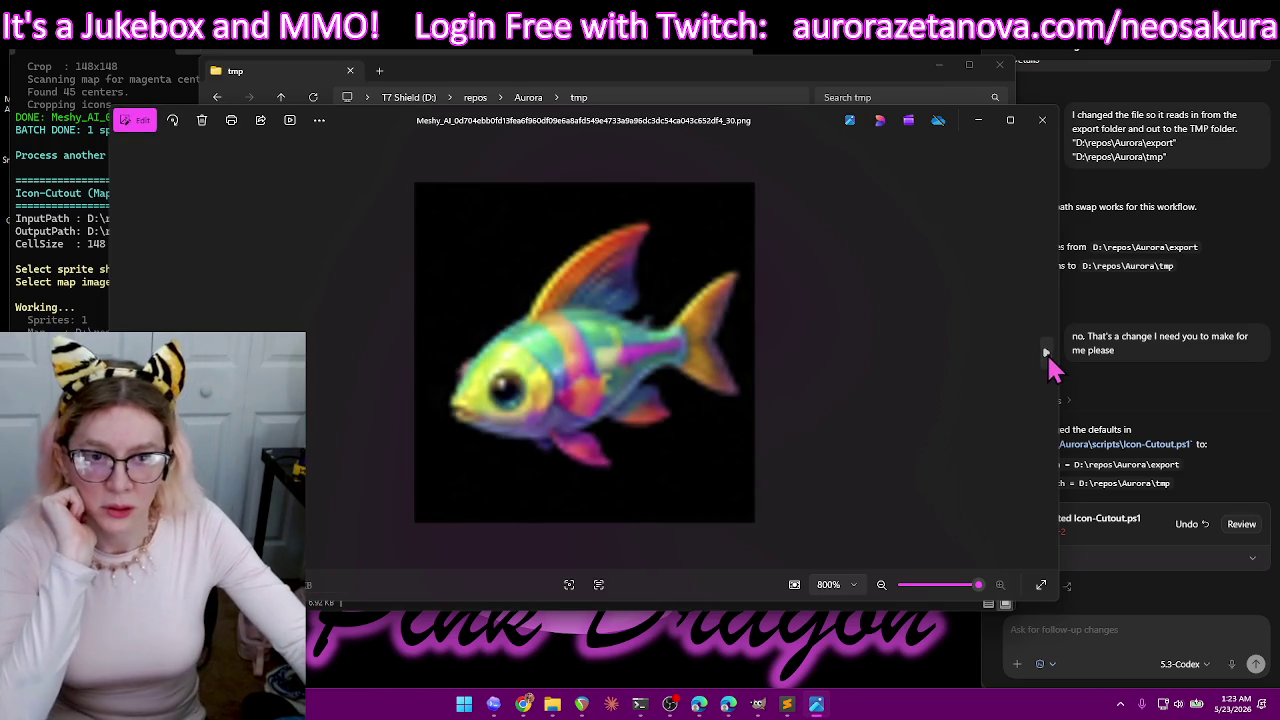
double_click(1045, 353)
double_click(1045, 353)
double_click(1045, 353)
double_click(1045, 353)
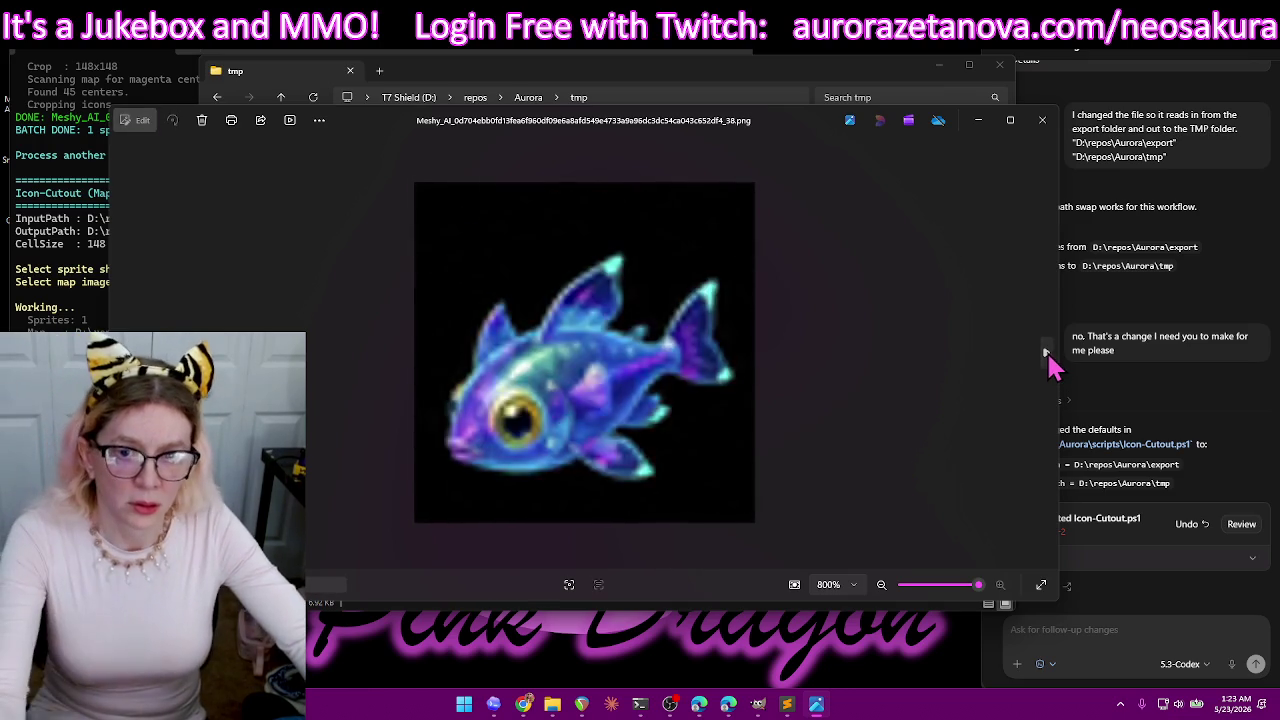
click(1045, 353)
click(1042, 120)
- Replace the old icons in icons\fish with the new ones from tmp, then return to the empty tmp
scroll(940, 360, down, 2)
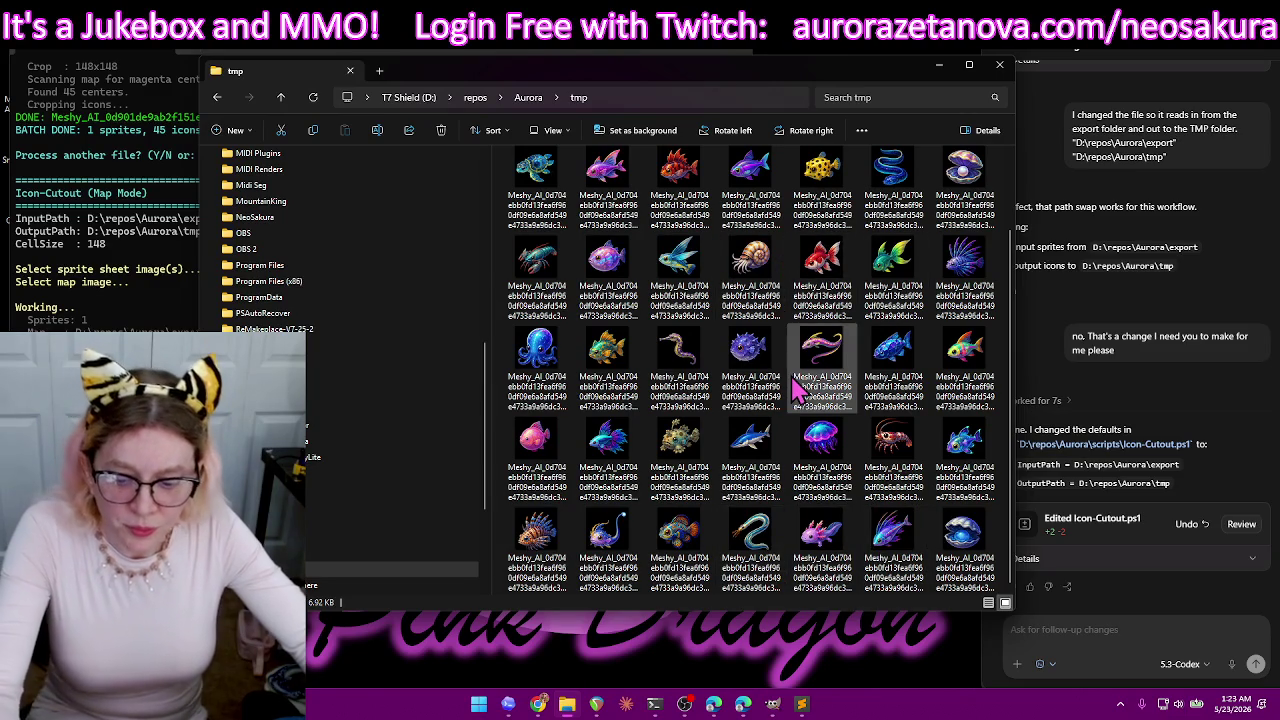
key(ctrl+a)
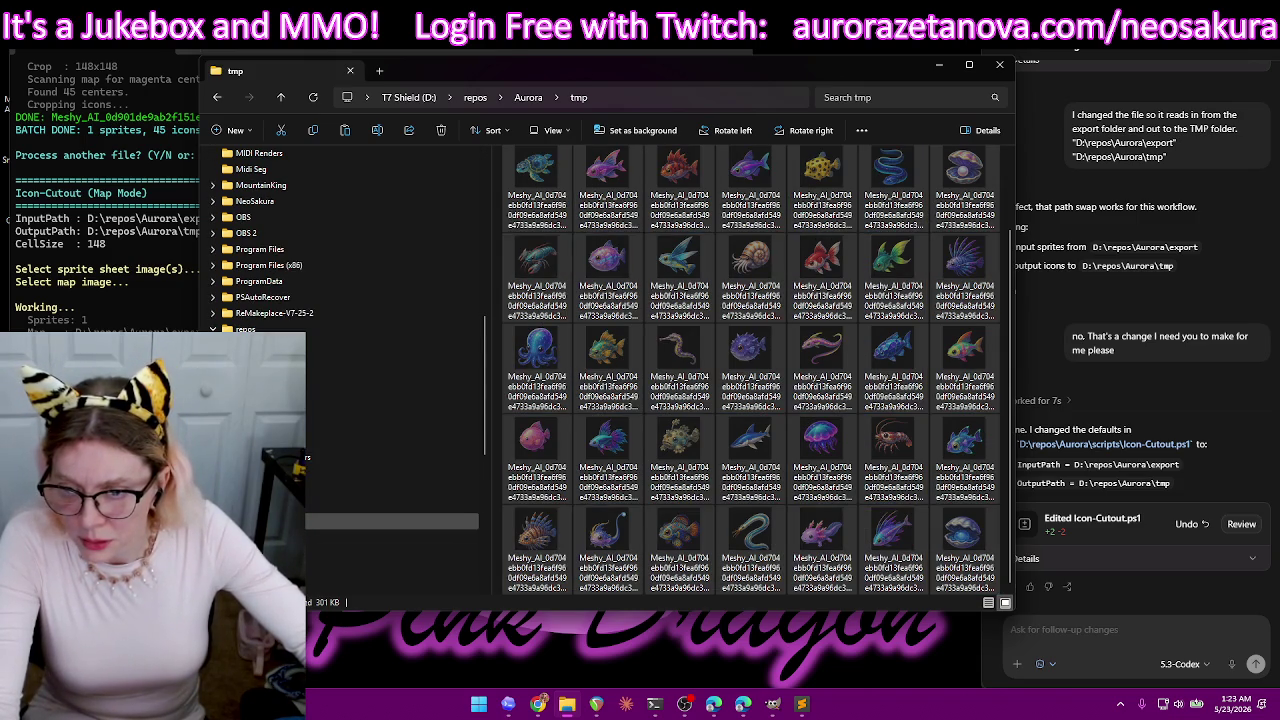
click(280, 537)
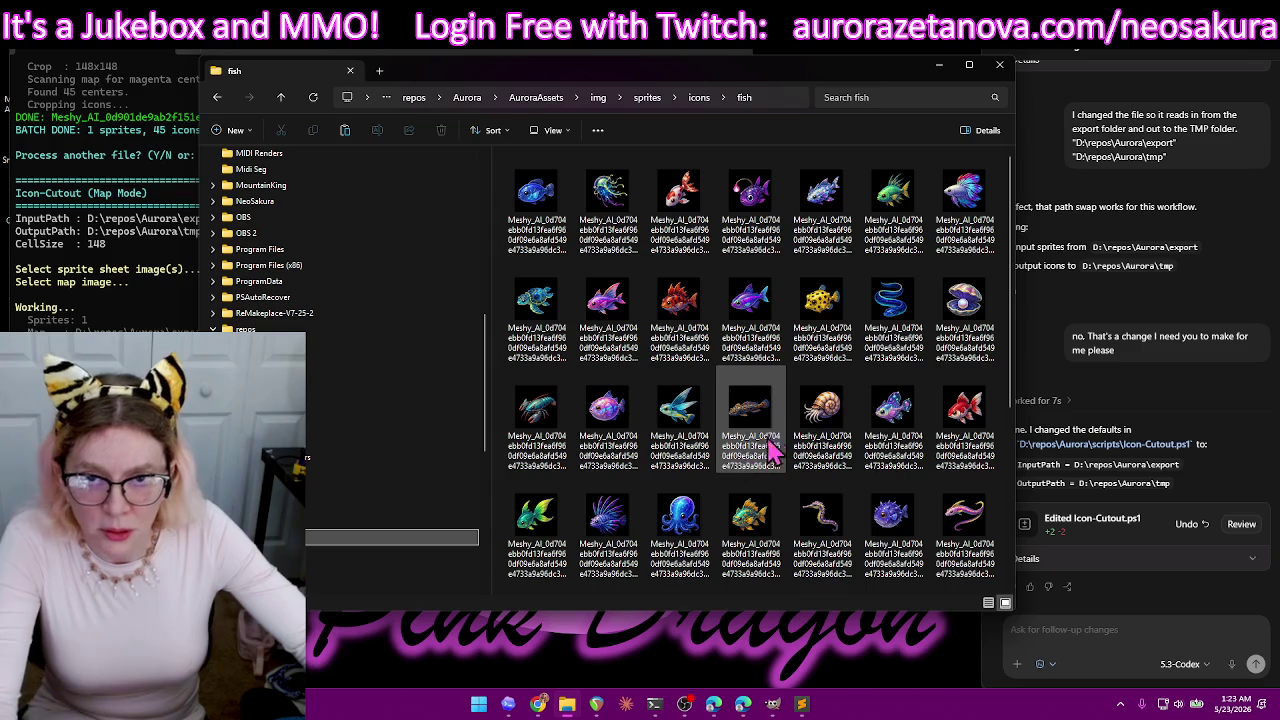
key(ctrl+a)
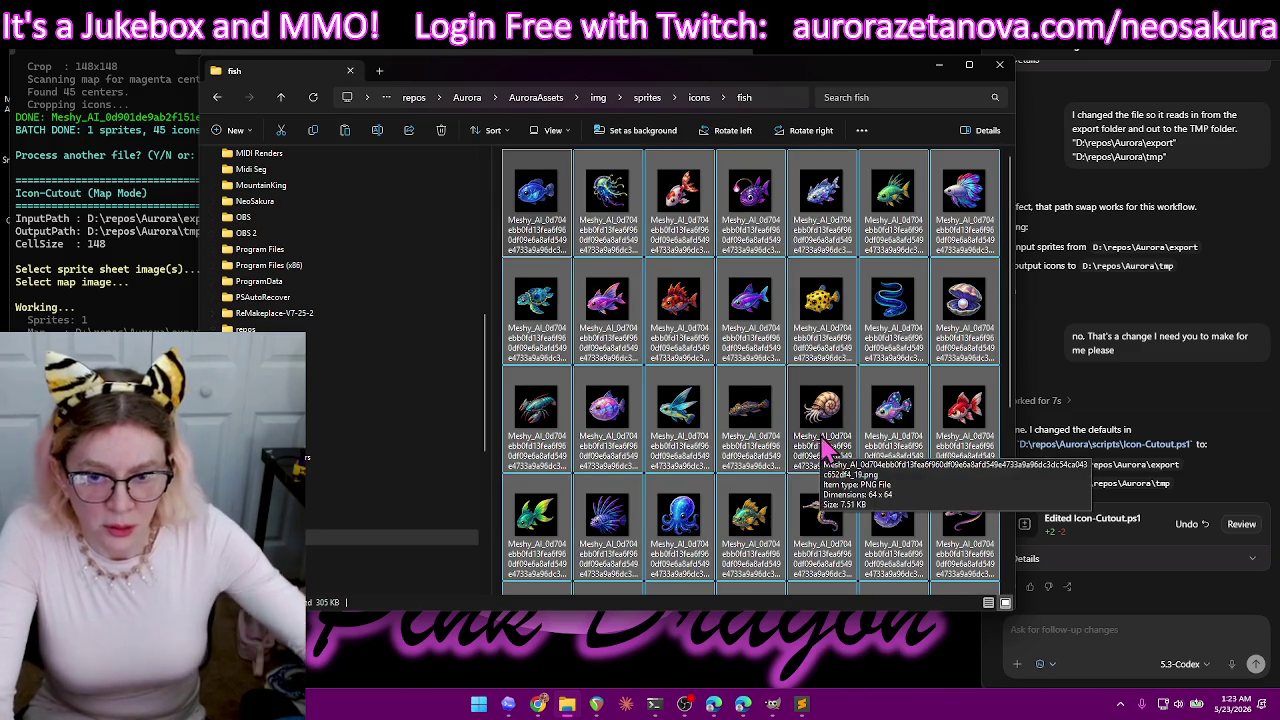
key(Delete)
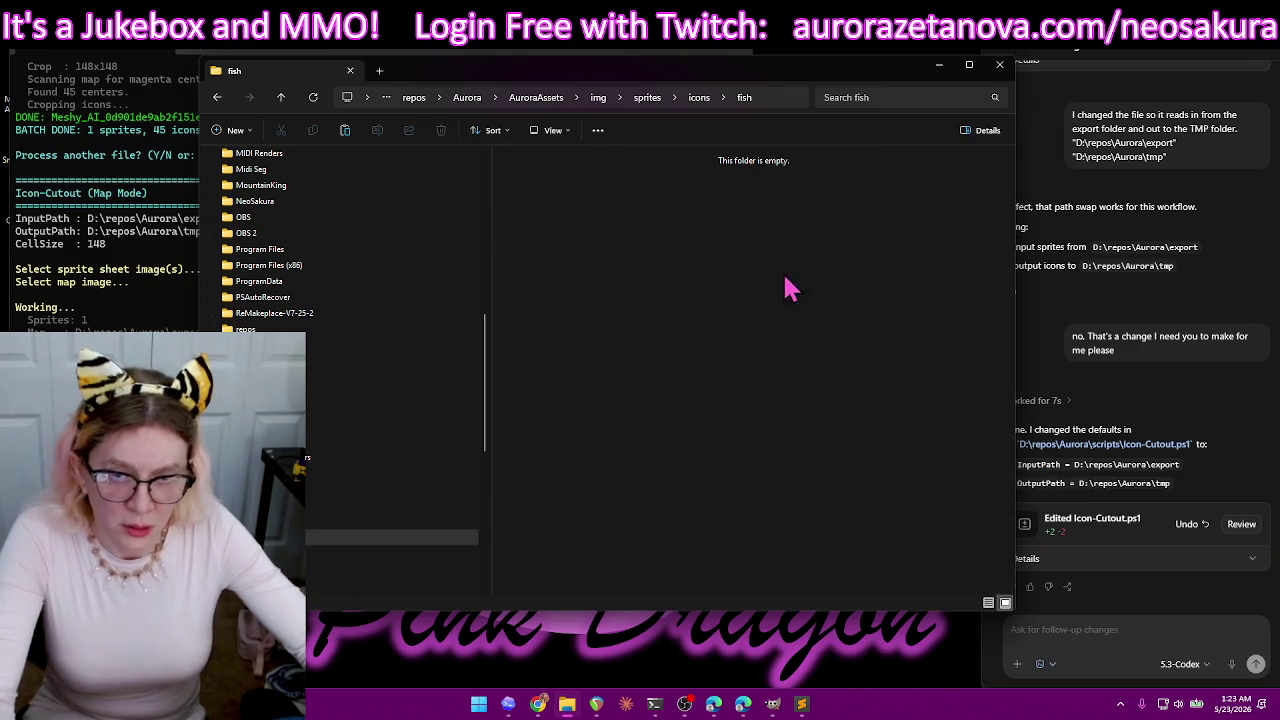
key(ctrl+z)
scroll(777, 334, down, 2)
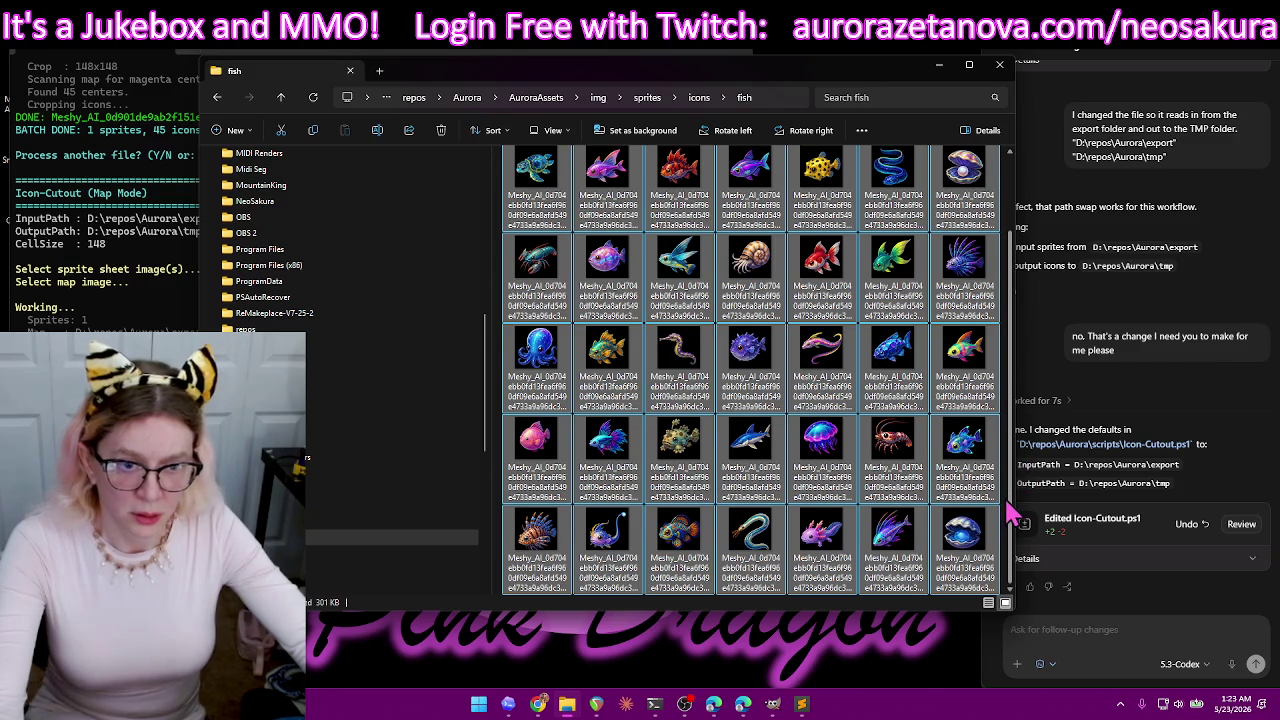
mouse_move(300, 345)
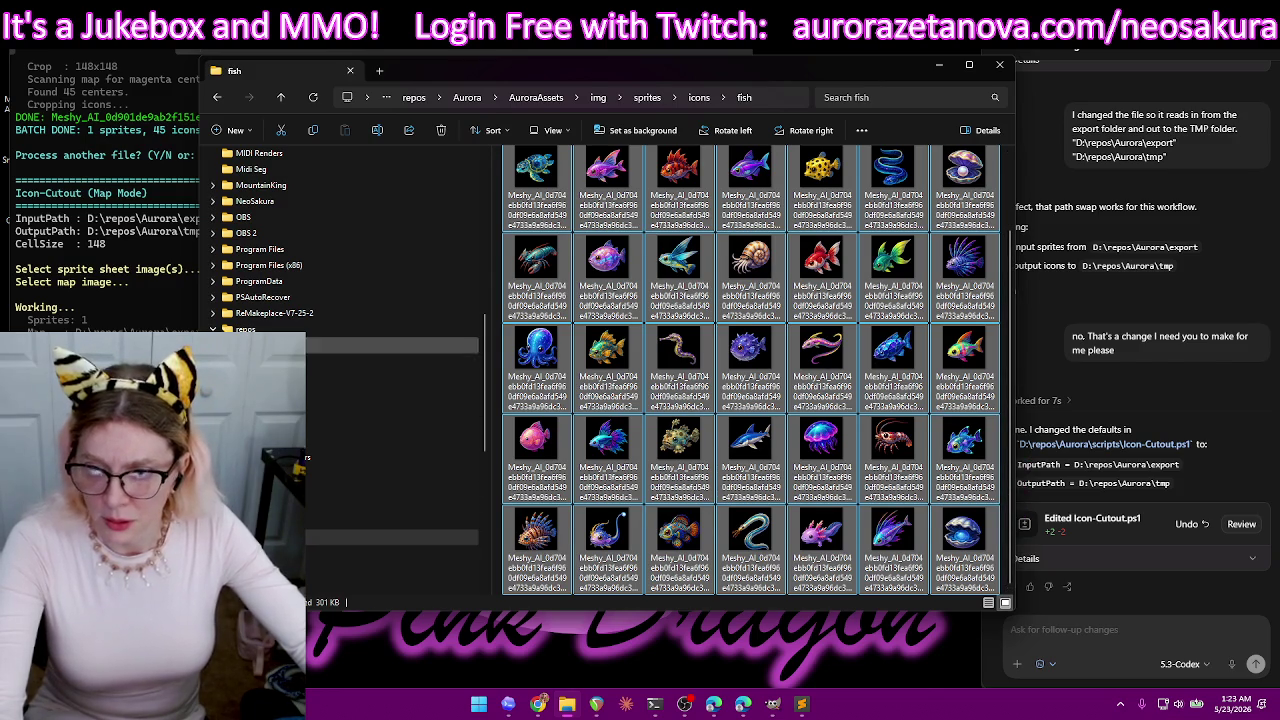
click(217, 98)
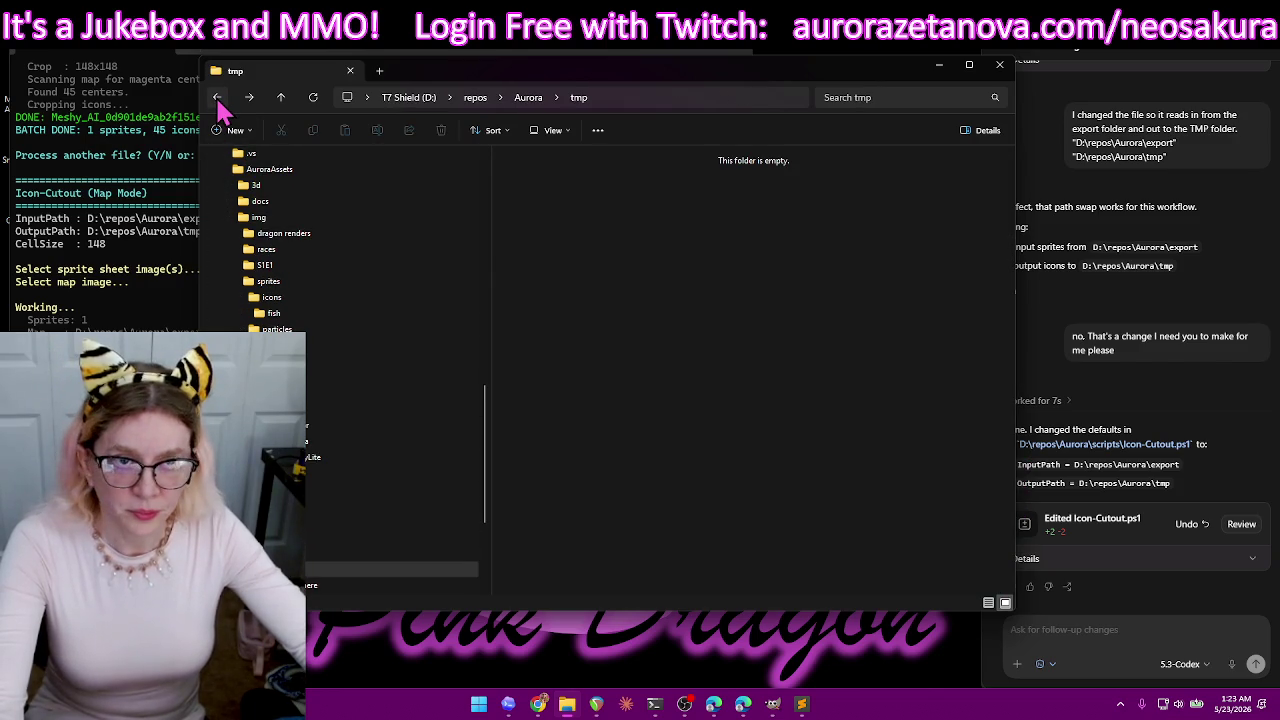
click(466, 53)
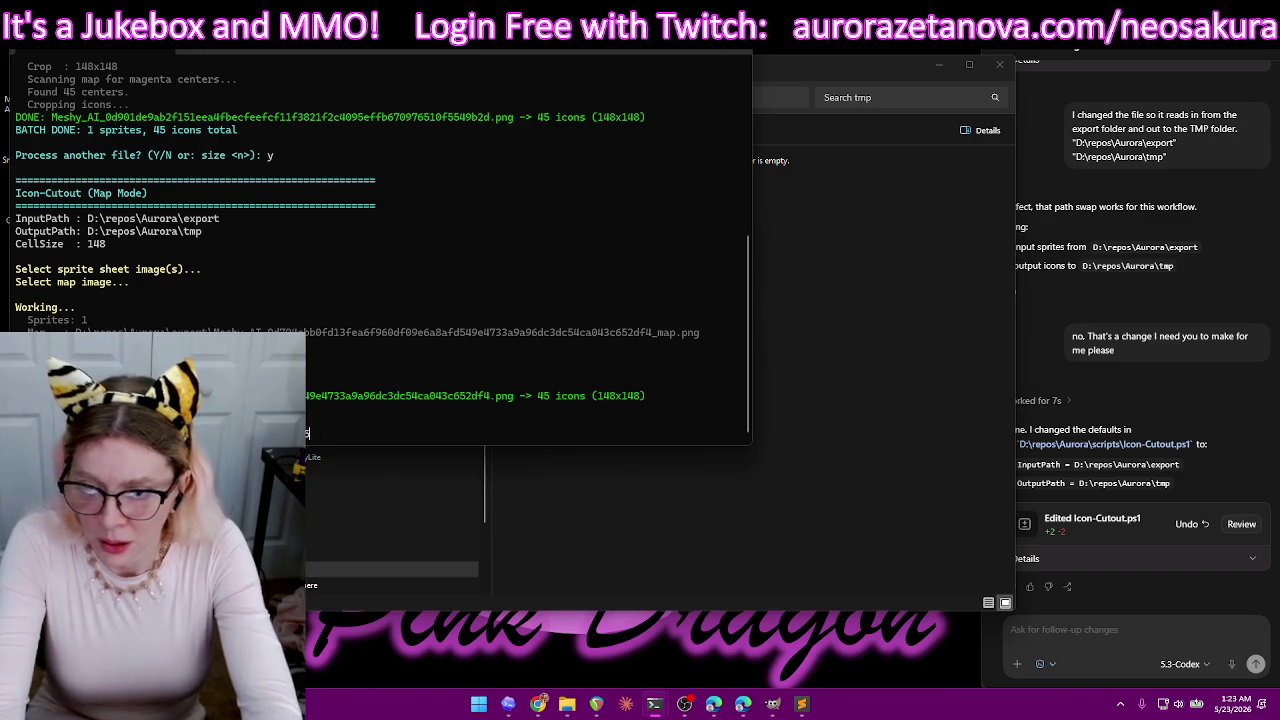
text(4)
- Re-run the cutout at cell size 154 on the fish sprite sheet and its _map.png
key(Return)
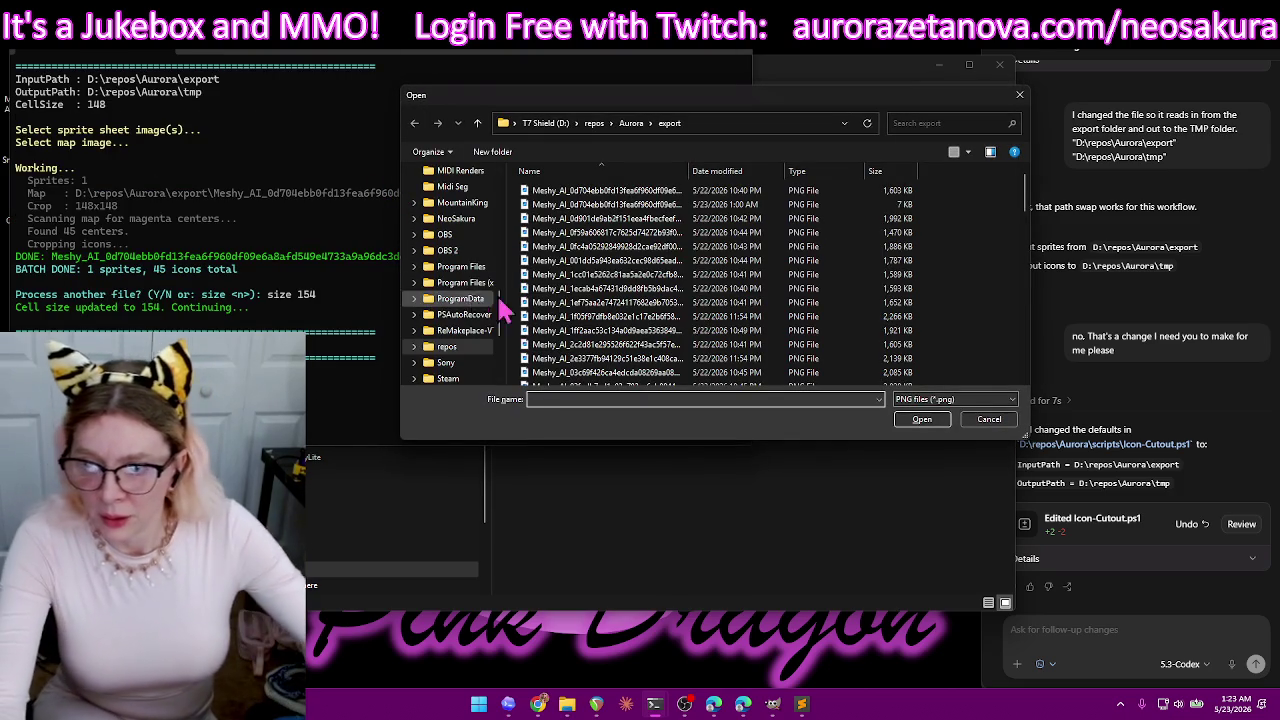
double_click(770, 191)
double_click(830, 206)
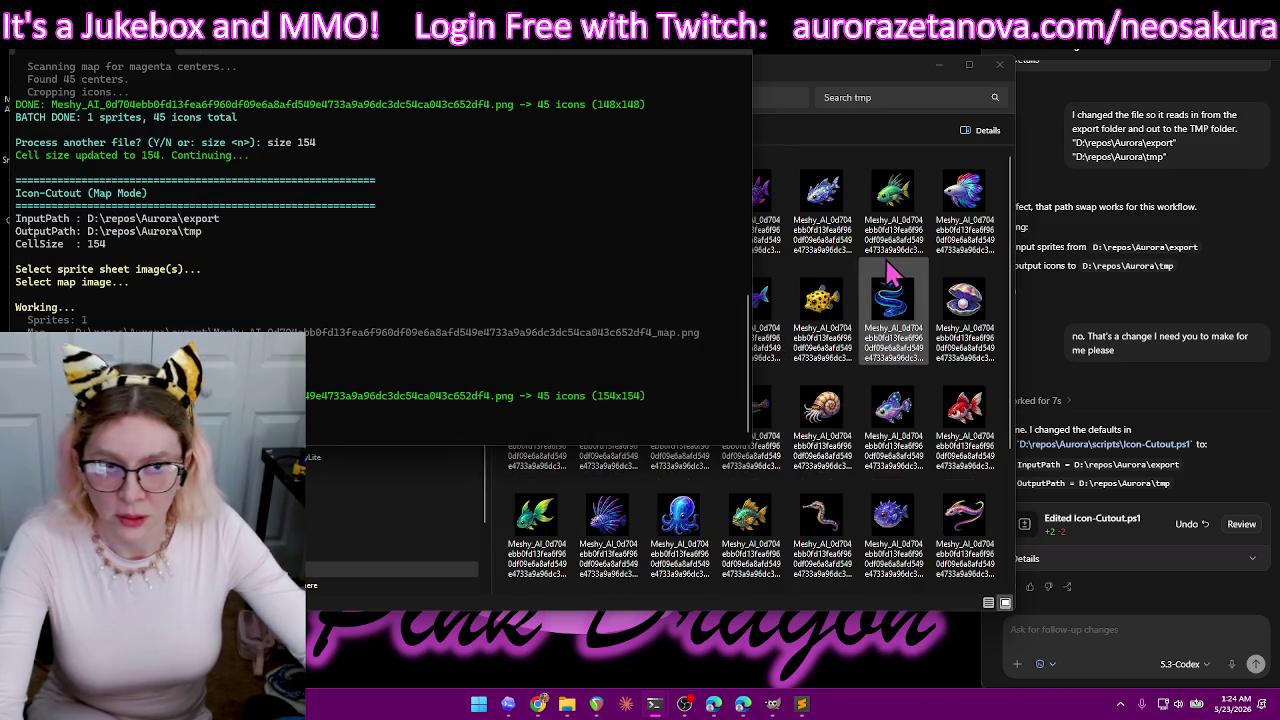
click(888, 84)
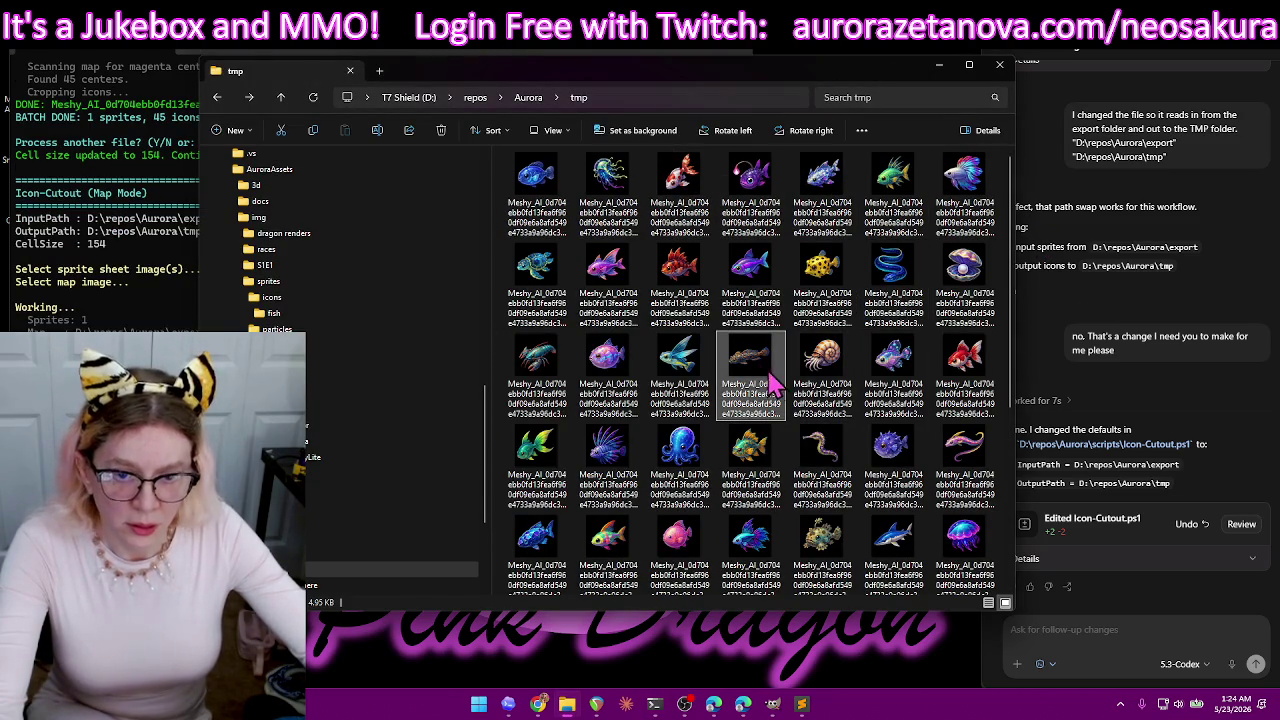
- Look over the tmp icons, then select and delete all 45 154-pixel icons
scroll(770, 380, down, 2)
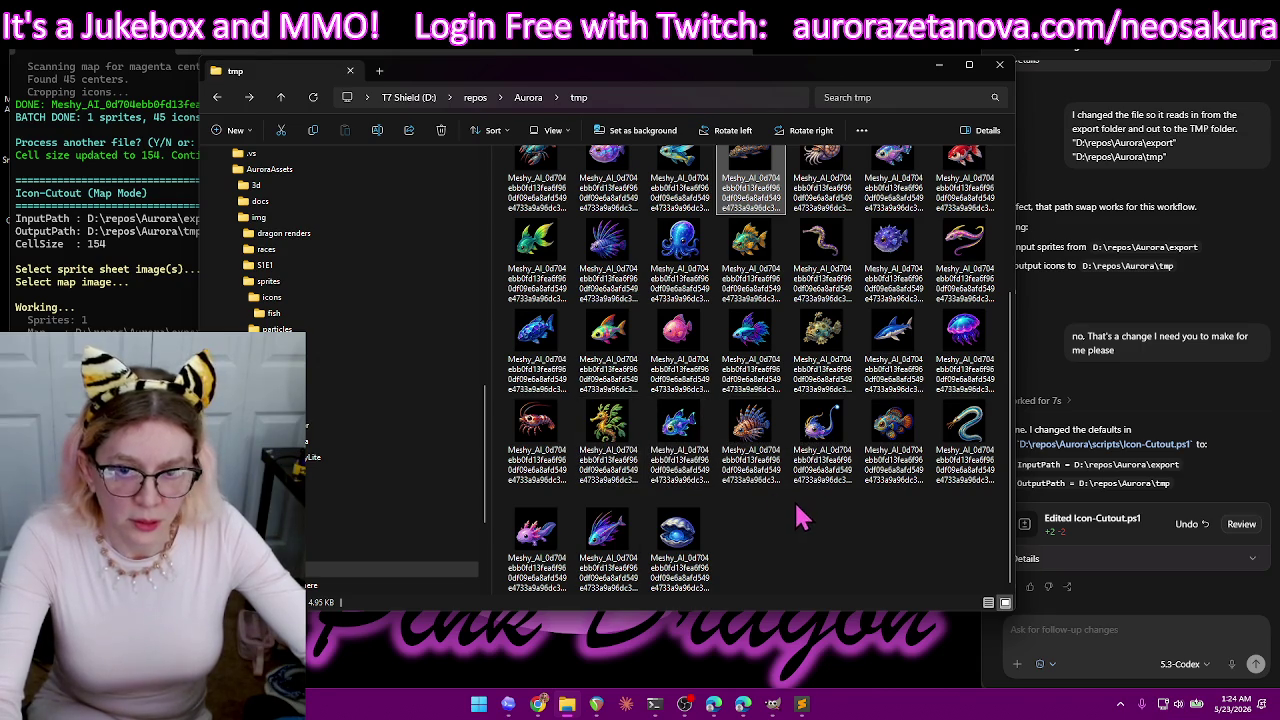
scroll(810, 512, up, 2)
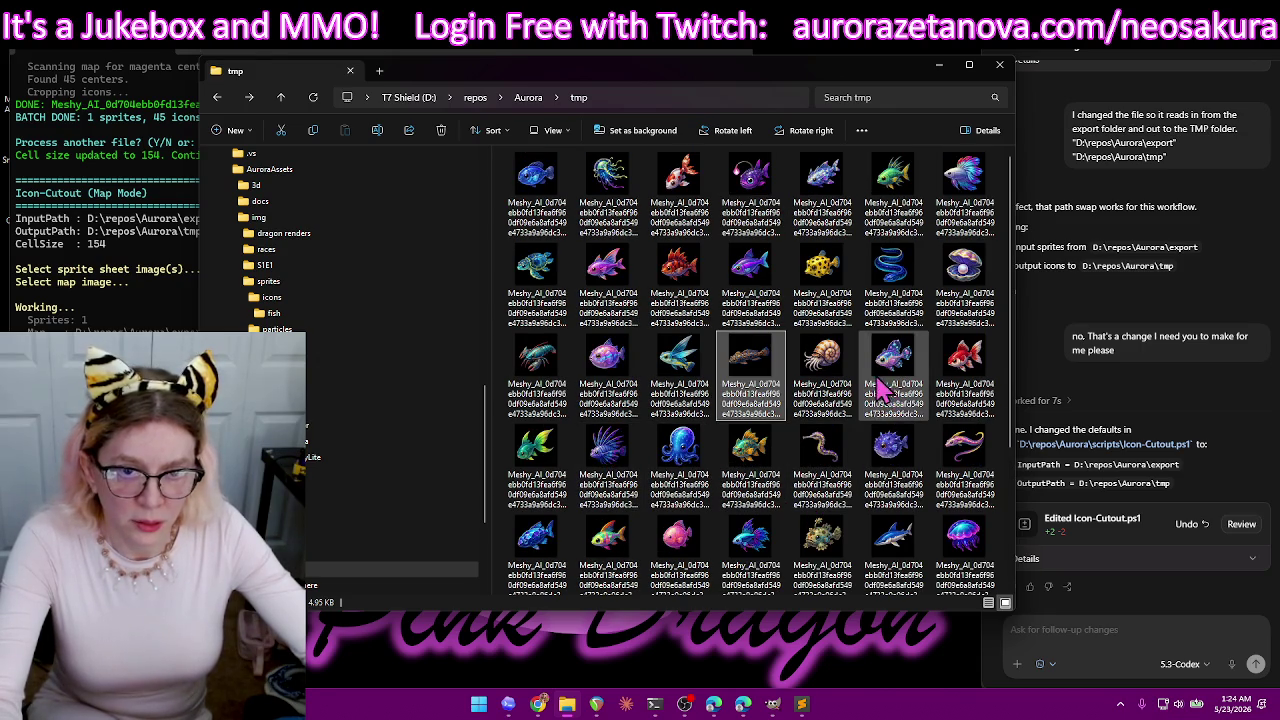
key(ctrl+a)
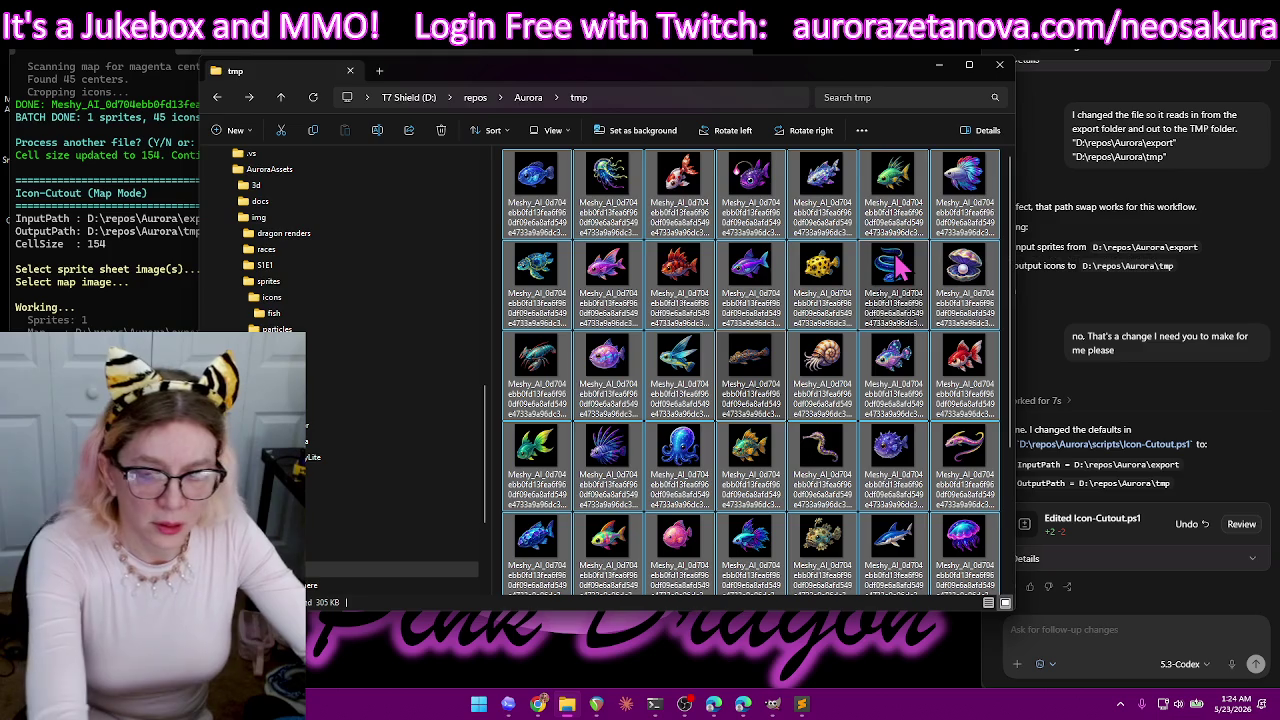
key(Delete)
click(535, 52)
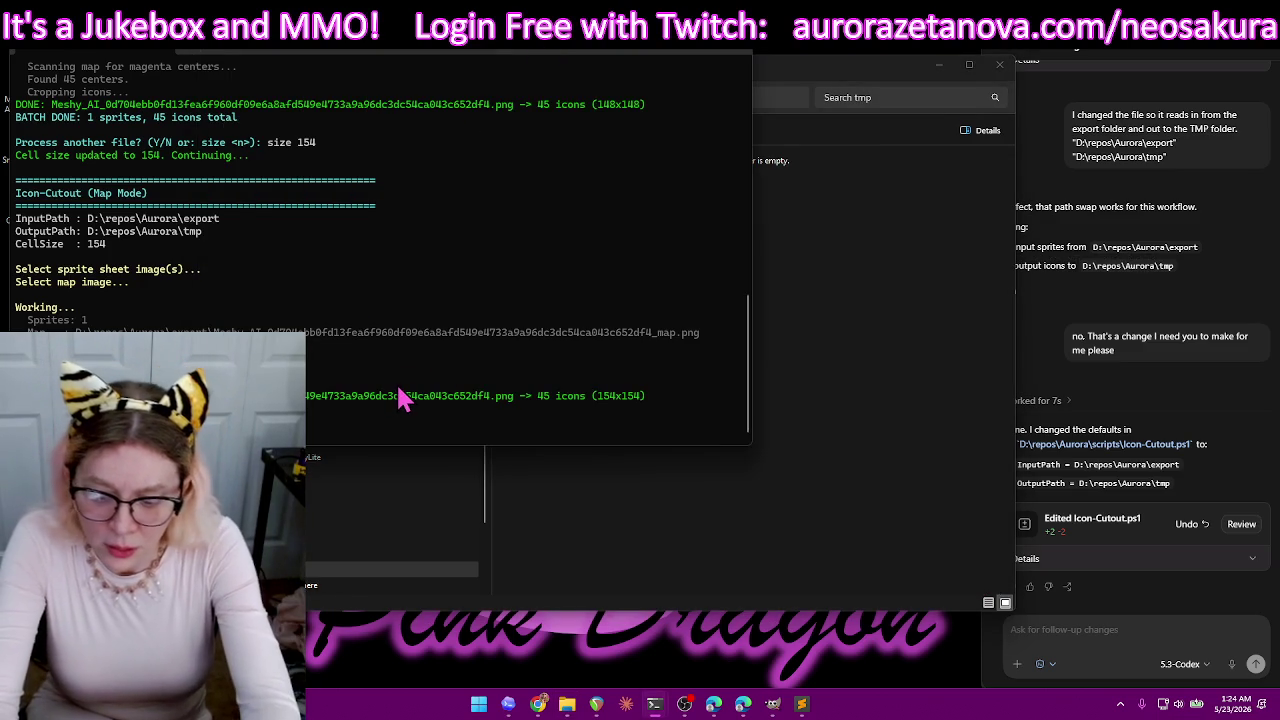
- Enter size 168 in the cutout script and pick the fish sprite sheet to cut
text(size 168)
key(Return)
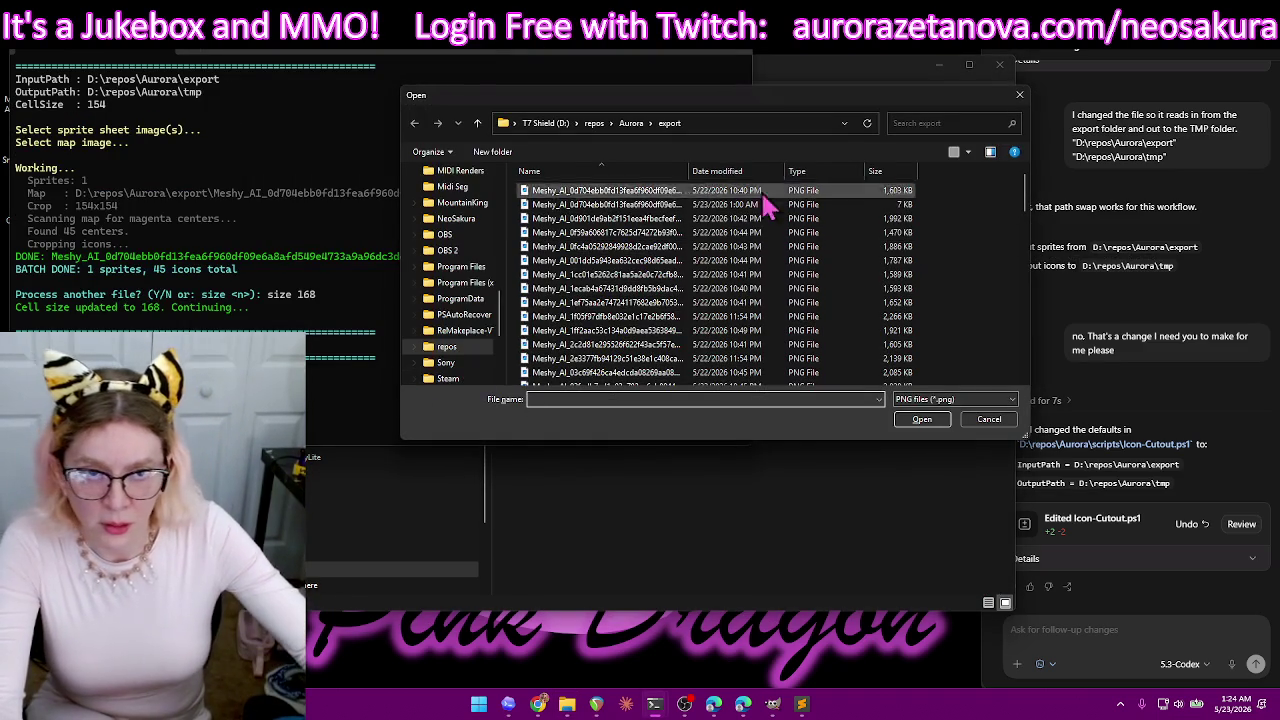
double_click(812, 205)
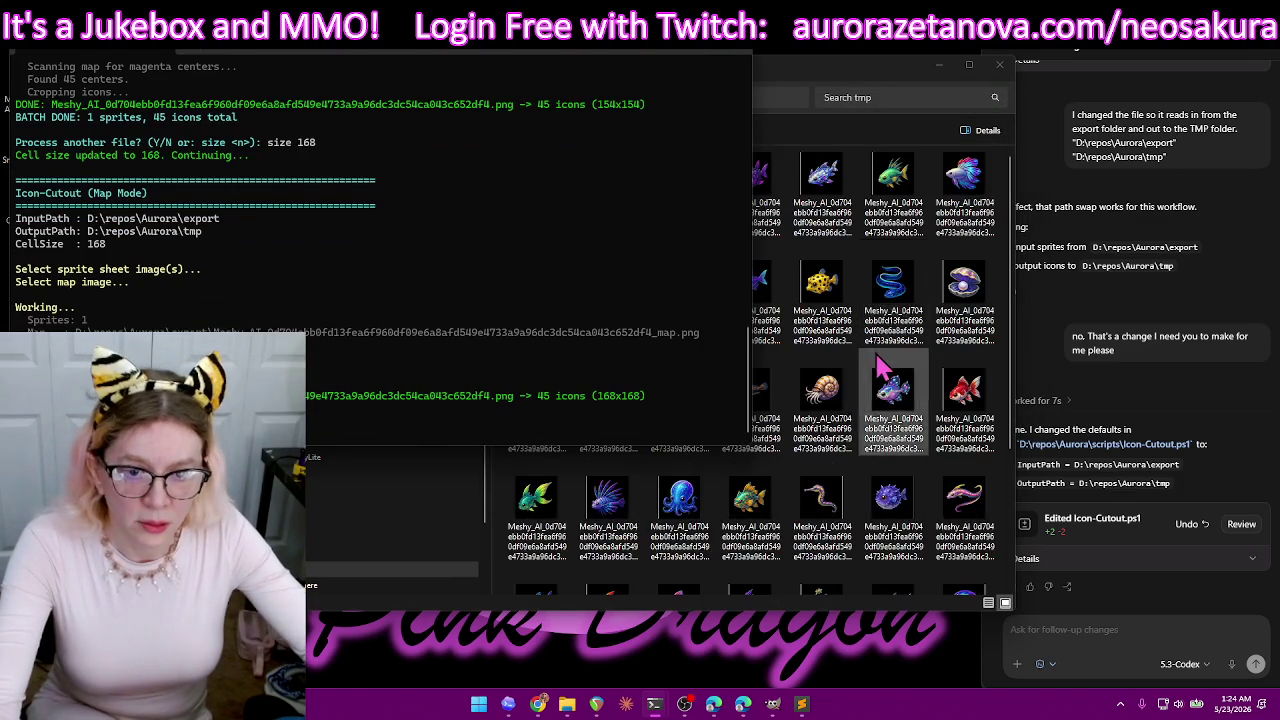
click(814, 575)
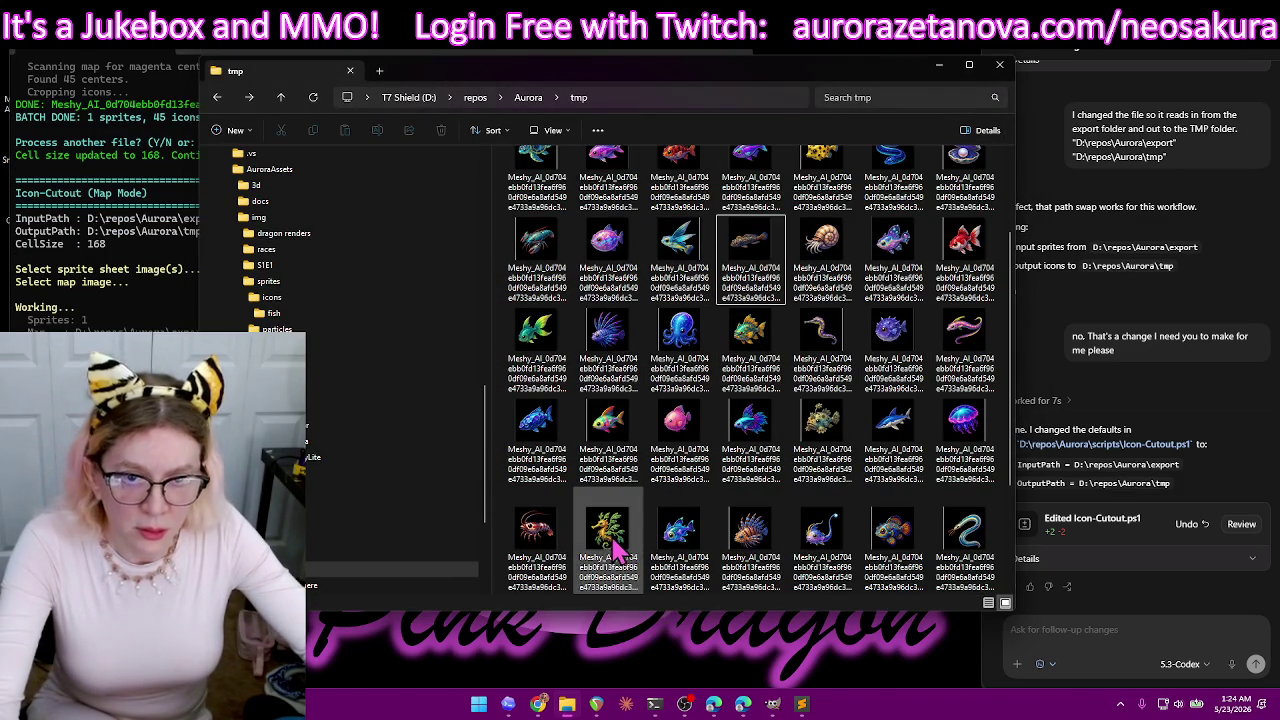
- Drag the nautilus shell icon into the fish folder and check it arrived
click(620, 538)
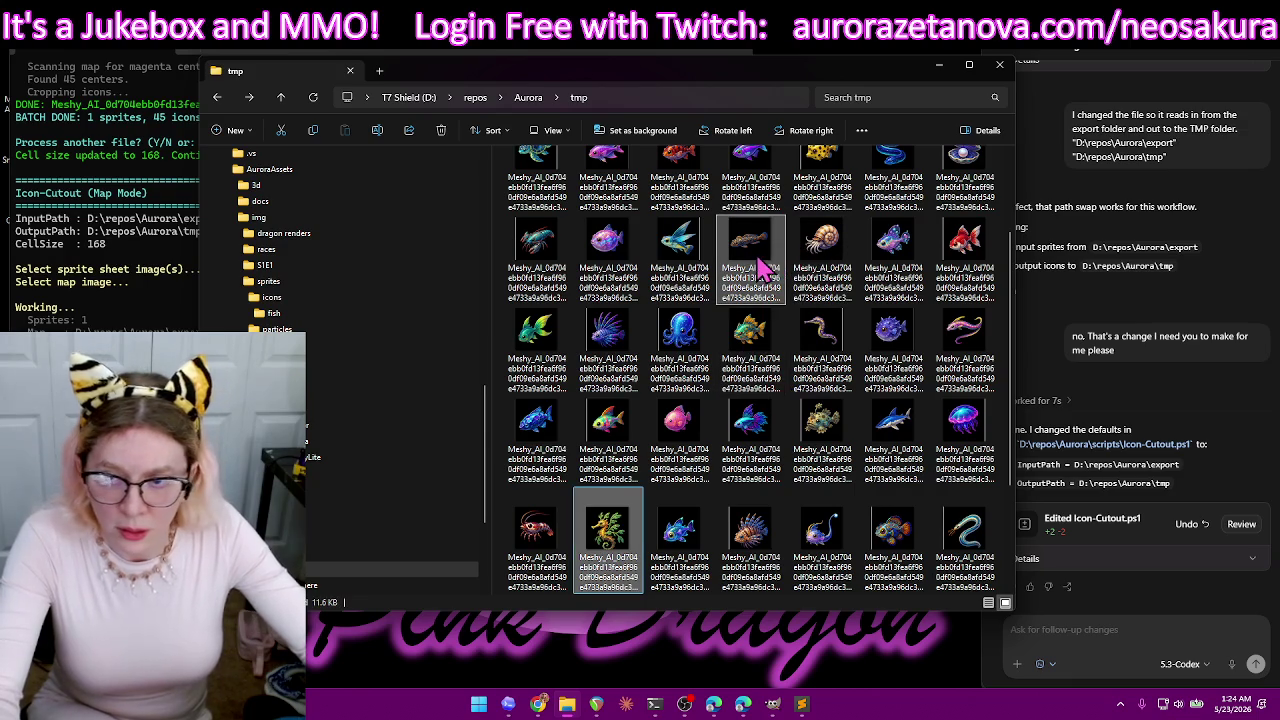
drag(748, 262, 315, 327)
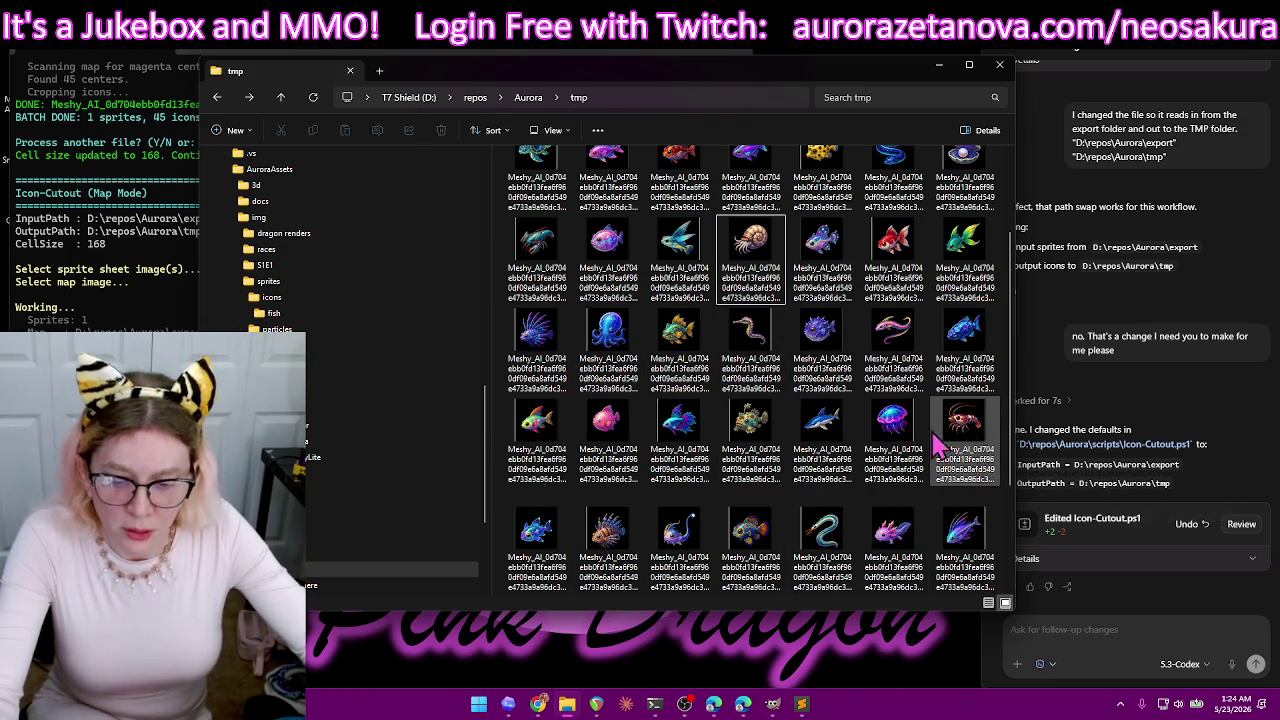
drag(750, 258, 274, 314)
click(274, 313)
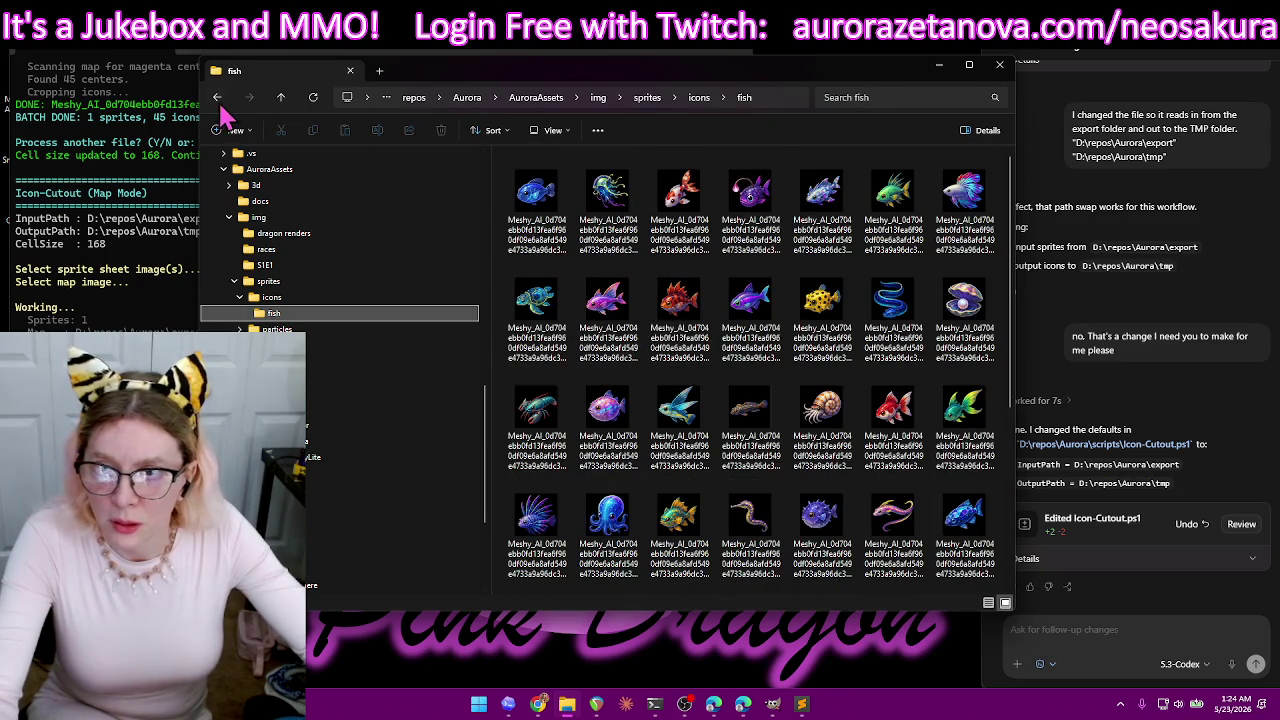
click(217, 97)
click(217, 97)
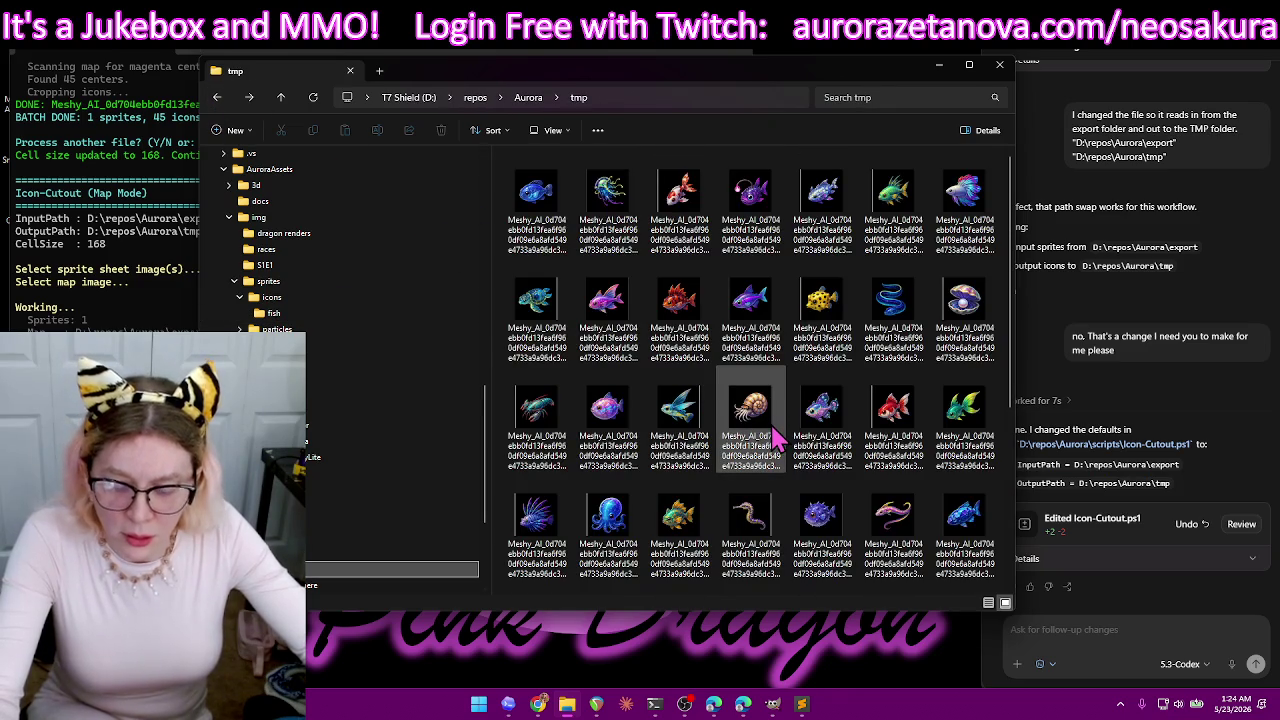
- Move all tmp icons into the fish folder, skipping existing ones, then return to tmp
key(ctrl+a)
drag(605, 200, 288, 320)
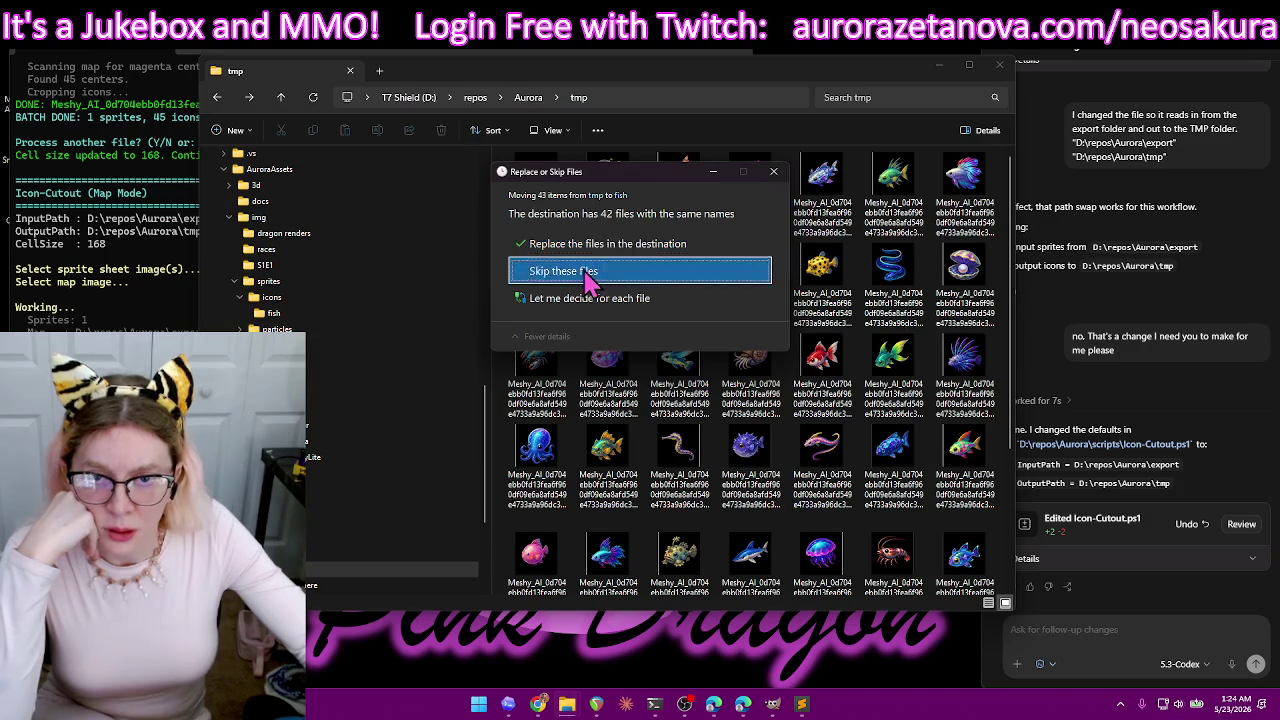
click(560, 270)
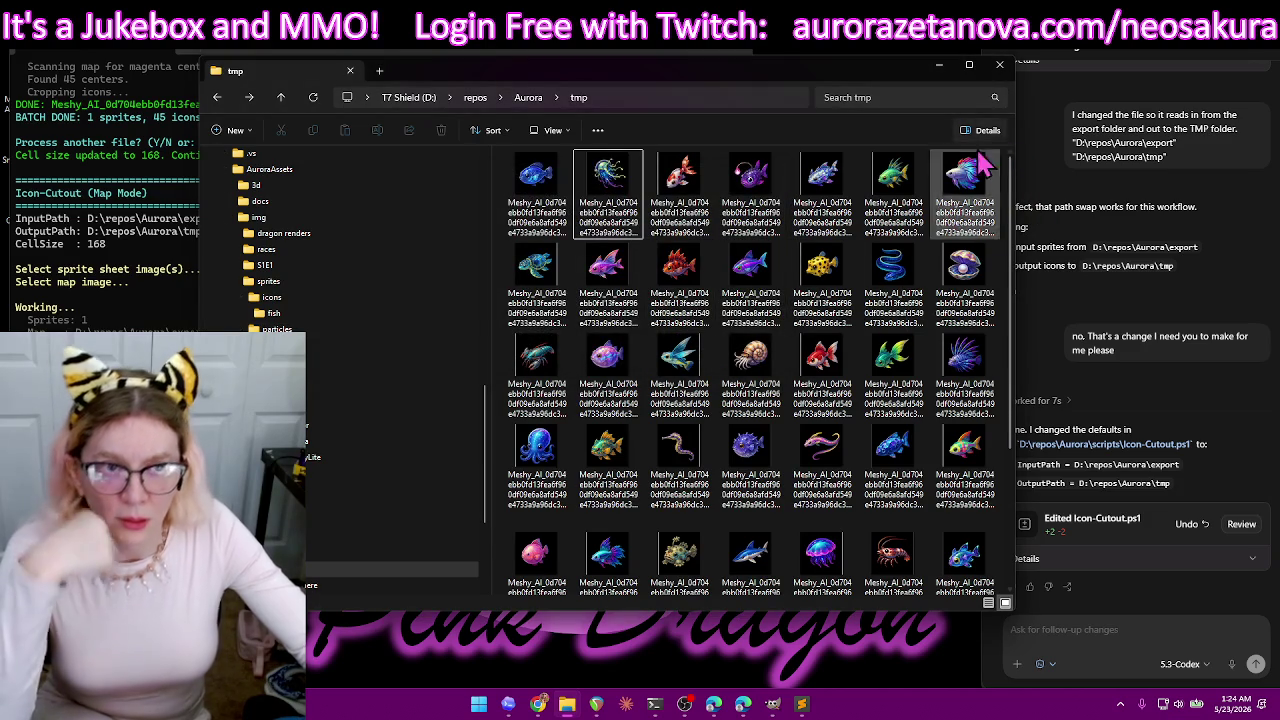
mouse_move(278, 329)
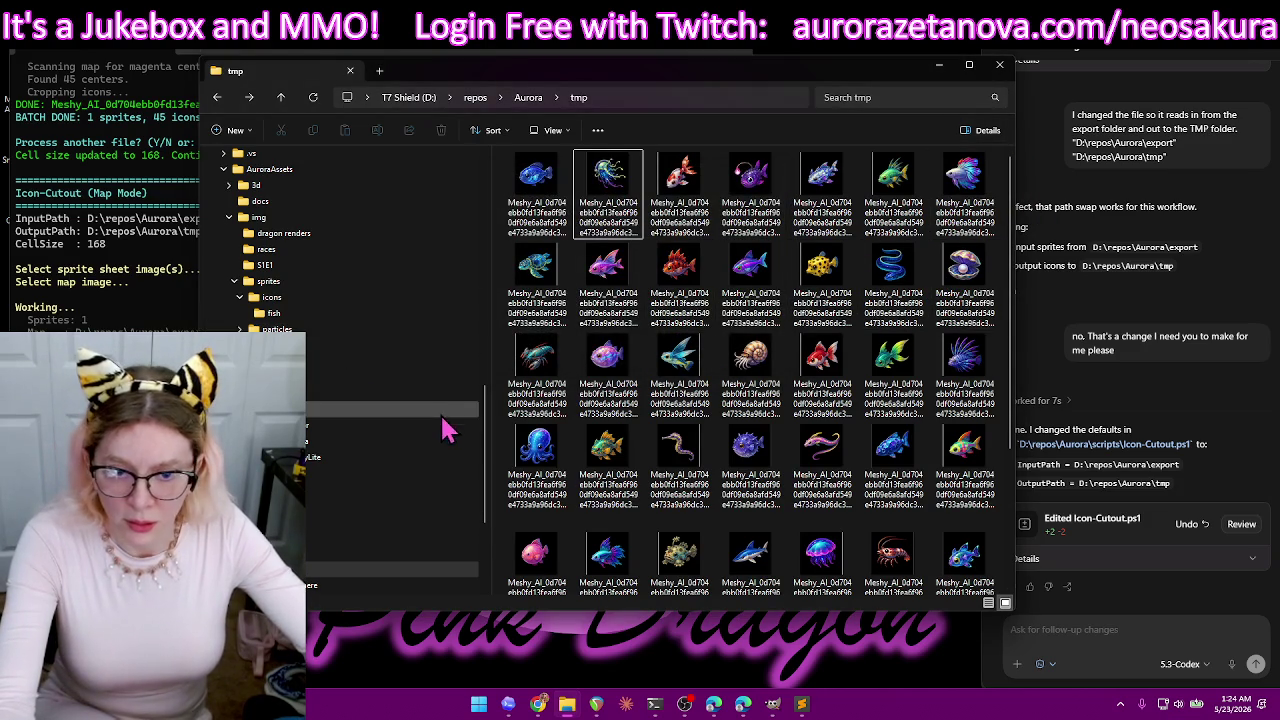
click(311, 312)
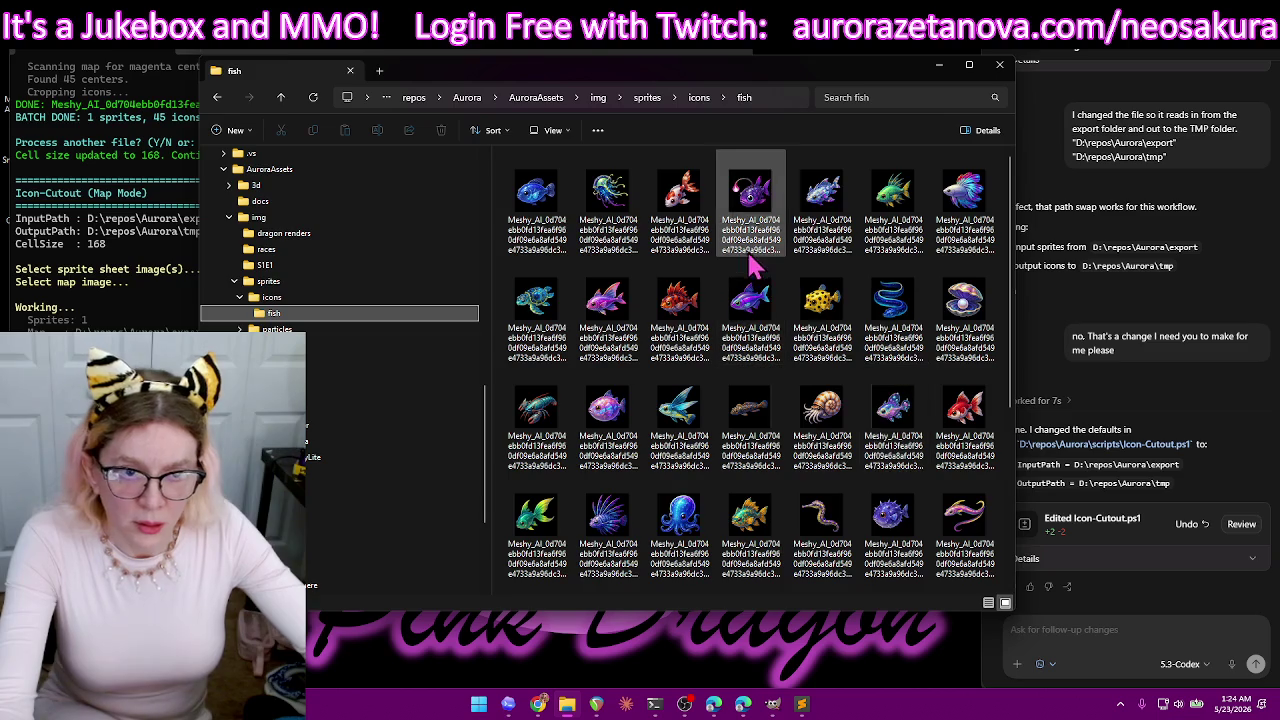
scroll(750, 275, down, 3)
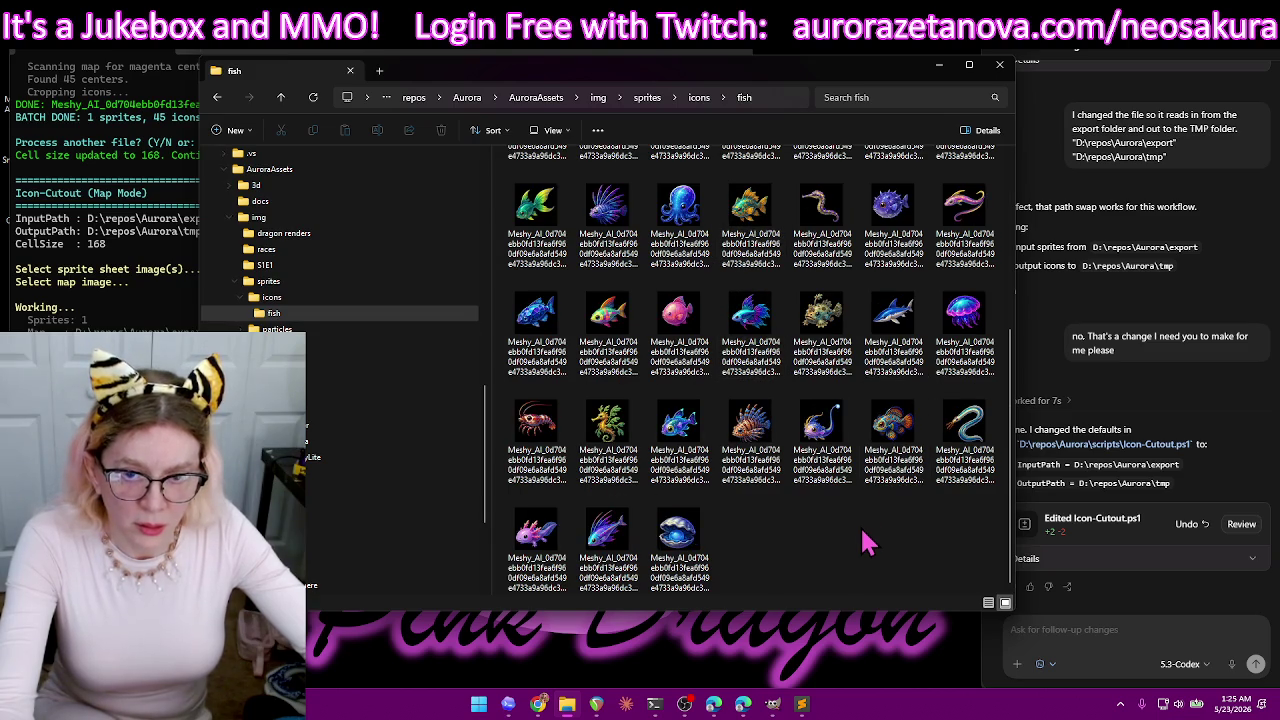
scroll(866, 542, up, 3)
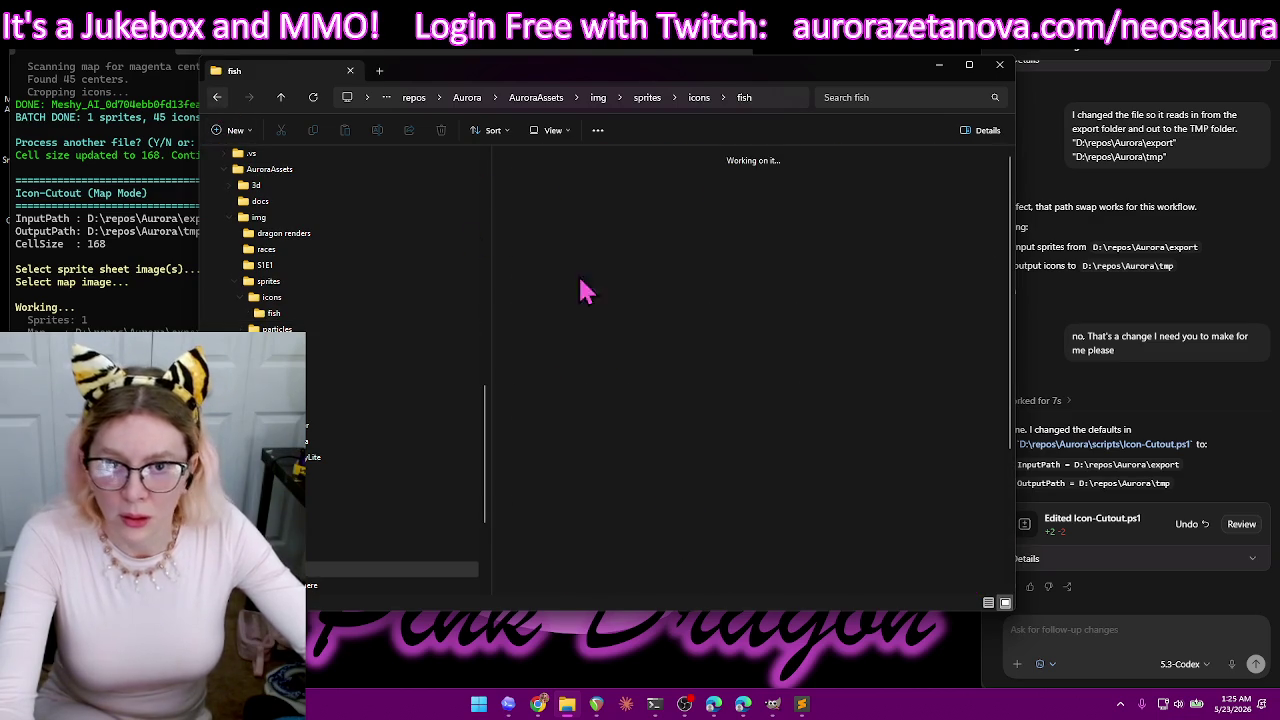
key(alt+Left)
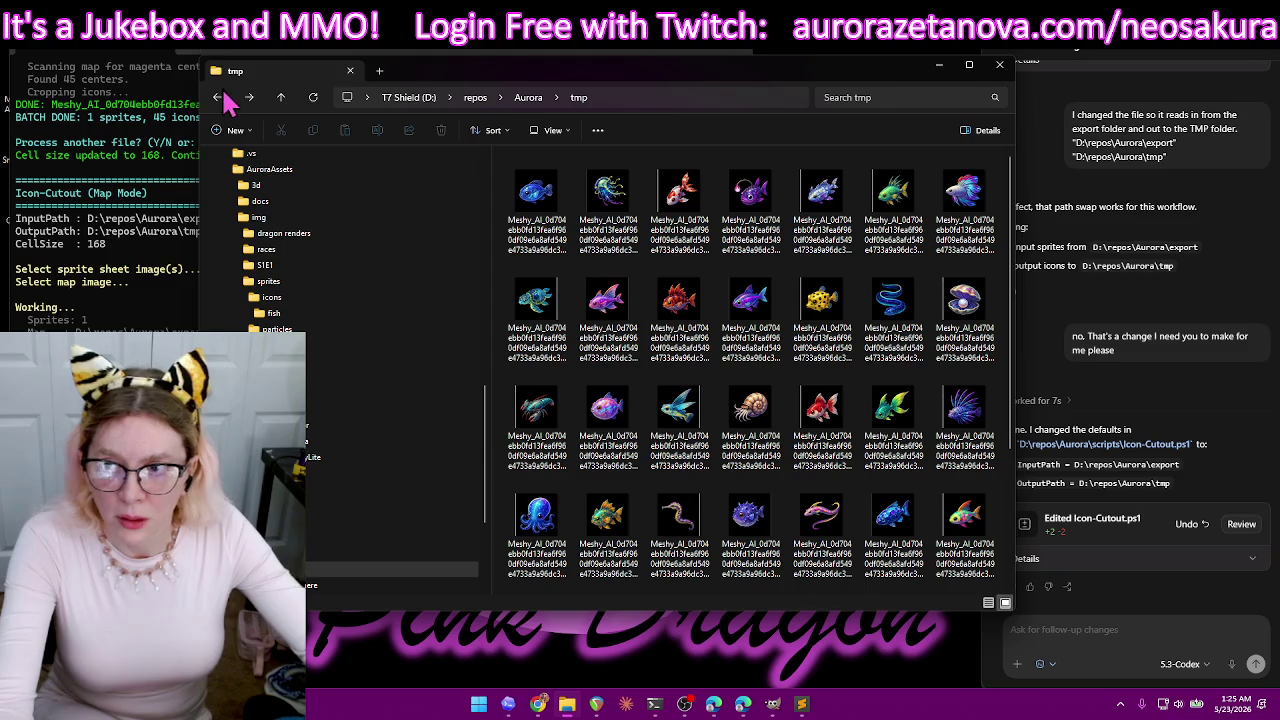
click(1087, 631)
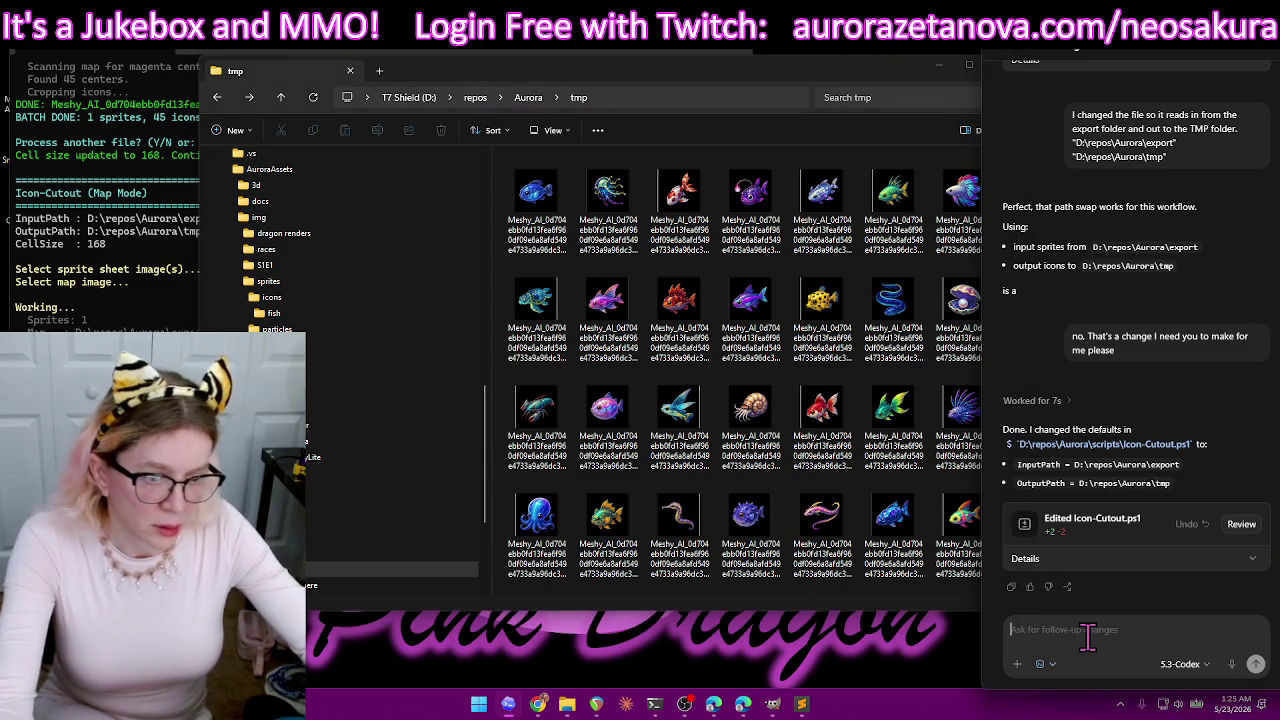
- Draft a Codex request to name outputs Fish_*, numbered by the images inside the fish folder
text(have it spit )
text(ut the files by naming them)
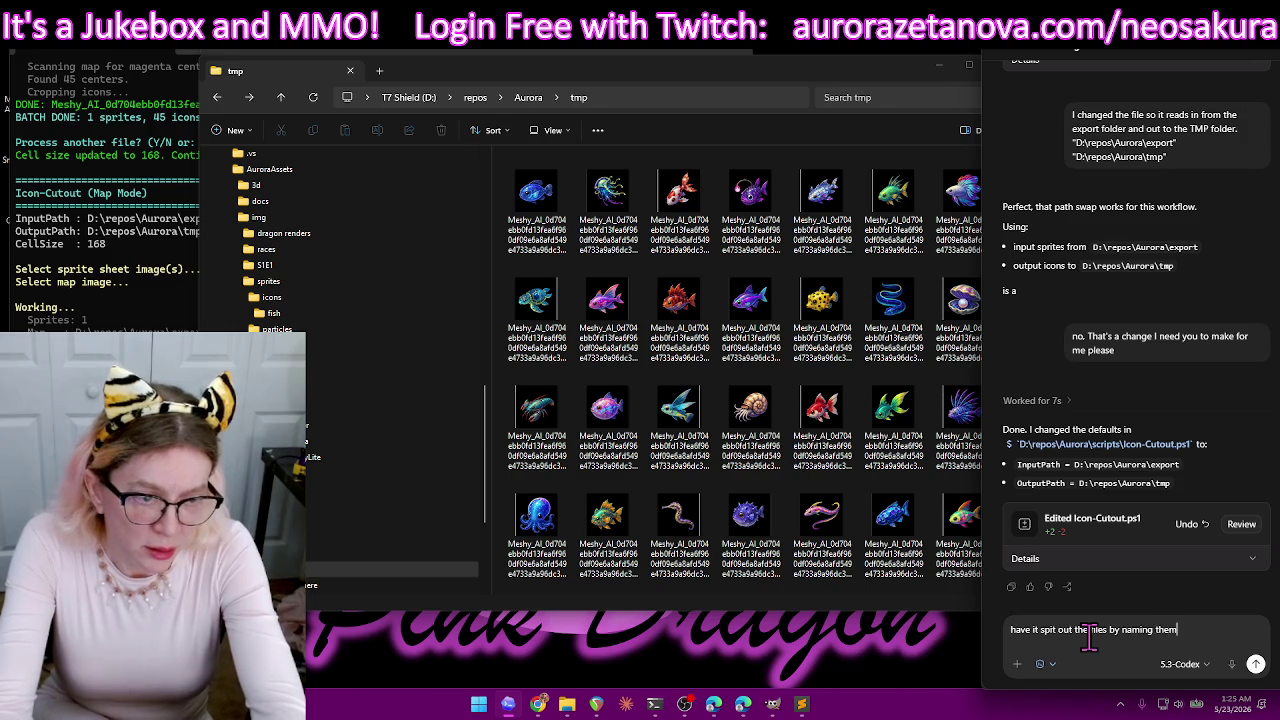
text(as)
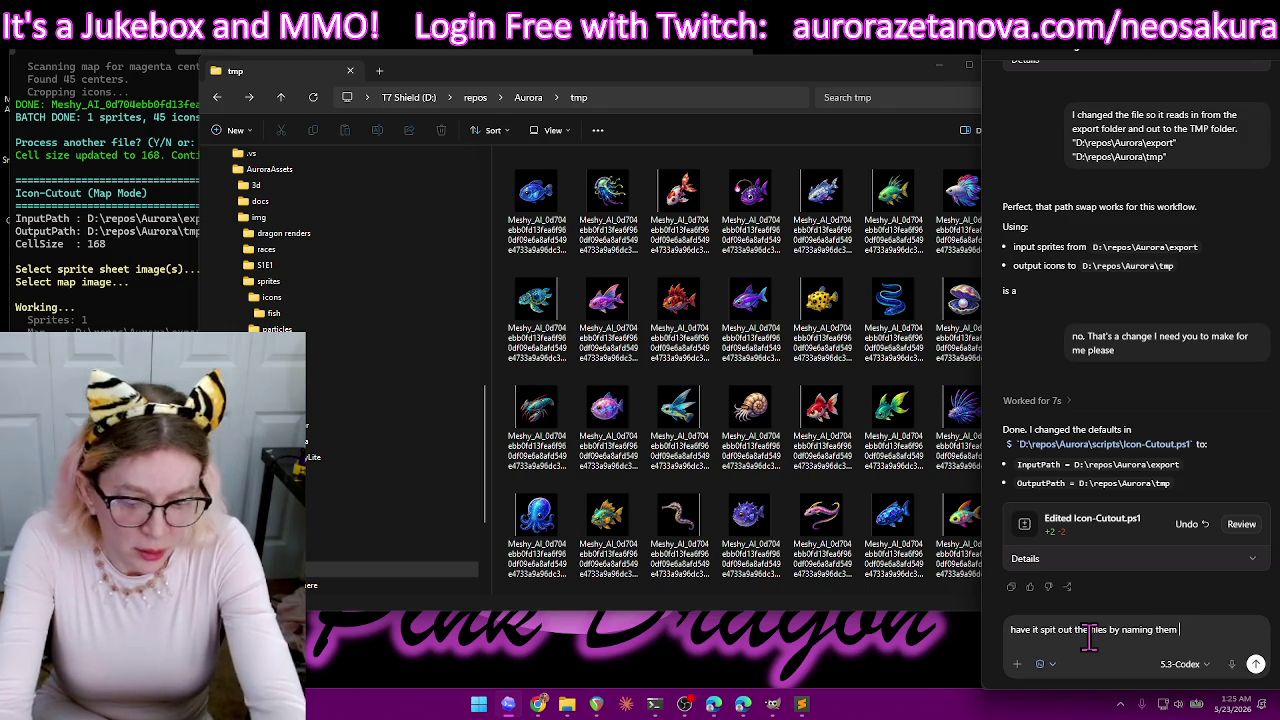
text(')
text(ish_)
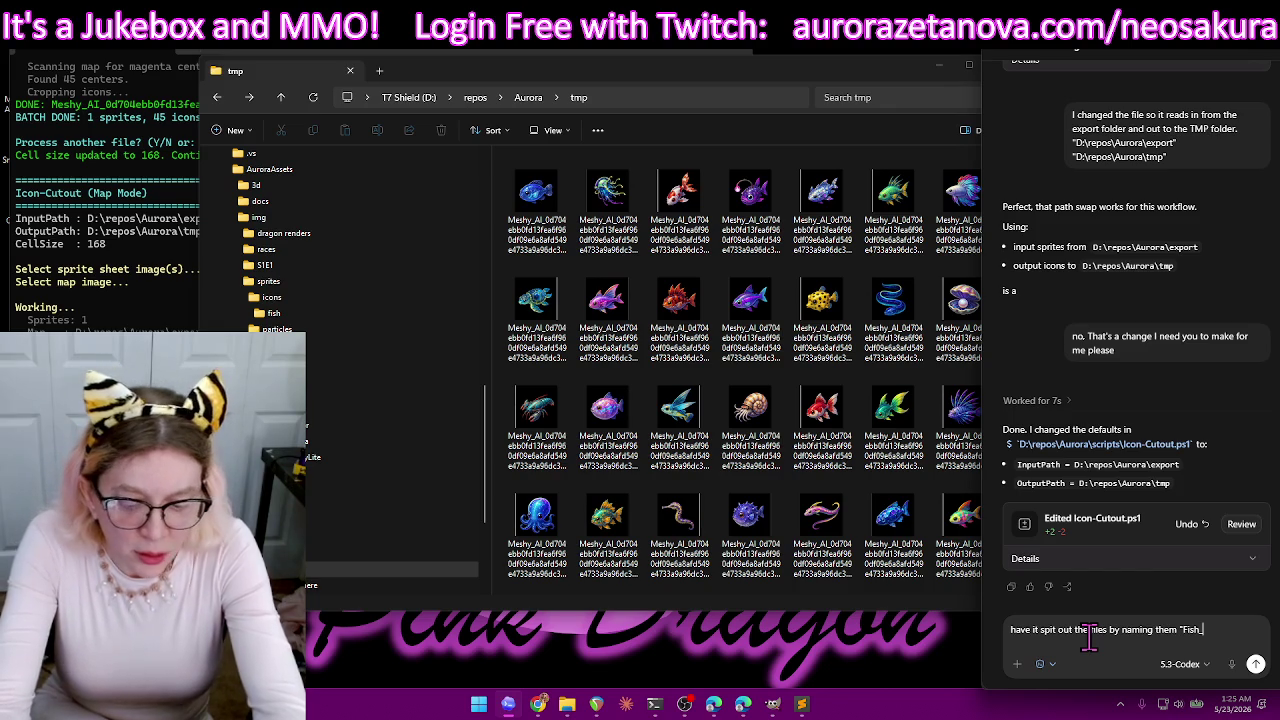
text(*" where)
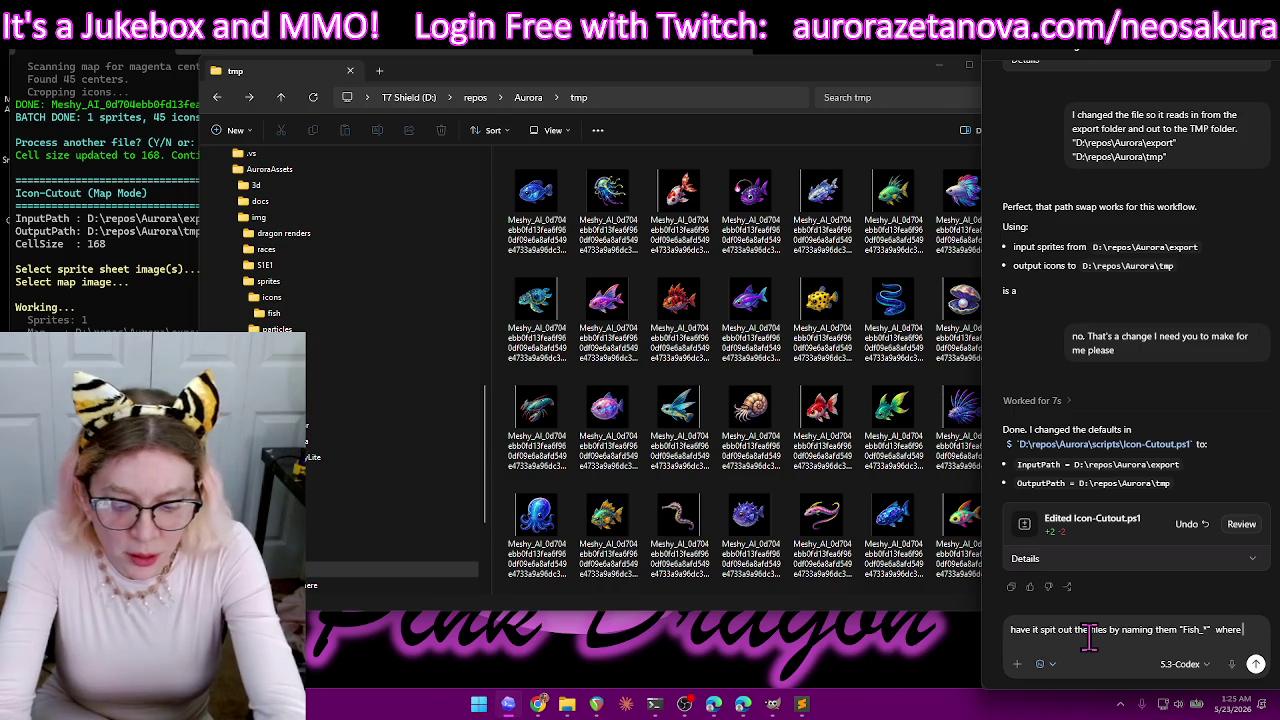
text( is the count of icons)
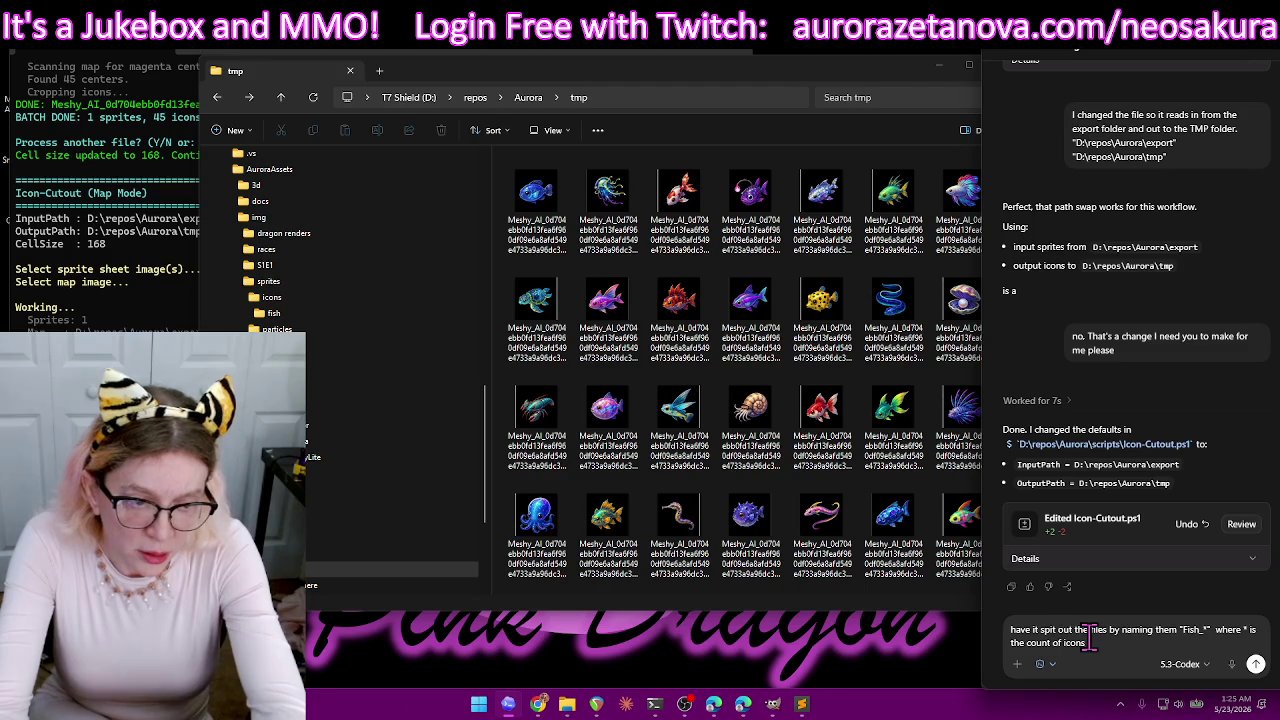
key(BackSpace)
key(BackSpace)
key(BackSpace)
text(images inside:)
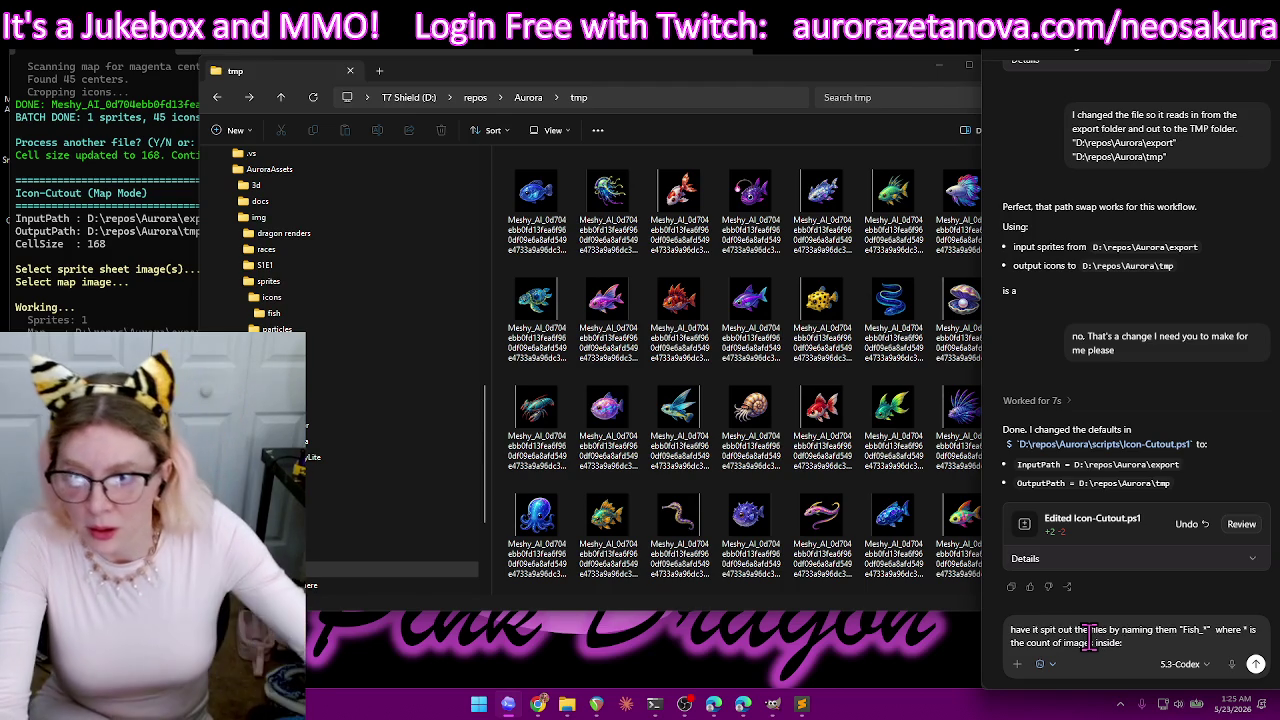
- Copy the fish folder's full path with Copy as path
click(281, 318)
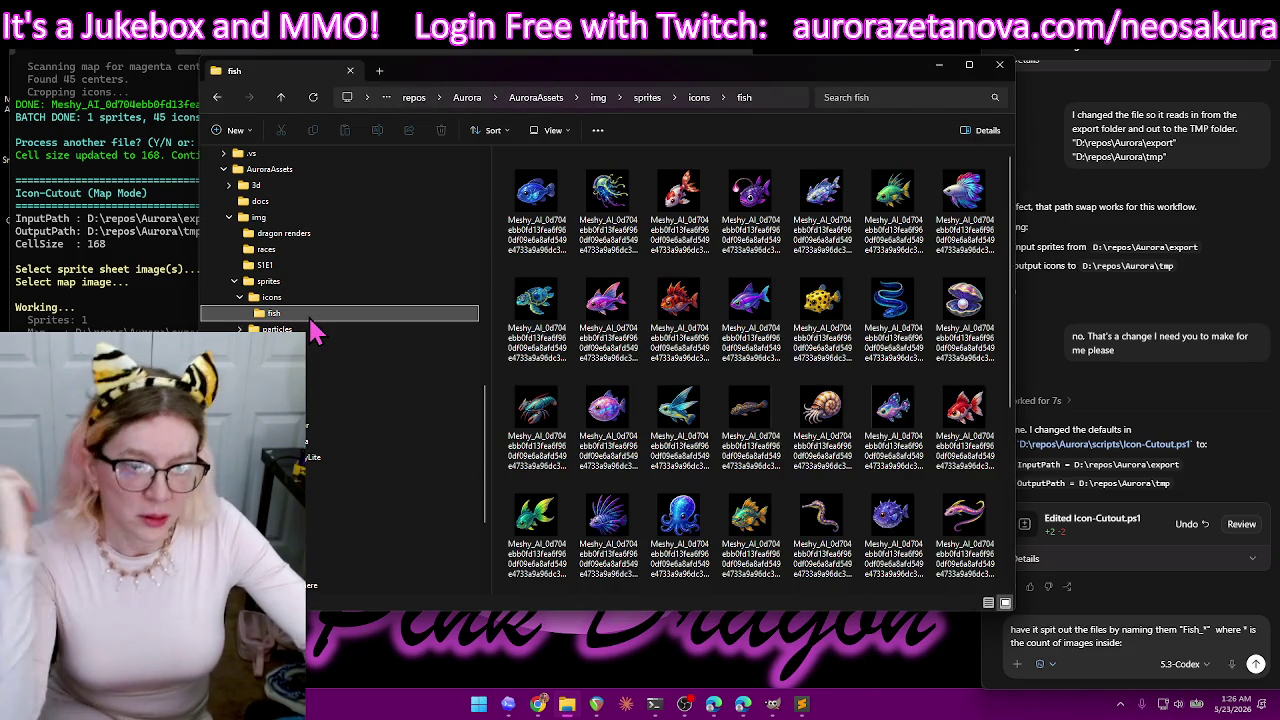
right_click(310, 325)
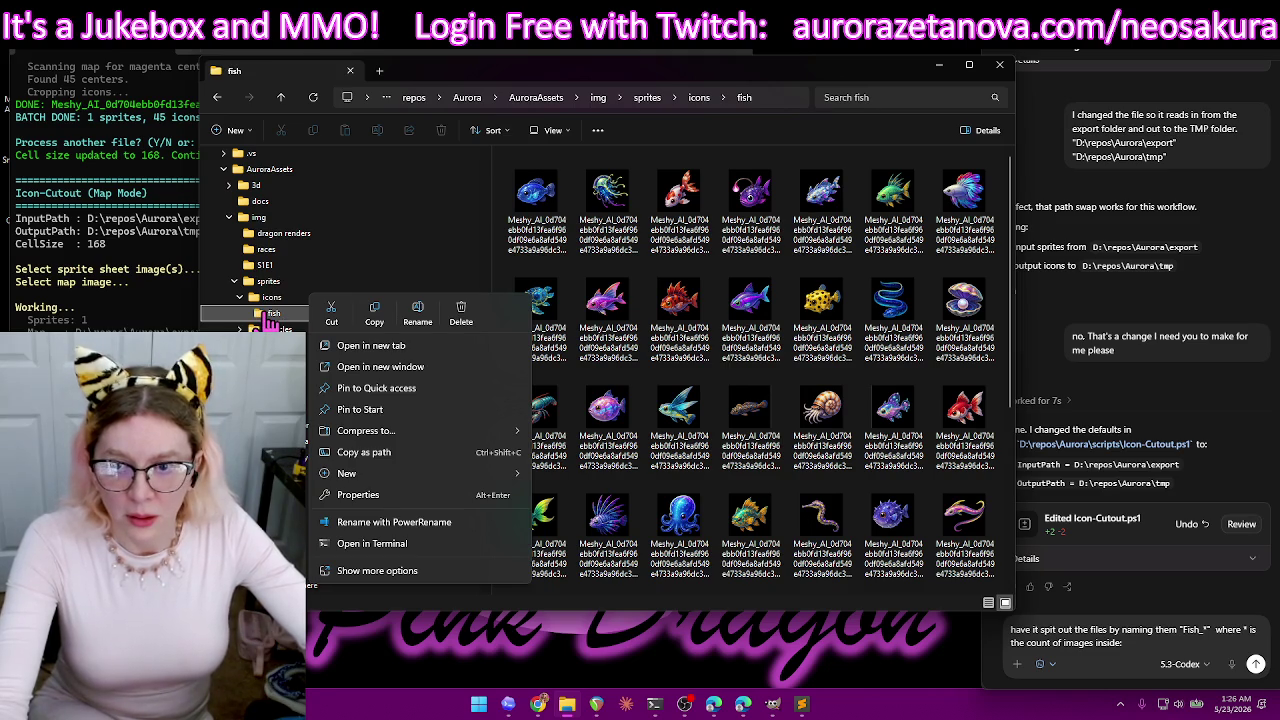
click(394, 454)
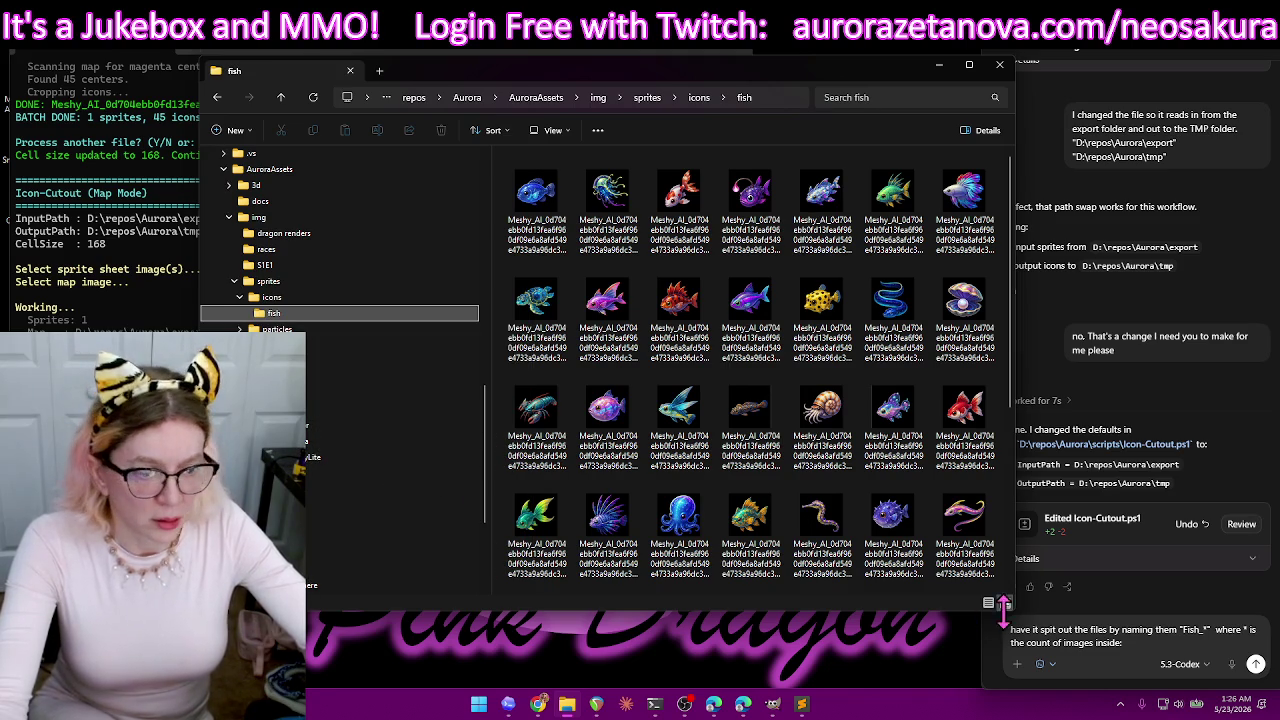
click(1148, 652)
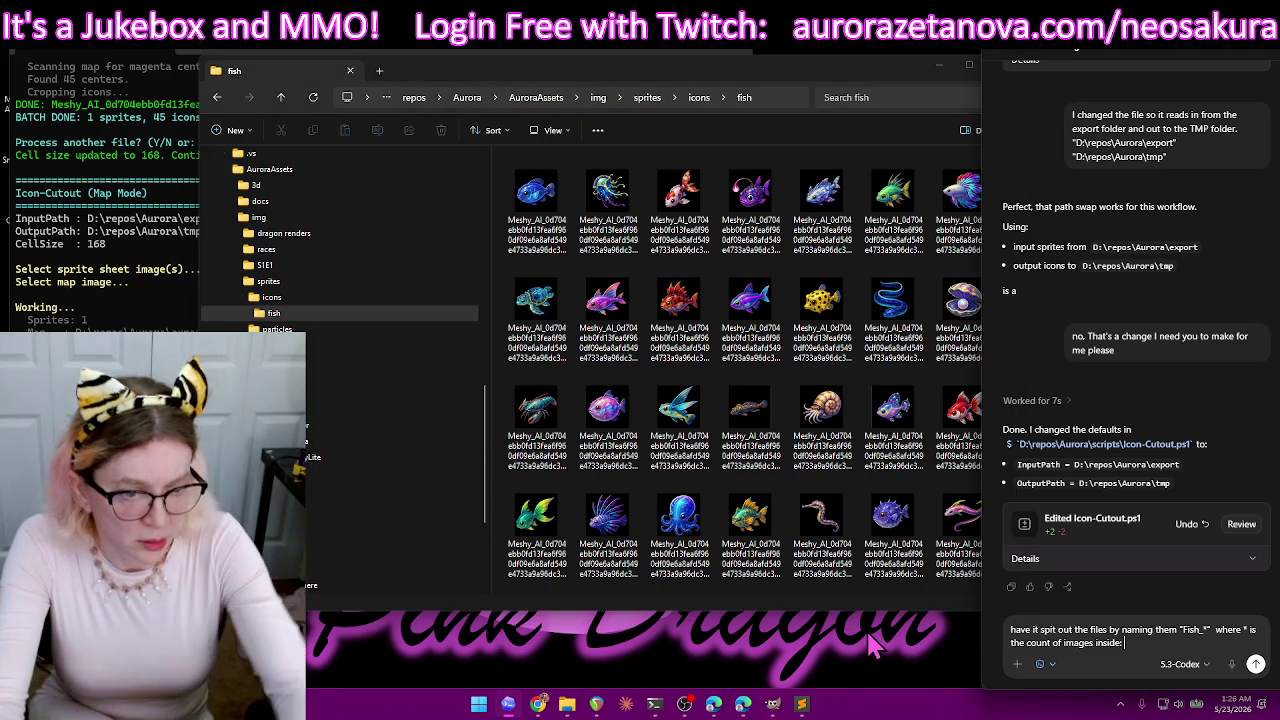
- Paste the fish folder path, finish the request with the Fish_20.png/Fish_21.png example, and send it
key(BackSpace)
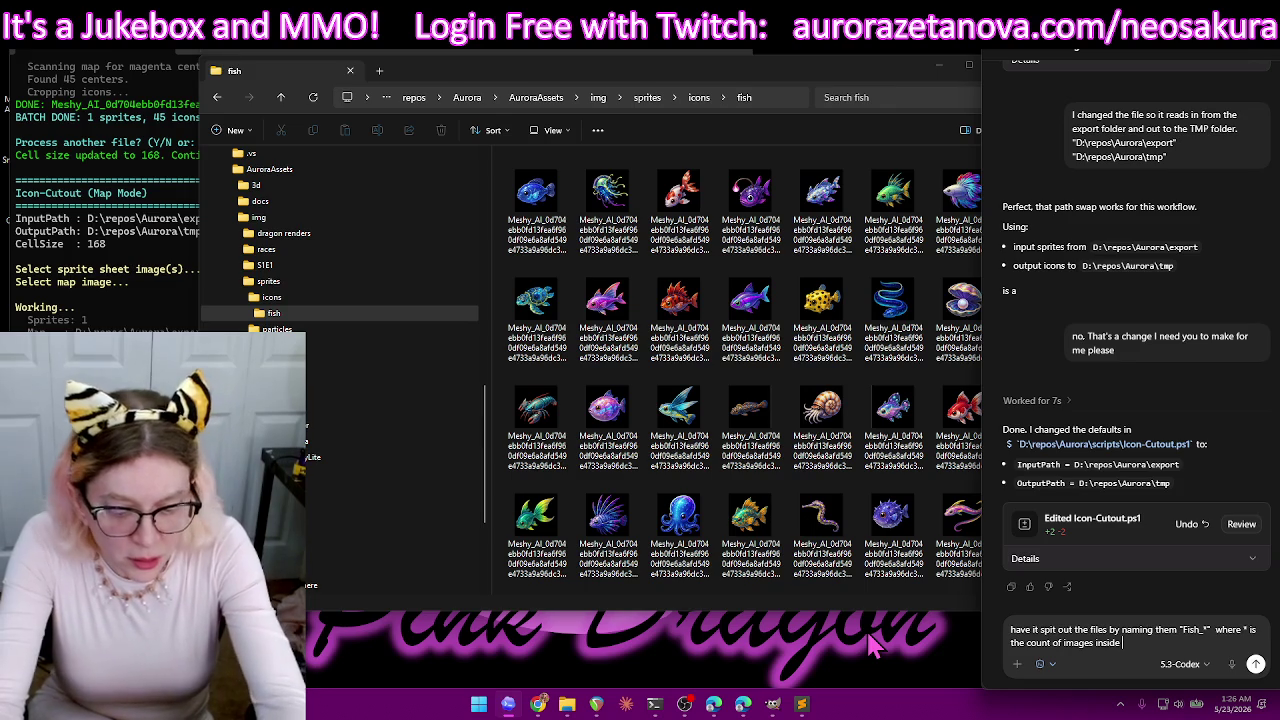
text("D:\repos\Aurora\AuroraAssets\img\sprites\icons\fish")
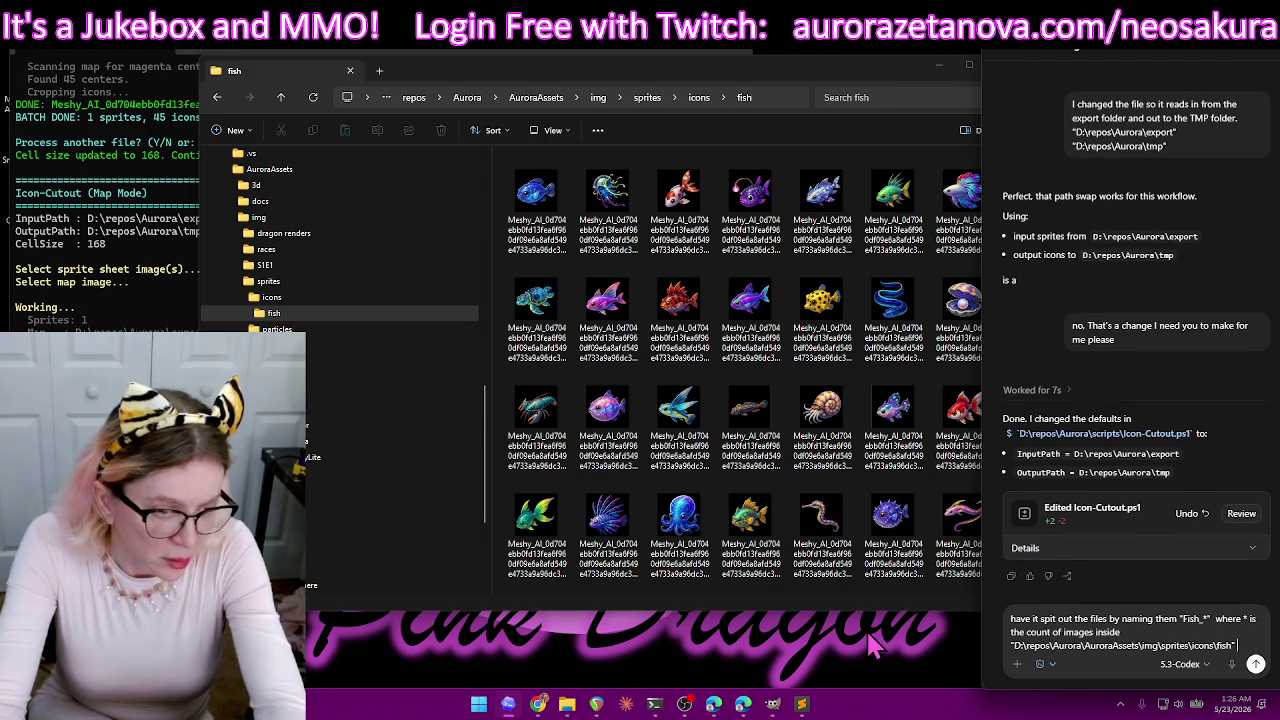
text(appended)
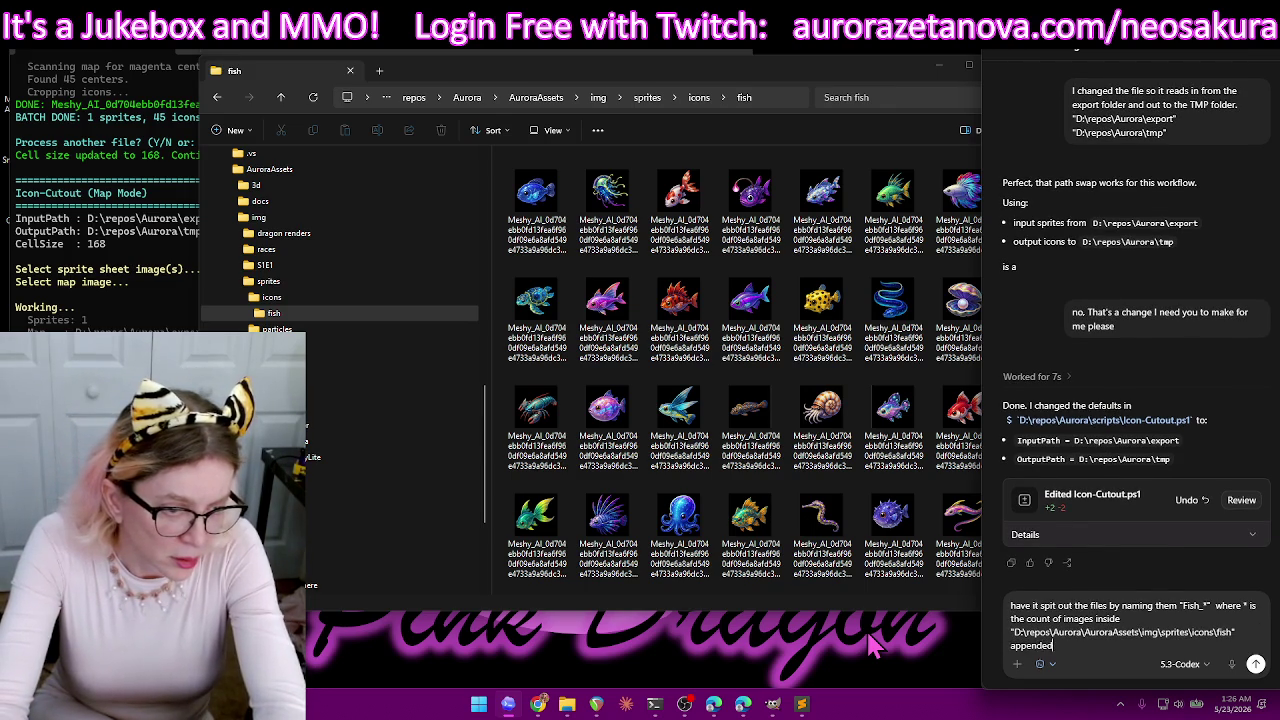
key(BackSpace)
key(BackSpace)
key(BackSpace)
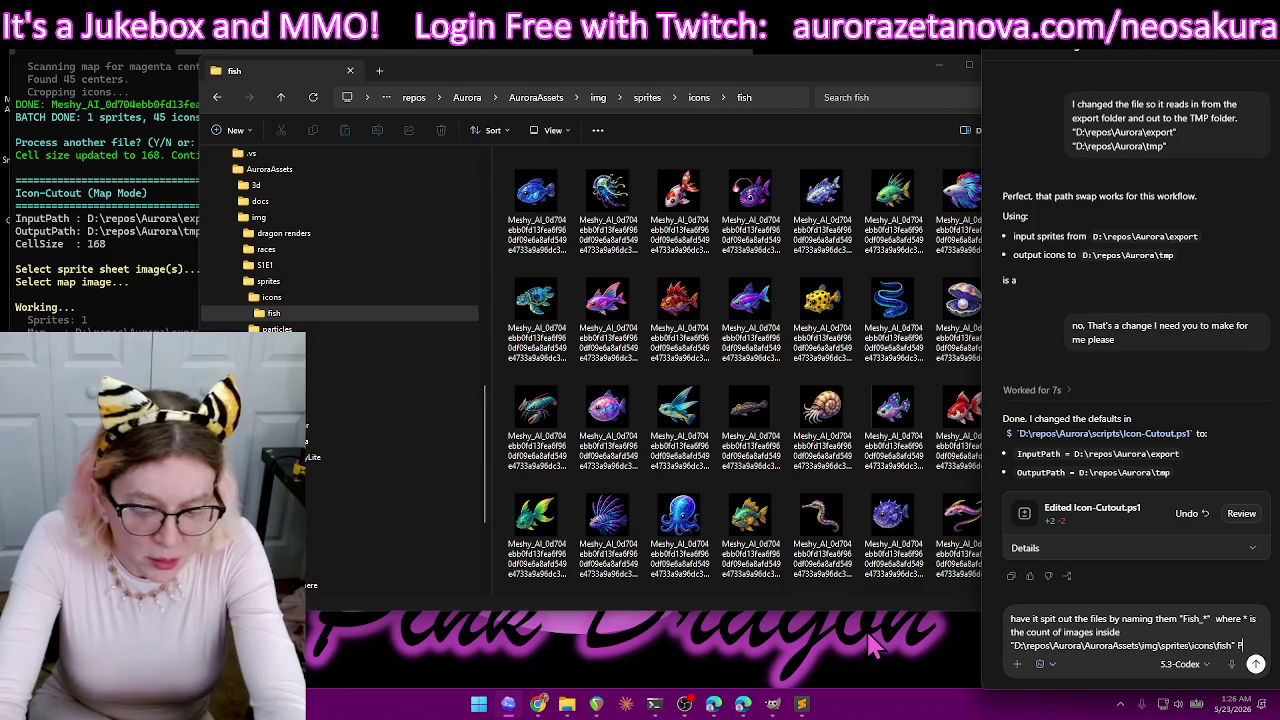
text(PLUS)
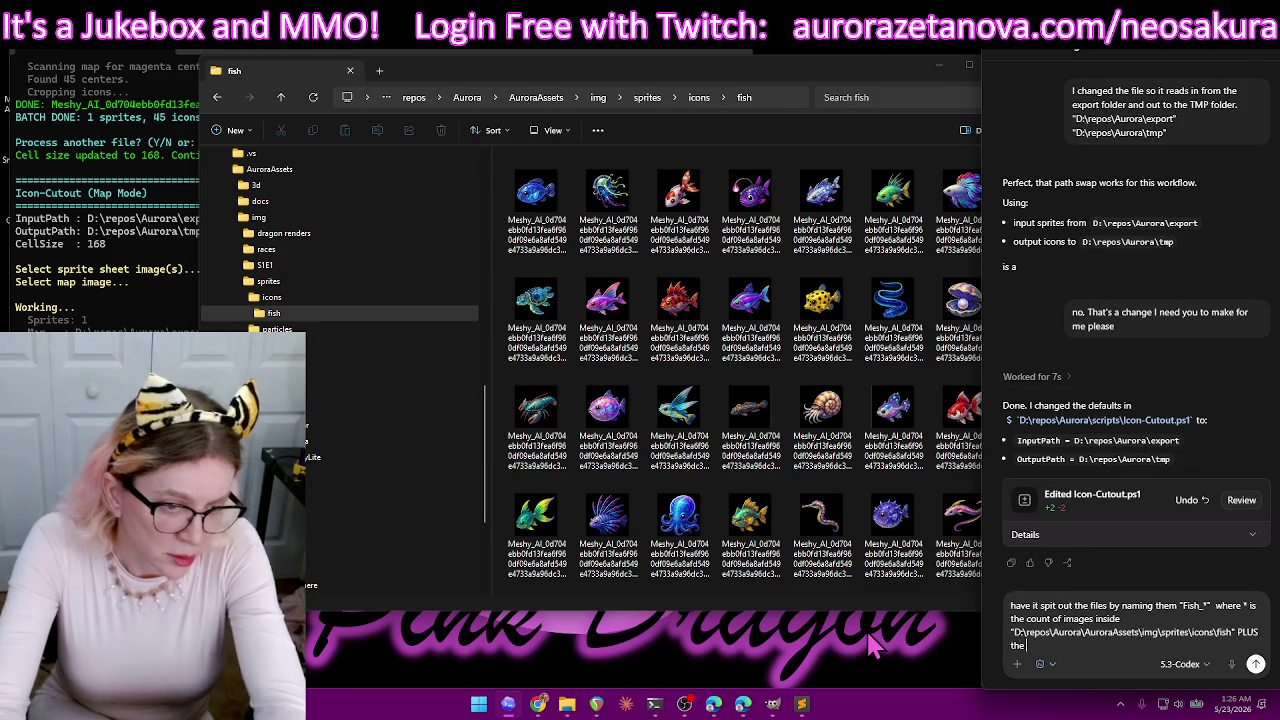
text(the current i)
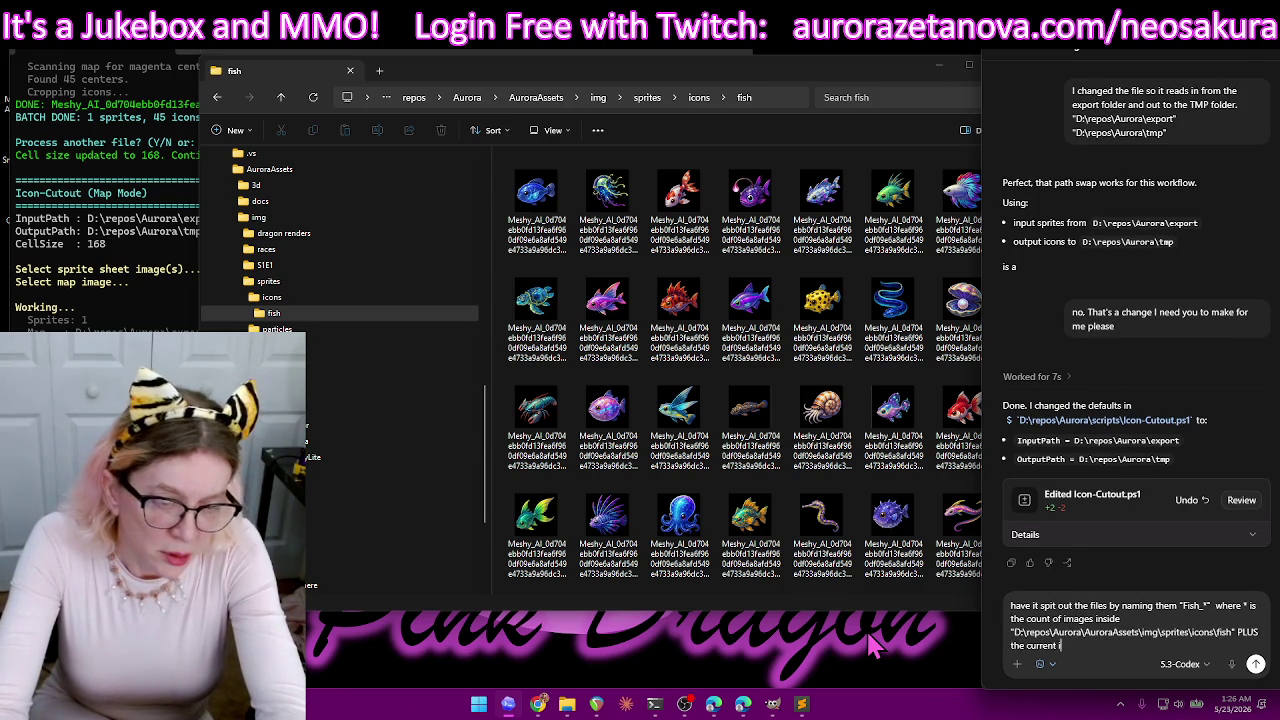
text(mage)
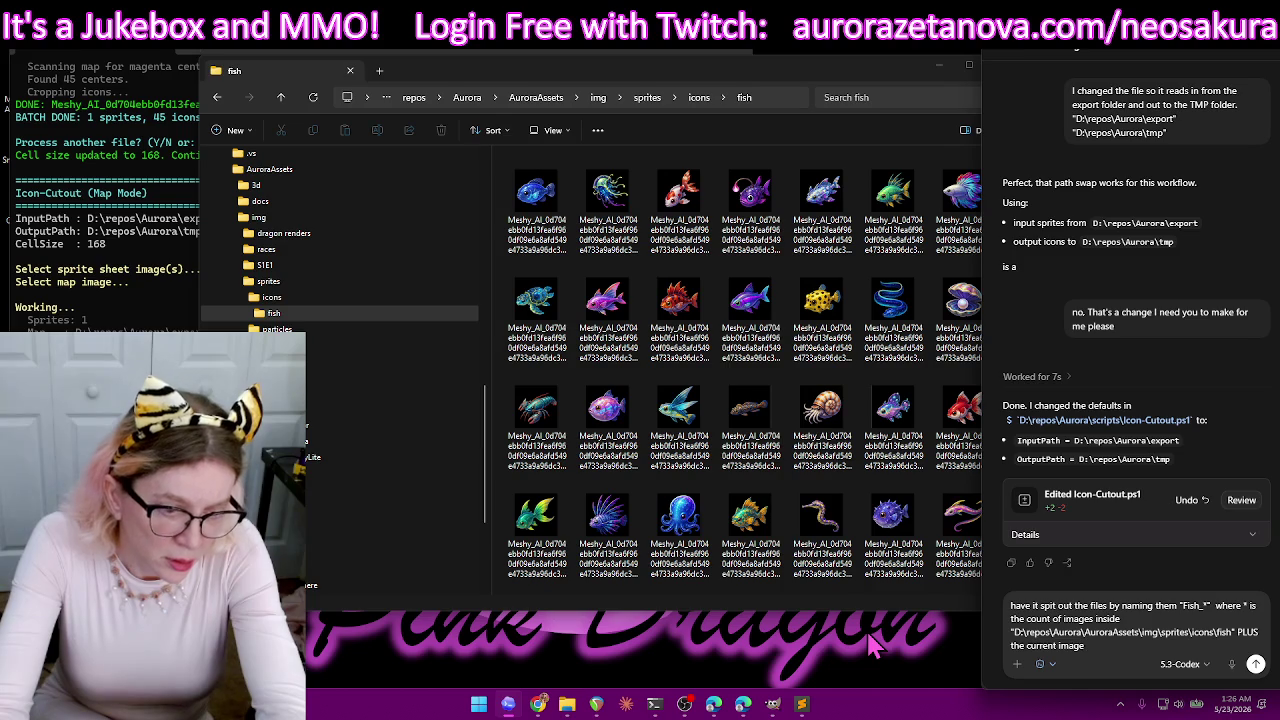
text( p)
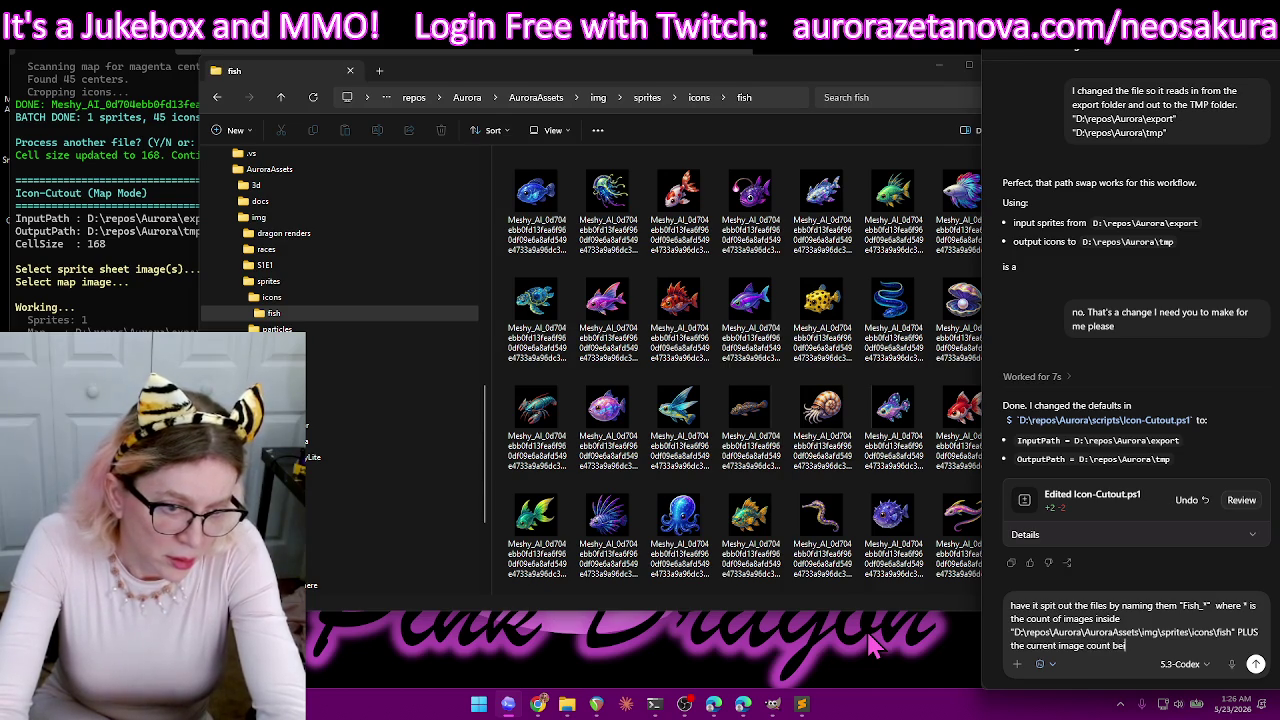
text(ocessed. ()
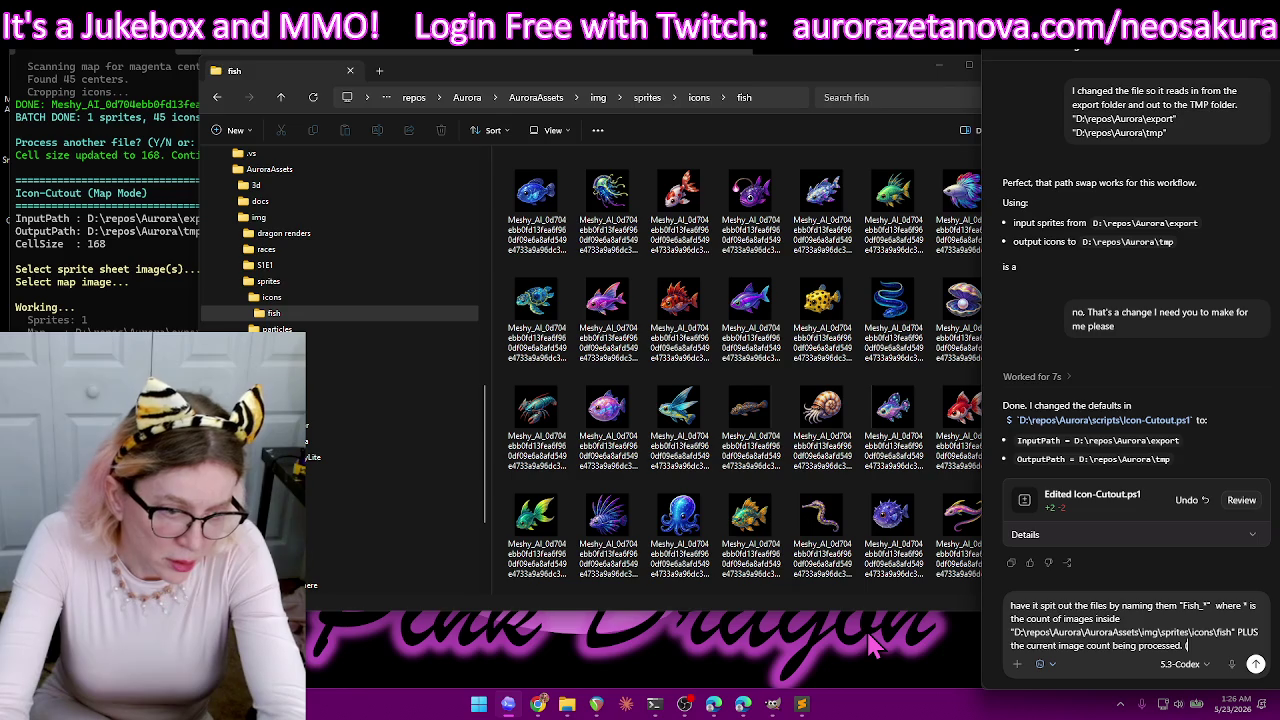
text(so)
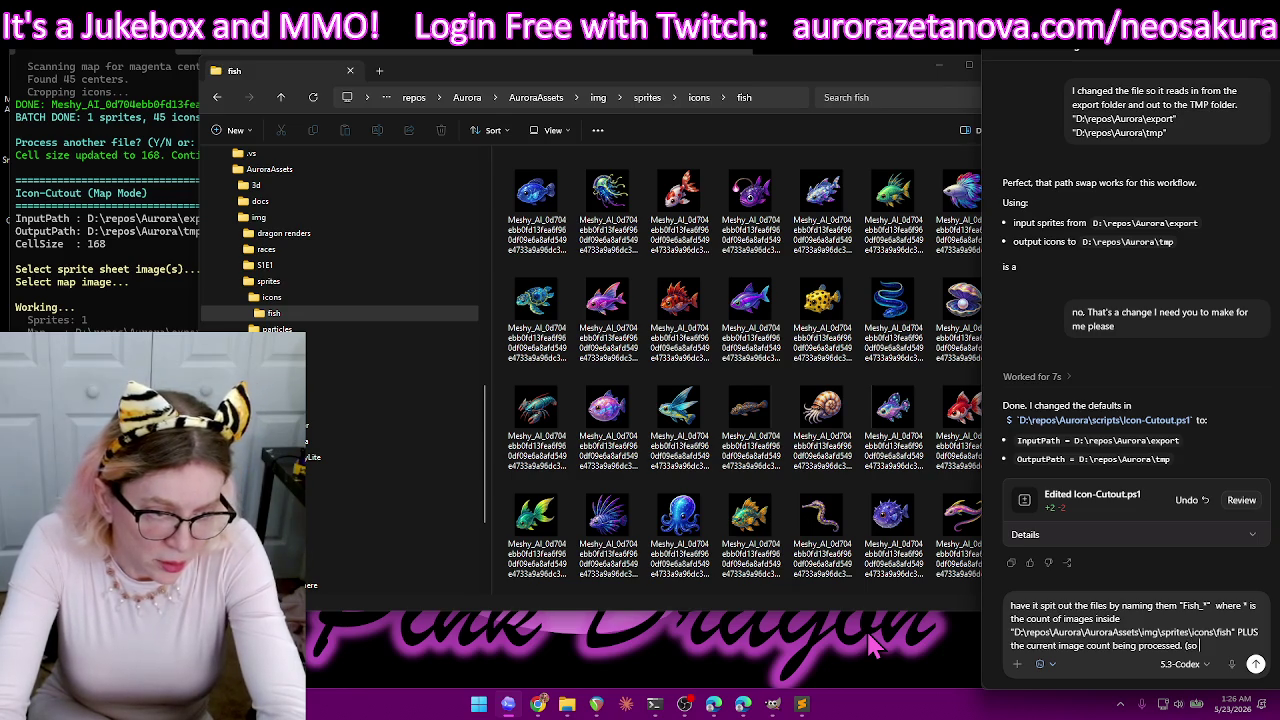
text(if there are)
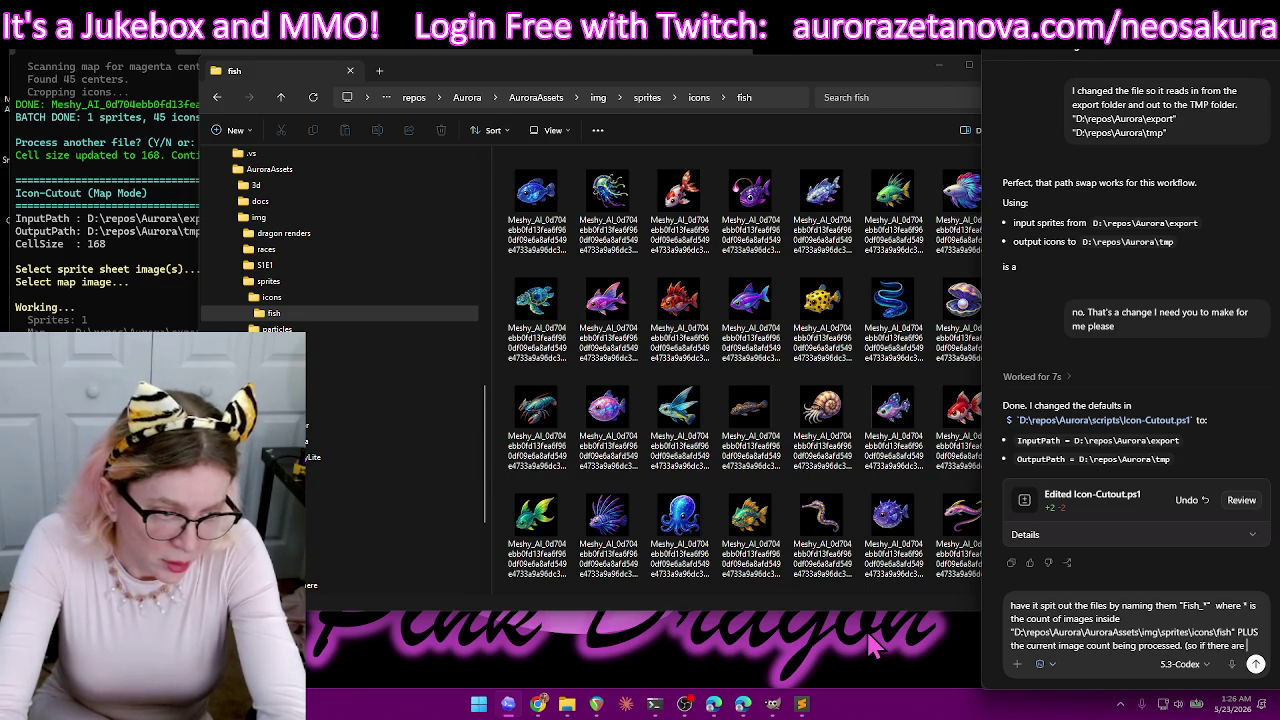
text( file)
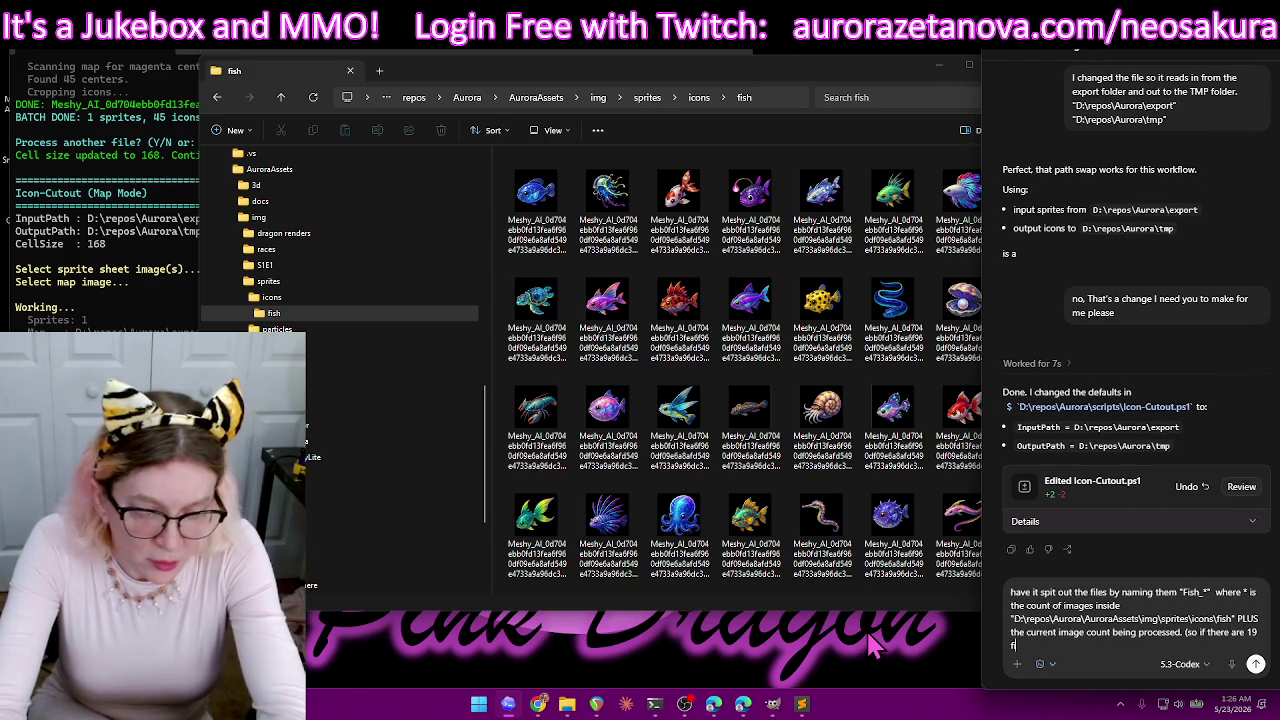
text( the fol)
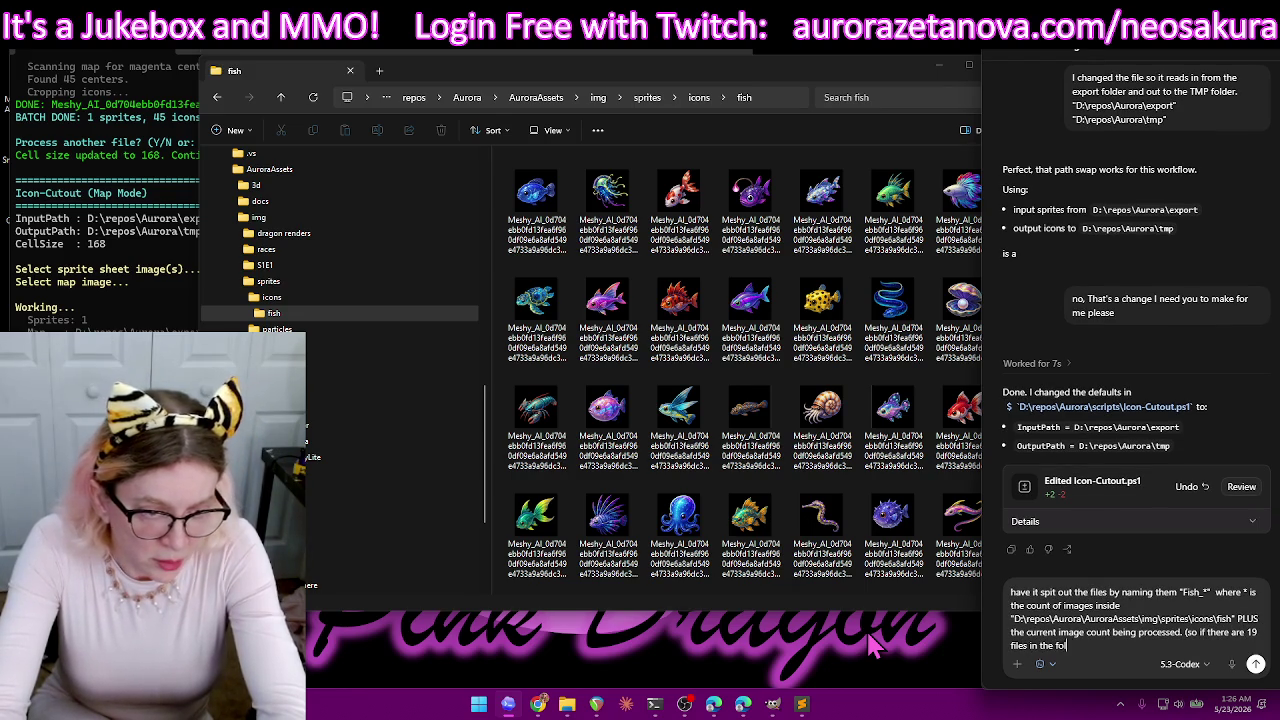
text(der and the sc)
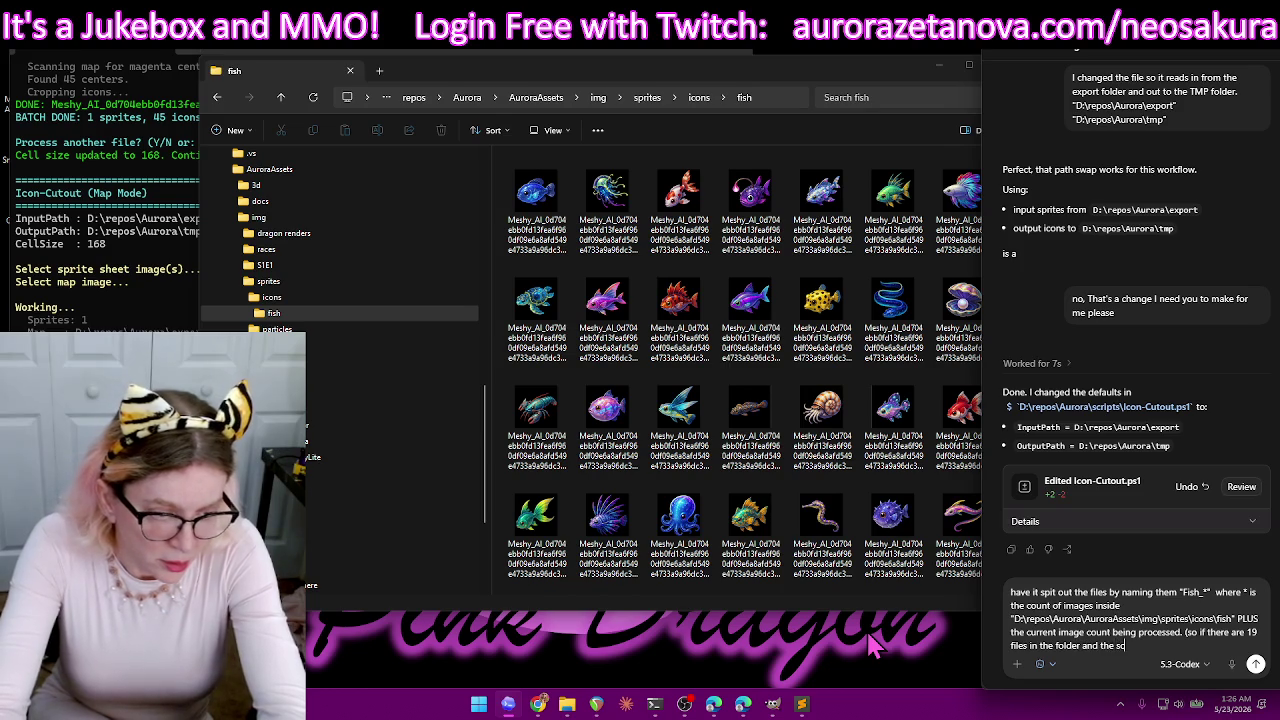
text(ript is running it's very first file)
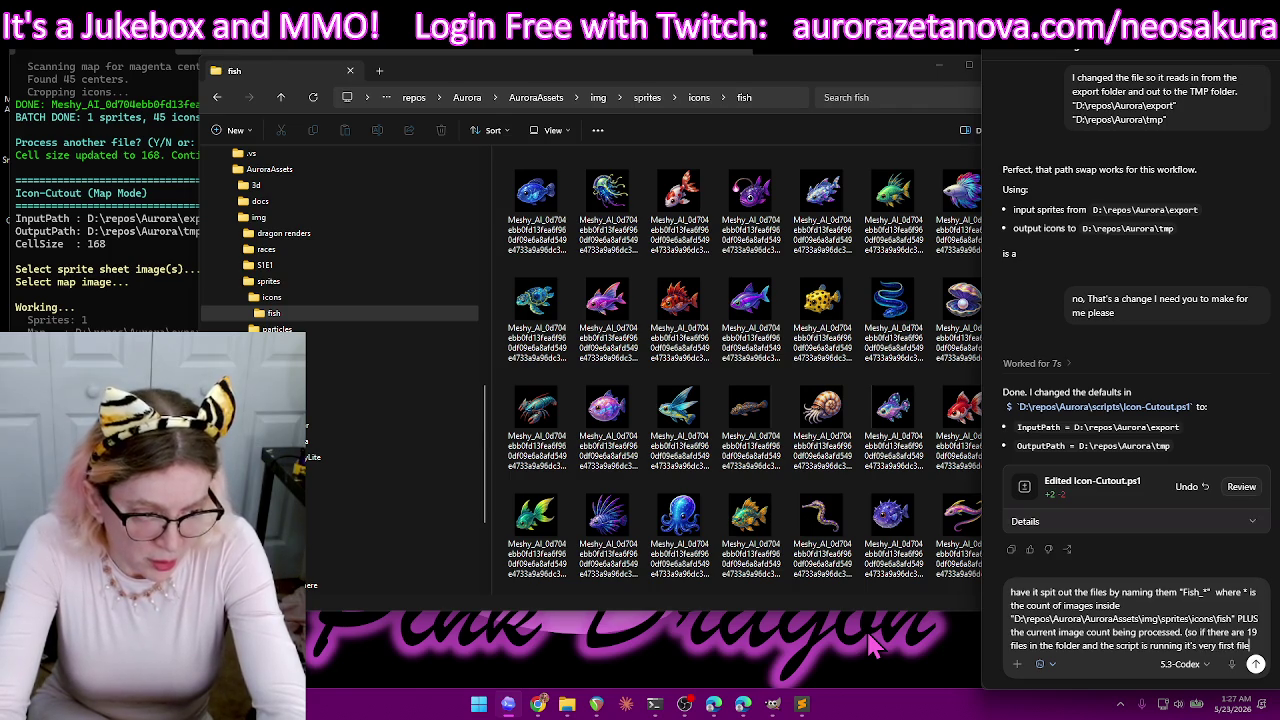
text( w)
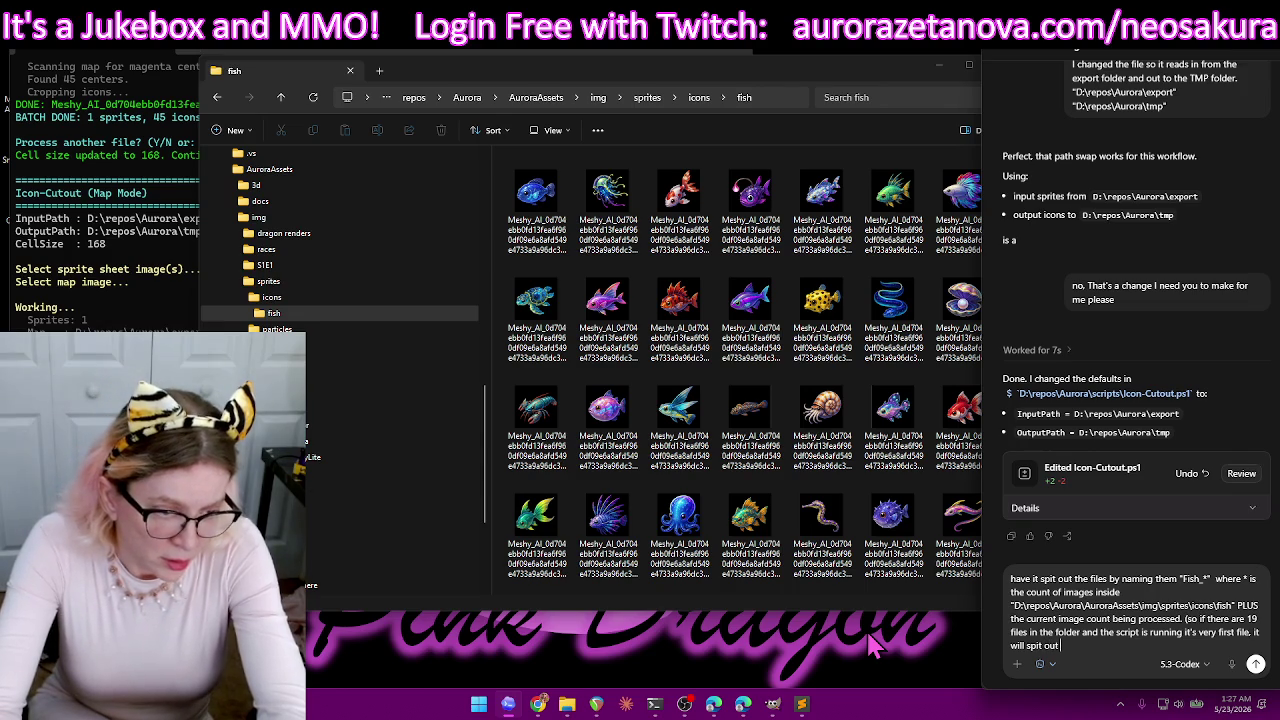
text("Fish_20)
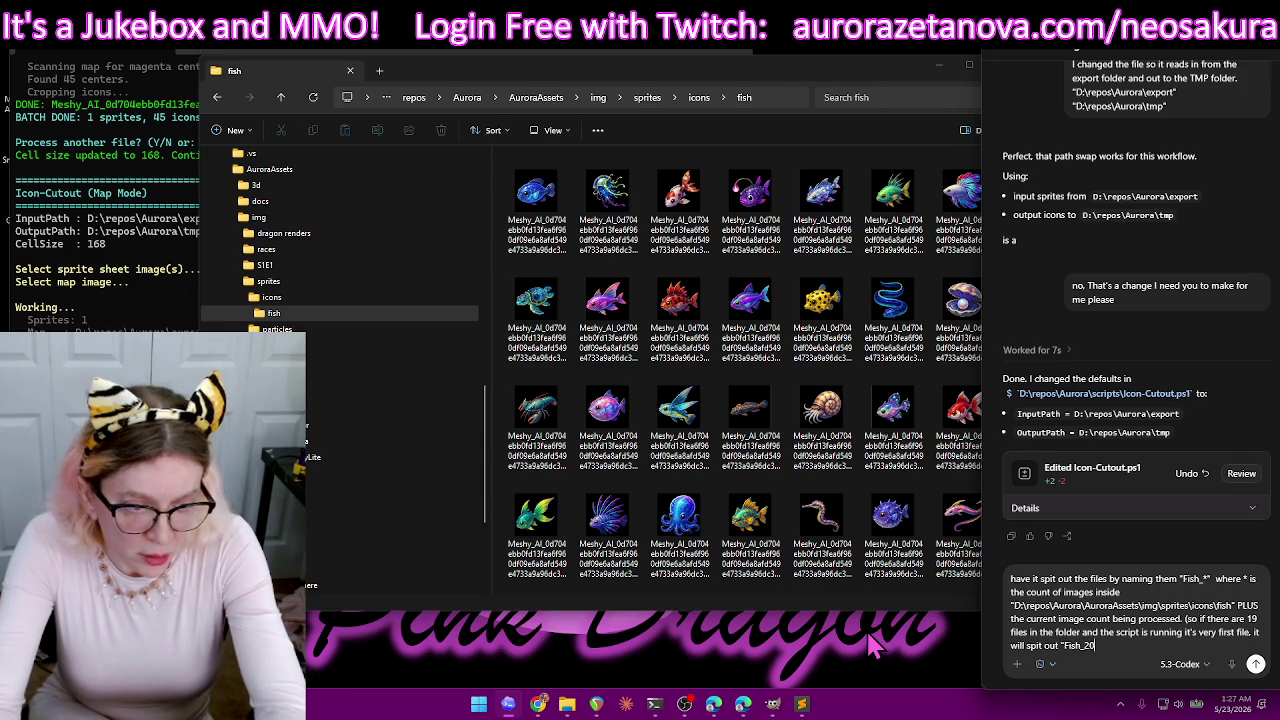
text(.png"))
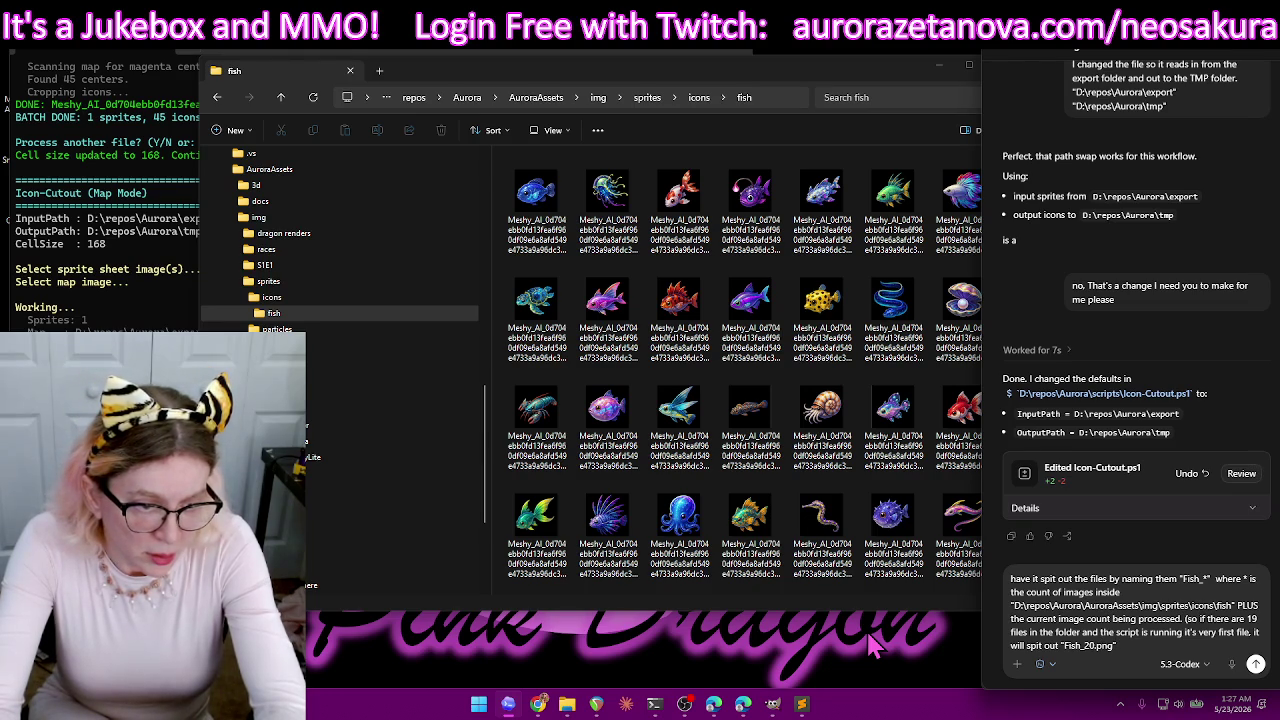
text(, "Fish_)
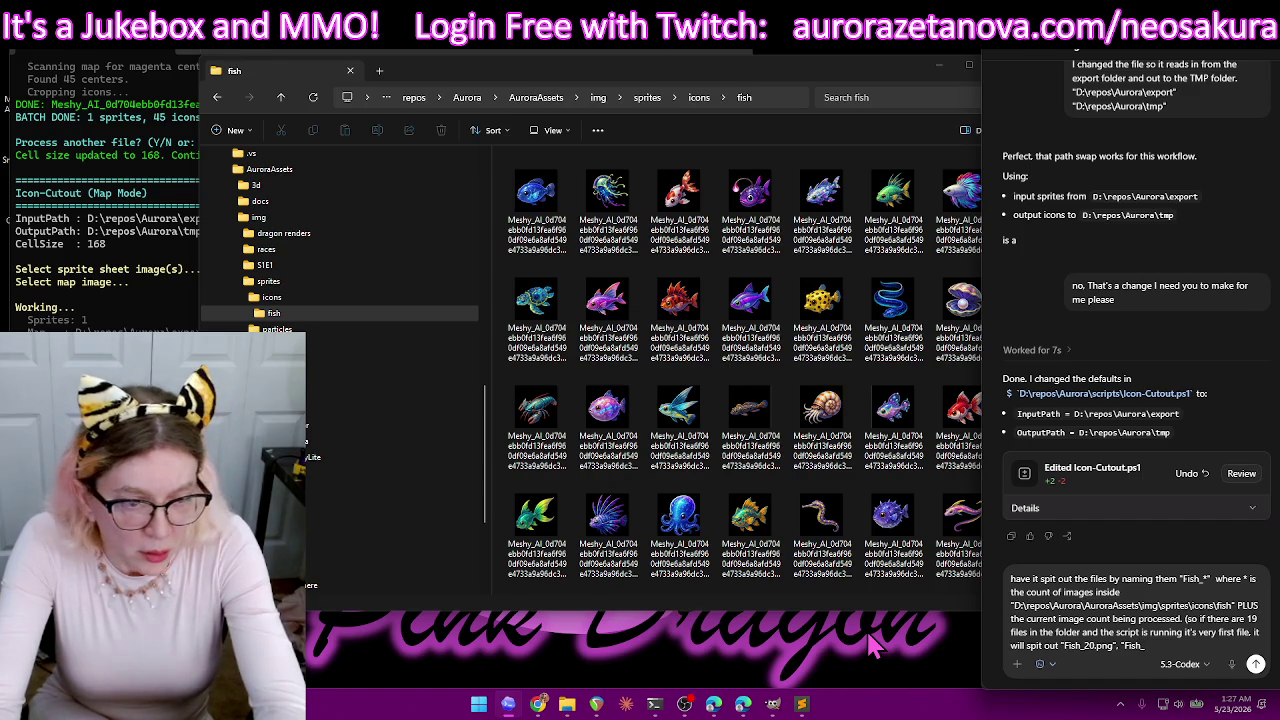
text(1.png", etc)
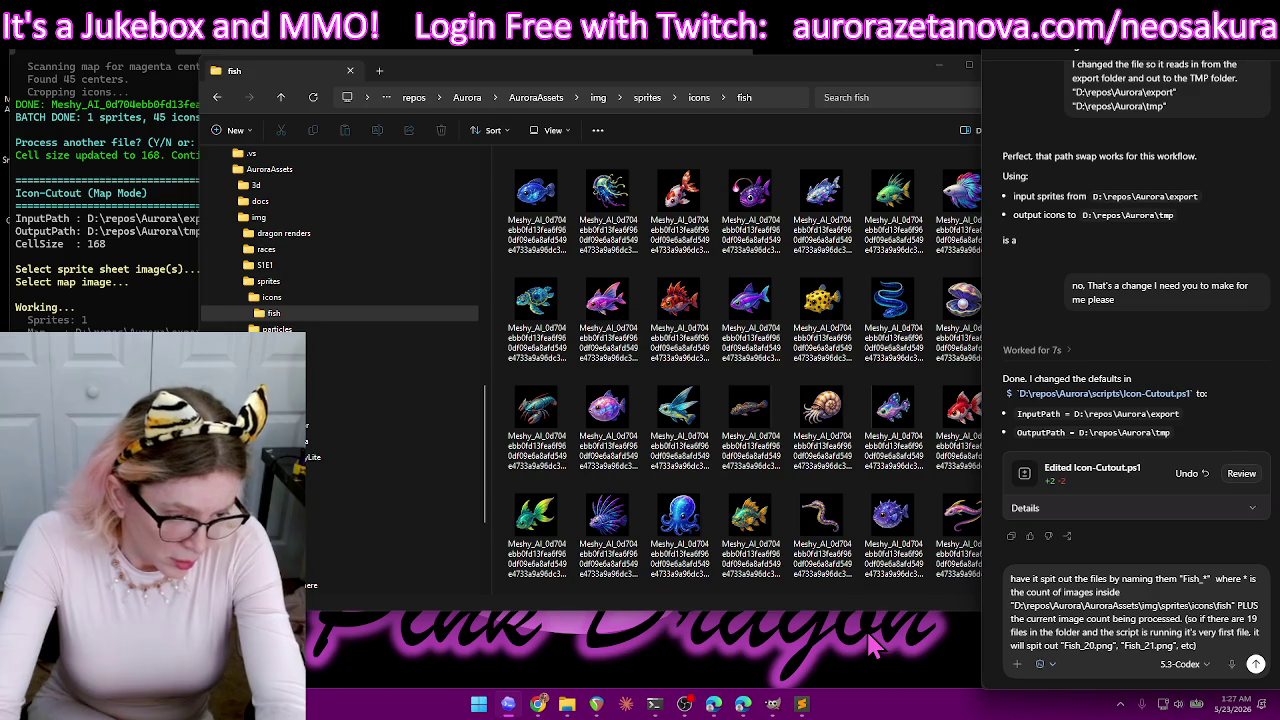
text())
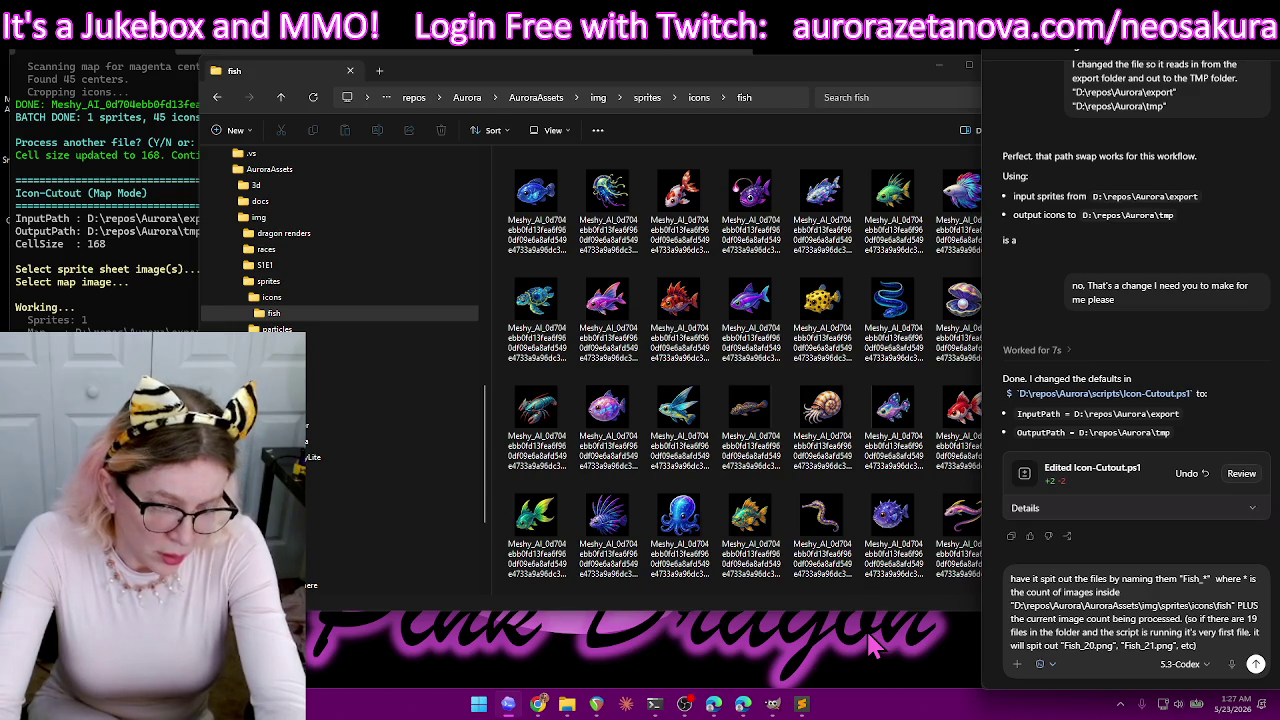
key(Return)
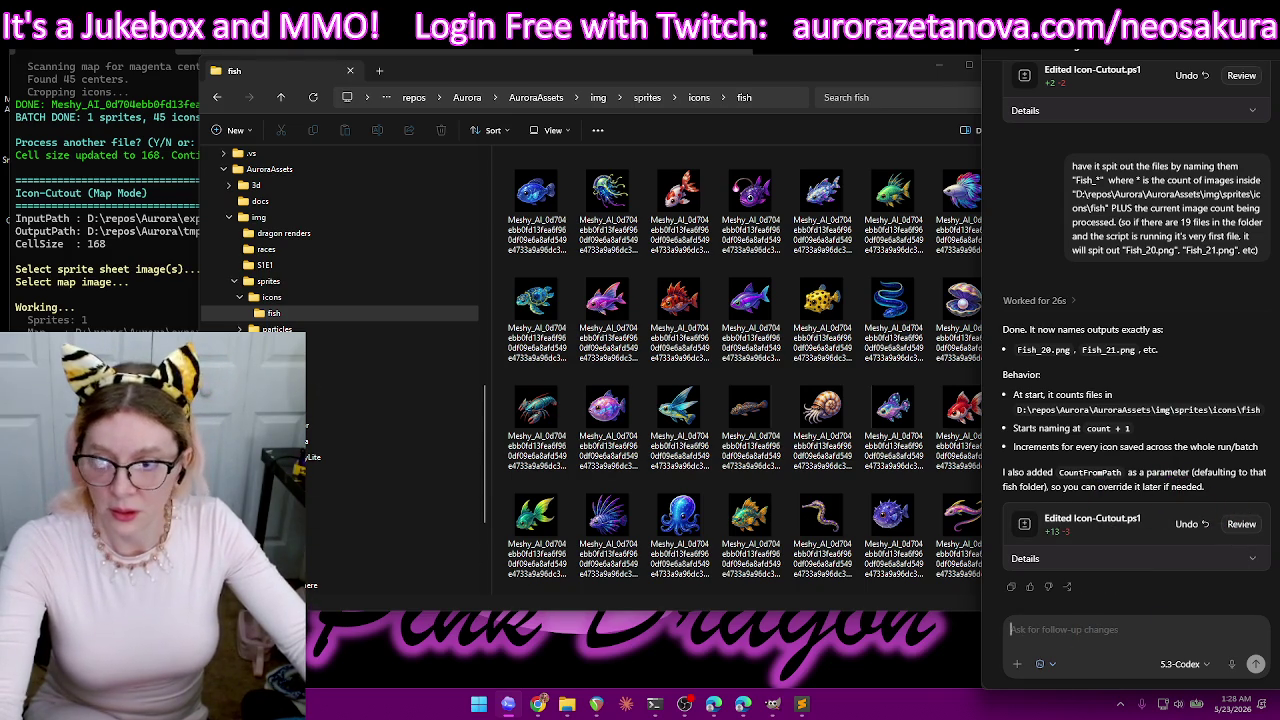
- Close the previous cut-out script's terminal window
click(746, 55)
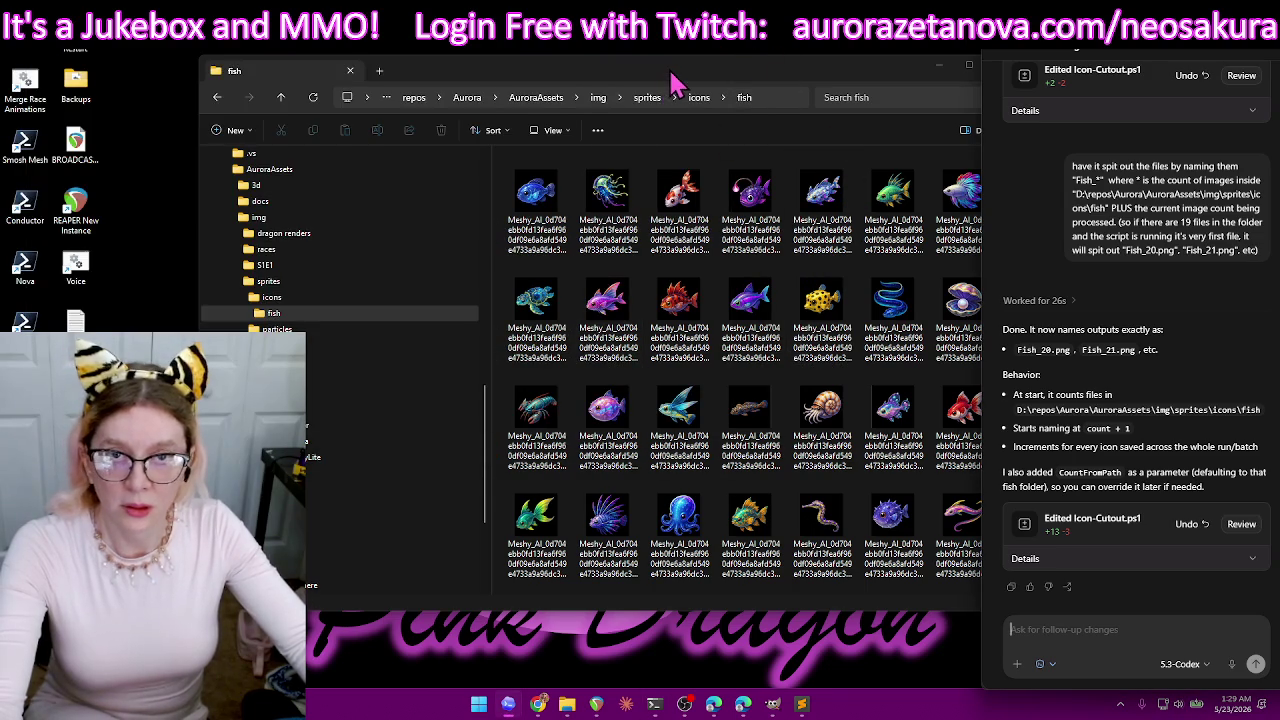
- Reposition the Explorer window, go up from fish to Aurora, and open tmp
drag(672, 80, 615, 70)
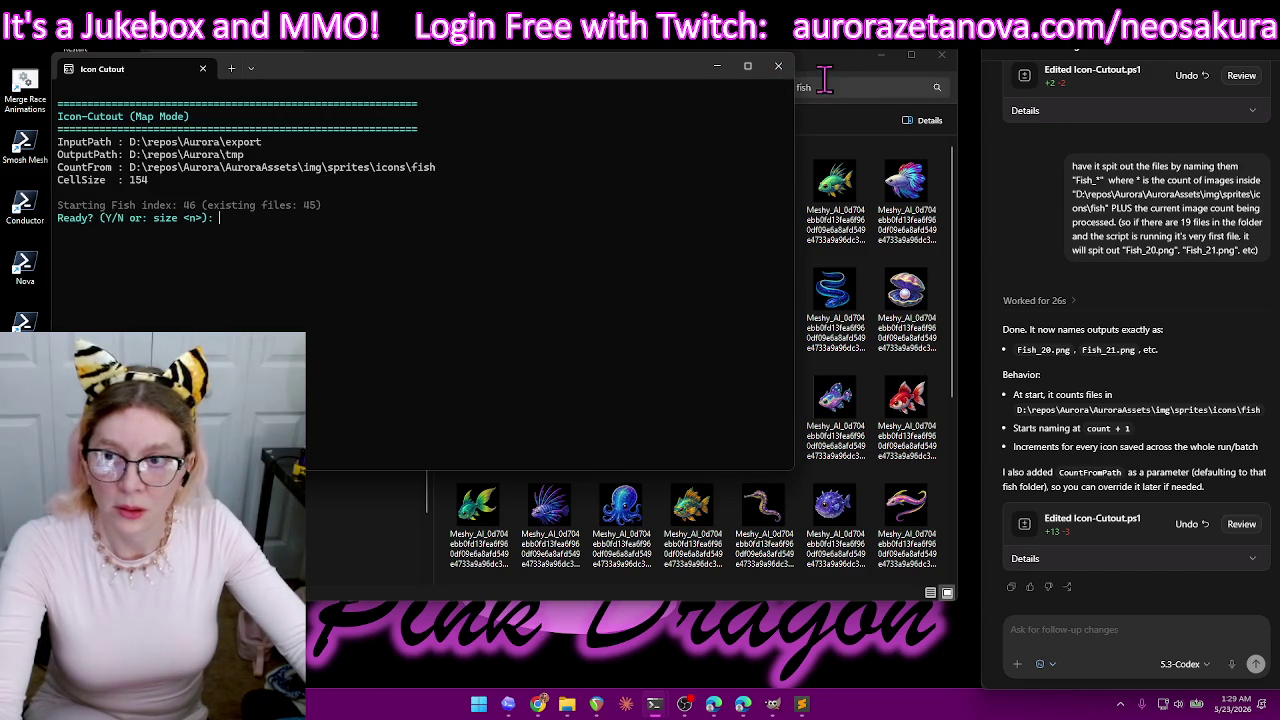
drag(820, 90, 934, 89)
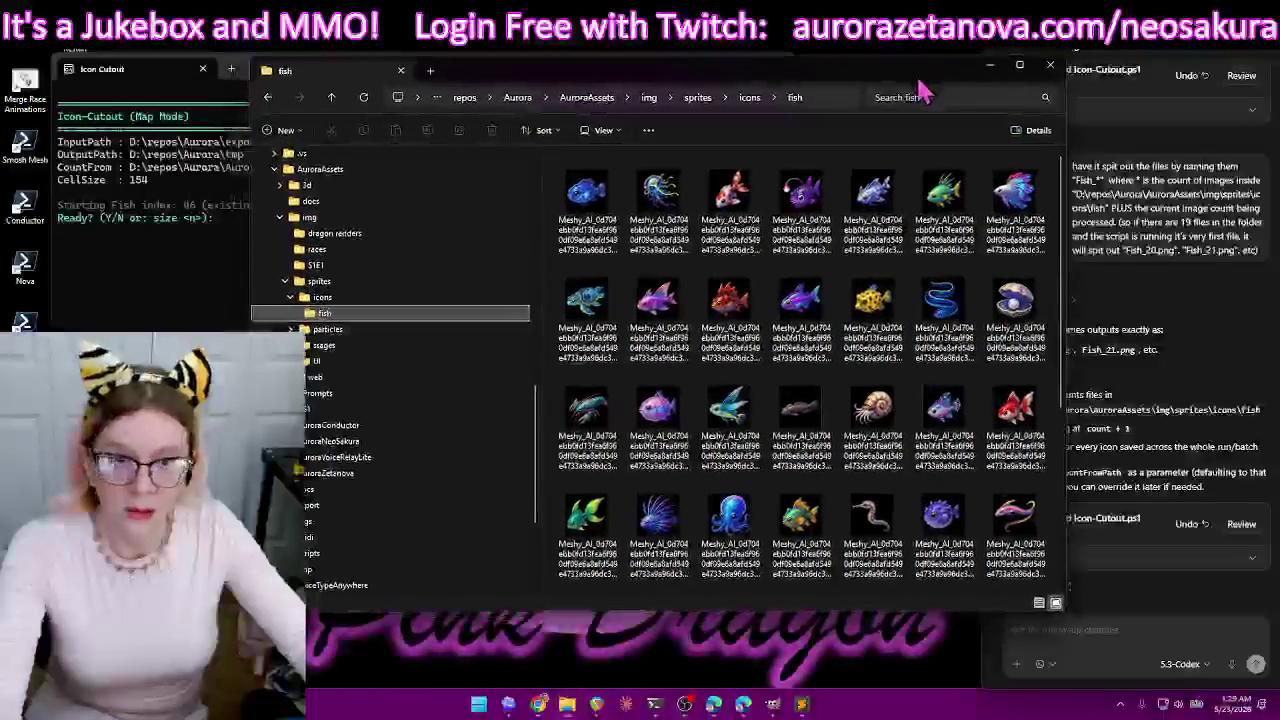
click(331, 97)
click(331, 97)
click(331, 97)
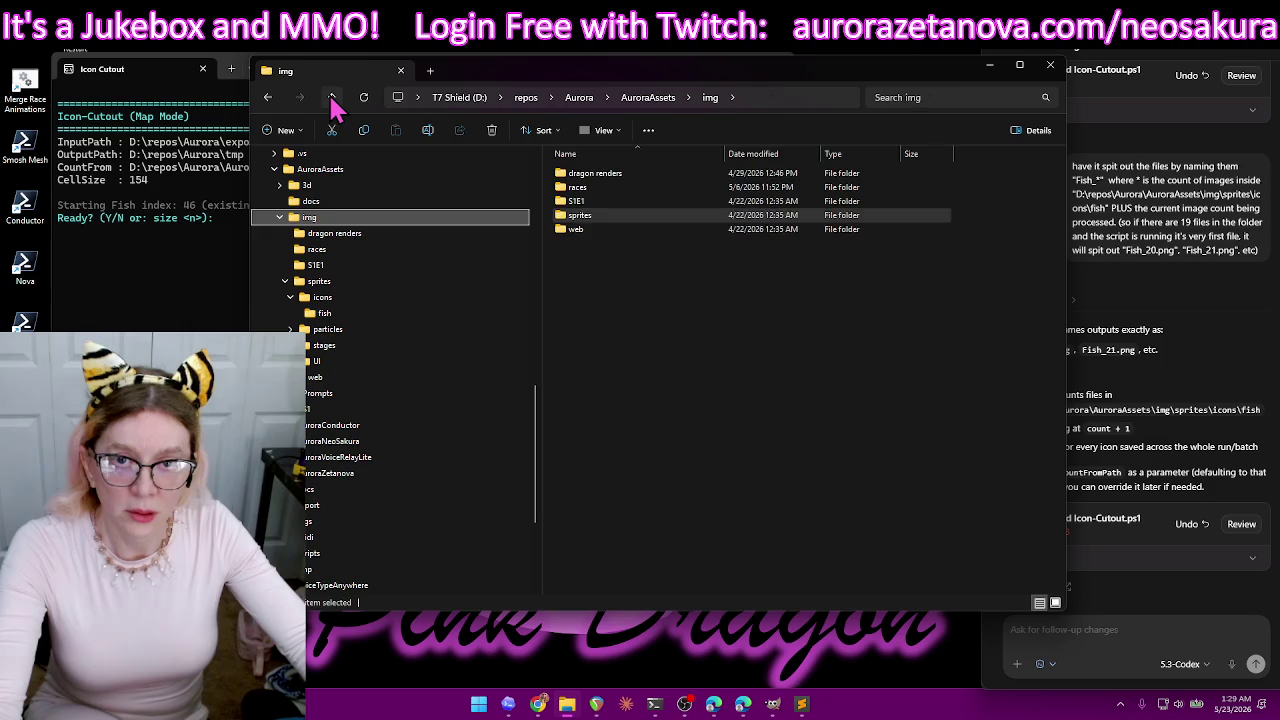
click(331, 97)
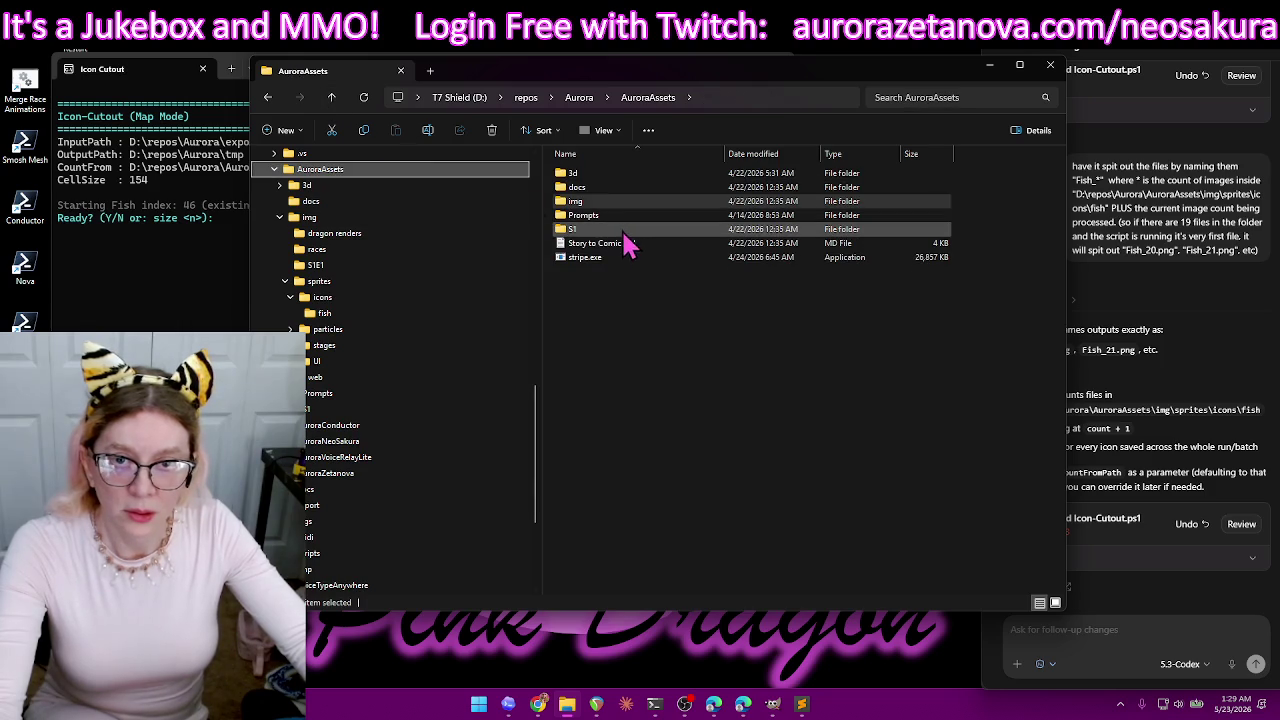
click(331, 97)
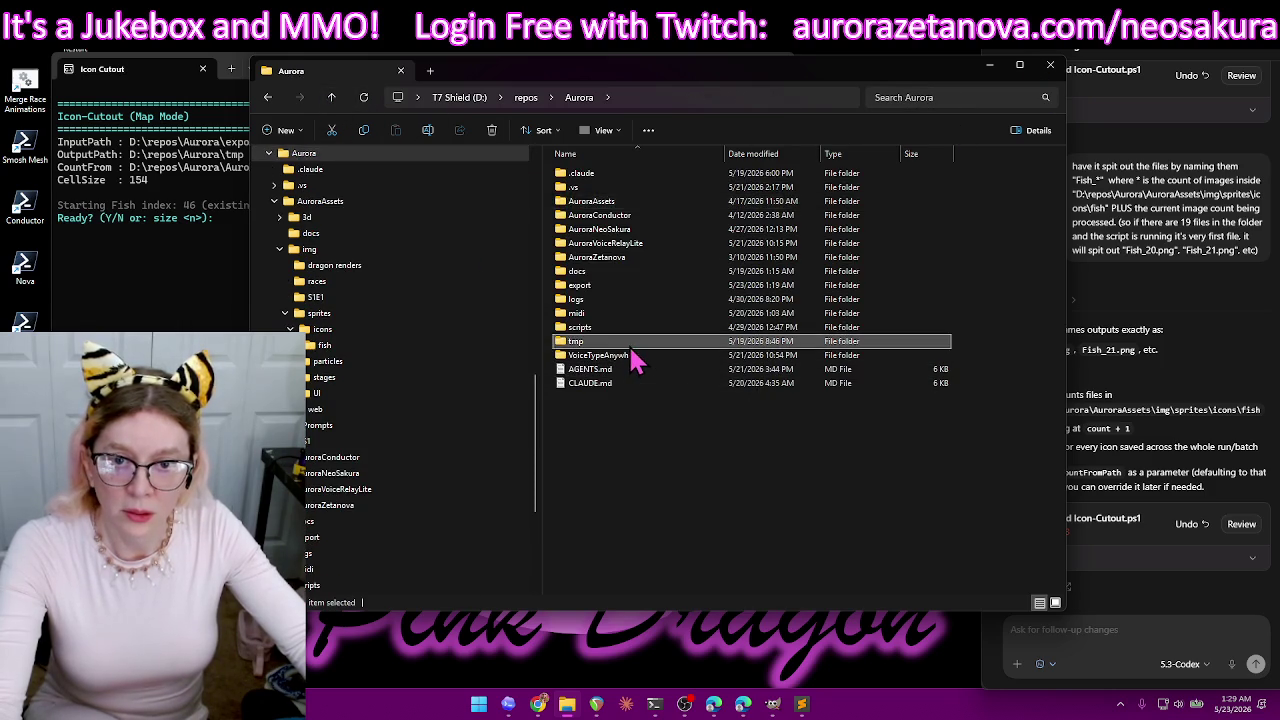
double_click(630, 342)
- Select and delete all the old icons left in tmp
scroll(848, 345, down, 2)
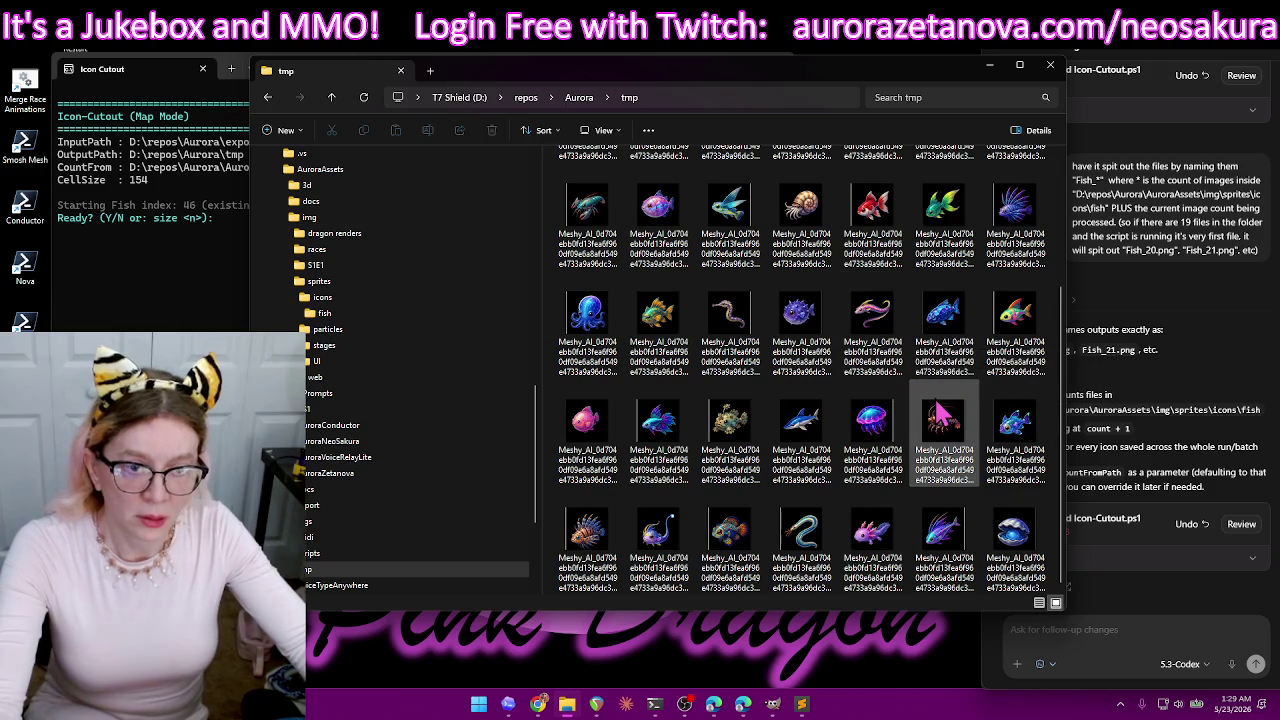
scroll(880, 420, up, 2)
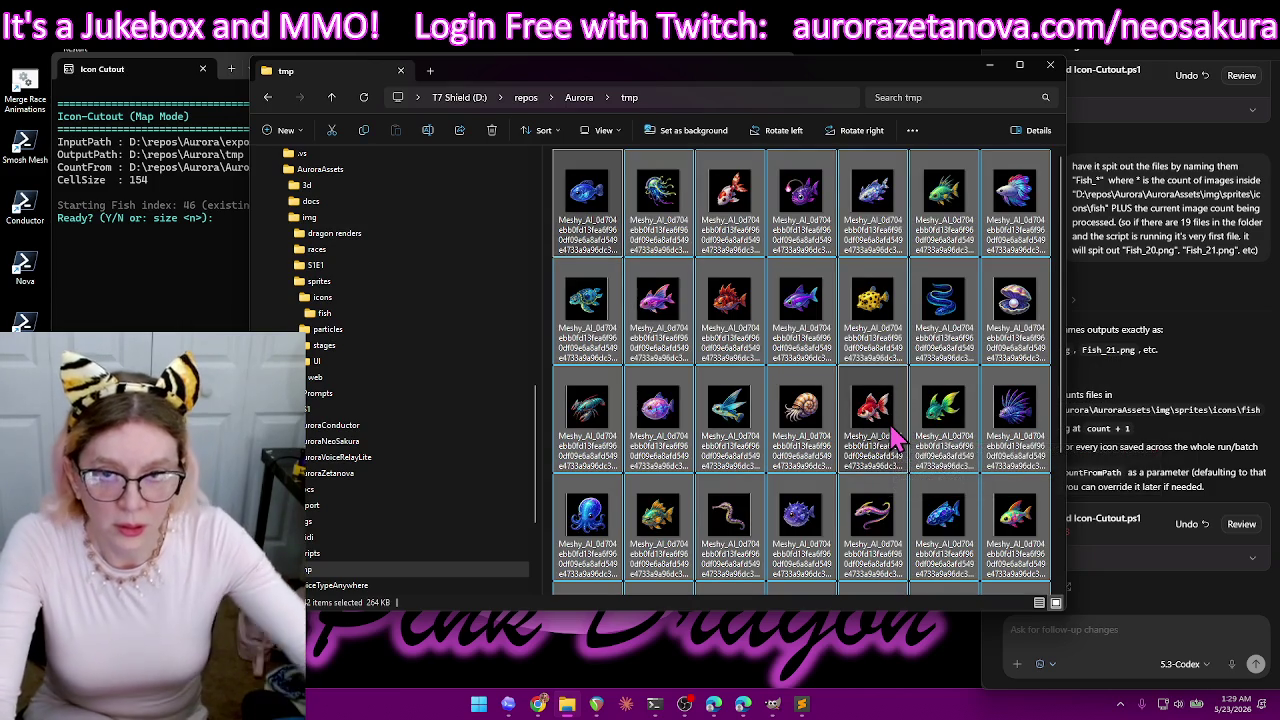
key(ctrl+a)
key(Delete)
click(200, 300)
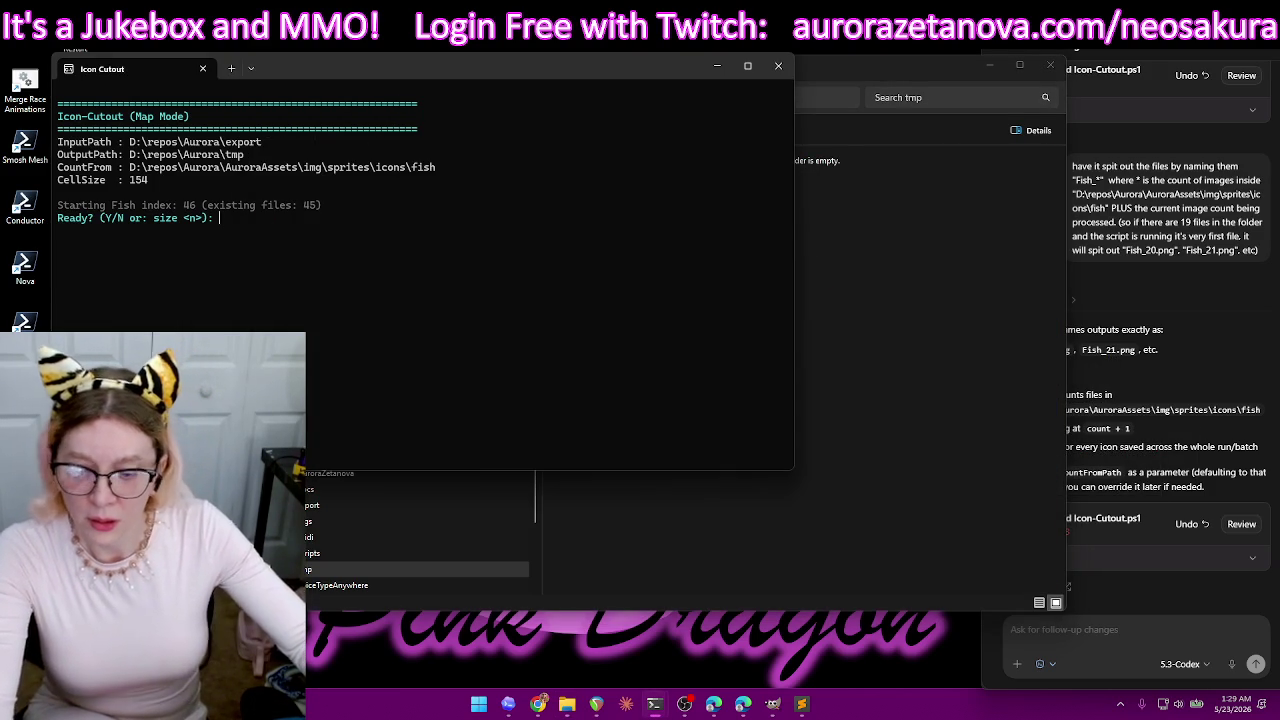
- Confirm the run with y and pick the fish sprite sheet and its _map.png
text(y)
key(Return)
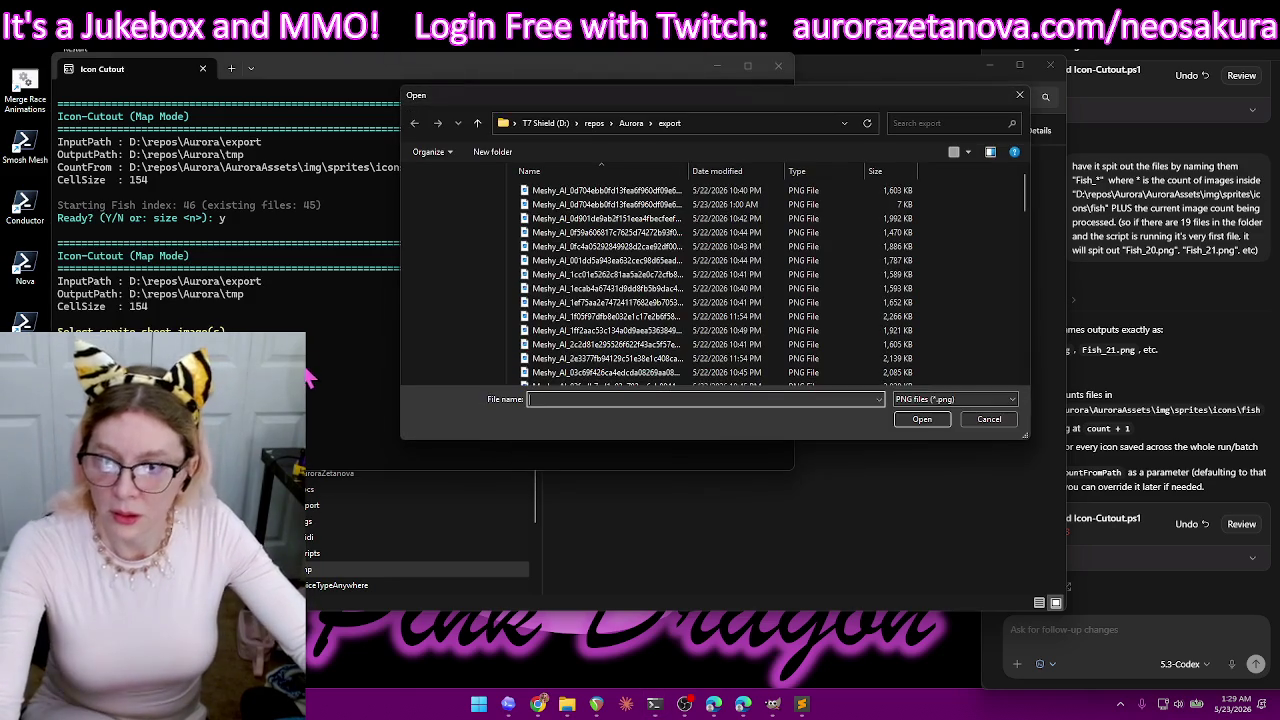
double_click(792, 220)
double_click(829, 205)
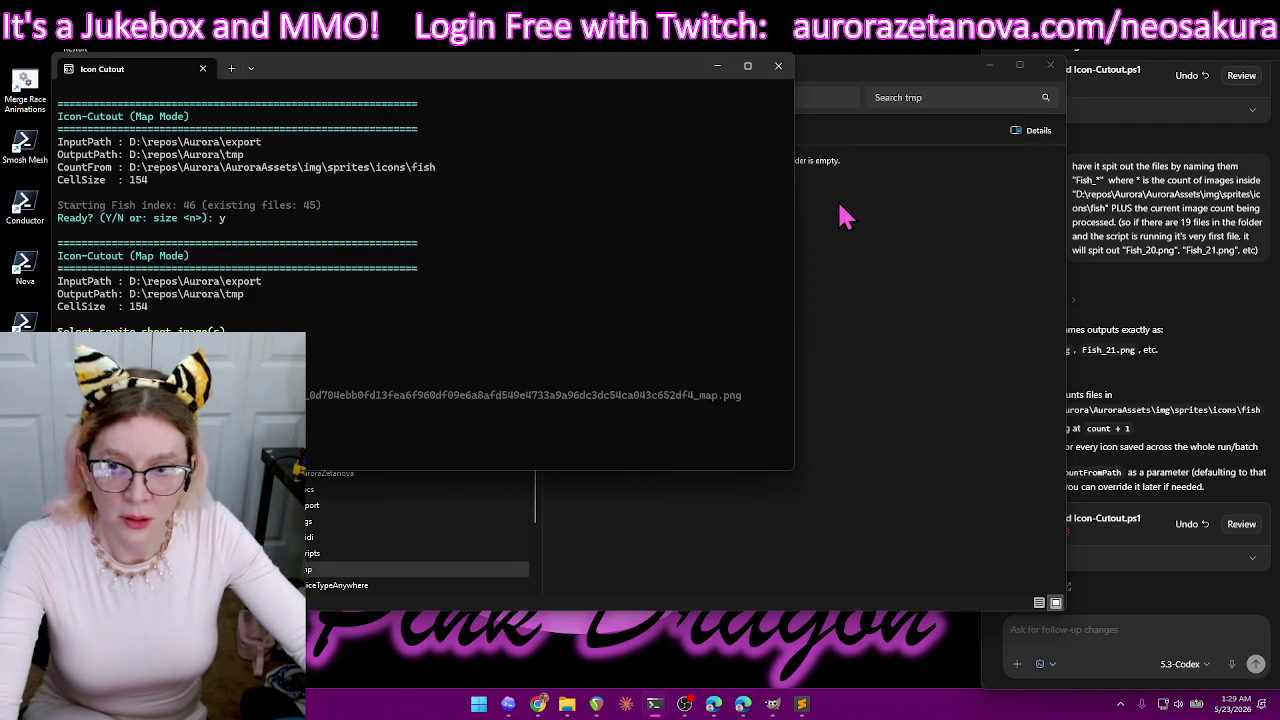
click(912, 88)
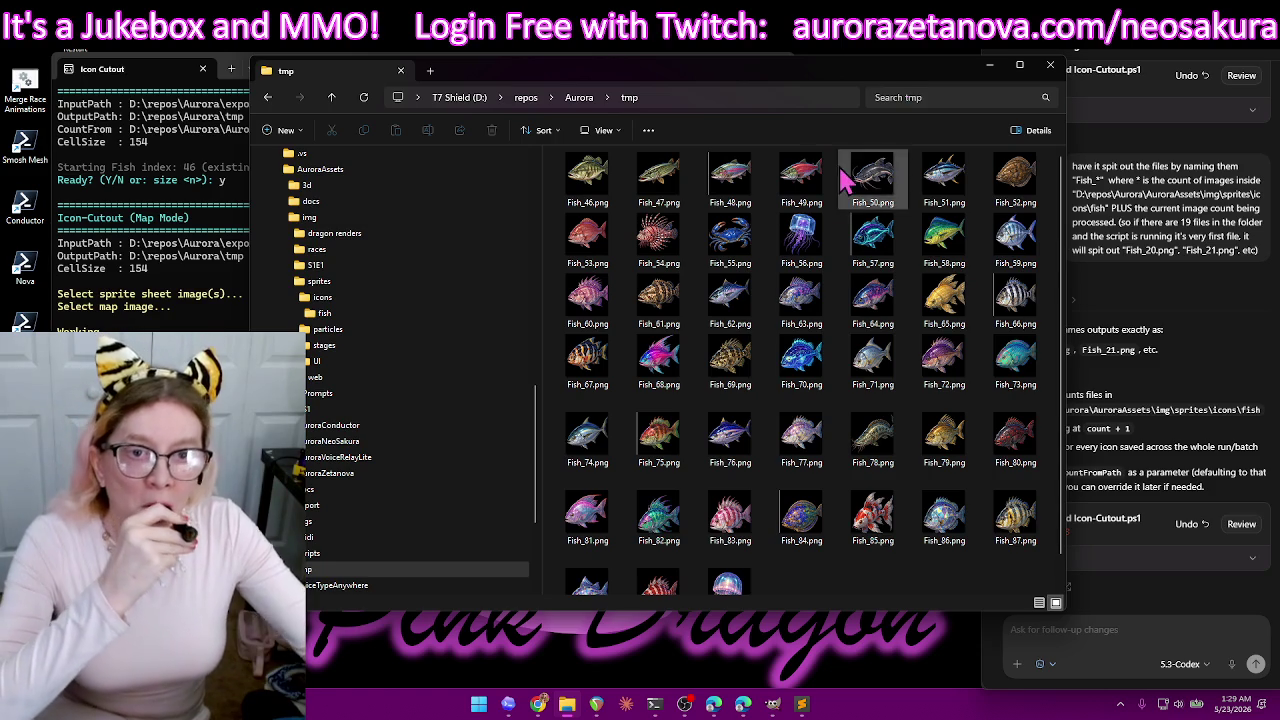
- Delete the unwanted Fish_48, Fish_57, Fish_66, Fish_75 and Fish_84 icons
click(737, 177)
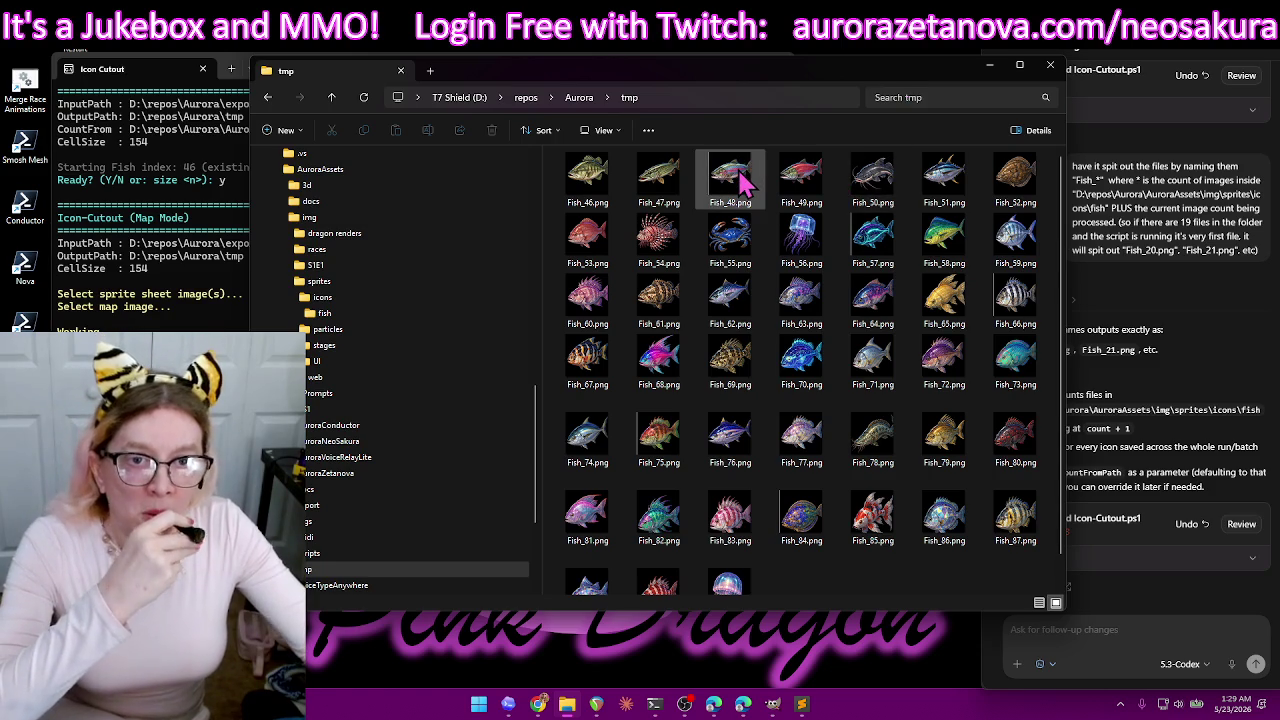
ctrl+click(873, 245)
ctrl+click(1015, 295)
ctrl+click(655, 440)
ctrl+click(801, 515)
scroll(890, 550, down, 1)
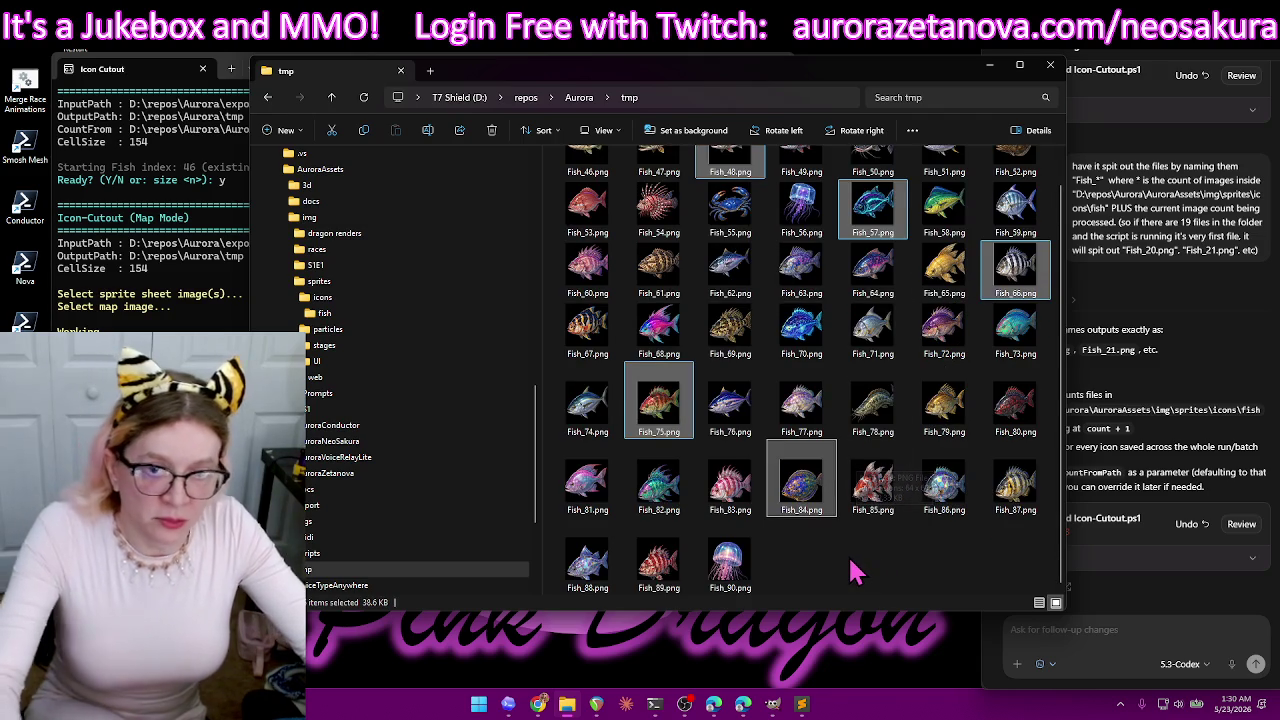
key(Delete)
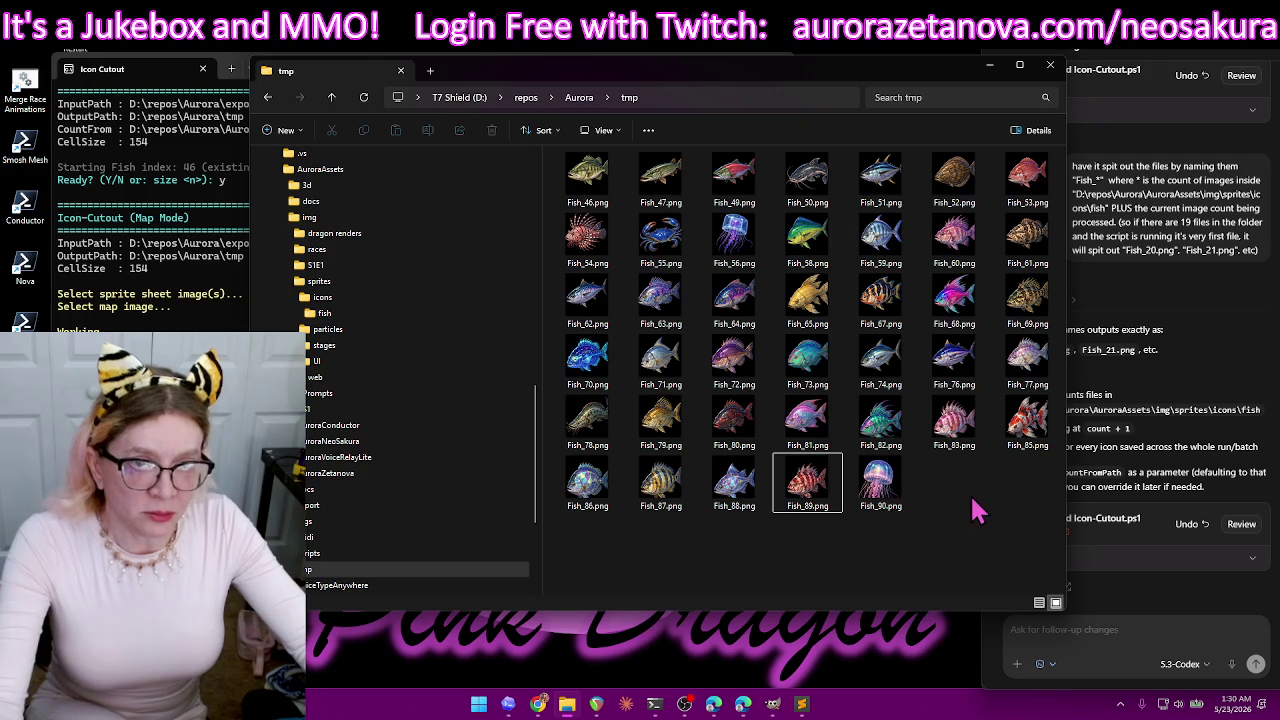
- Move the remaining 40 icons from tmp into the fish folder
key(ctrl+a)
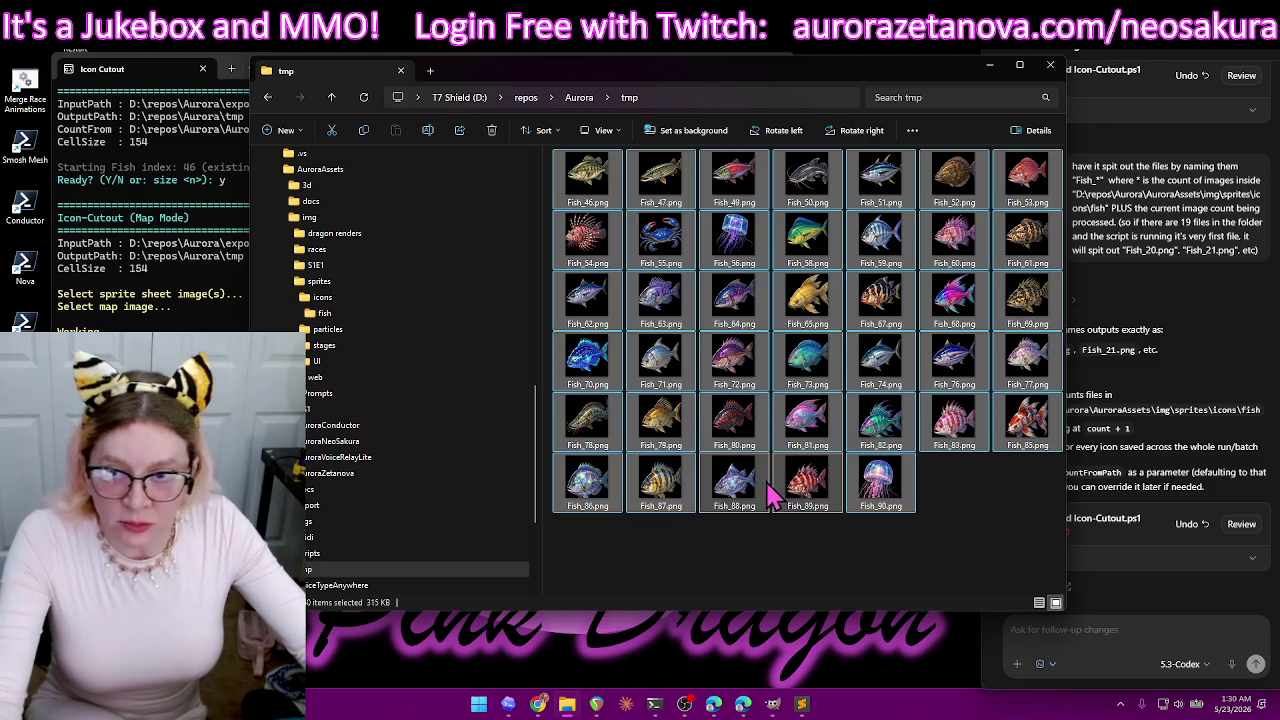
mouse_move(587, 238)
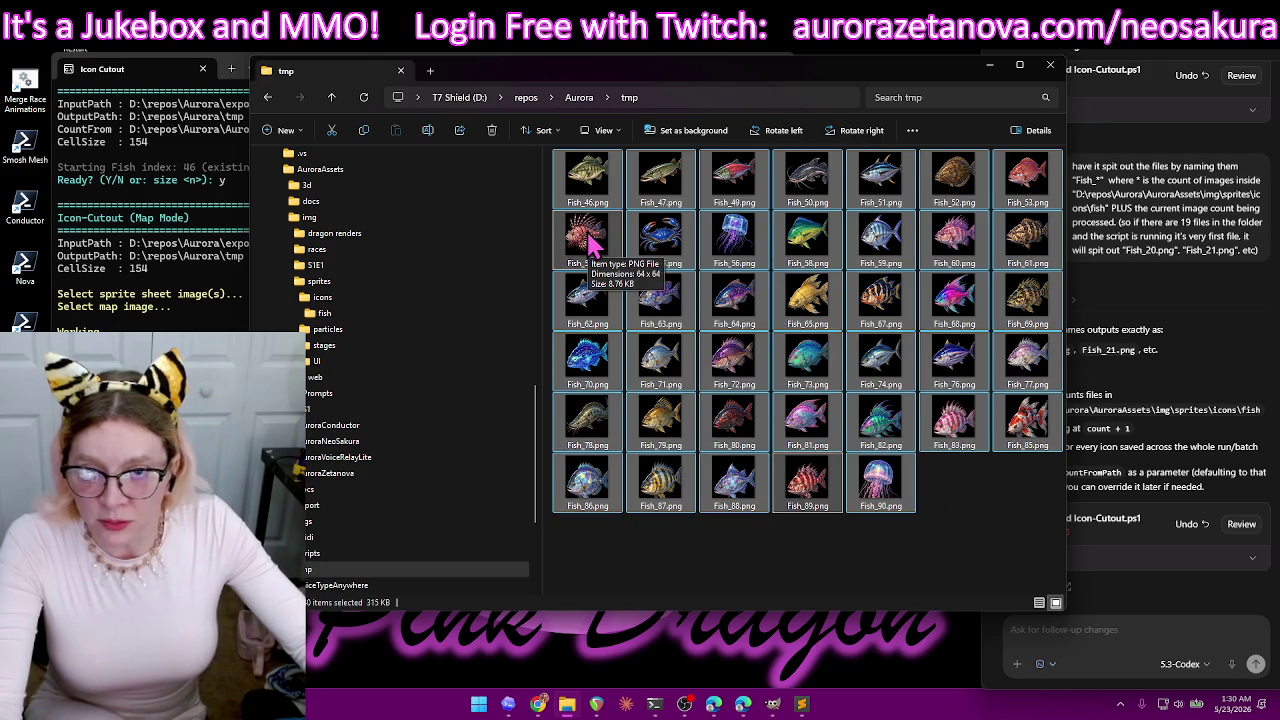
click(1000, 512)
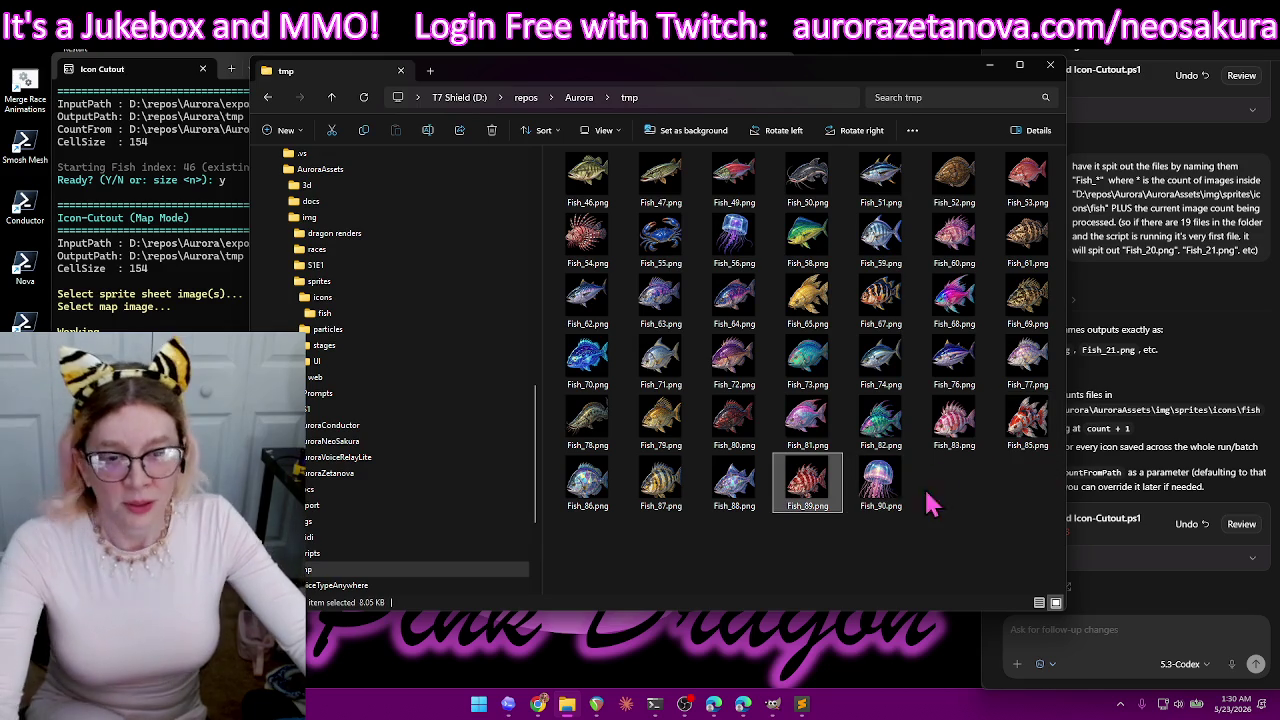
key(ctrl+a)
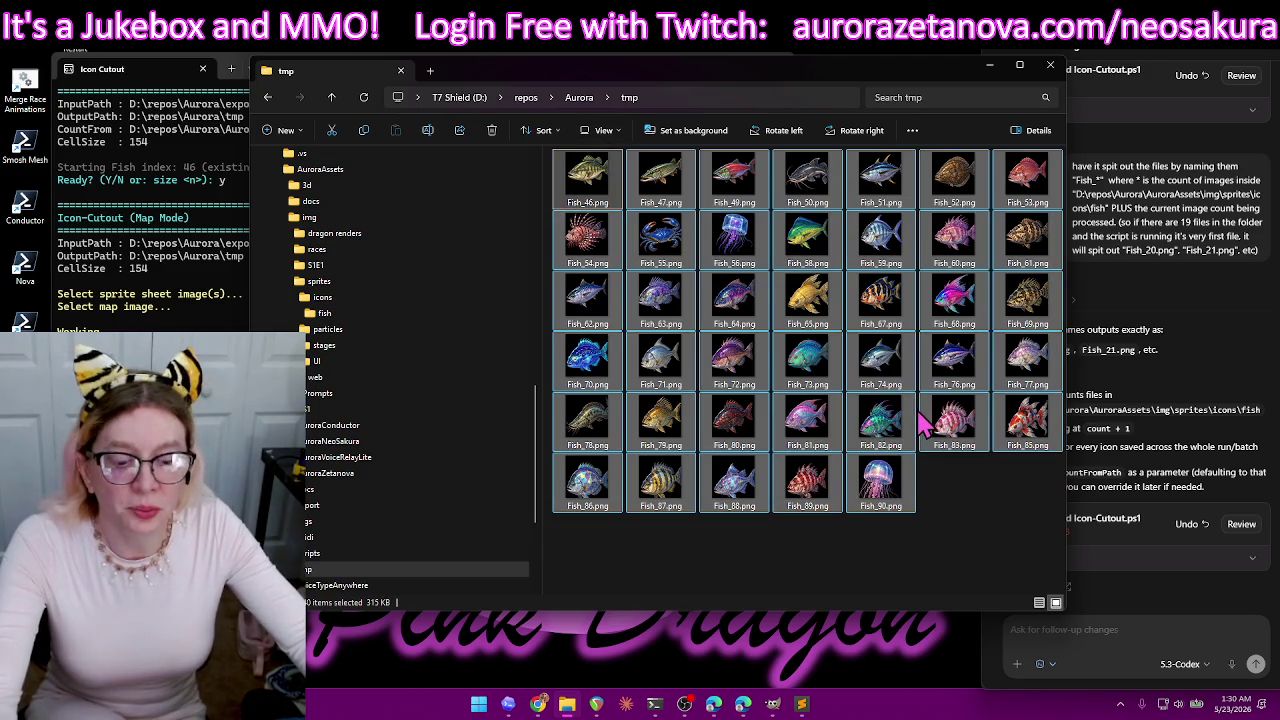
mouse_move(584, 184)
mouse_down()
mouse_move(378, 330)
mouse_move(718, 355)
mouse_up()
key(Delete)
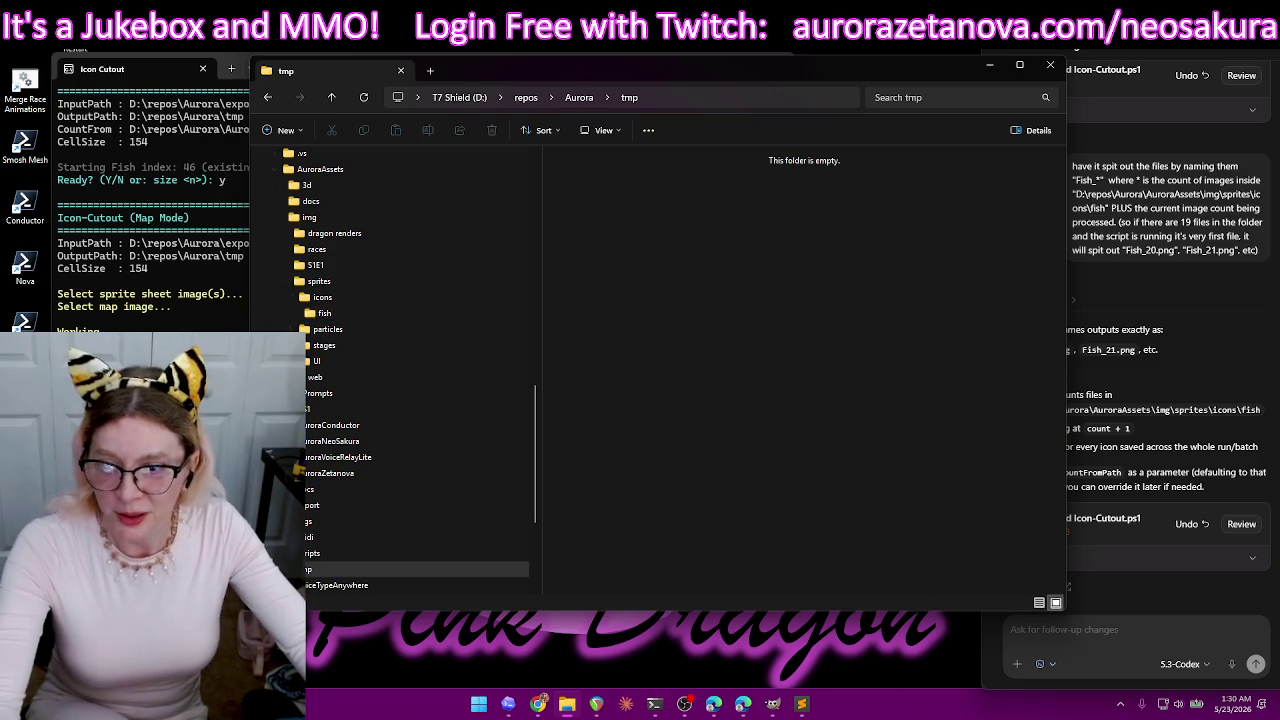
key(alt+Tab)
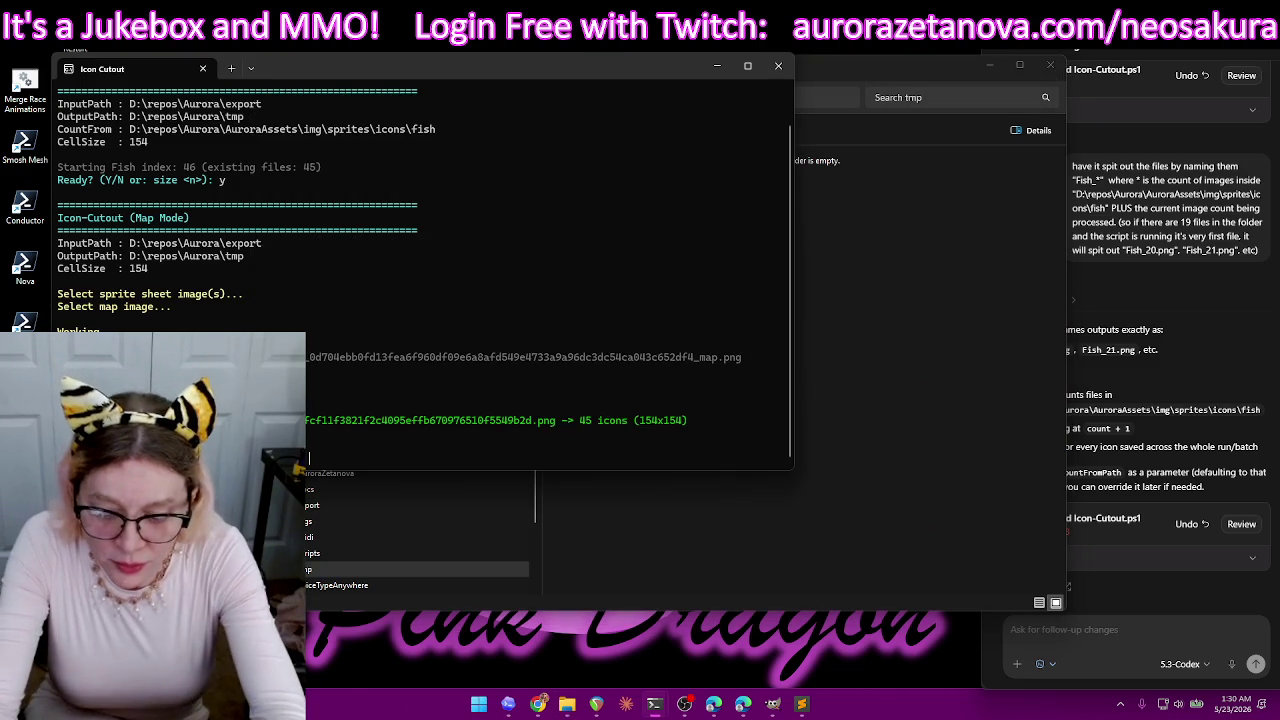
- Enter cell size 148 and cut the fish sprite sheet with its _map.png into 45 icons
text(ize 148)
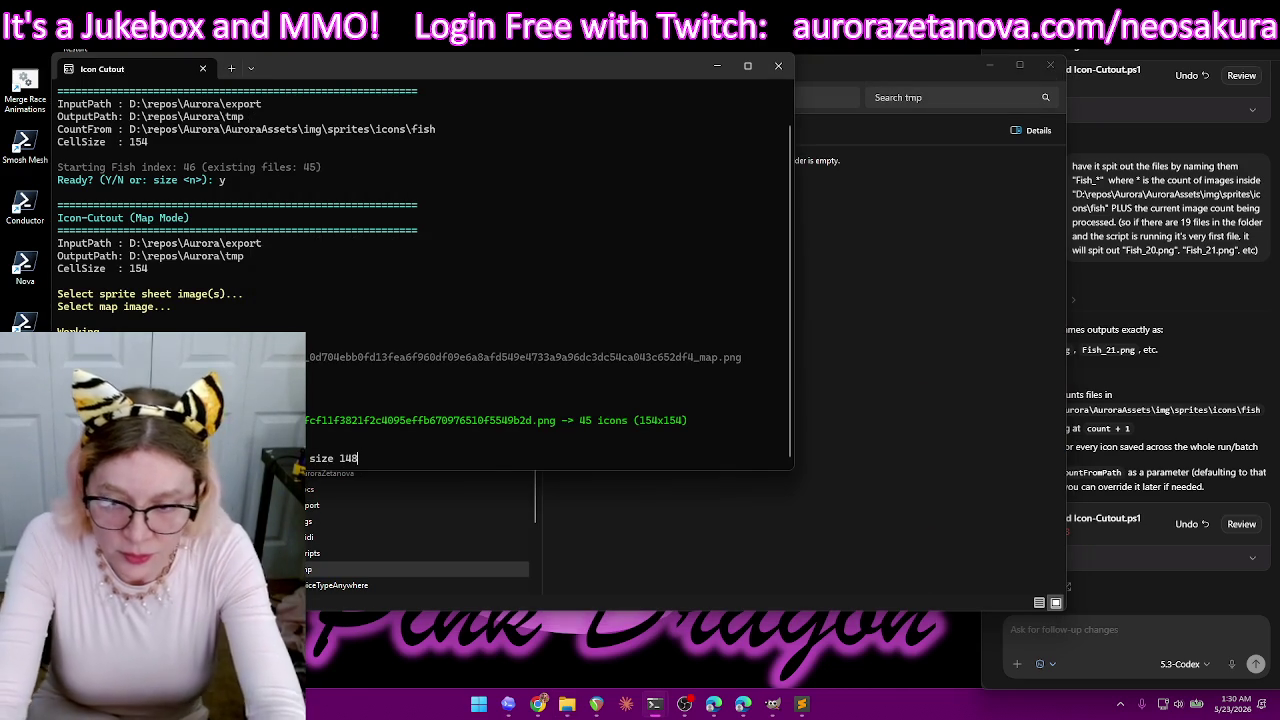
key(Return)
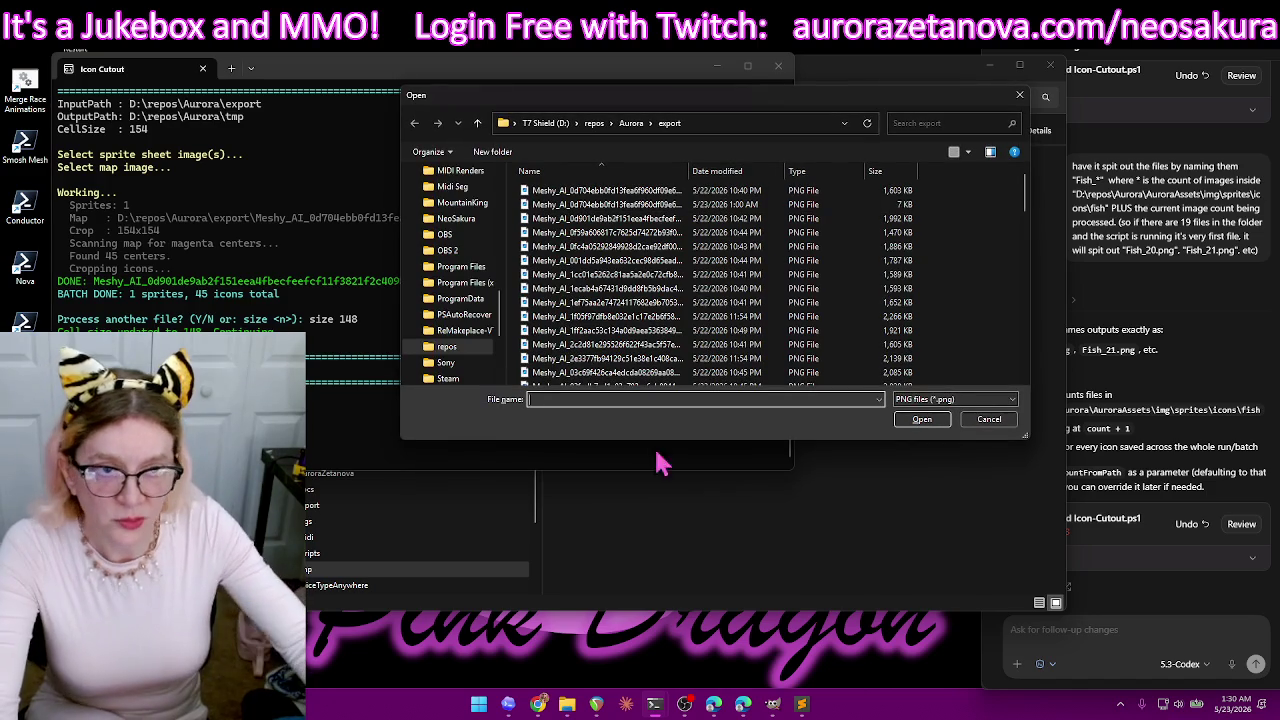
click(874, 191)
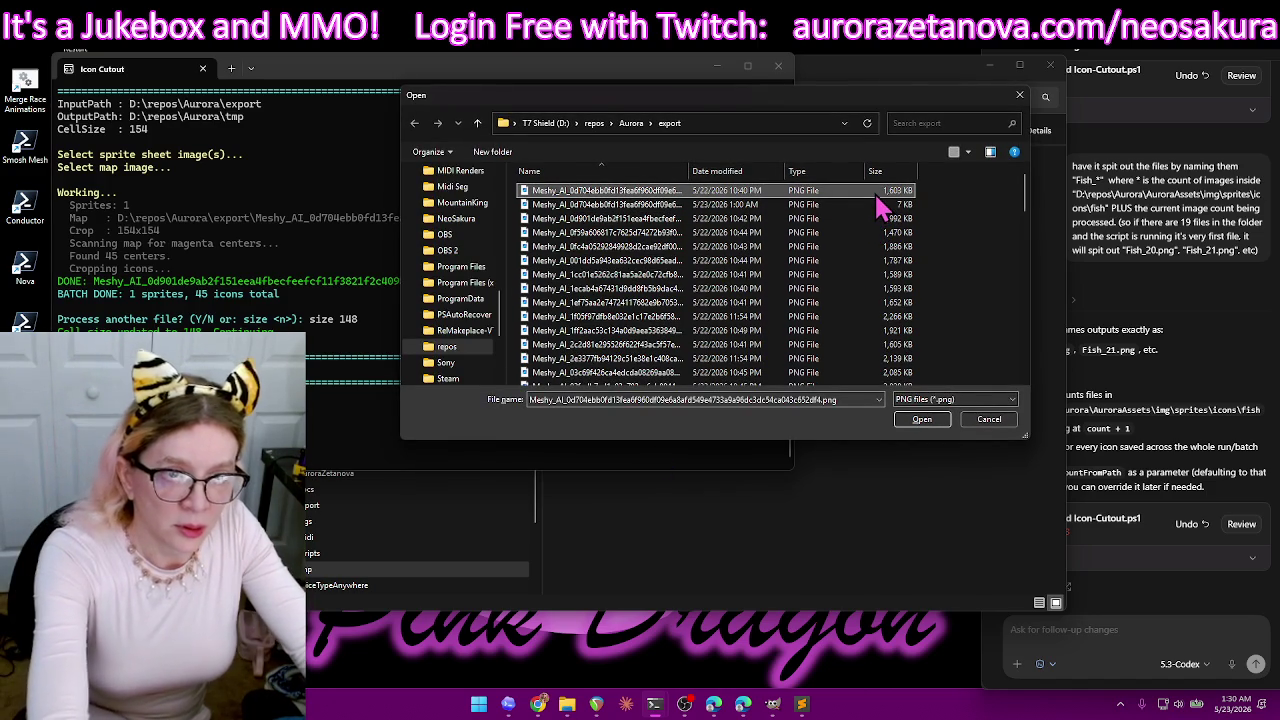
key(Return)
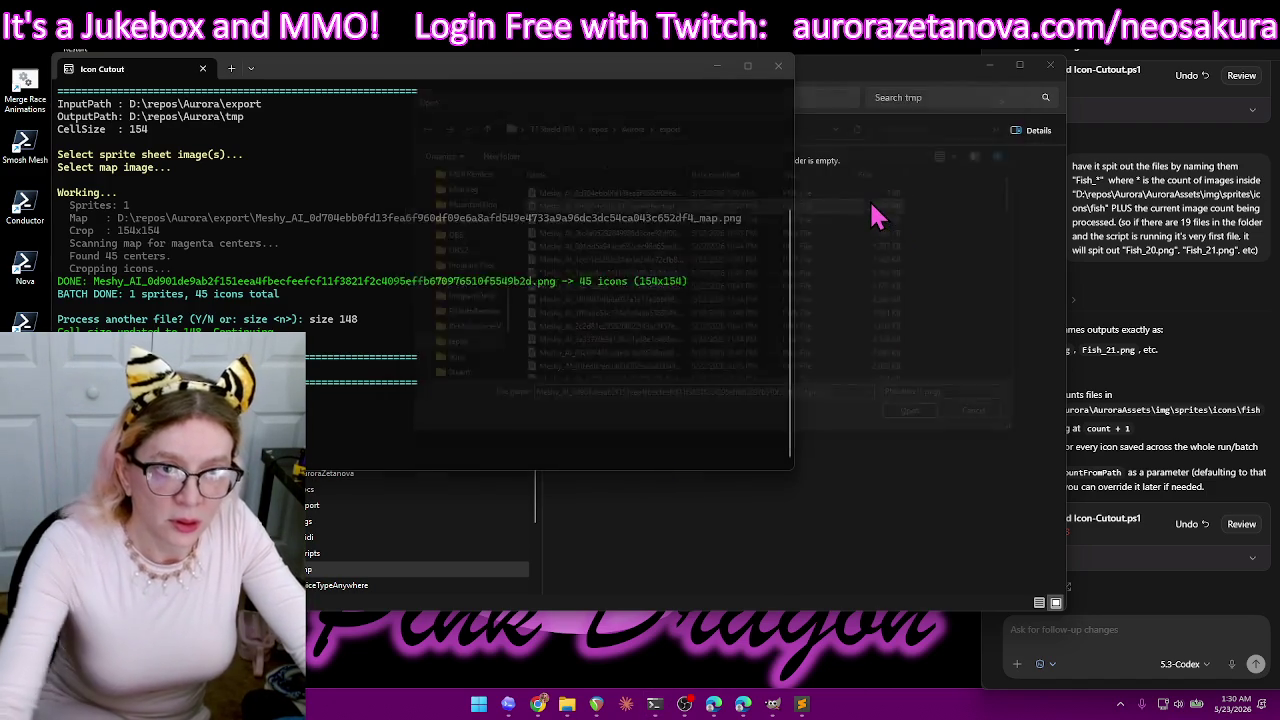
double_click(897, 191)
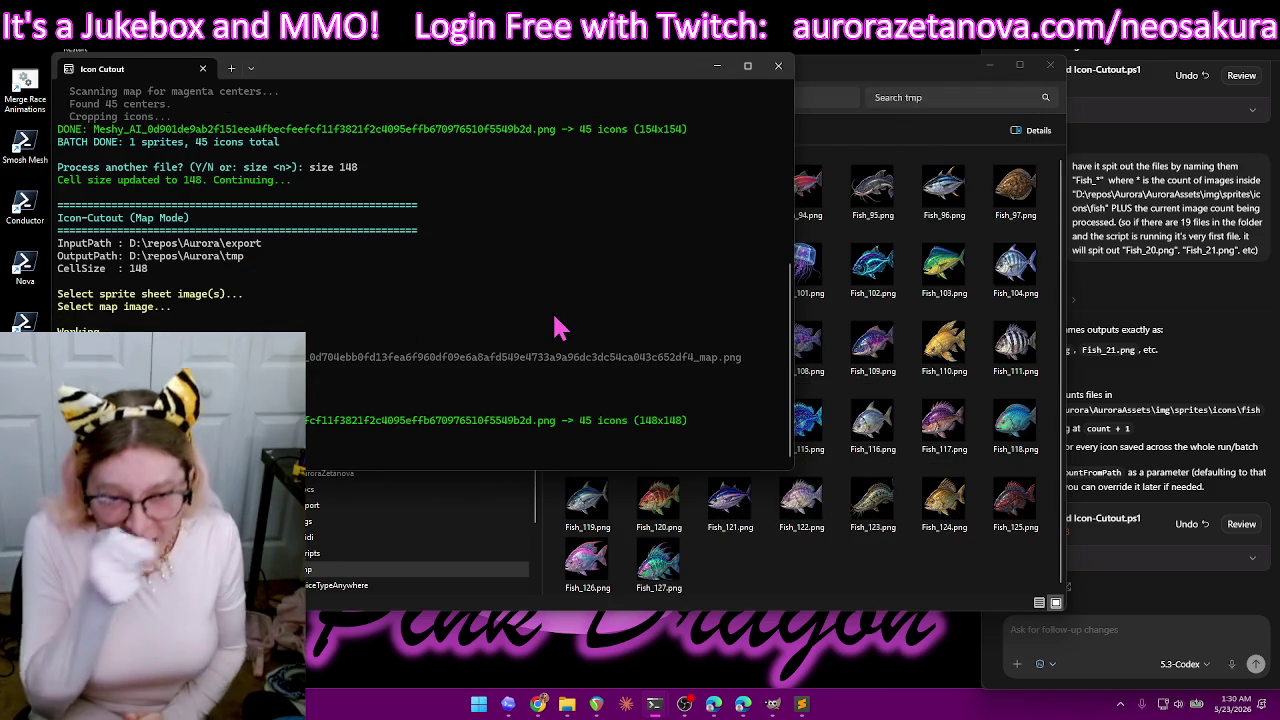
- Open the fish icons folder as a details list, sorted to group the Fish files
click(877, 598)
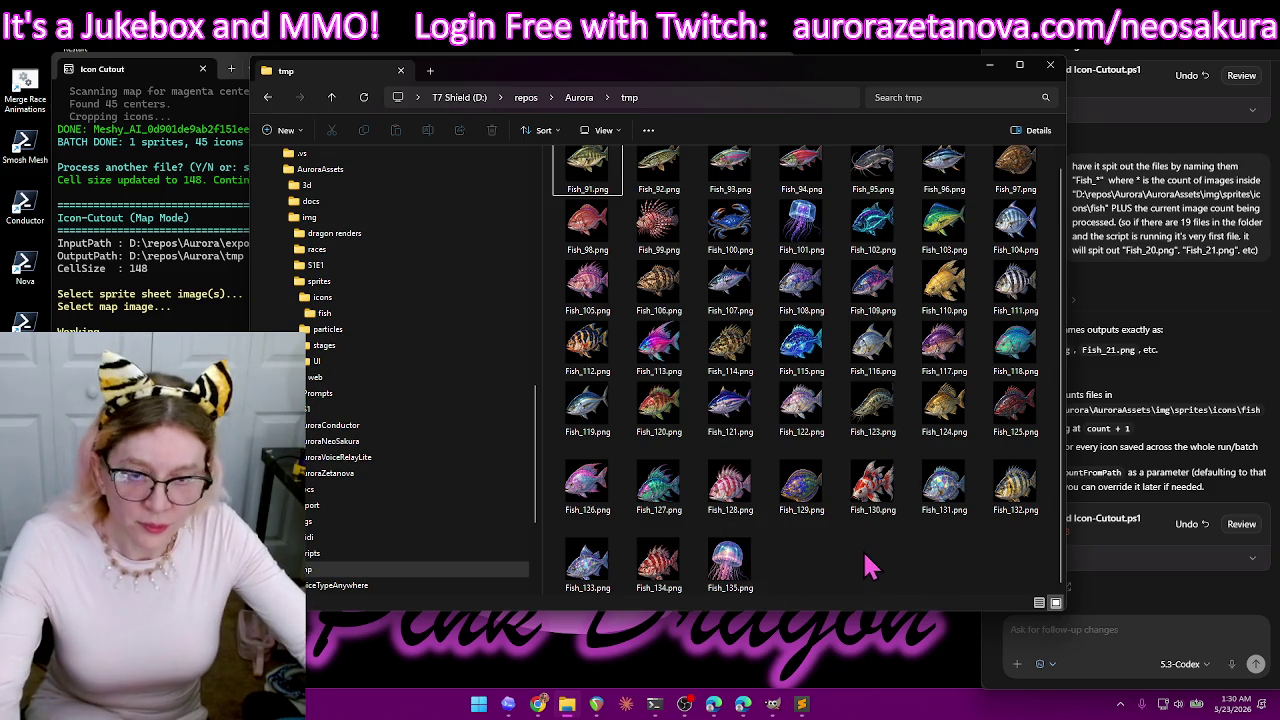
key(ctrl+a)
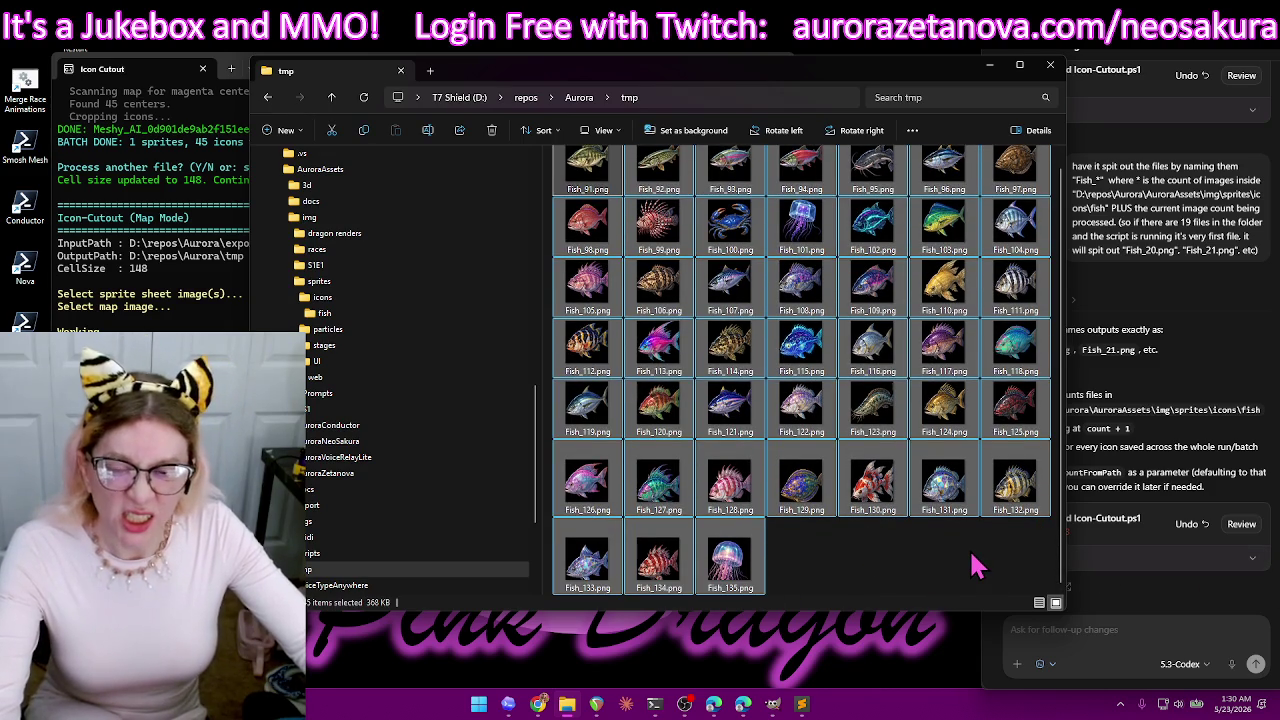
click(358, 314)
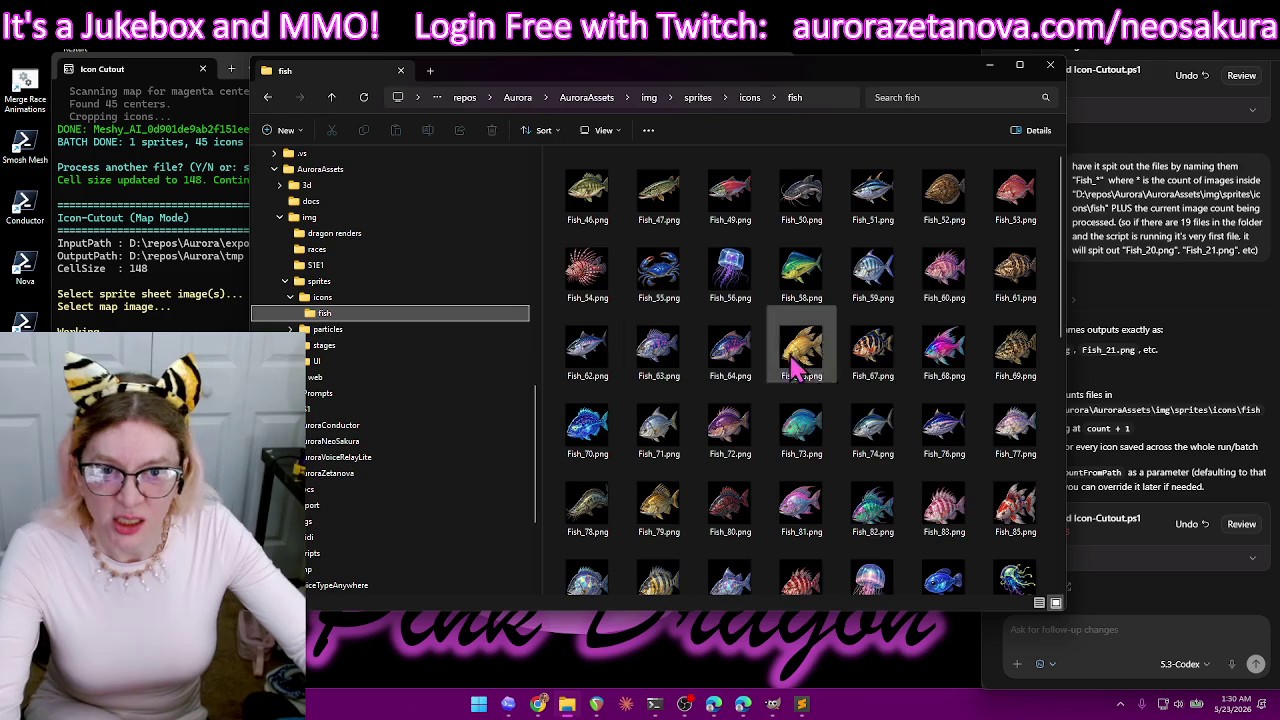
click(548, 131)
click(558, 182)
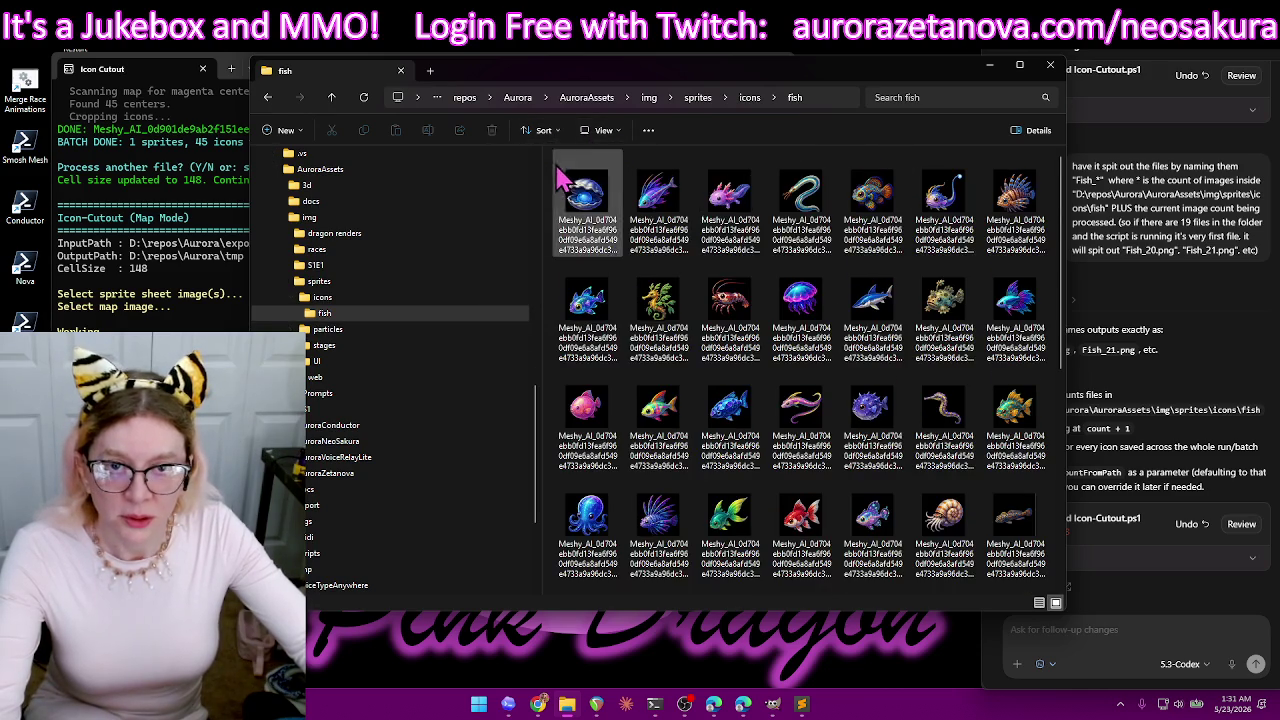
click(603, 133)
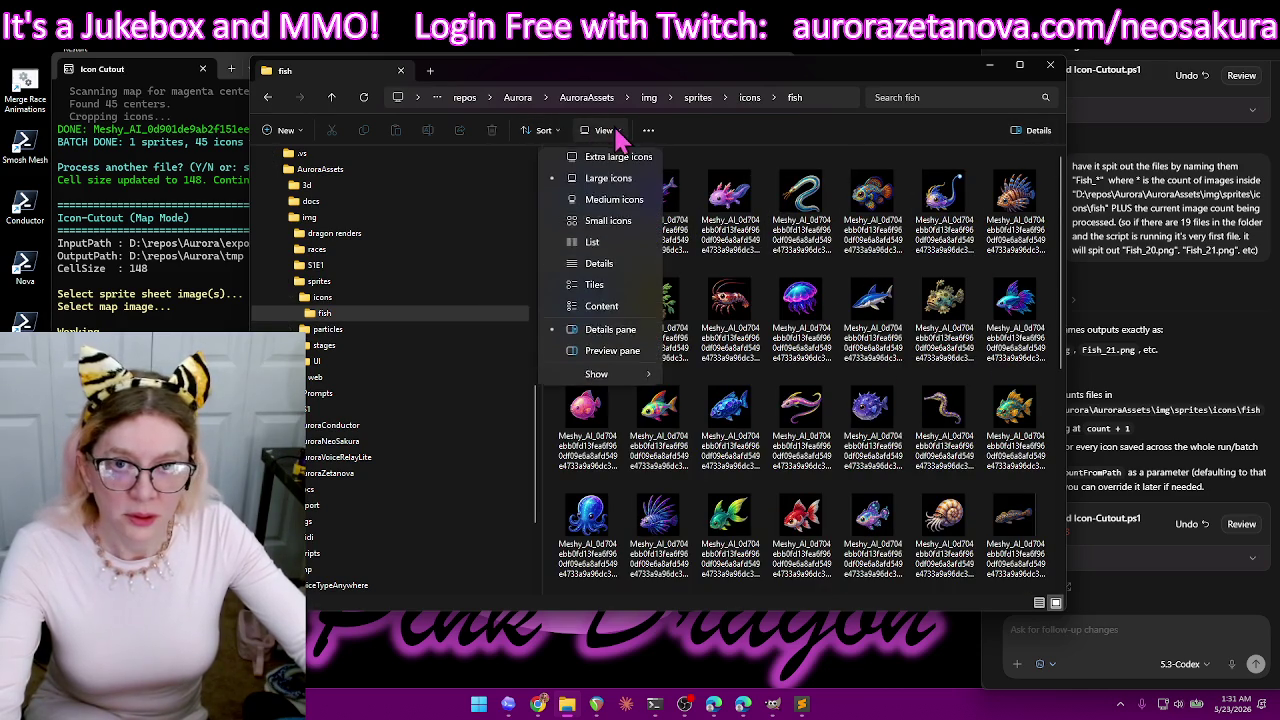
click(614, 263)
click(555, 133)
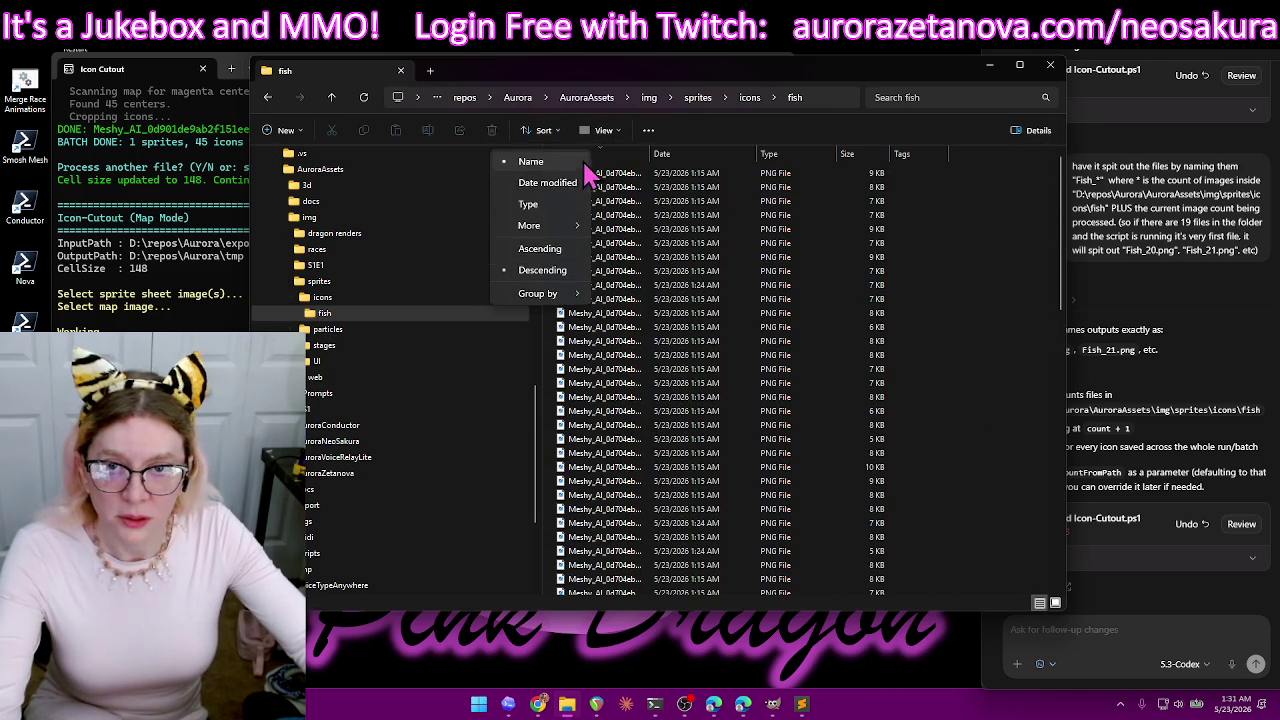
click(566, 209)
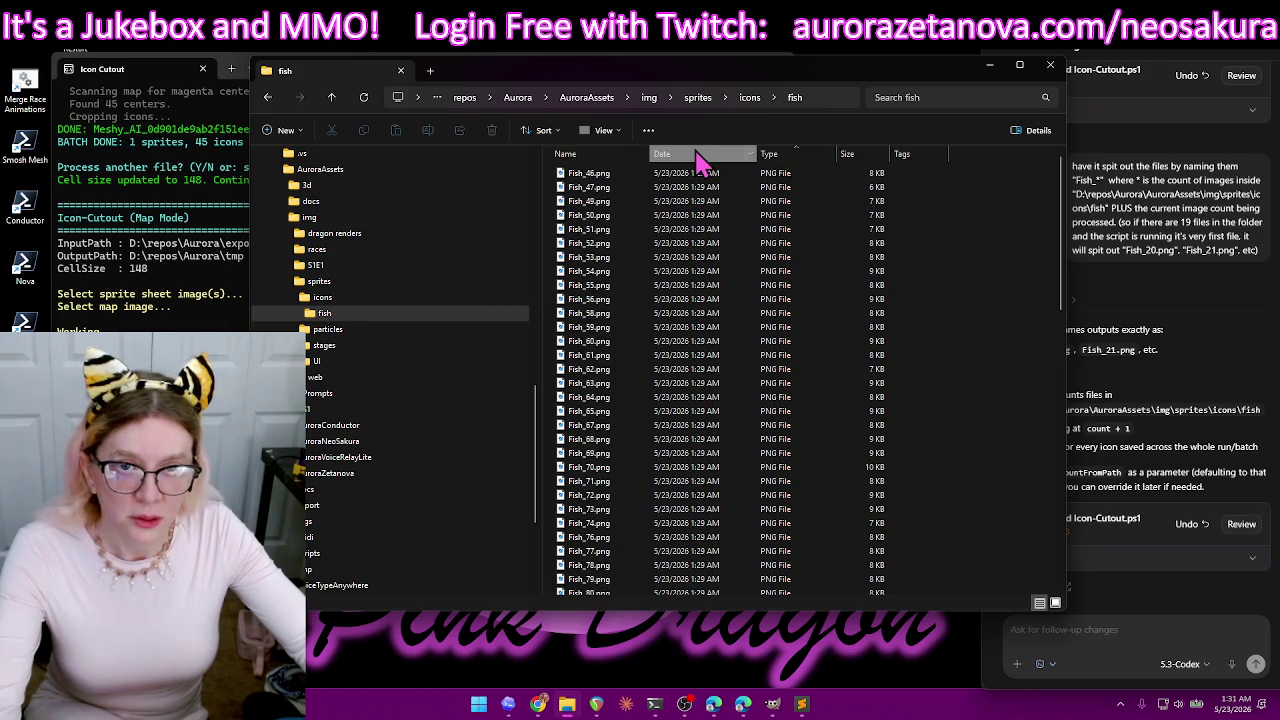
- Select the numbered Fish_ PNGs through Fish_76.png and delete them
click(667, 255)
scroll(663, 300, down, 4)
shift+click(697, 308)
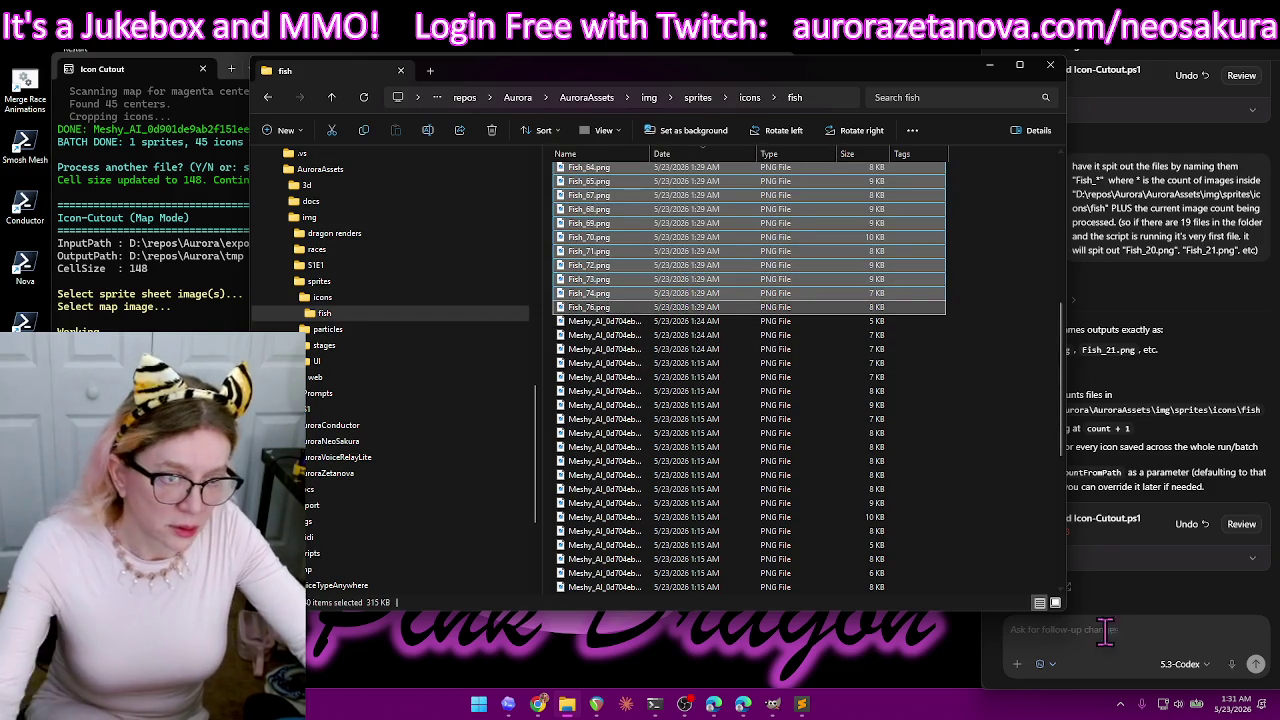
key(Delete)
click(1108, 648)
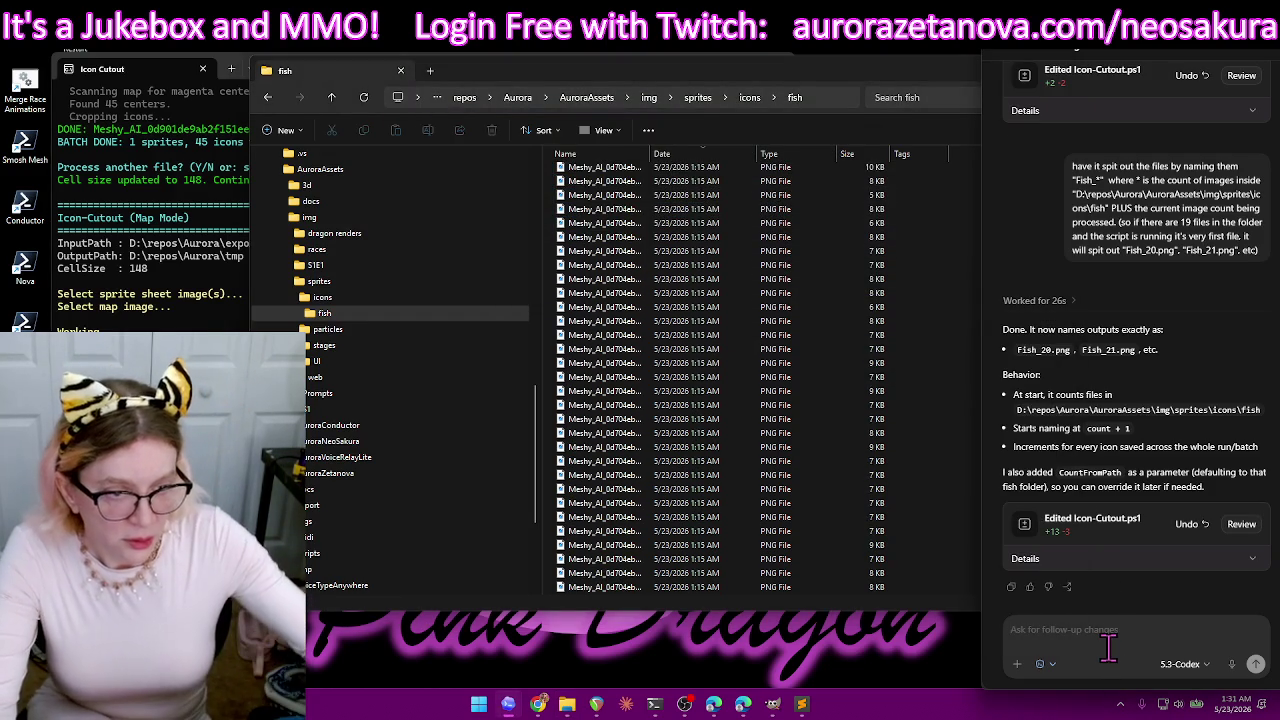
- Undo the last script edit, dismiss the Git error, and ask Codex 'Undo that last please'
click(1183, 528)
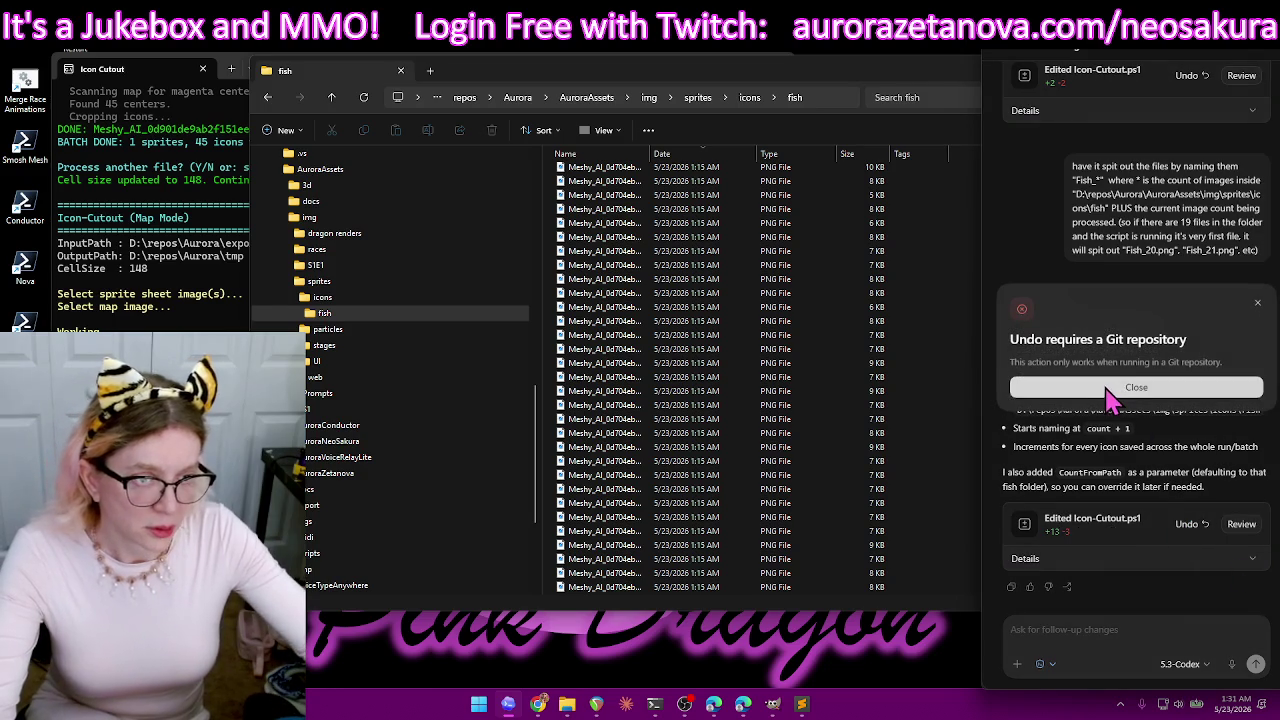
click(1180, 390)
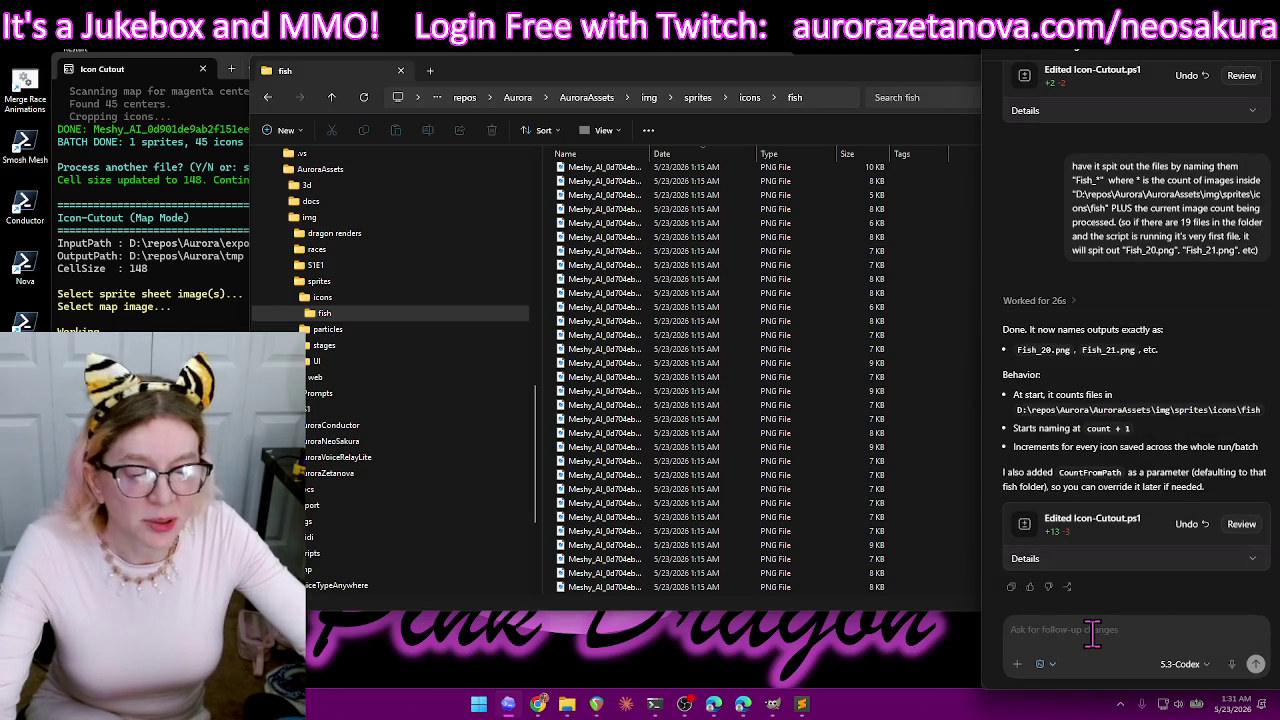
text(Undo that last please)
key(Return)
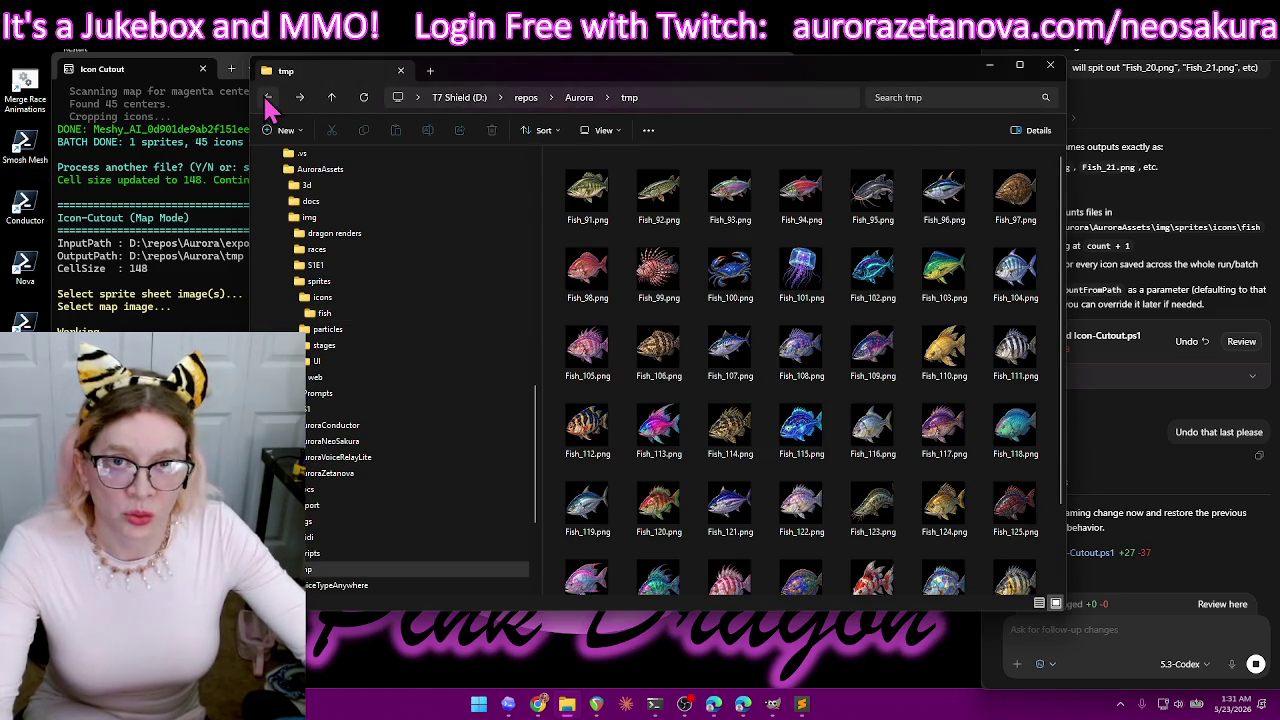
- Delete every icon from tmp and close the old Icon Cutout terminal
key(ctrl+a)
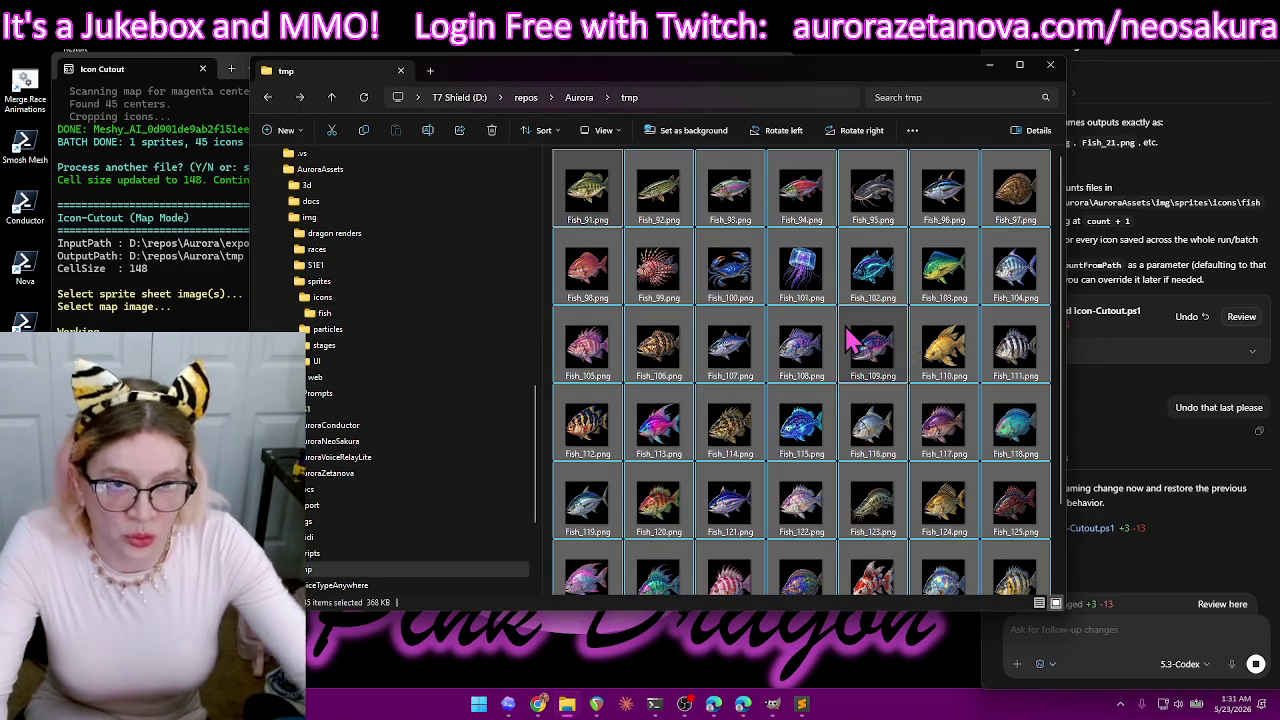
key(Delete)
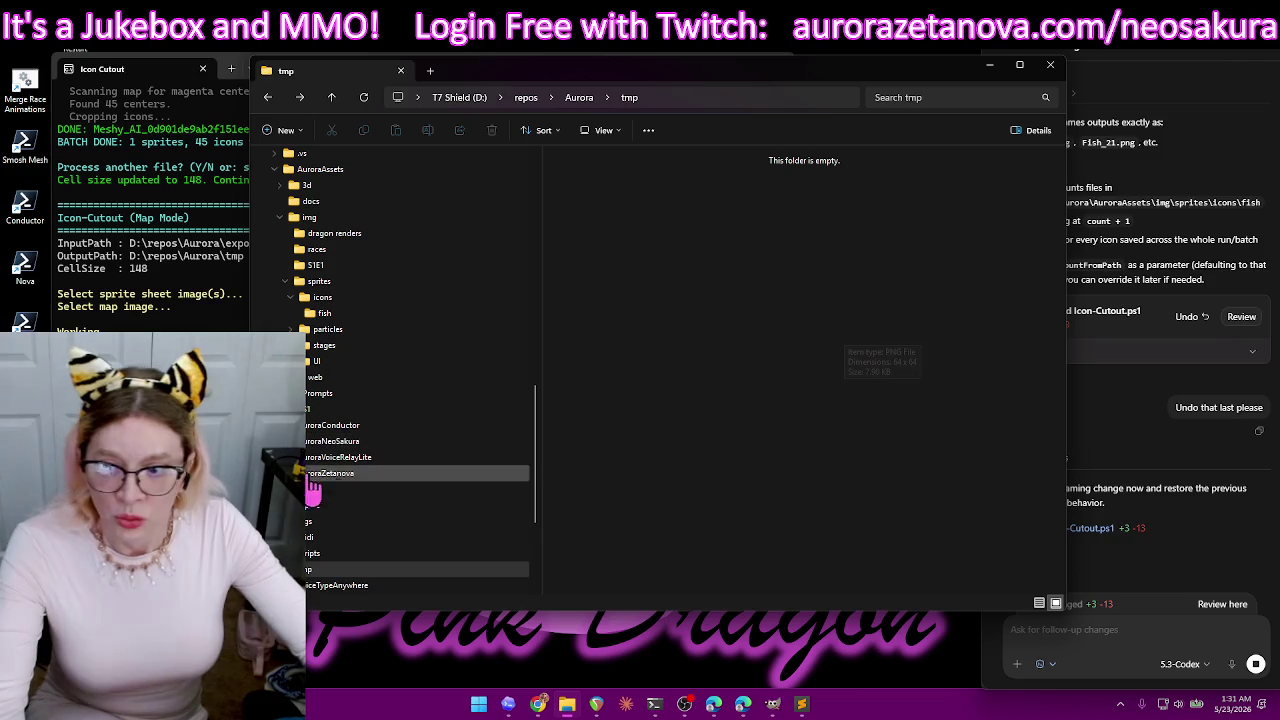
click(215, 60)
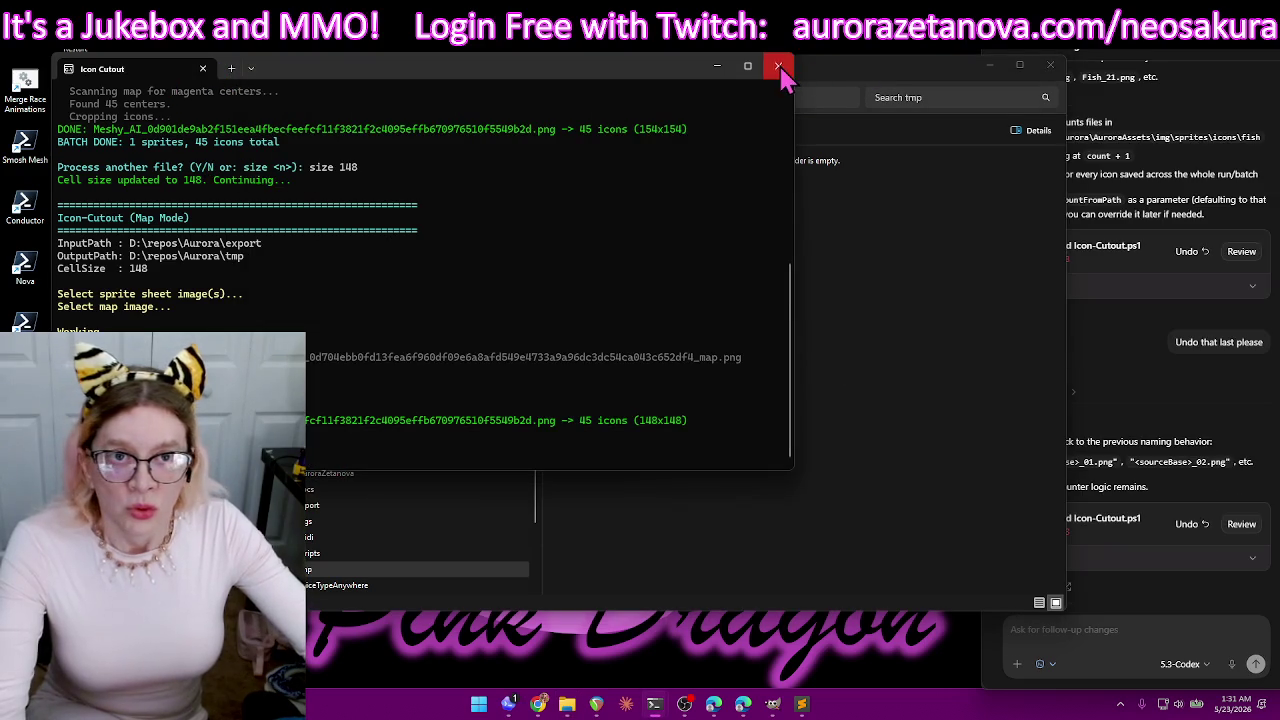
click(779, 67)
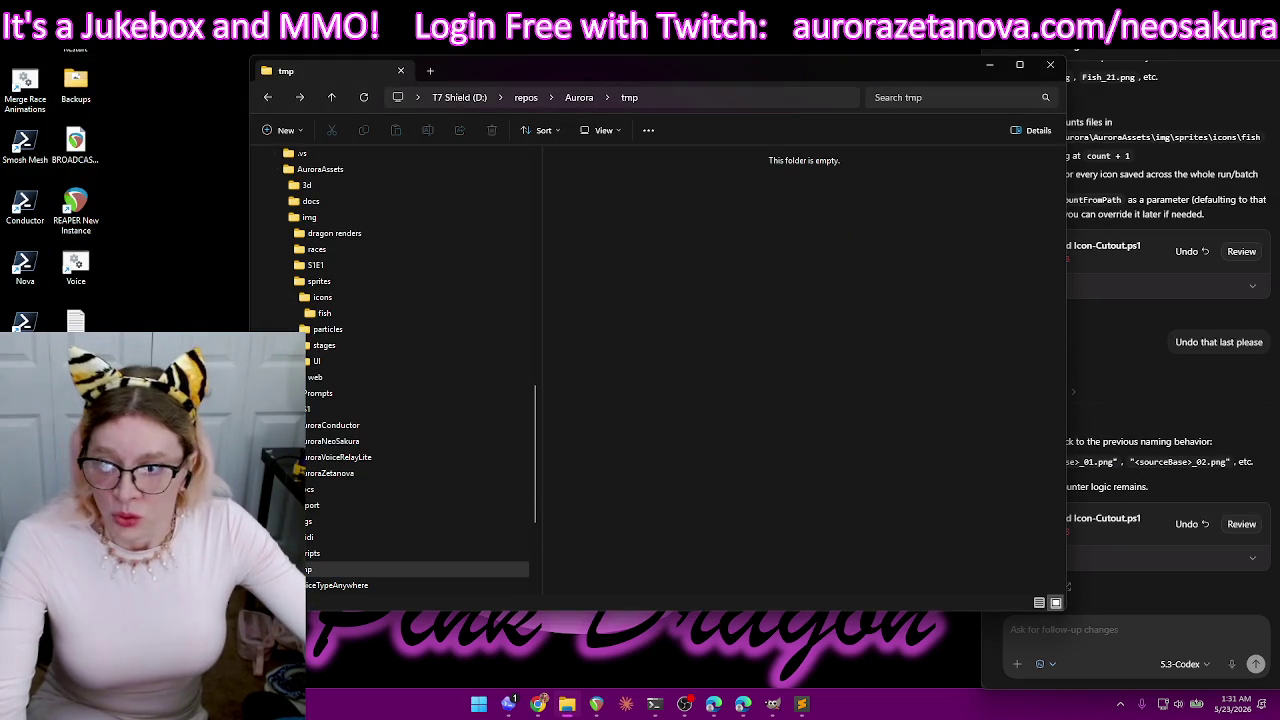
- Relaunch Icon Cutout, confirm the run, and cut the chosen sprite sheet at cell size 154
double_click(25, 380)
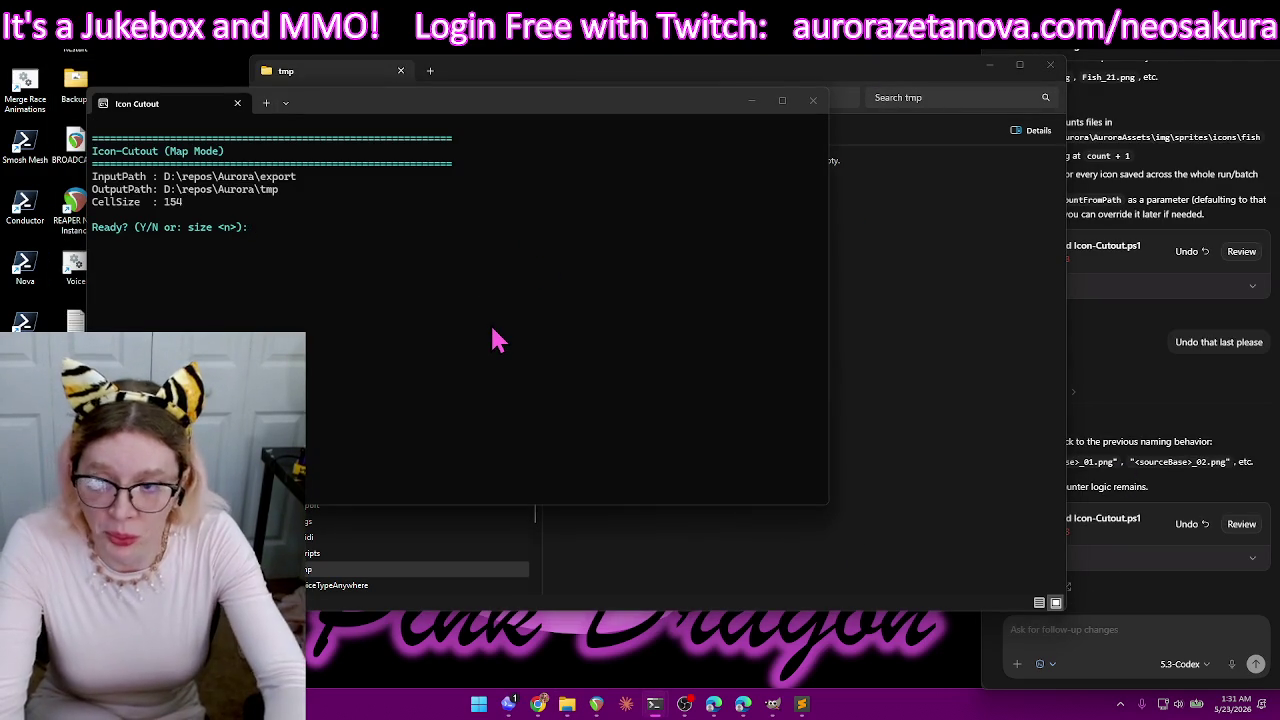
text(y)
key(Return)
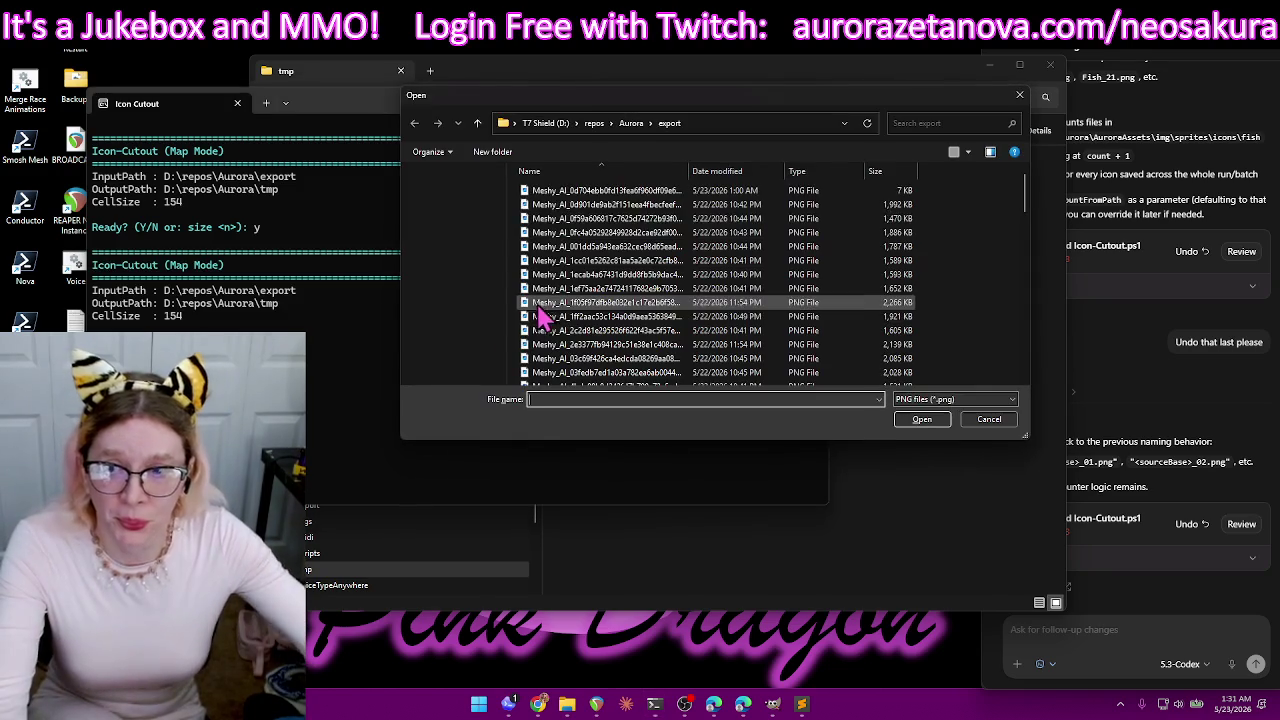
click(797, 193)
click(800, 193)
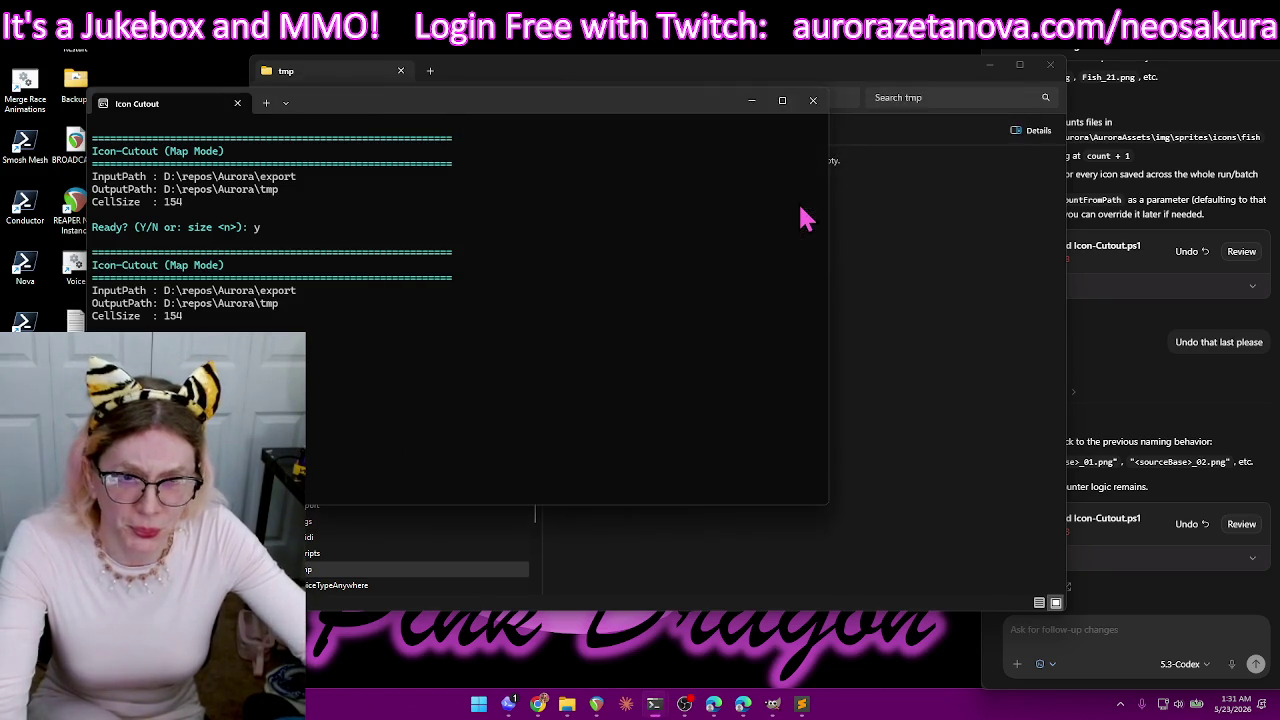
click(838, 193)
double_click(840, 193)
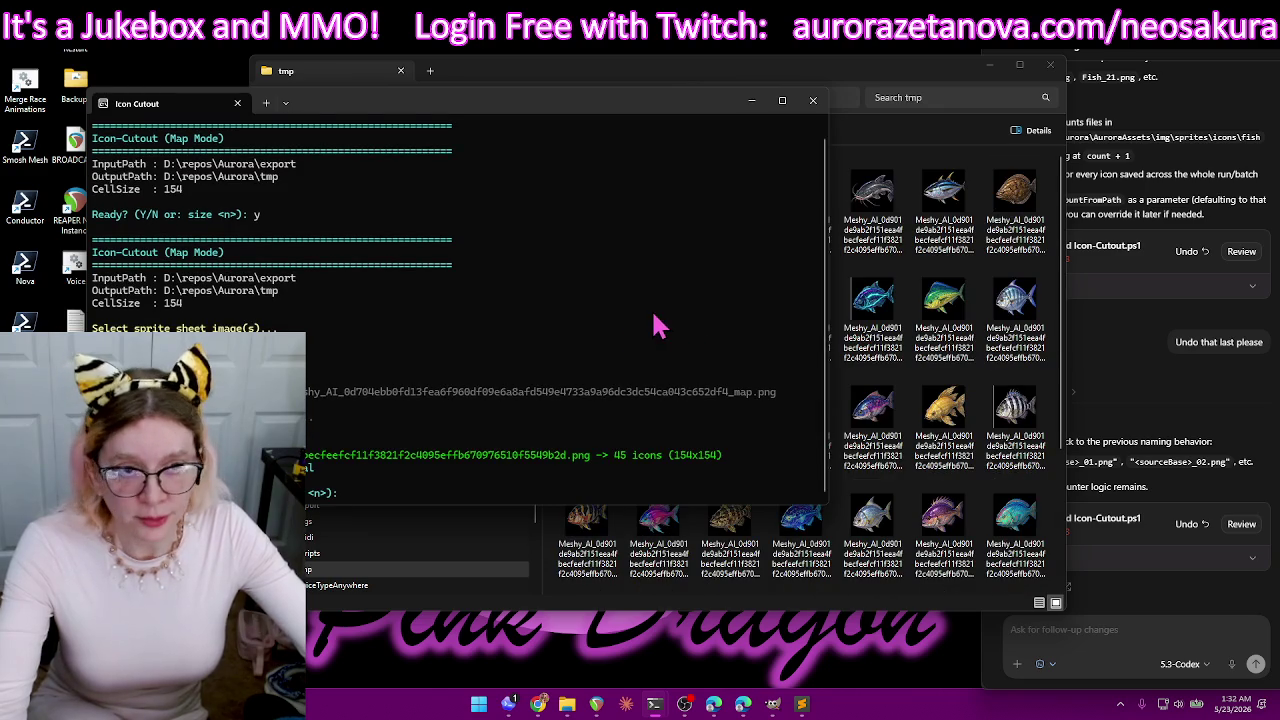
- Delete the five unwanted fish icons from tmp
click(900, 80)
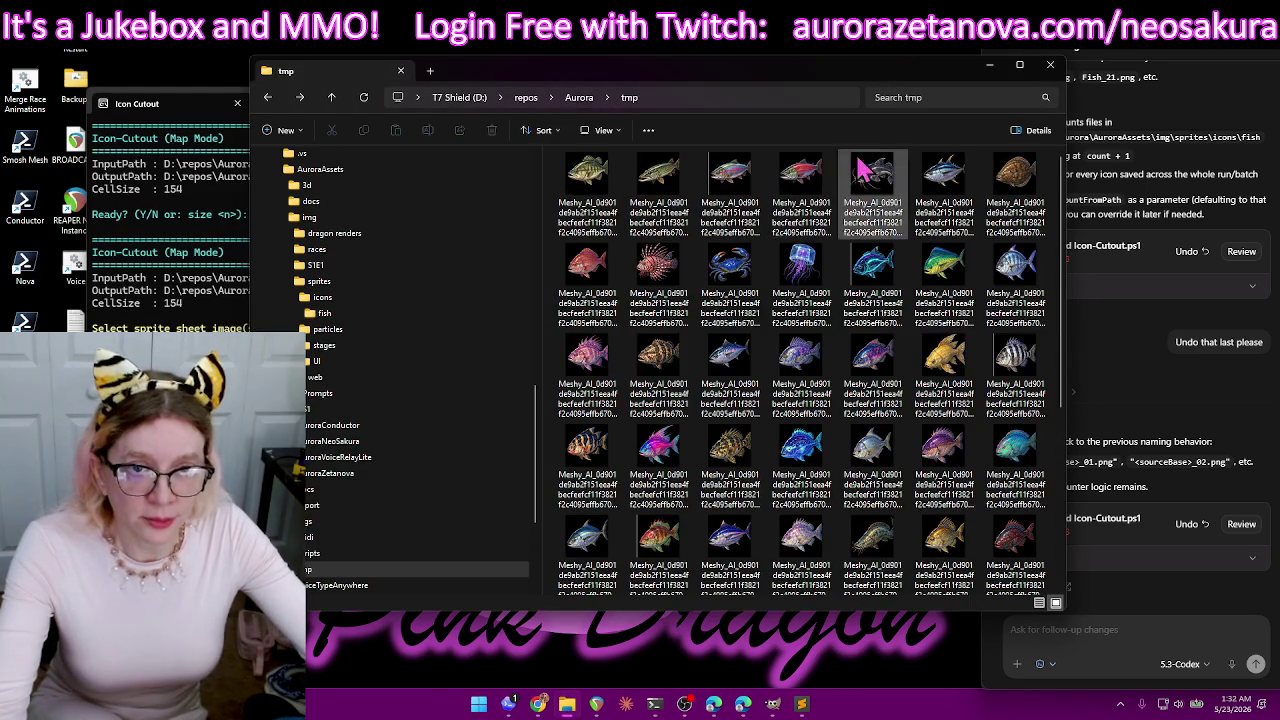
click(730, 186)
ctrl+click(890, 268)
ctrl+click(1018, 360)
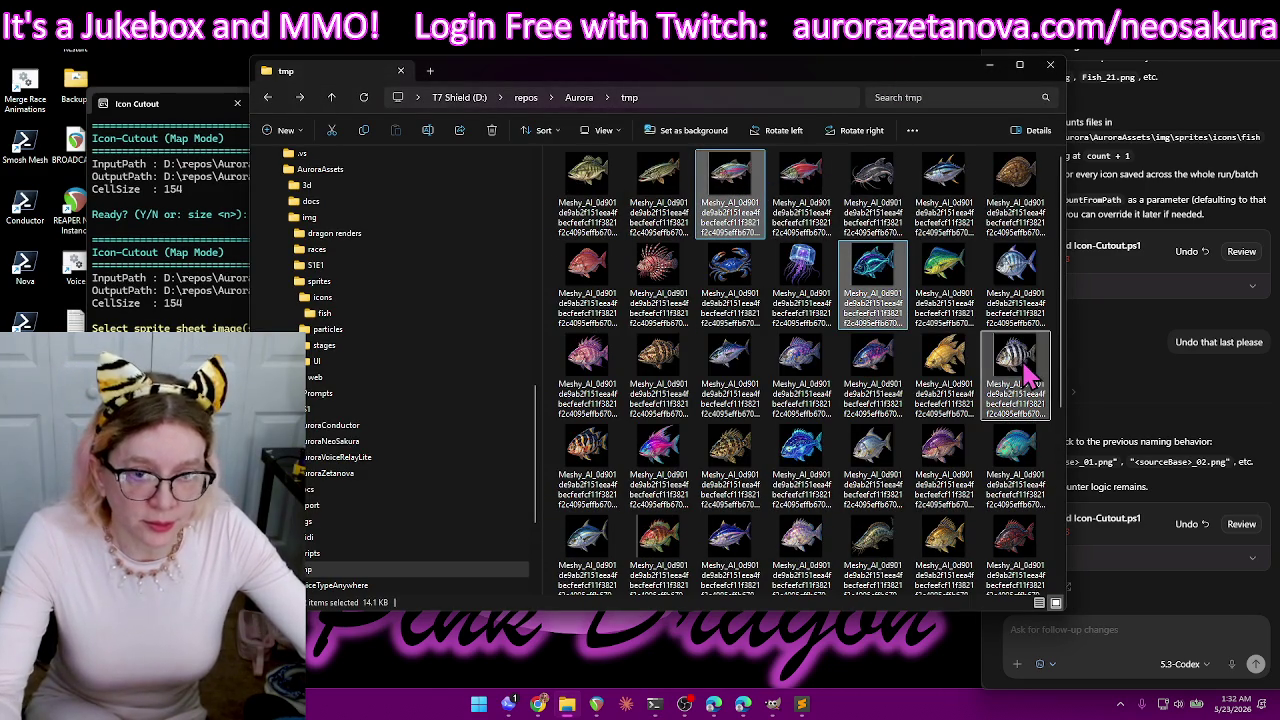
ctrl+click(672, 555)
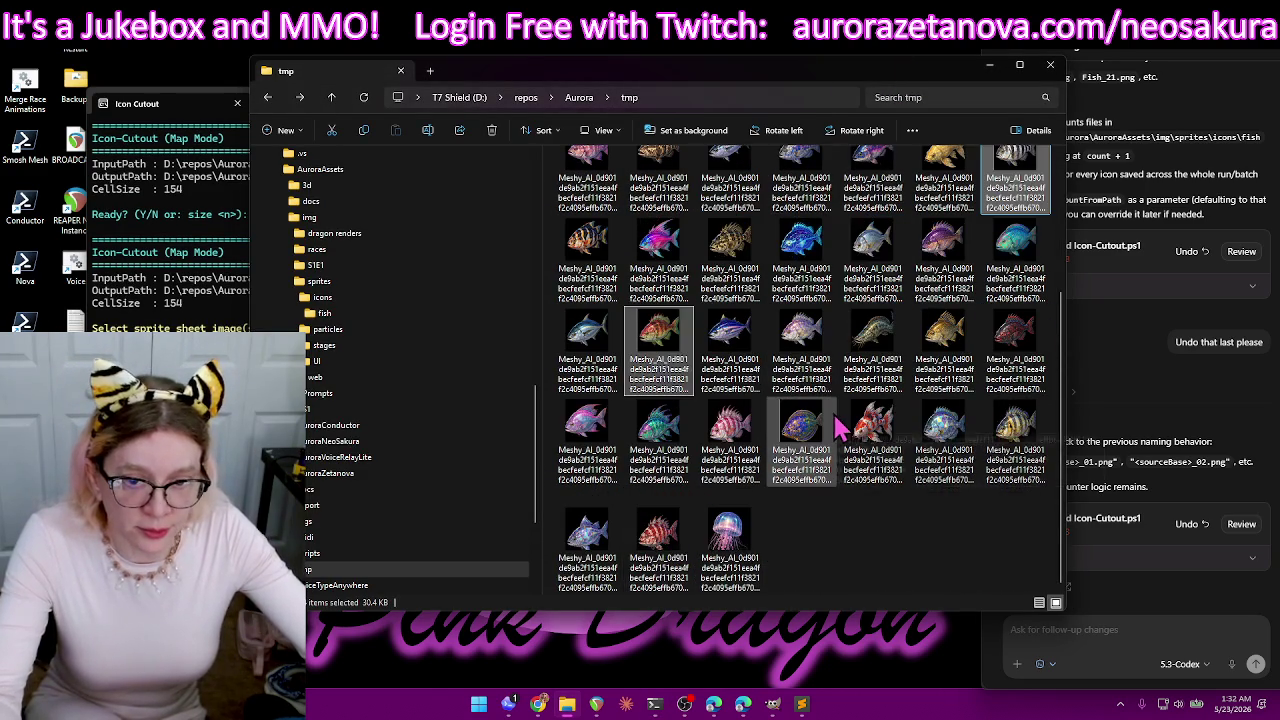
scroll(860, 540, down, 2)
ctrl+click(802, 430)
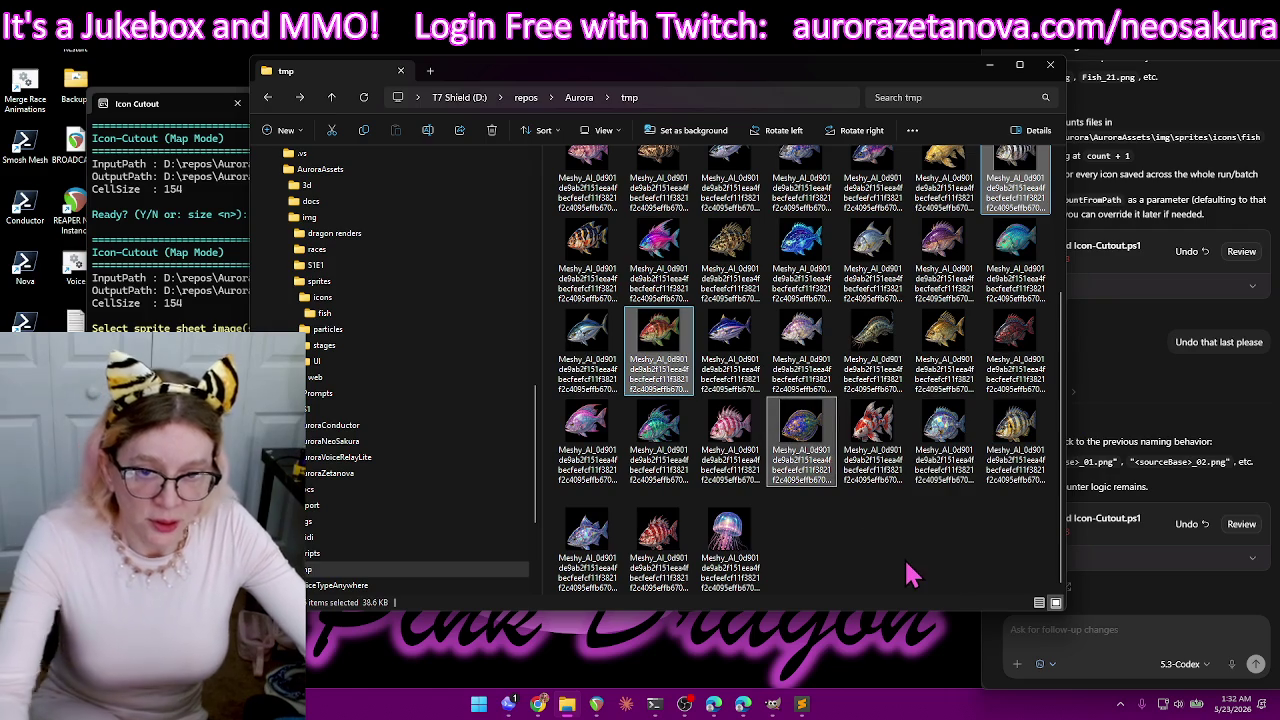
key(Delete)
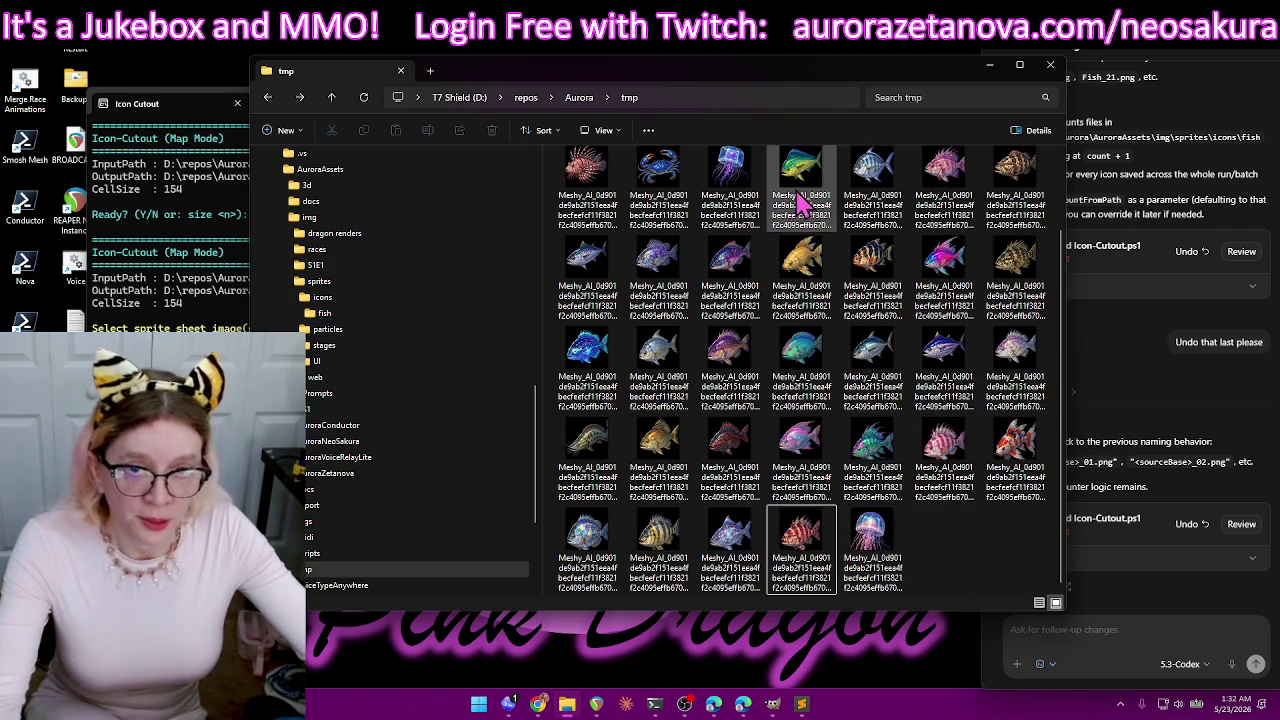
- Delete the remaining 40 icons so tmp is empty
key(ctrl+a)
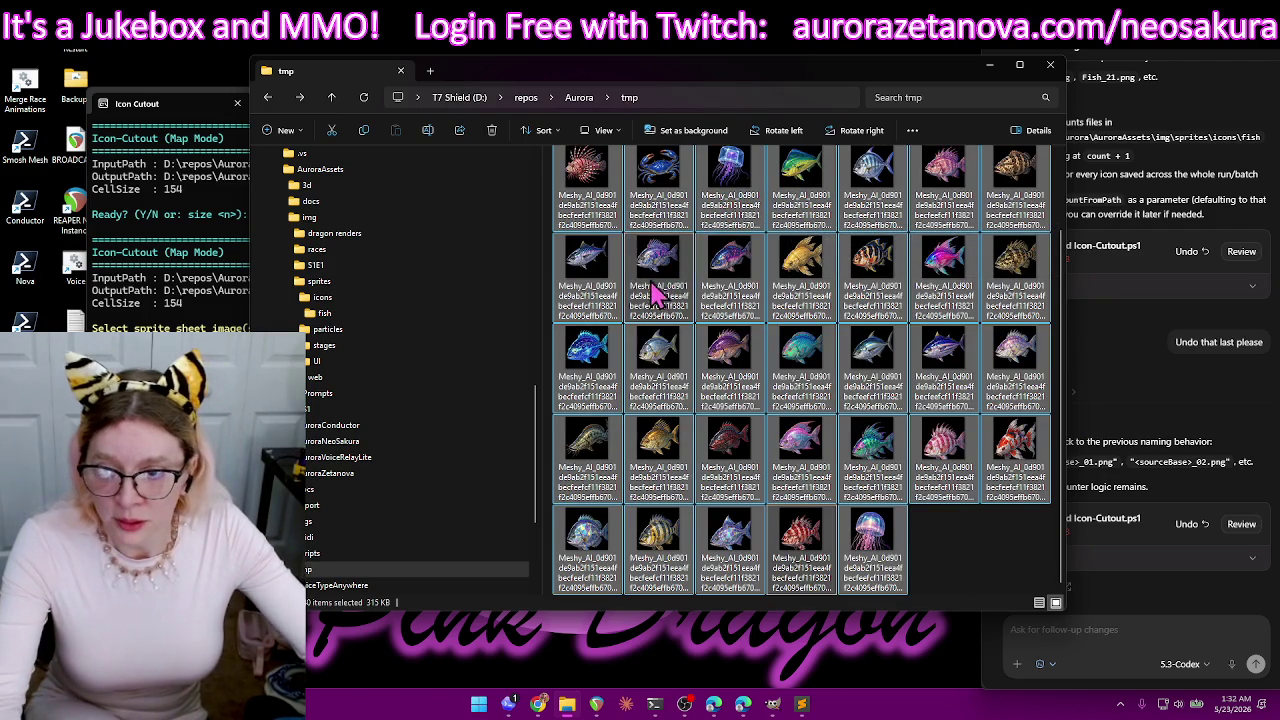
mouse_move(606, 291)
mouse_down()
mouse_move(537, 340)
mouse_move(590, 365)
mouse_up()
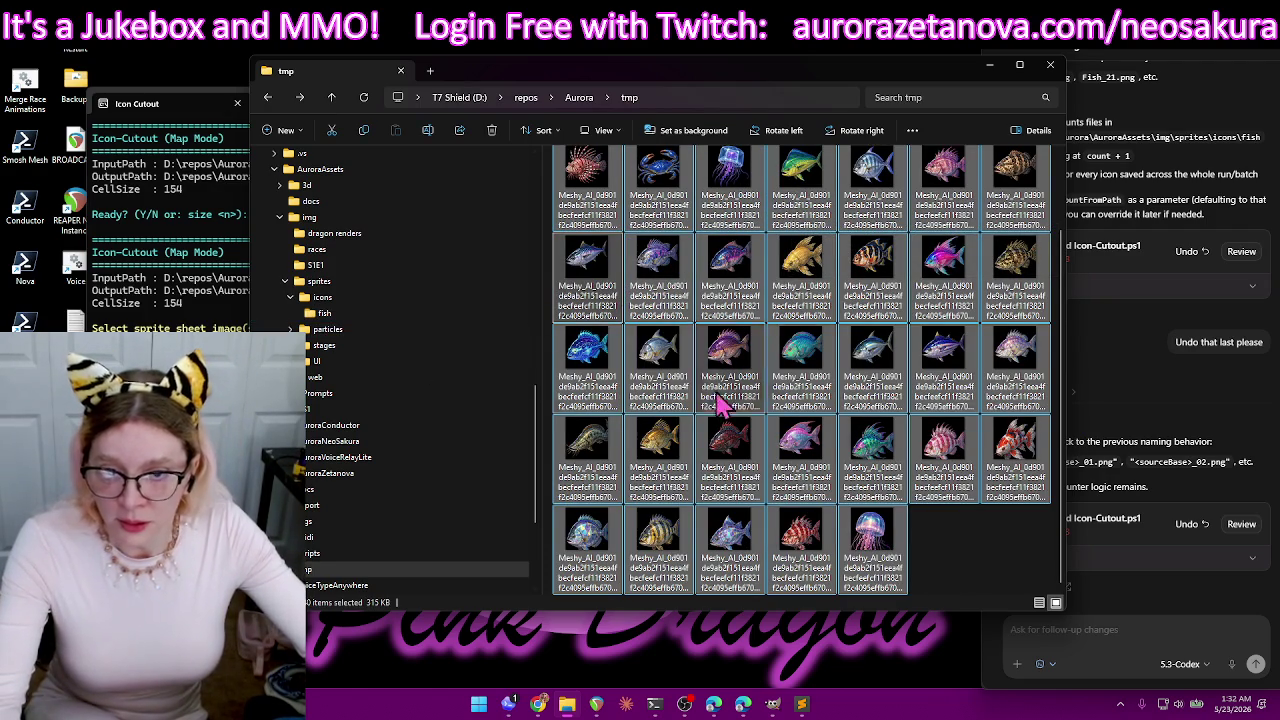
key(Delete)
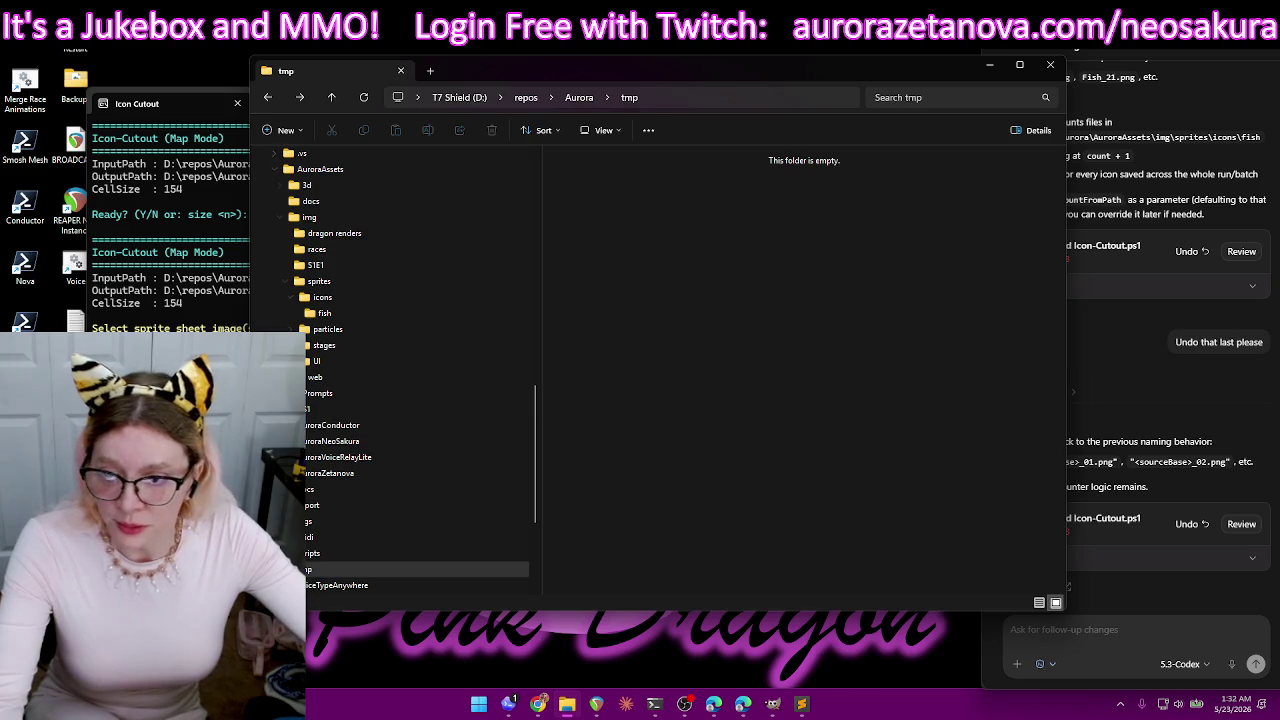
click(230, 420)
- Submit cell size 148, then cut the fish sprite sheet using its matching _map.png
text(size)
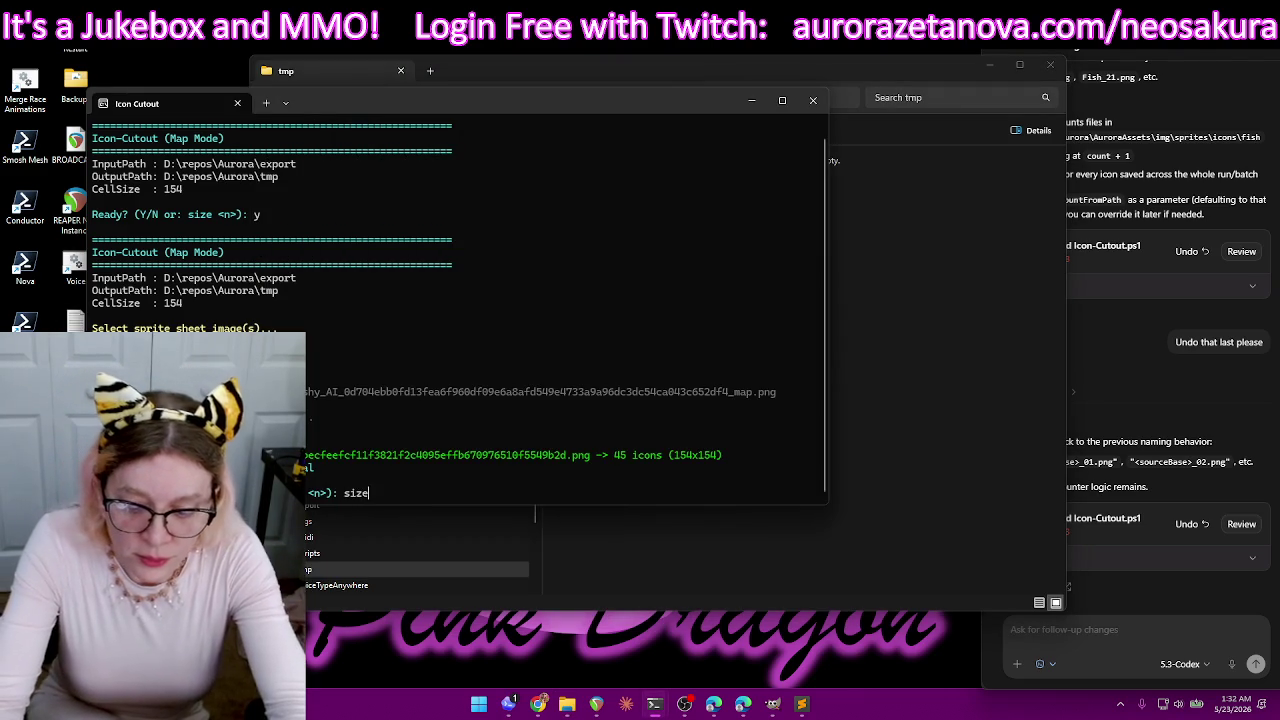
key(Return)
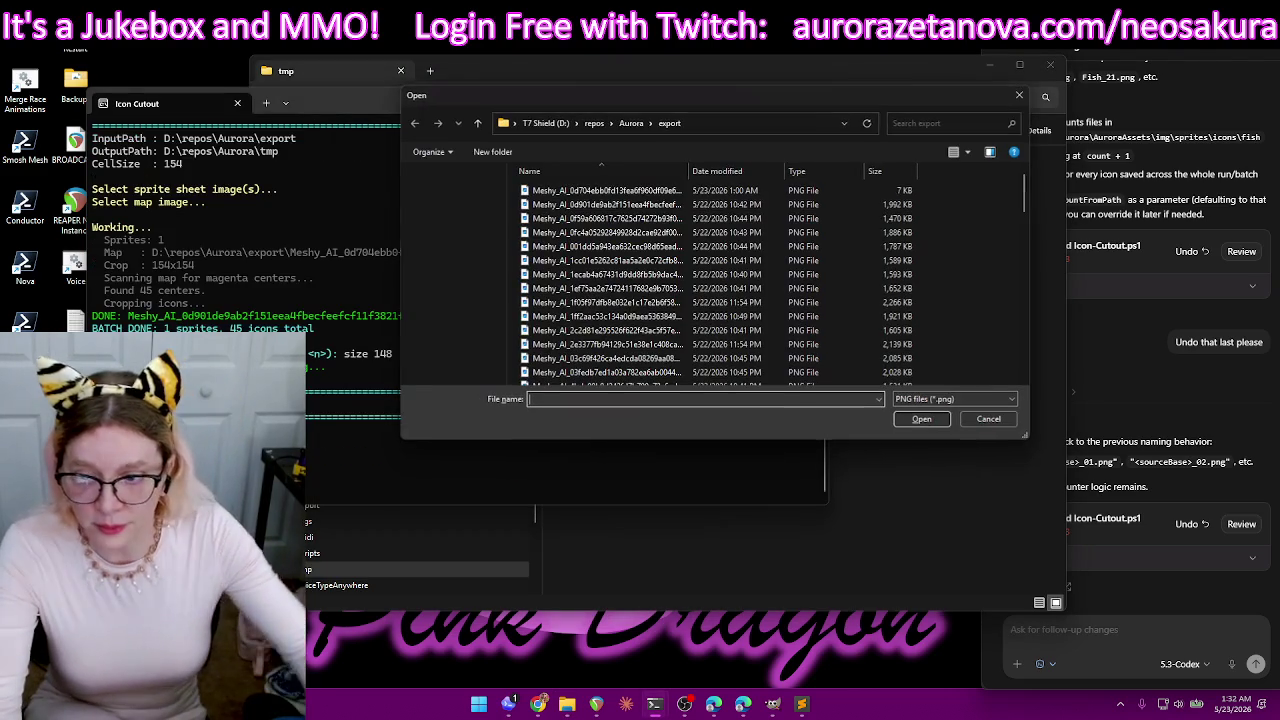
double_click(903, 205)
double_click(905, 190)
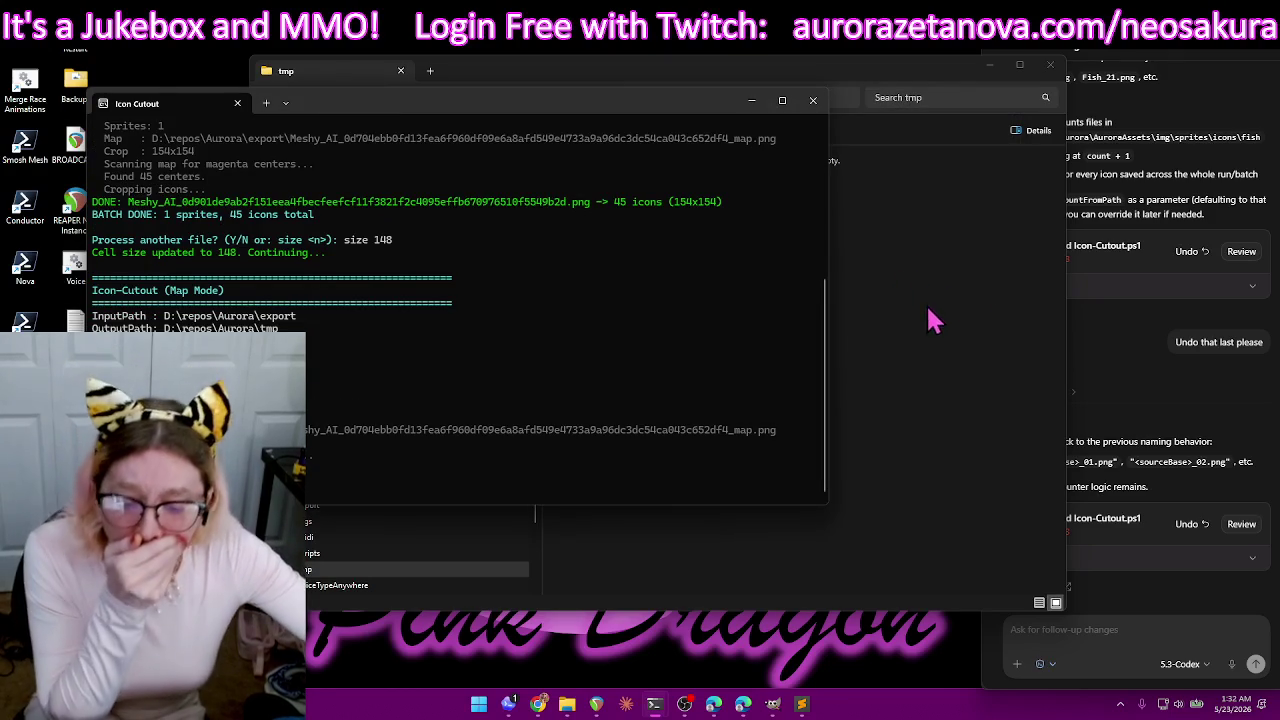
- Move all 45 new 148×148 icons from tmp into the fish folder, replacing existing files
click(978, 550)
key(shift+Home)
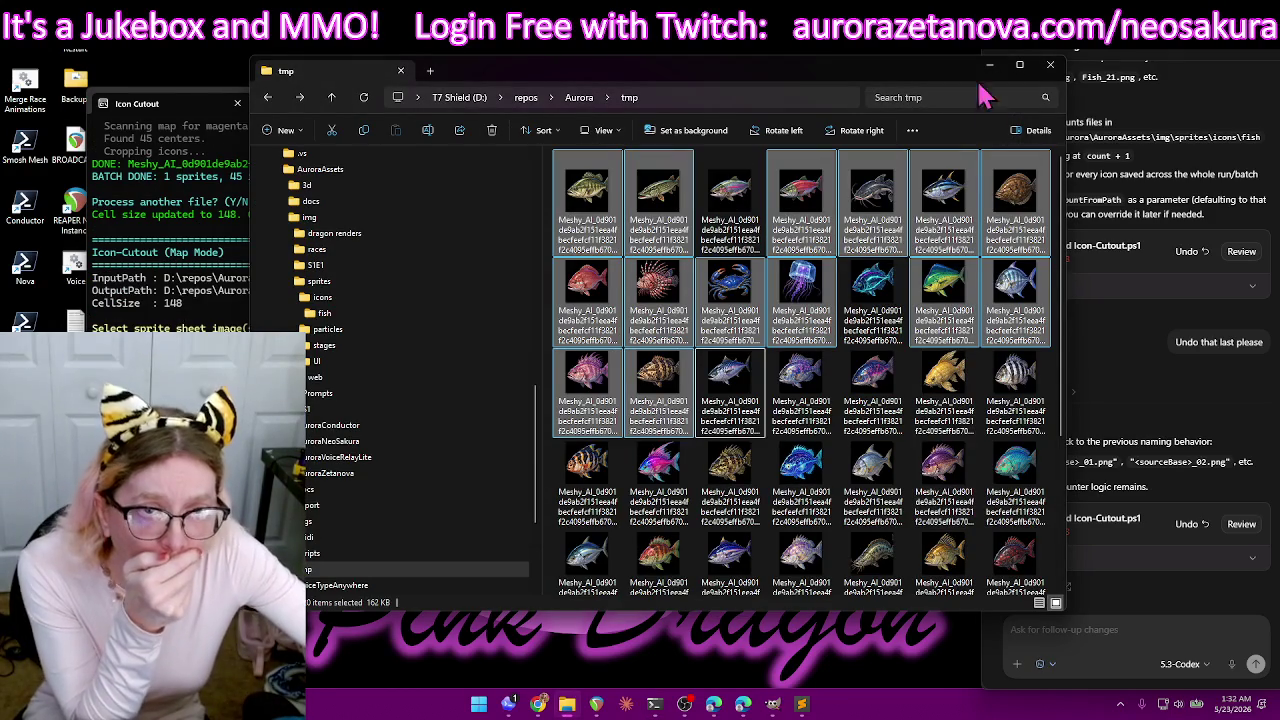
click(605, 213)
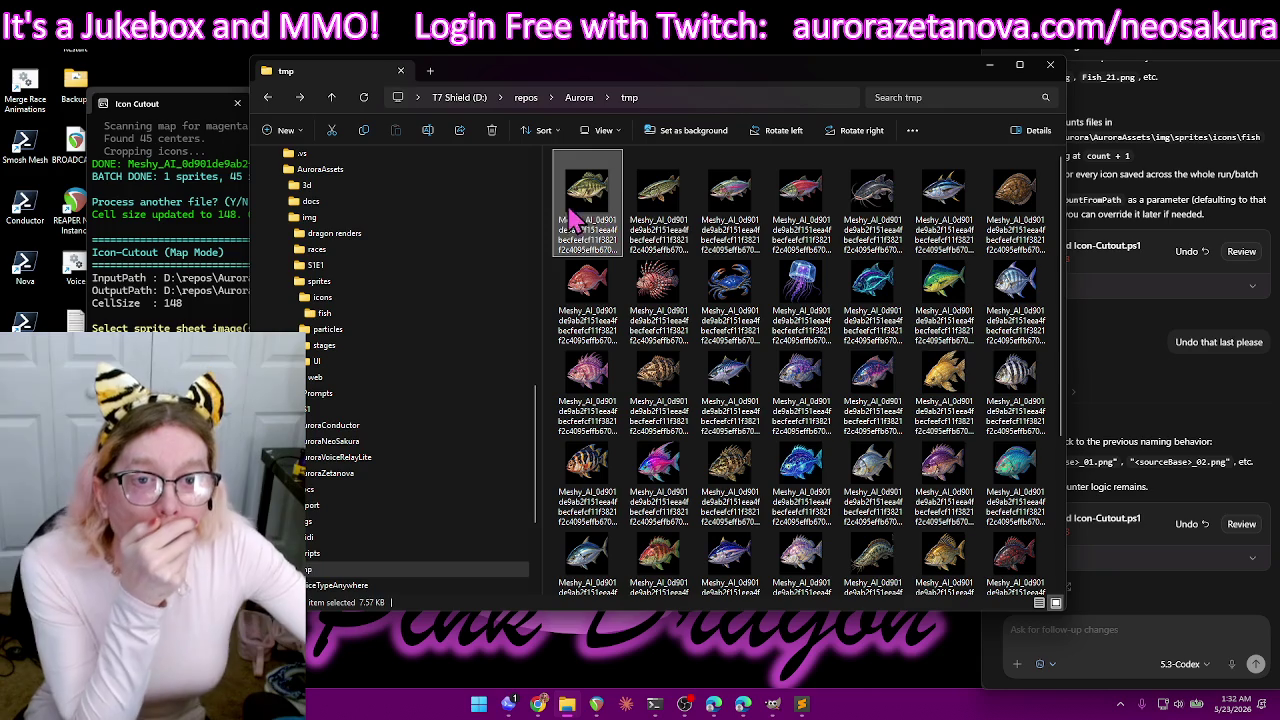
scroll(645, 215, down, 3)
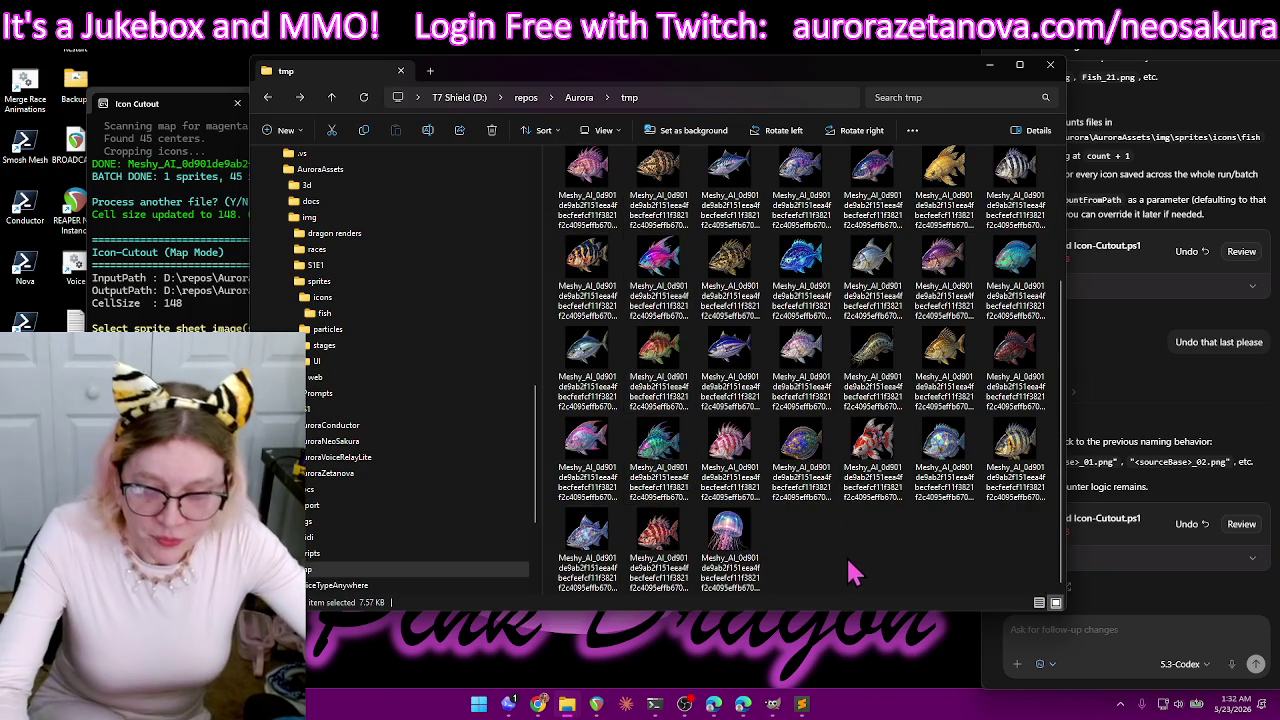
key(ctrl+a)
drag(590, 258, 392, 330)
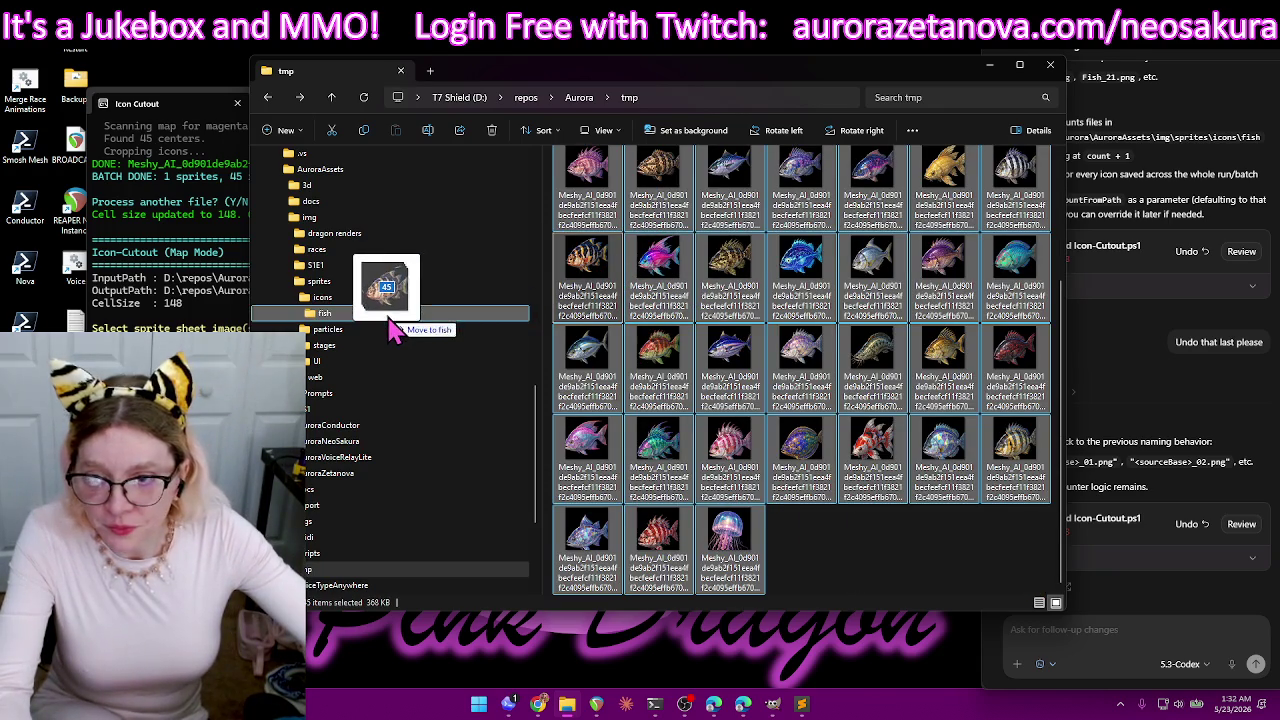
key(Return)
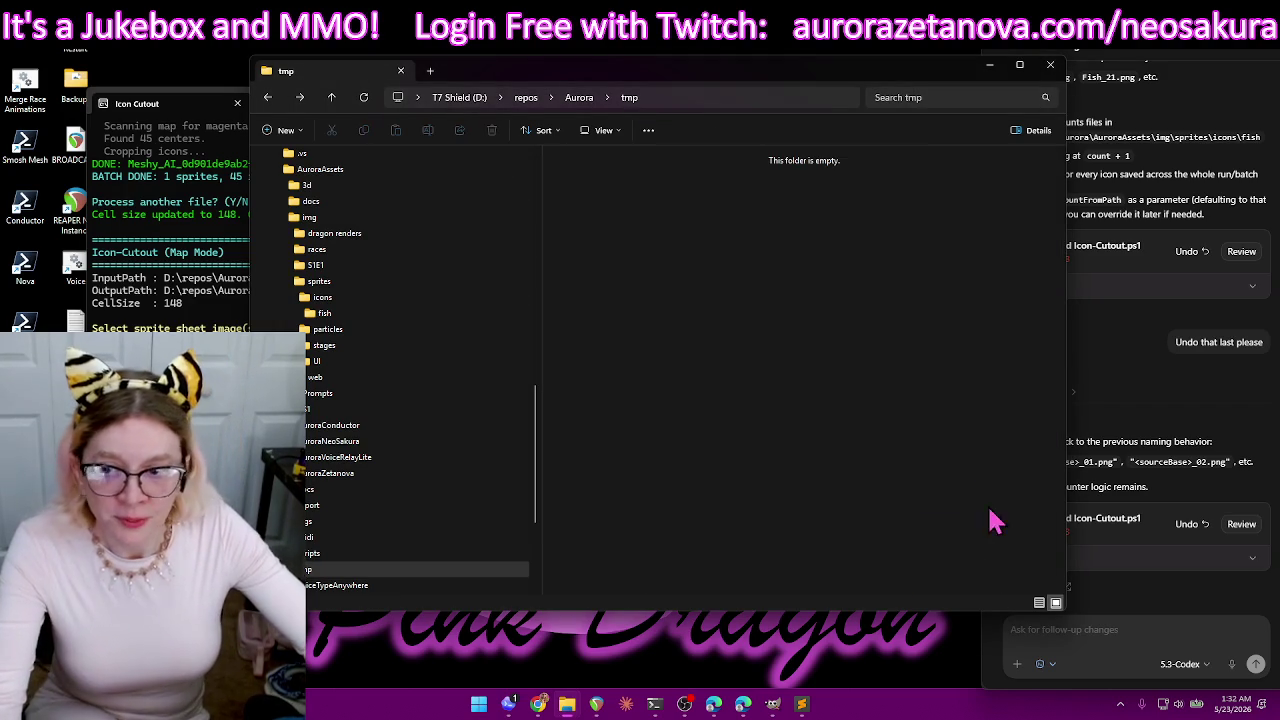
key(alt+Tab)
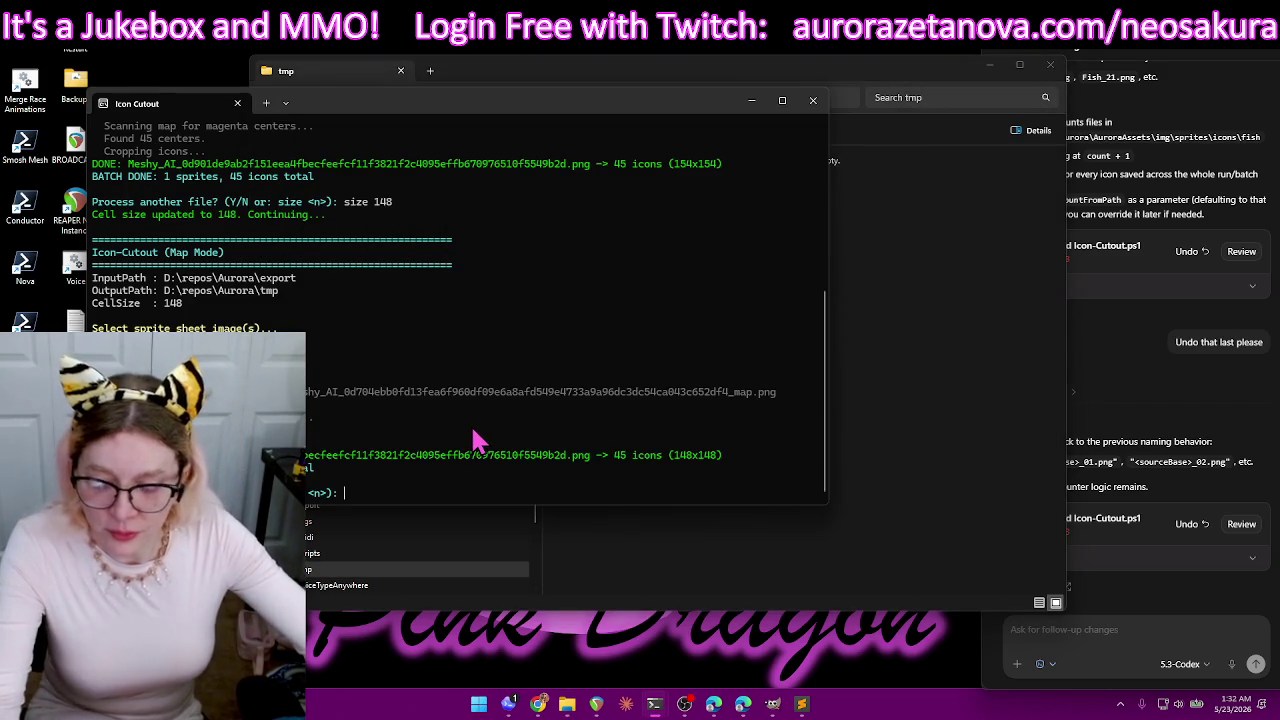
- Close the running Icon Cutout script, relaunch it, and enter 'size 168' at the ready prompt
text(15)
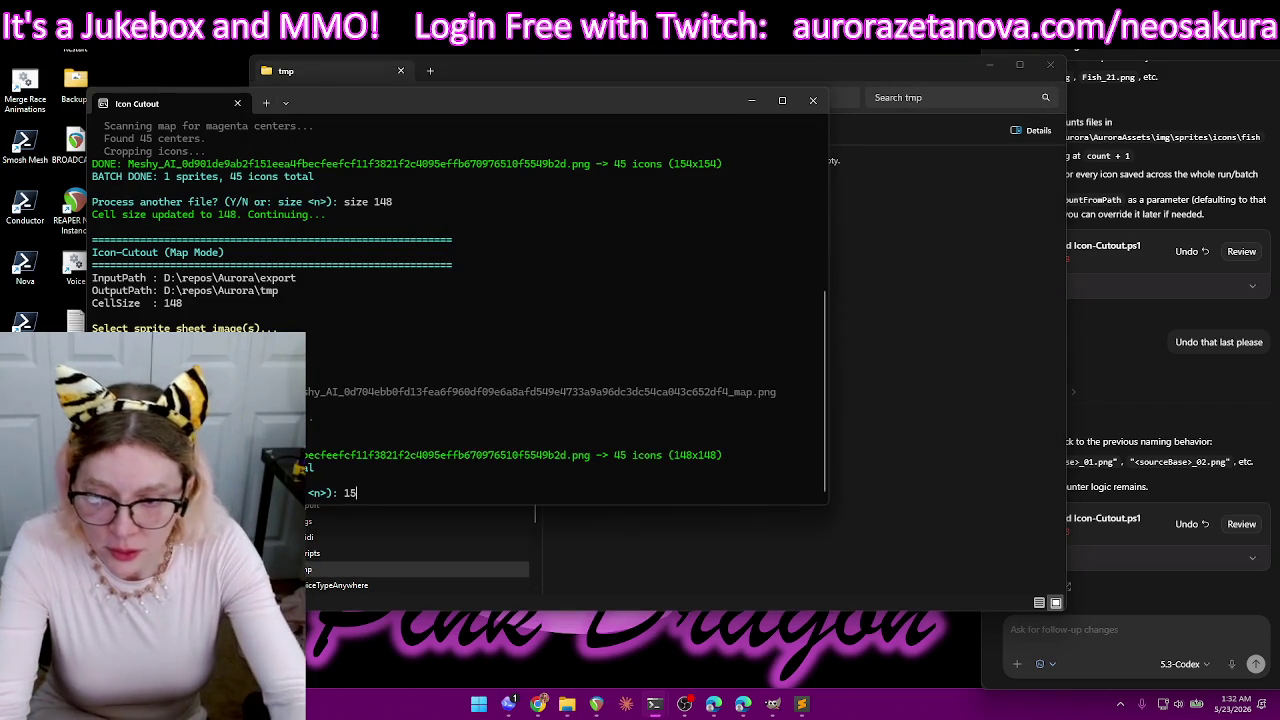
key(Return)
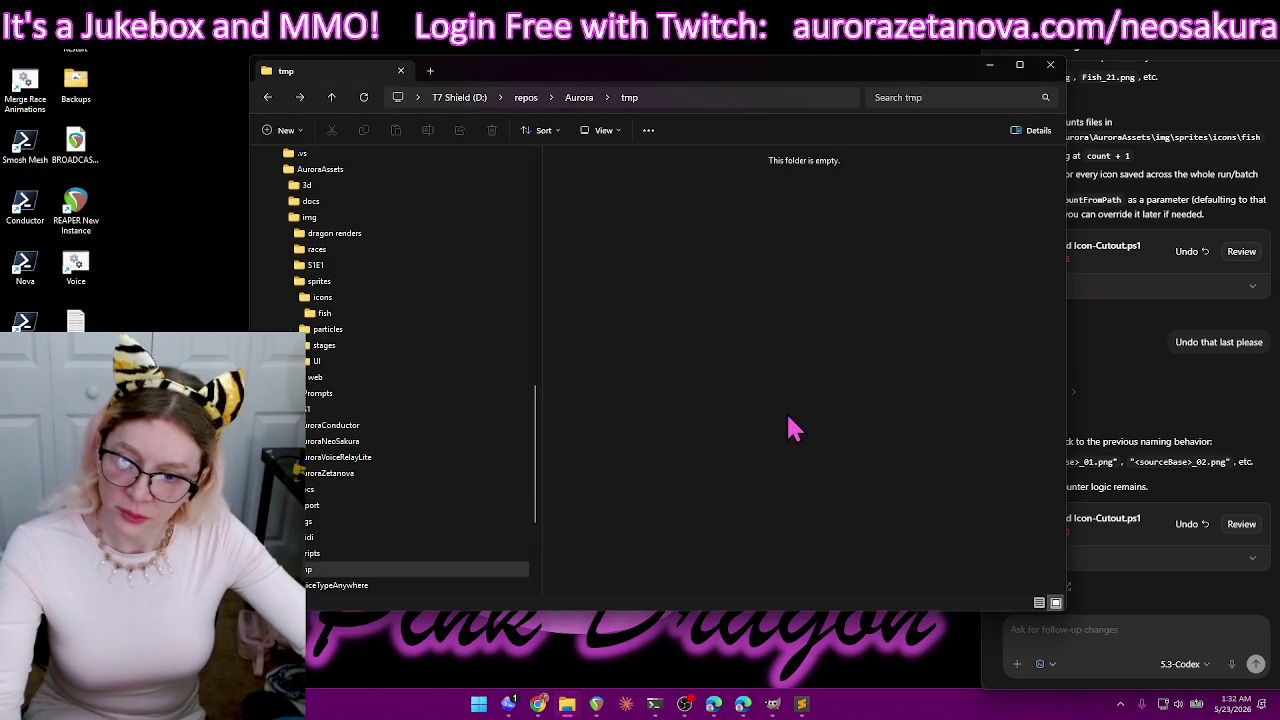
double_click(25, 380)
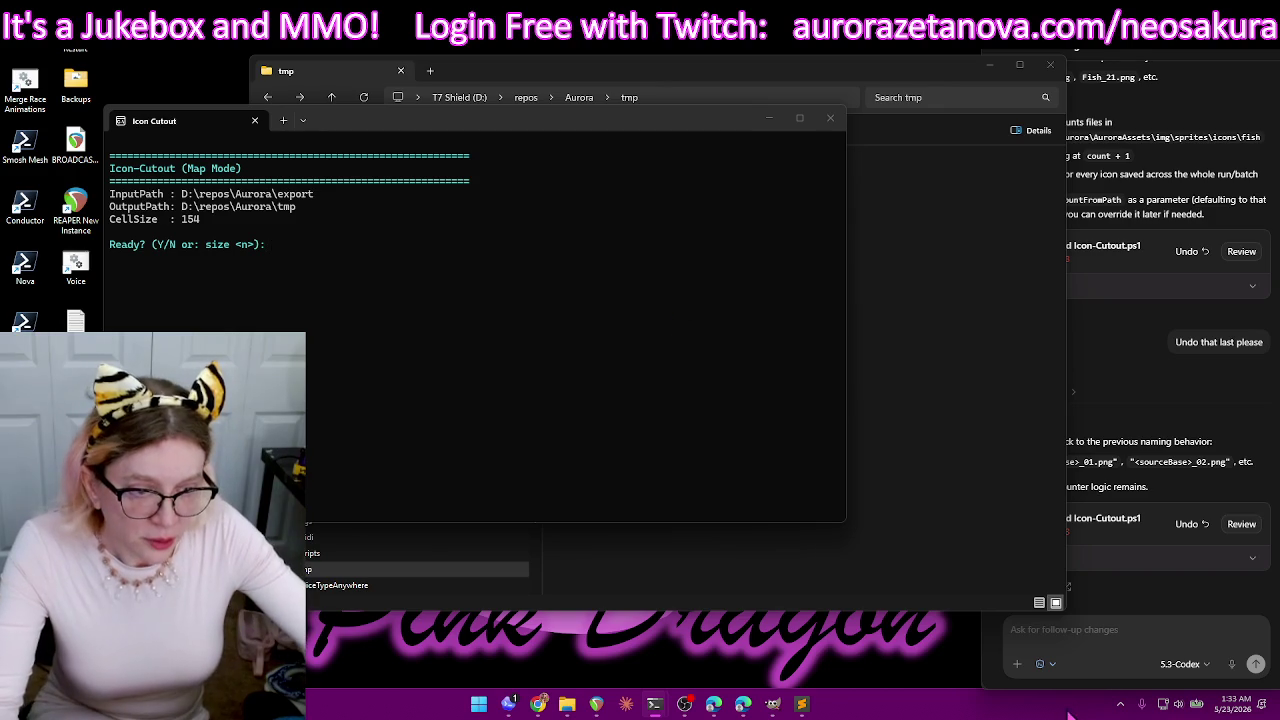
click(1147, 645)
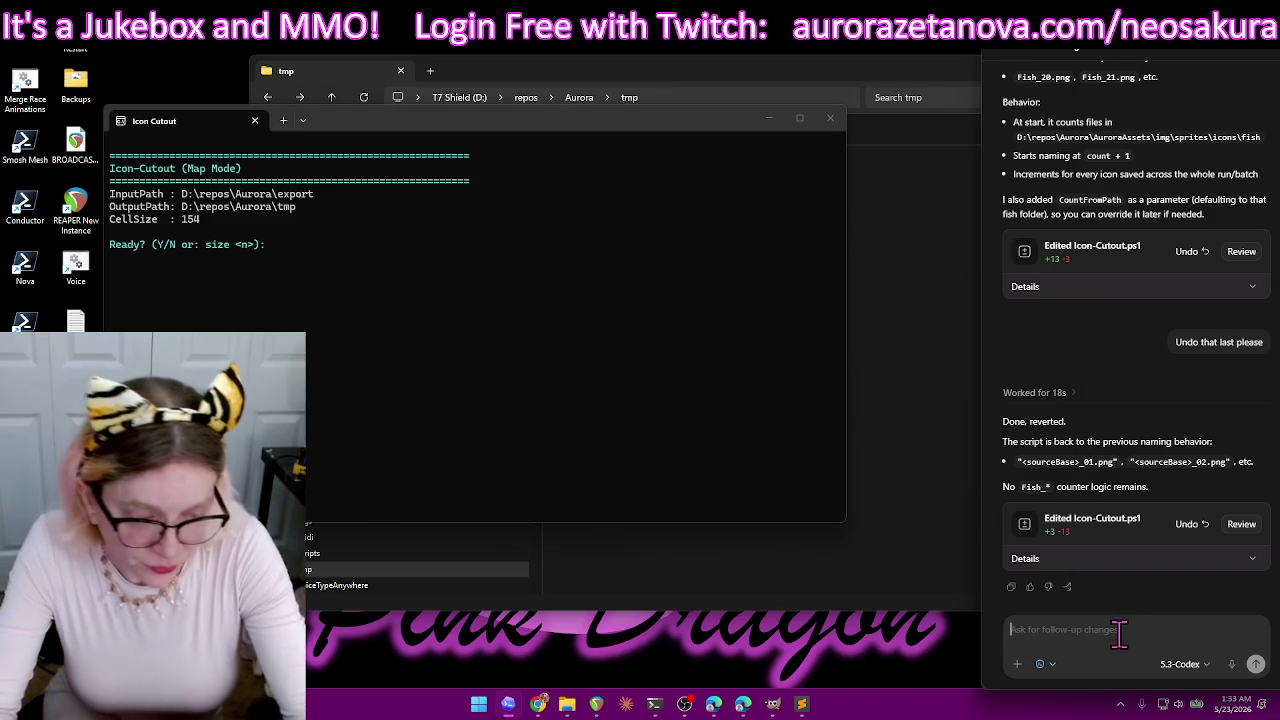
text(for)
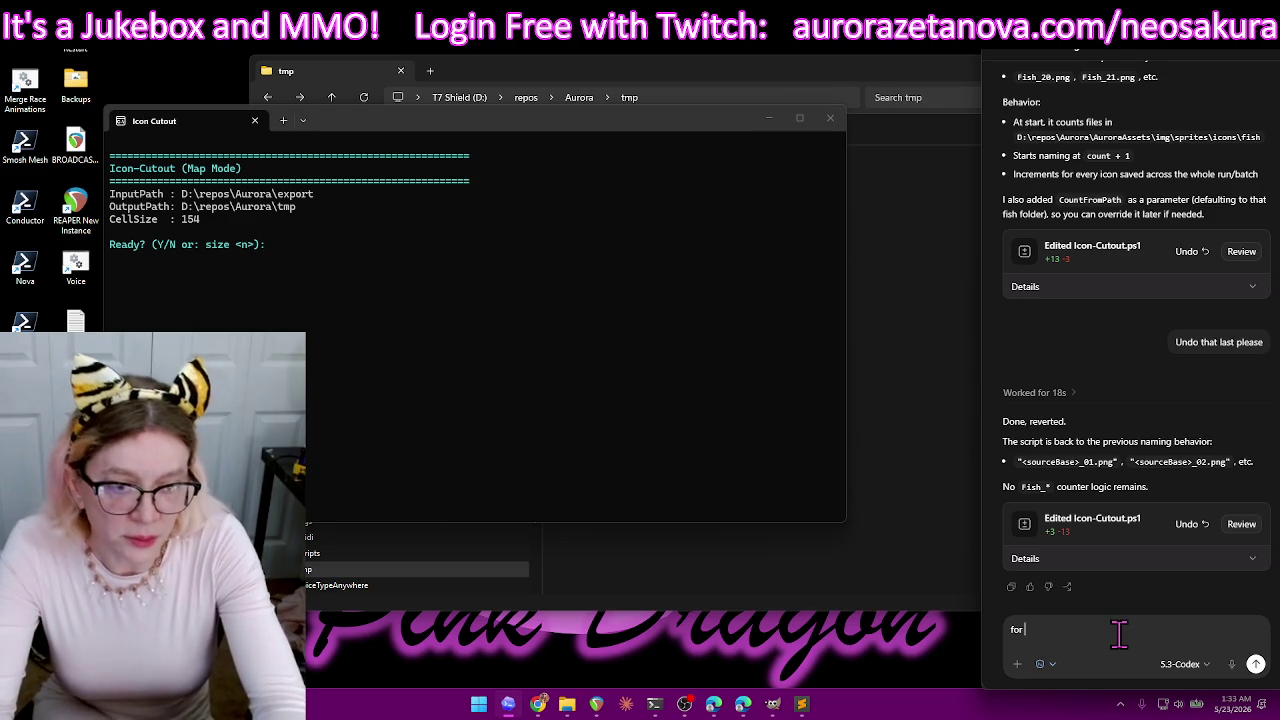
key(BackSpace)
key(BackSpace)
key(BackSpace)
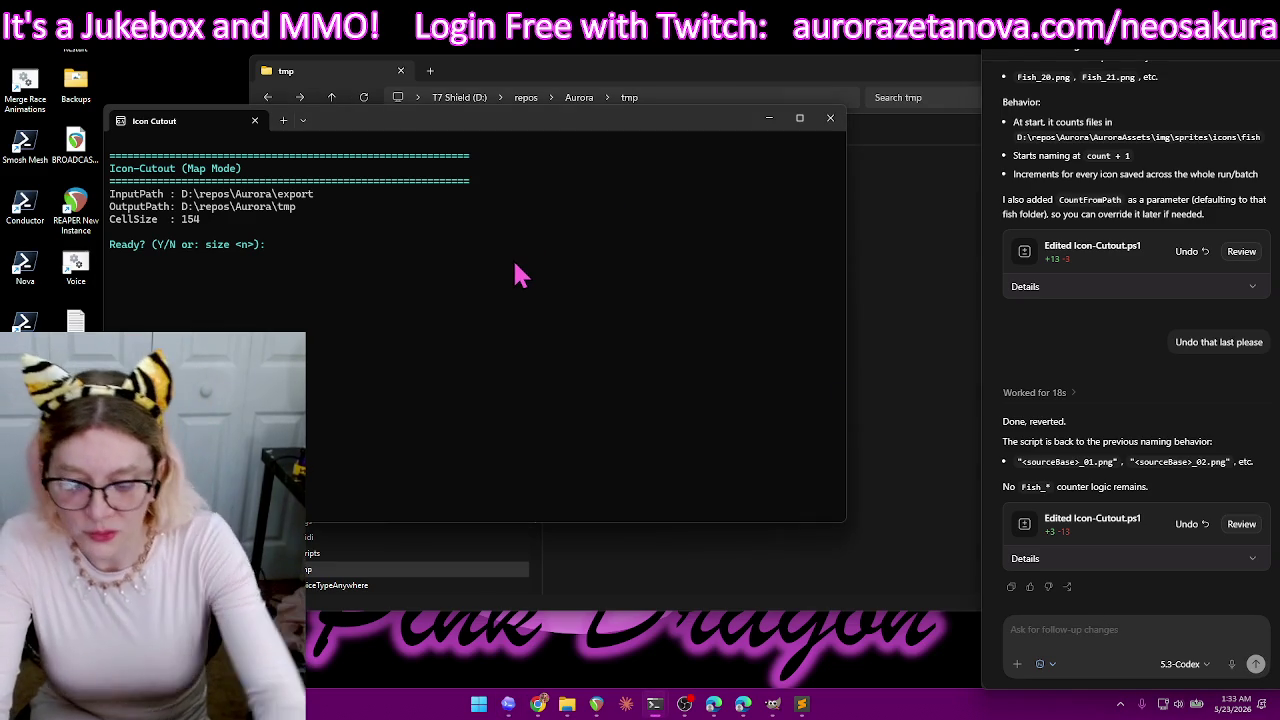
text(size 168)
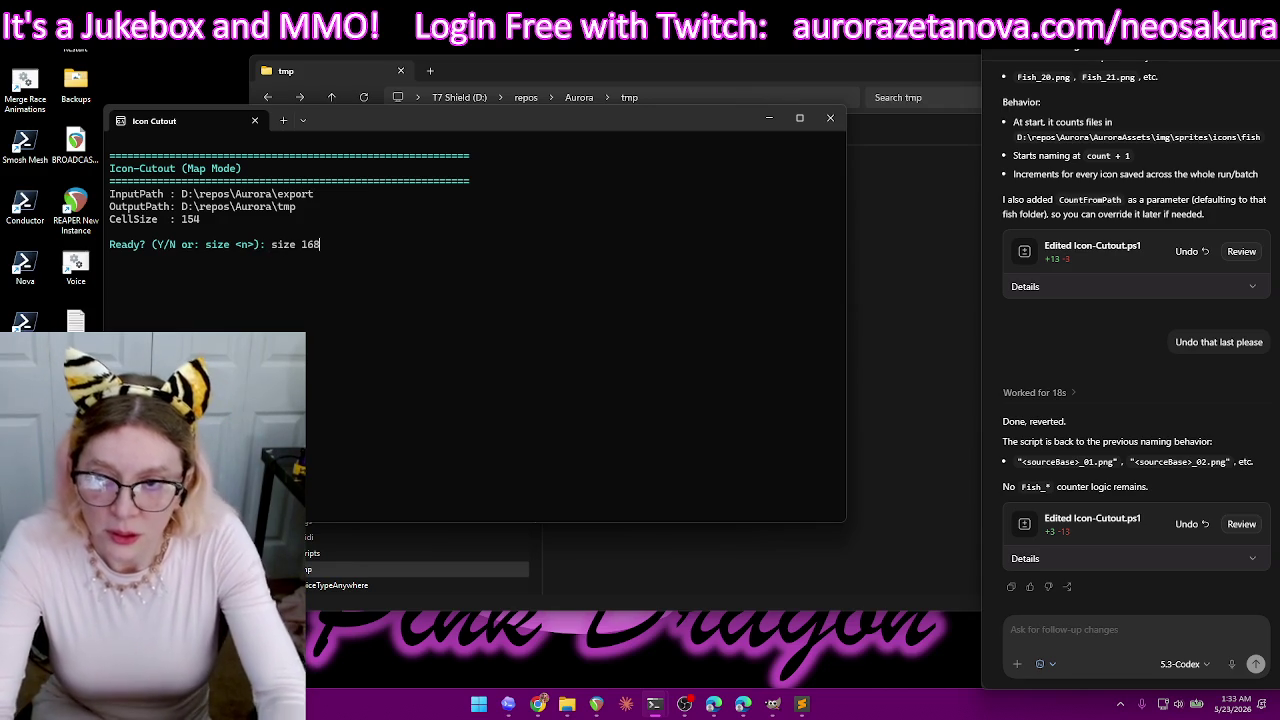
key(Return)
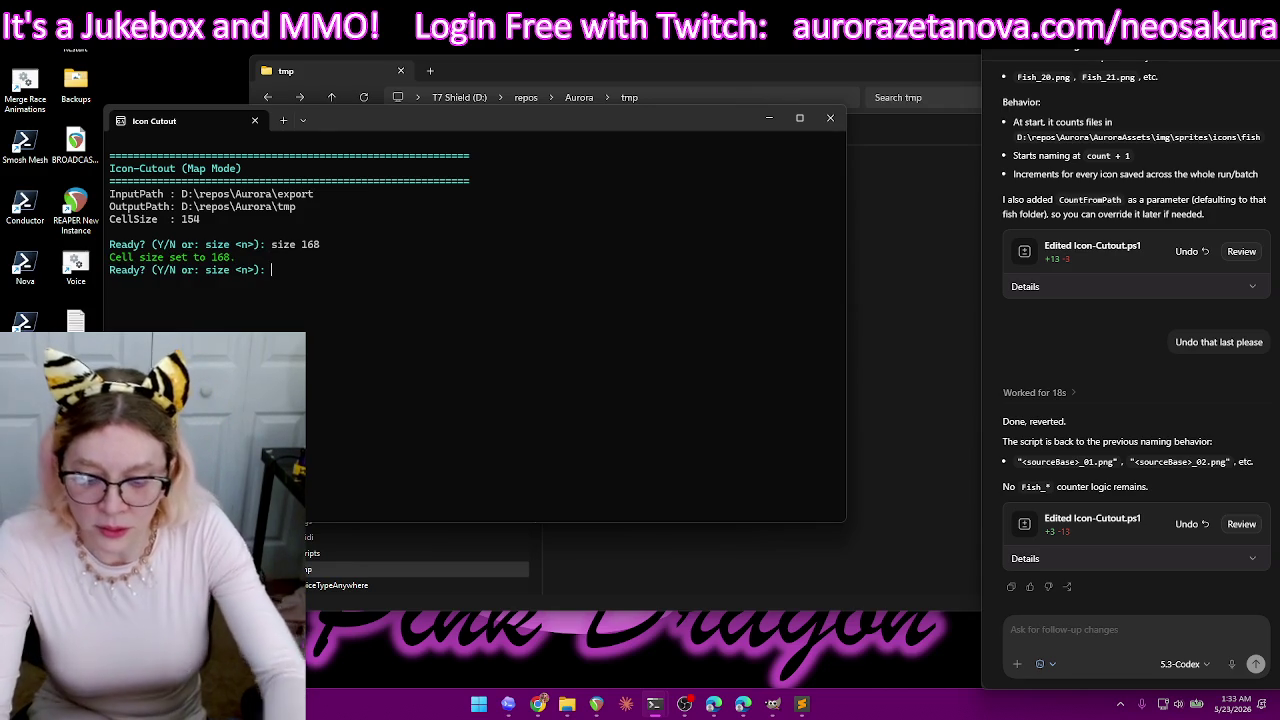
- Cut the fish sheet at 168-pixel cells with its map, then delete the resulting icons from tmp
text(y)
key(Return)
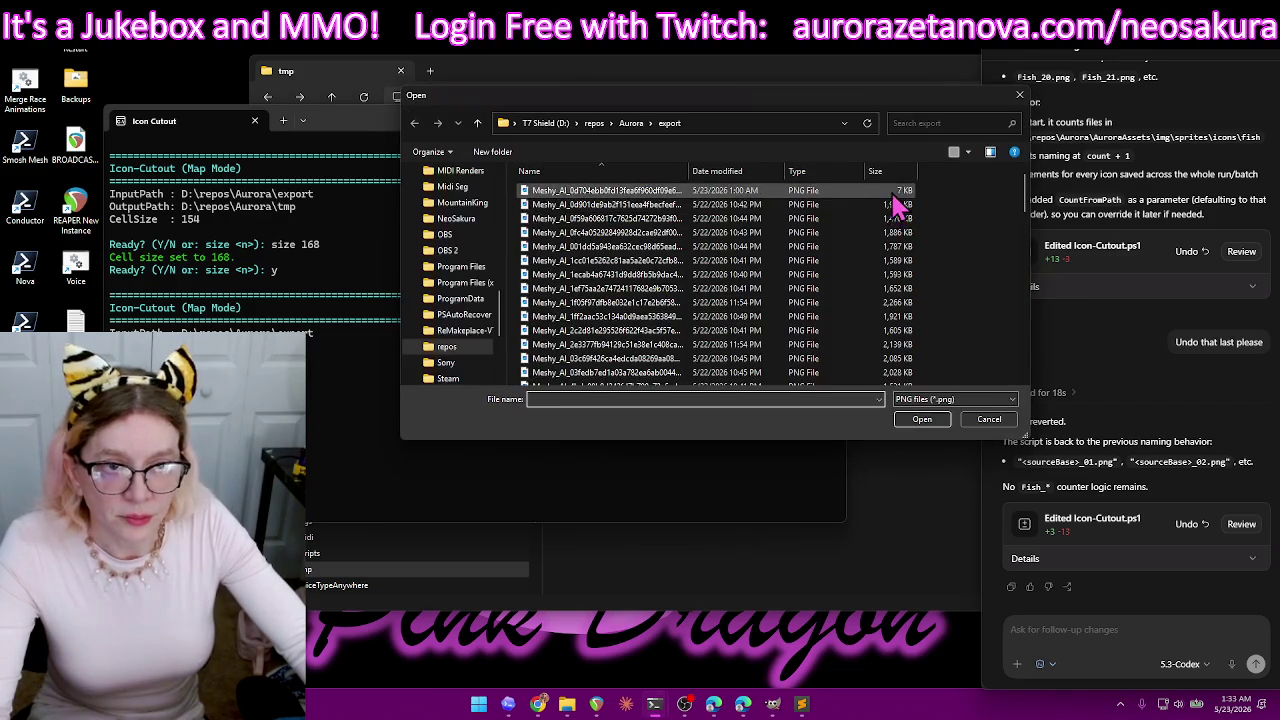
double_click(895, 192)
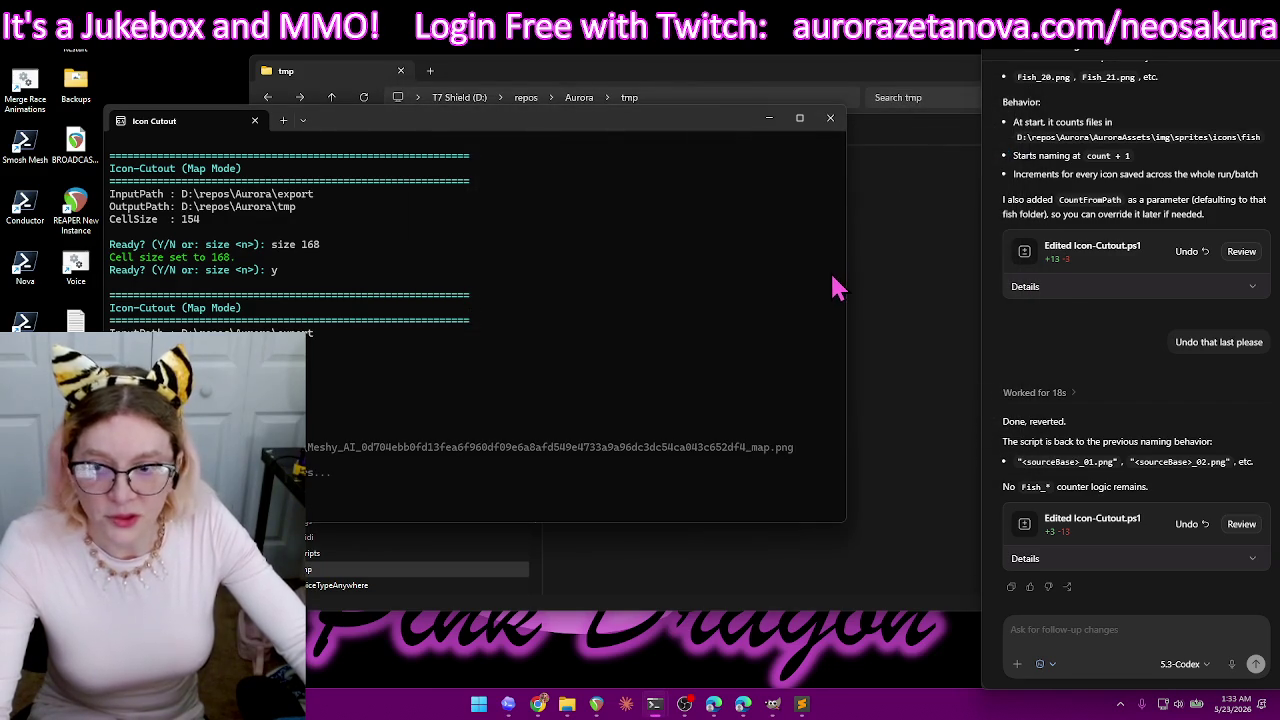
click(929, 294)
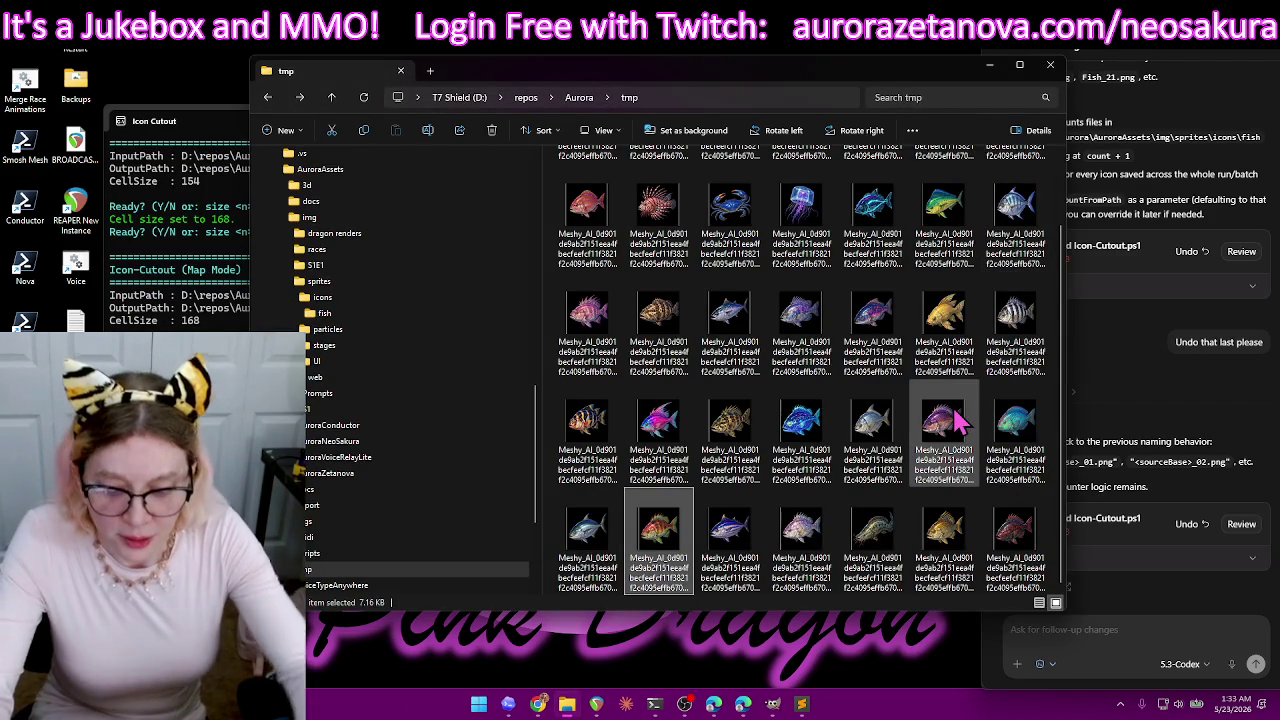
key(ctrl+a)
scroll(955, 420, up, 1)
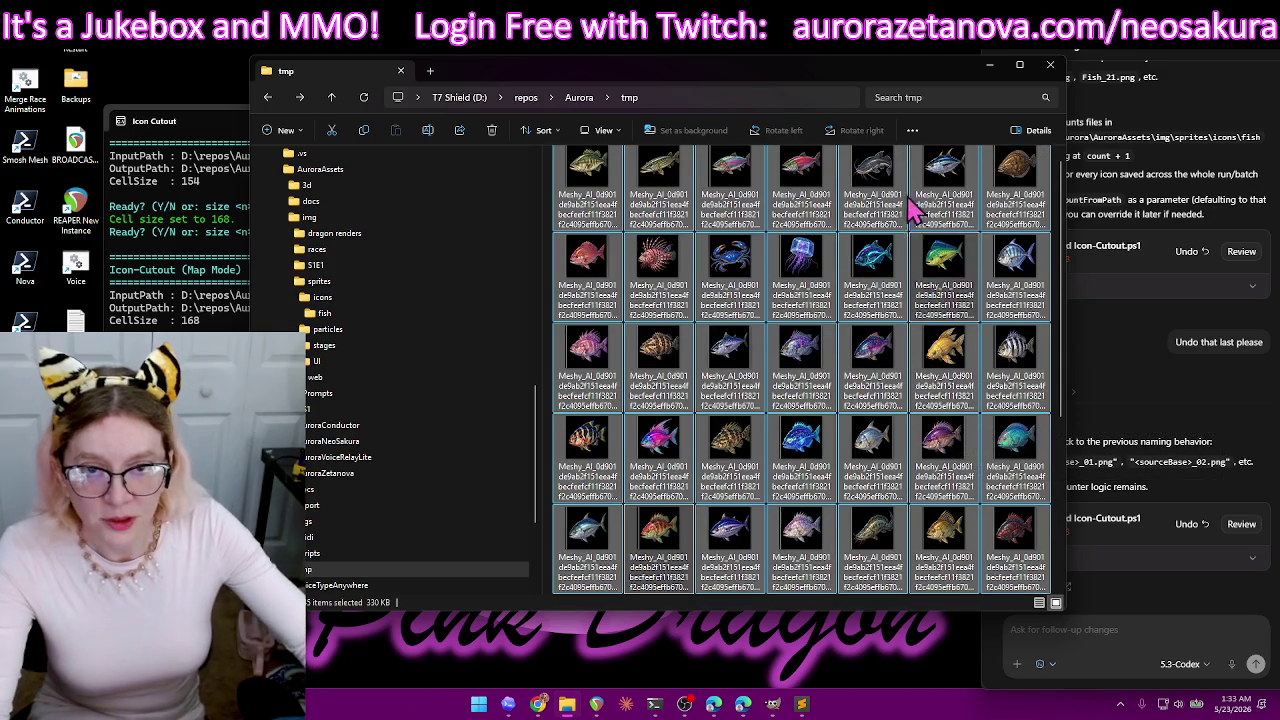
key(Delete)
key(alt+Tab)
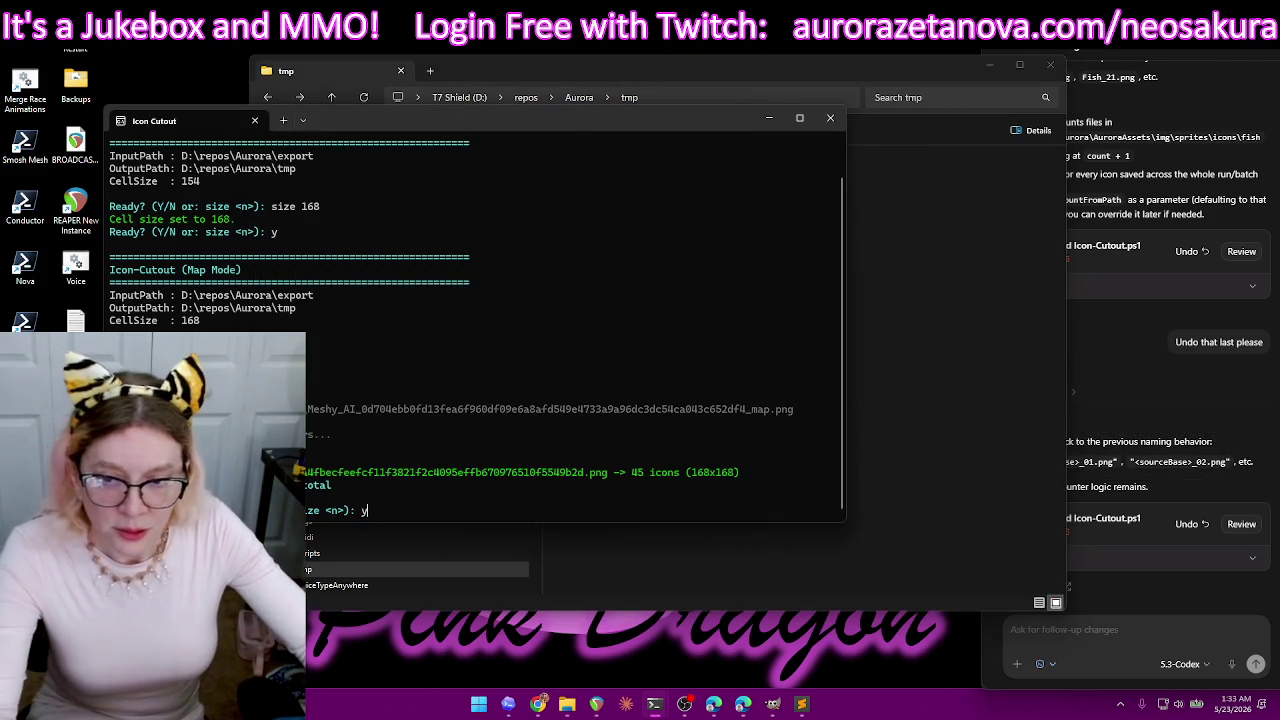
- Delete the used fish sheet from export and cut the next sprite sheet with its map
key(Return)
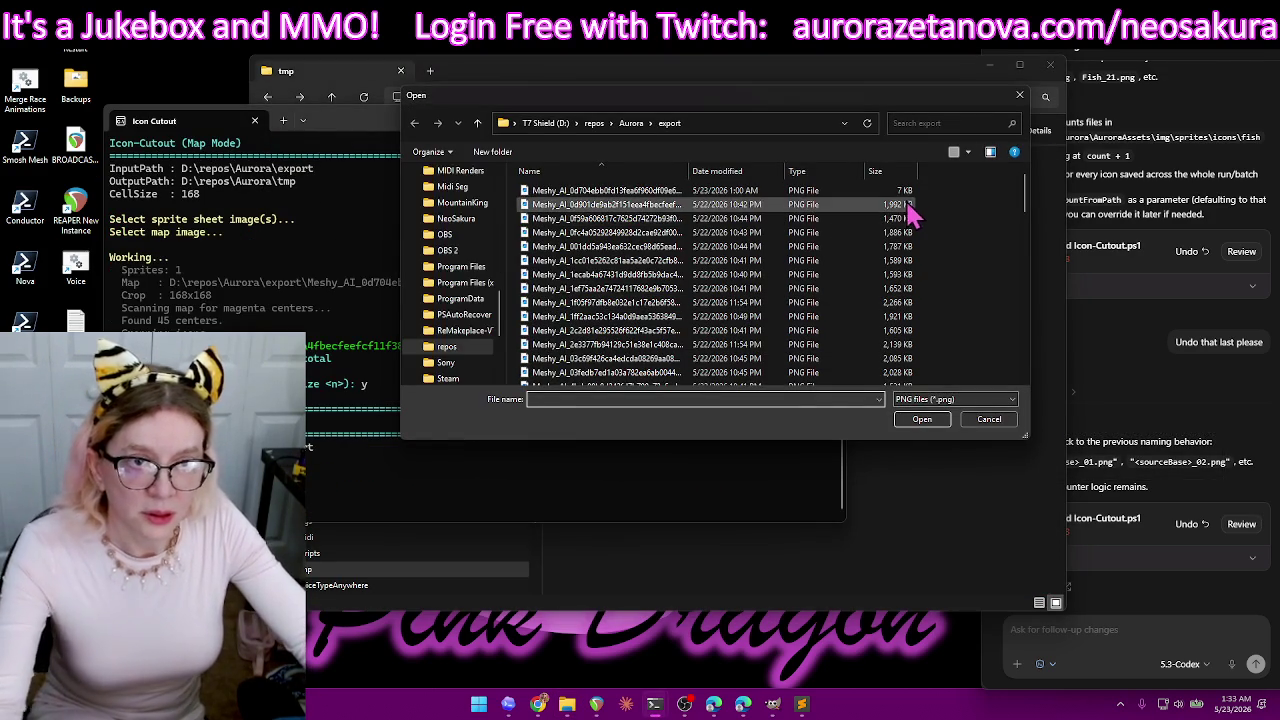
click(907, 205)
key(Delete)
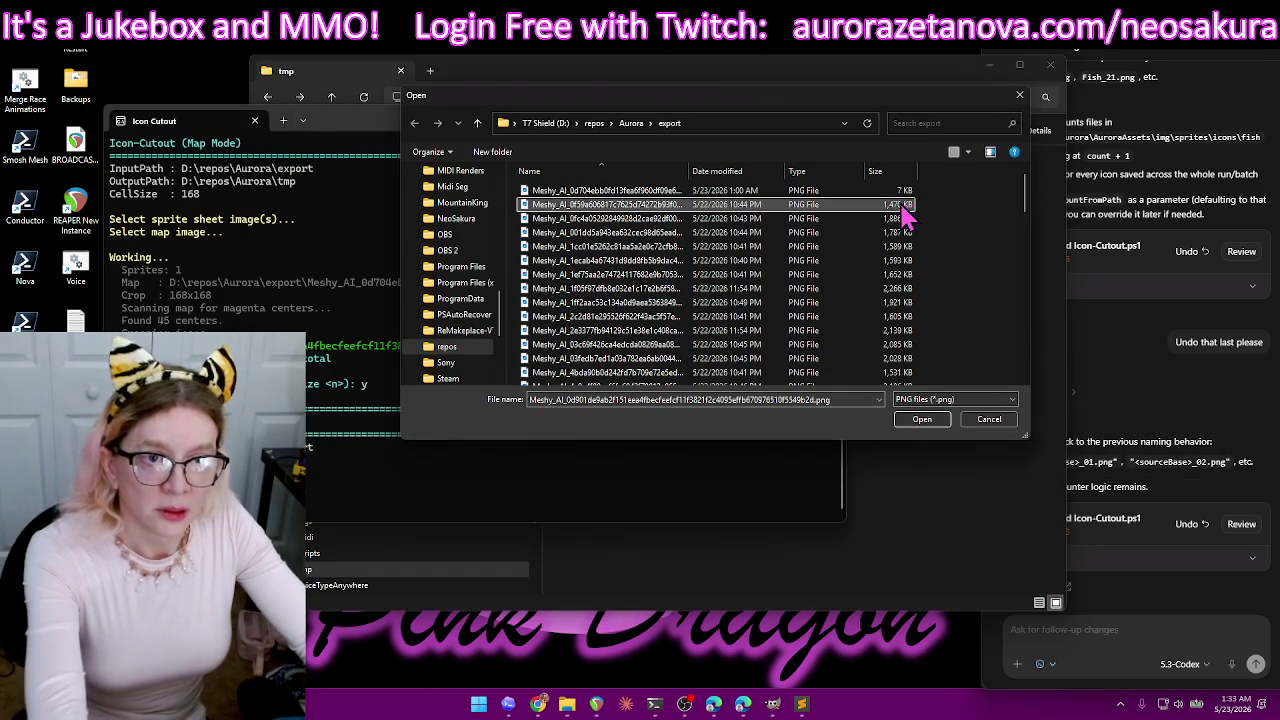
double_click(905, 205)
double_click(903, 194)
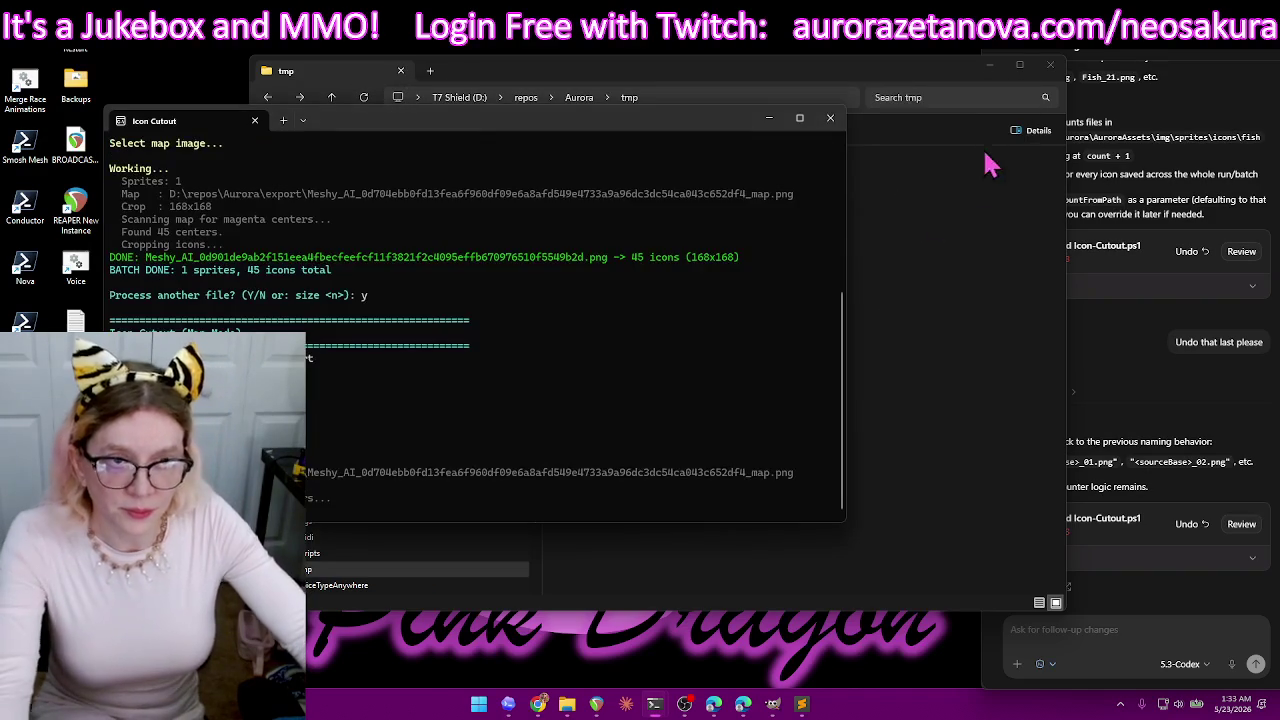
- Delete all 45 of the 168×168 sturgeon icons from tmp
click(920, 78)
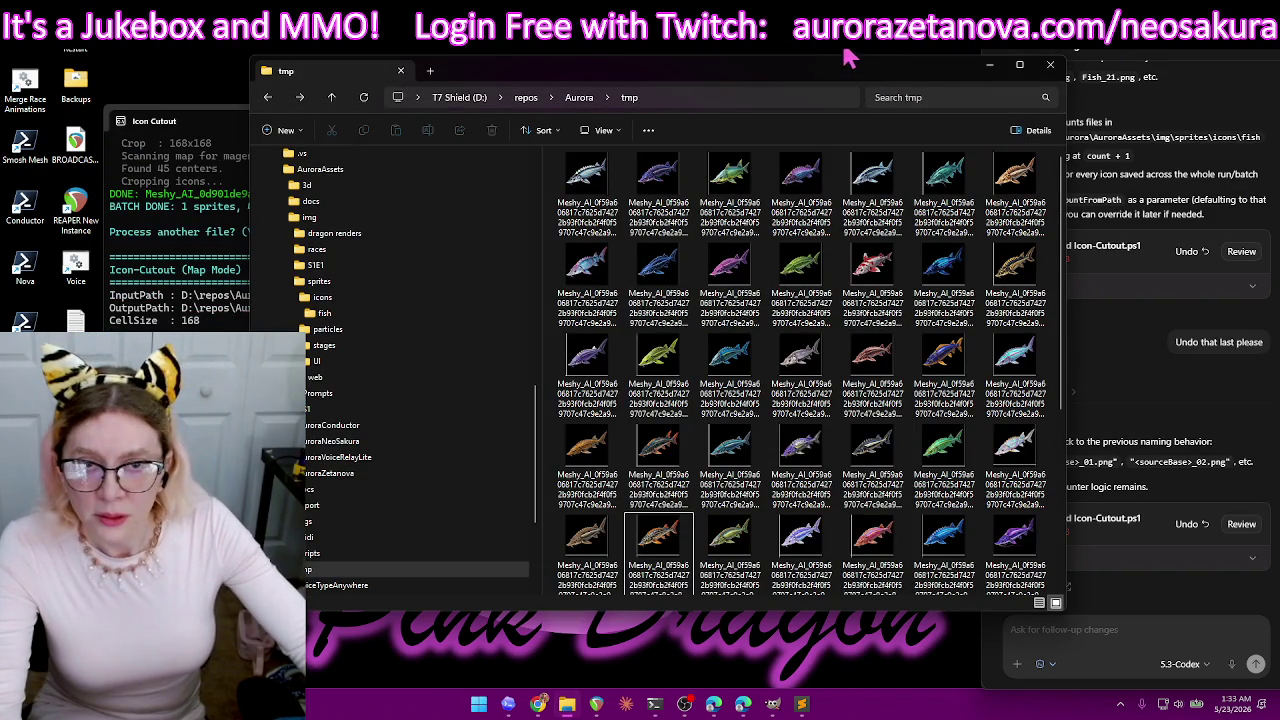
mouse_move(1218, 342)
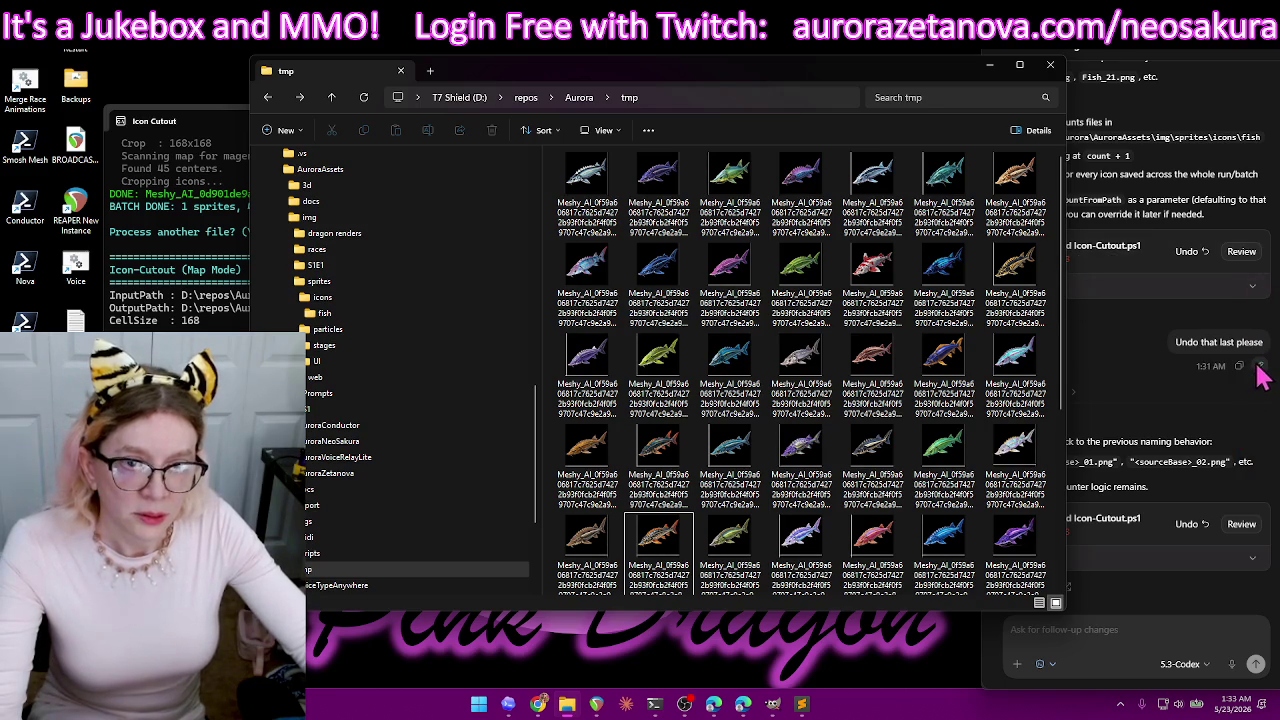
key(ctrl+a)
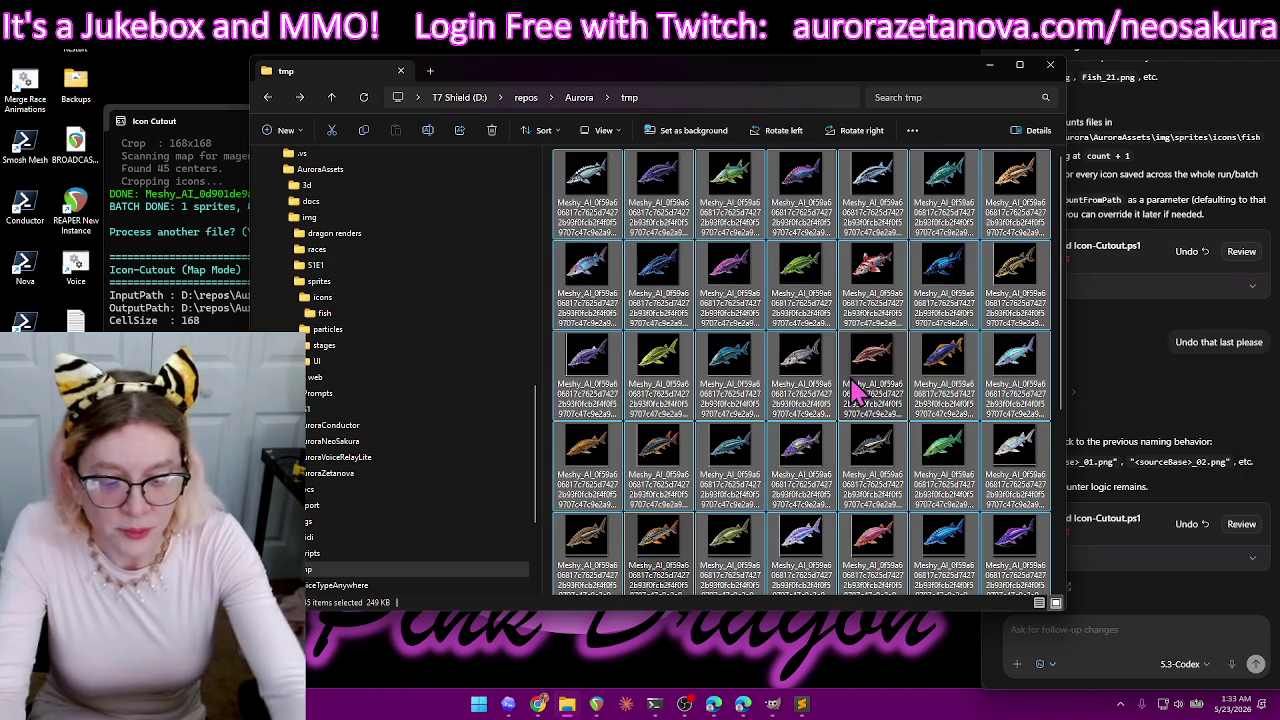
key(Delete)
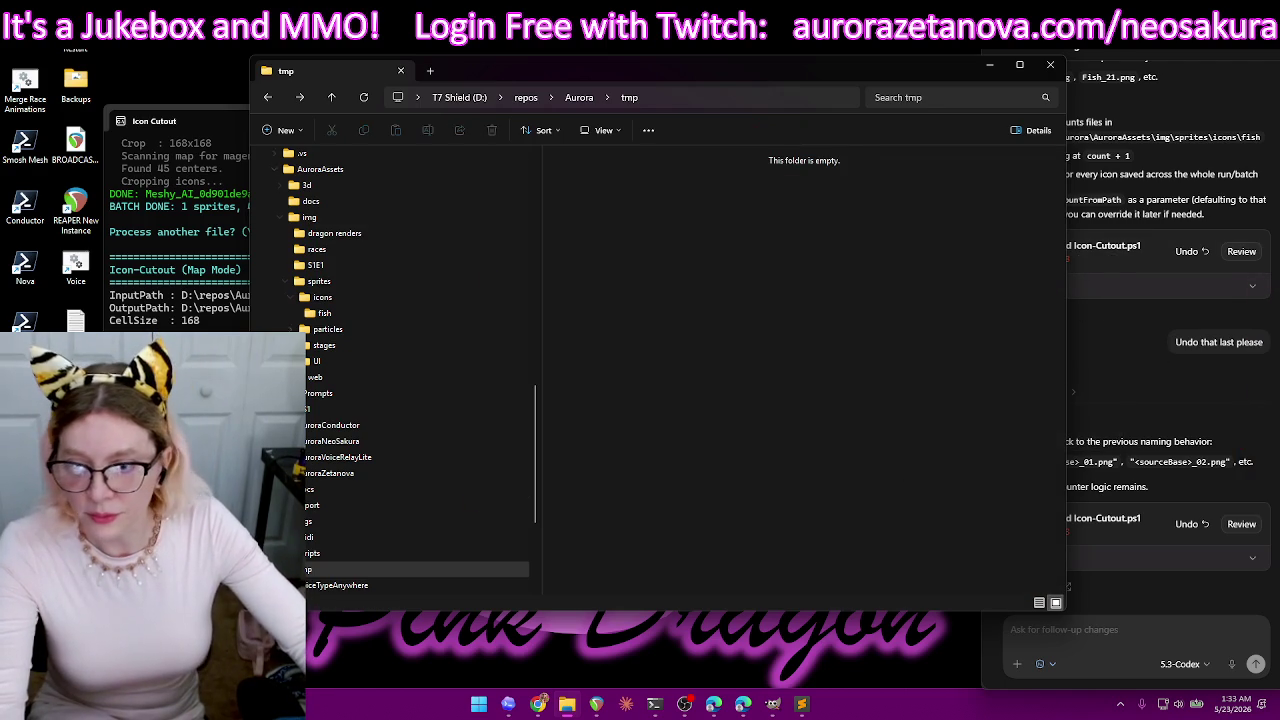
key(alt+Tab)
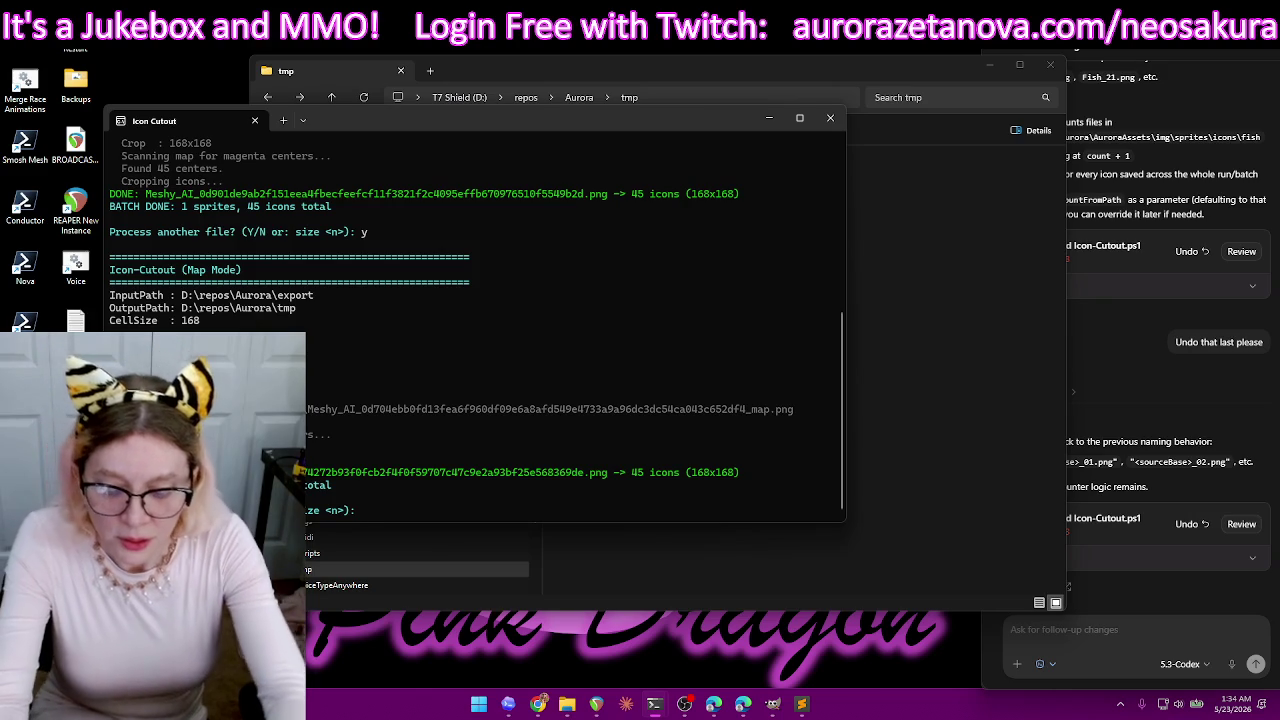
- Rerun Icon-Cutout at cell size 154 on the sturgeon sprite sheet and its _map.png
text(s)
text(ize 154)
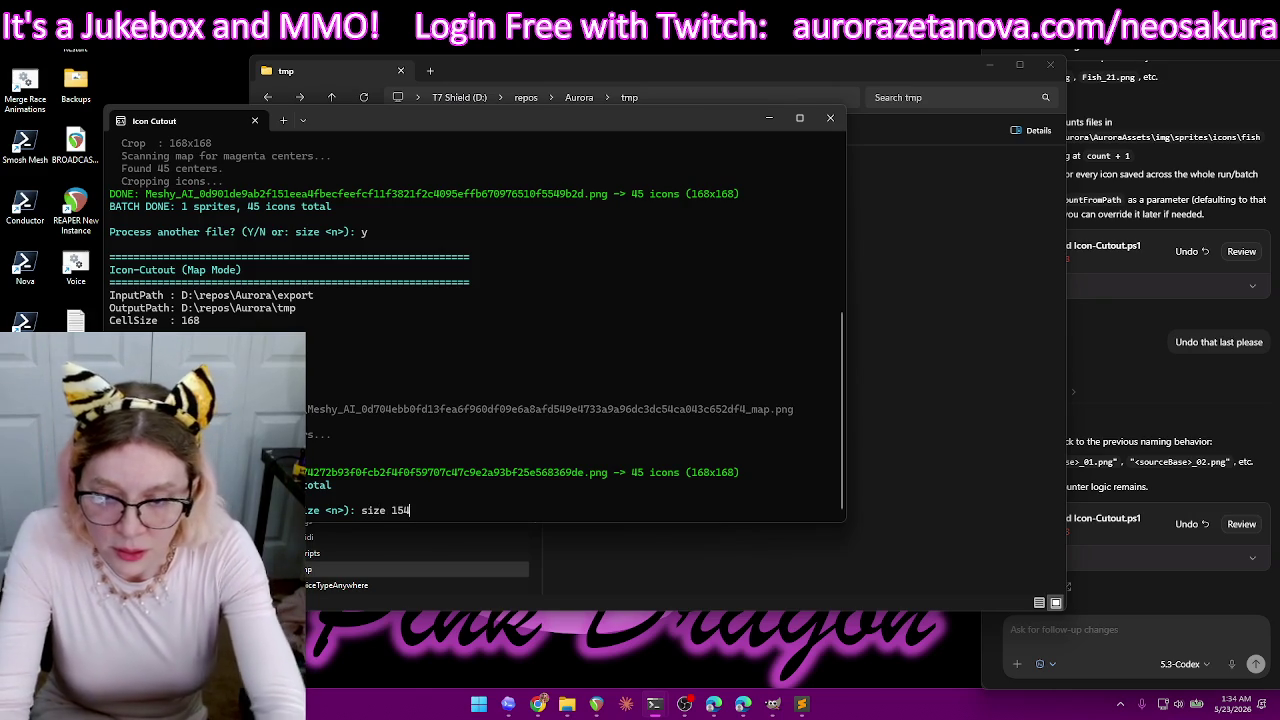
text(8)
key(Return)
double_click(895, 205)
double_click(895, 190)
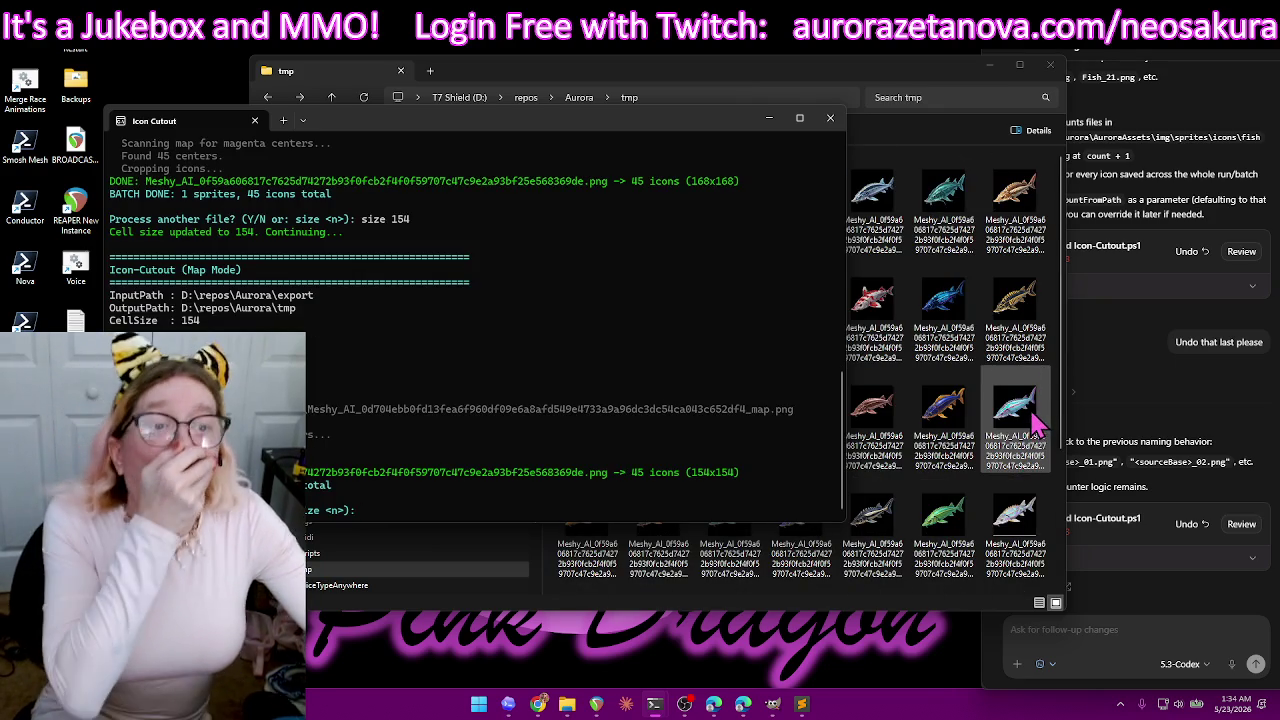
click(920, 88)
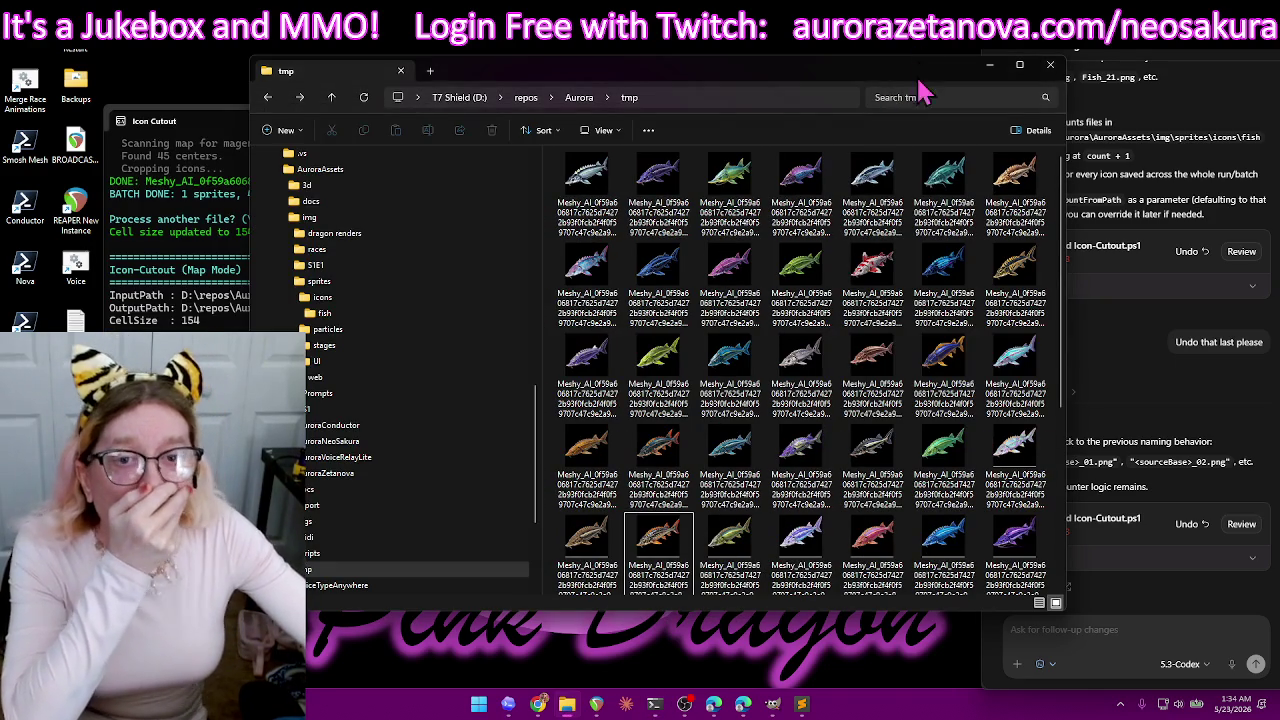
- Select and delete the nine mis-cut sturgeon icons in tmp
scroll(940, 260, down, 3)
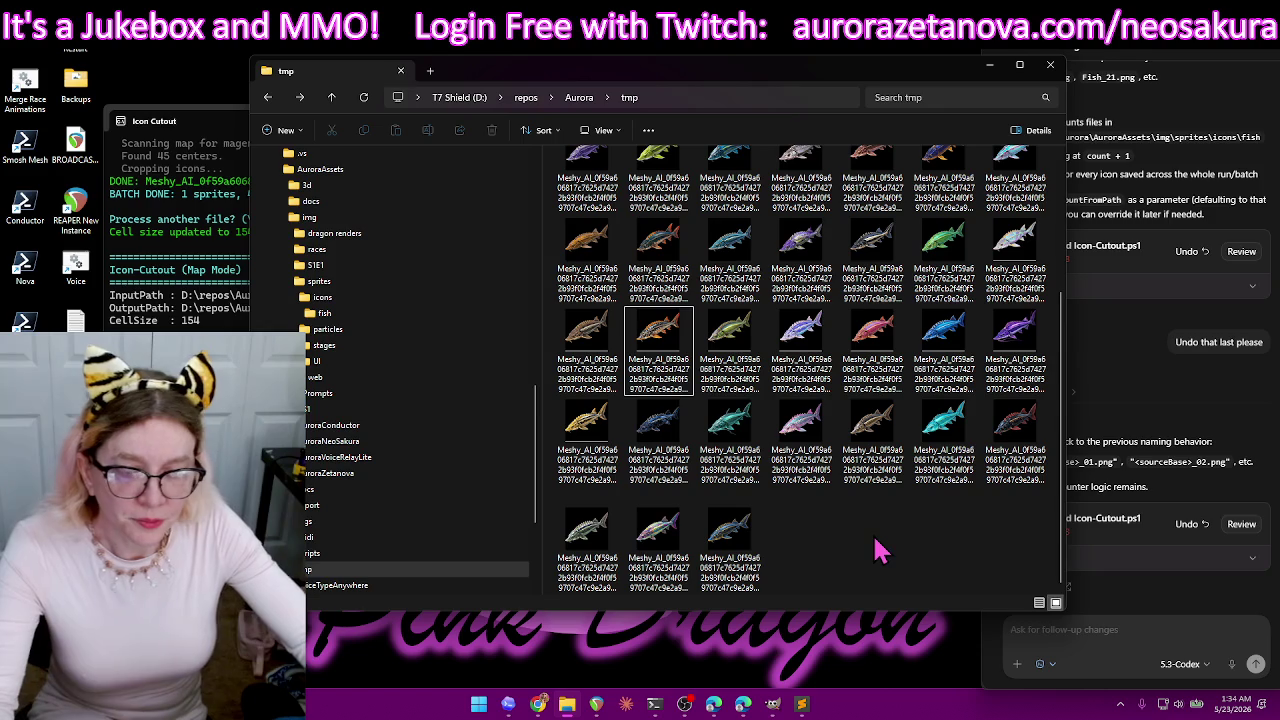
click(1037, 262)
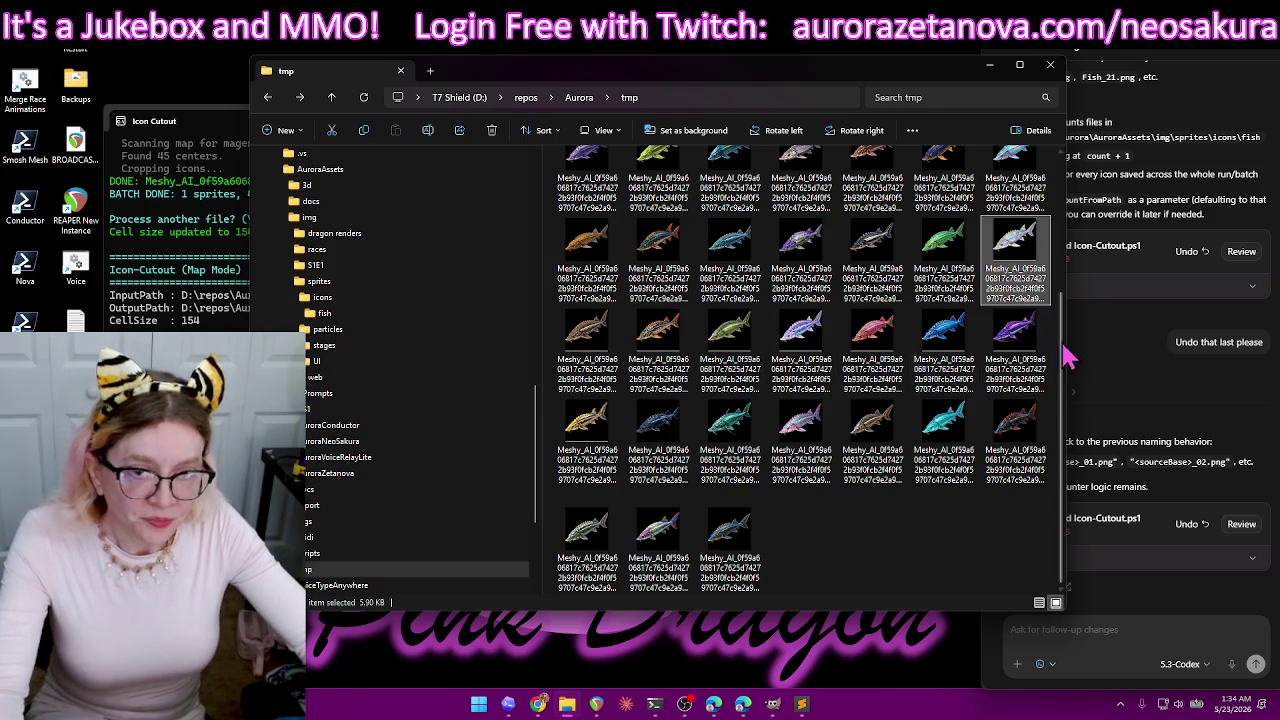
shift+click(588, 433)
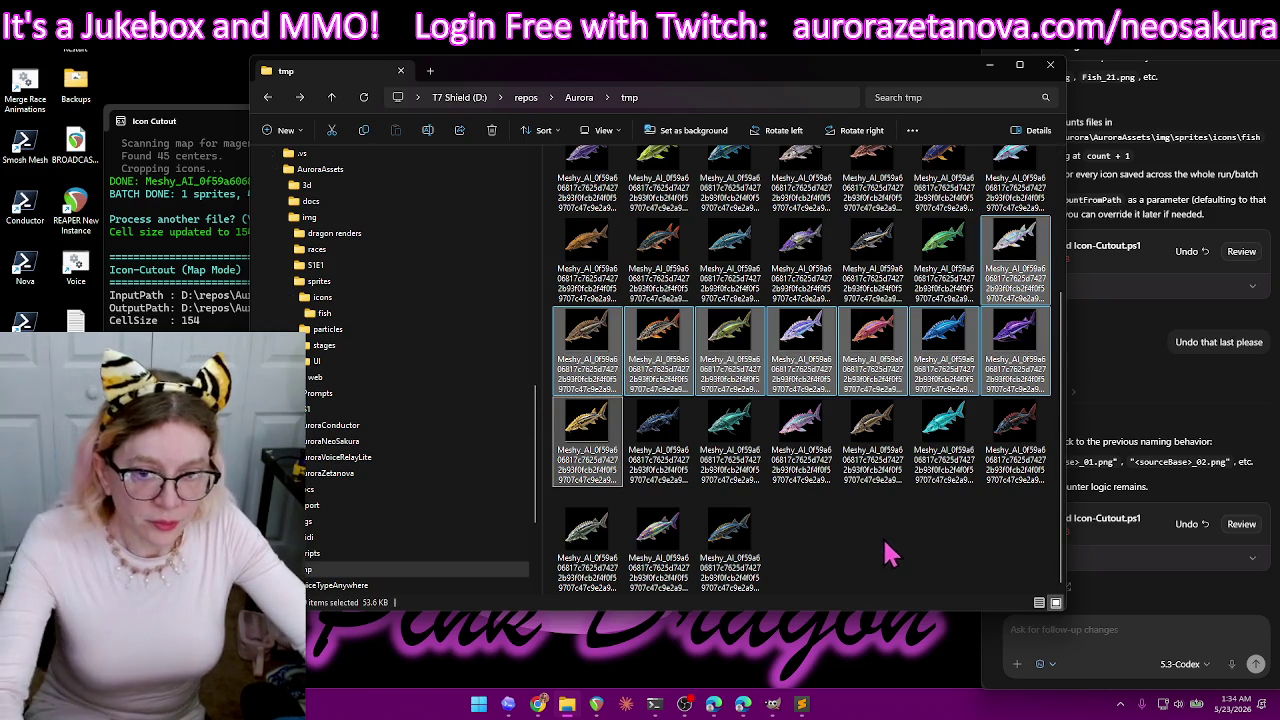
key(Delete)
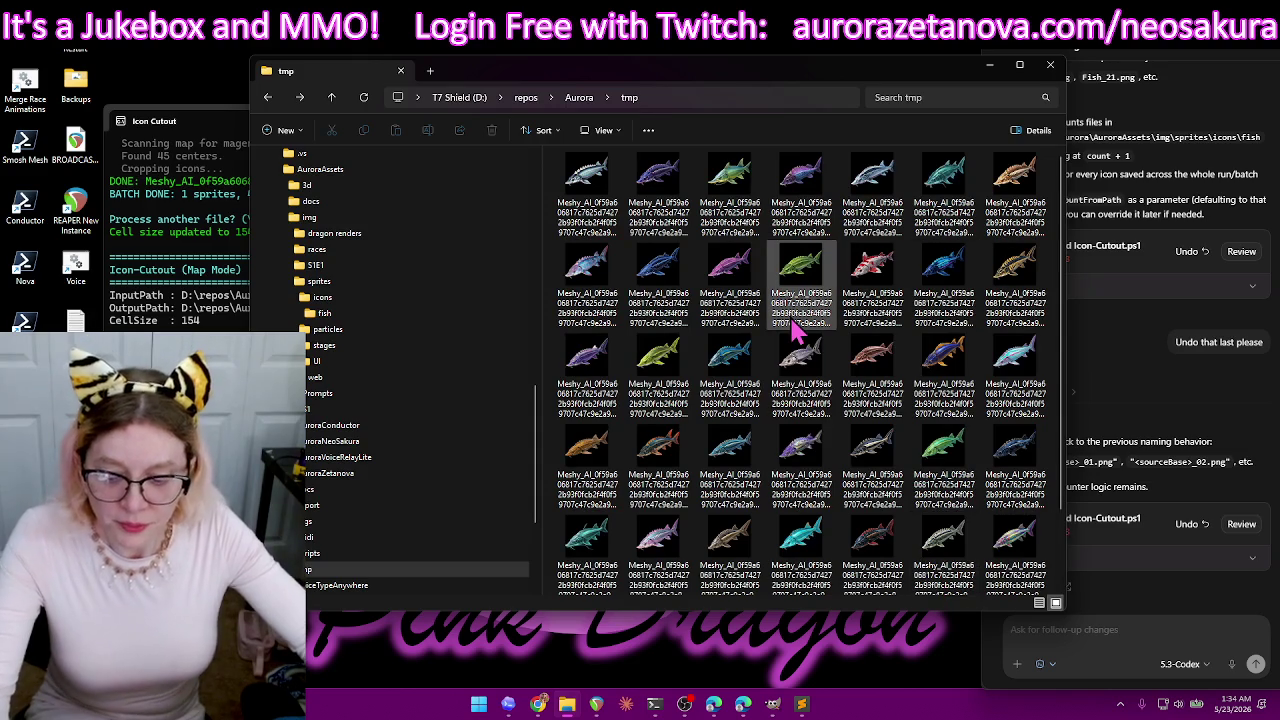
- Move the remaining 36 sturgeon icons from tmp into the fish folder
key(ctrl+a)
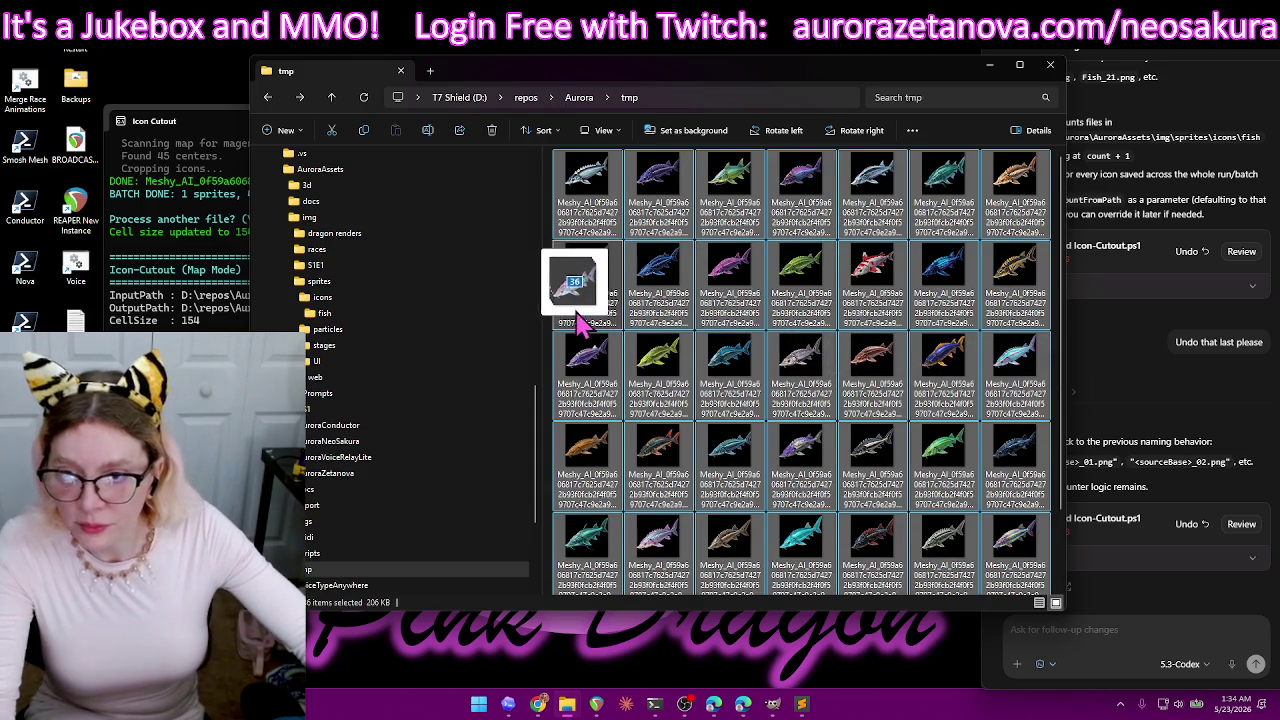
drag(595, 295, 386, 323)
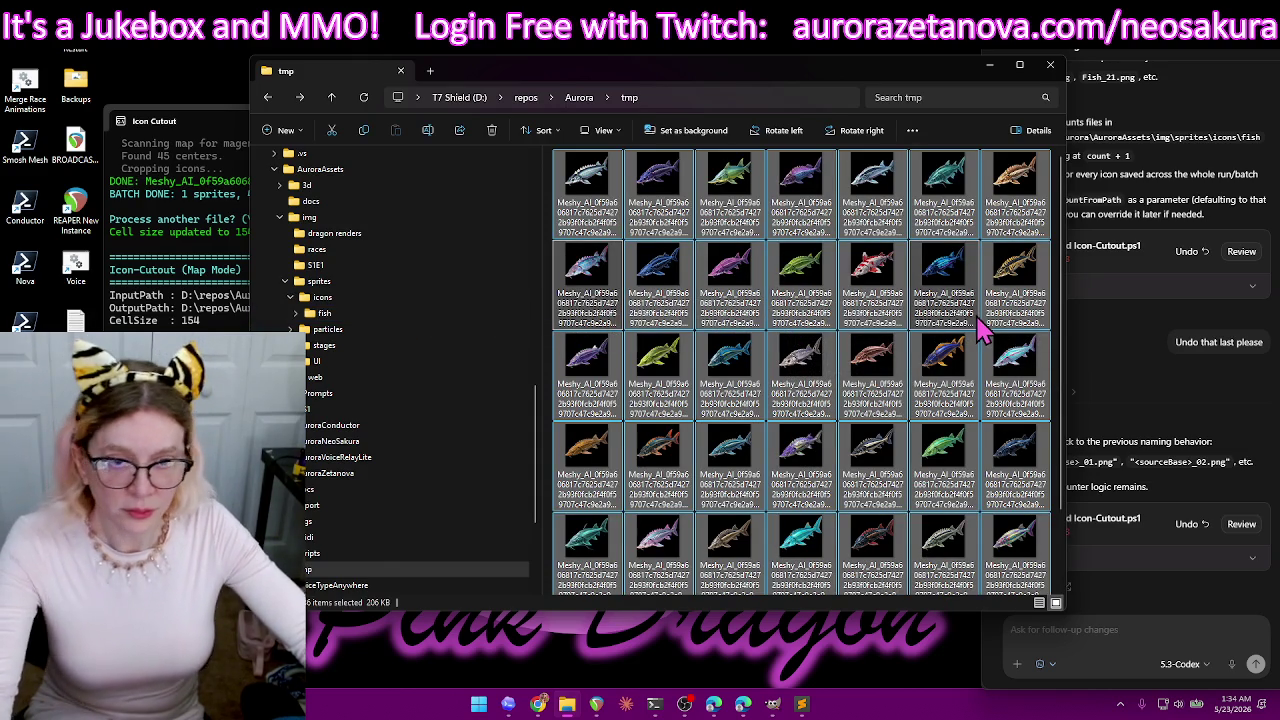
key(Delete)
key(alt+Tab)
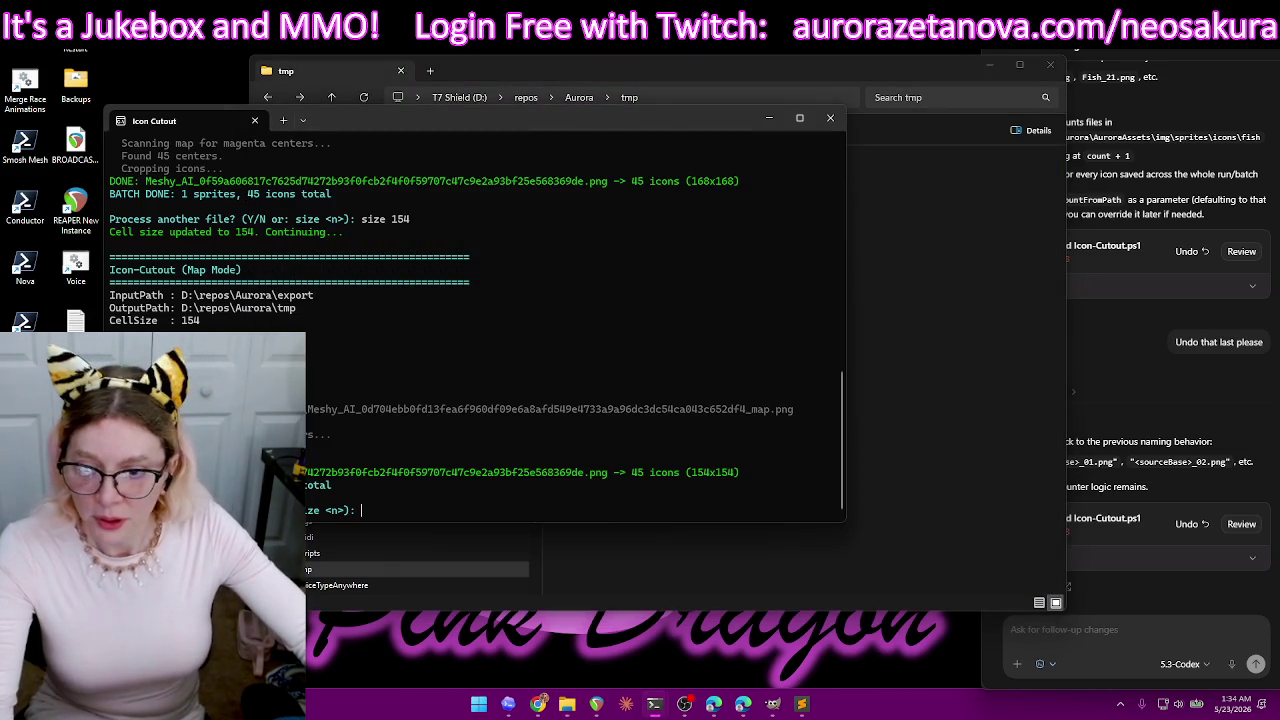
- Rerun the cutout at cell size 148 on the sturgeon sheet and its _map.png
text(size 148)
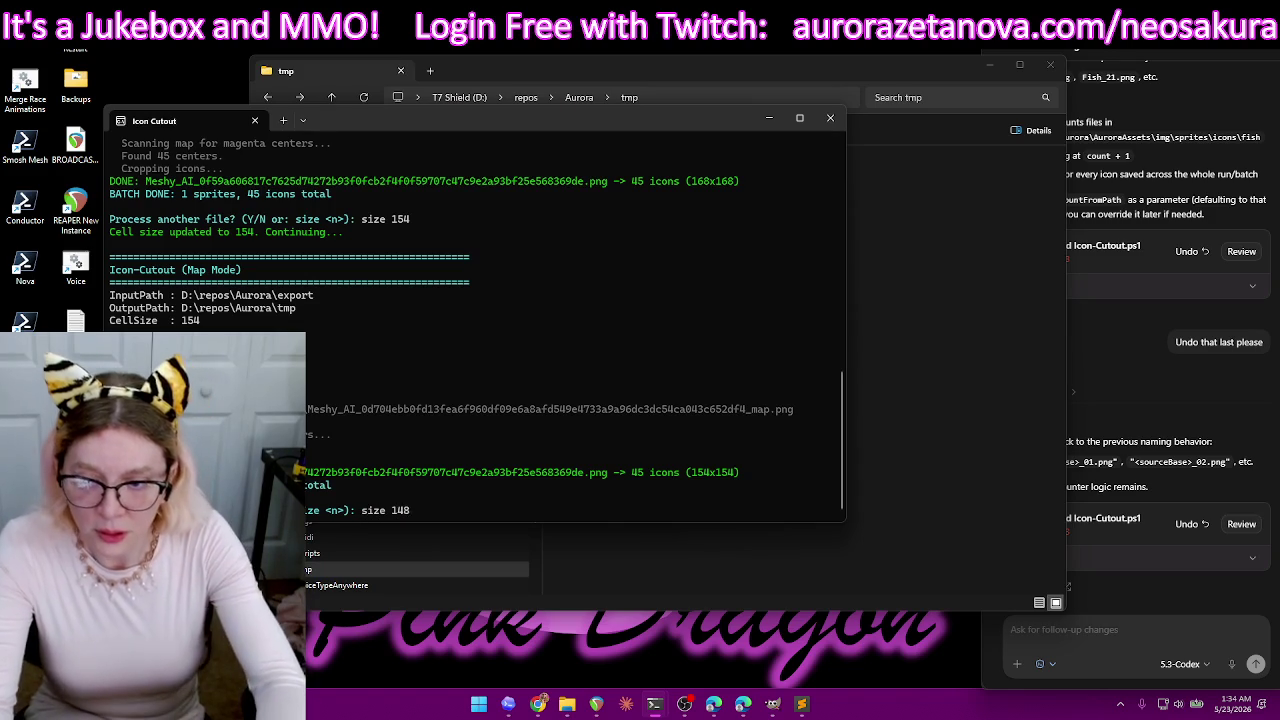
key(Return)
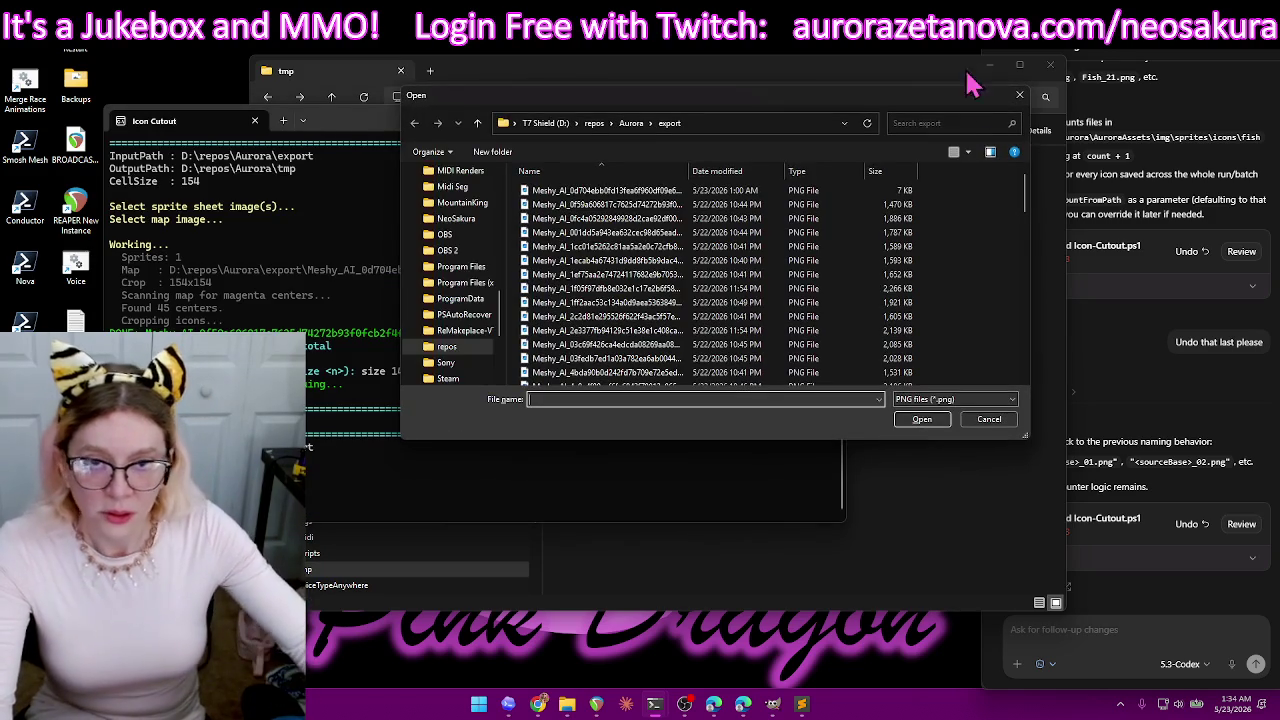
double_click(910, 204)
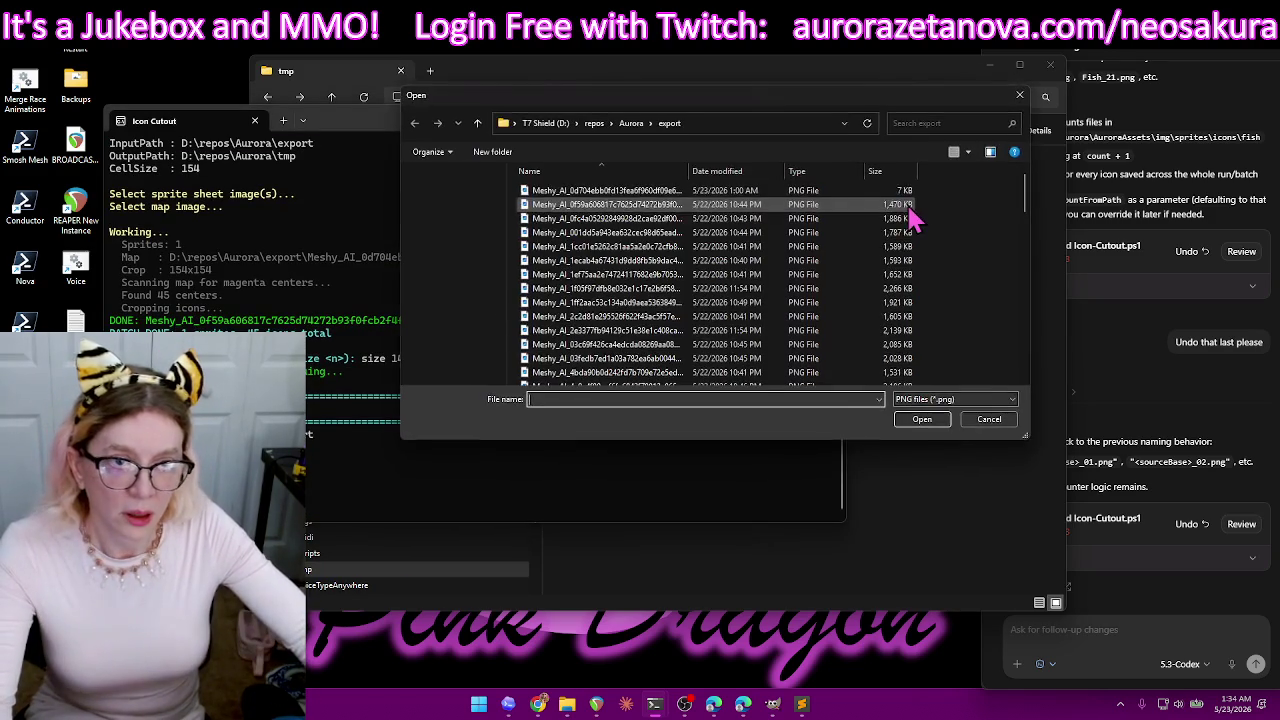
double_click(908, 194)
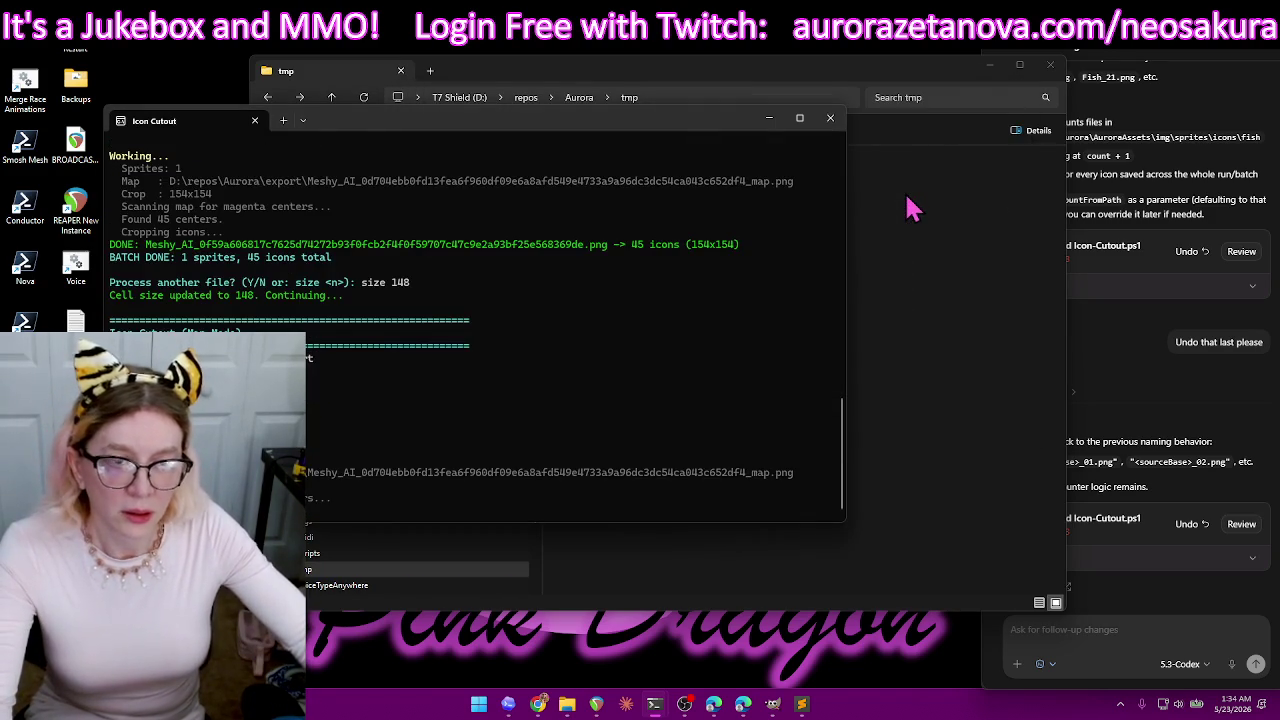
click(930, 97)
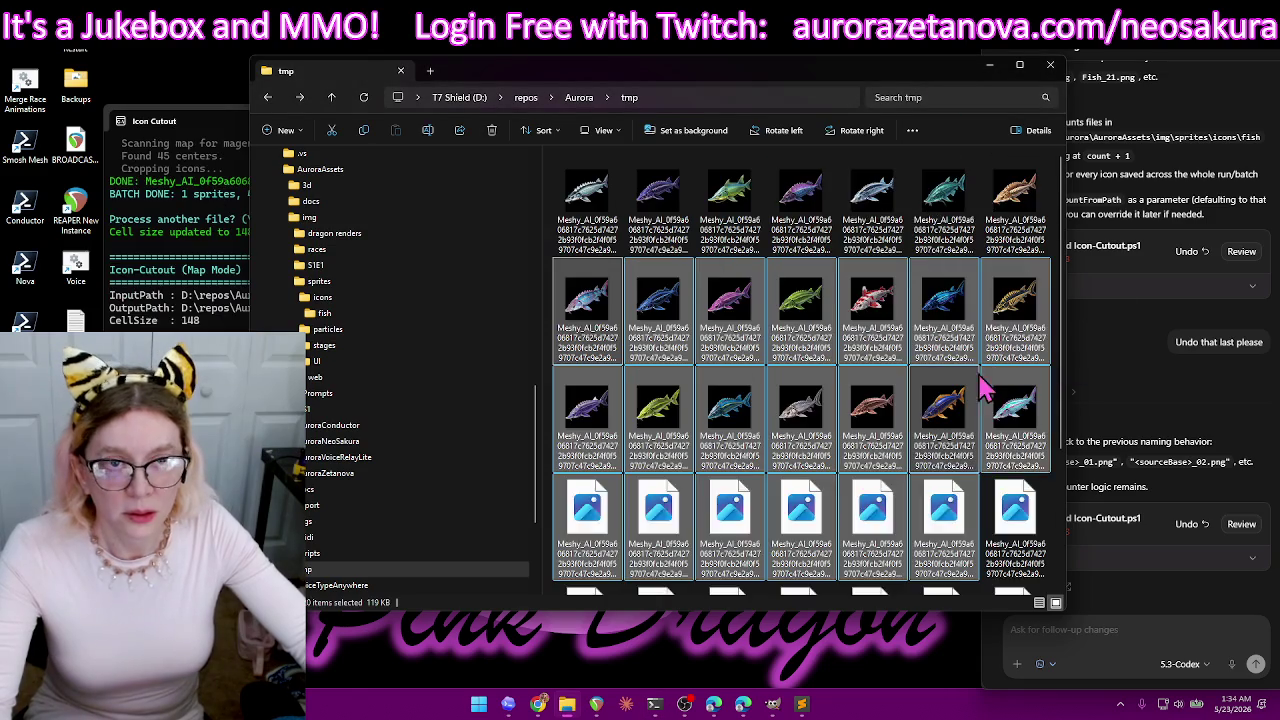
- Move all 45 new sturgeon icons into the fish folder, replacing same-named files
scroll(1014, 263, down, 2)
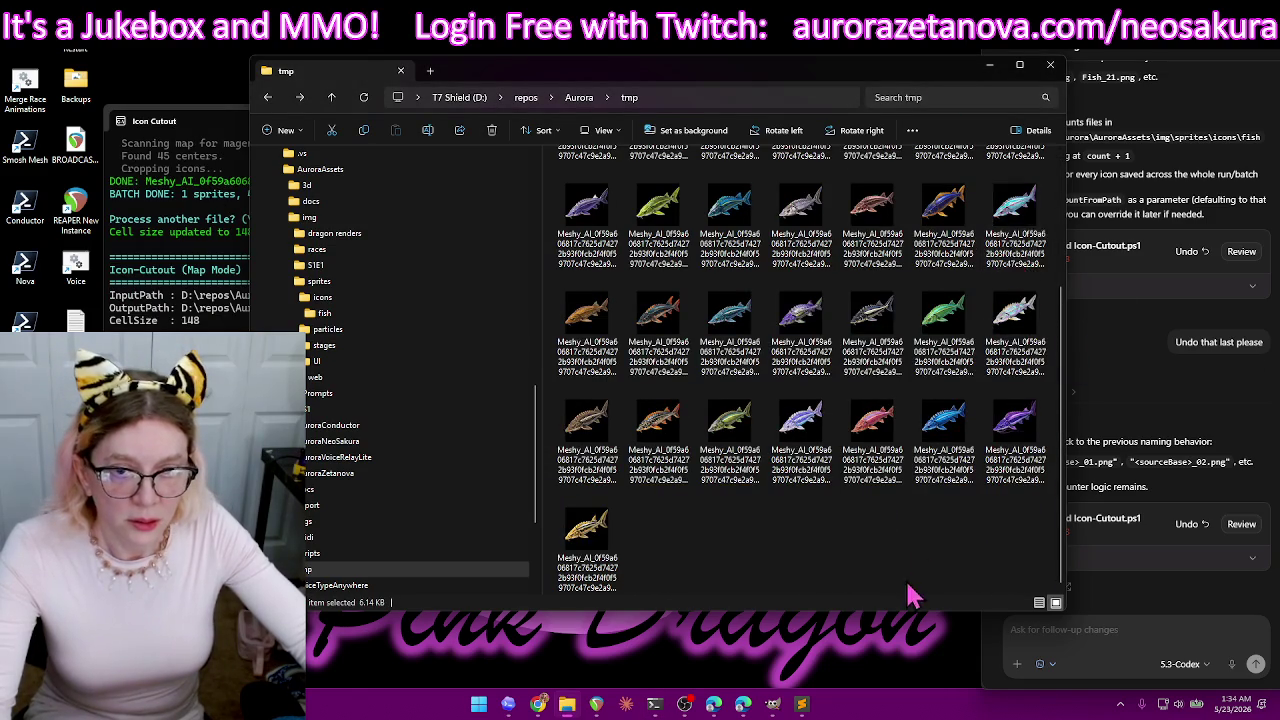
scroll(877, 598, down, 1)
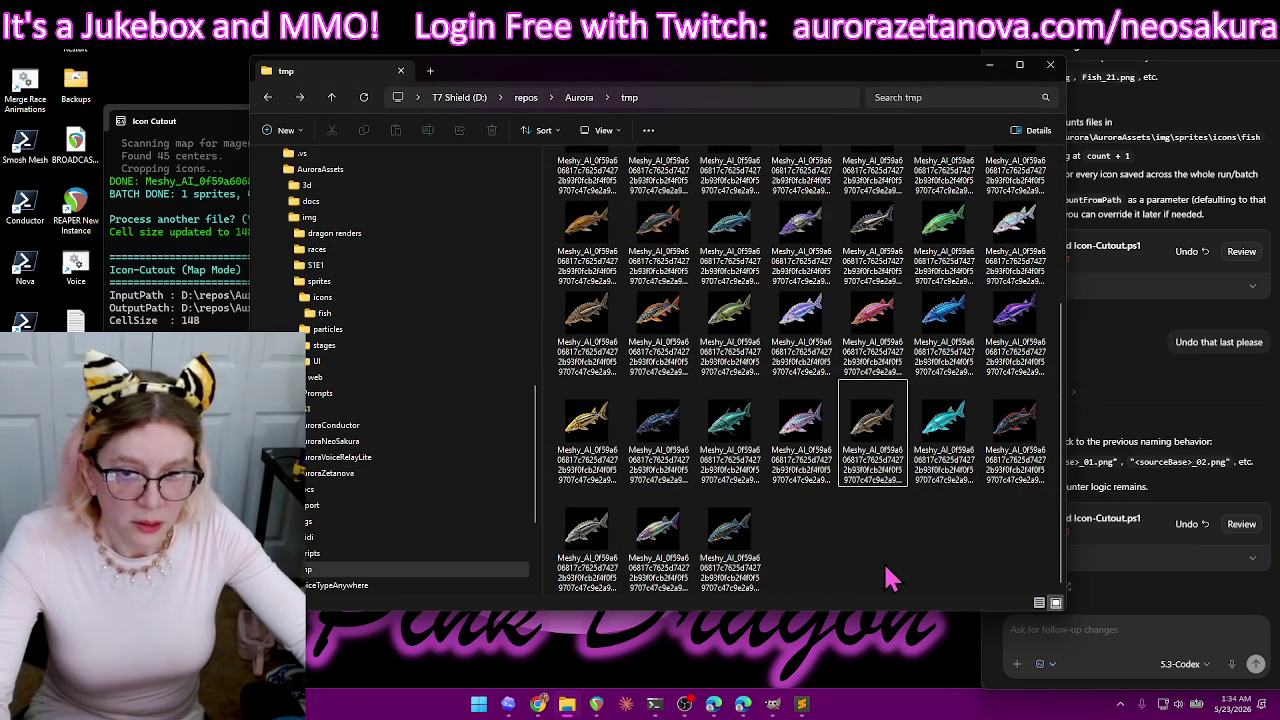
key(ctrl+a)
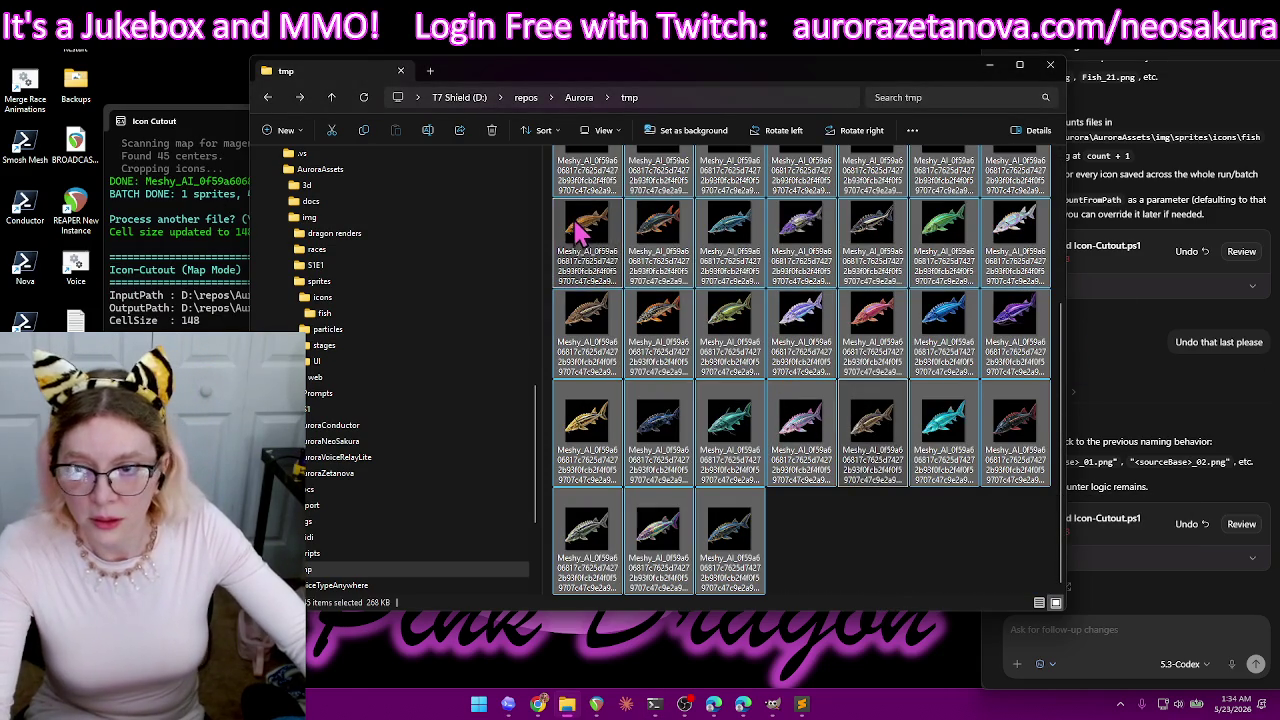
drag(583, 240, 500, 318)
drag(350, 328, 350, 328)
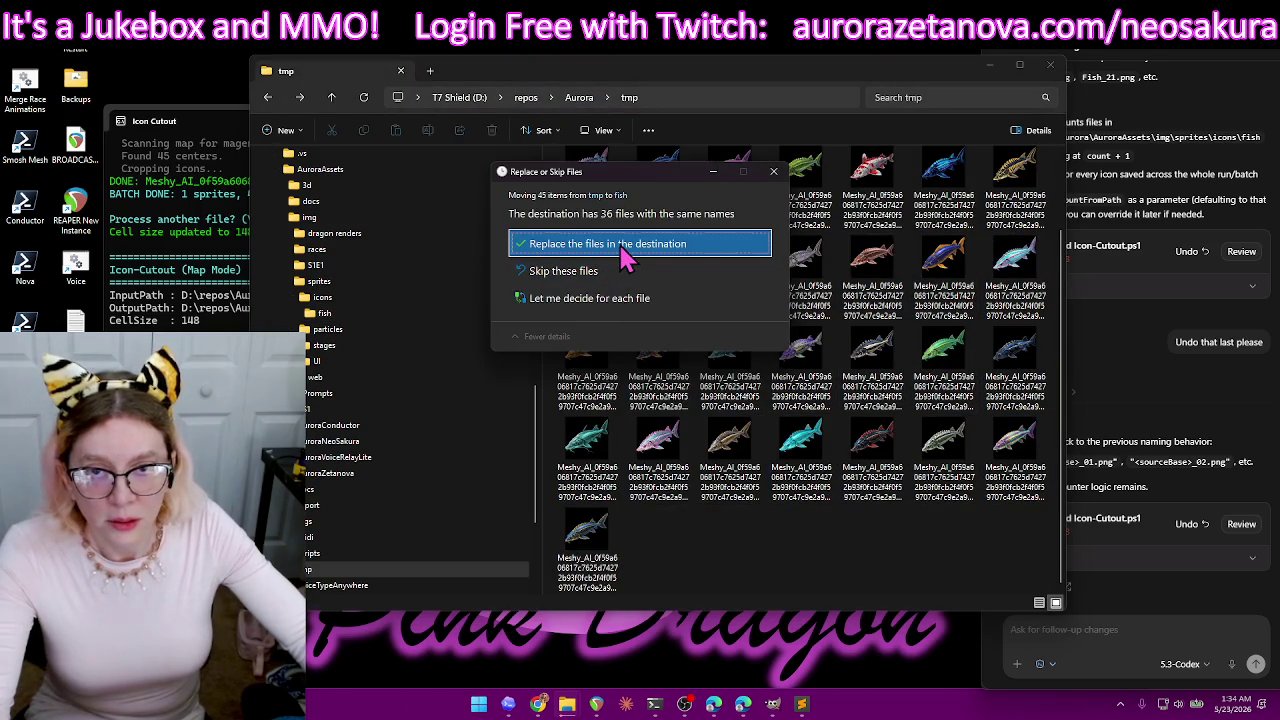
click(624, 250)
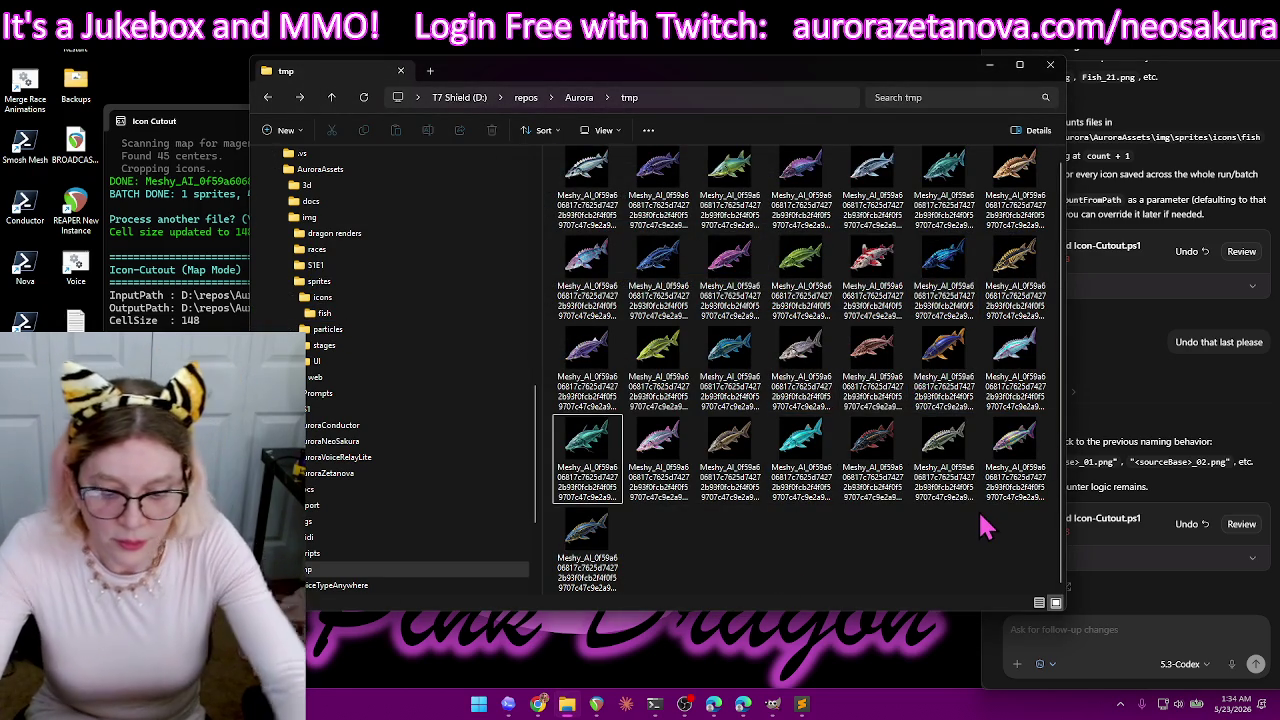
- Delete the 29 leftover entries from tmp, skipping all Item Not Found prompts, until empty
key(ctrl+a)
key(Delete)
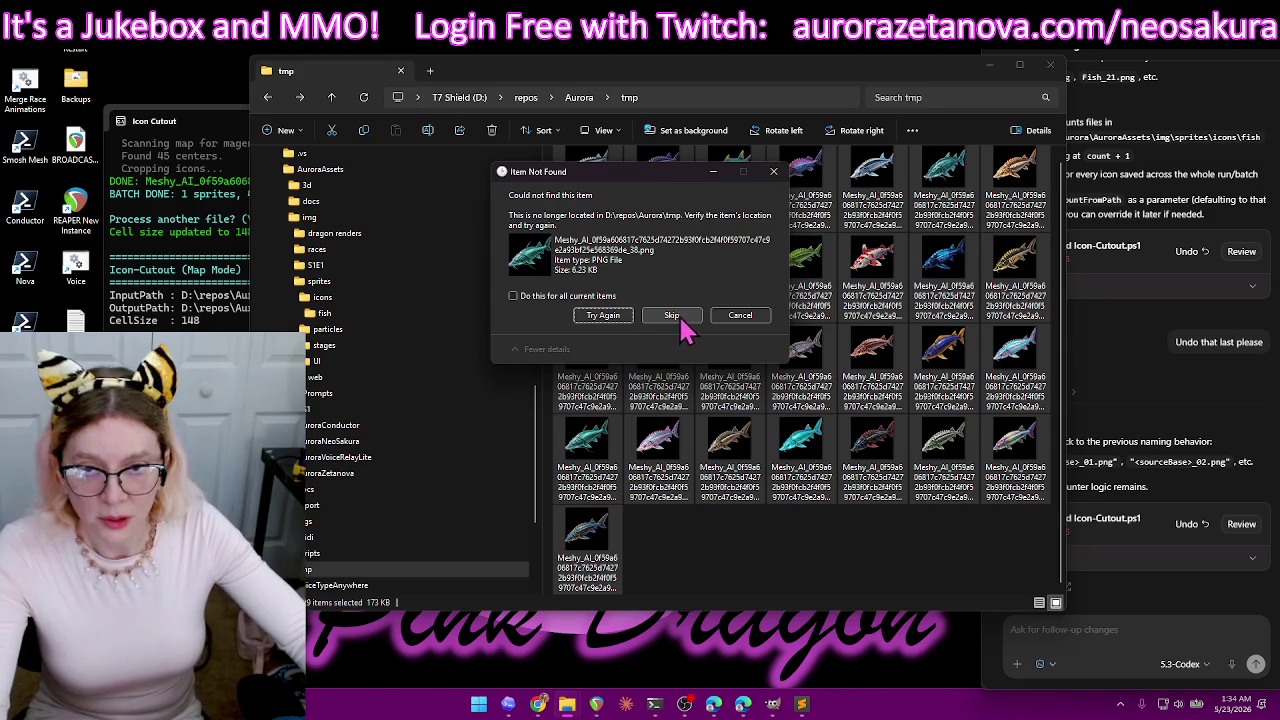
click(766, 317)
click(780, 568)
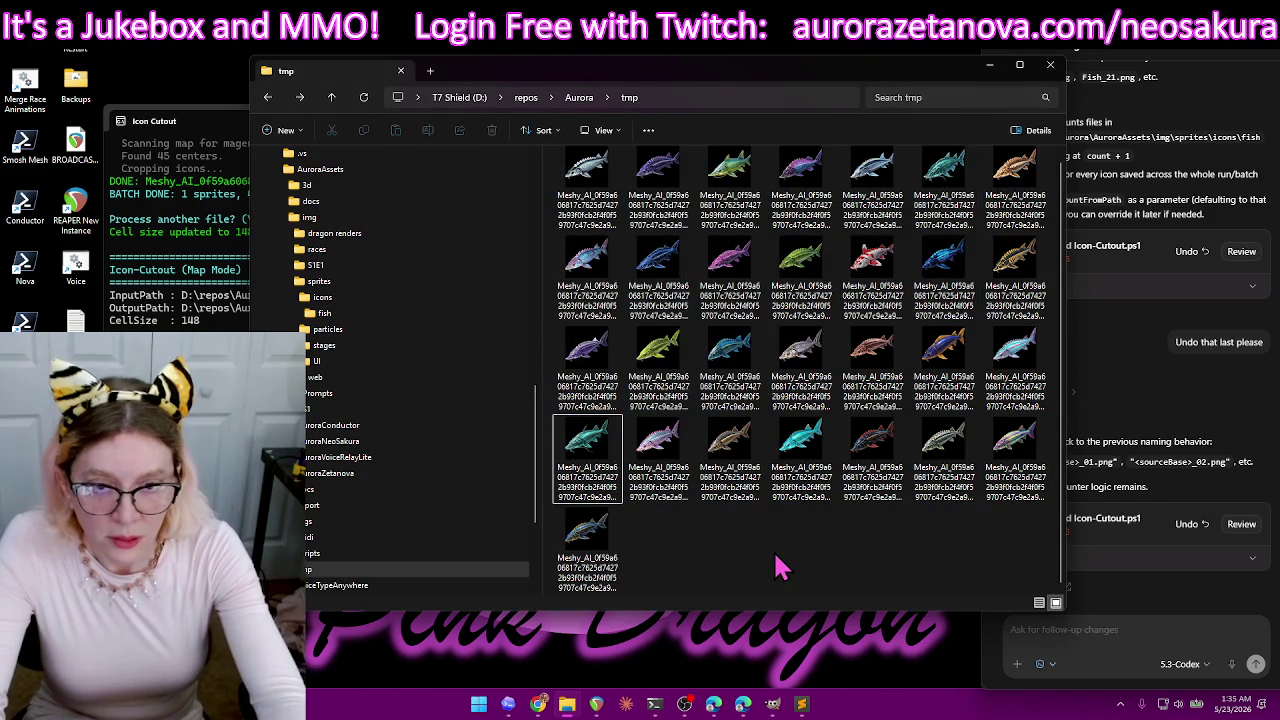
key(ctrl+a)
key(Delete)
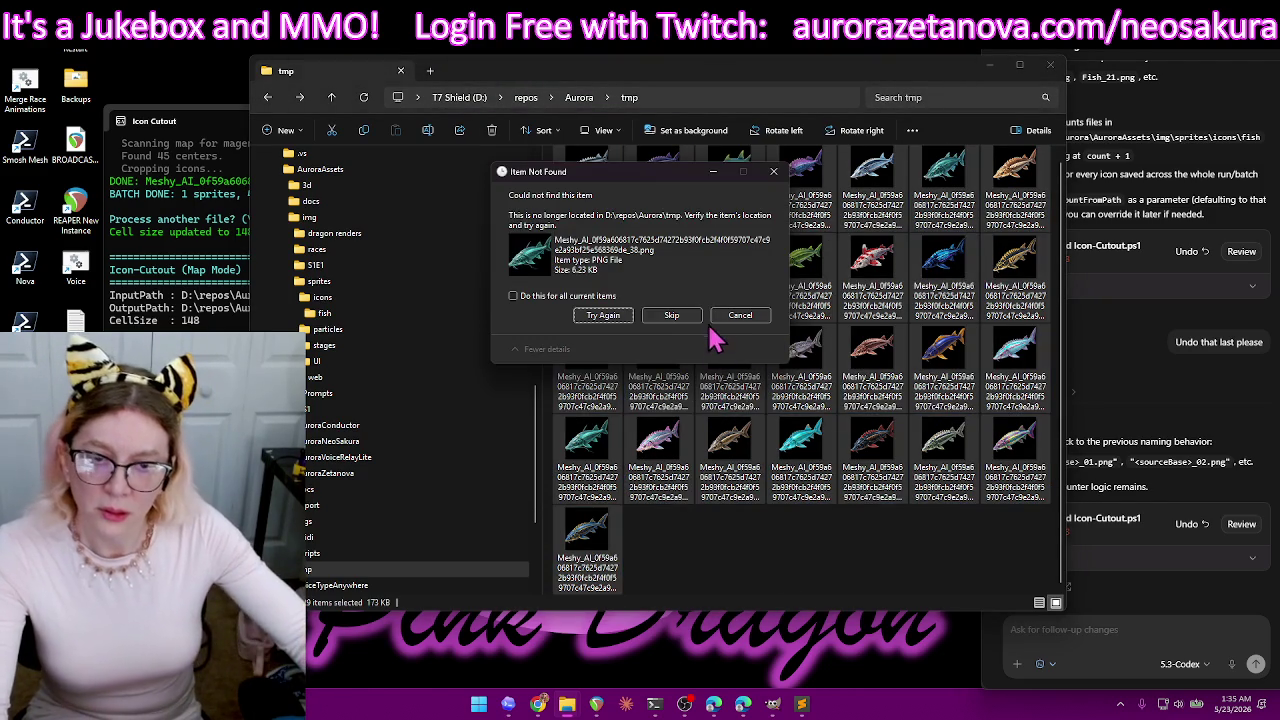
click(690, 320)
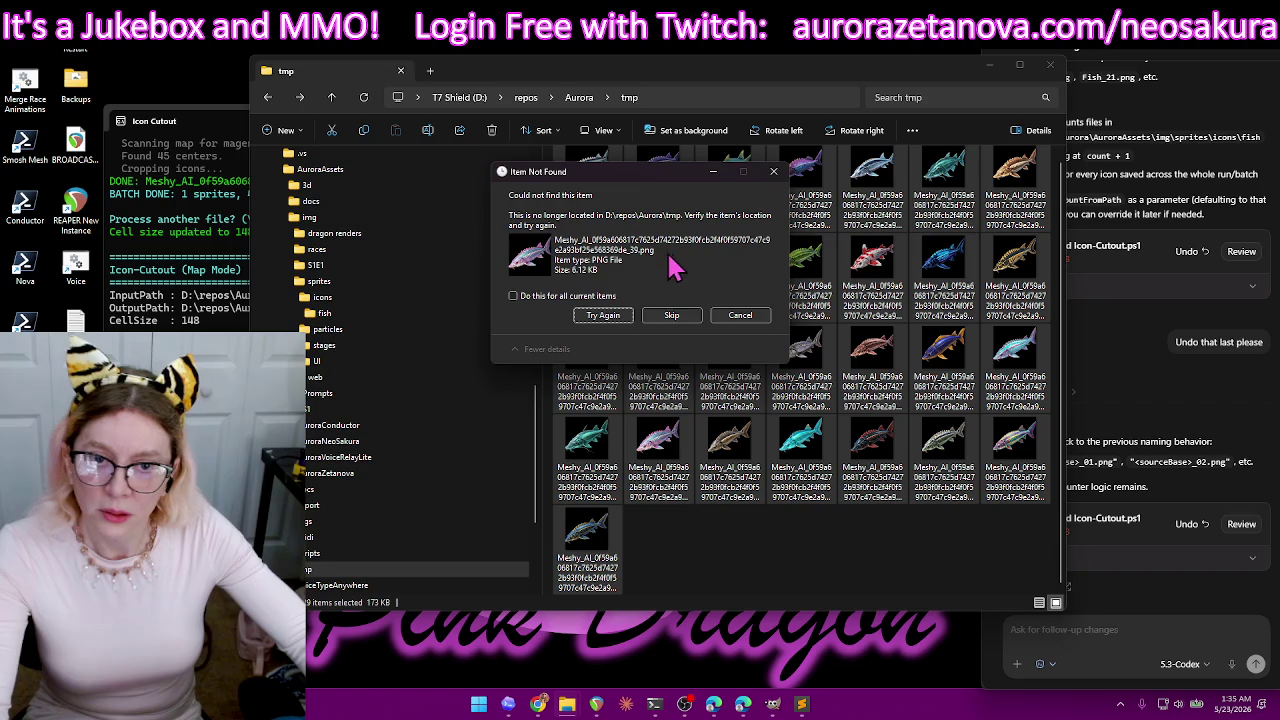
click(676, 318)
click(678, 318)
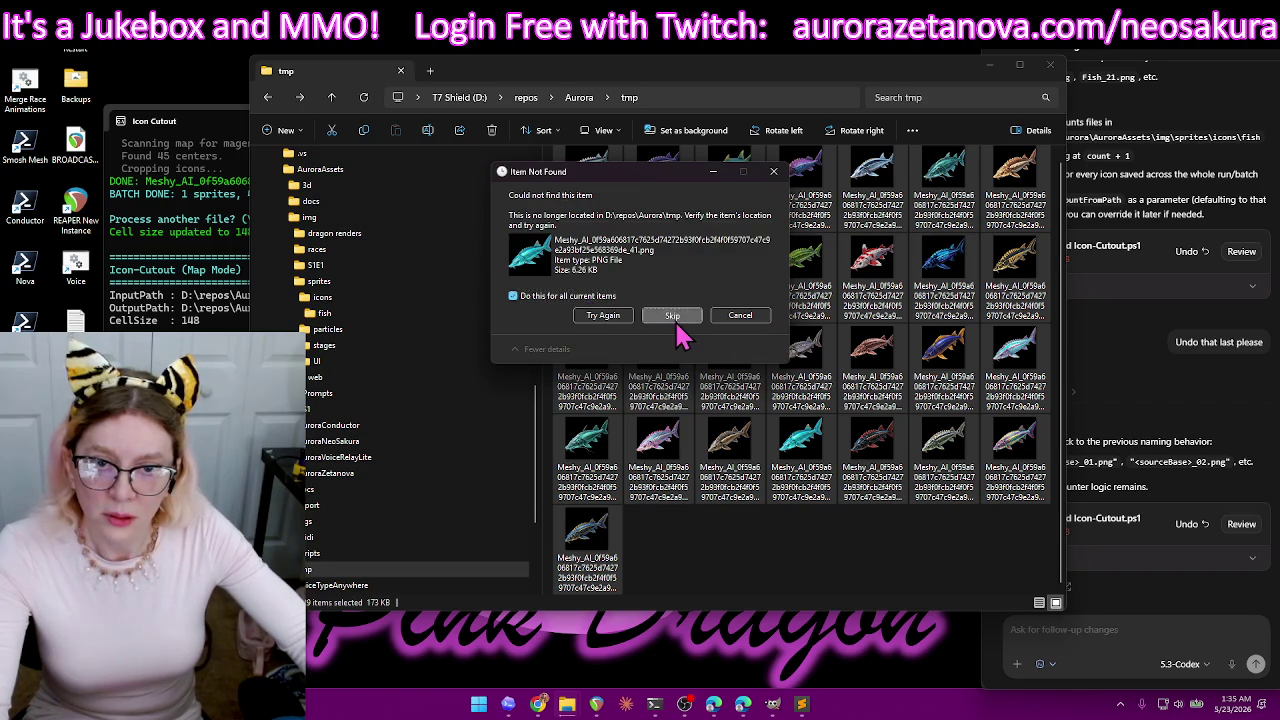
click(674, 318)
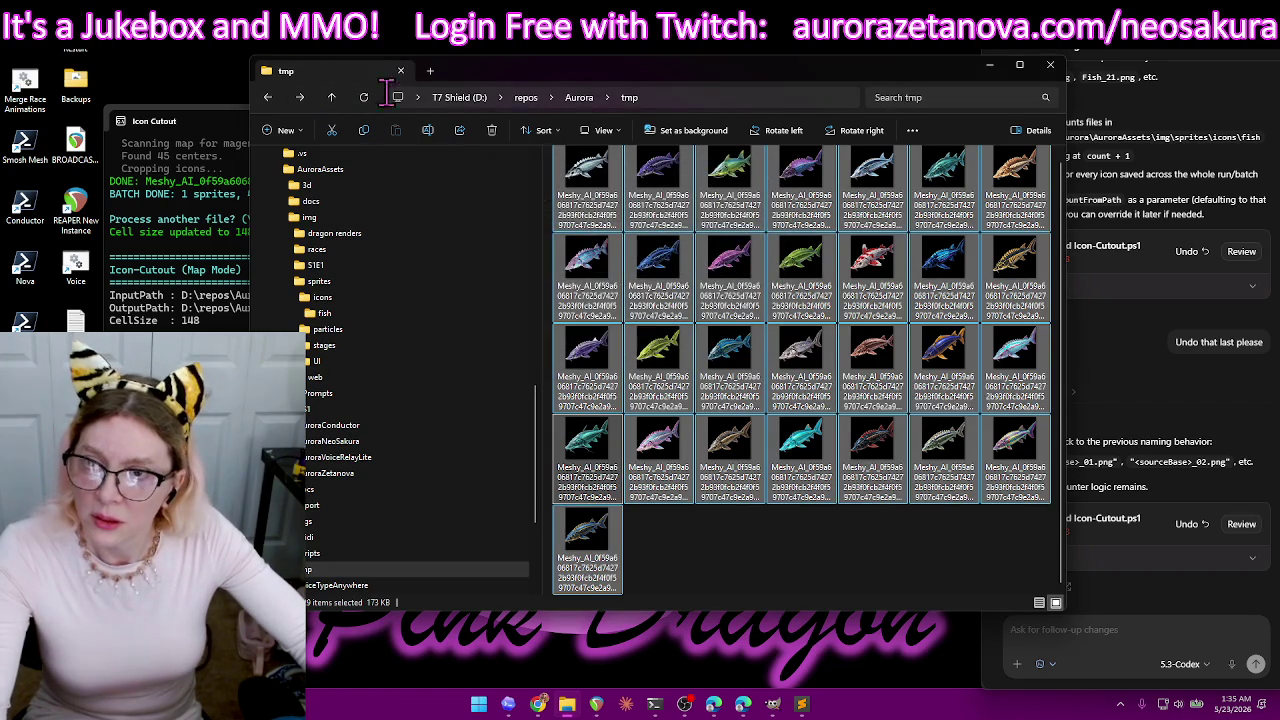
click(395, 97)
key(Escape)
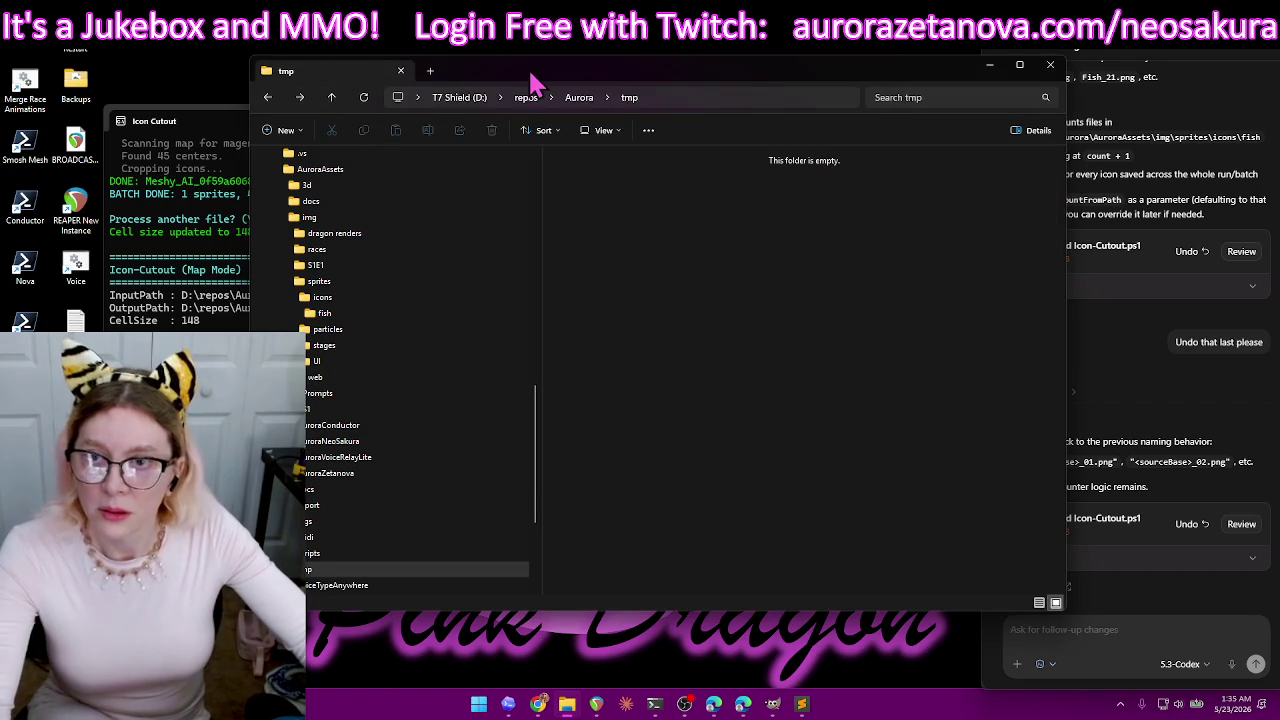
key(alt+Tab)
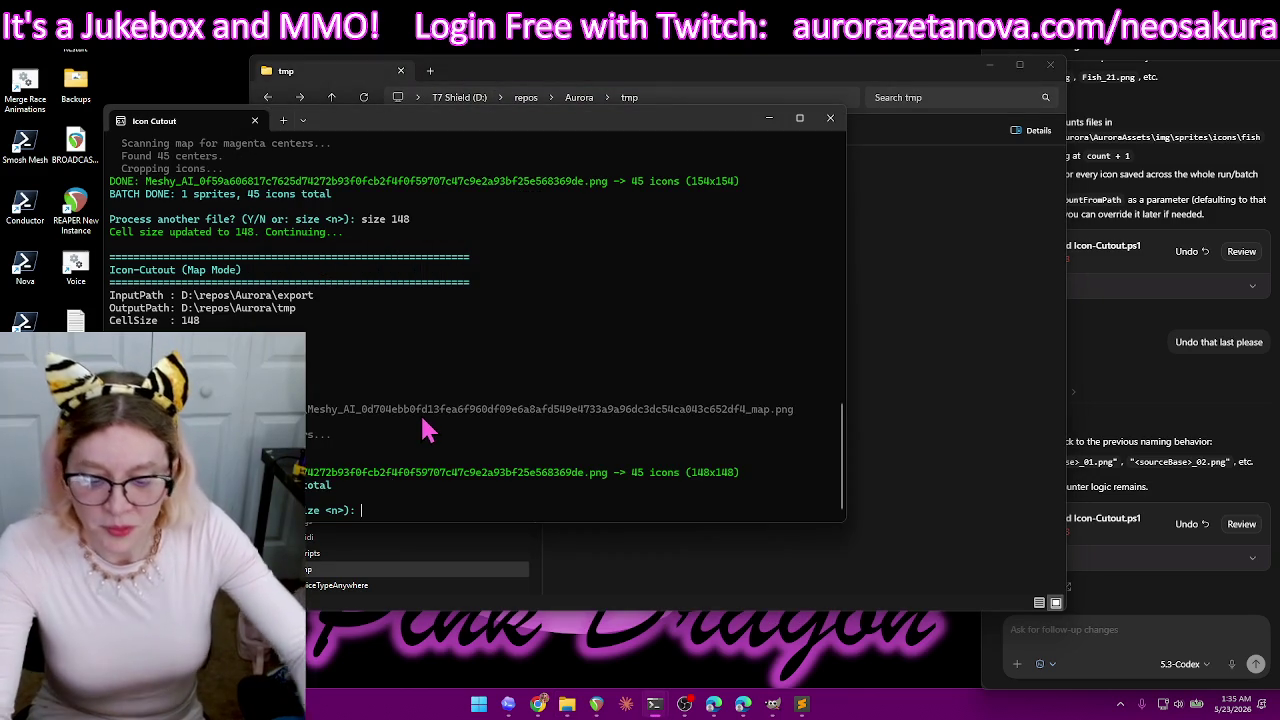
- Answer y and cut the next Meshy_AI fish sprite sheet using the same _map.png
text(y)
key(Return)
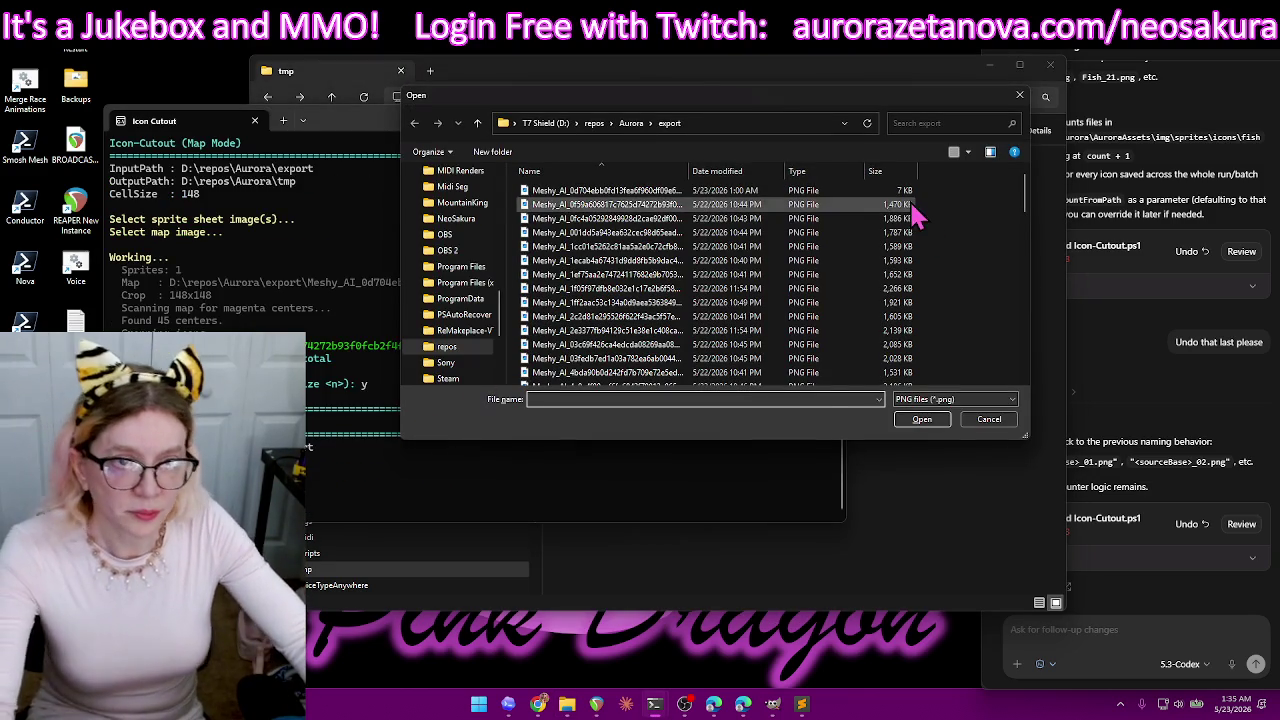
click(912, 205)
double_click(900, 208)
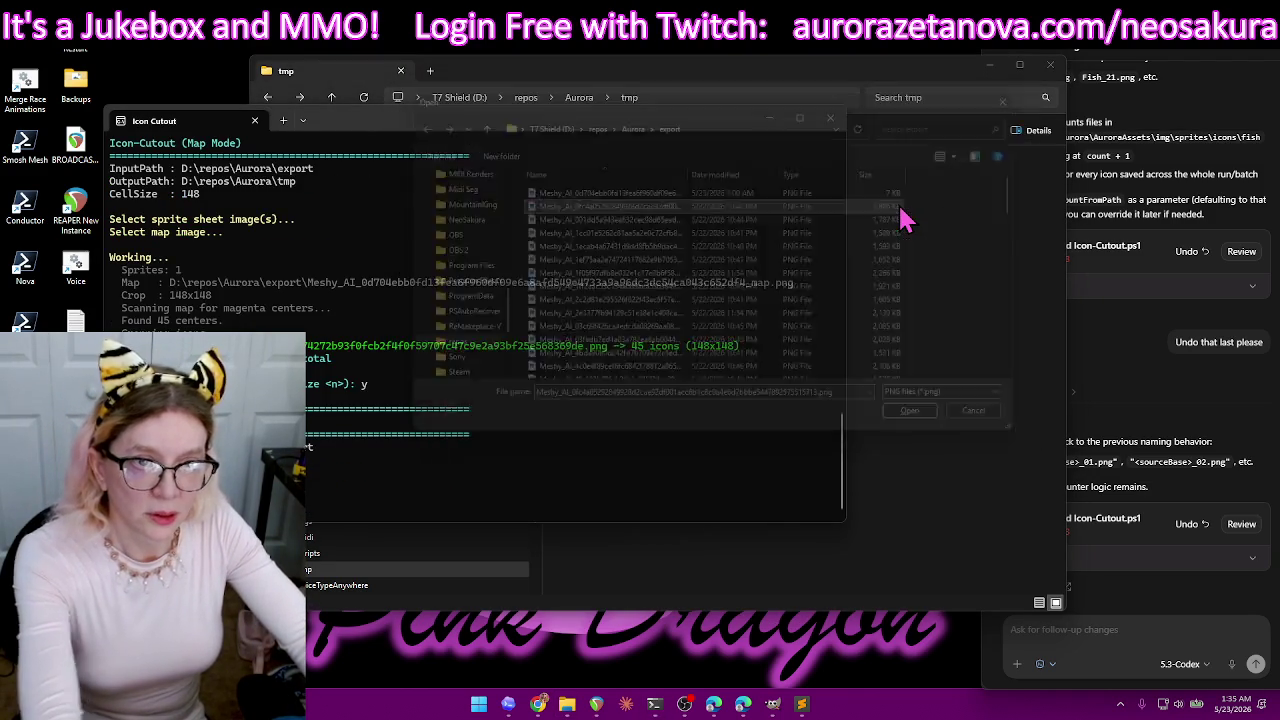
click(904, 190)
key(Return)
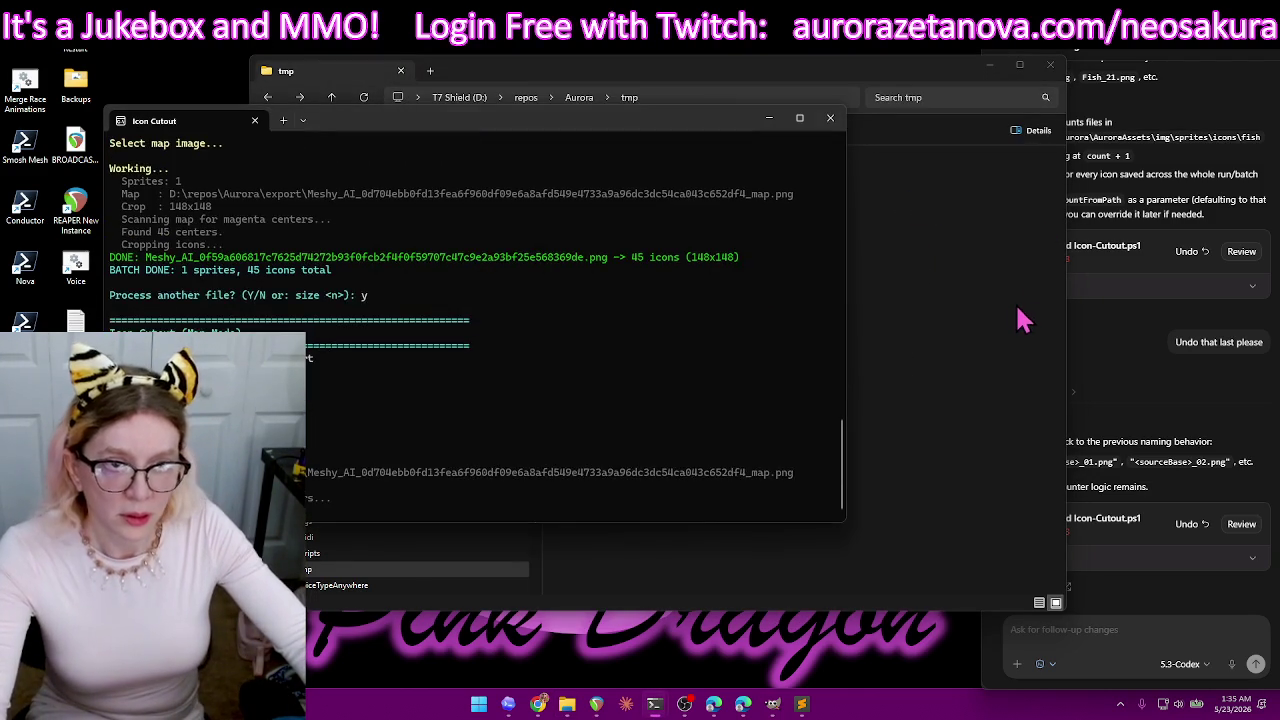
click(1020, 316)
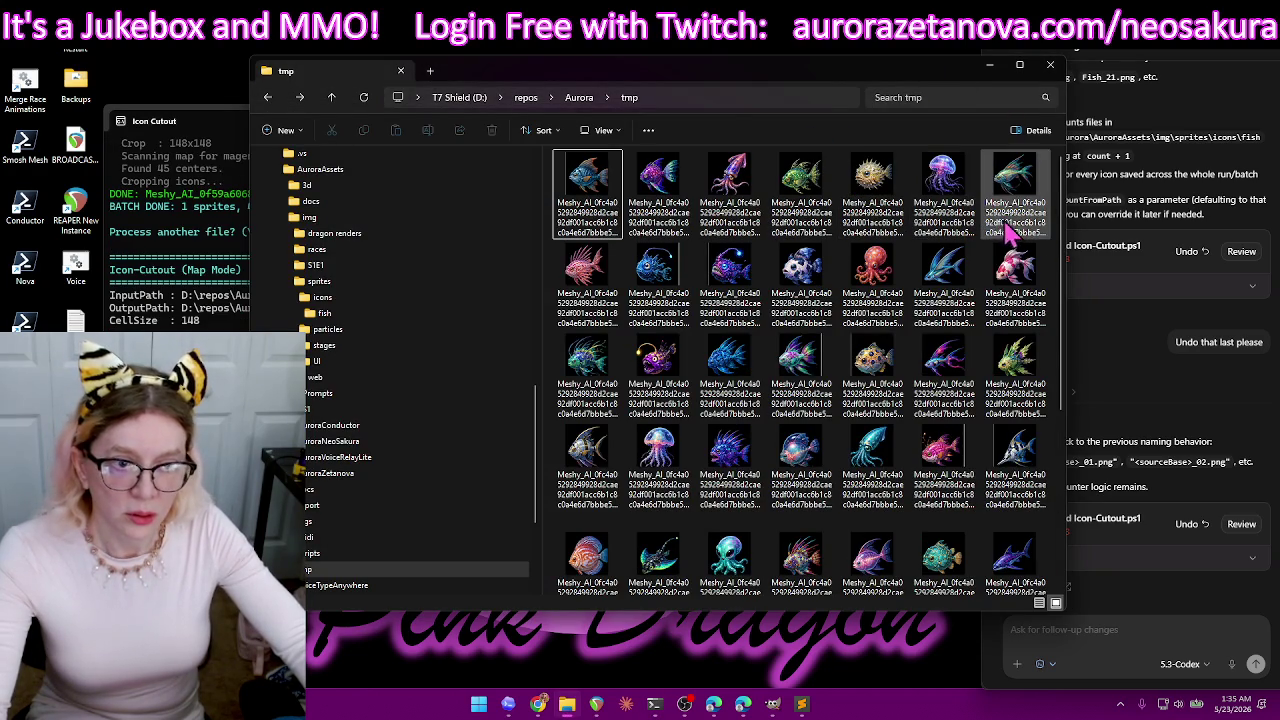
- Select fish icons one by one across the rows of the tmp folder
scroll(1000, 420, down, 3)
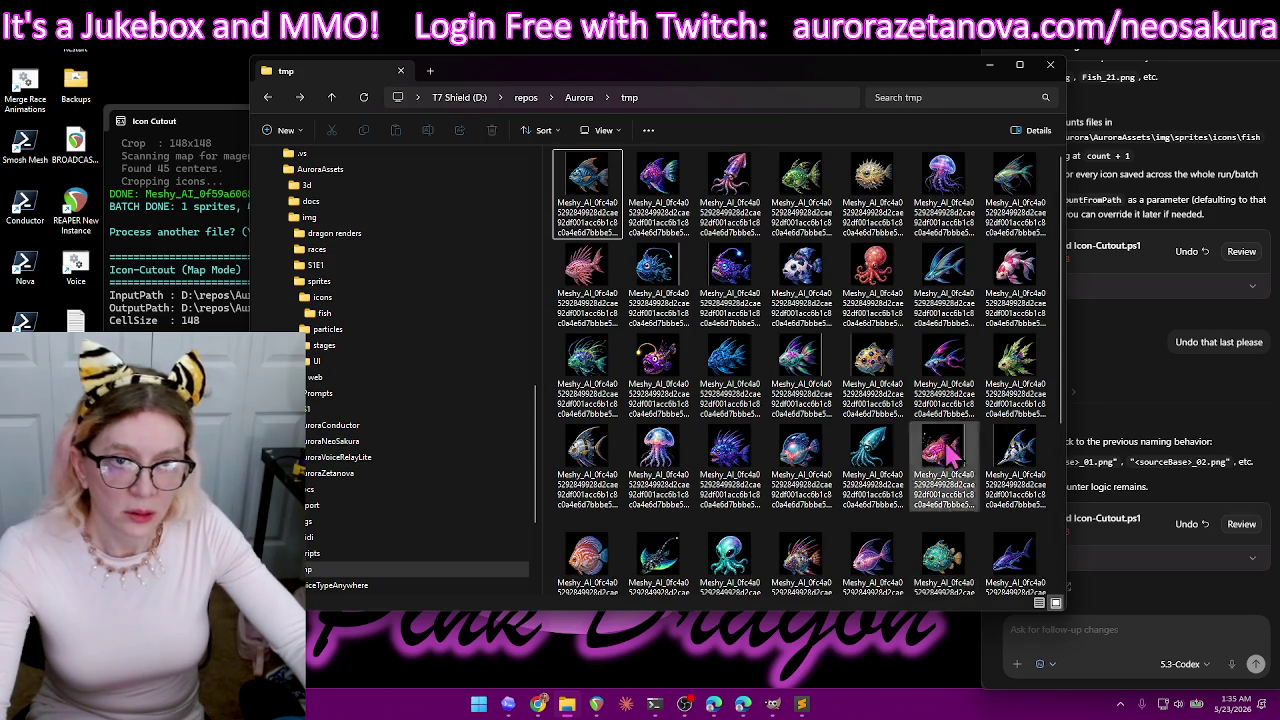
click(600, 178)
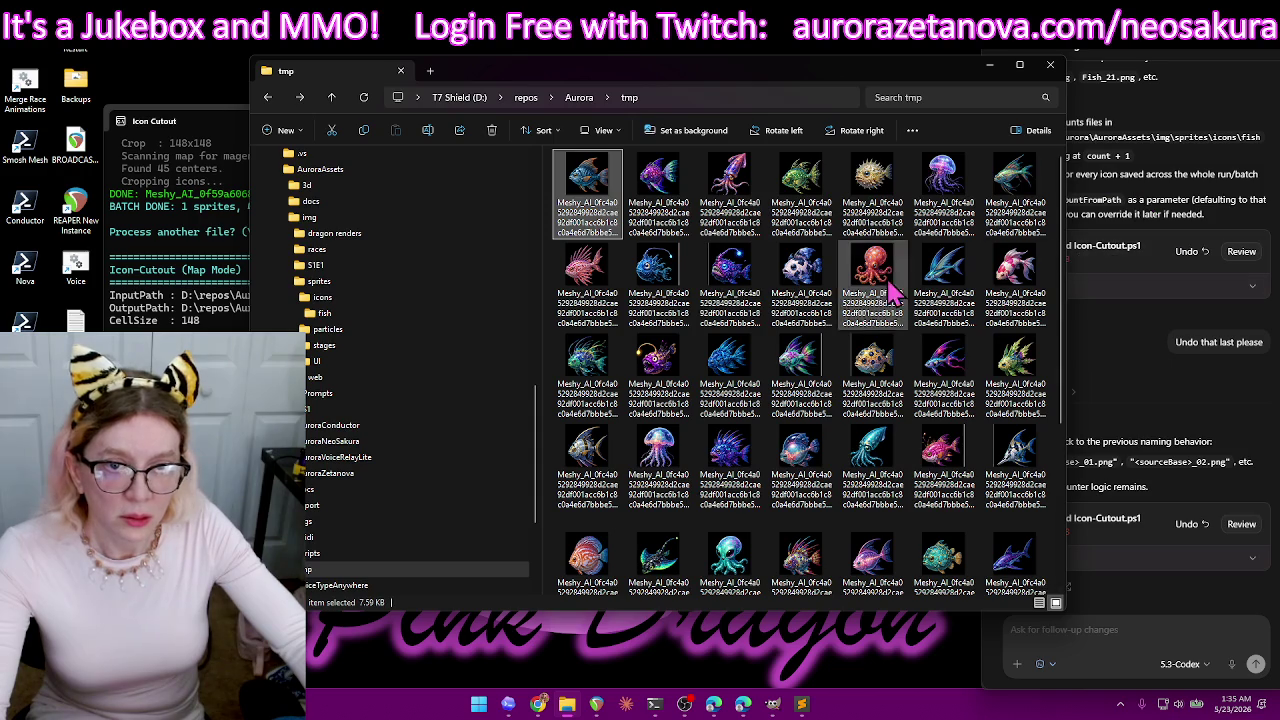
ctrl+click(730, 272)
ctrl+click(658, 272)
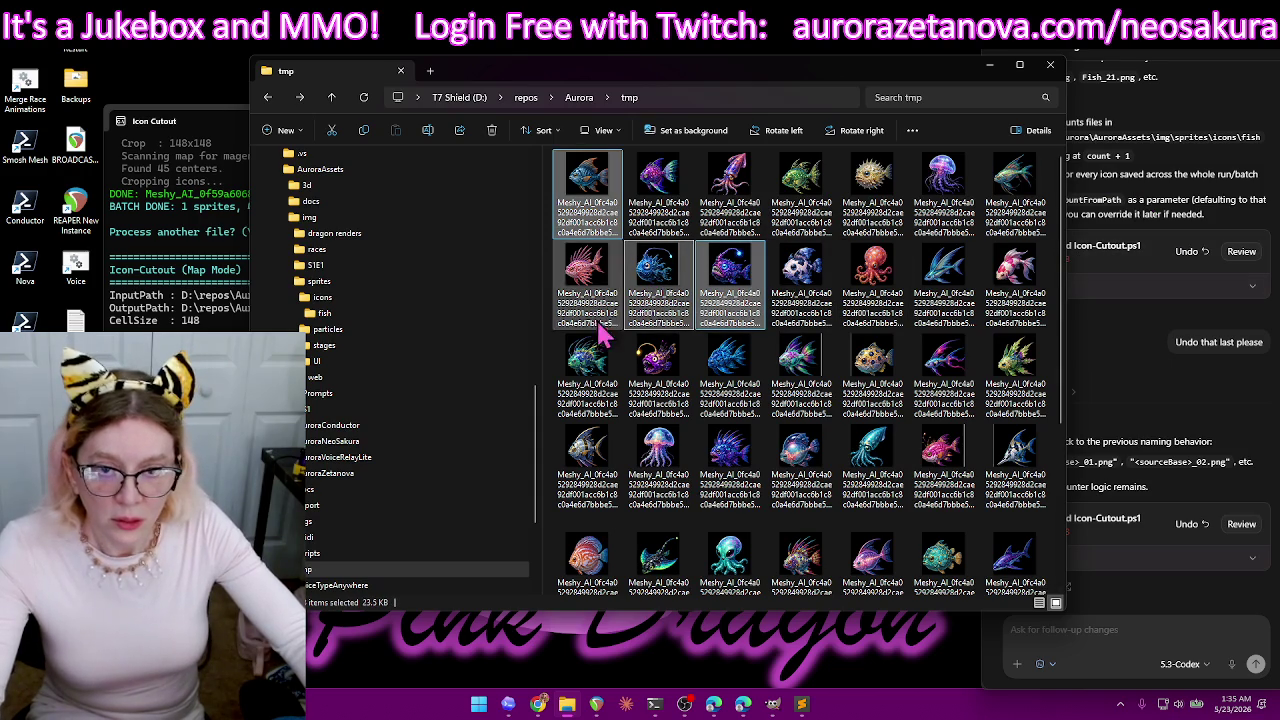
ctrl+click(800, 365)
ctrl+click(872, 368)
ctrl+click(950, 460)
ctrl+click(1015, 455)
scroll(851, 390, down, 2)
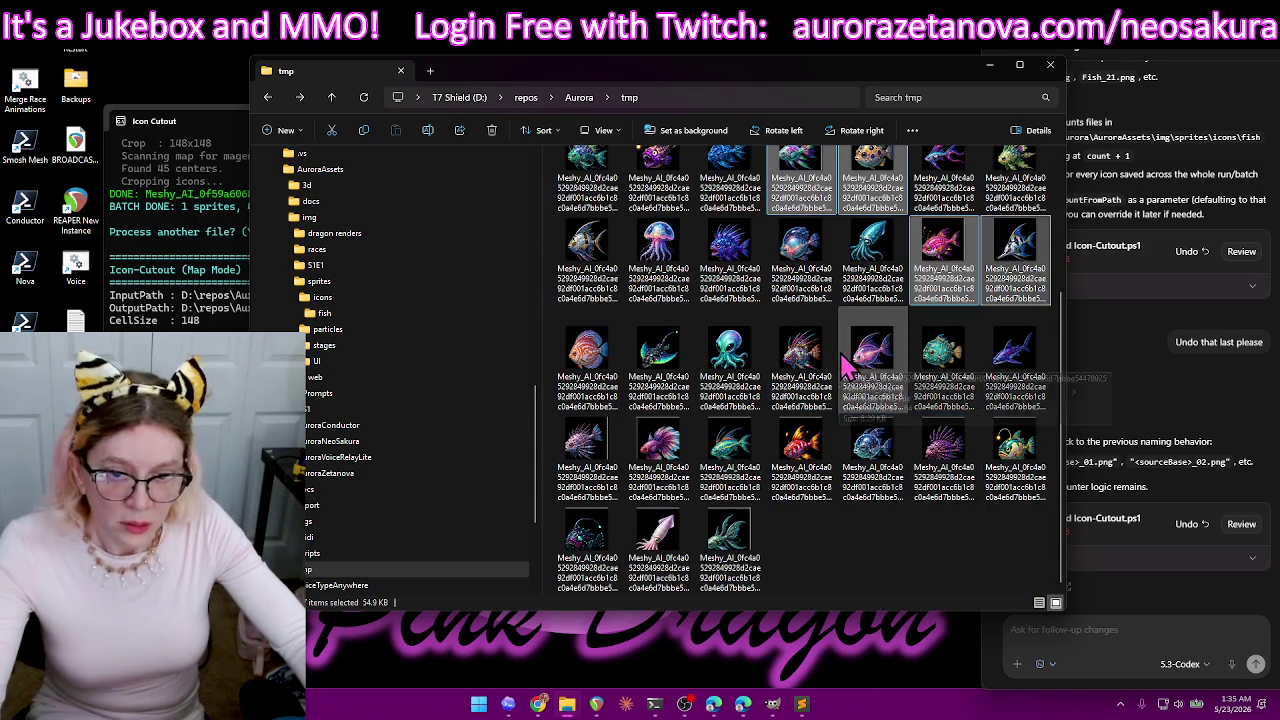
ctrl+click(600, 460)
ctrl+click(665, 455)
ctrl+click(723, 451)
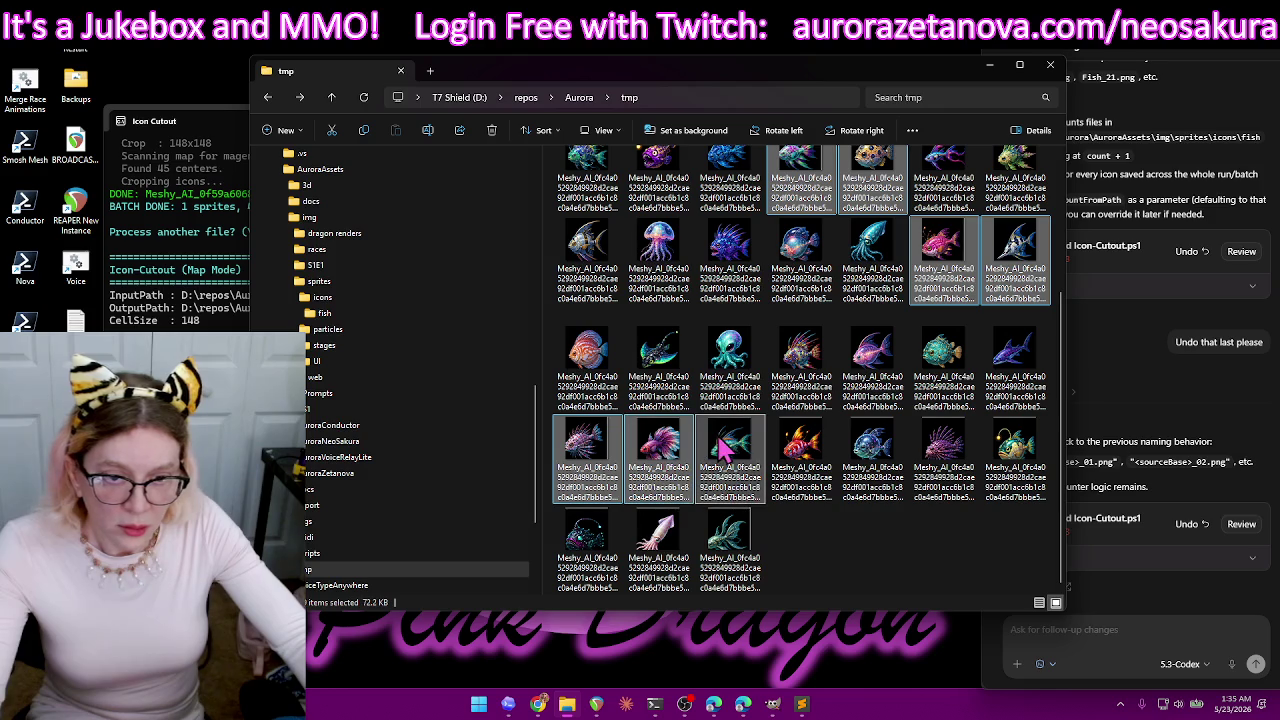
ctrl+click(800, 455)
ctrl+click(872, 455)
ctrl+click(943, 455)
ctrl+click(1010, 495)
ctrl+click(735, 555)
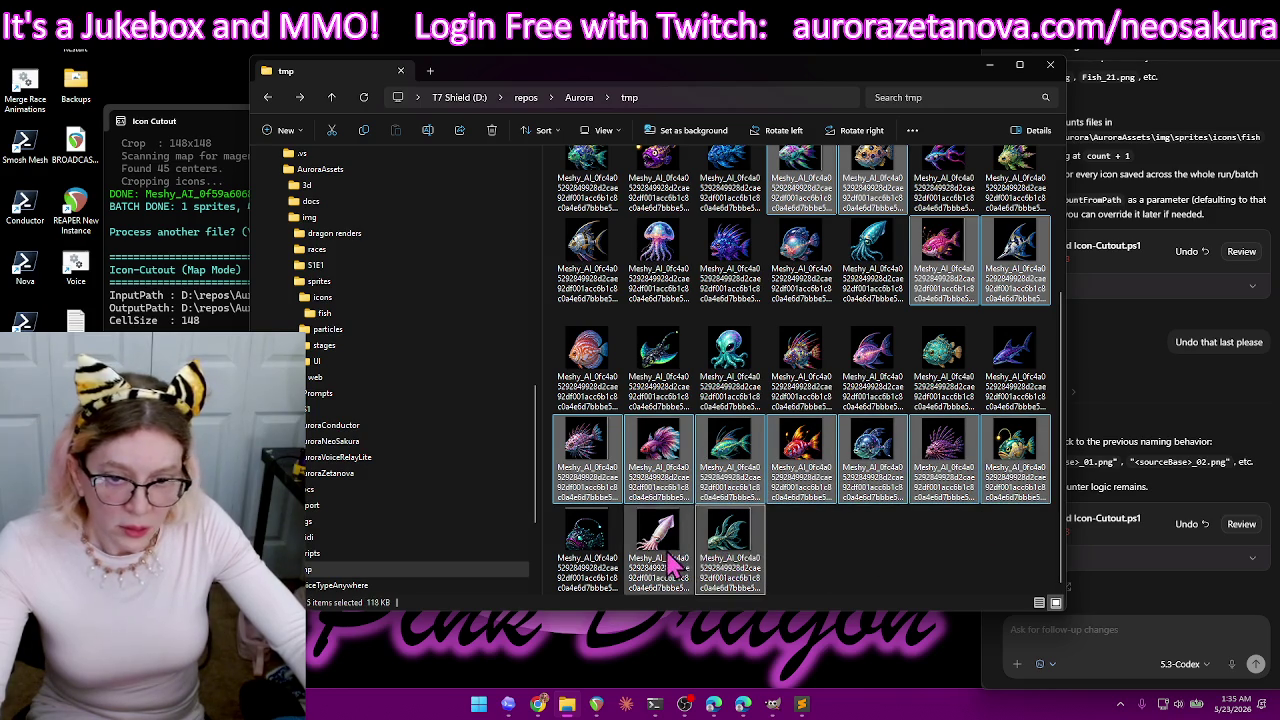
ctrl+click(658, 560)
ctrl+click(586, 560)
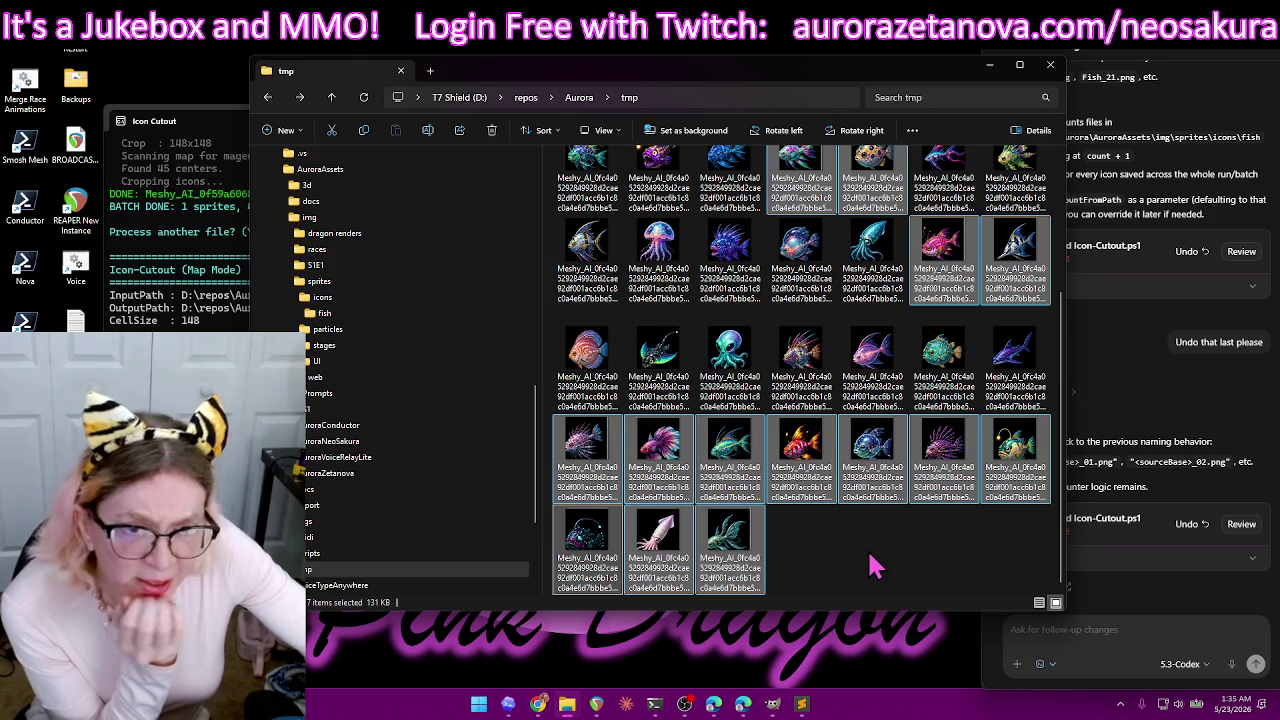
- Select all the fish icons in tmp and delete them, emptying the folder
click(872, 563)
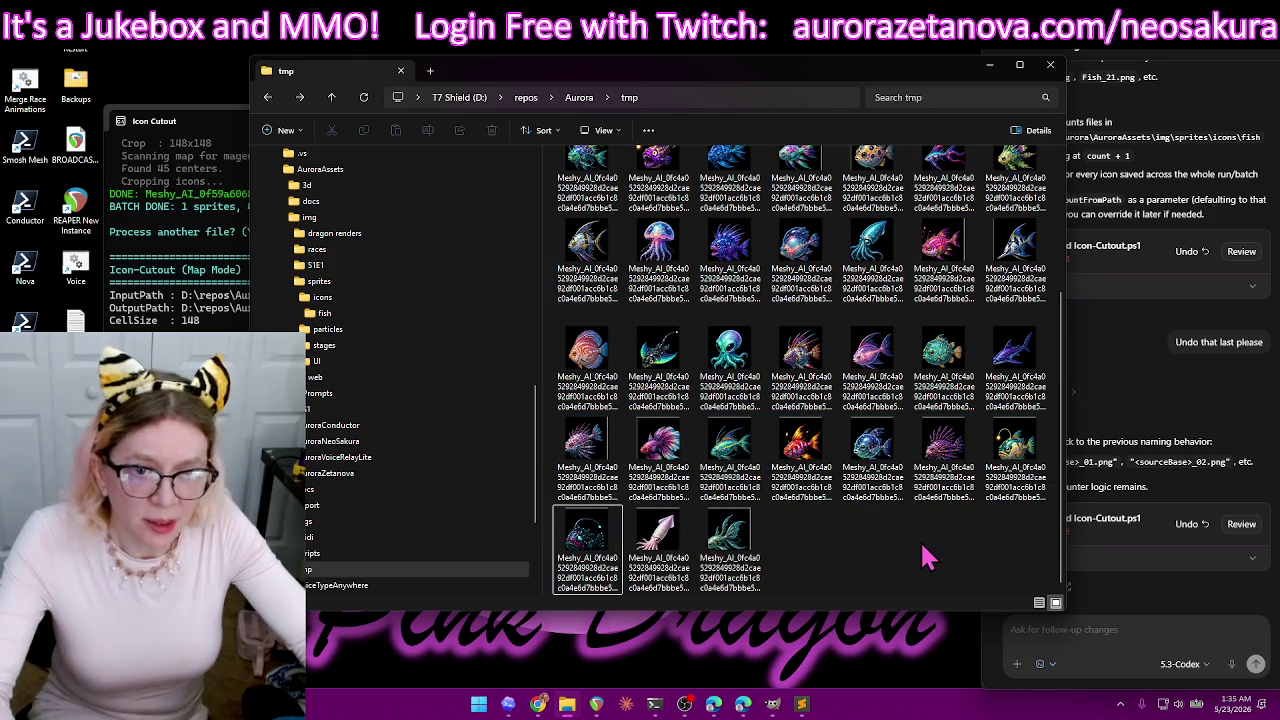
key(ctrl+a)
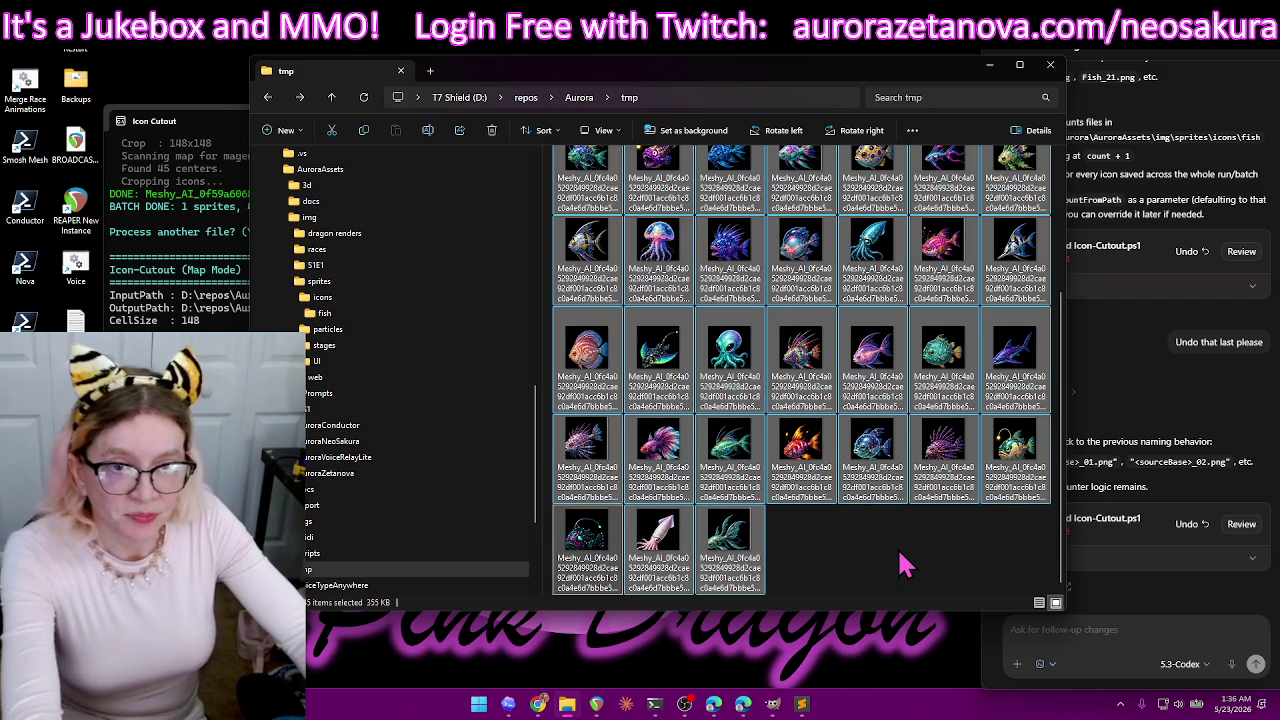
key(Delete)
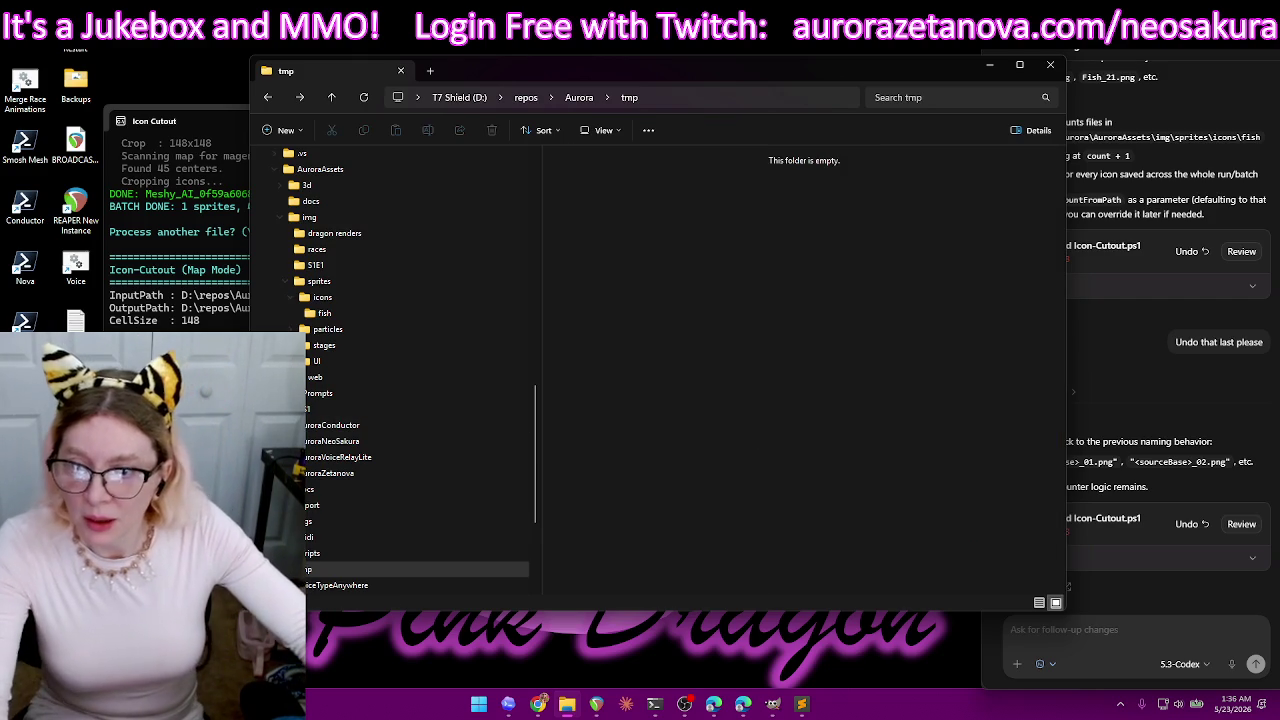
key(alt+Tab)
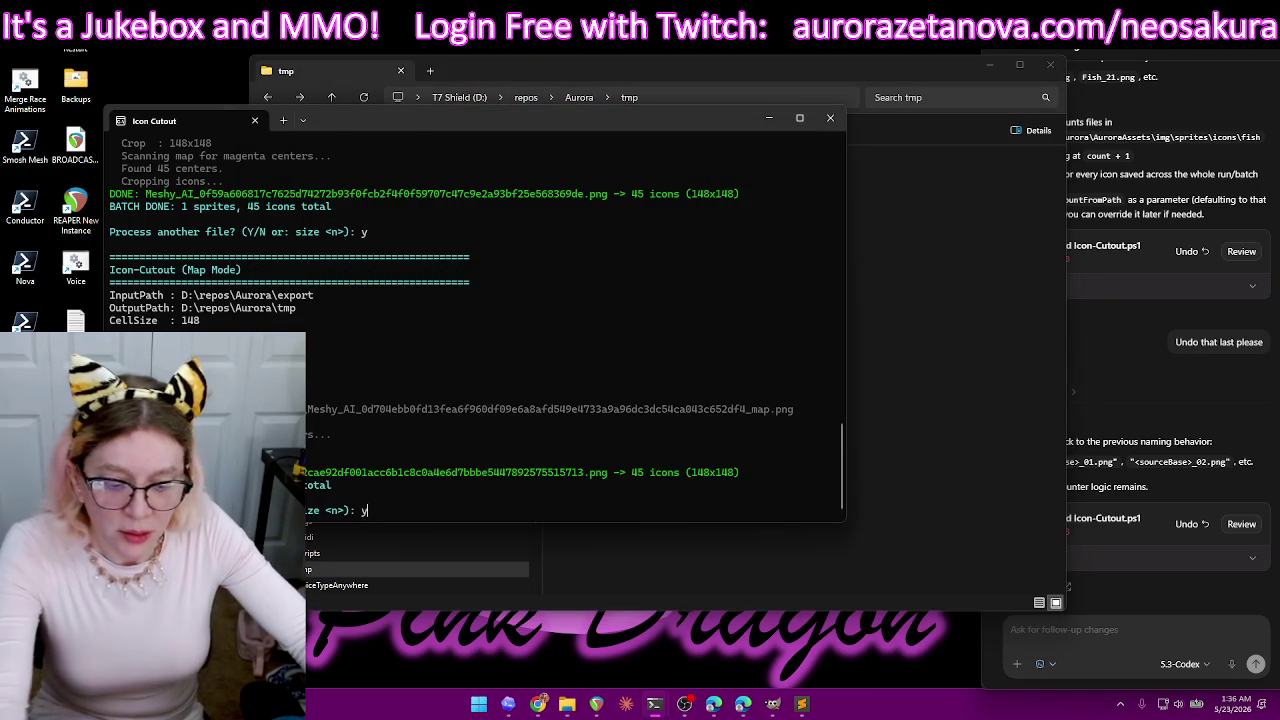
- Answer y to start another run, cancel the sprite-sheet picker, and move to GIMP
text(y)
key(Return)
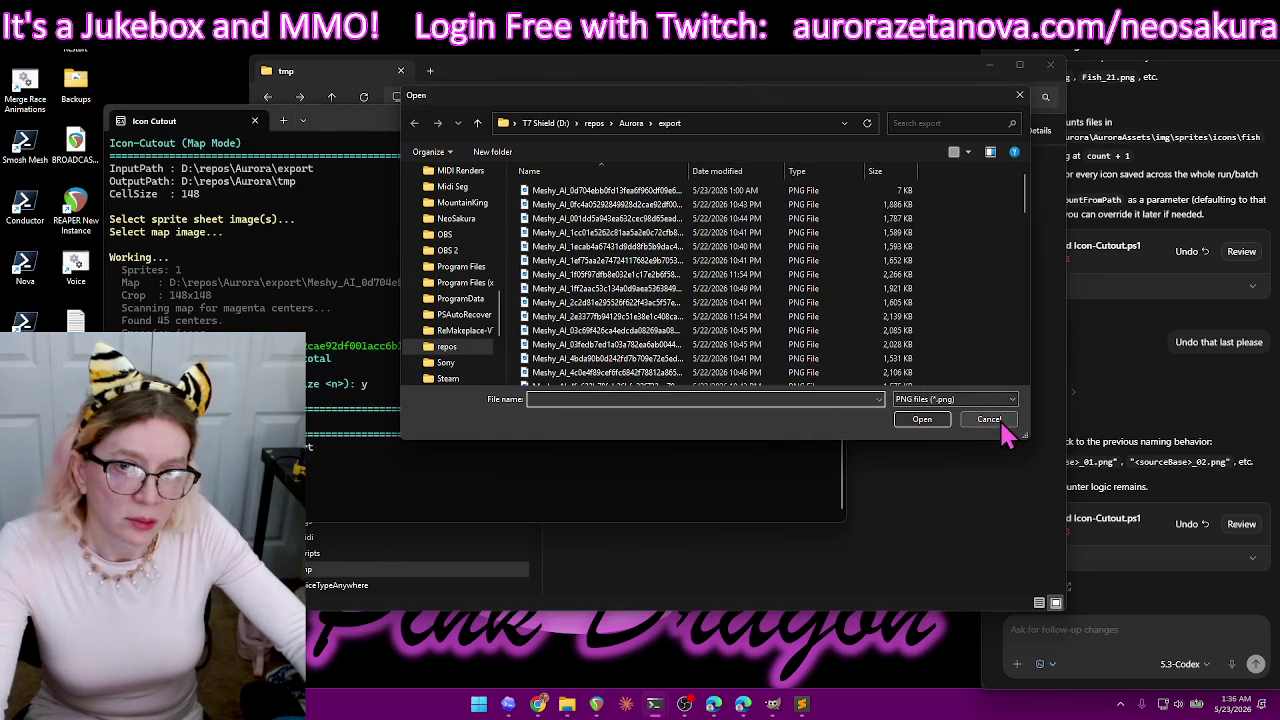
click(988, 420)
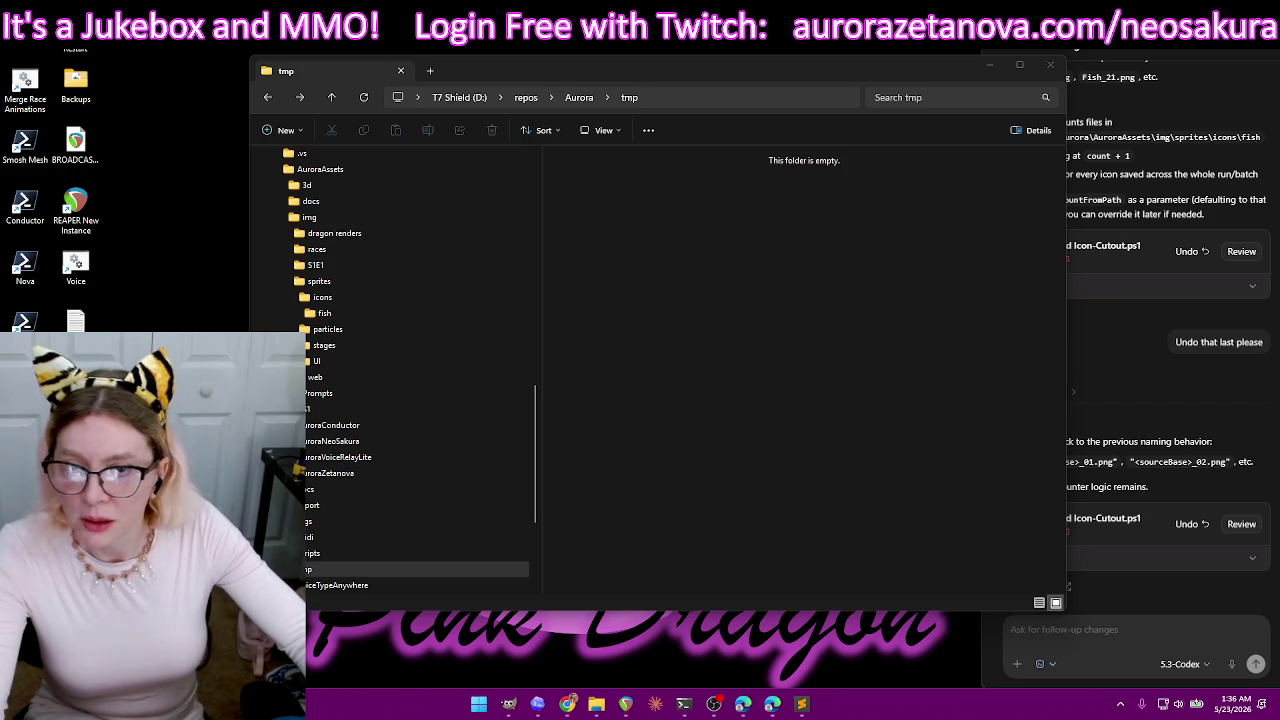
click(1090, 628)
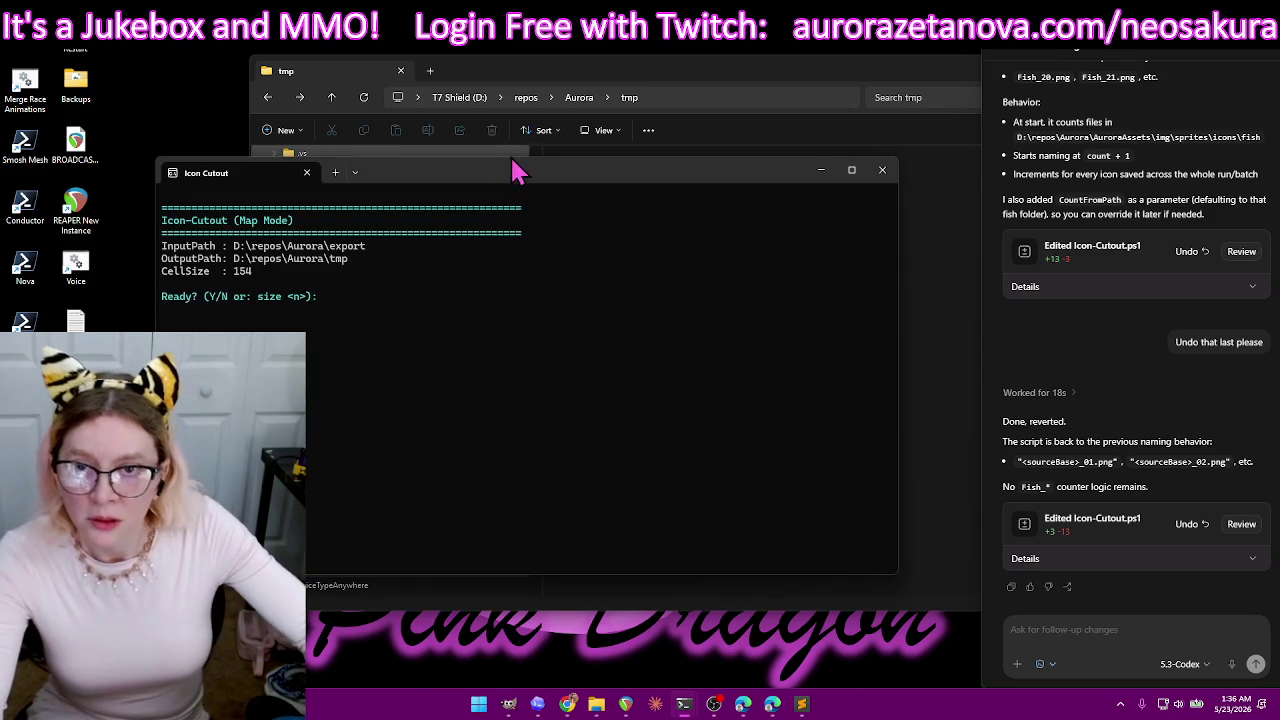
key(alt+Tab)
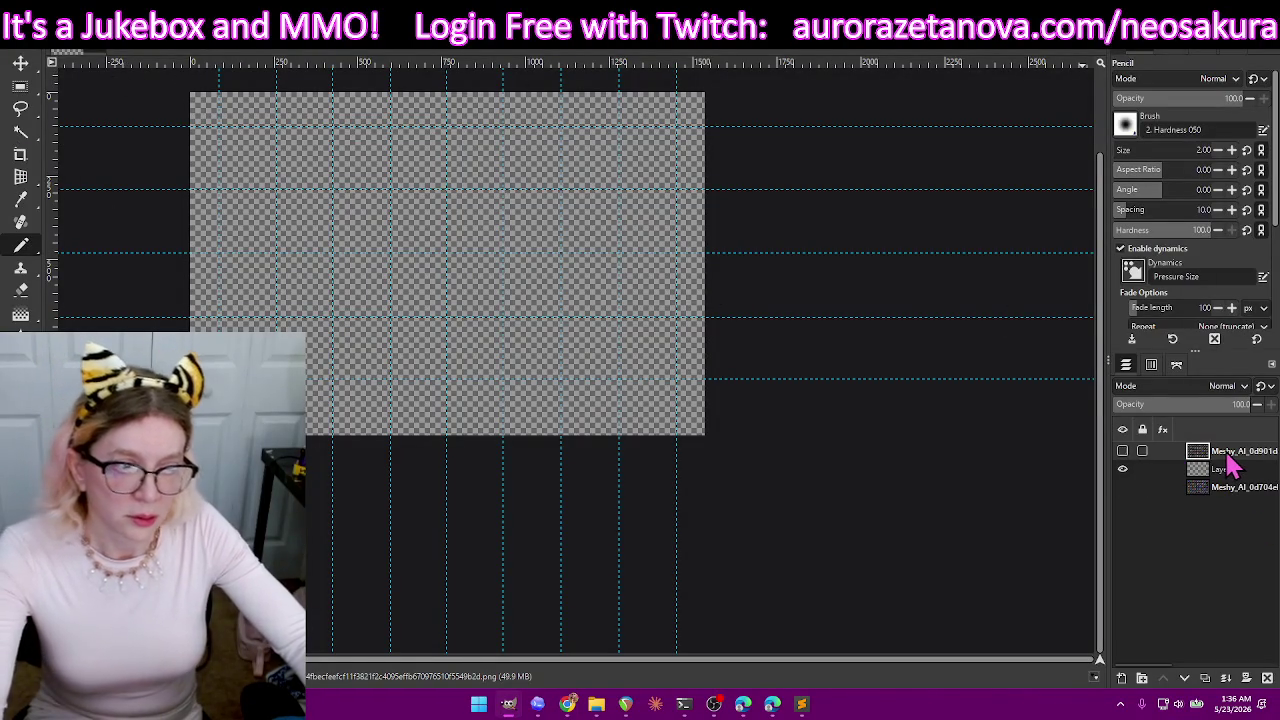
- Delete the old top layer and add Meshy_AI_0fc4a0 from Aurora\export as a layer
key(Delete)
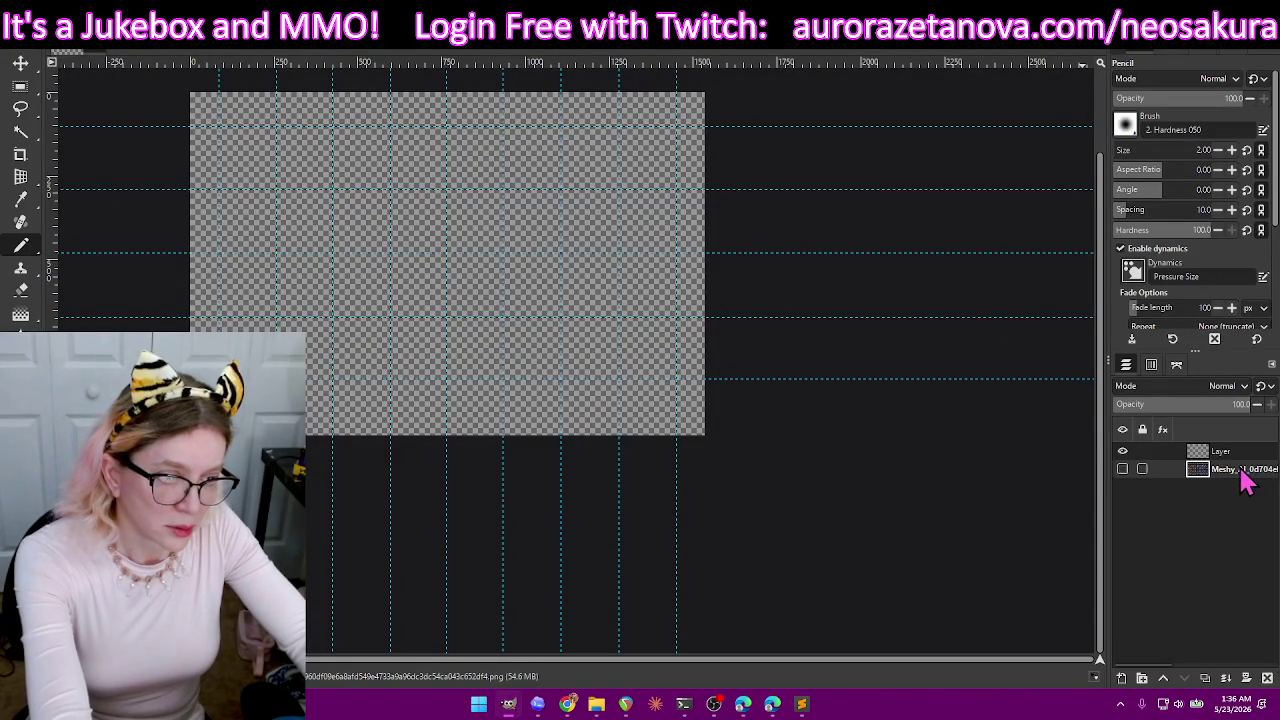
click(14, 40)
click(88, 105)
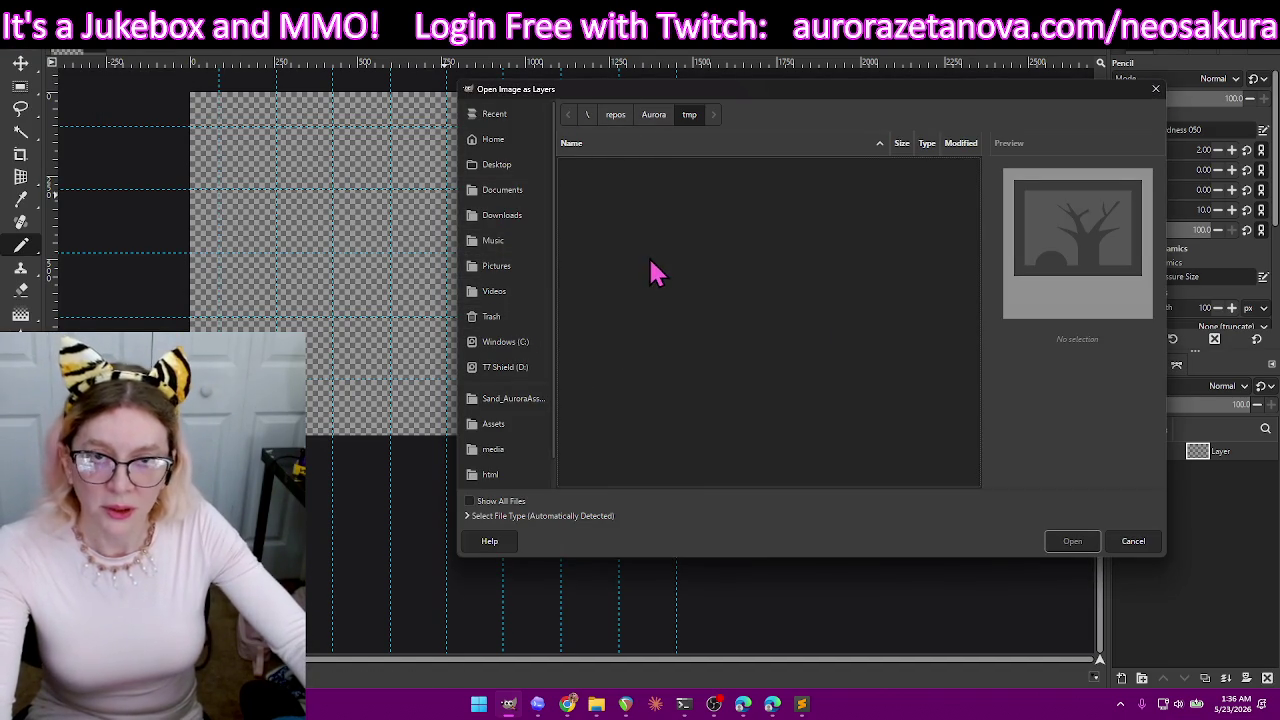
click(654, 116)
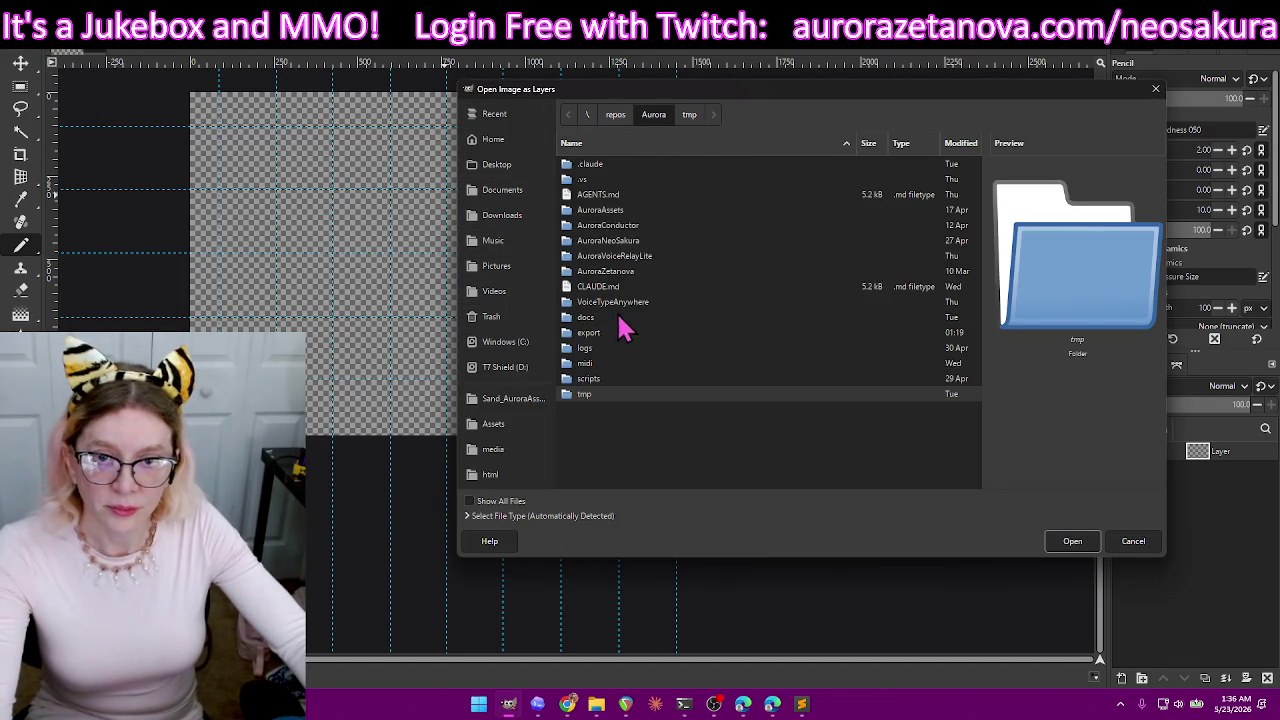
double_click(604, 334)
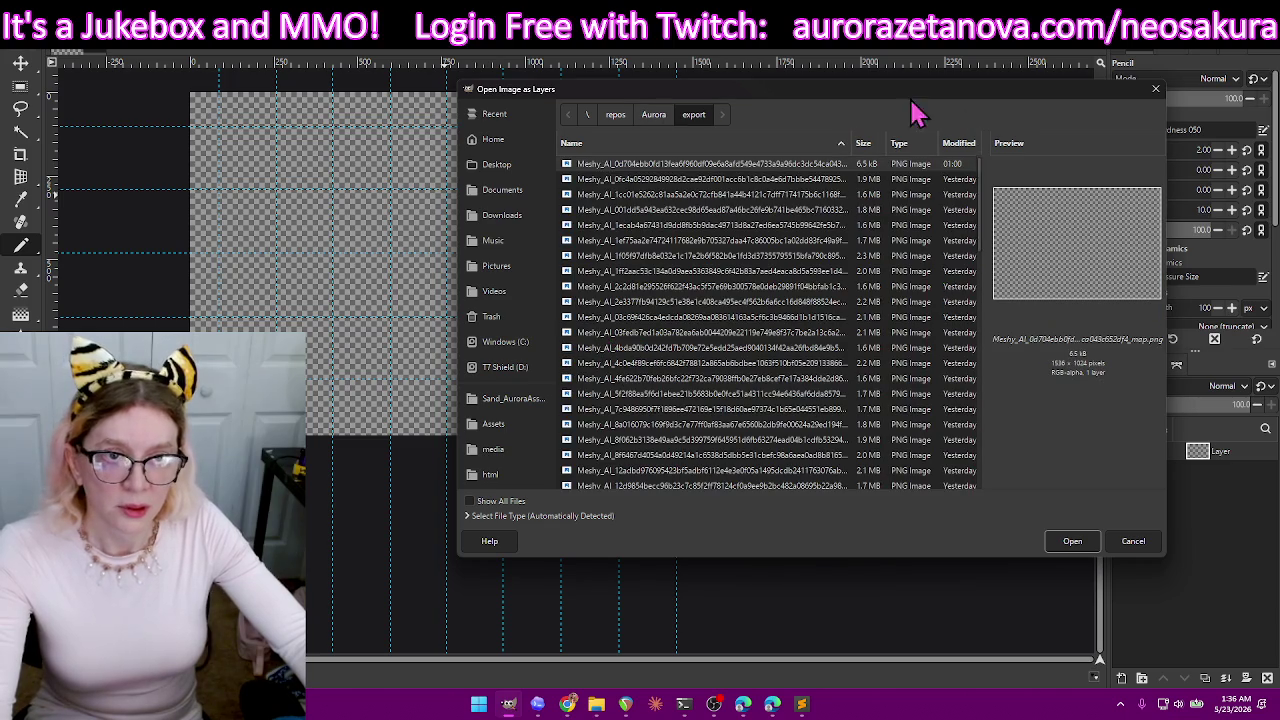
double_click(741, 180)
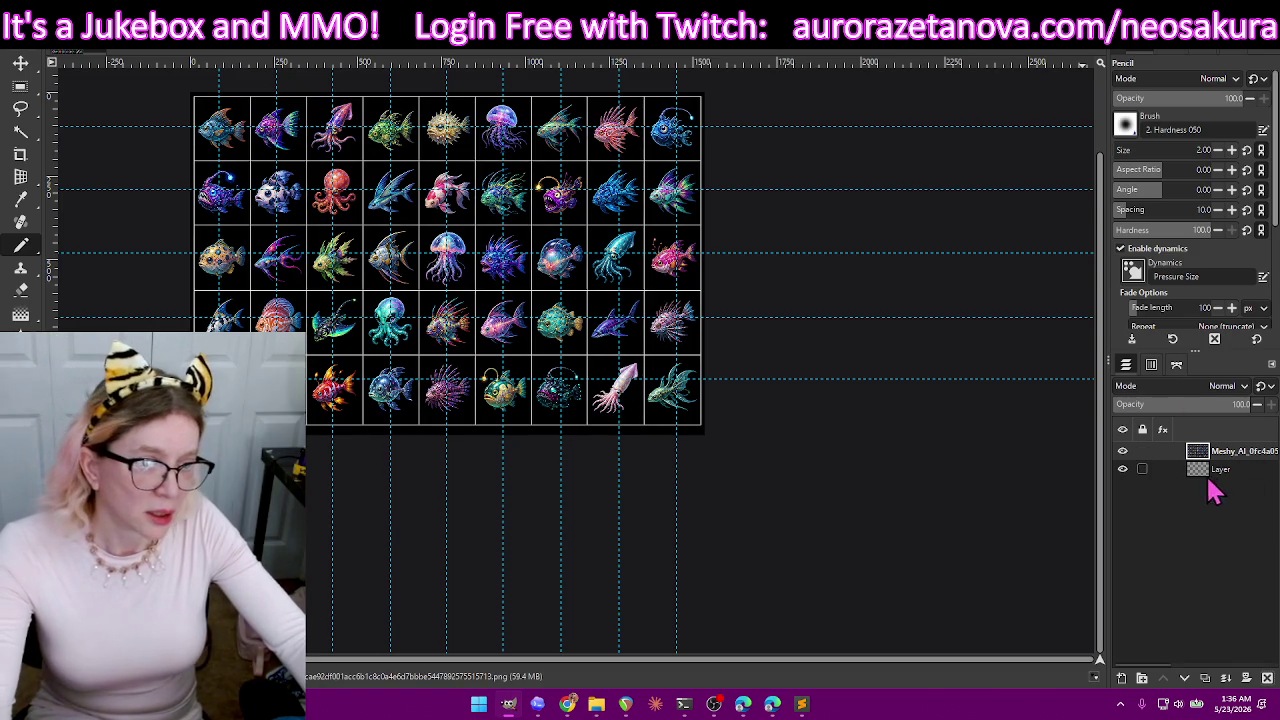
click(1122, 453)
click(1123, 455)
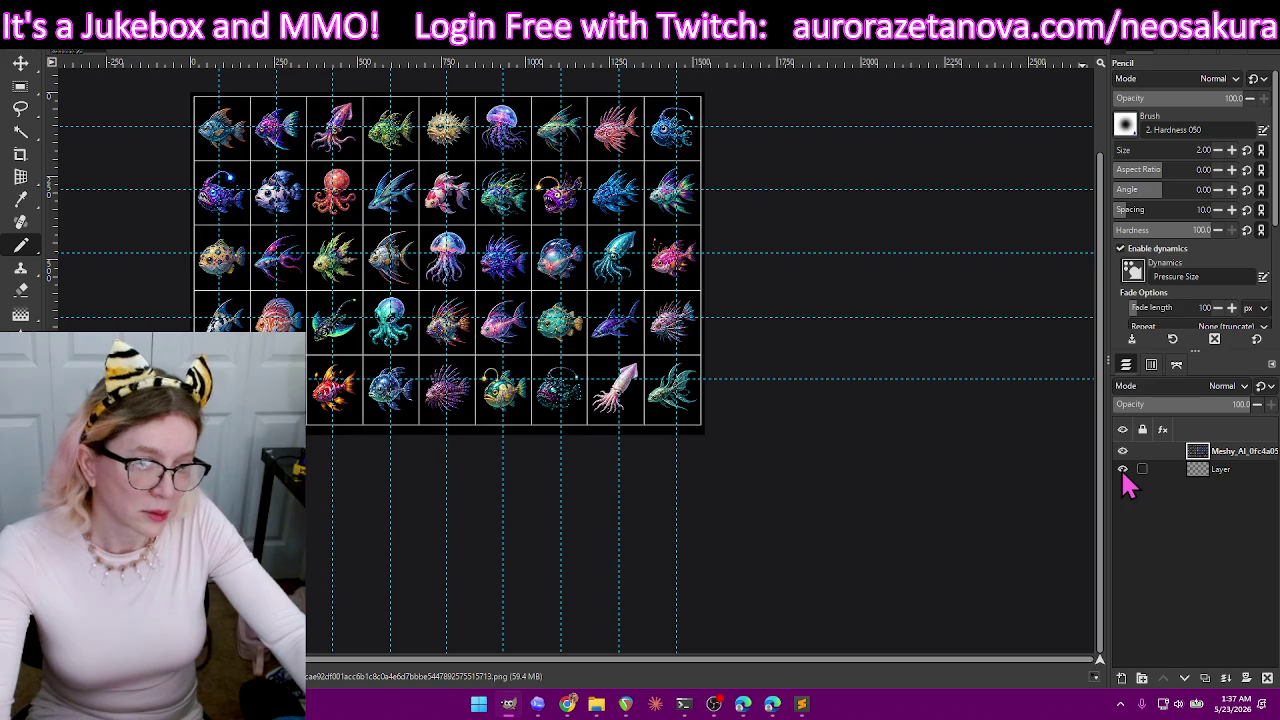
- Add a transparent 1536x1024 Layer #1 on top and hide the bottom Layer
click(1121, 679)
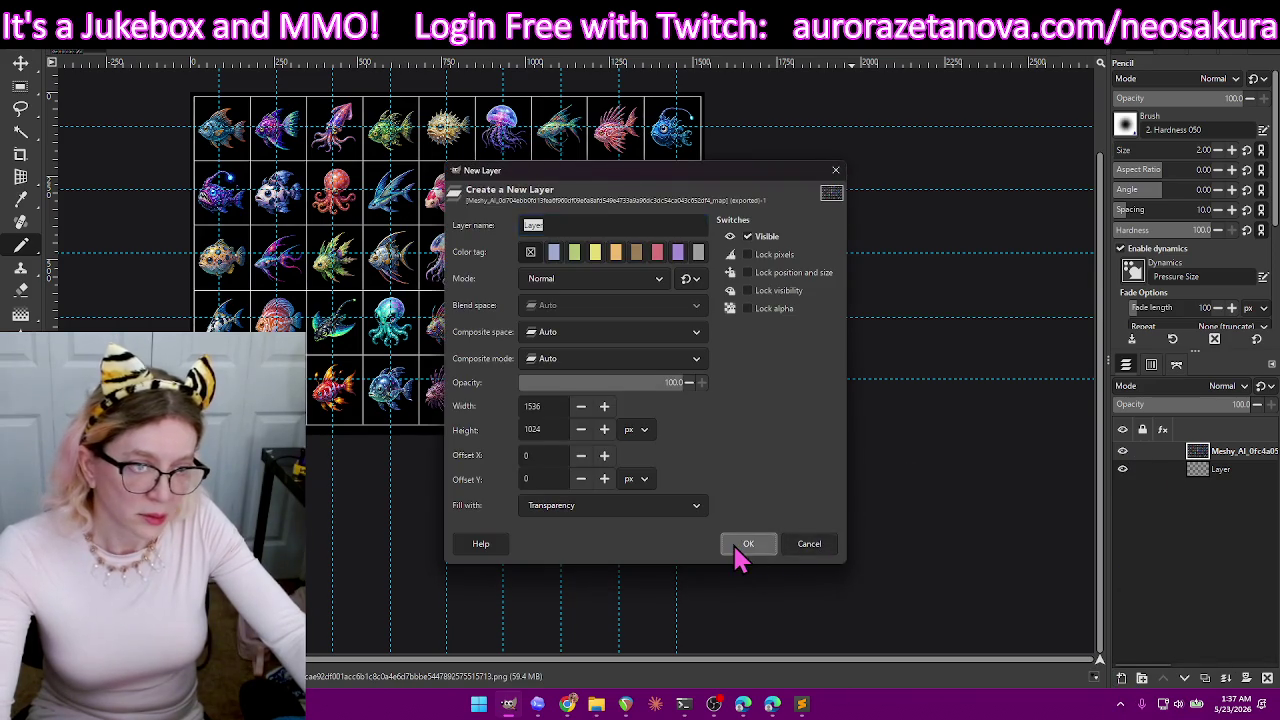
click(740, 547)
click(1122, 488)
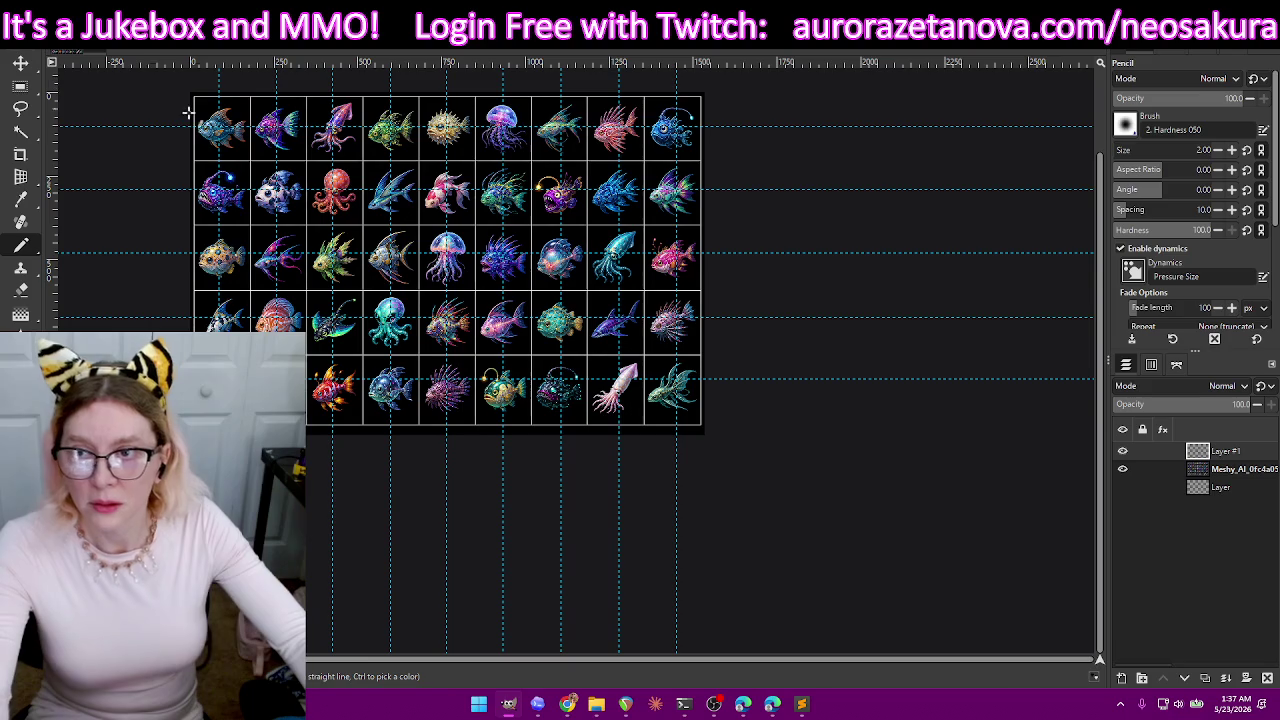
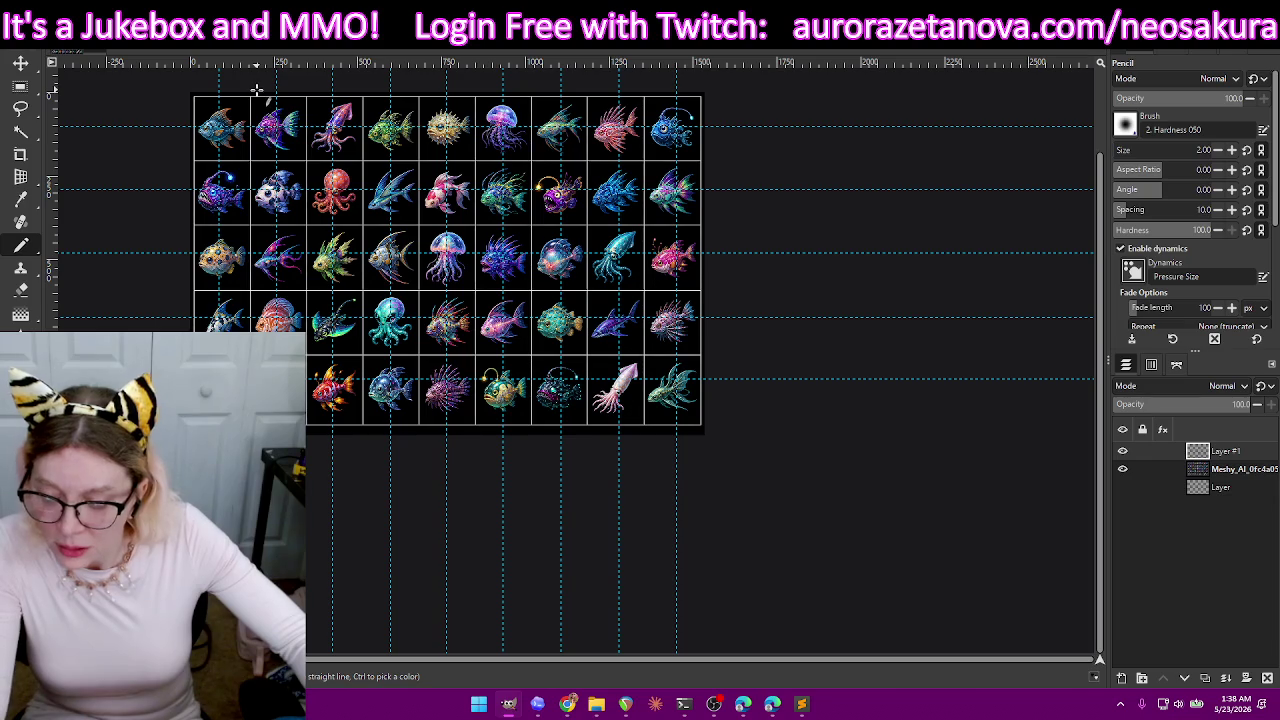
- With the Move tool, shift the fish sheet layer slightly right and zoom in
click(21, 63)
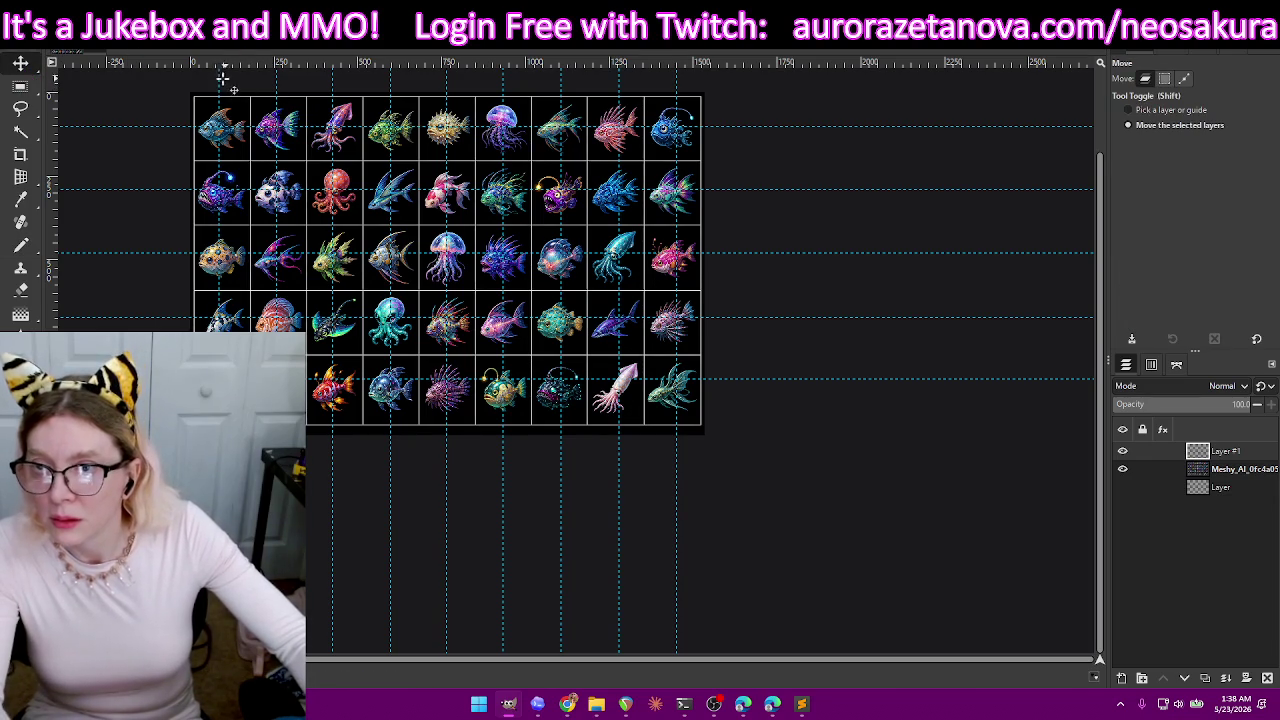
mouse_move(218, 82)
mouse_down()
mouse_move(208, 86)
mouse_move(297, 84)
mouse_up()
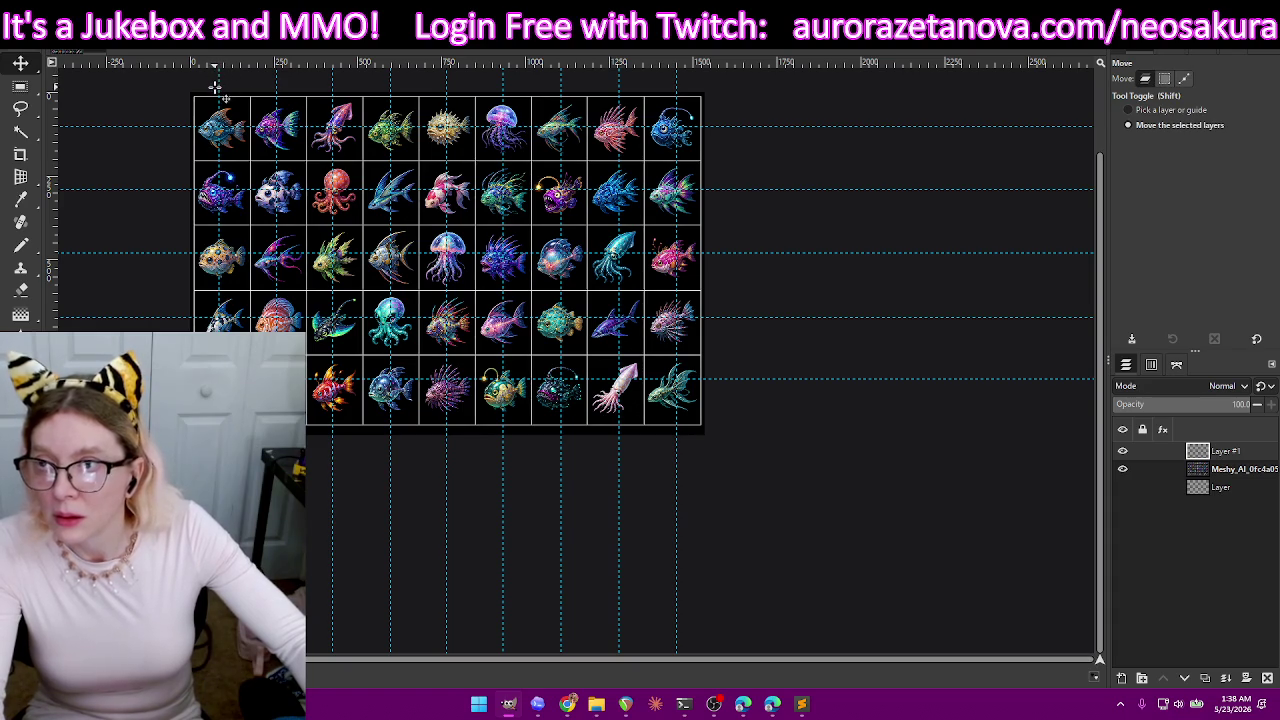
scroll(216, 78, up, 1)
scroll(216, 78, up, 1)
scroll(216, 78, up, 1)
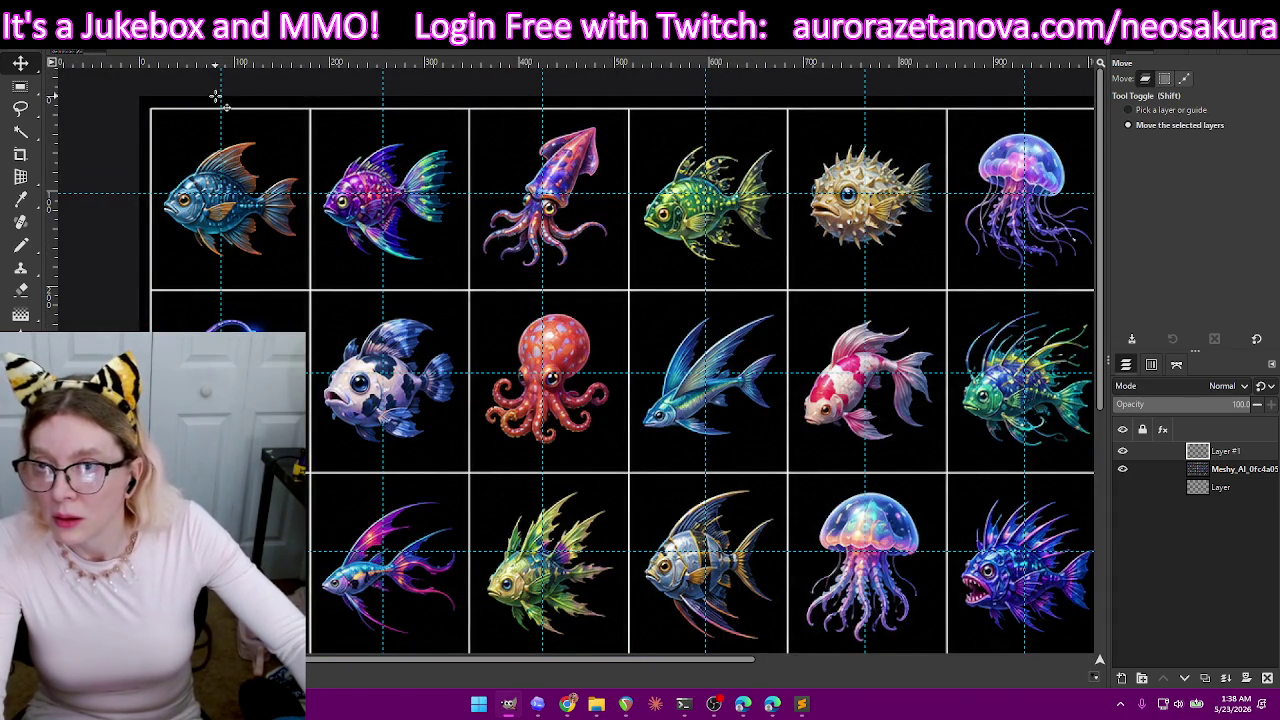
- Nudge the left-side vertical guides a few pixels right to center them on the fish columns
key(shift)
drag(224, 84, 230, 86)
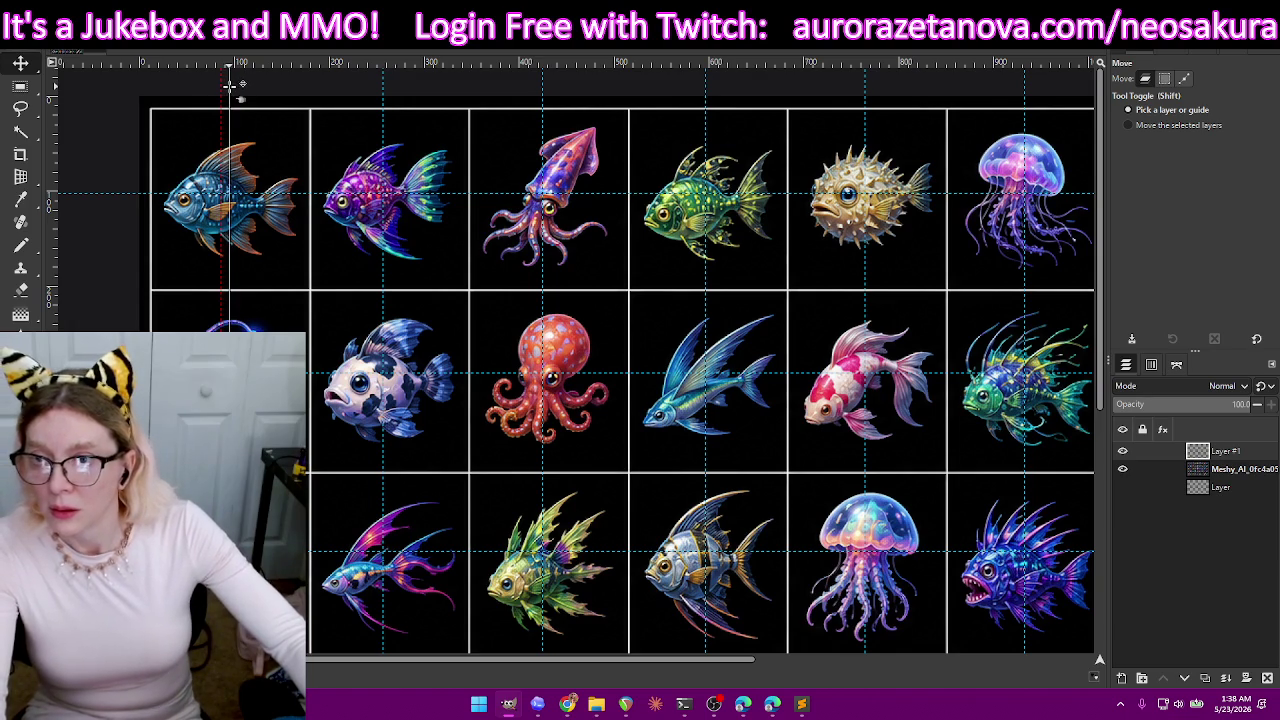
drag(230, 86, 229, 86)
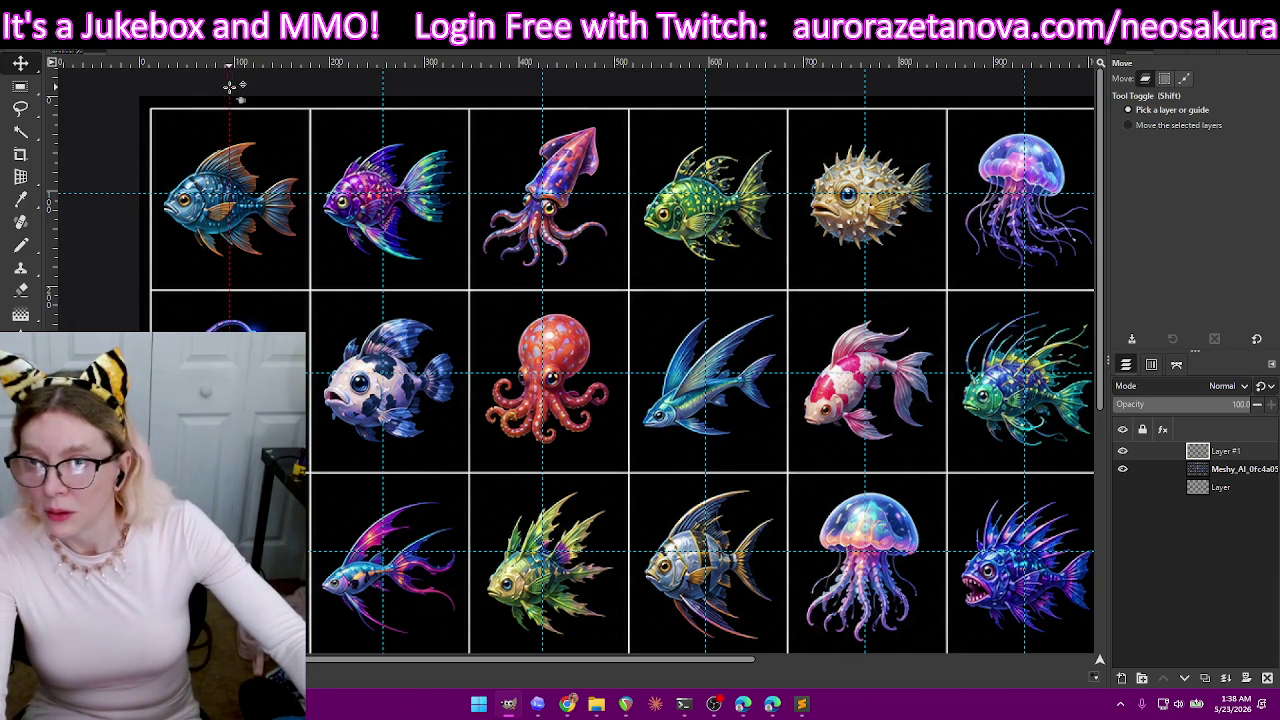
key(shift)
drag(383, 82, 391, 82)
drag(543, 84, 548, 84)
drag(706, 86, 709, 90)
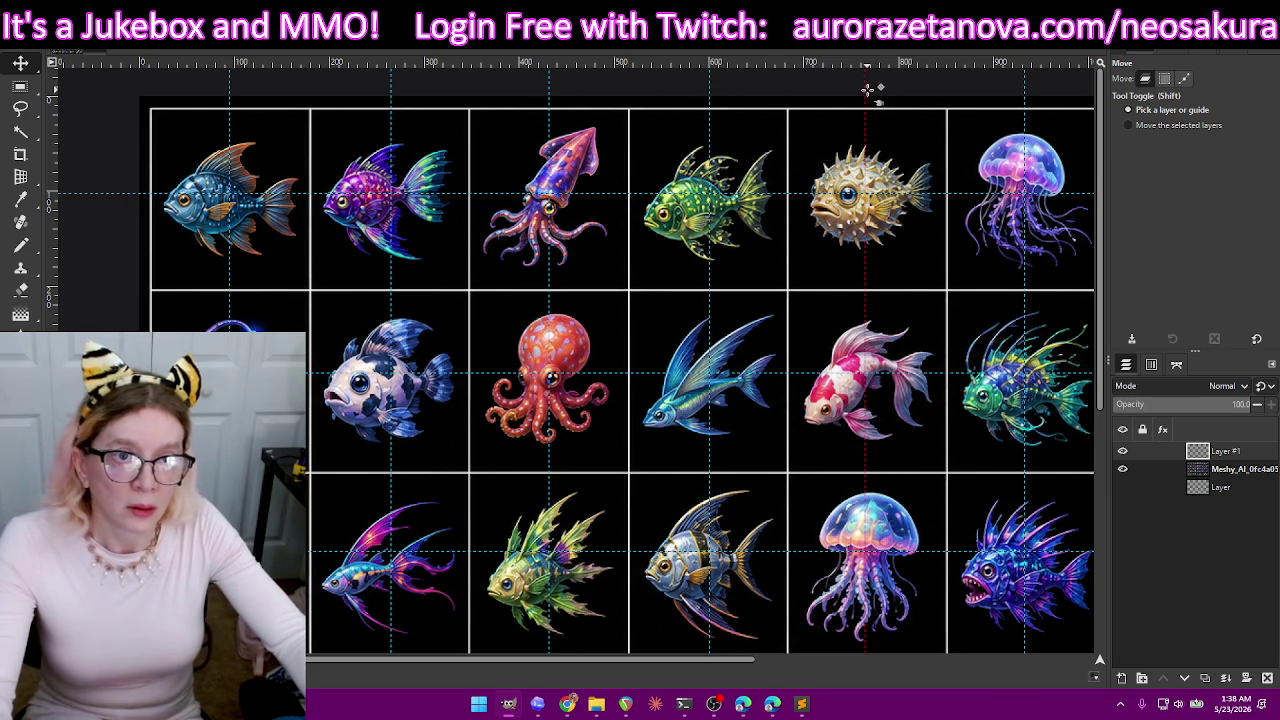
key(shift)
- Pan right and nudge the right-hand vertical guides onto their fish column centers
drag(503, 664, 874, 652)
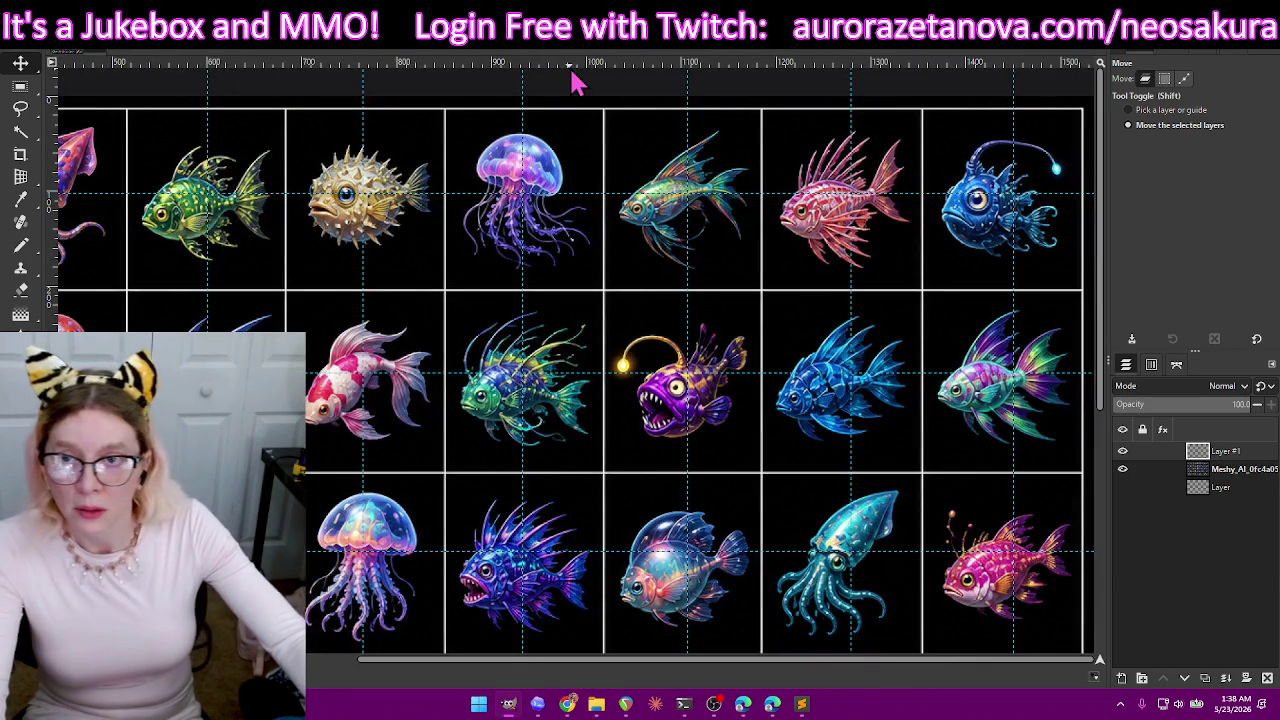
drag(686, 92, 684, 93)
drag(851, 92, 846, 92)
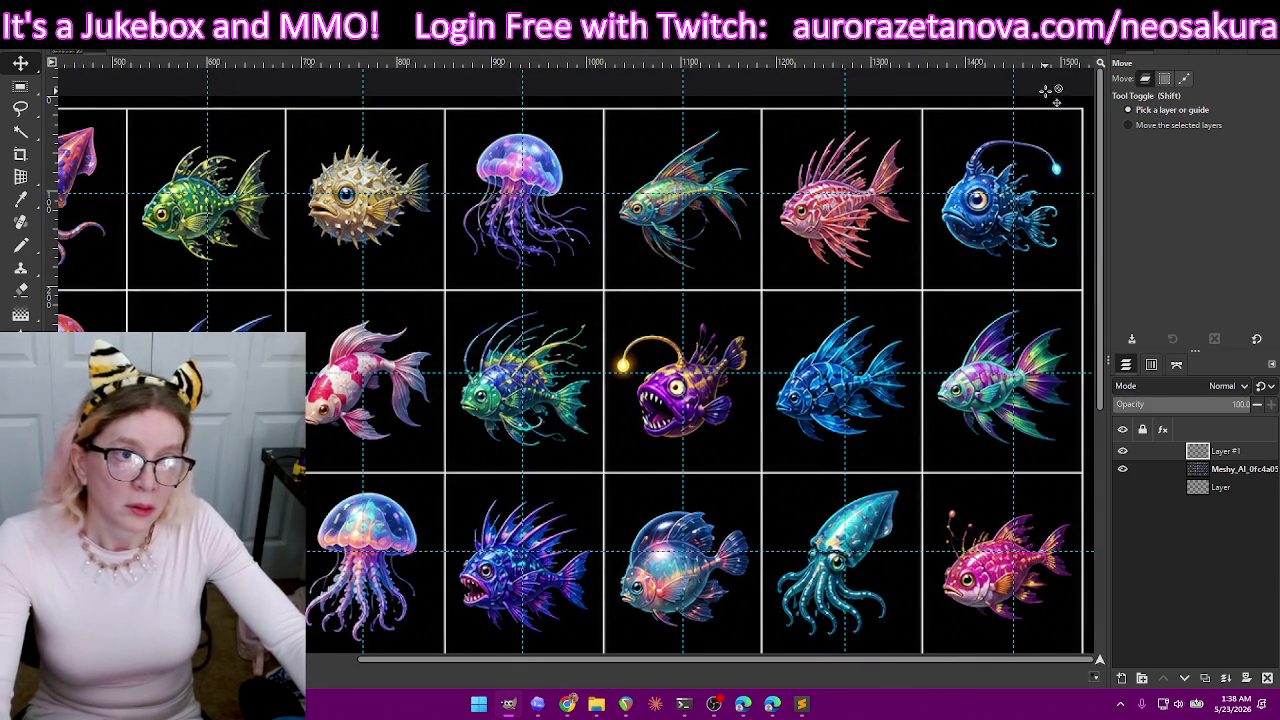
drag(1013, 92, 1005, 92)
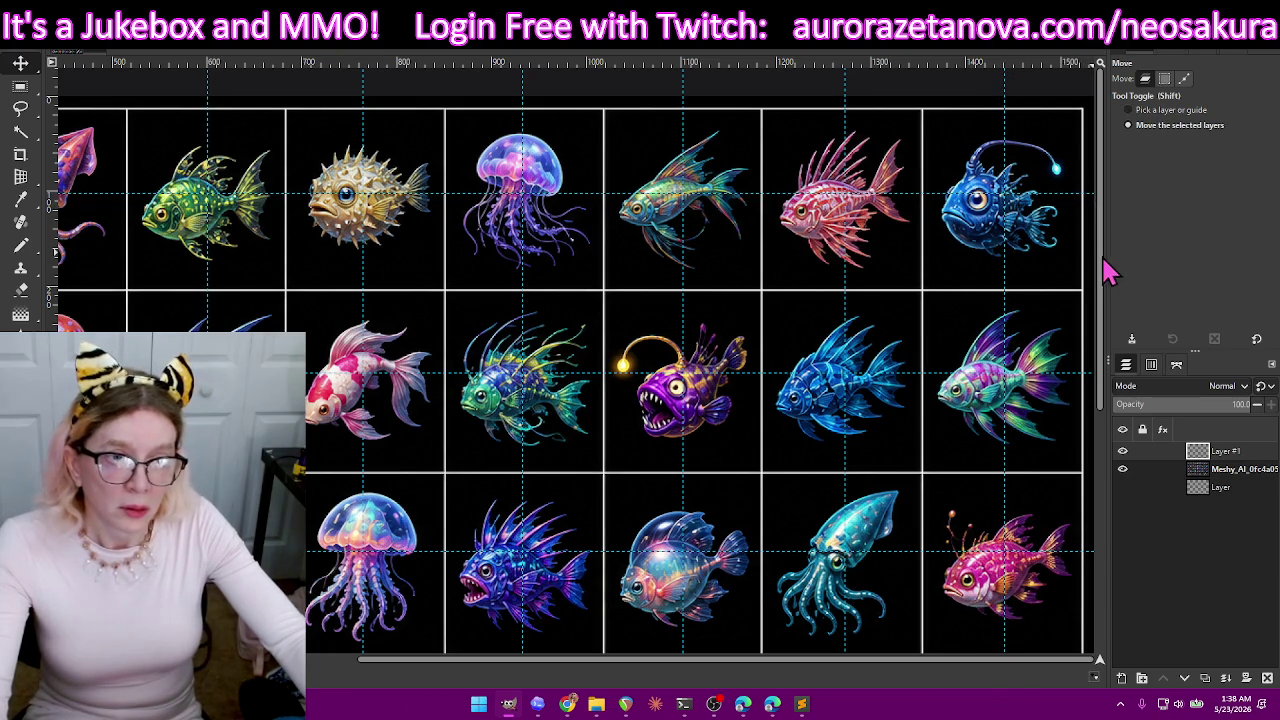
- Lower the horizontal guides between rows, placing the bottom one at about y 522
drag(1092, 193, 1092, 196)
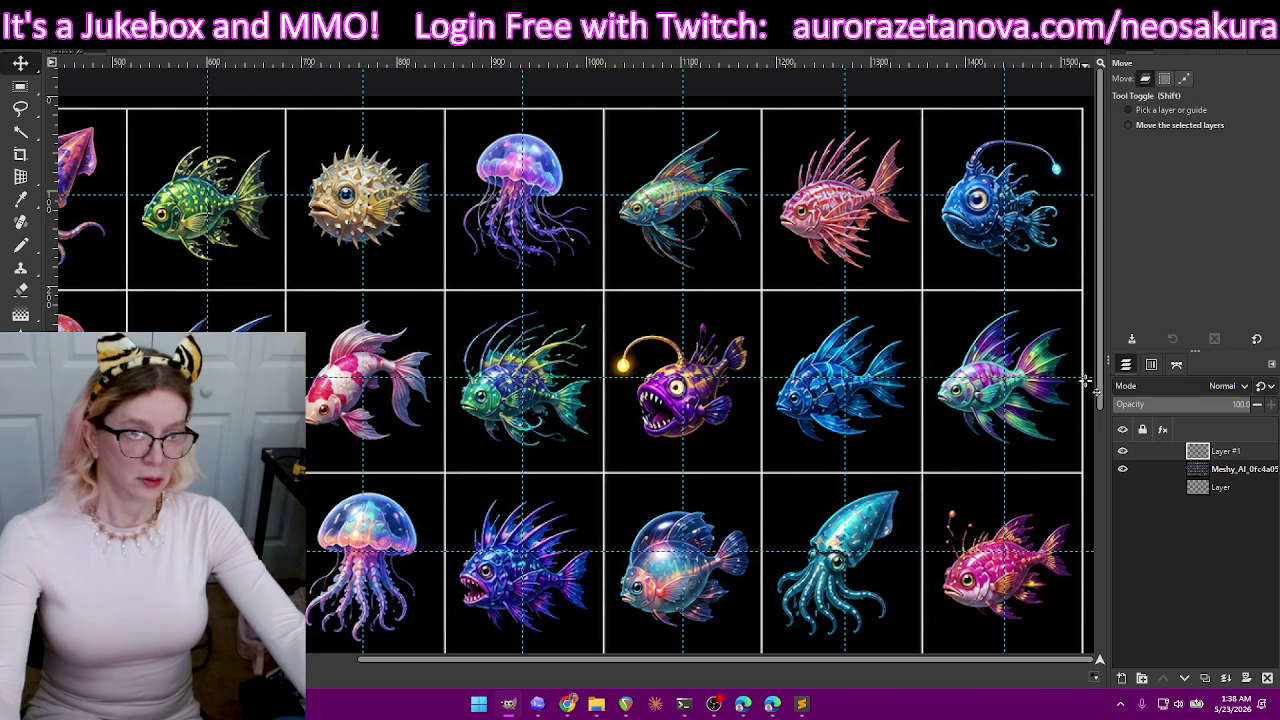
scroll(1088, 380, down, 3)
scroll(1085, 330, down, 3)
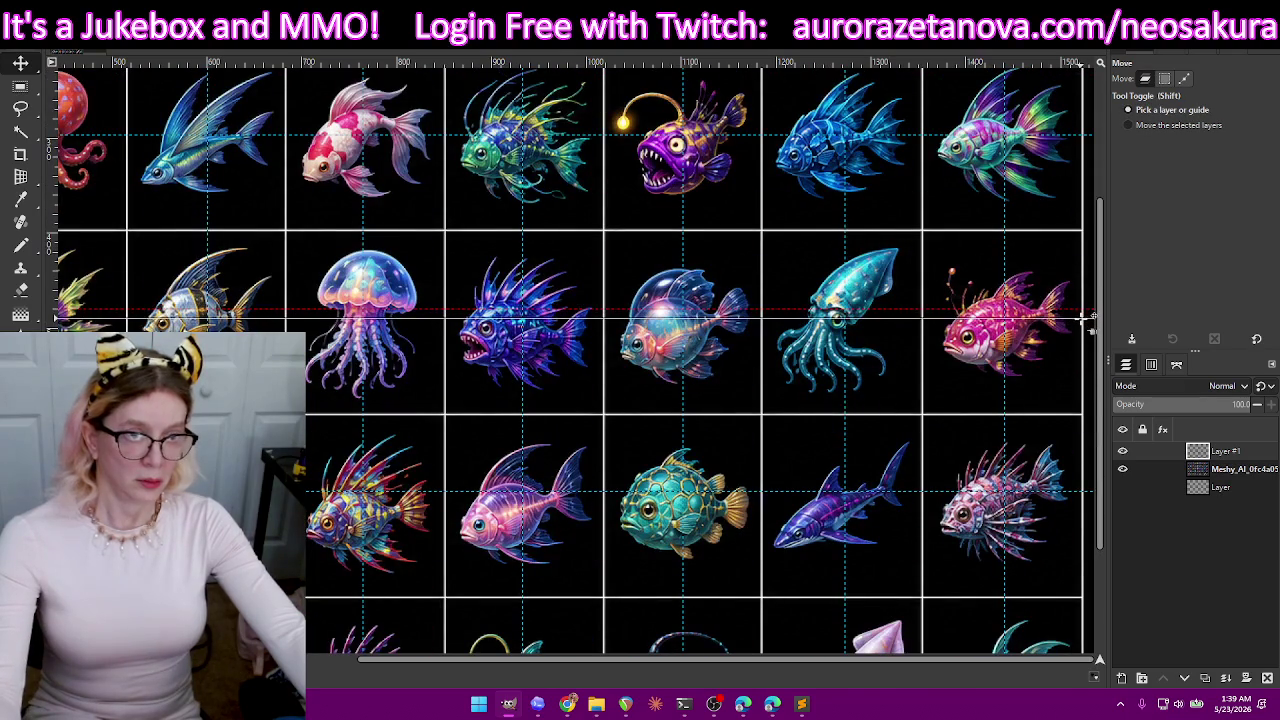
scroll(1105, 362, down, 4)
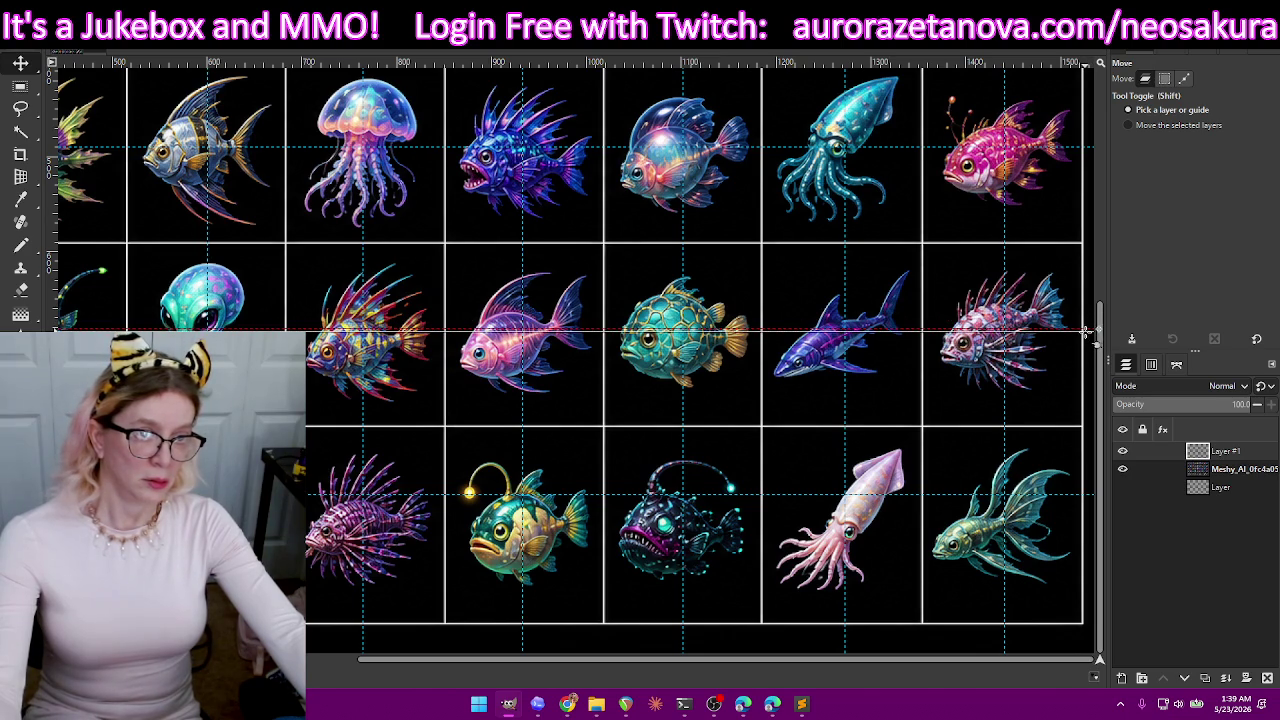
drag(1092, 331, 1092, 332)
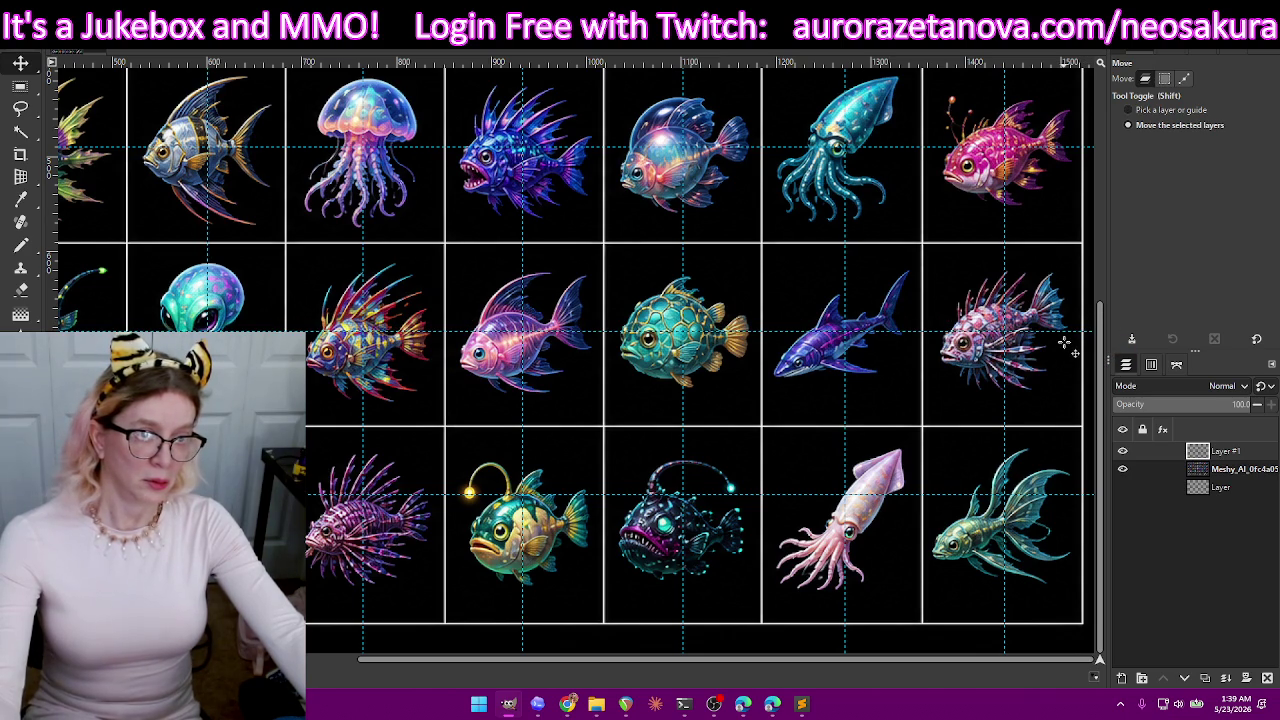
mouse_move(1090, 494)
mouse_down()
mouse_move(1100, 533)
mouse_move(1088, 525)
mouse_up()
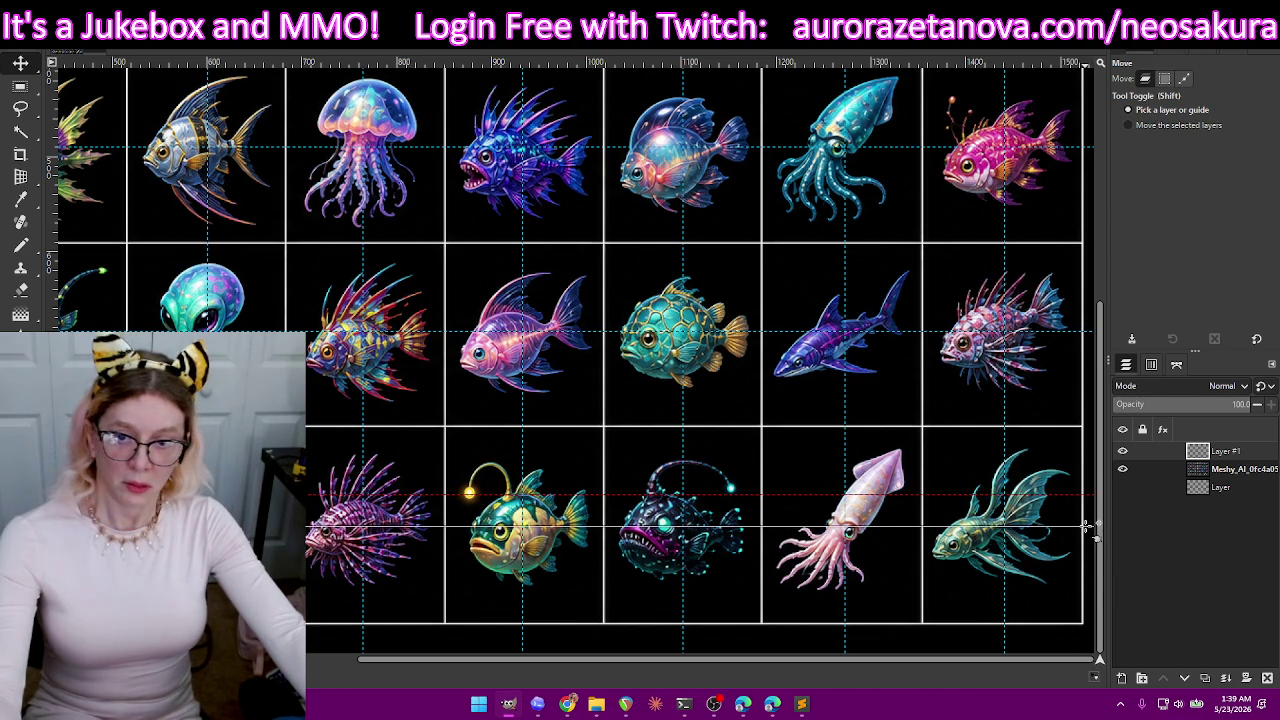
drag(1086, 525, 1086, 522)
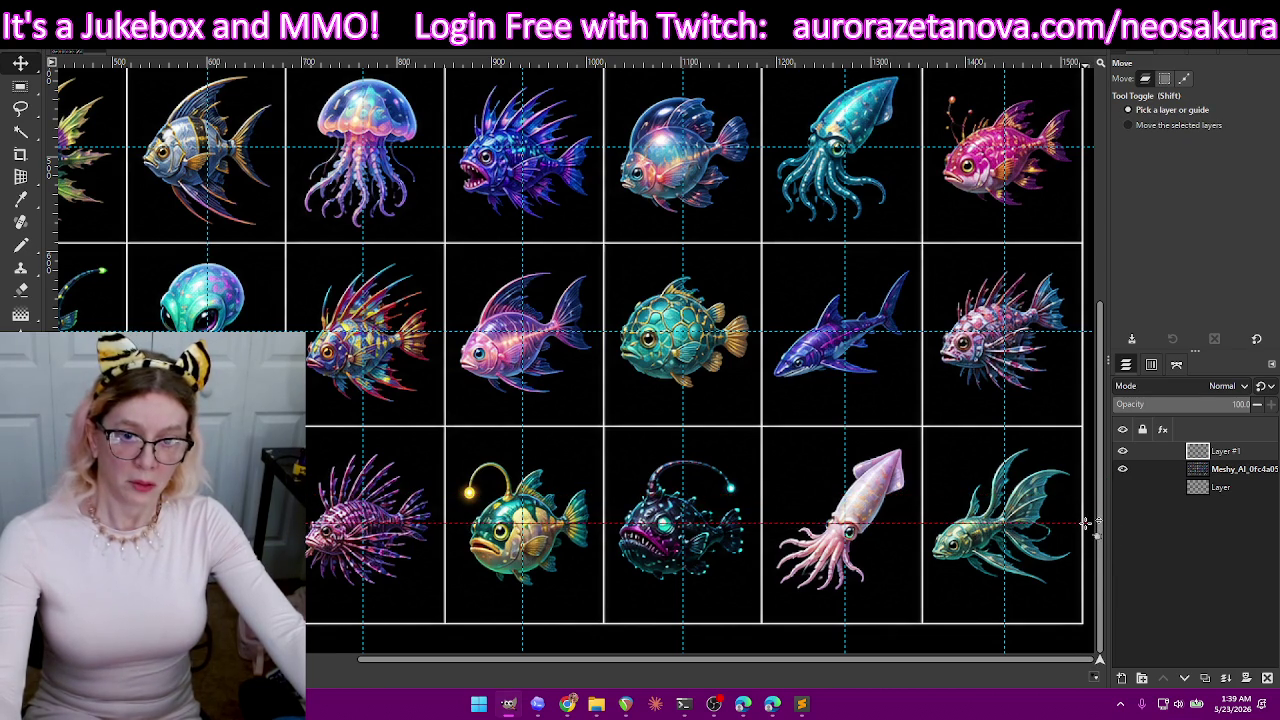
key(shift)
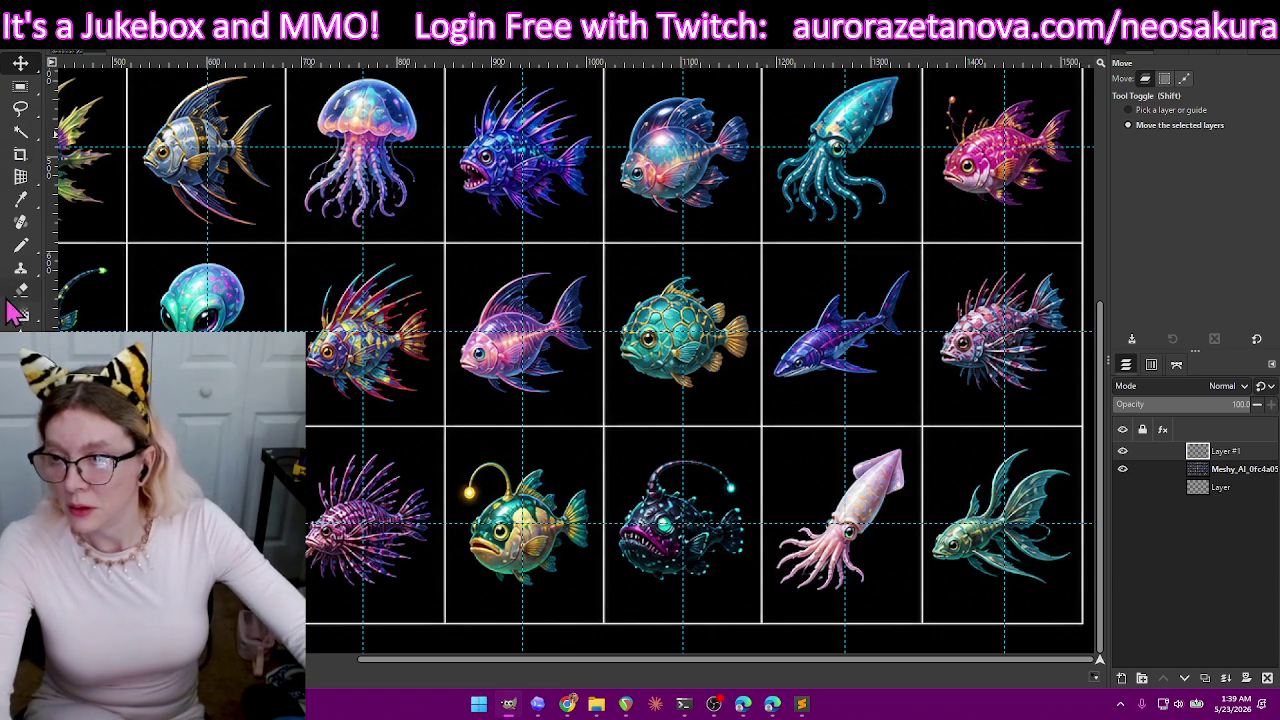
- Pick the Pencil tool and zoom around to inspect the guides crossing each fish cell
click(20, 245)
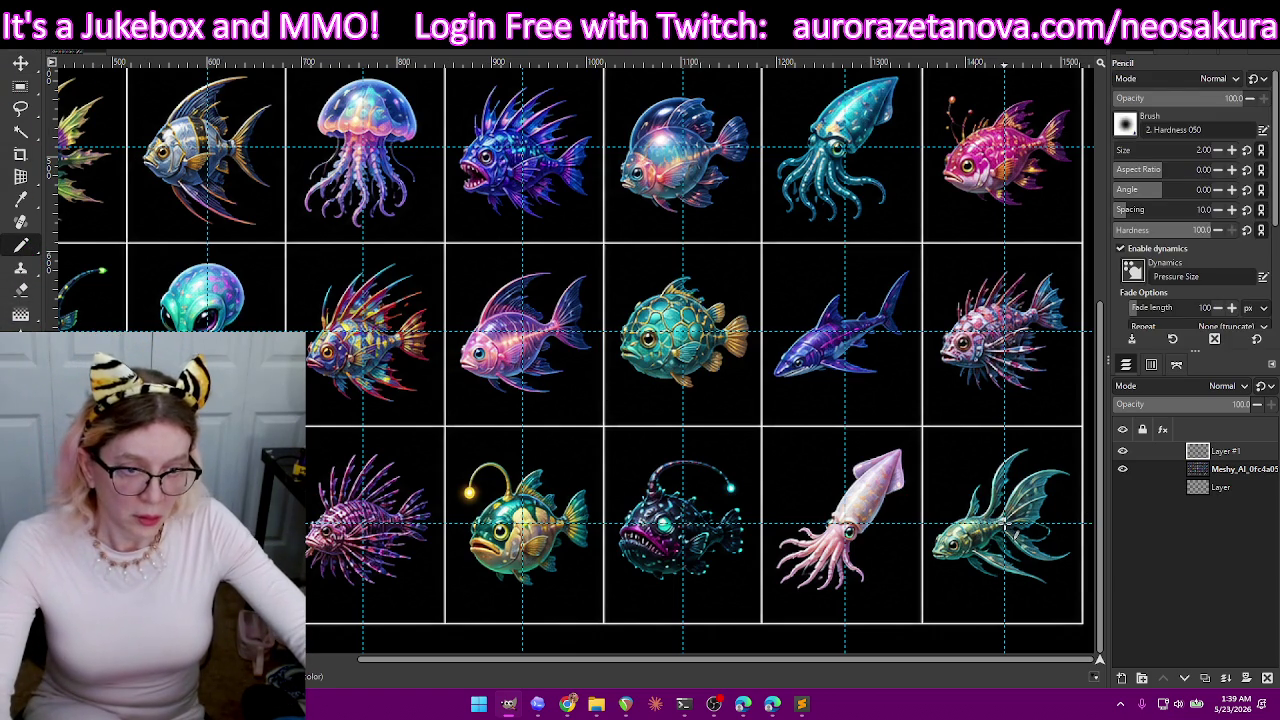
scroll(1005, 525, up, 4)
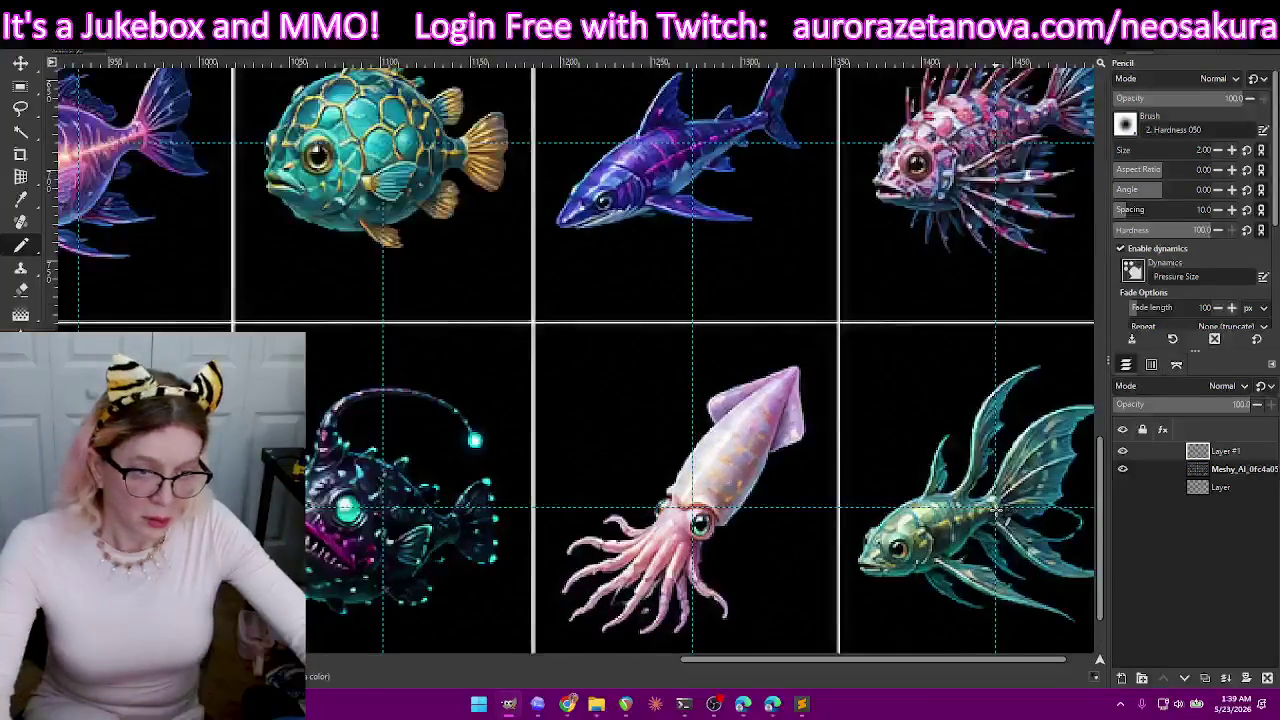
scroll(1000, 507, up, 1)
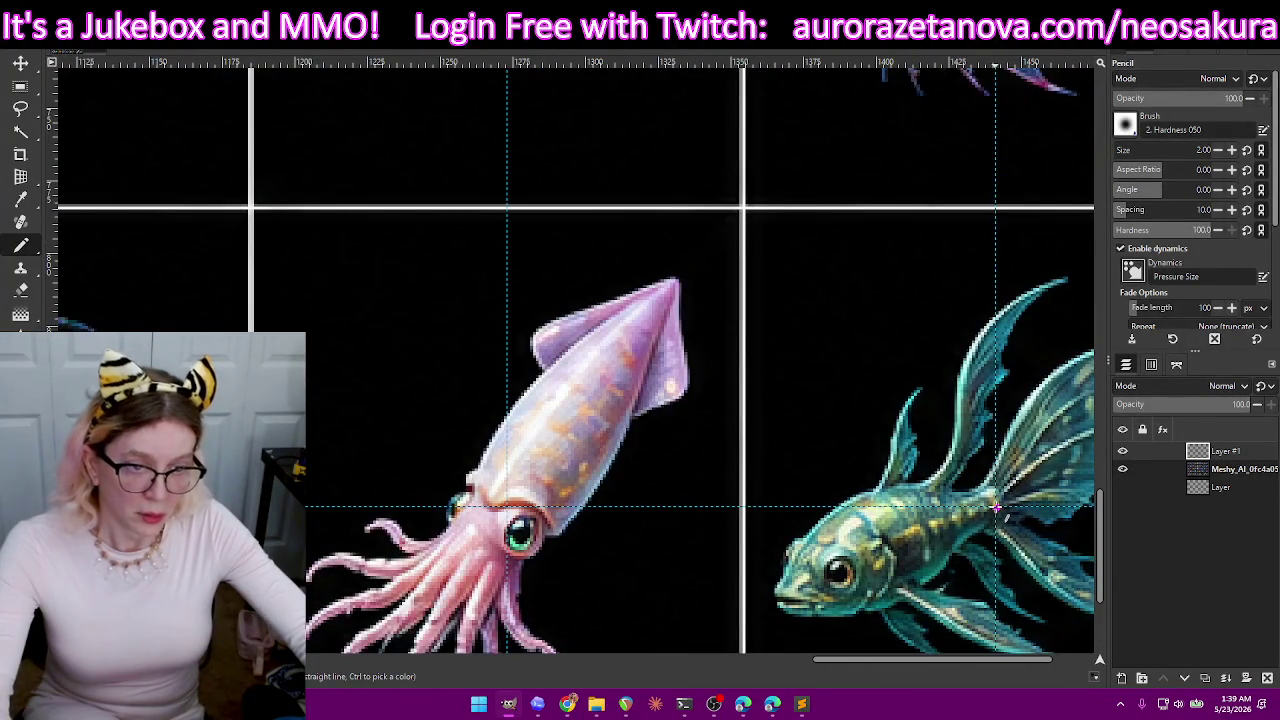
scroll(1052, 524, up, 2)
scroll(1055, 527, up, 1)
scroll(870, 522, down, 2)
scroll(870, 522, down, 1)
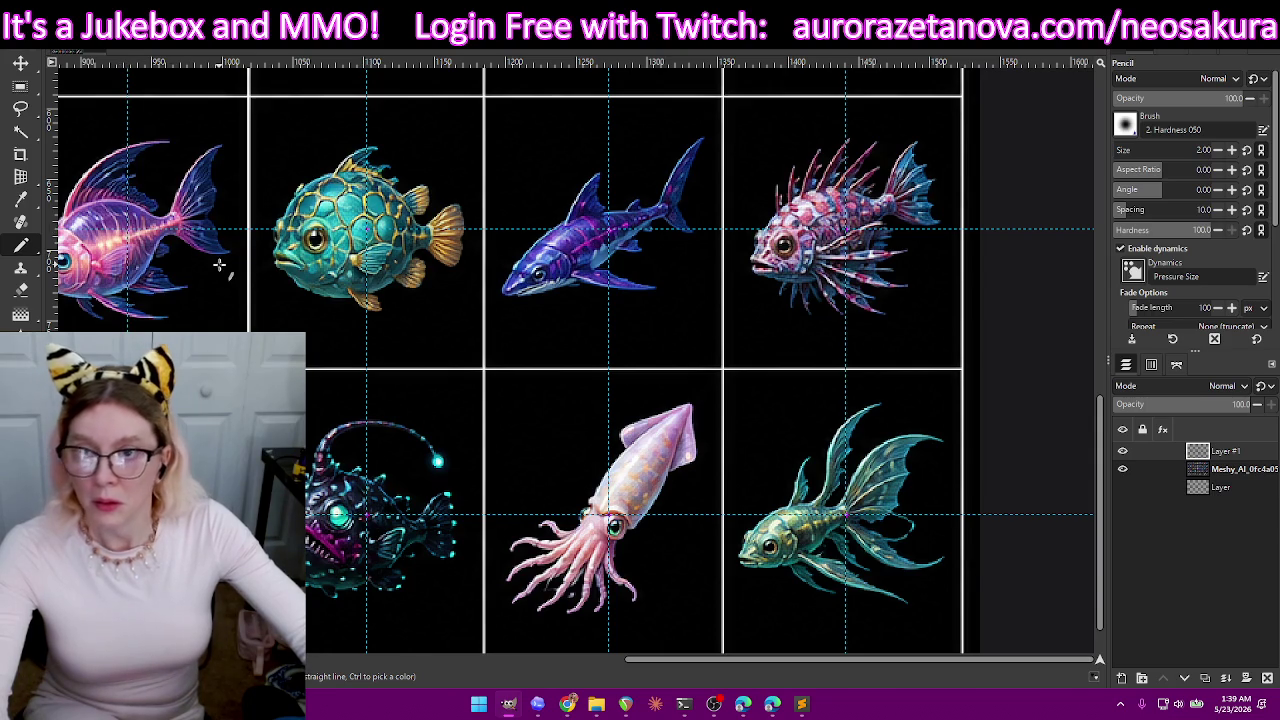
scroll(220, 268, up, 1)
scroll(220, 270, up, 1)
scroll(220, 268, up, 3)
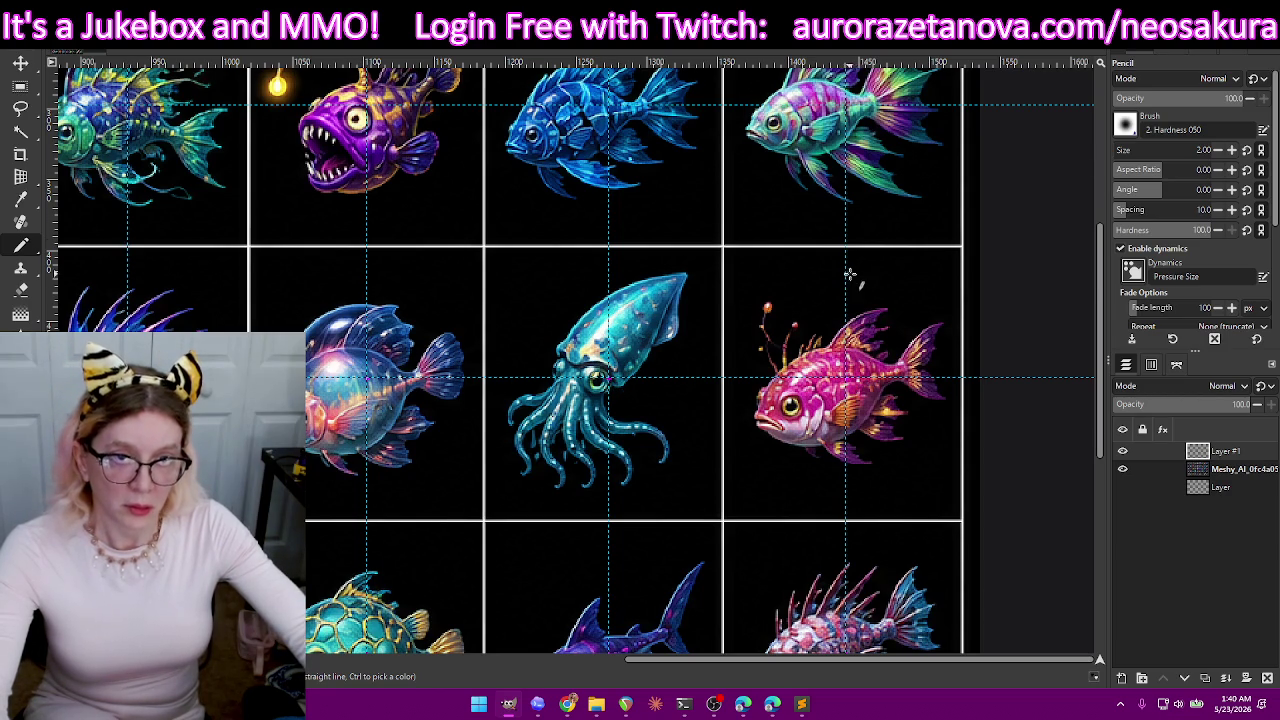
scroll(846, 378, up, 5)
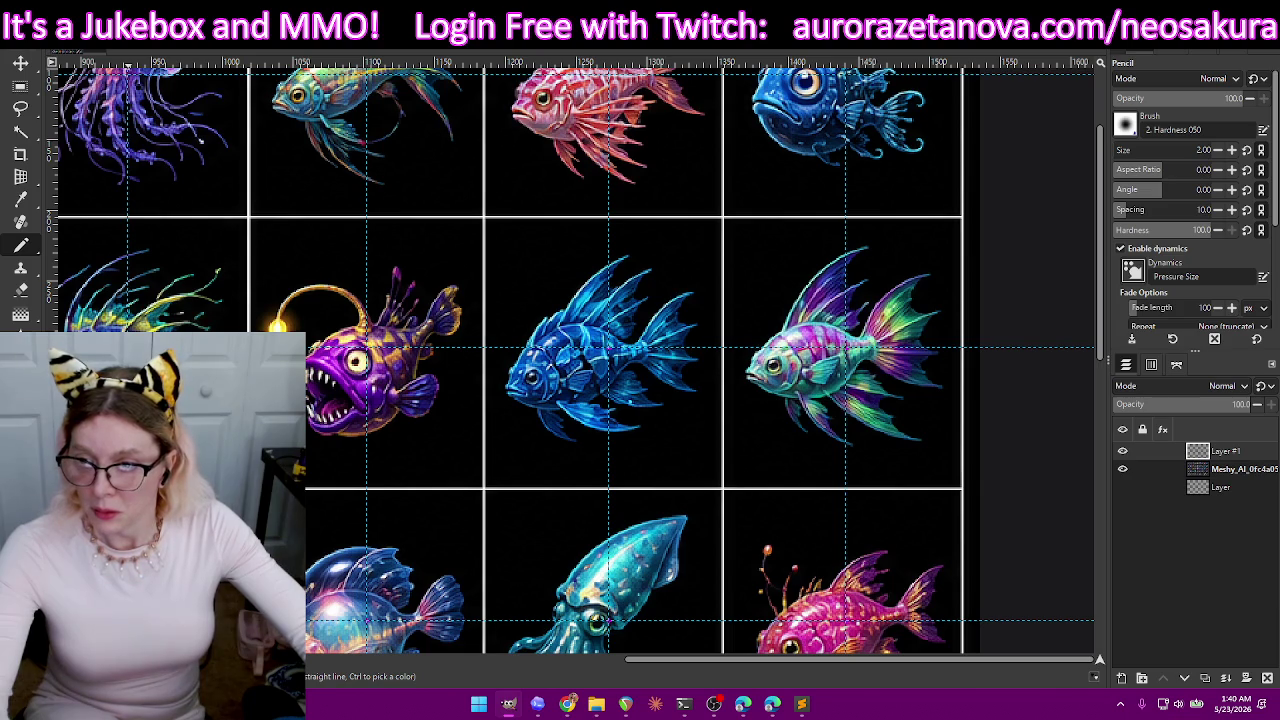
scroll(510, 360, up, 3)
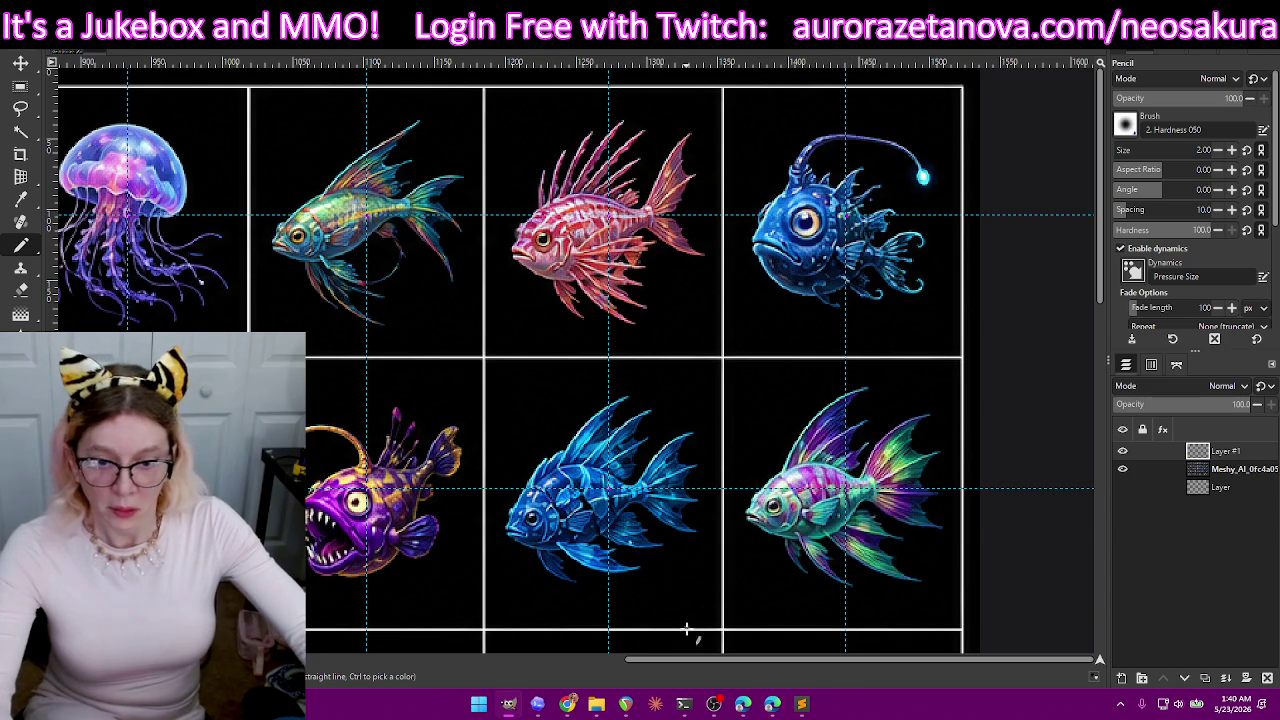
drag(689, 662, 362, 662)
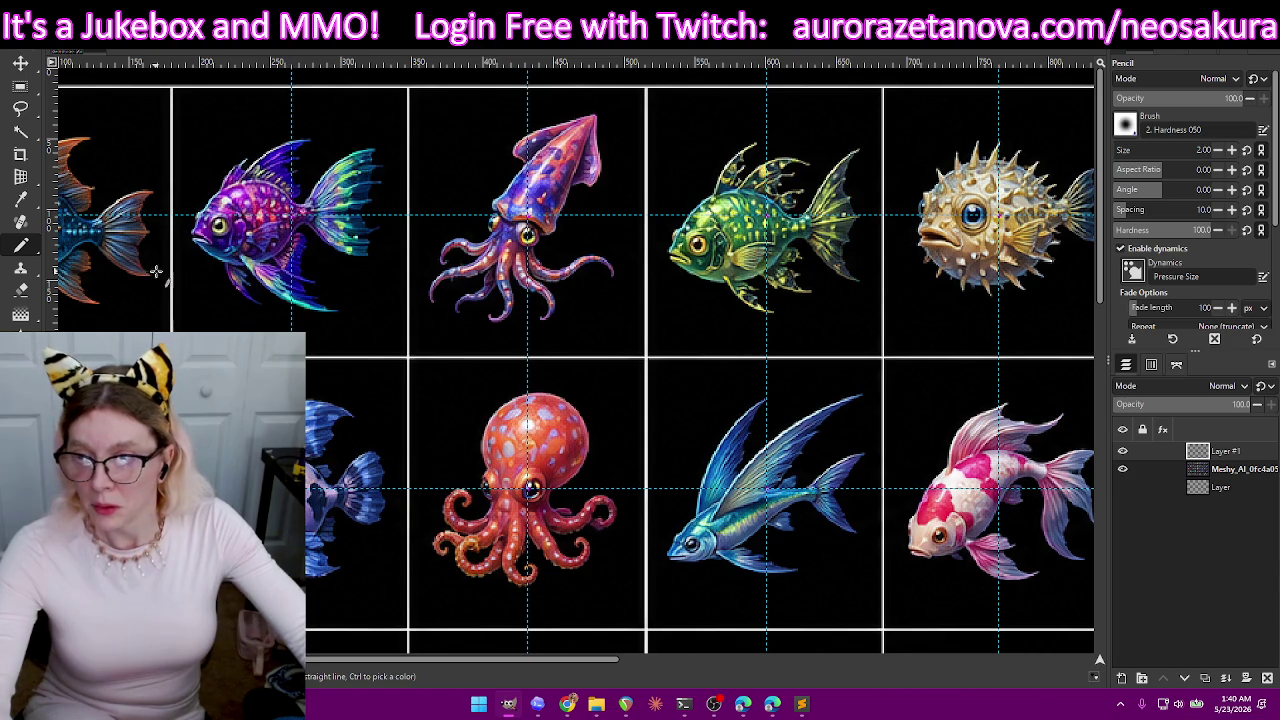
drag(467, 662, 453, 662)
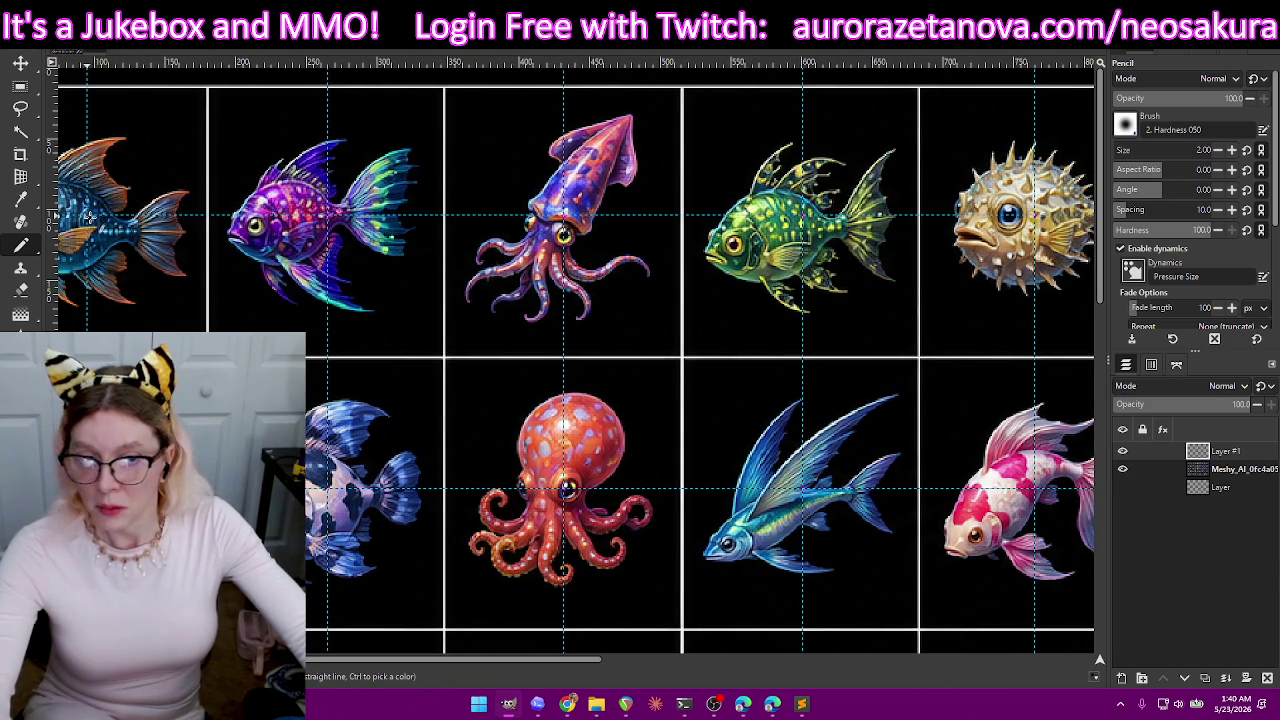
scroll(287, 262, down, 2)
scroll(287, 262, down, 3)
scroll(287, 262, down, 3)
scroll(287, 262, down, 1)
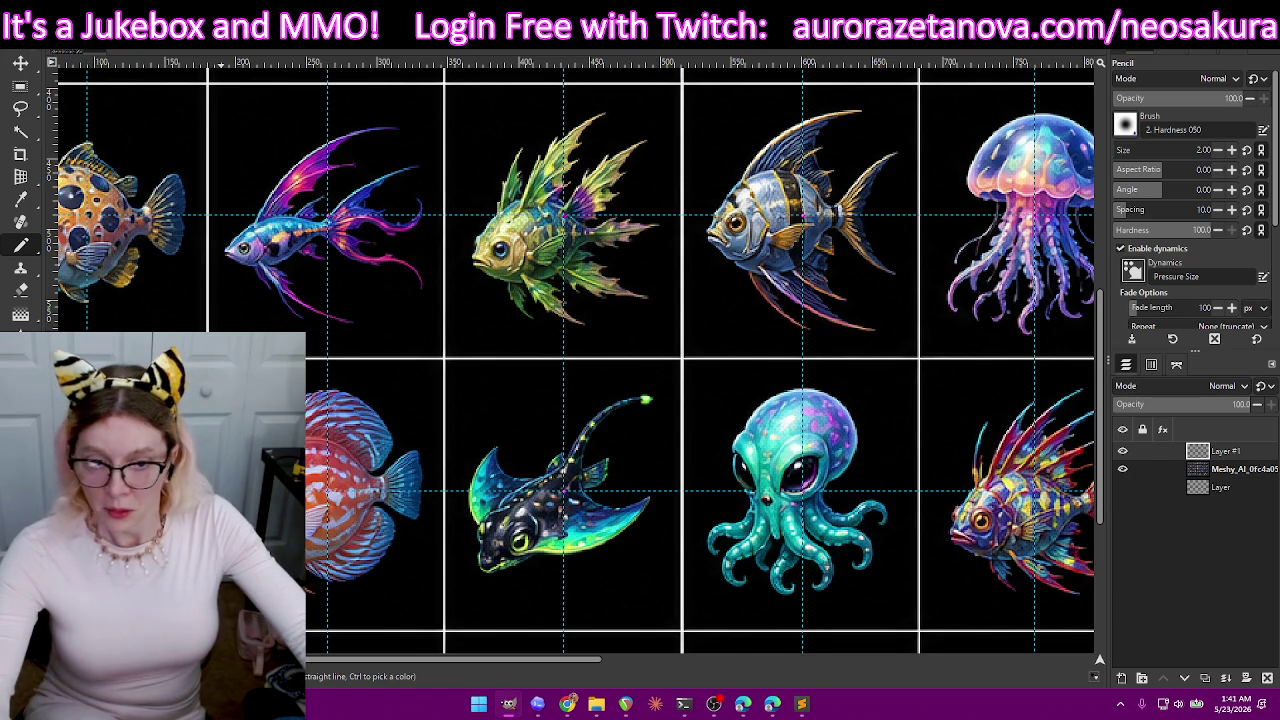
scroll(700, 360, down, 1)
scroll(700, 360, down, 3)
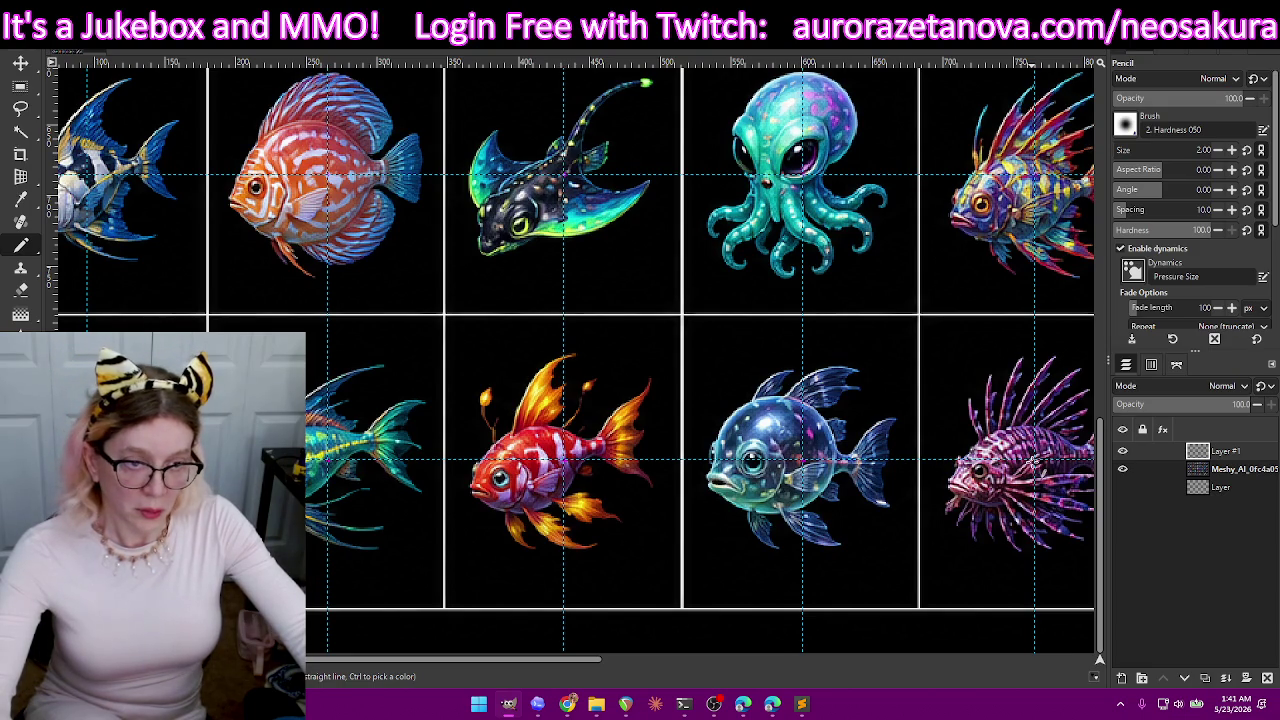
drag(503, 660, 710, 660)
scroll(766, 532, down, 2)
scroll(766, 532, down, 2)
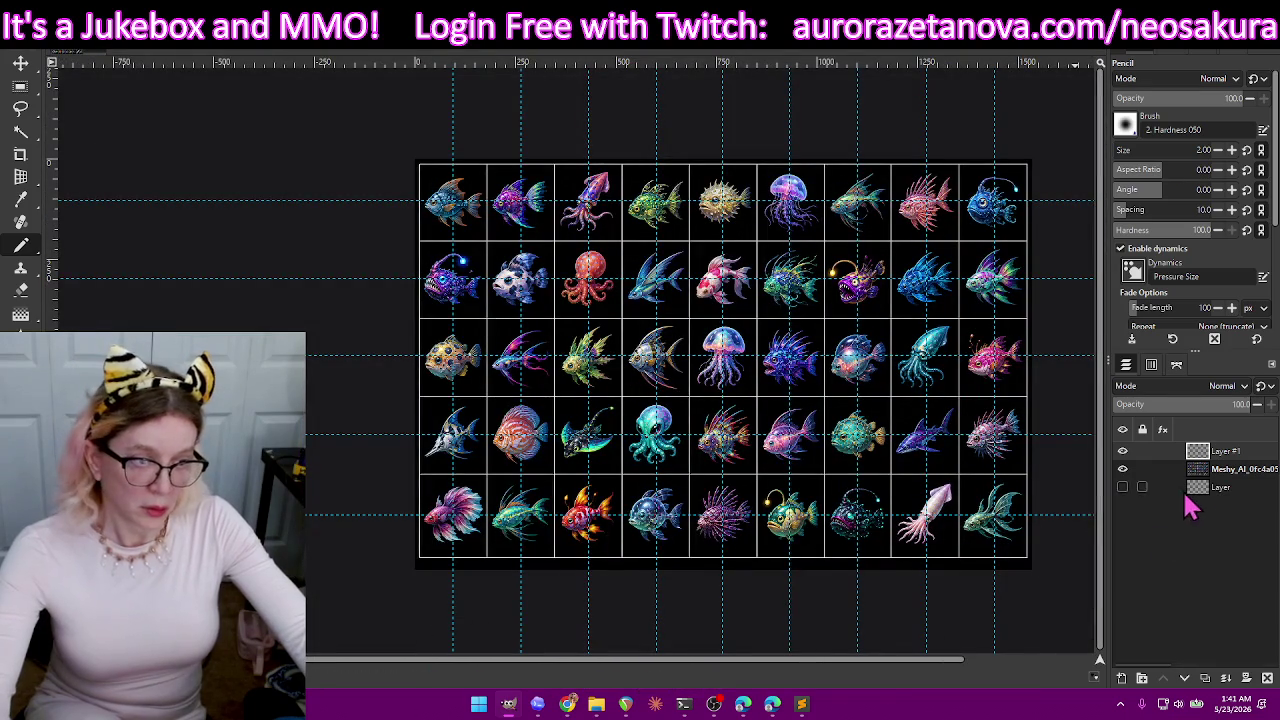
- Hide the fish sheet layer and open Export Image in the Aurora export folder
click(1123, 470)
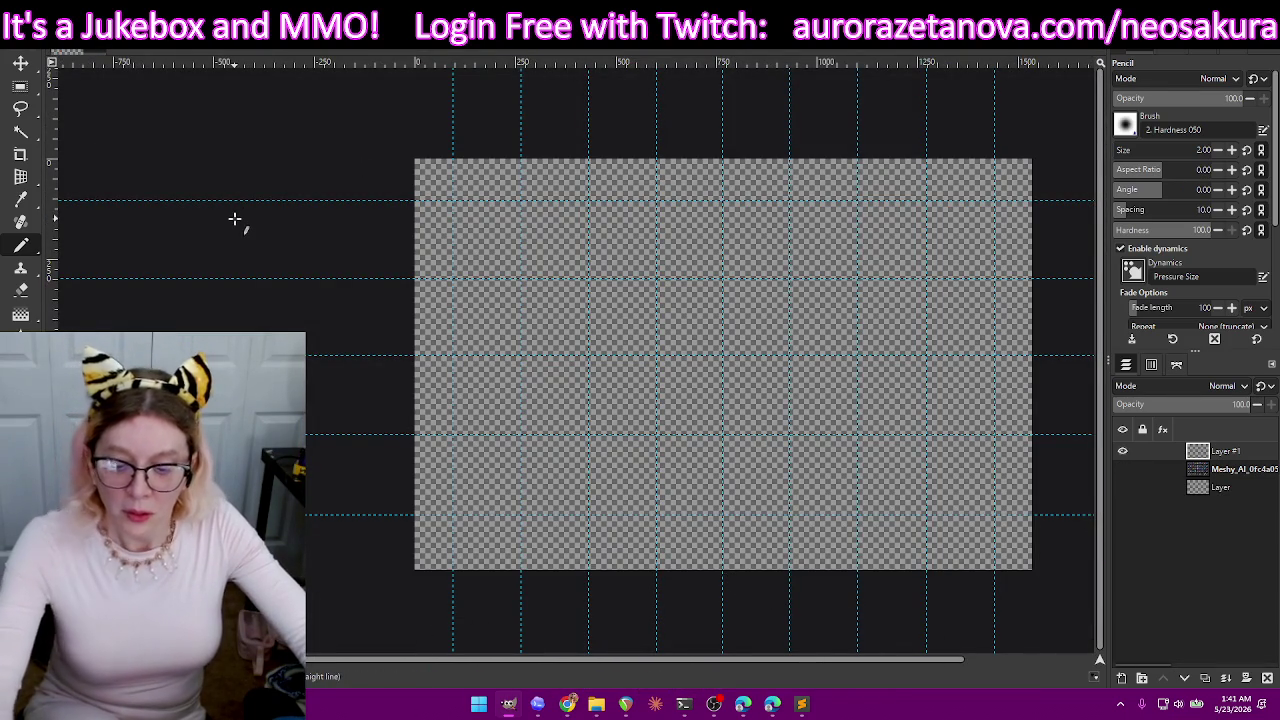
key(ctrl+shift+e)
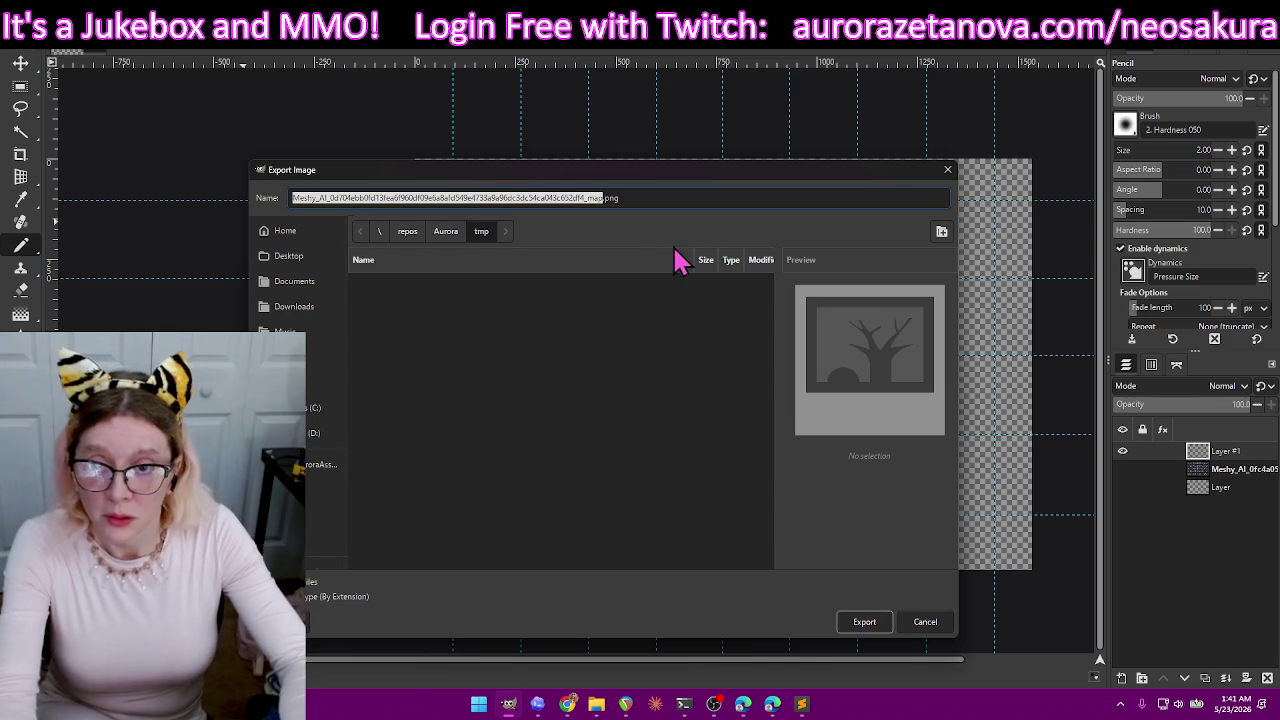
click(447, 233)
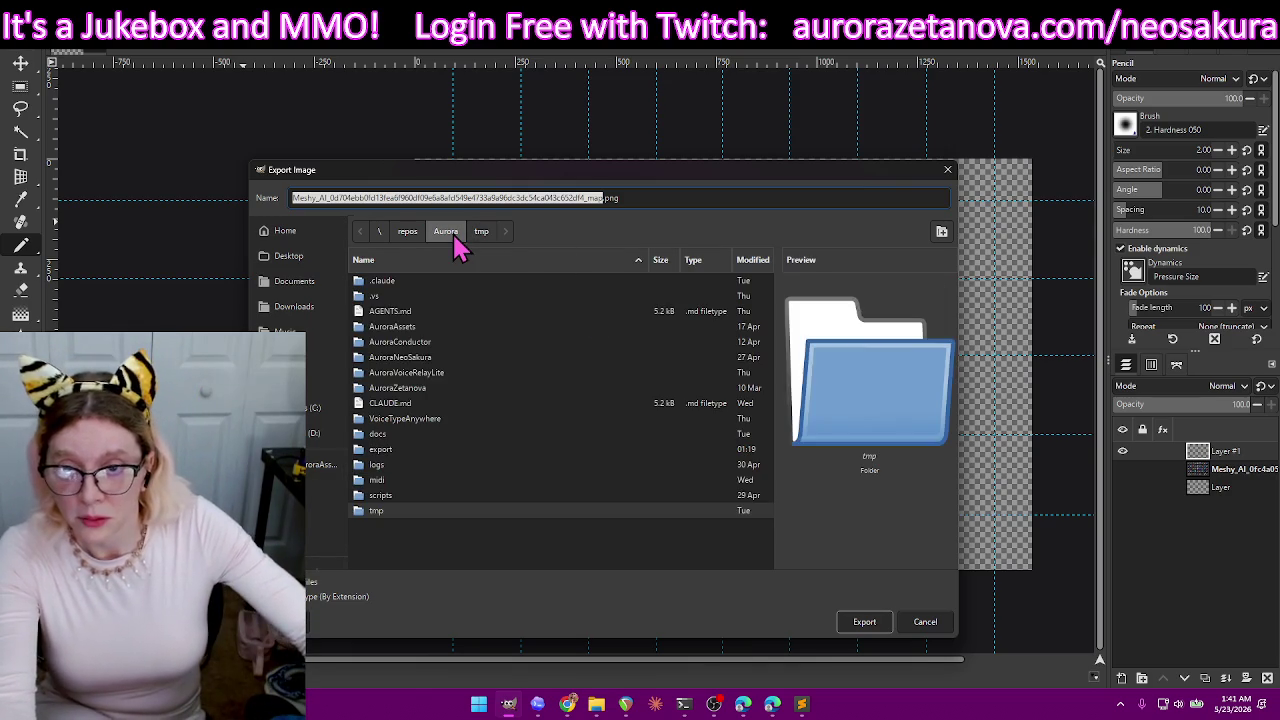
double_click(385, 450)
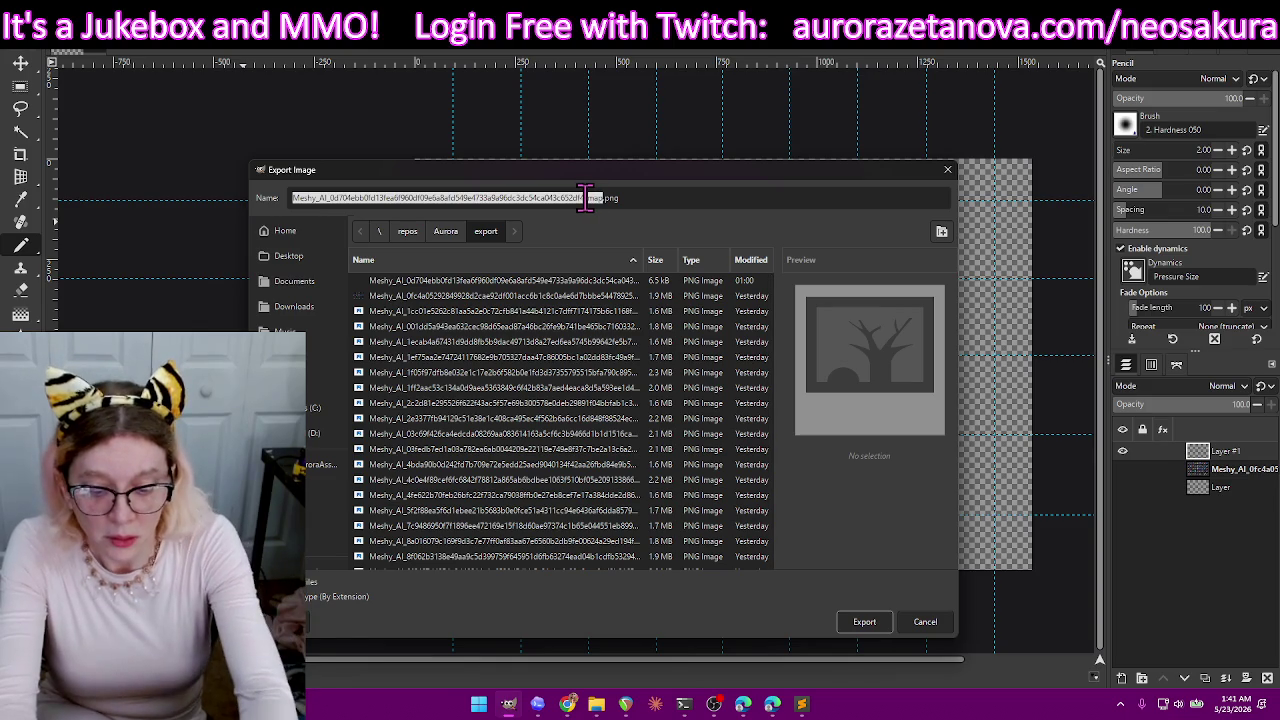
- Name the file map2.png and export it with the default PNG options
text(map)
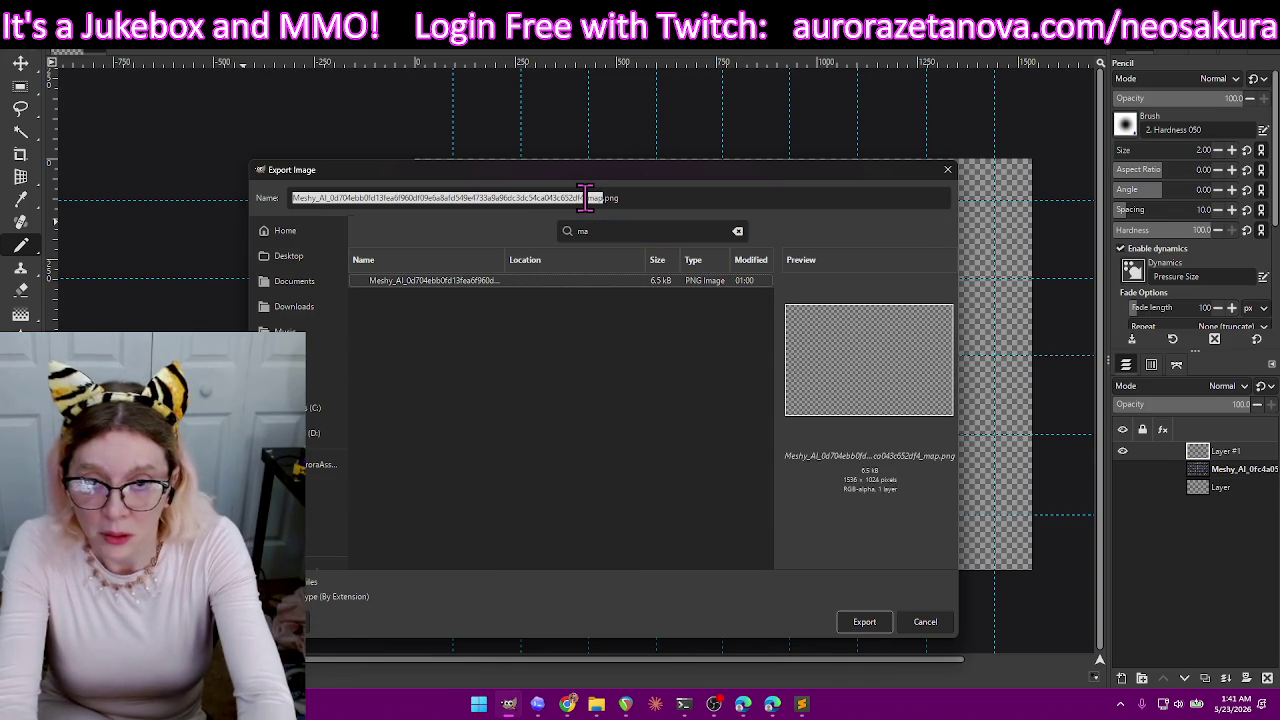
click(565, 195)
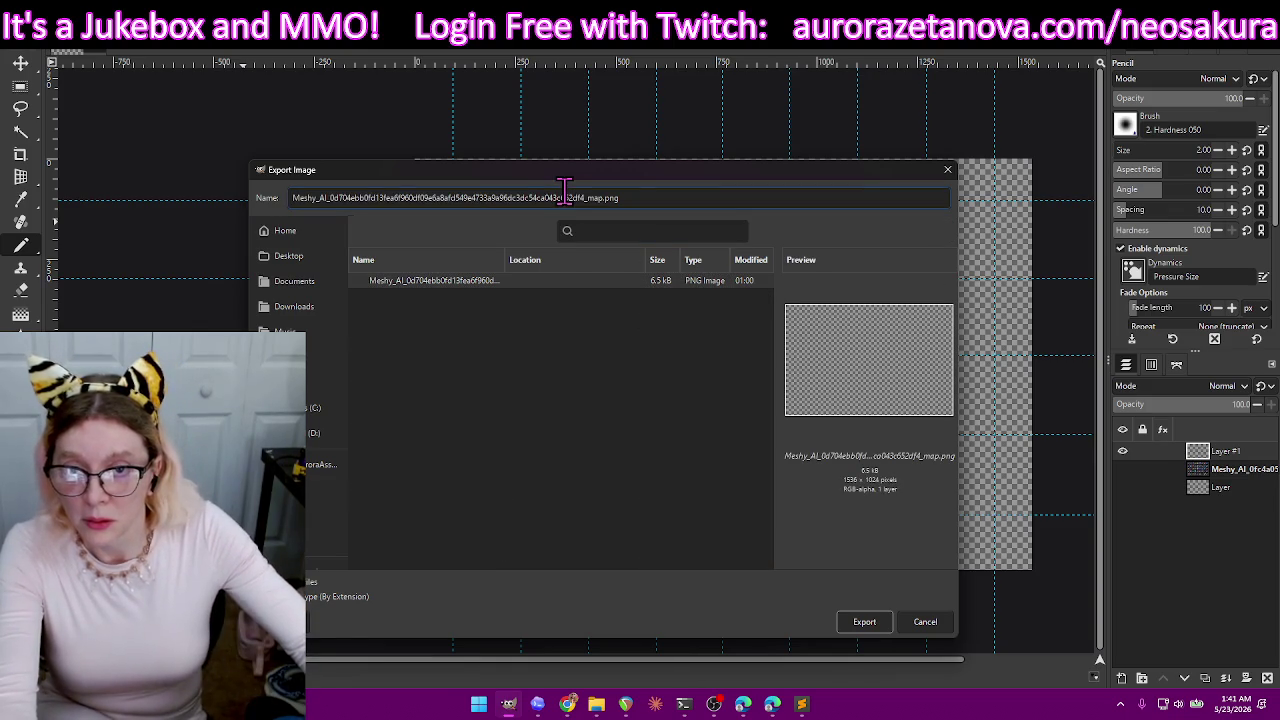
double_click(565, 197)
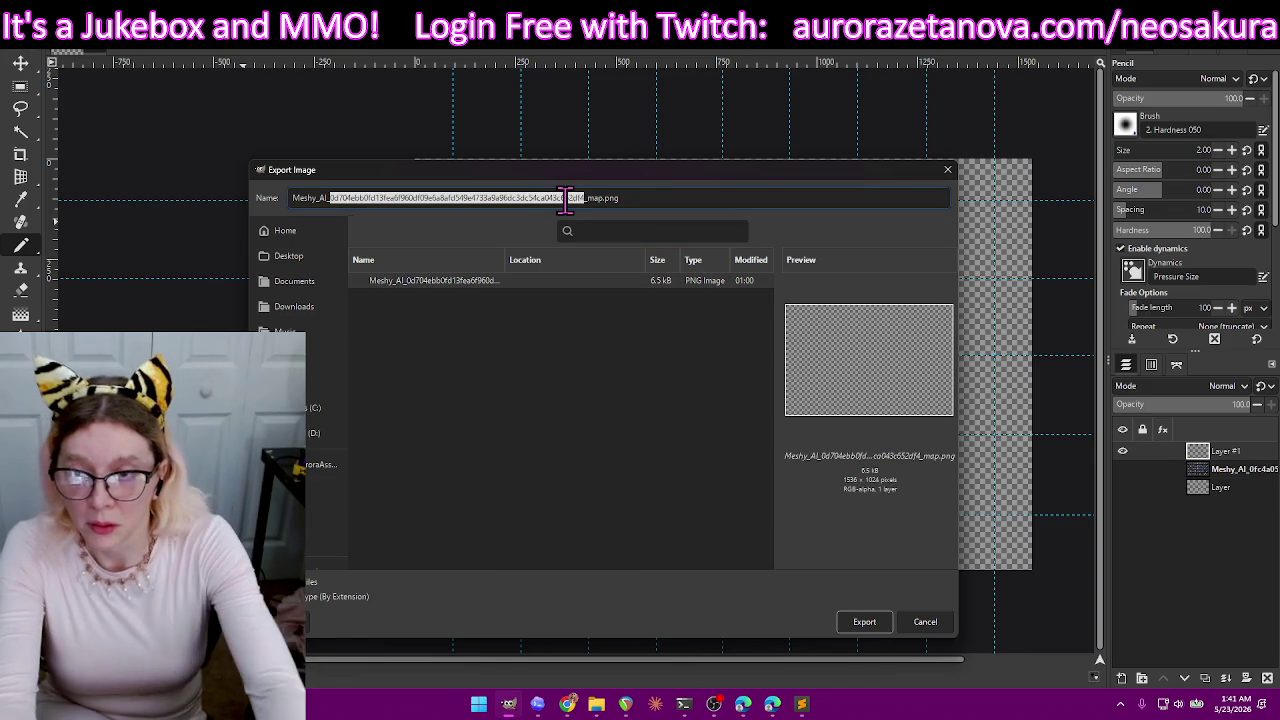
key(BackSpace)
key(BackSpace)
key(BackSpace)
key(BackSpace)
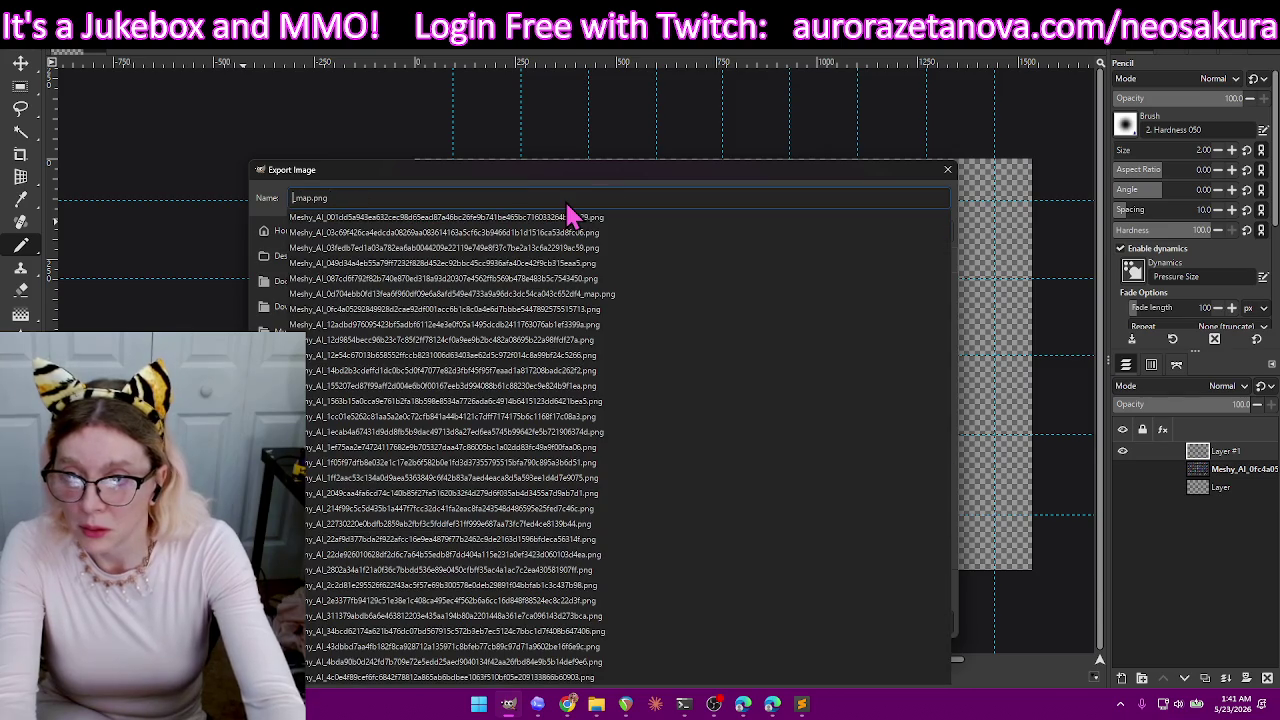
key(Escape)
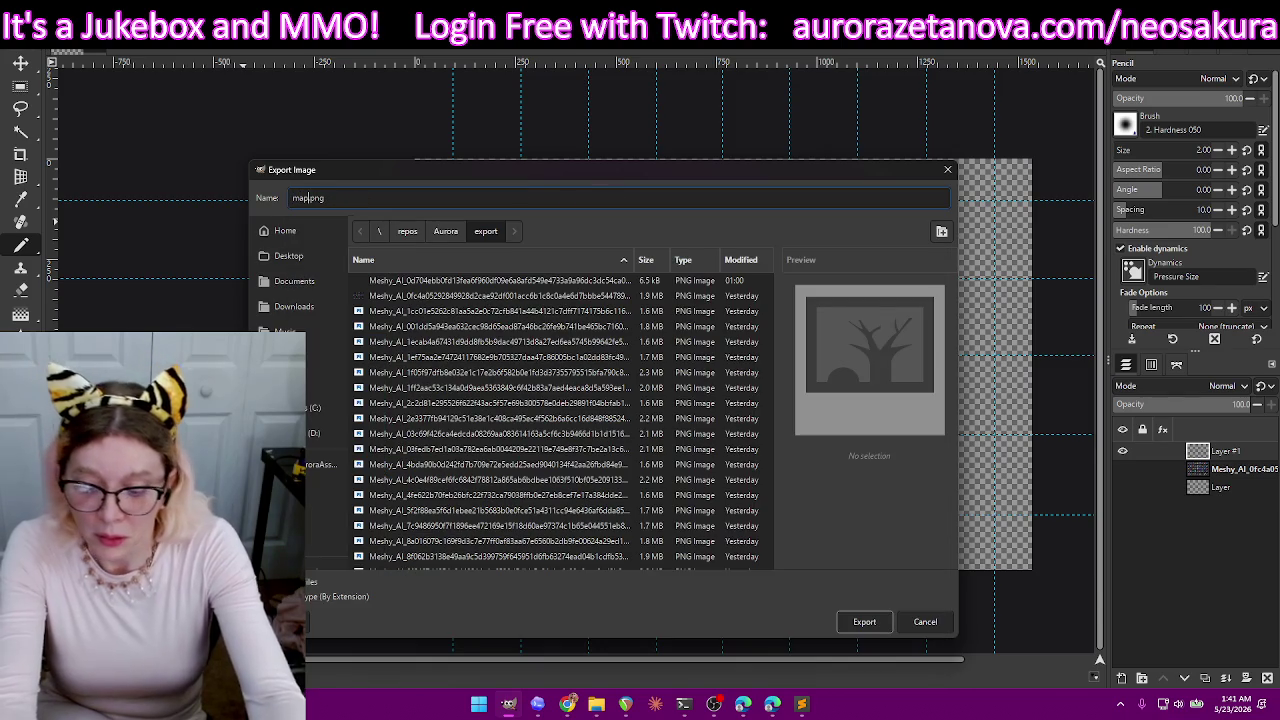
key(Return)
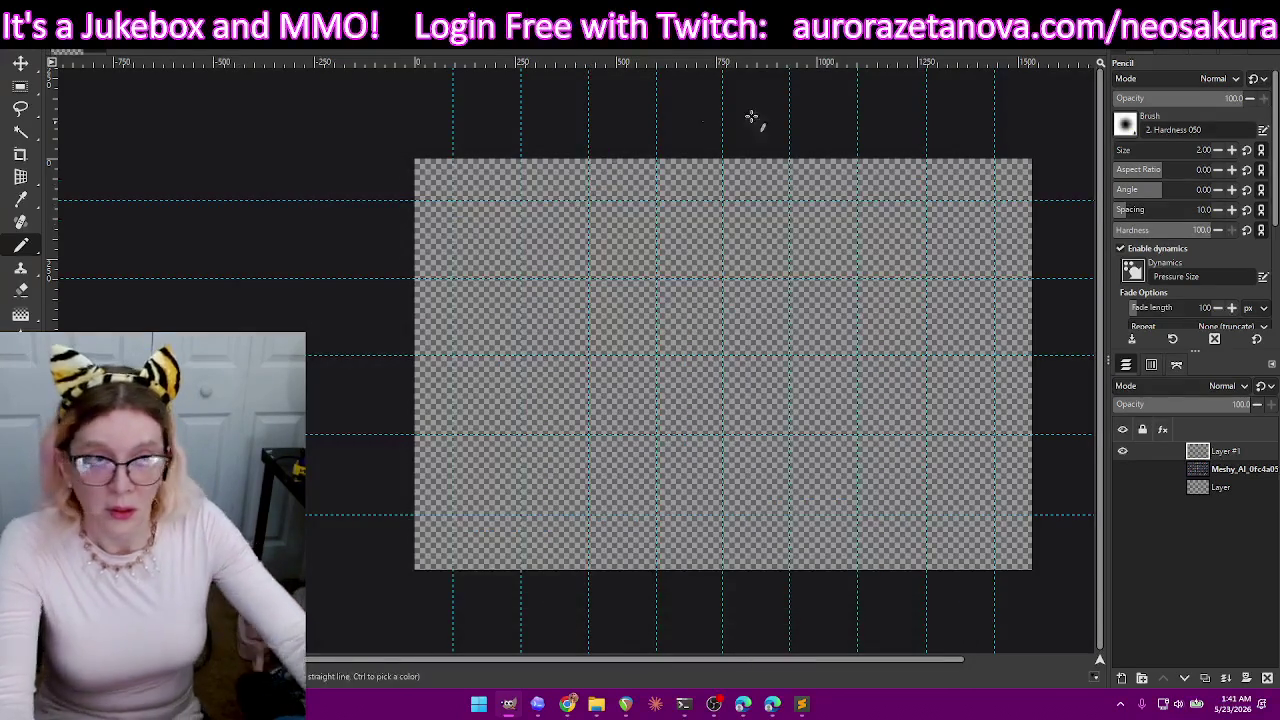
key(Return)
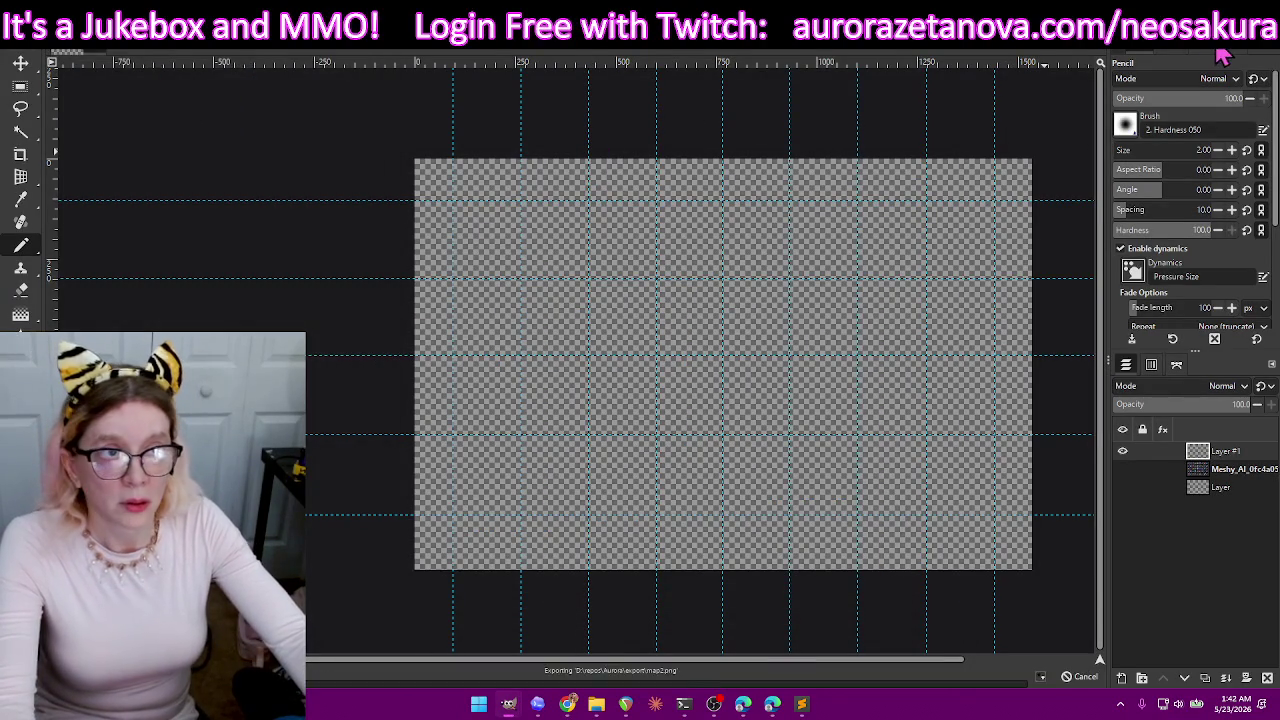
key(alt+Tab)
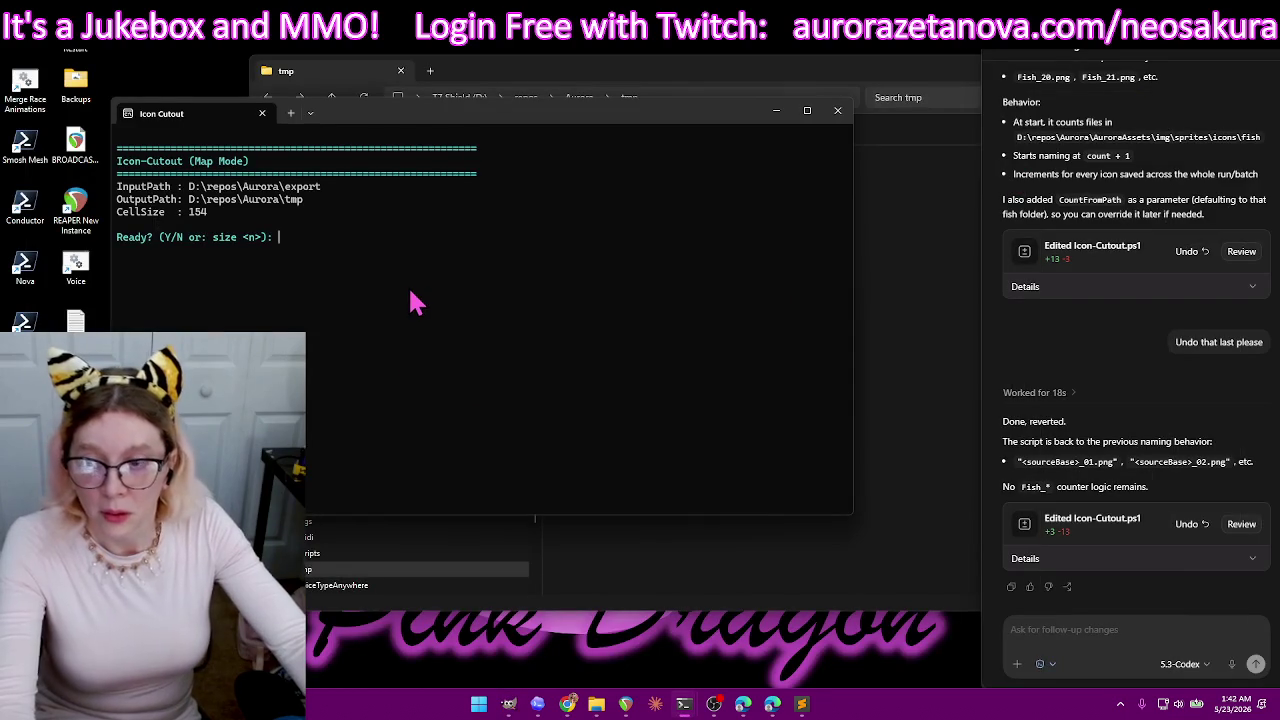
- Run the Icon Cutout script on the fish sprite sheet with map2.png as the map, then view tmp
text(y)
key(Return)
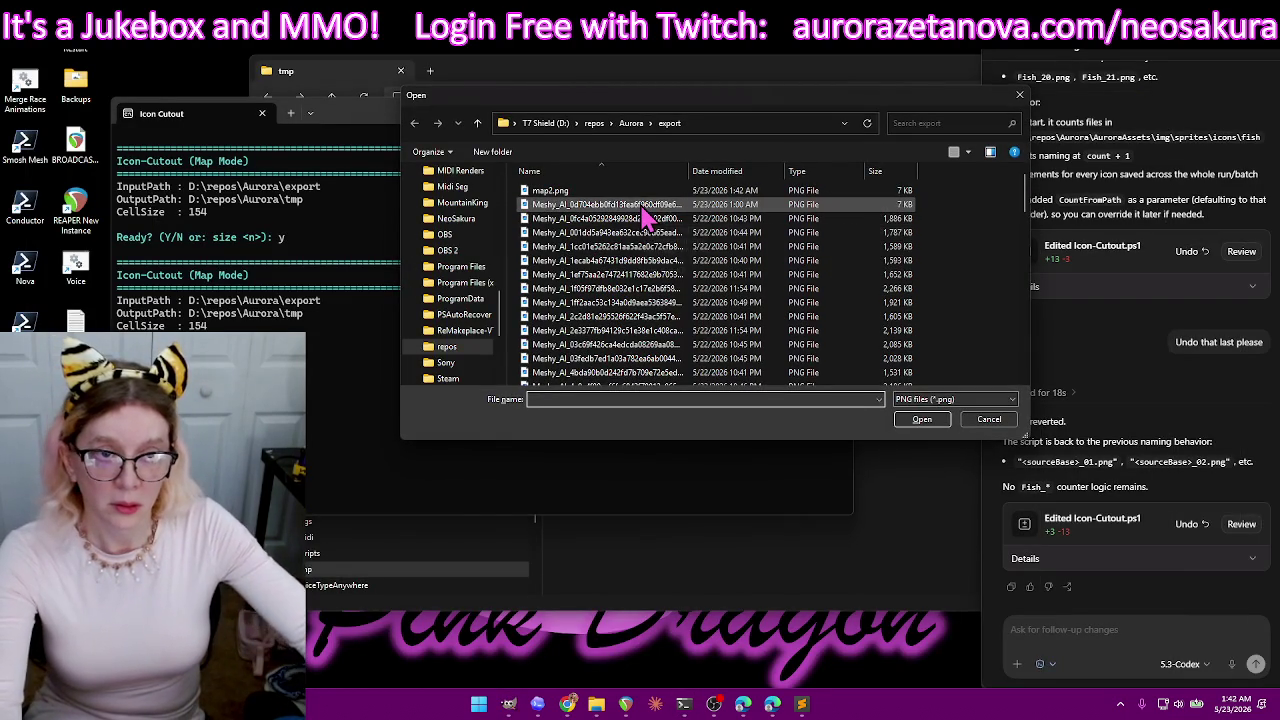
double_click(646, 225)
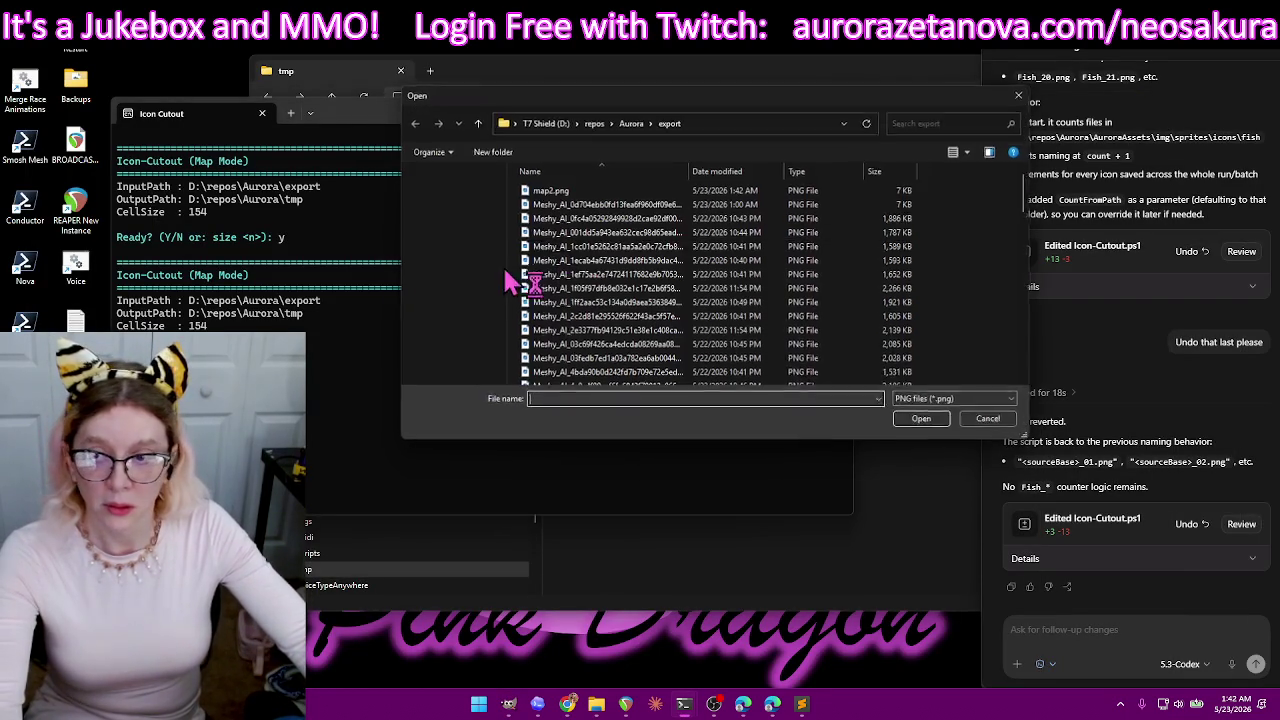
double_click(630, 192)
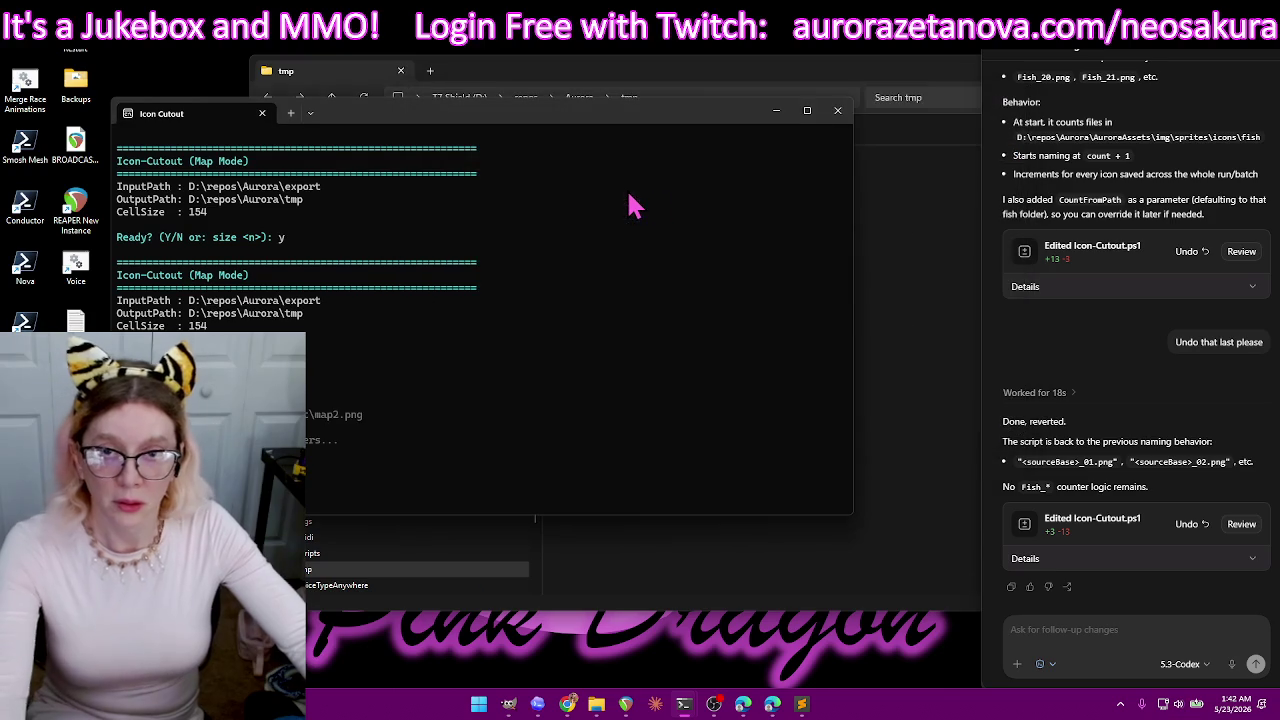
click(790, 85)
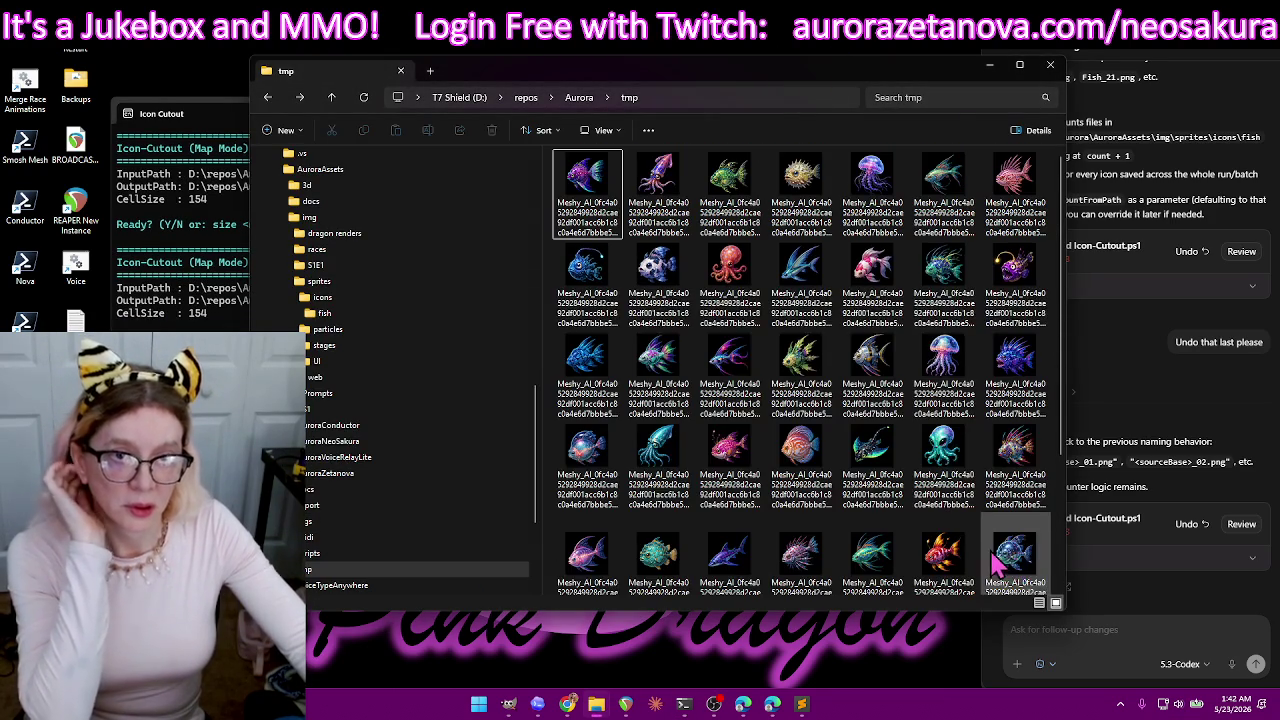
- Select every cut fish icon in tmp and drag them into the fish icon folder
scroll(905, 400, down, 2)
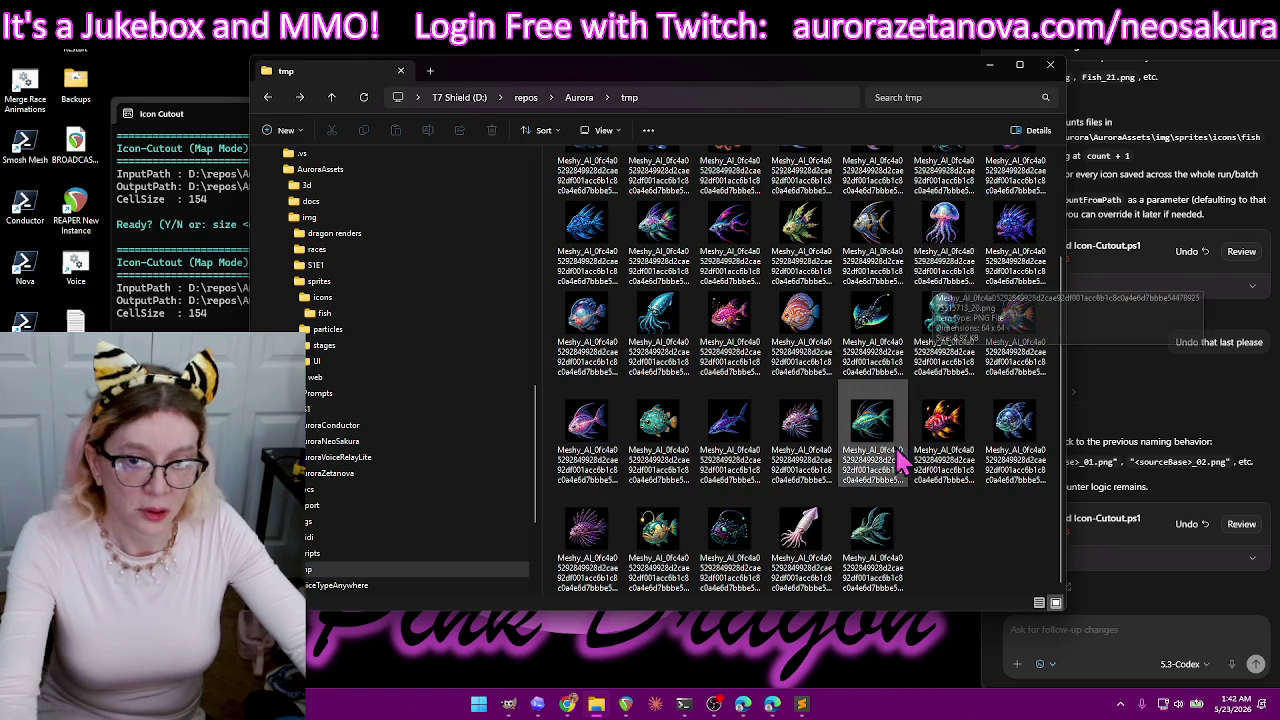
key(ctrl+a)
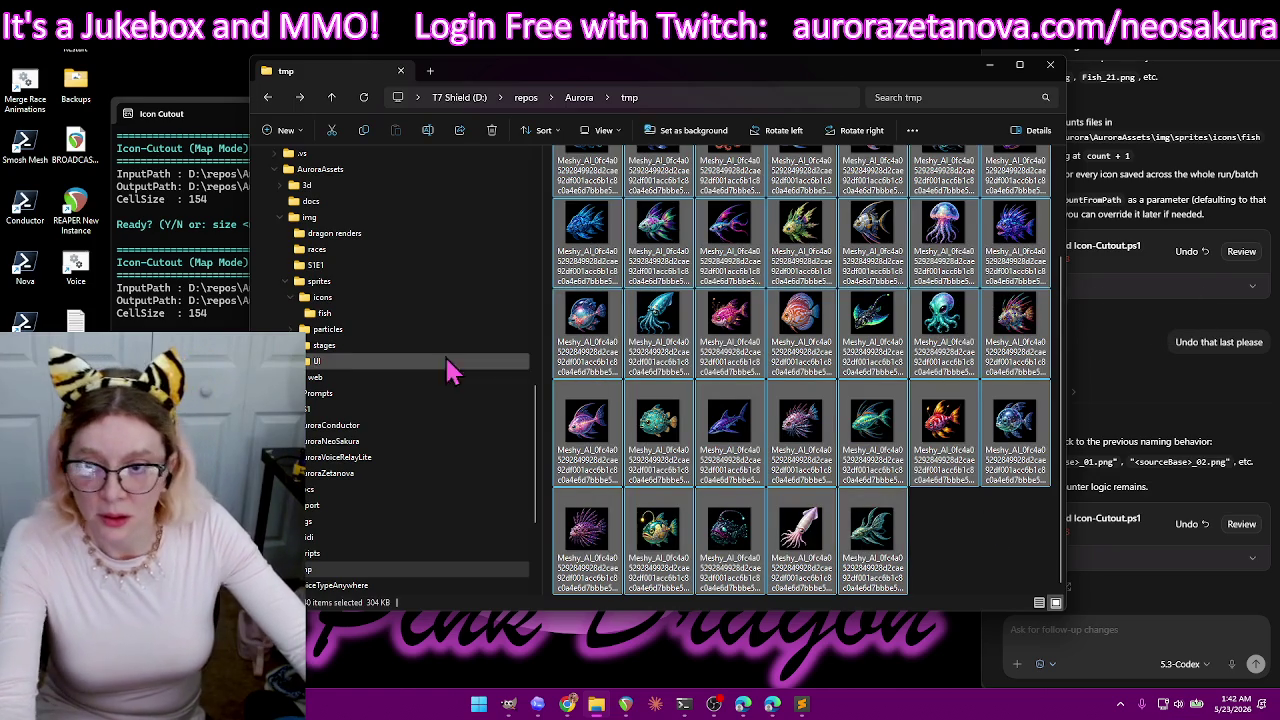
drag(575, 283, 398, 315)
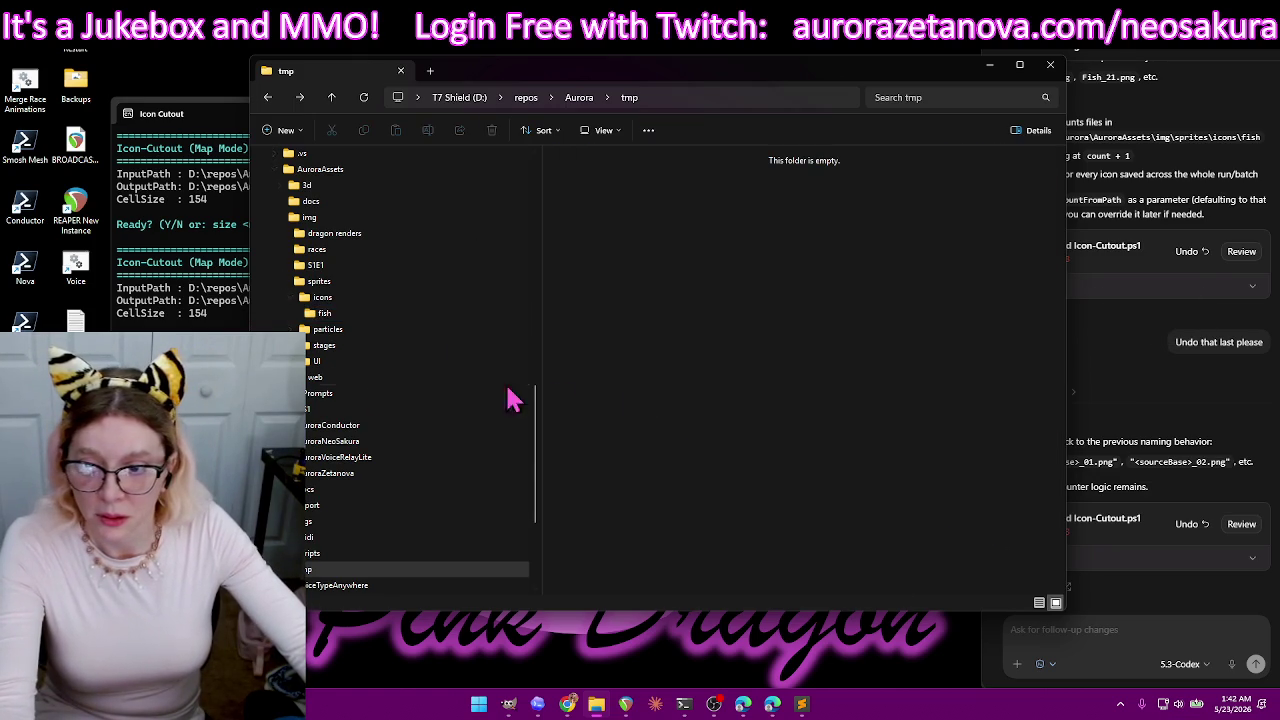
- Restart the cutout script with 'y' and choose the 001dd fish sheet as the sprite sheet
click(230, 400)
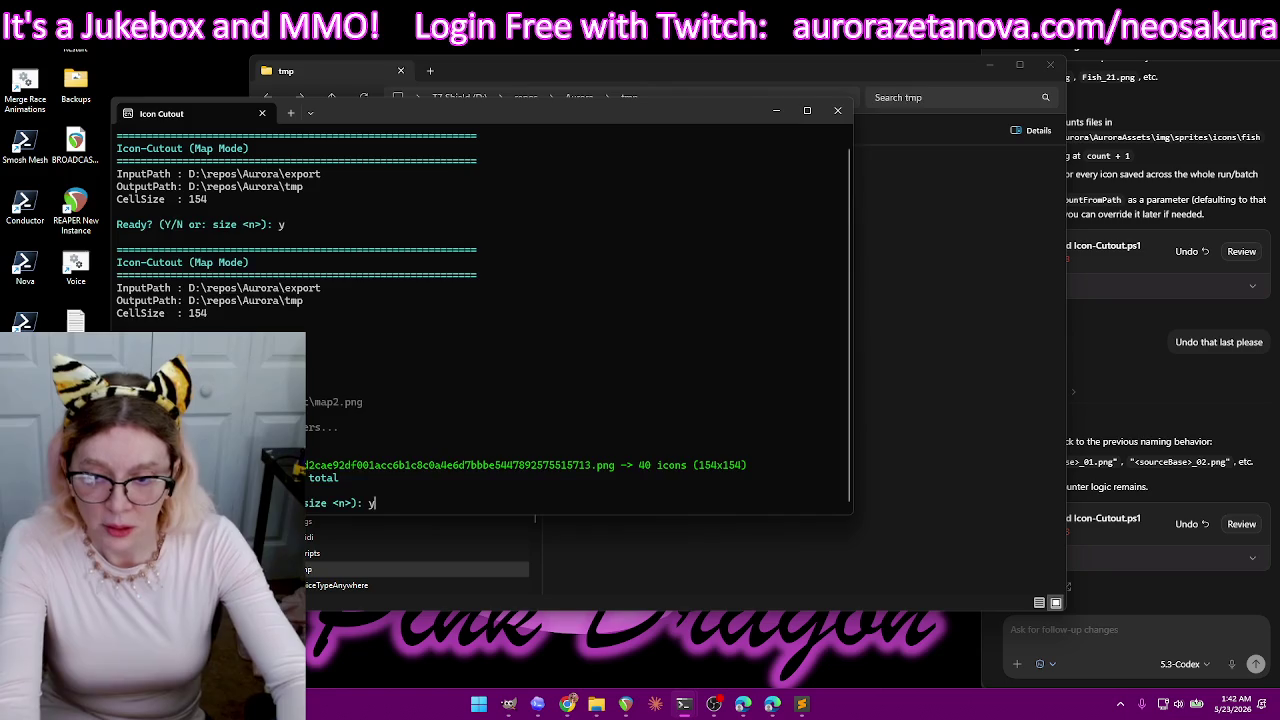
text(y)
key(Return)
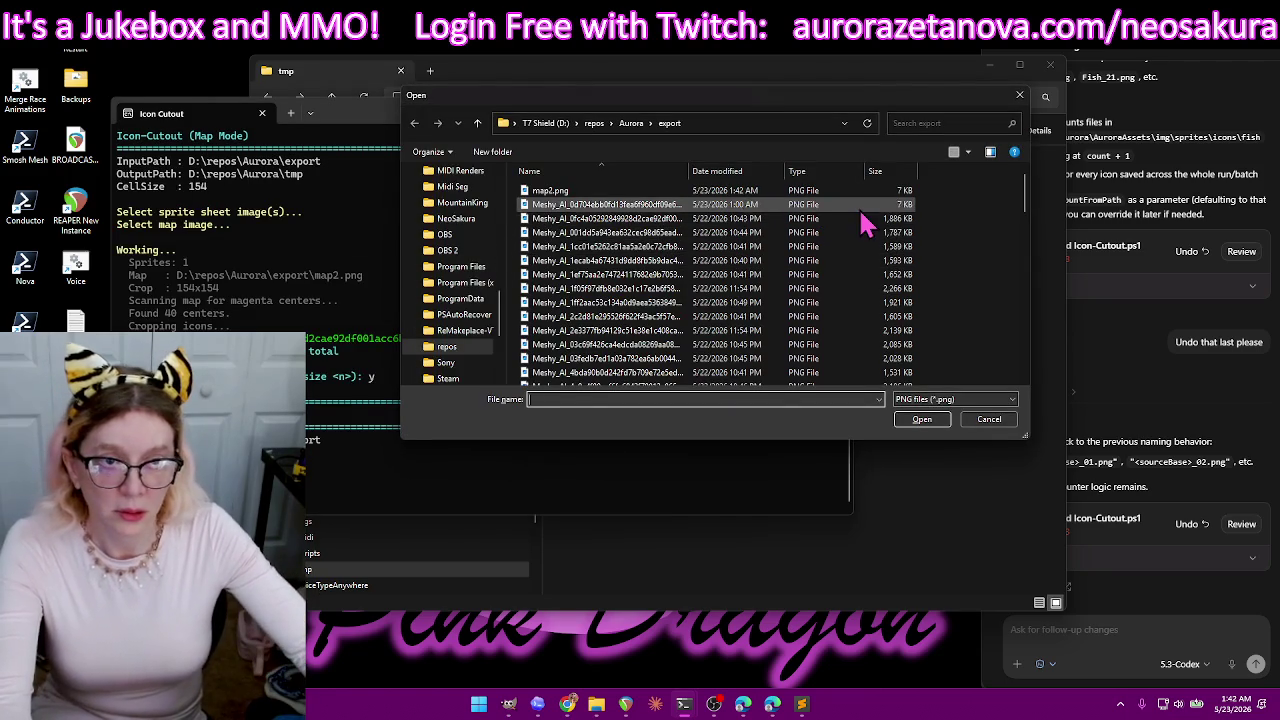
click(856, 217)
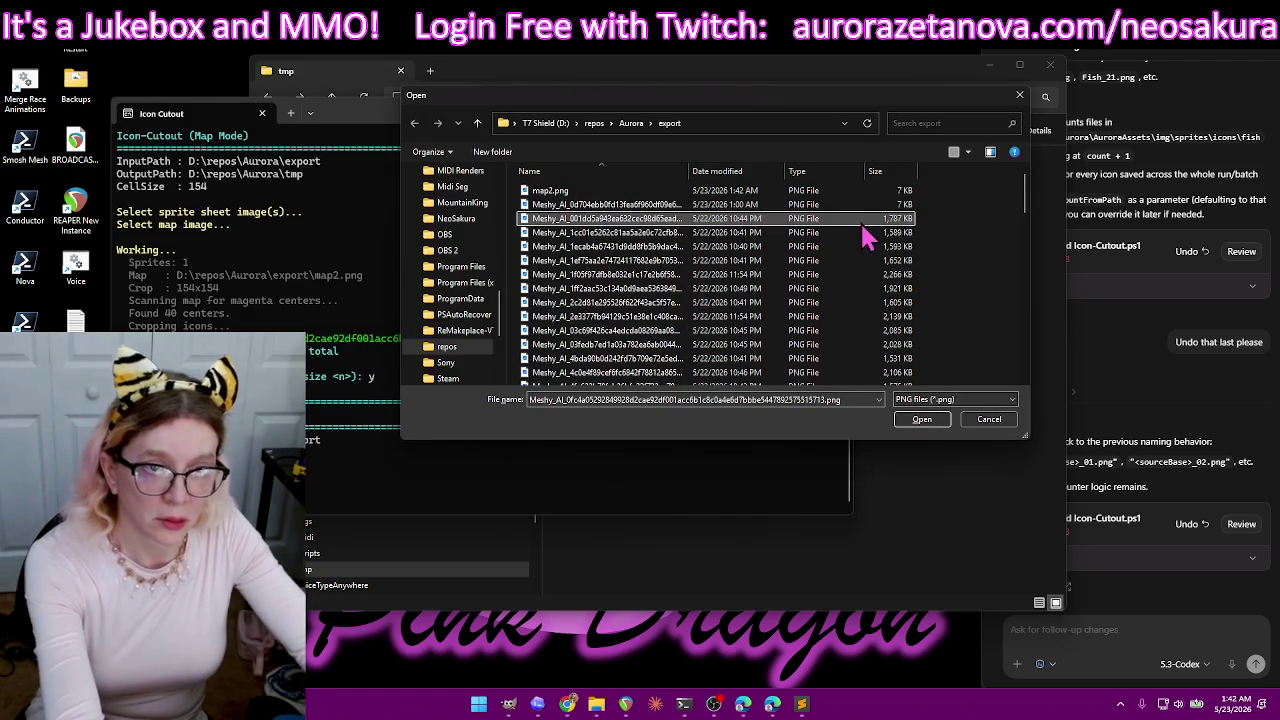
double_click(866, 219)
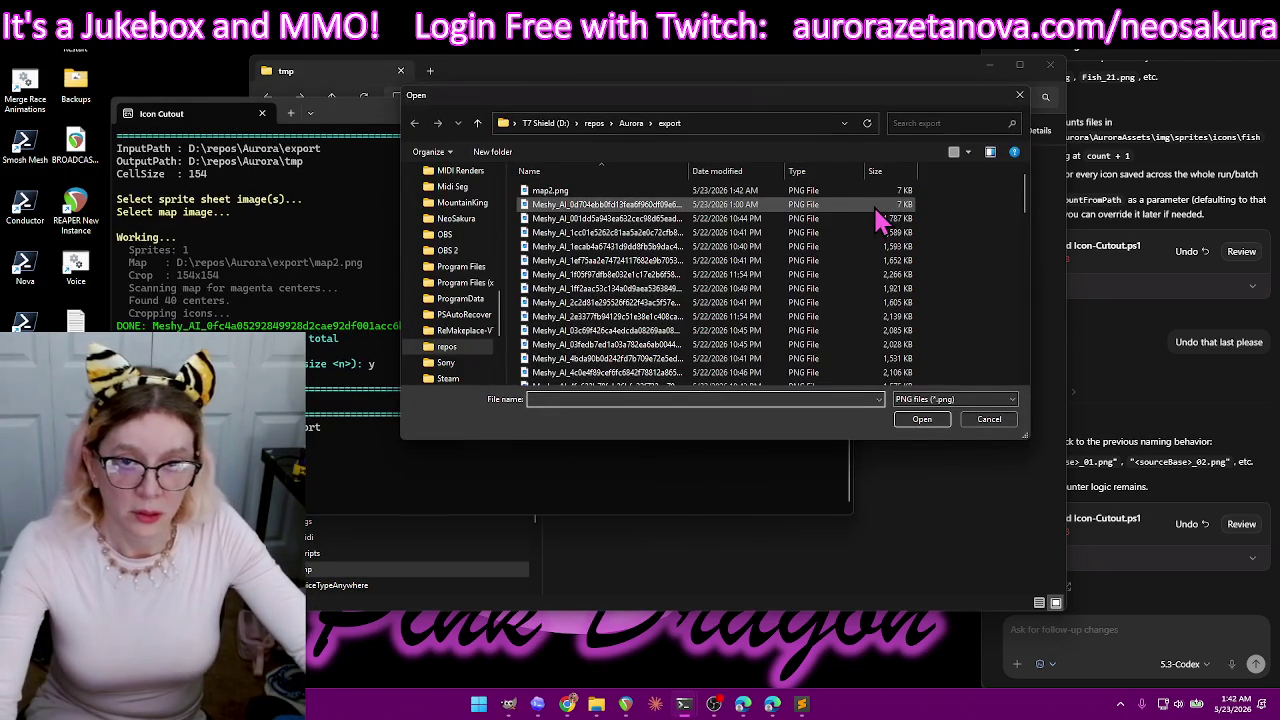
- Rename the sheet's _map file to map1.png and use it as the map image
click(646, 205)
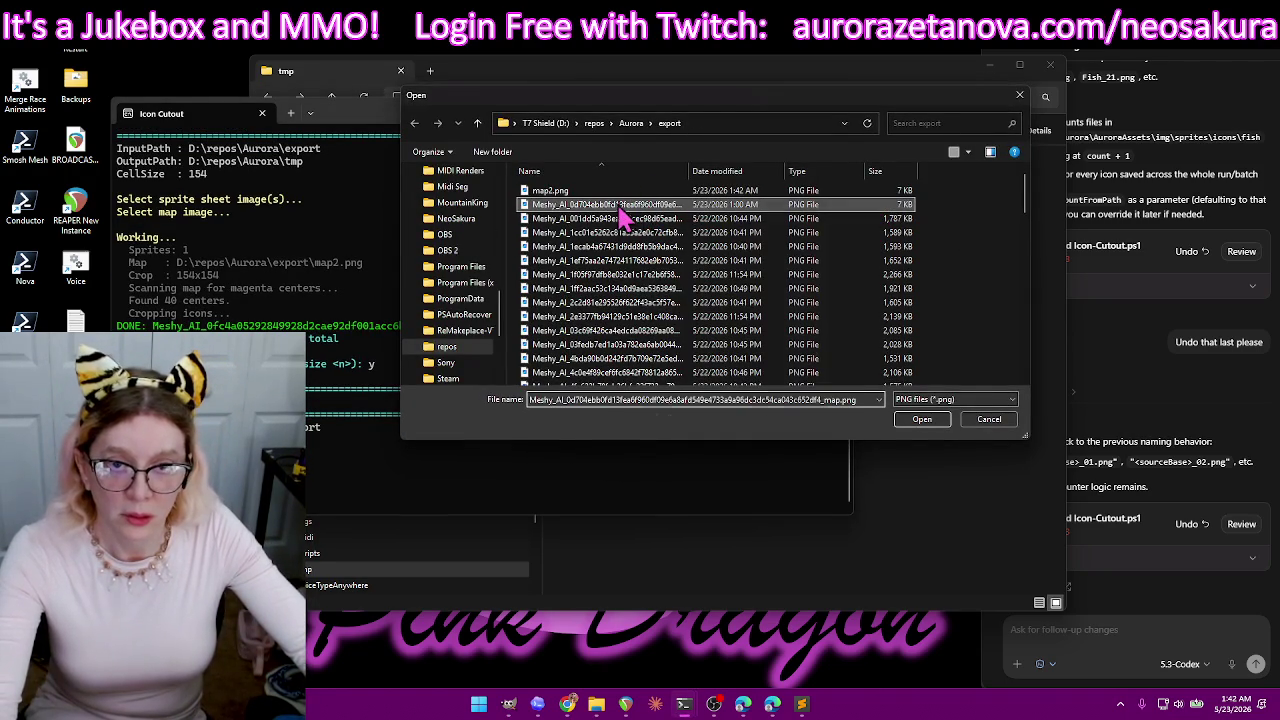
right_click(640, 205)
click(718, 543)
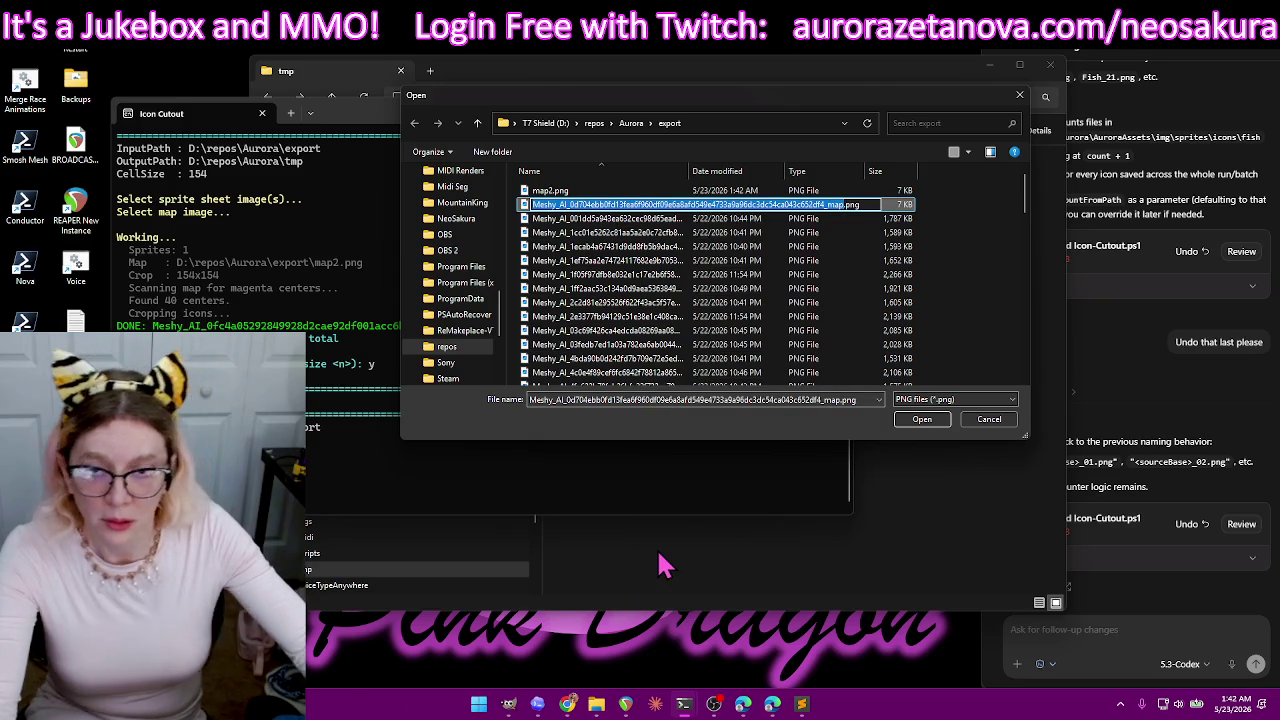
text(map1)
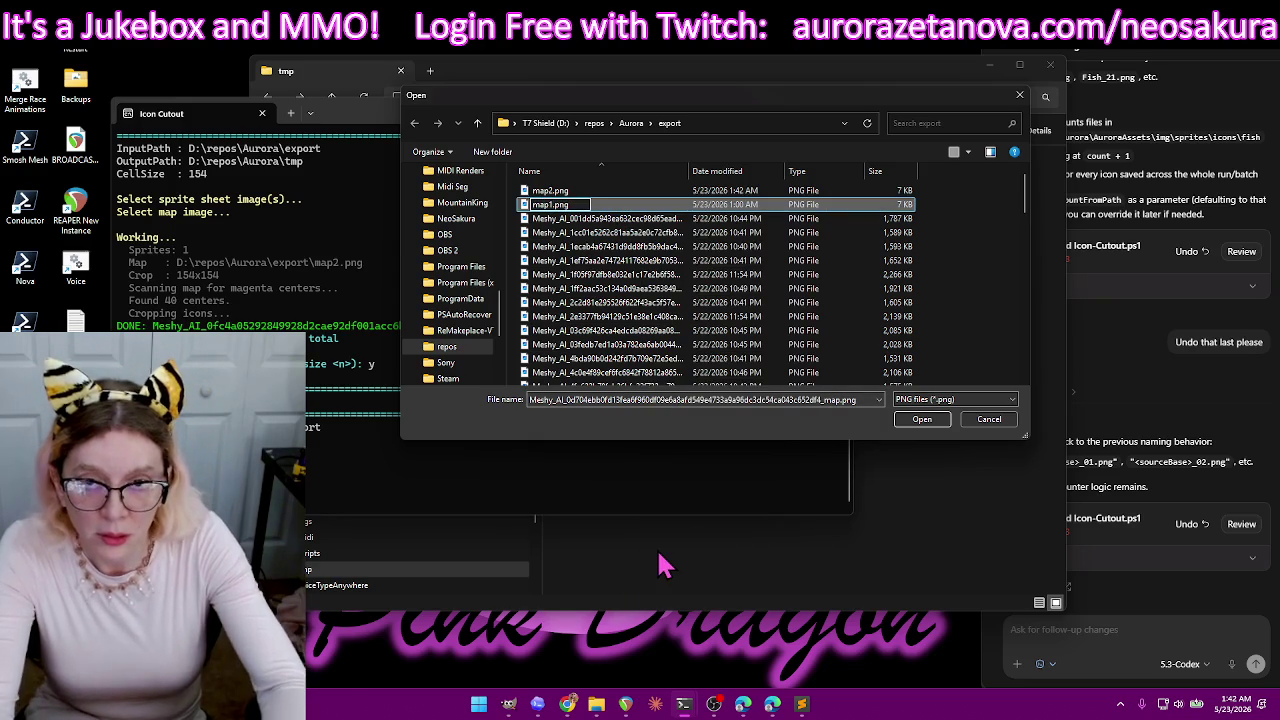
key(Return)
double_click(789, 207)
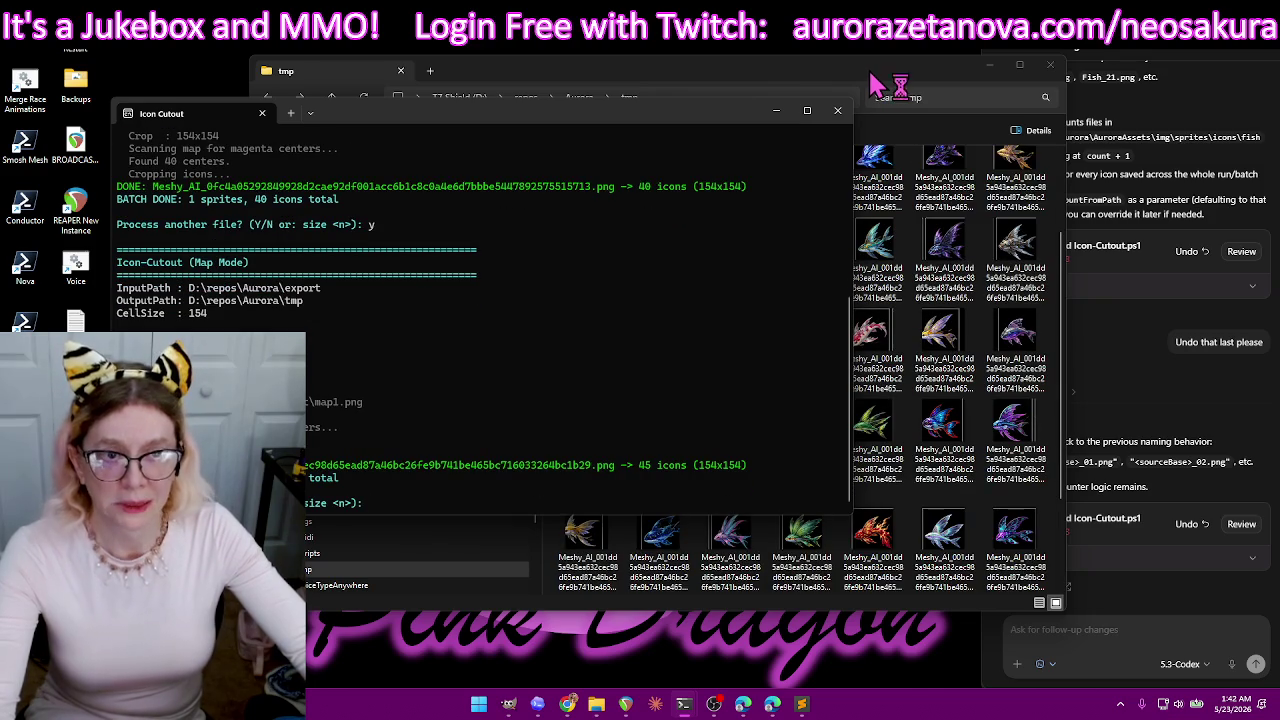
- Delete all 45 cut icons from the tmp folder and go back to GIMP
click(1000, 280)
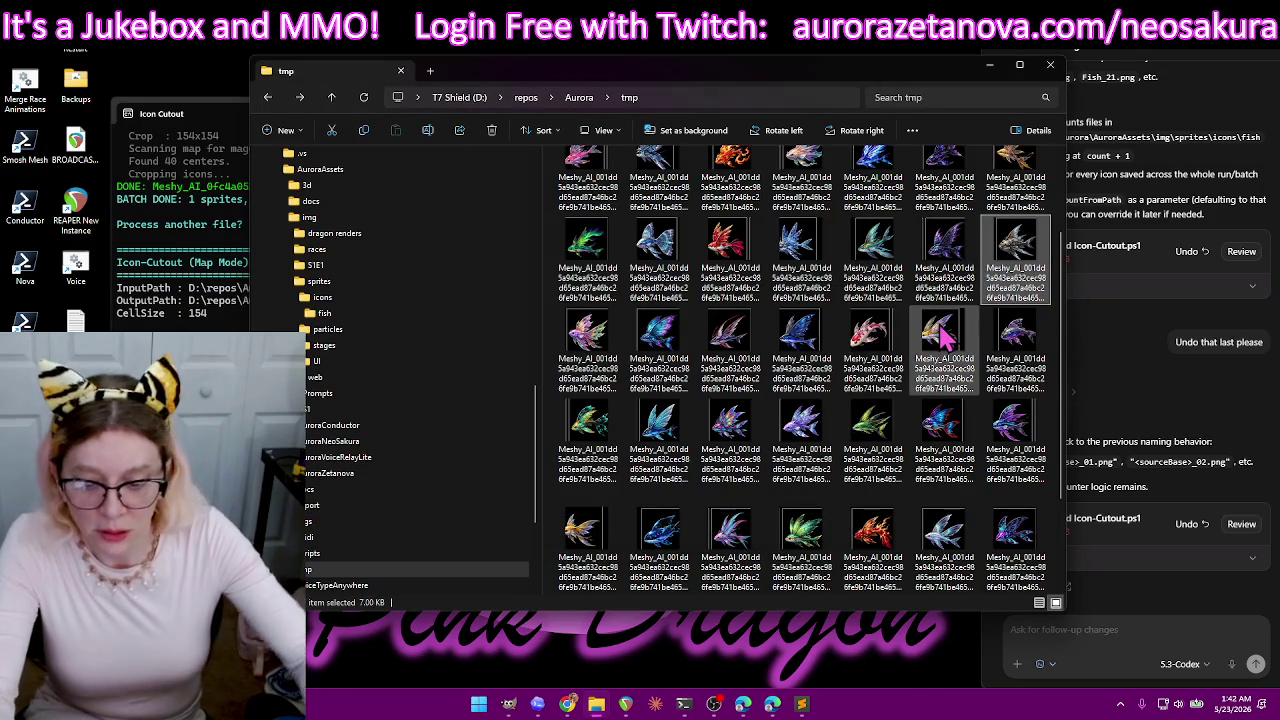
key(ctrl+a)
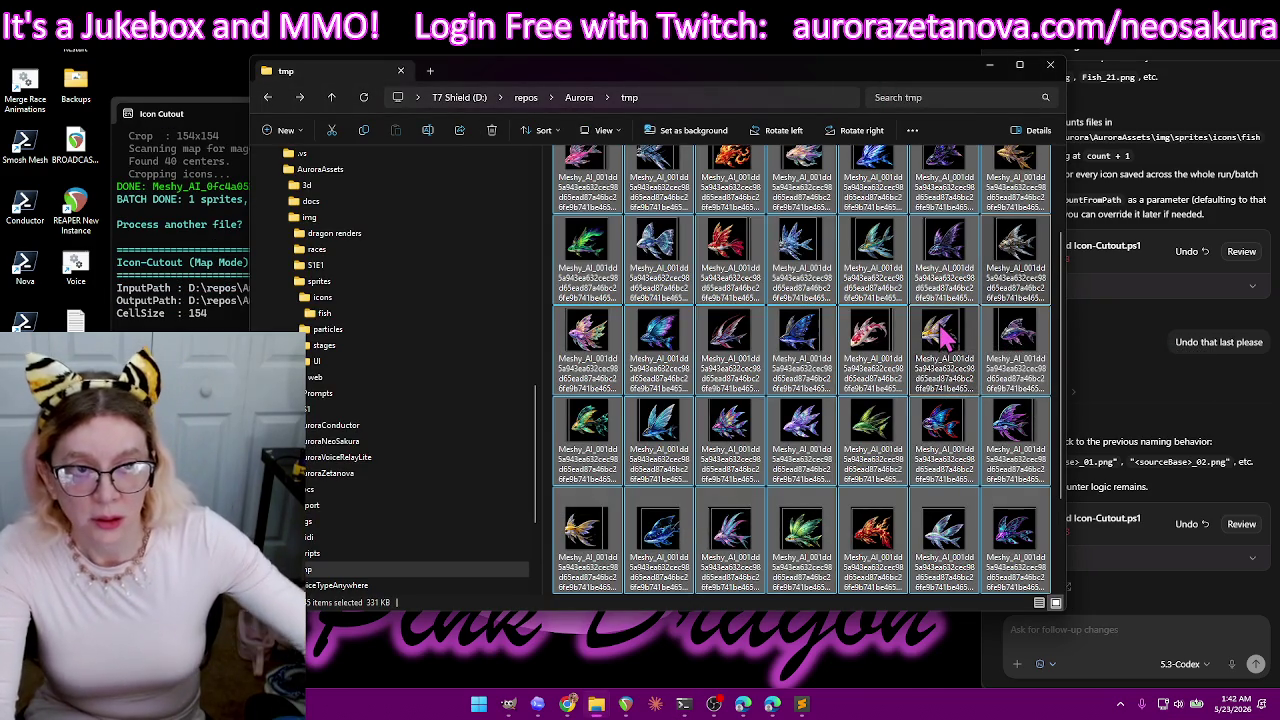
key(Delete)
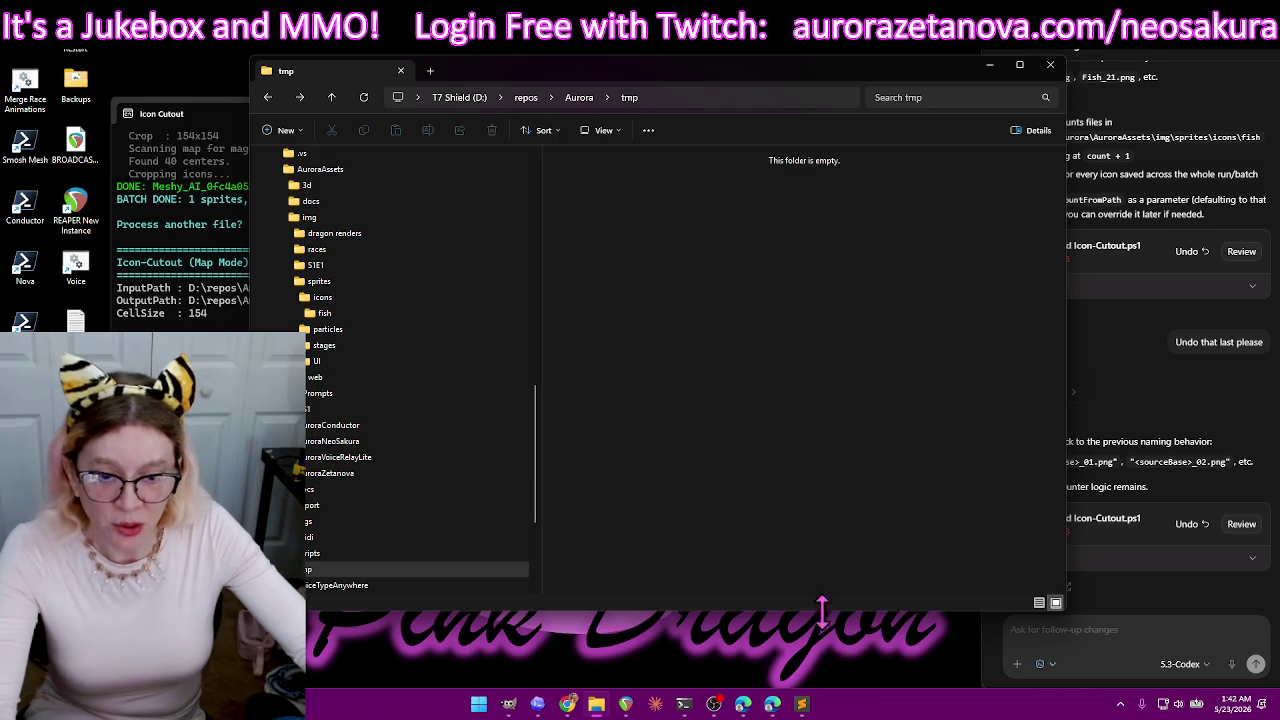
click(508, 704)
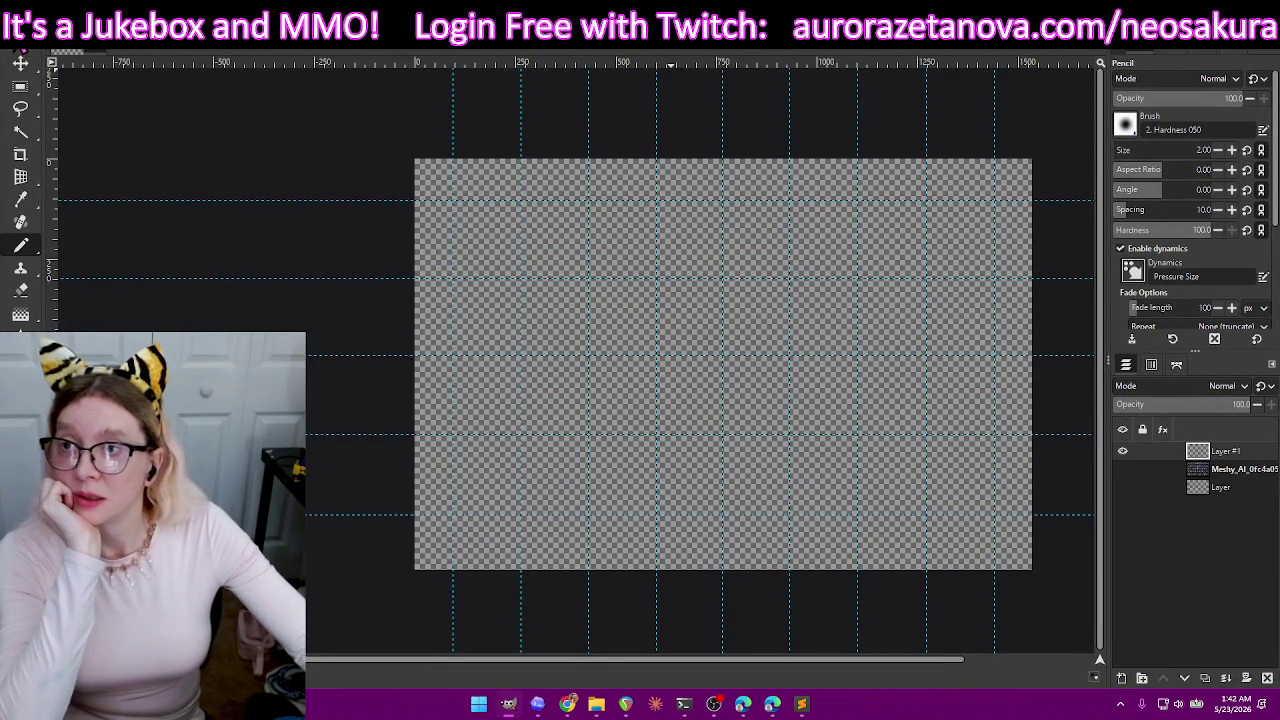
- Open the first Meshy_AI fish sheet PNG as a new layer with File > Open as Layers
click(15, 40)
click(80, 108)
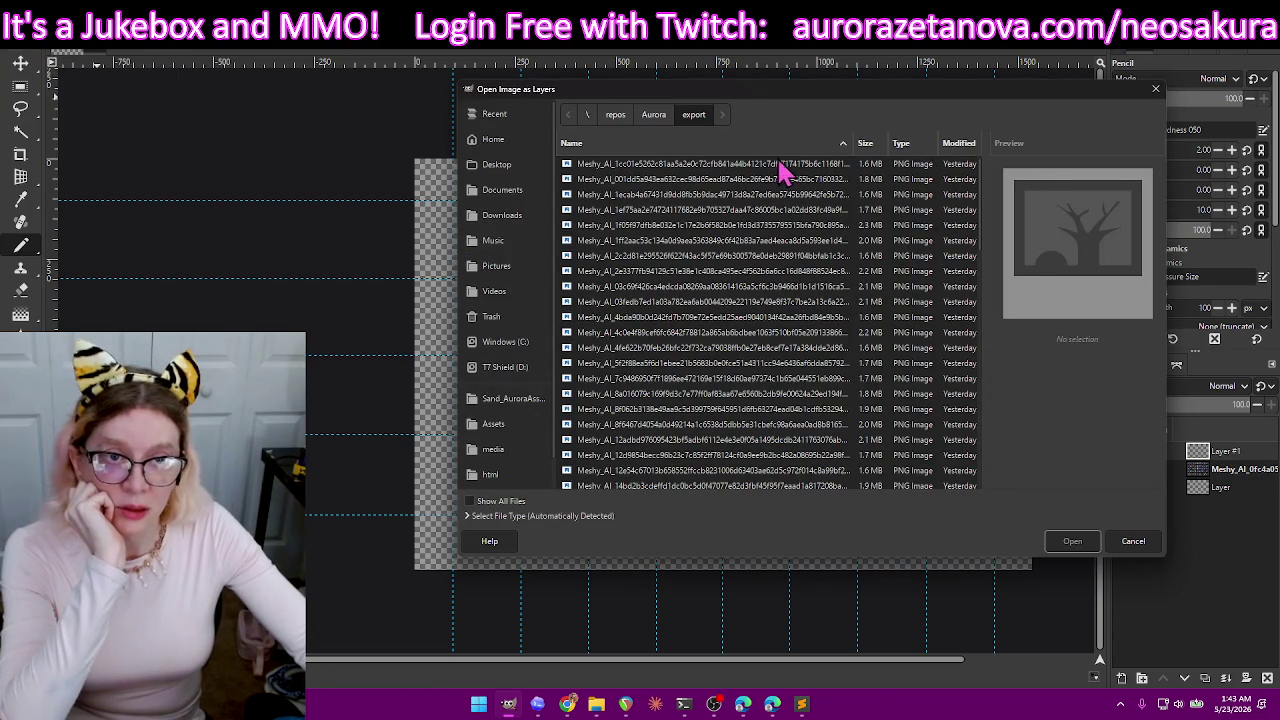
double_click(775, 165)
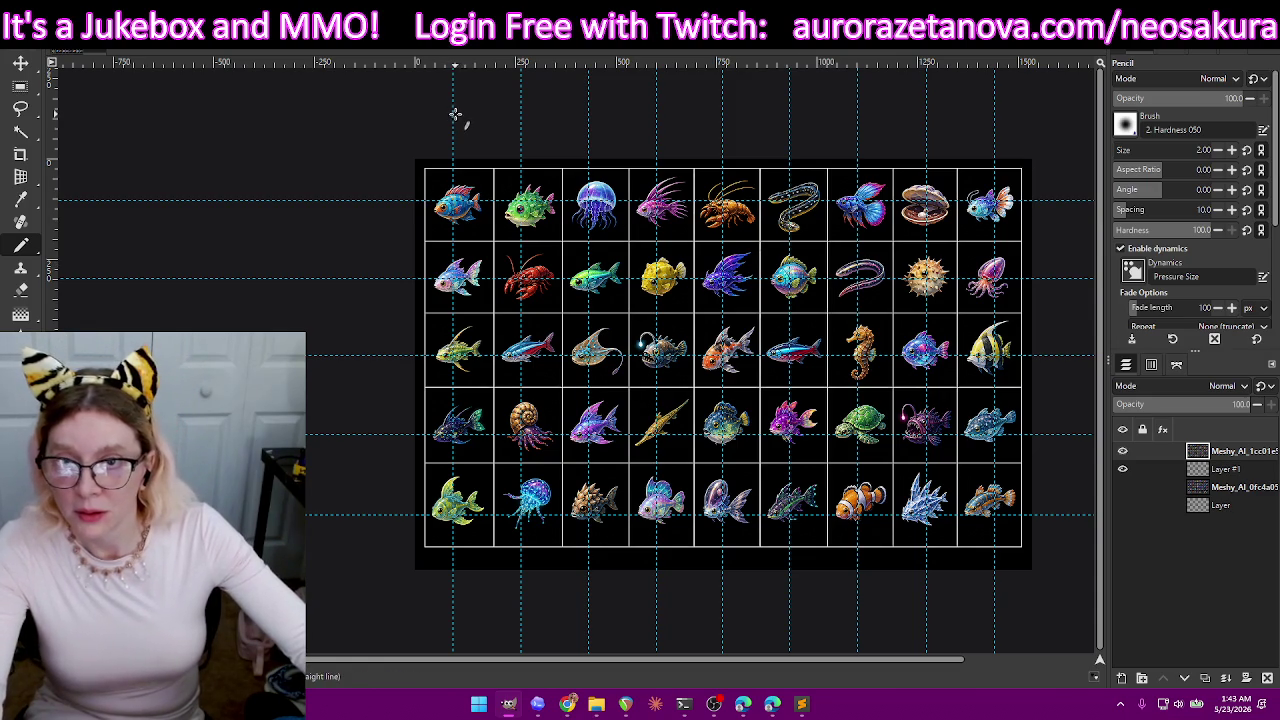
click(20, 62)
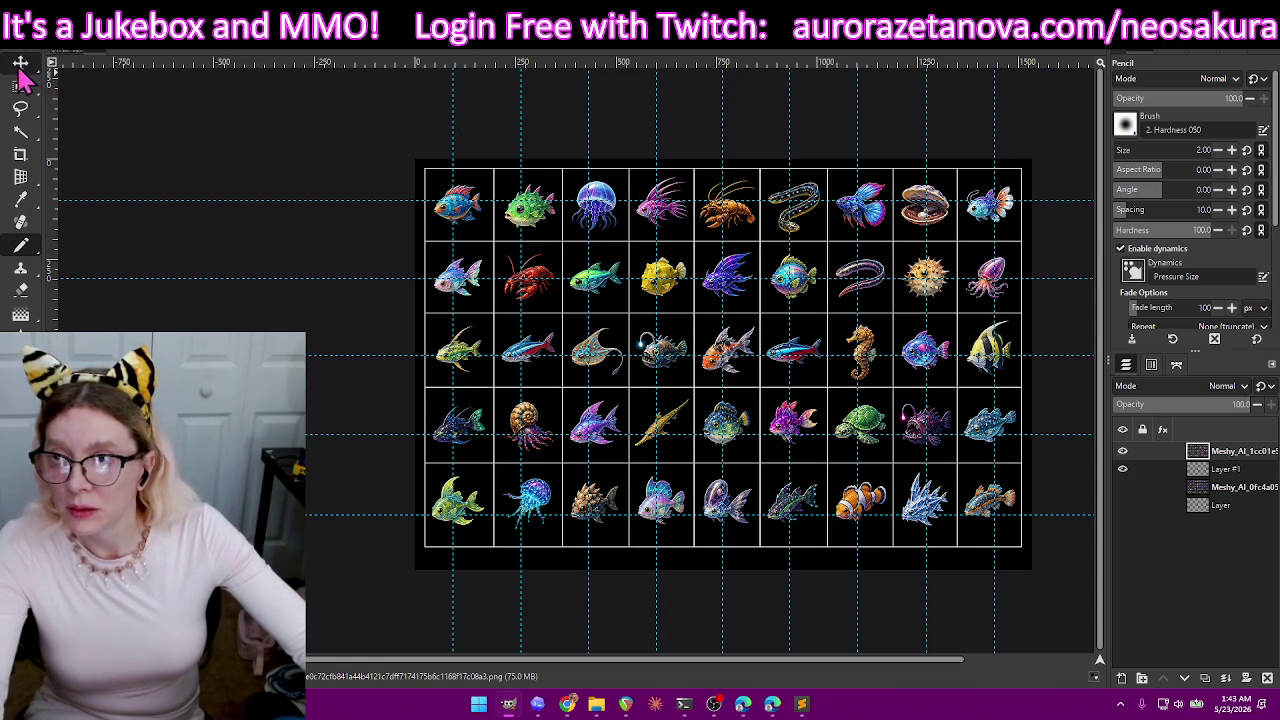
- Shift each vertical guide onto the center of its fish column across all nine columns
mouse_move(453, 112)
mouse_down()
mouse_move(524, 96)
mouse_move(597, 107)
mouse_up()
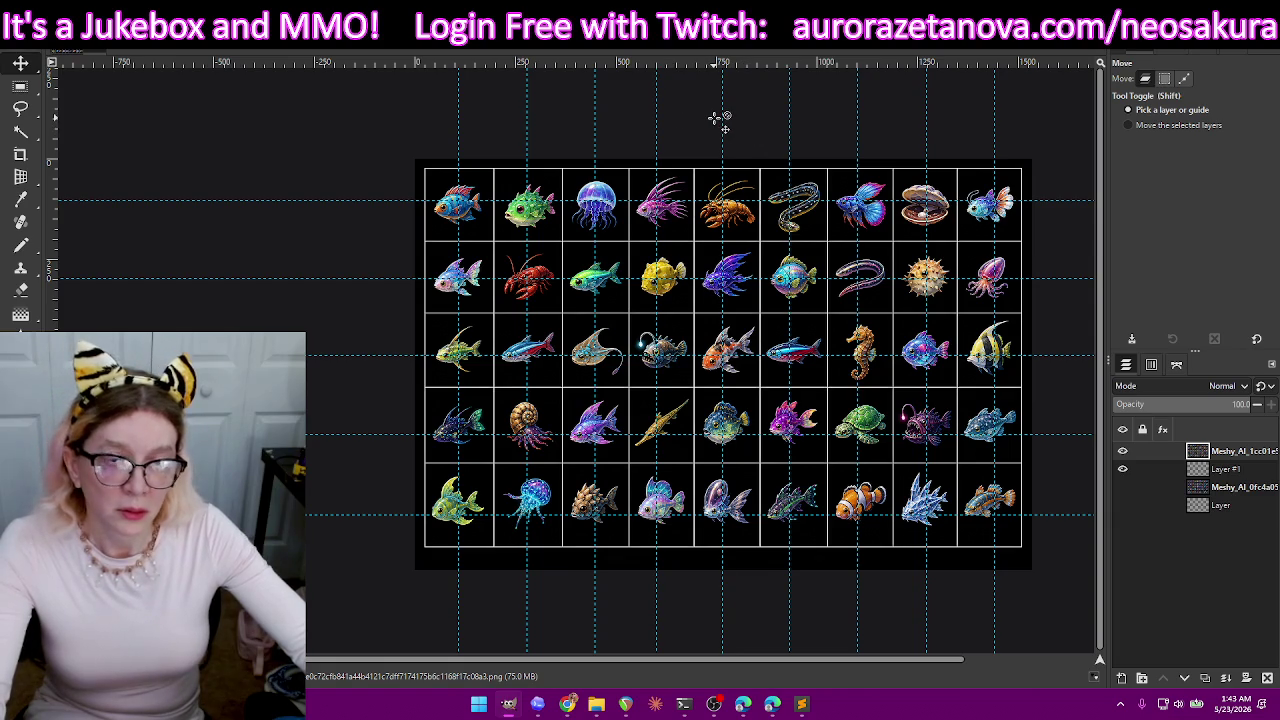
drag(720, 114, 726, 119)
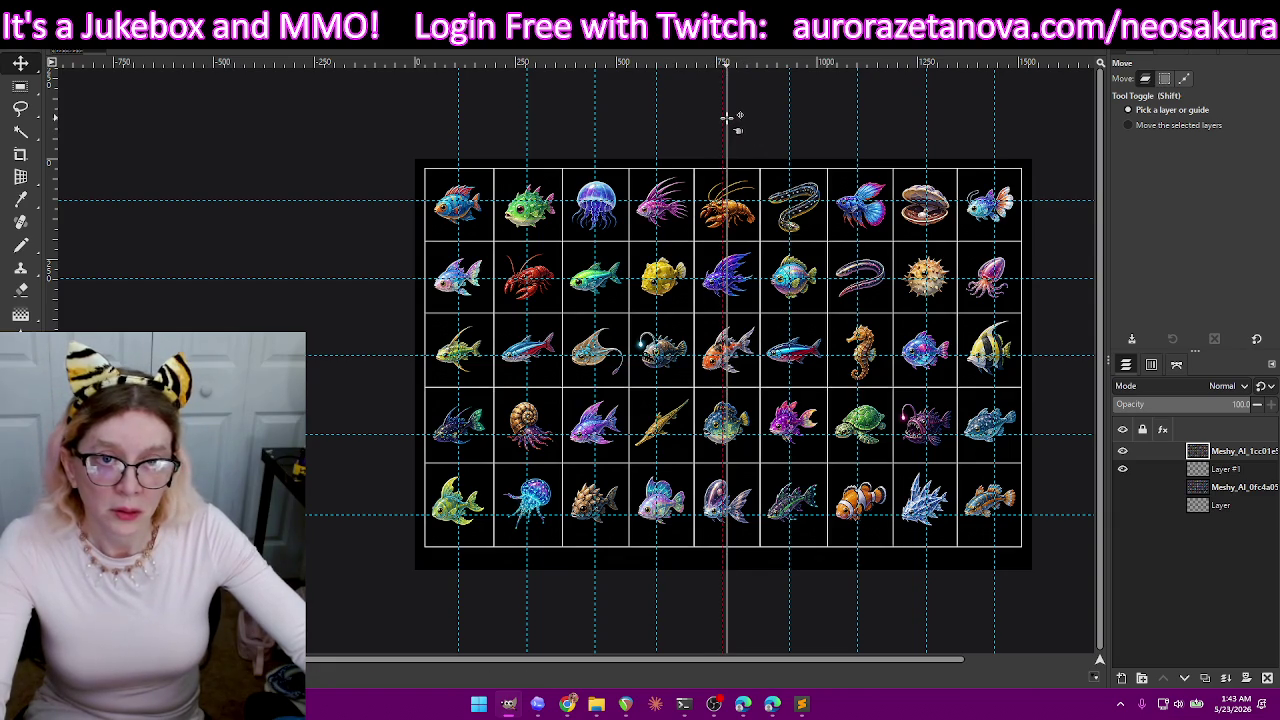
drag(790, 119, 793, 119)
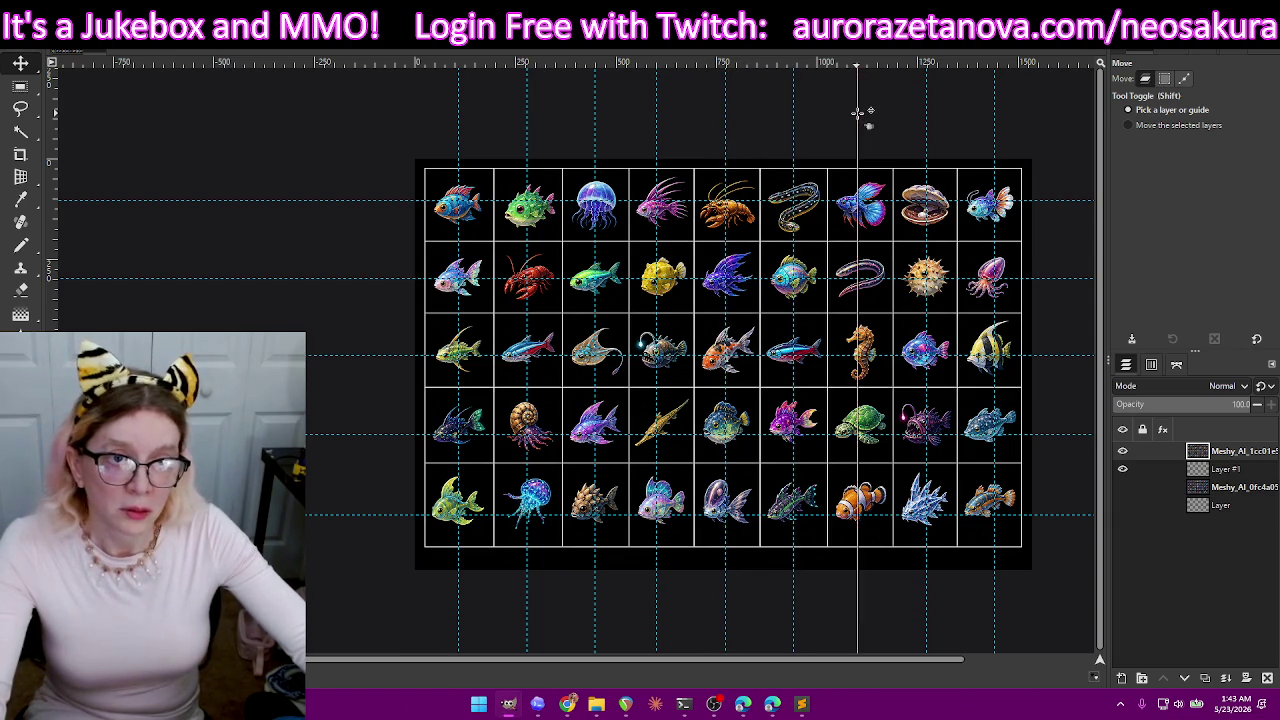
drag(856, 112, 860, 116)
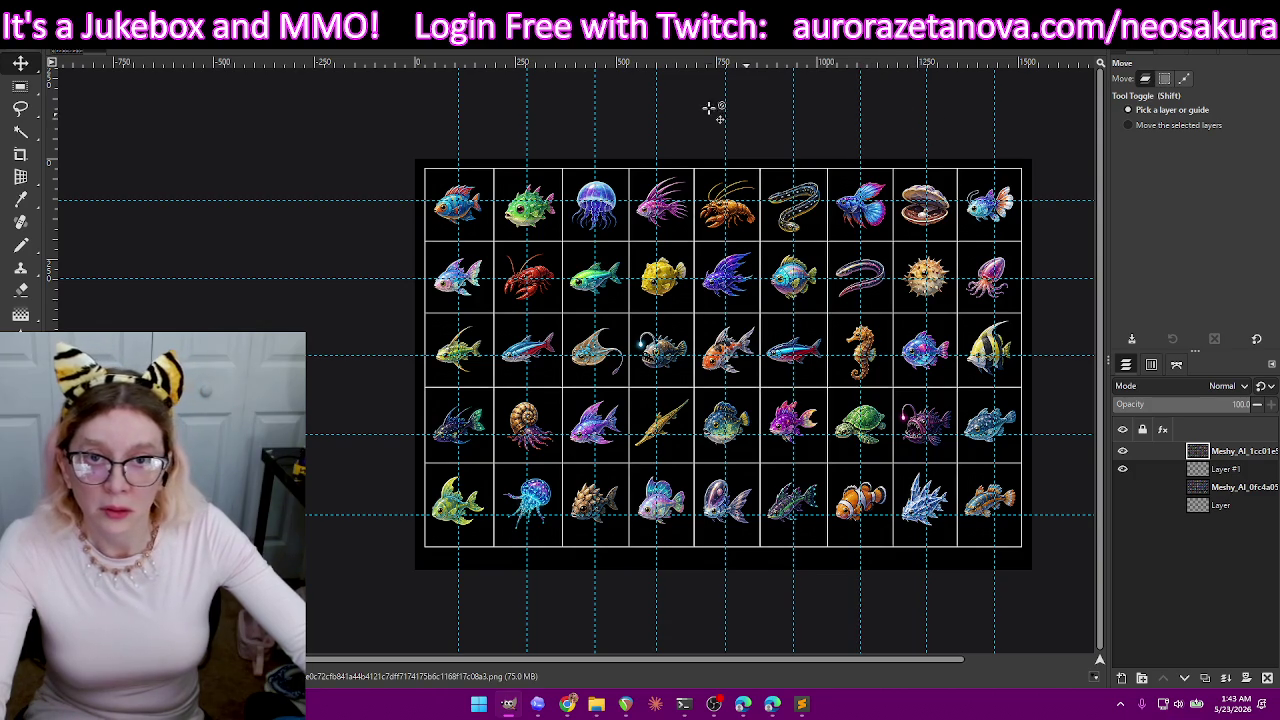
drag(662, 120, 661, 118)
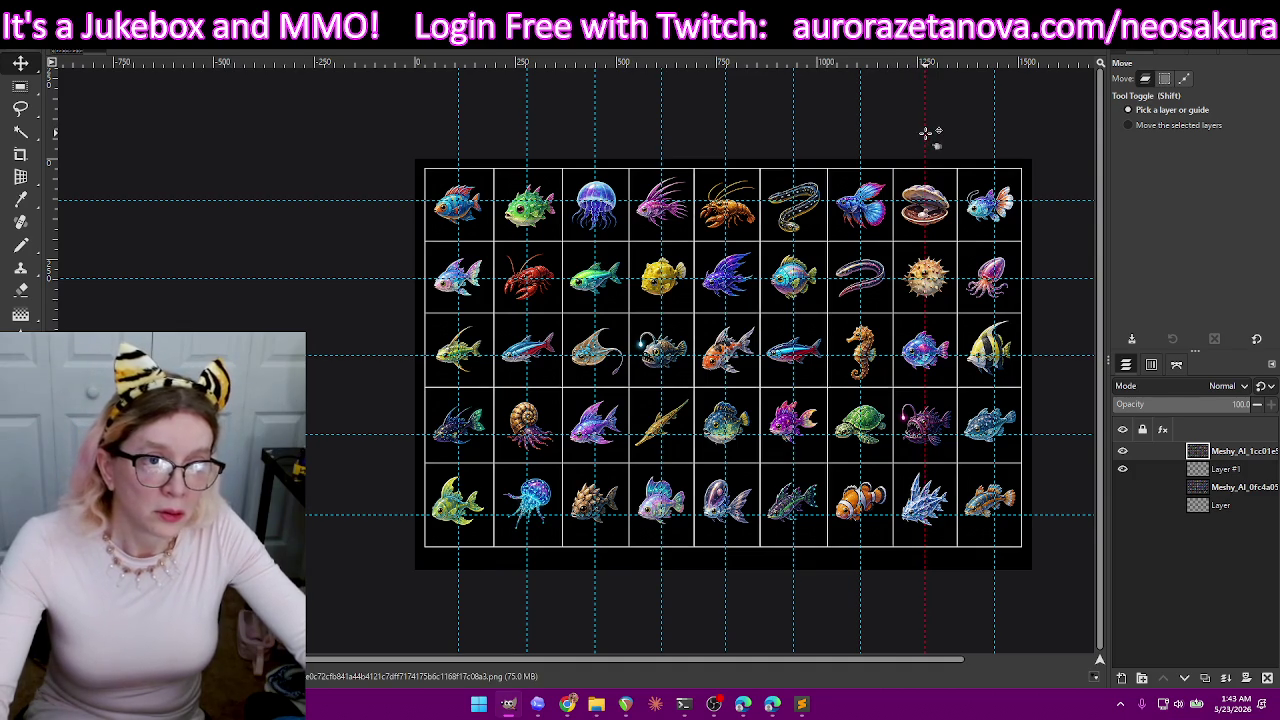
drag(995, 140, 990, 140)
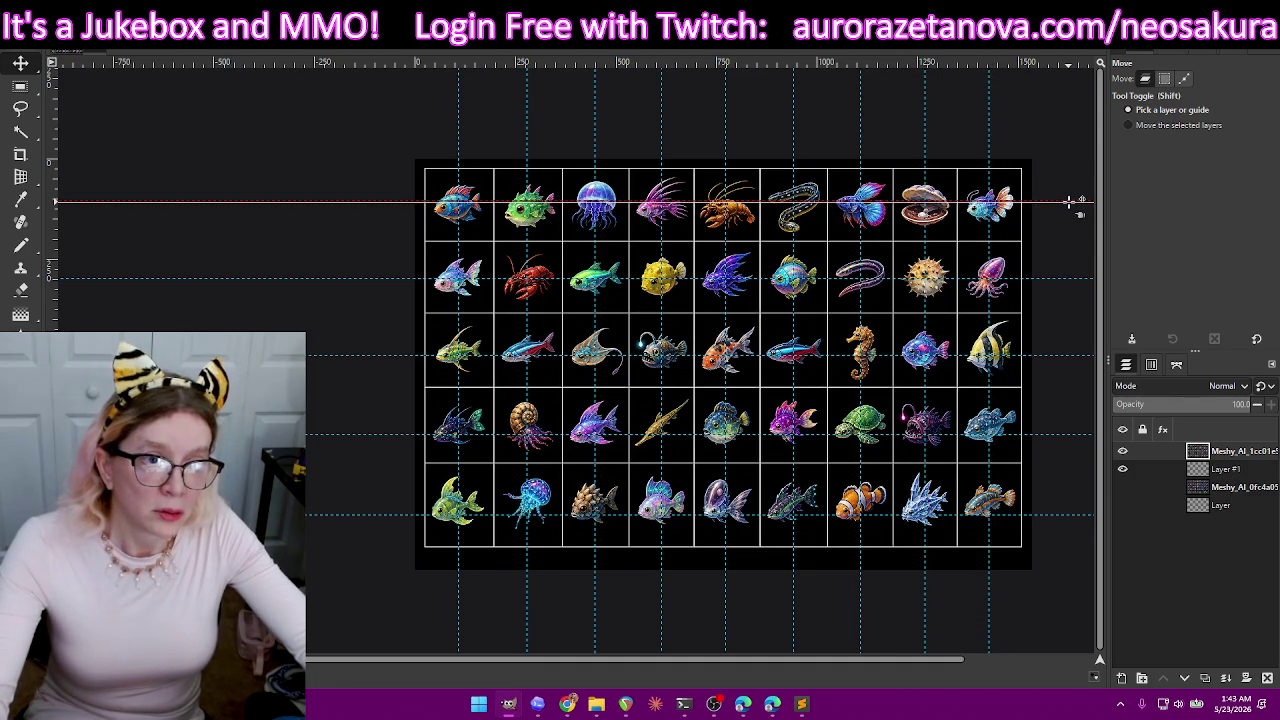
- Adjust the five row guides so each crosses its row's fish centers
drag(1068, 199, 1072, 204)
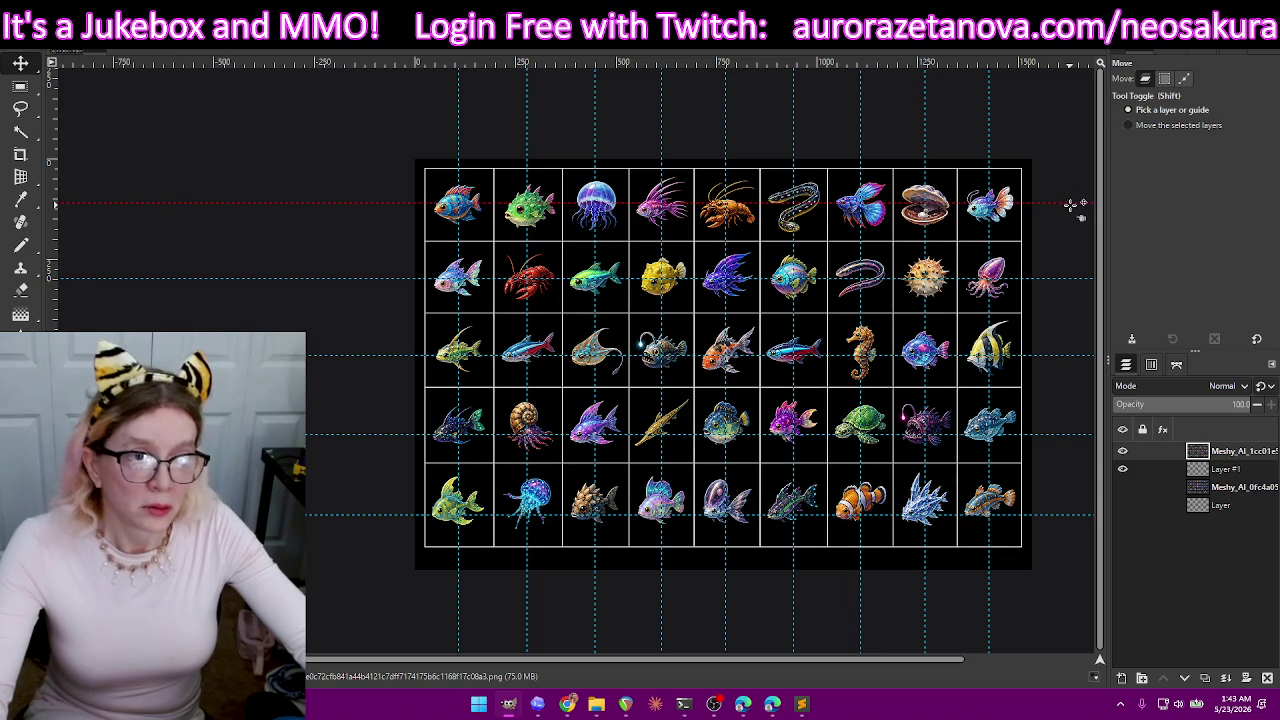
drag(1065, 280, 1067, 276)
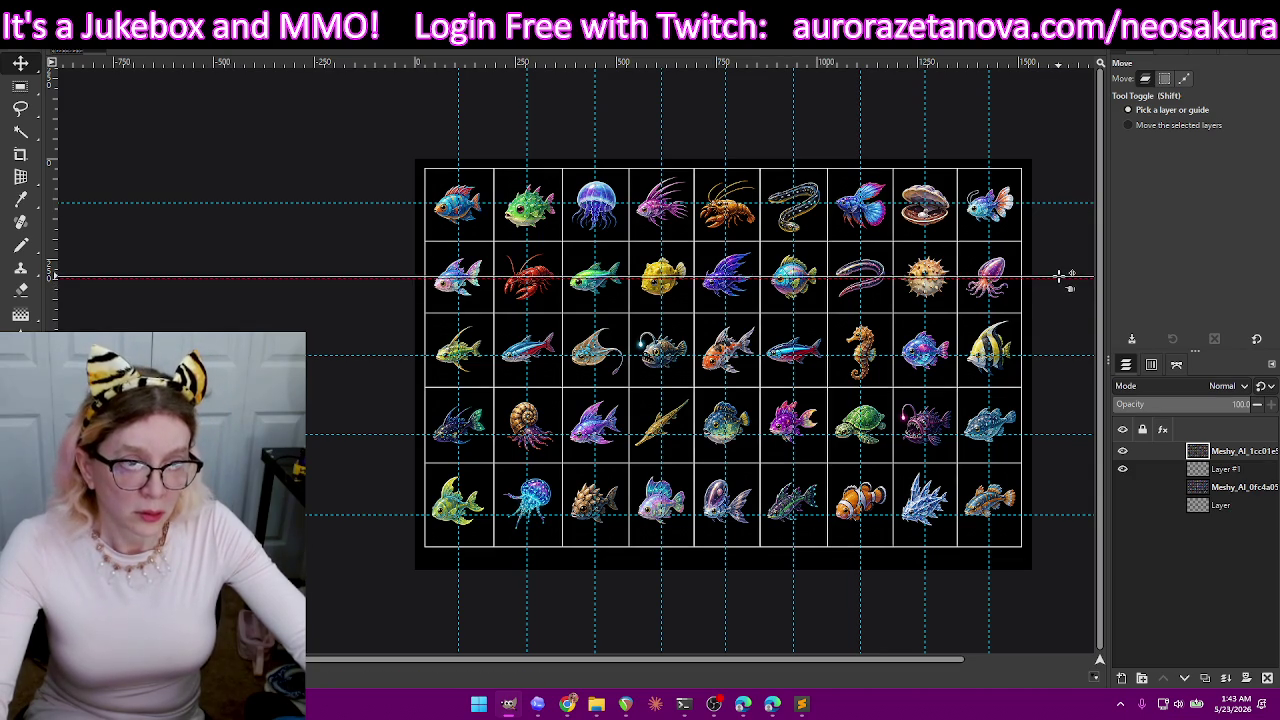
drag(1052, 357, 1058, 349)
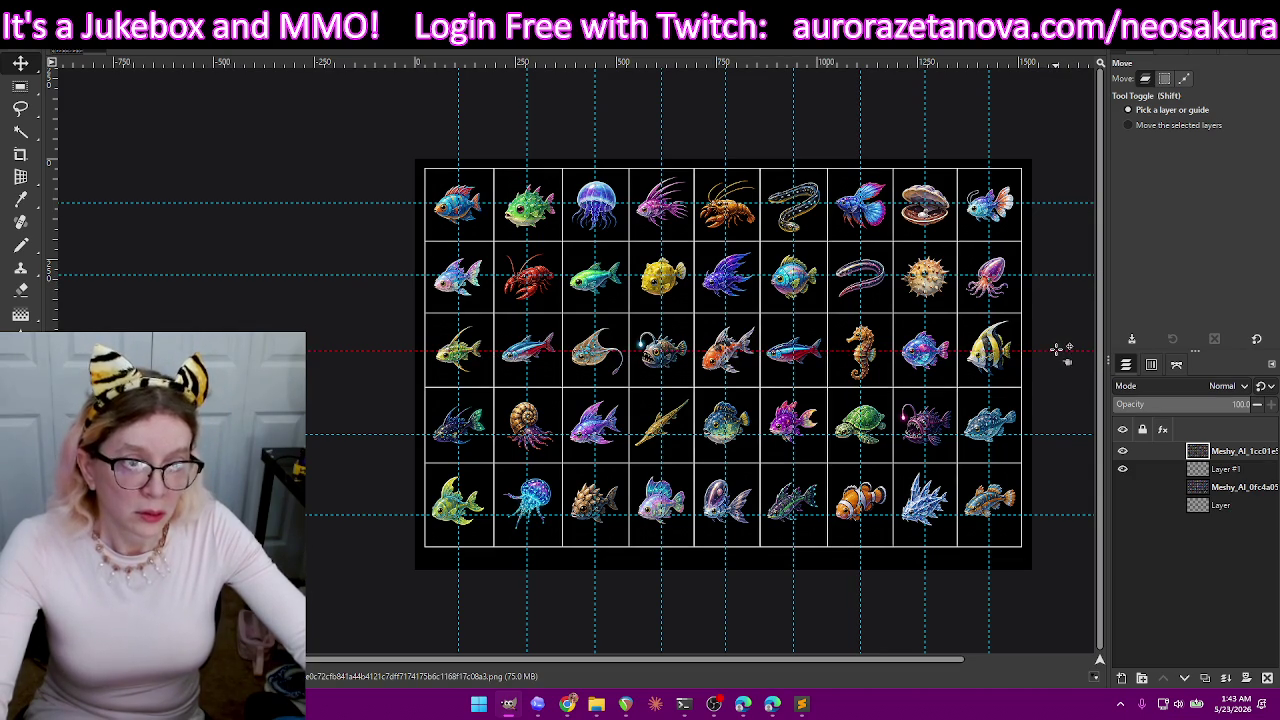
drag(1057, 440, 1062, 426)
drag(1061, 519, 1060, 501)
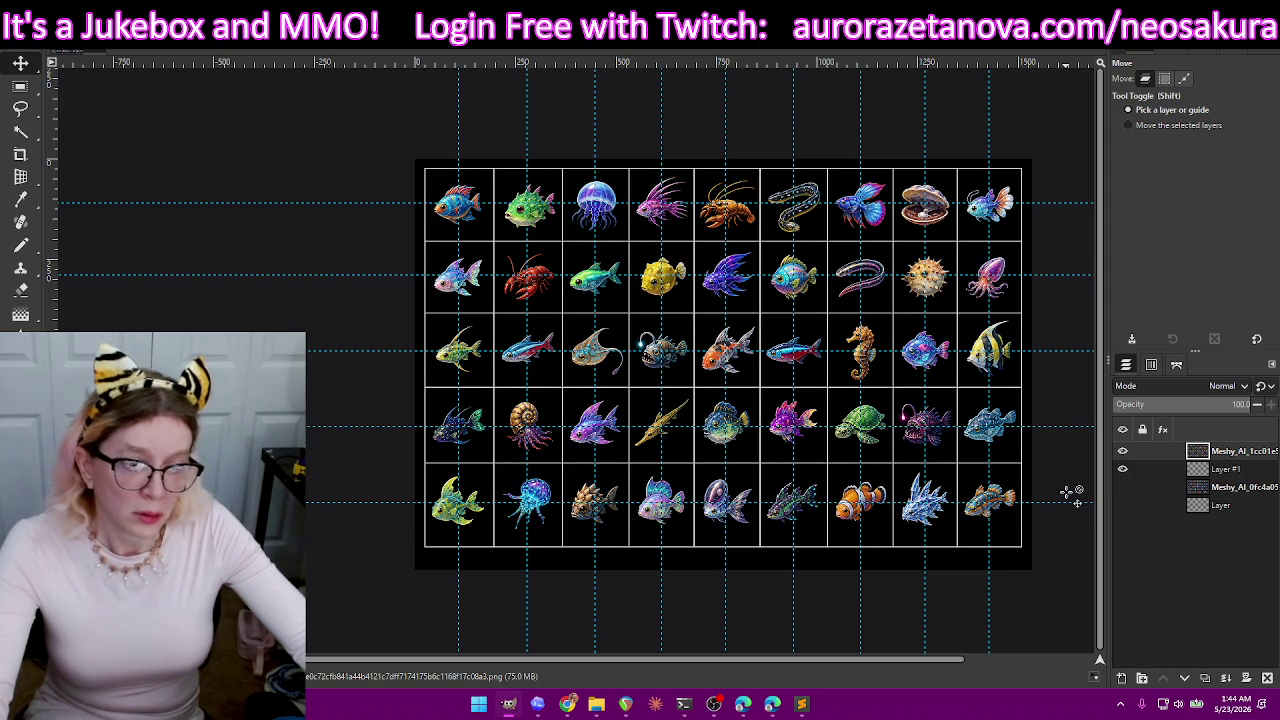
key(shift)
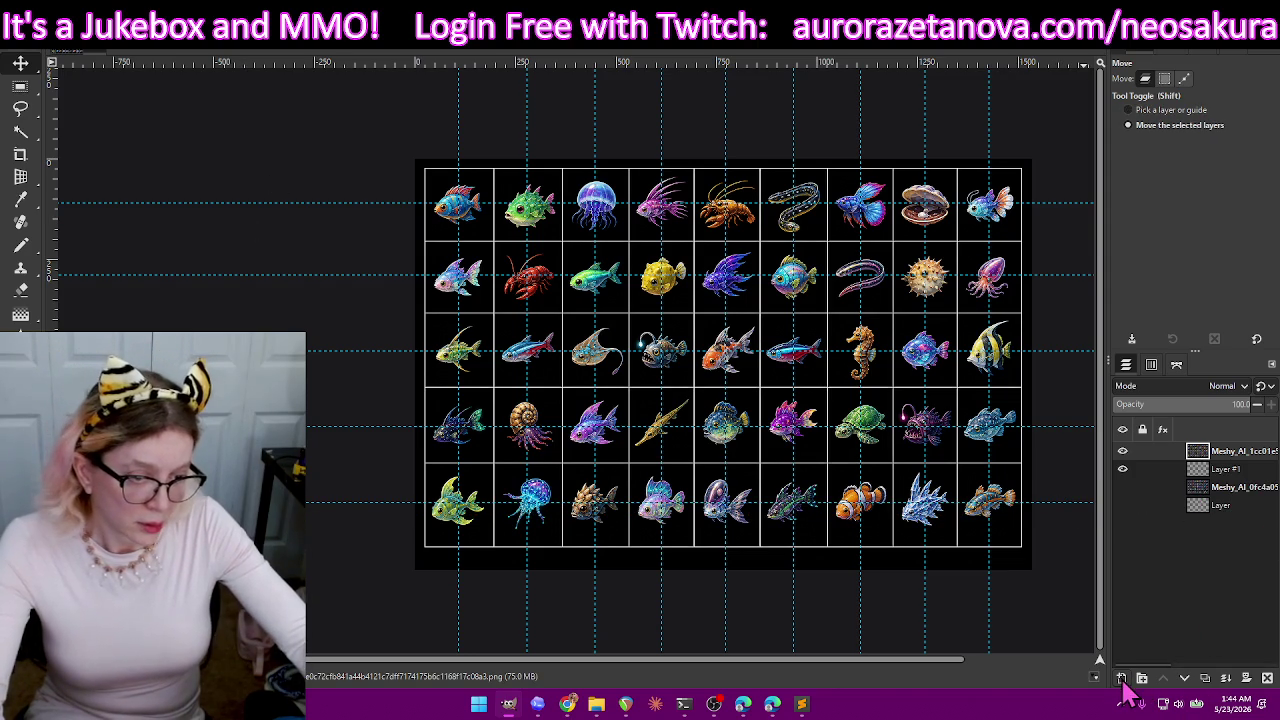
- Add an empty Layer #2, select the Pencil, and hide the Meshy_AI fish sheet layer
click(1121, 678)
click(752, 545)
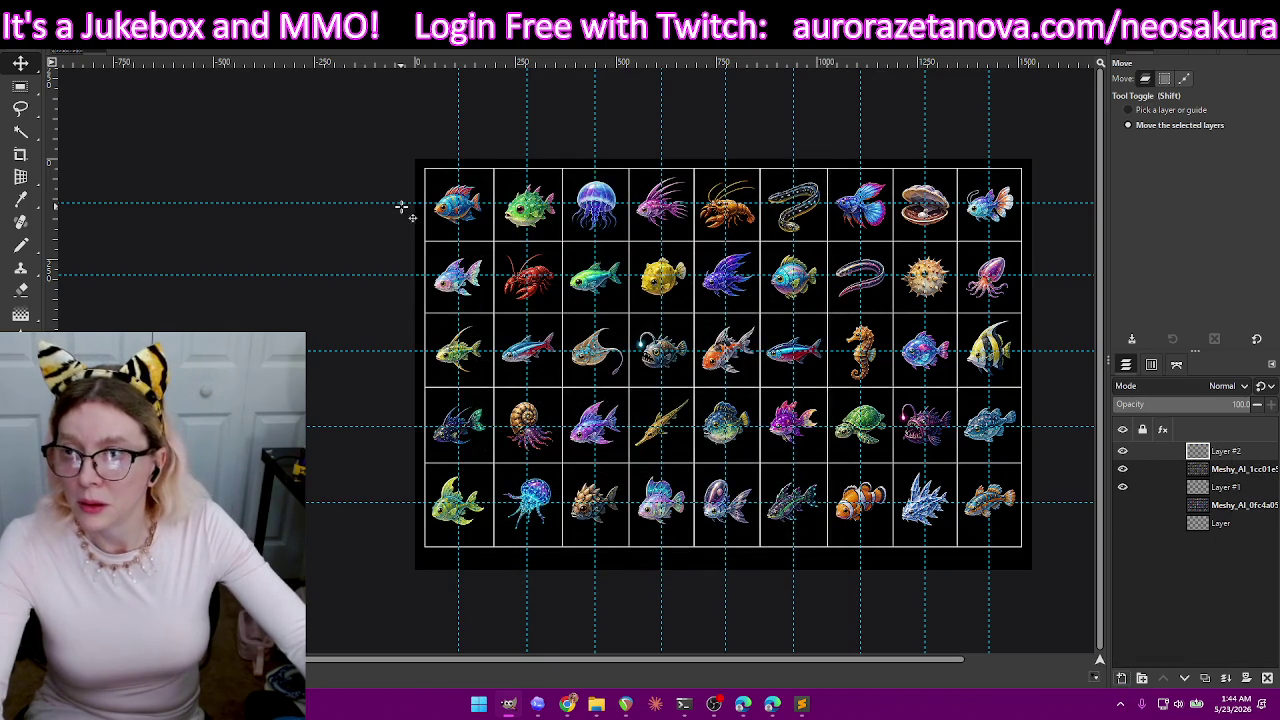
click(20, 245)
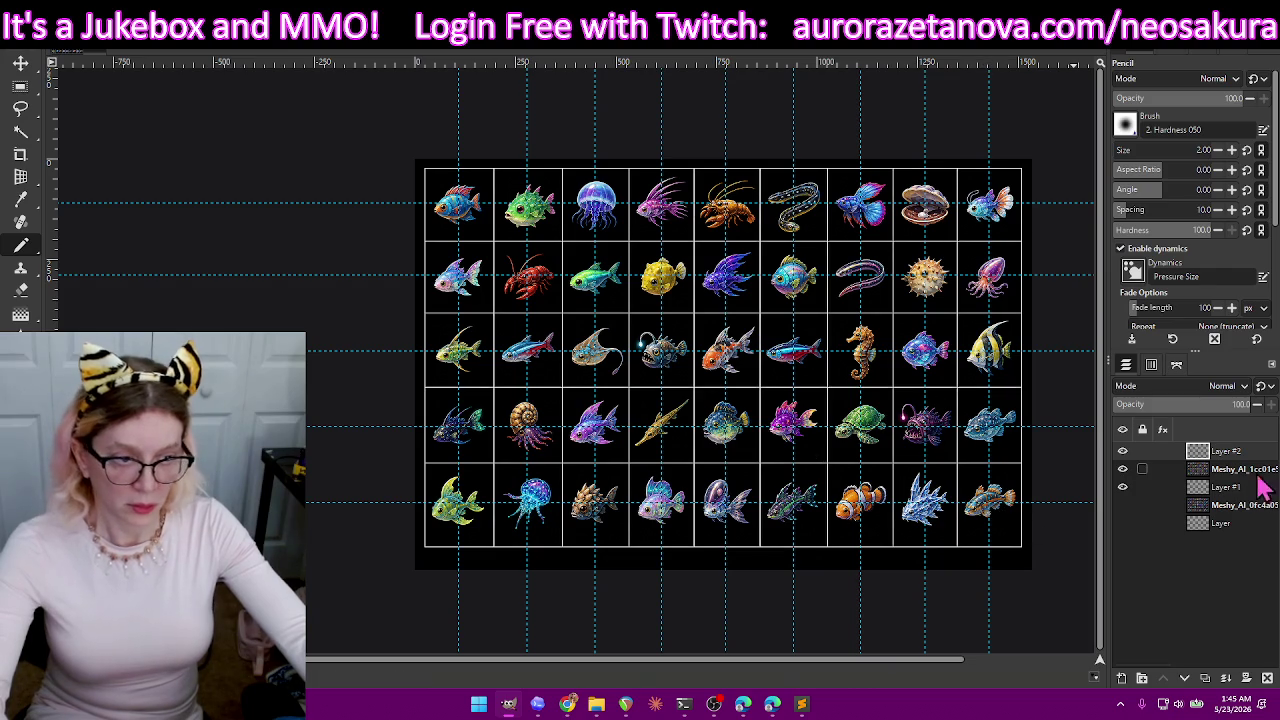
click(1123, 470)
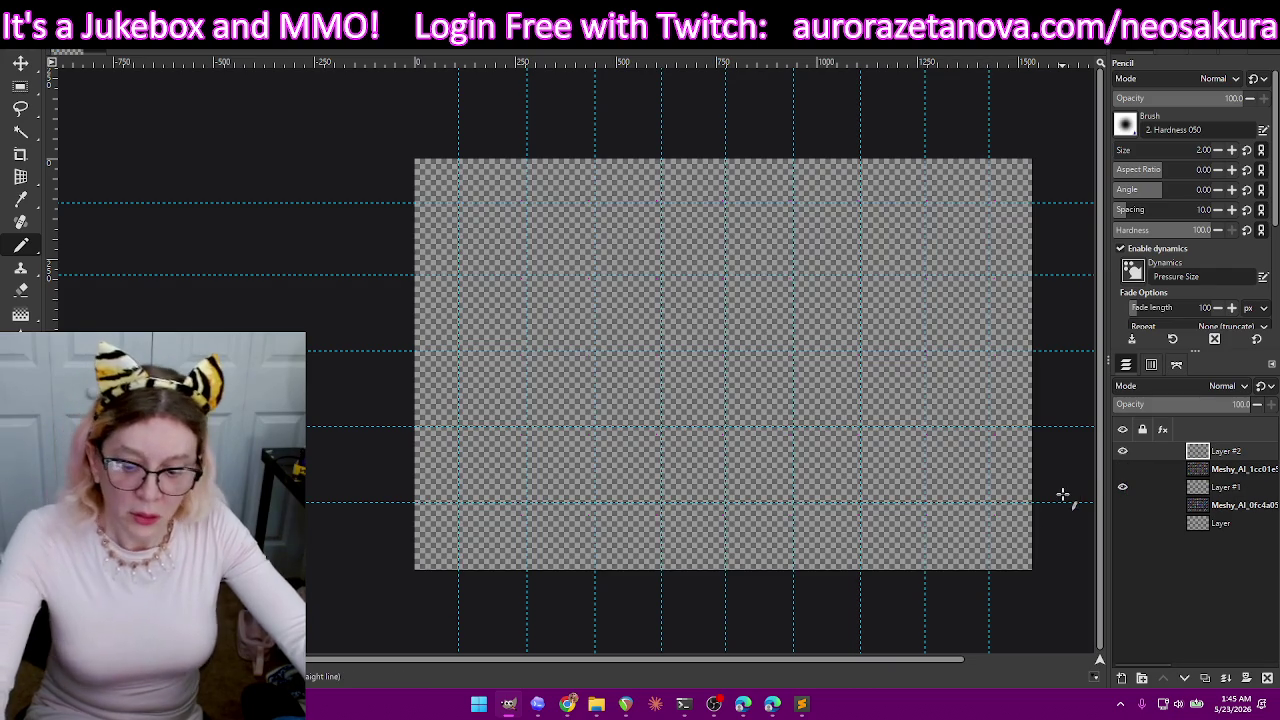
- Export the empty guide canvas as map3.png with default PNG settings, then return to the terminal
key(ctrl+shift+e)
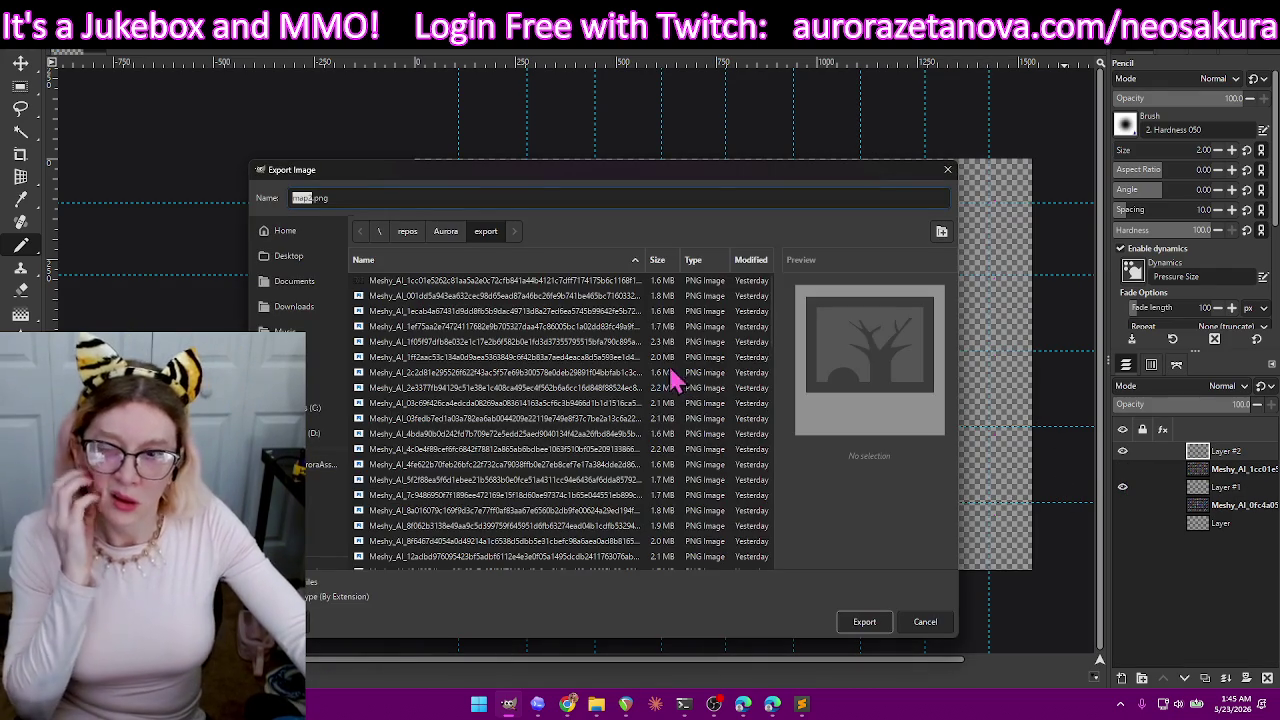
text(map)
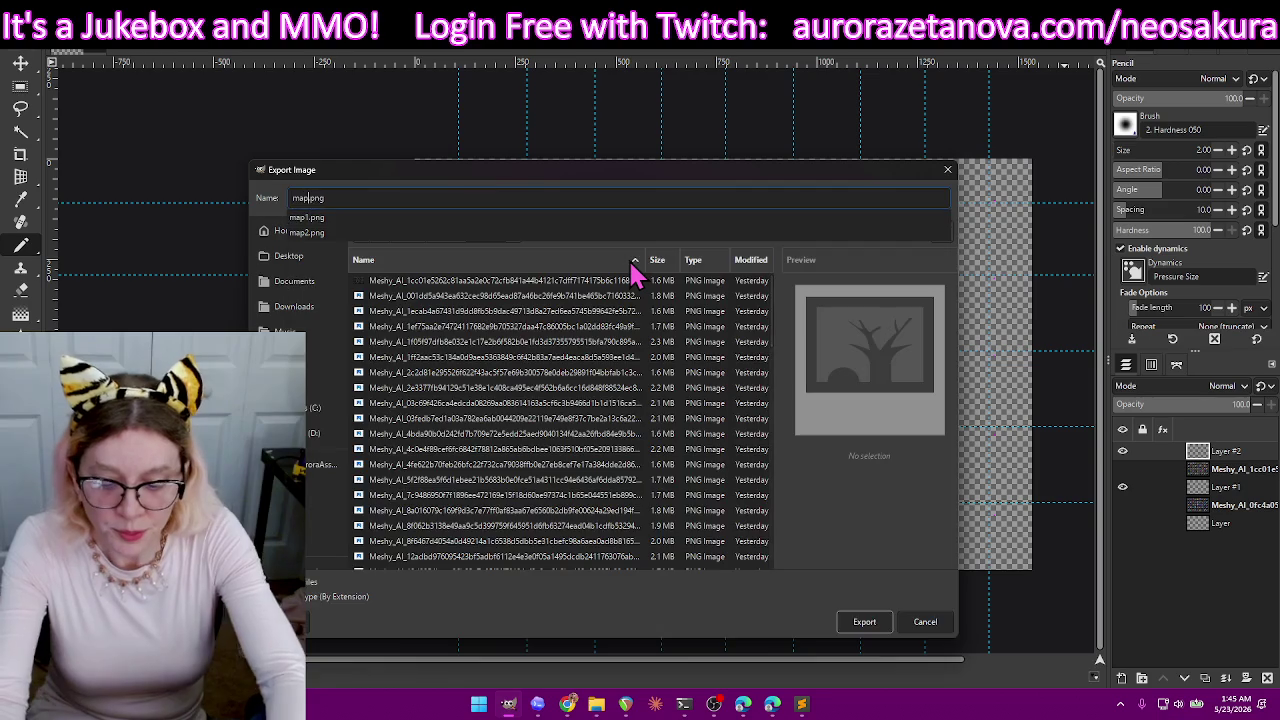
key(Return)
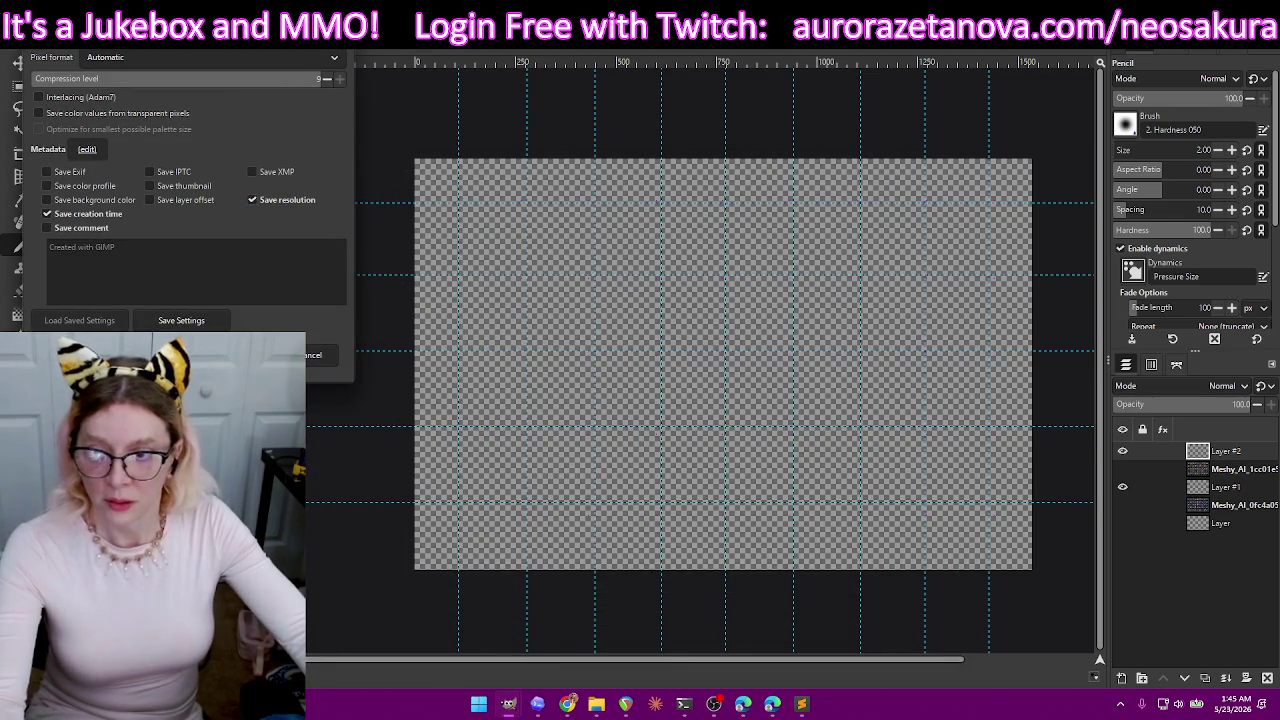
key(Return)
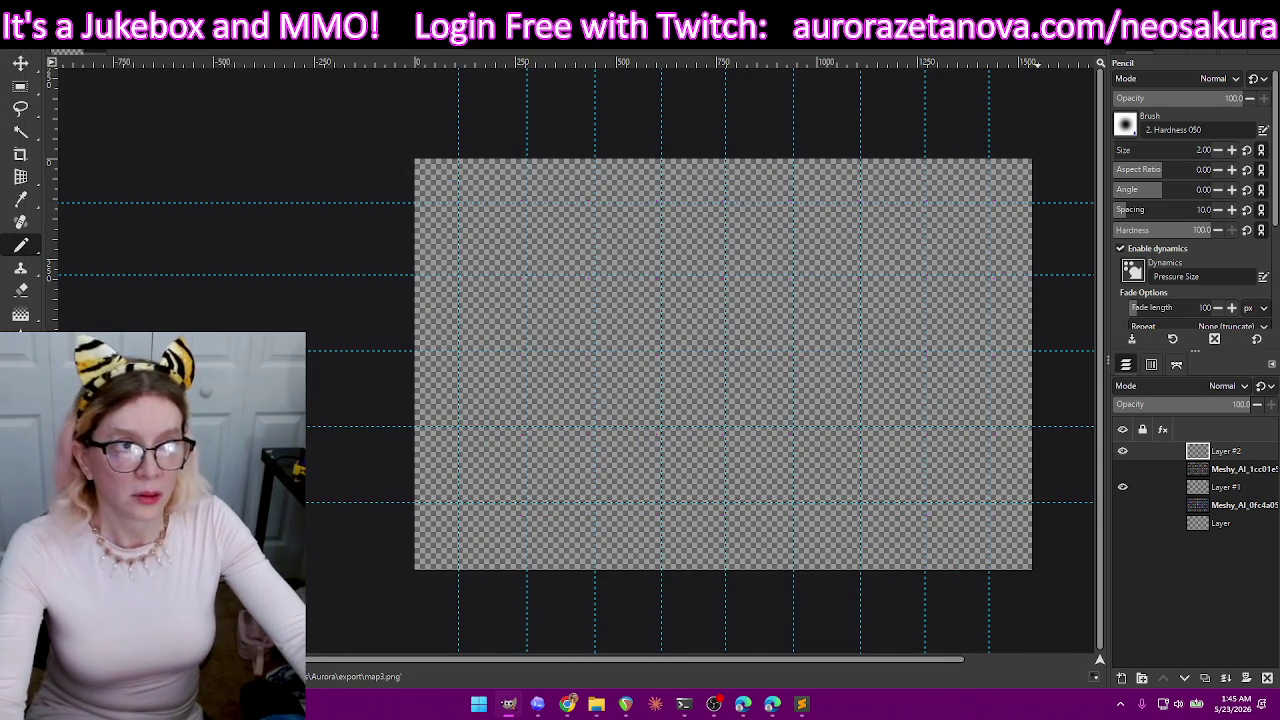
key(alt+Tab)
key(alt+Tab)
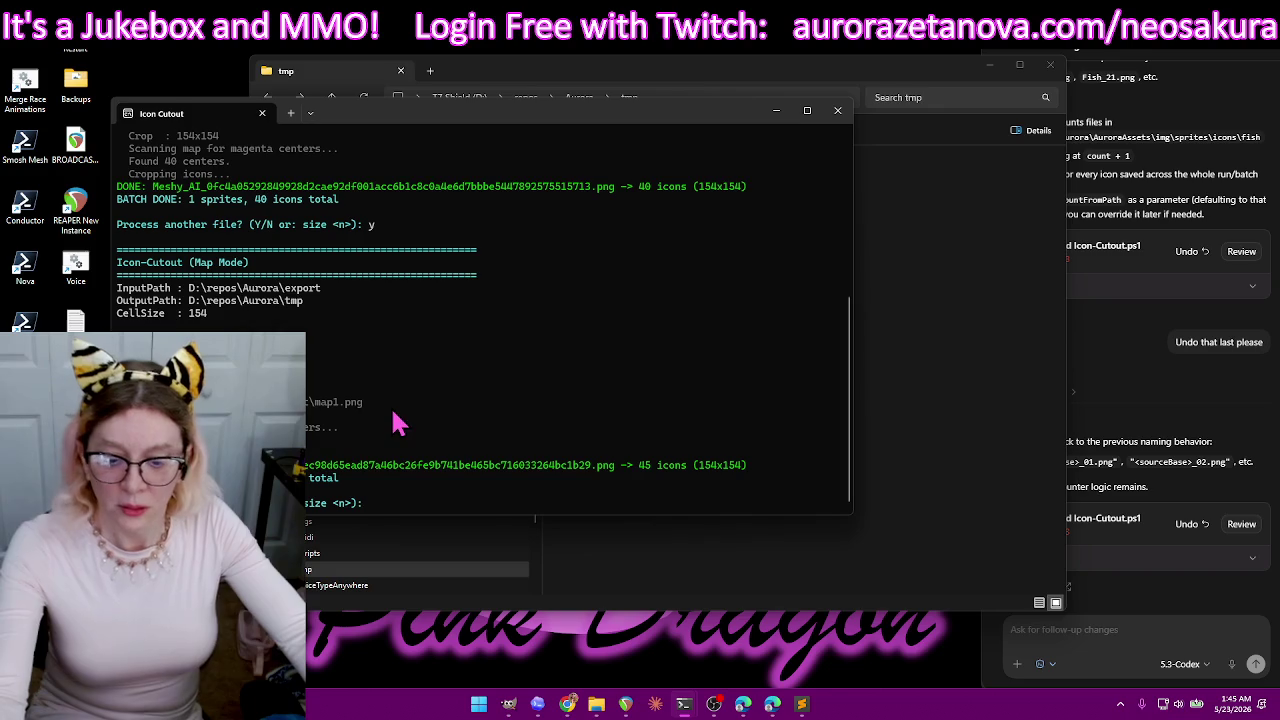
- Rerun Icon Cutout on the Meshy_AI_001dd sheet with map3.png as the map, then view tmp
key(Return)
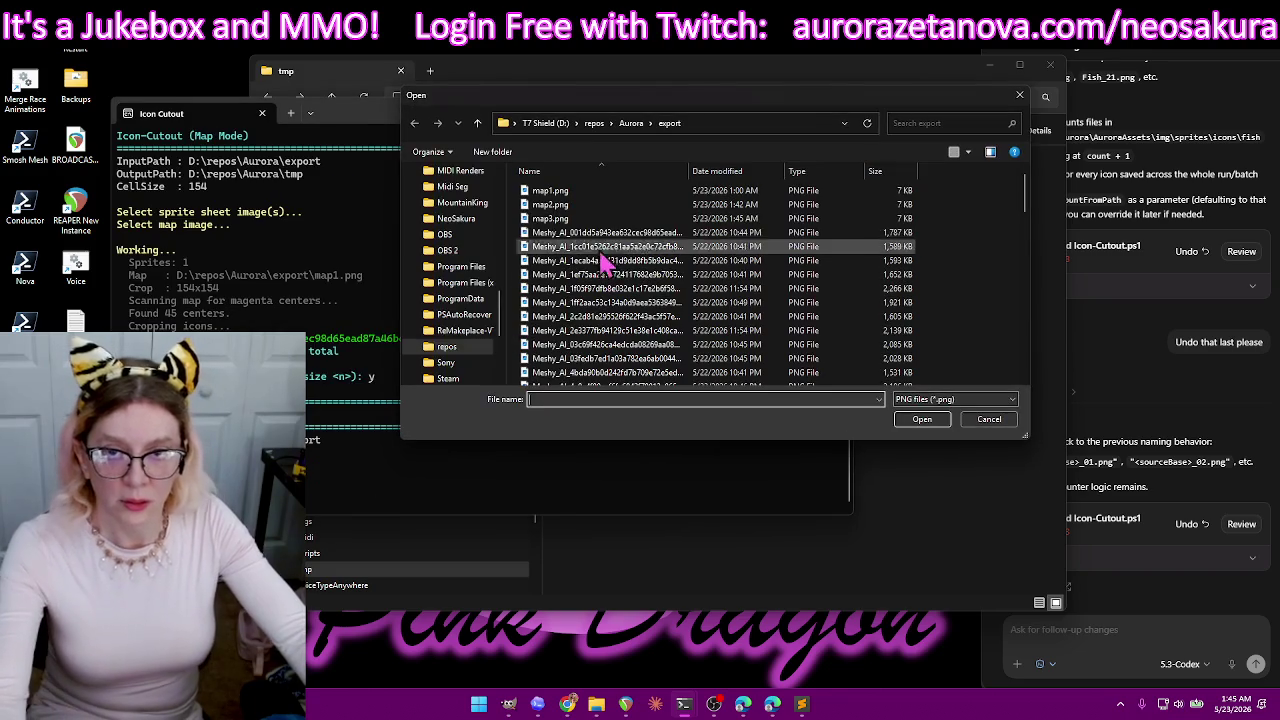
double_click(697, 240)
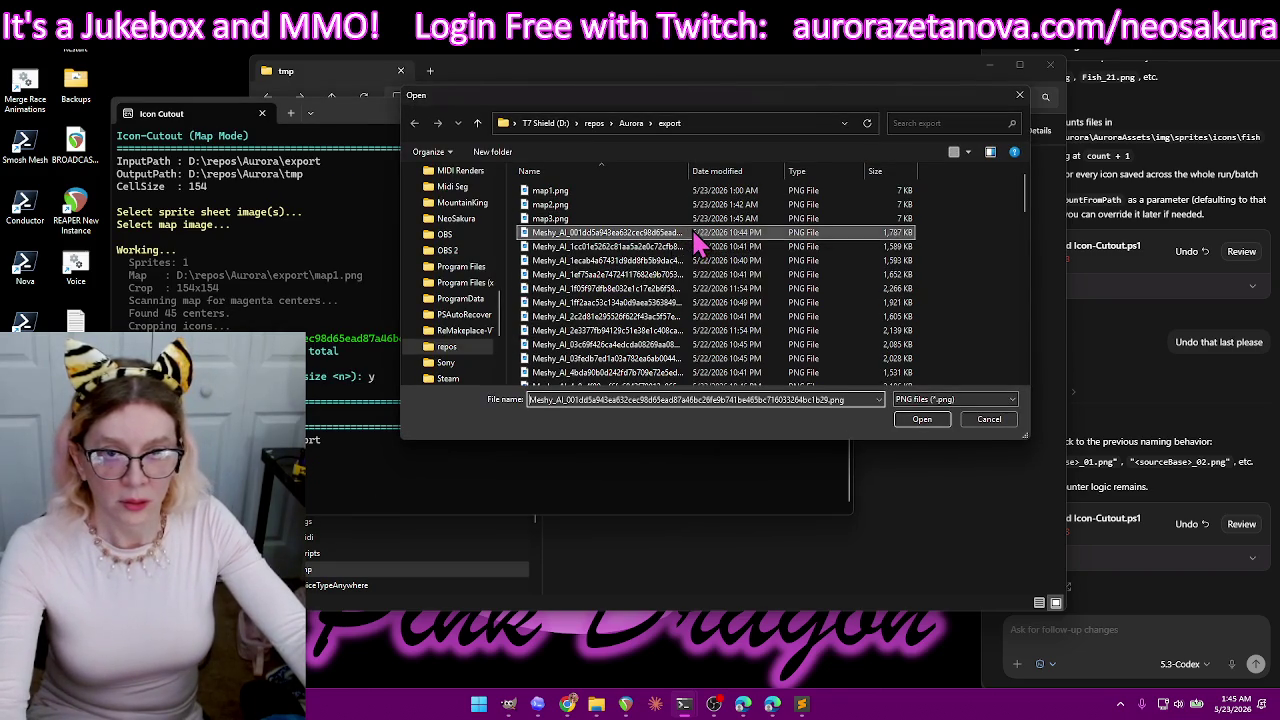
double_click(623, 220)
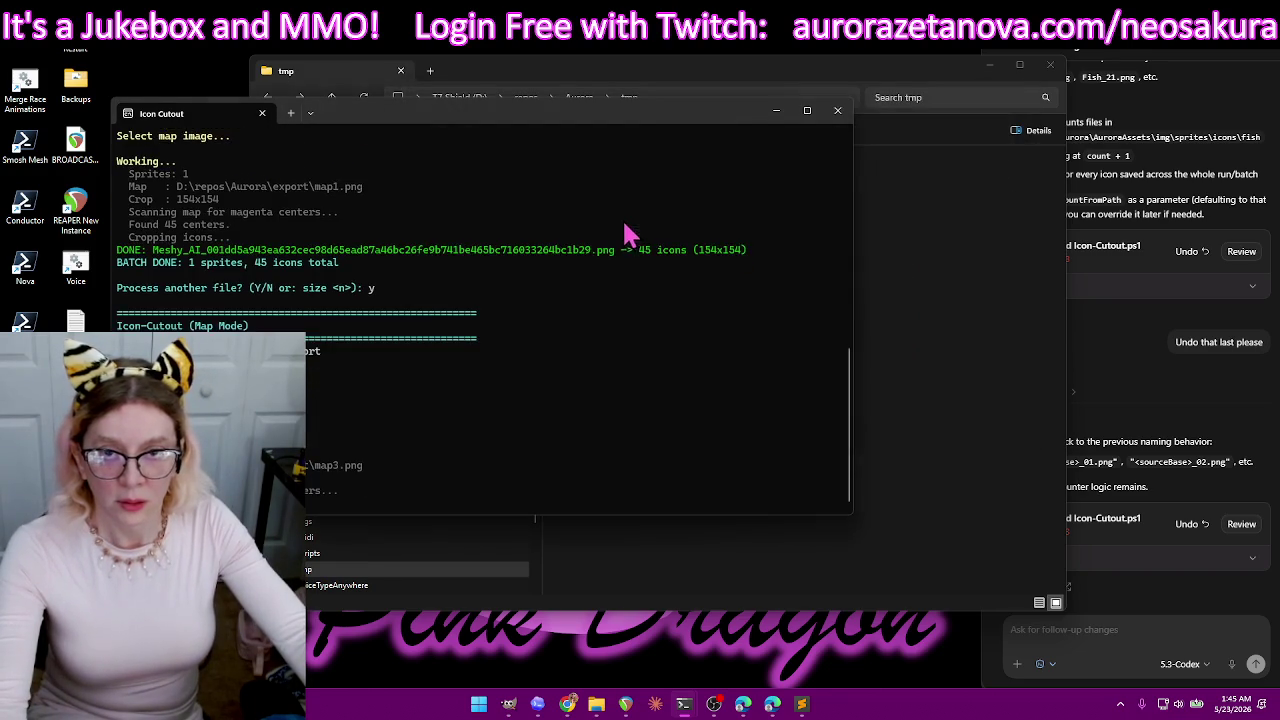
click(880, 66)
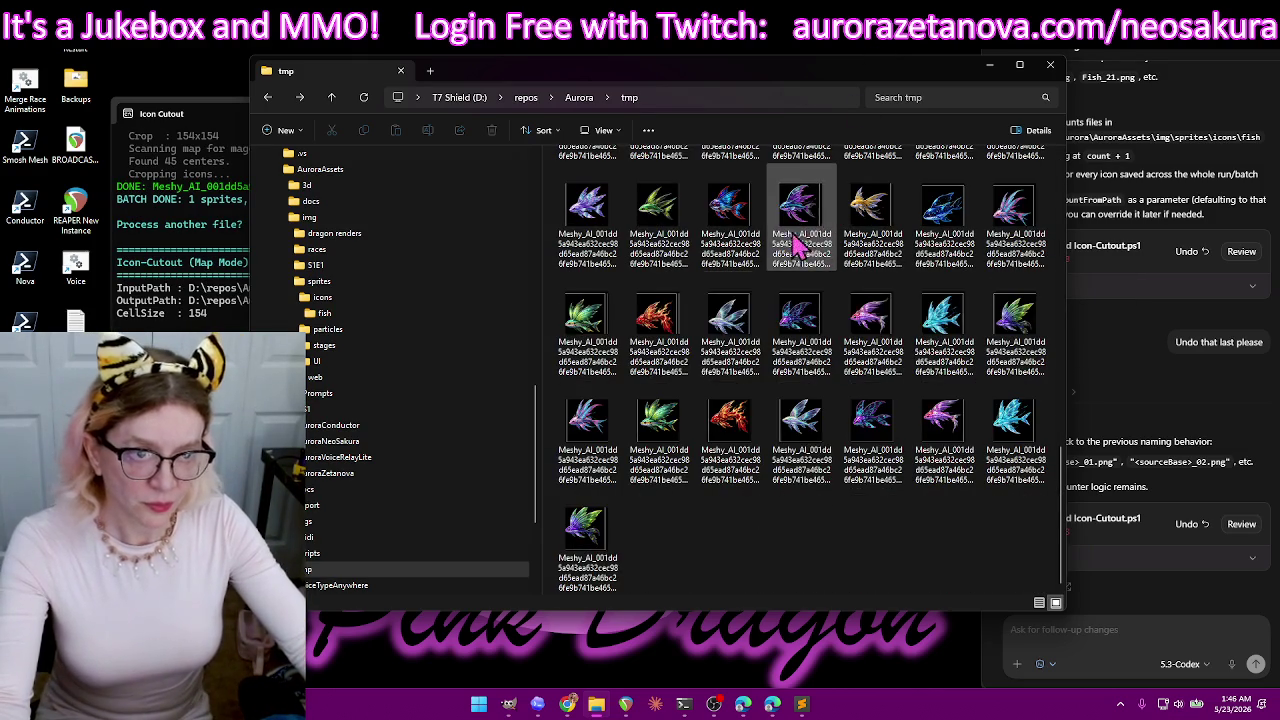
- Make the Meshy_AI fish sheet layer visible again in GIMP
scroll(865, 508, down, 10)
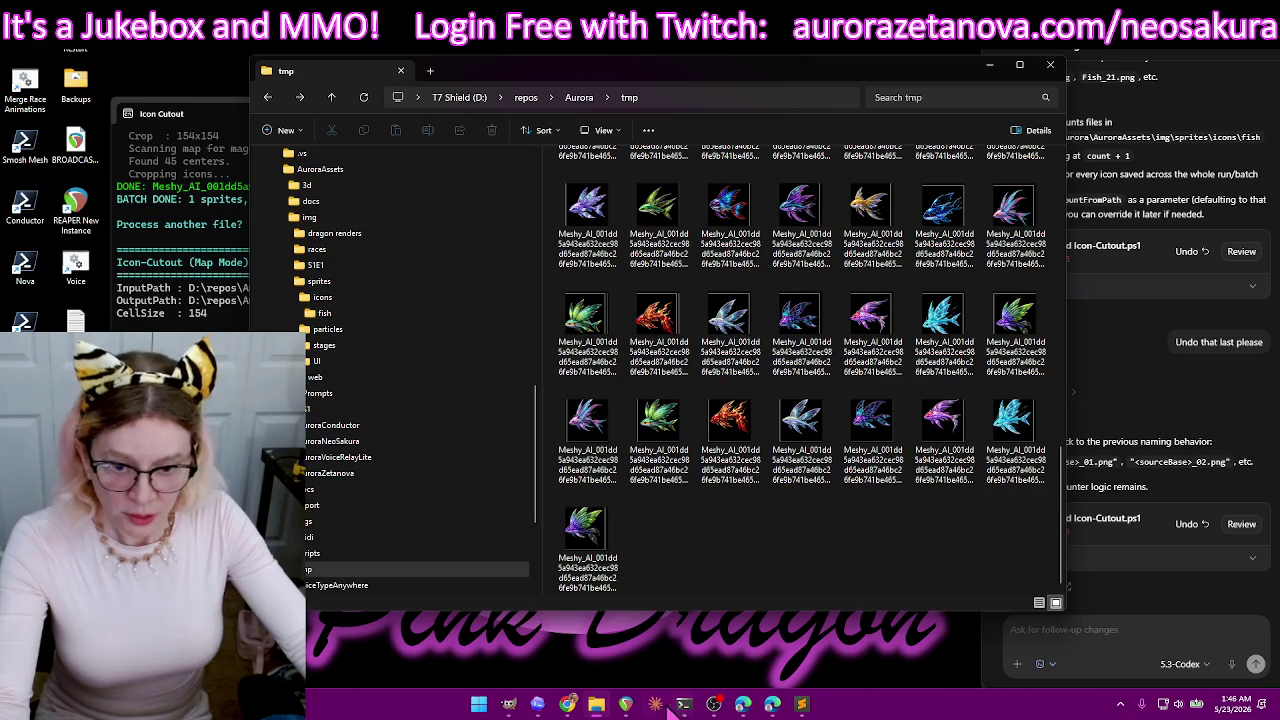
click(508, 704)
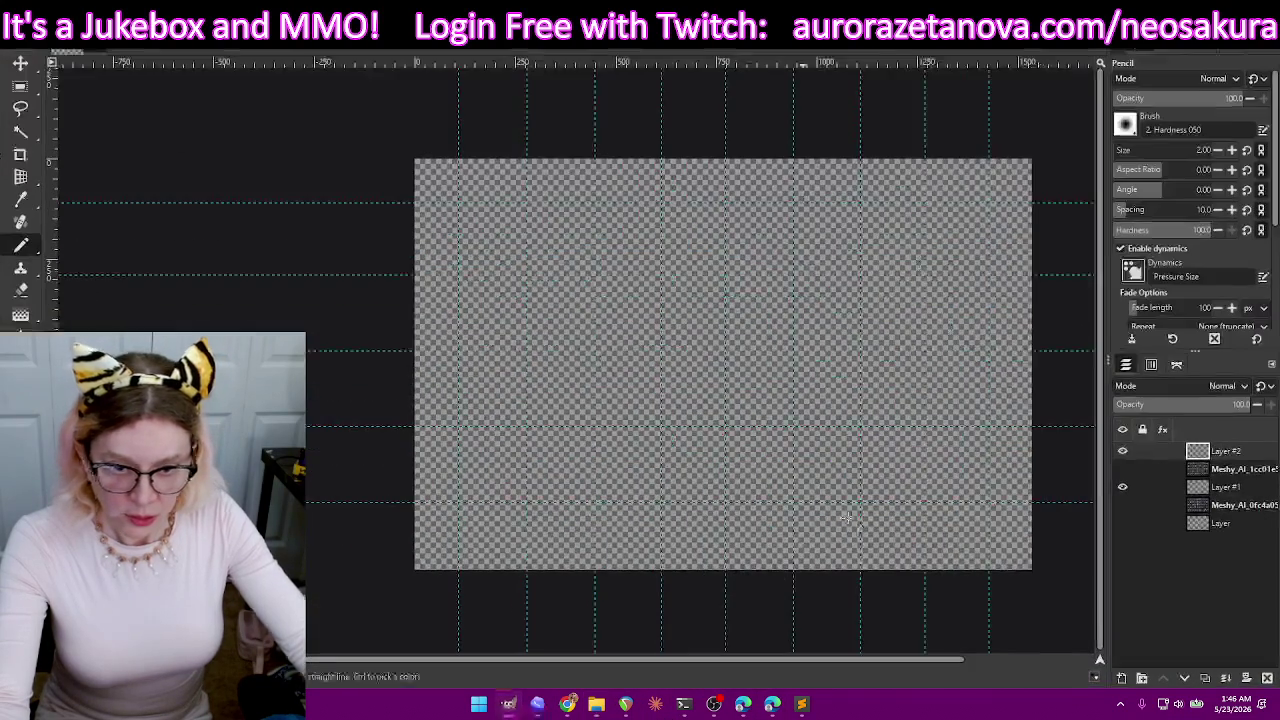
click(1122, 471)
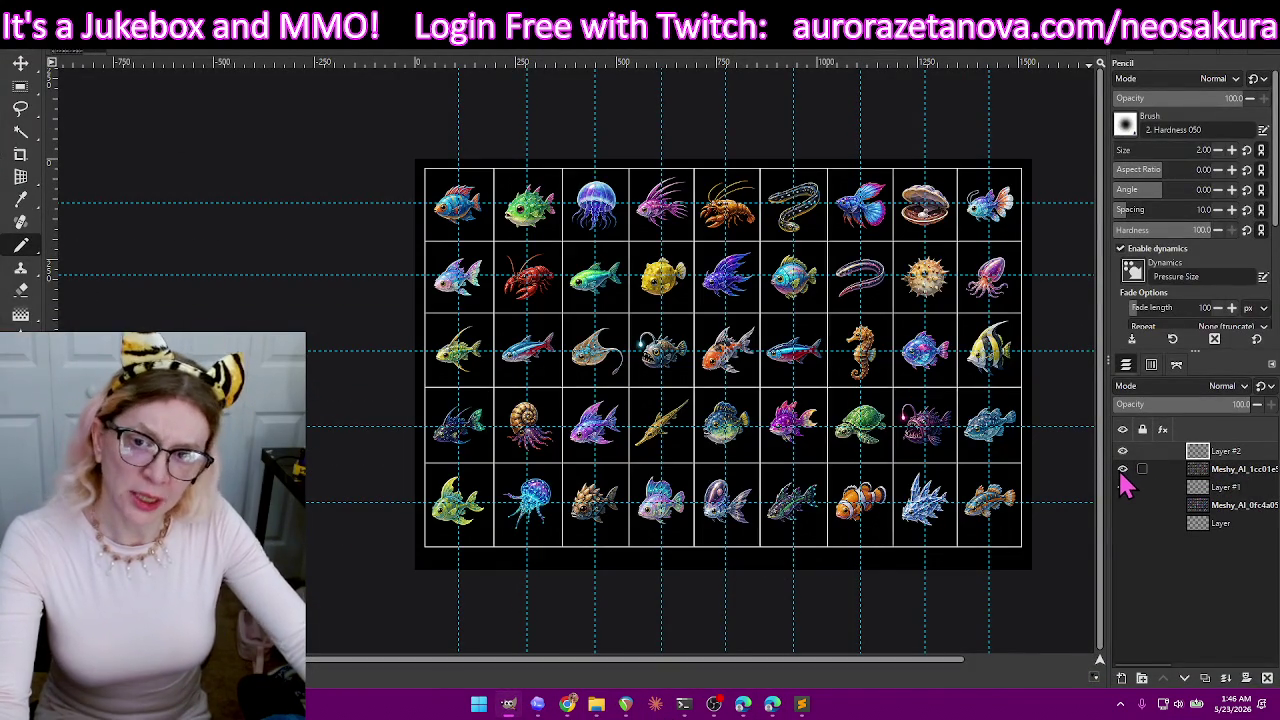
- Recycle all 85 cut fish icons from the tmp folder
key(super+Down)
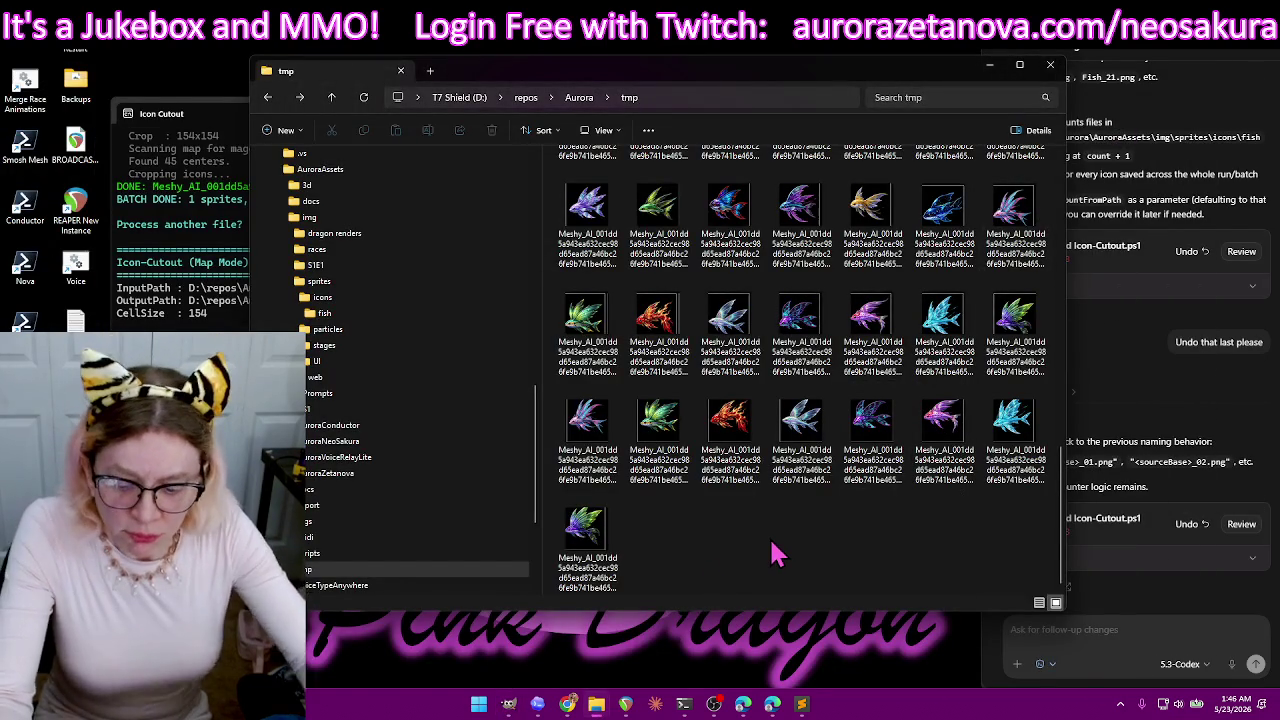
key(ctrl+a)
key(Delete)
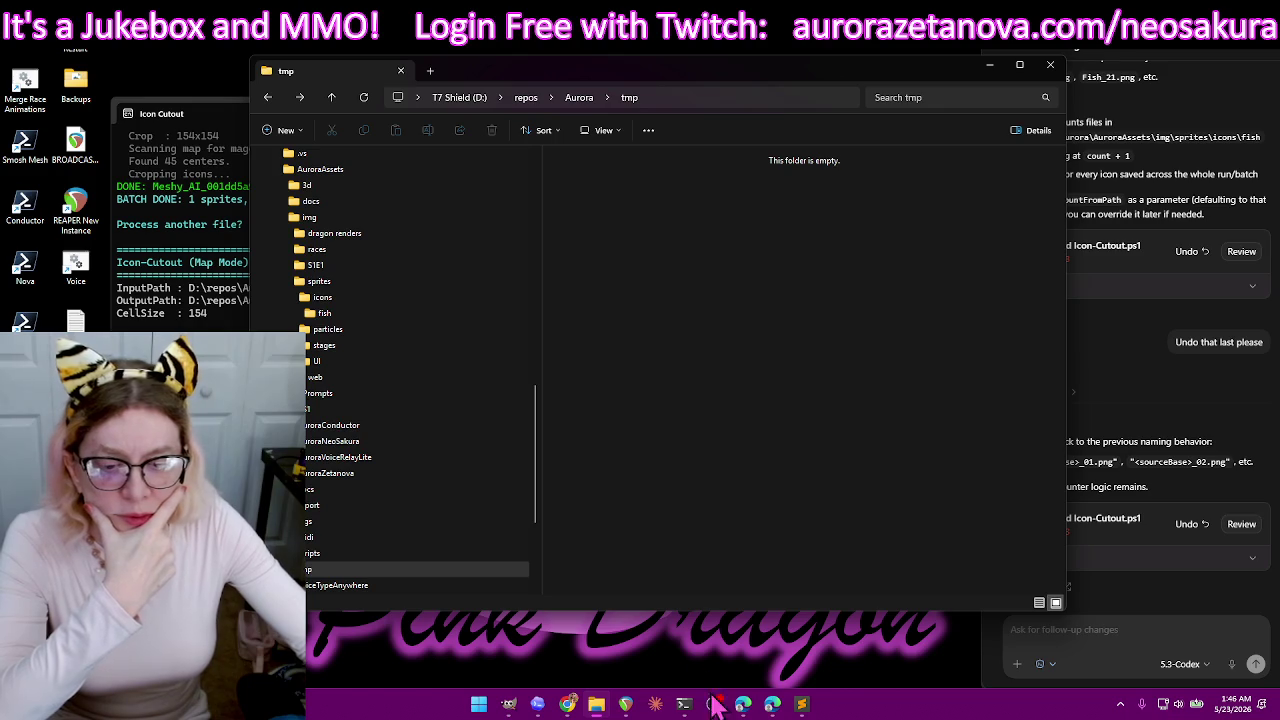
- Open File > Open as Layers in GIMP, then cancel it
click(510, 703)
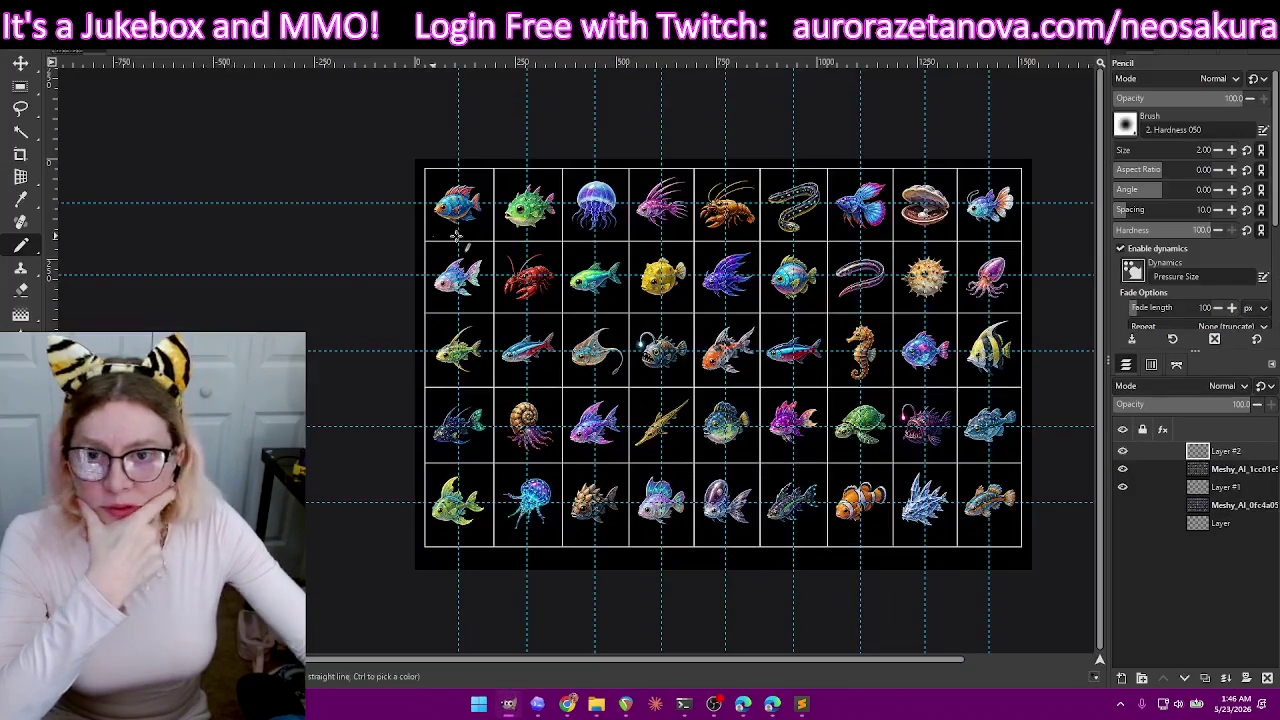
click(22, 44)
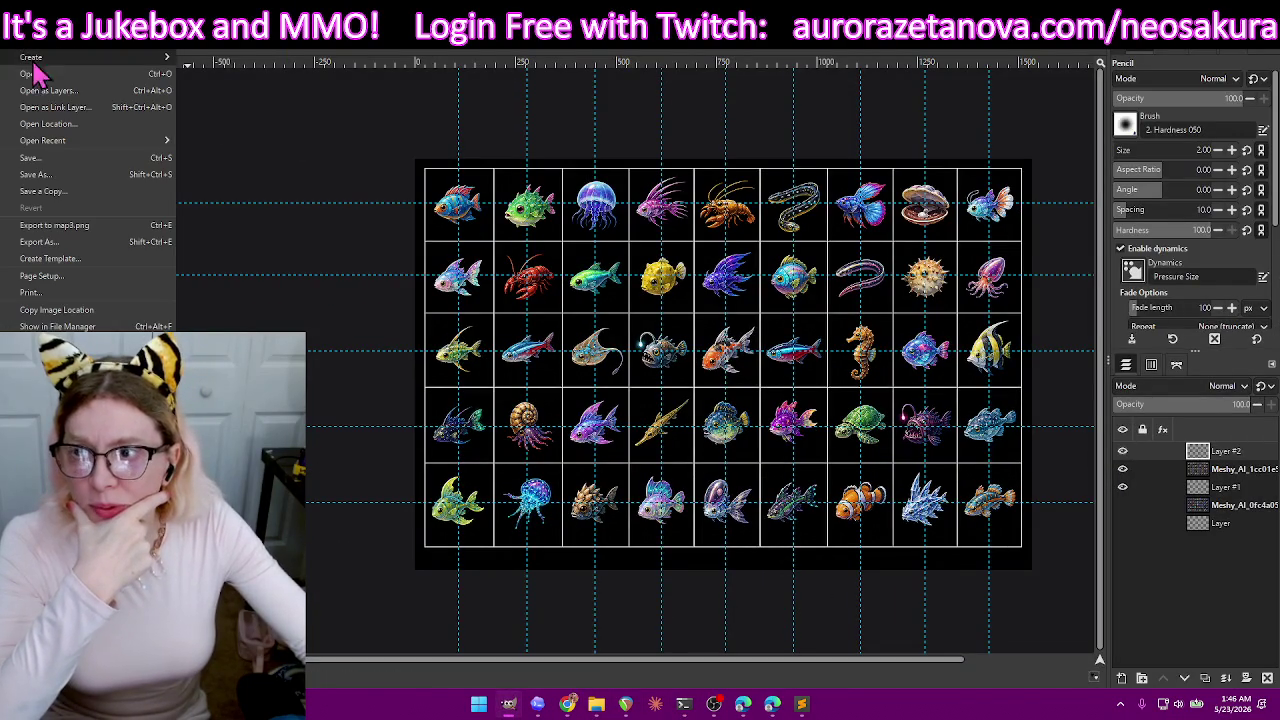
click(94, 110)
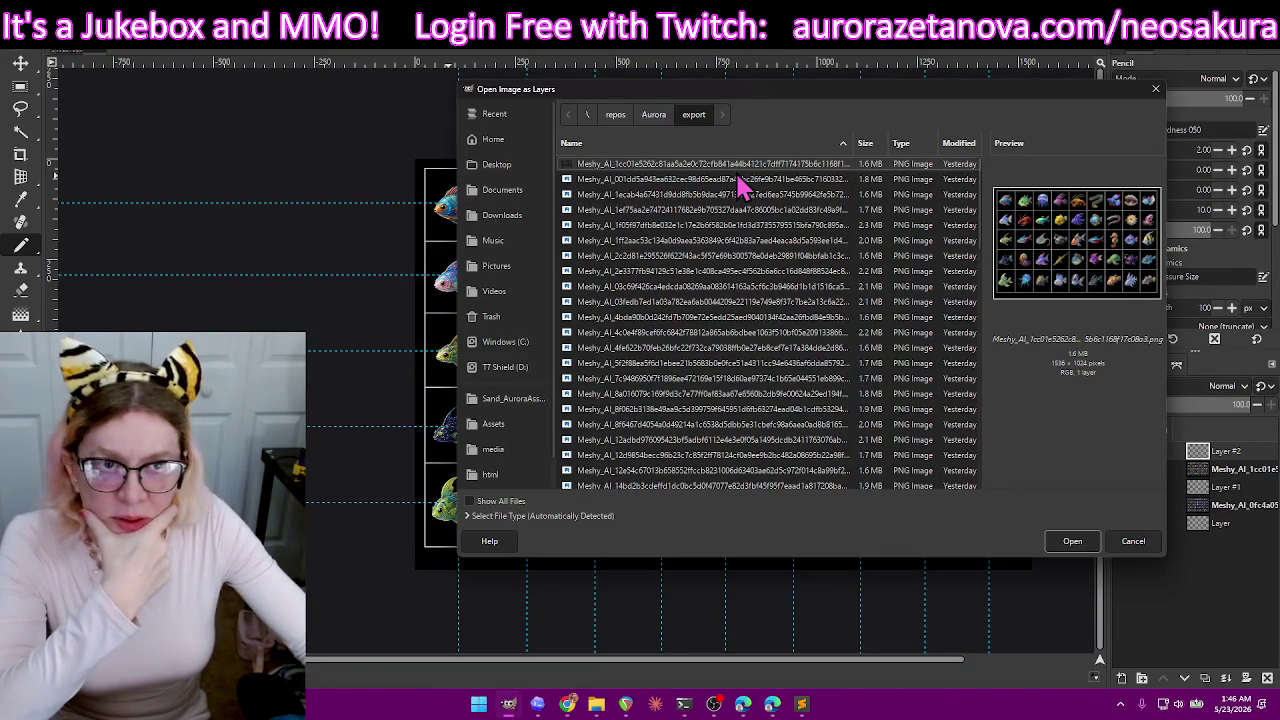
click(1156, 89)
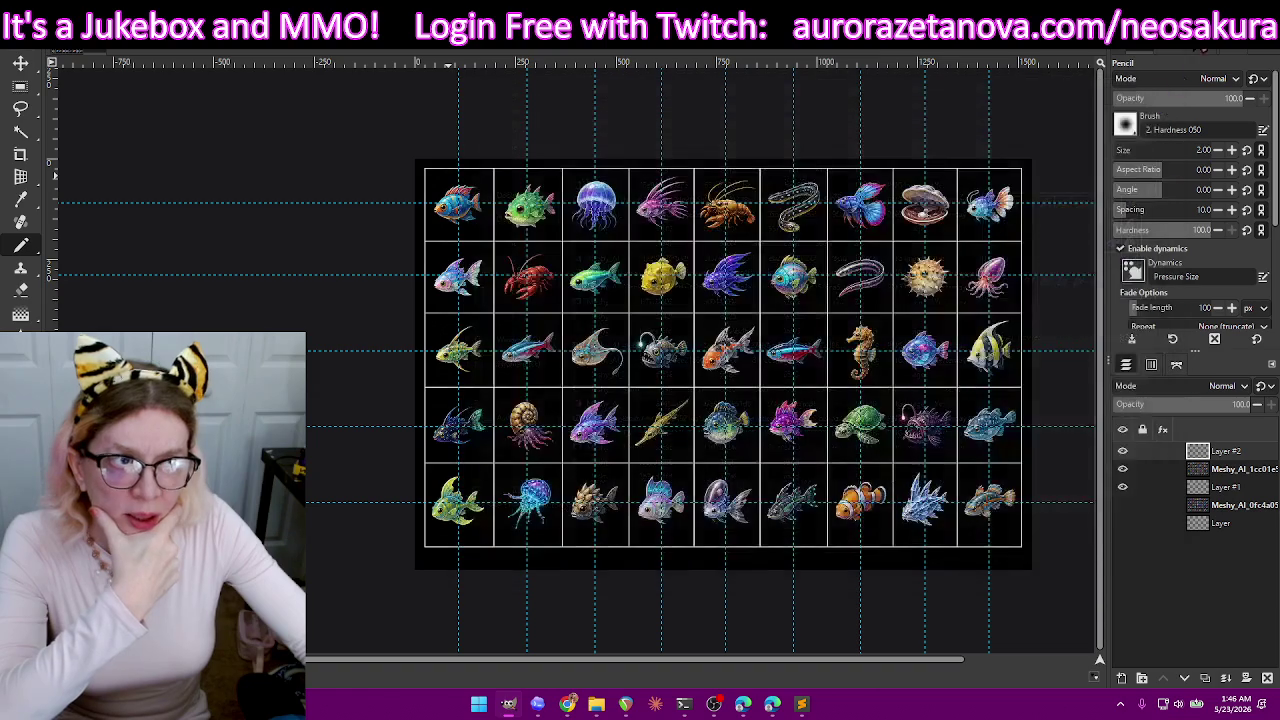
- Confirm another Icon Cutout run with y in the terminal
click(509, 703)
click(684, 703)
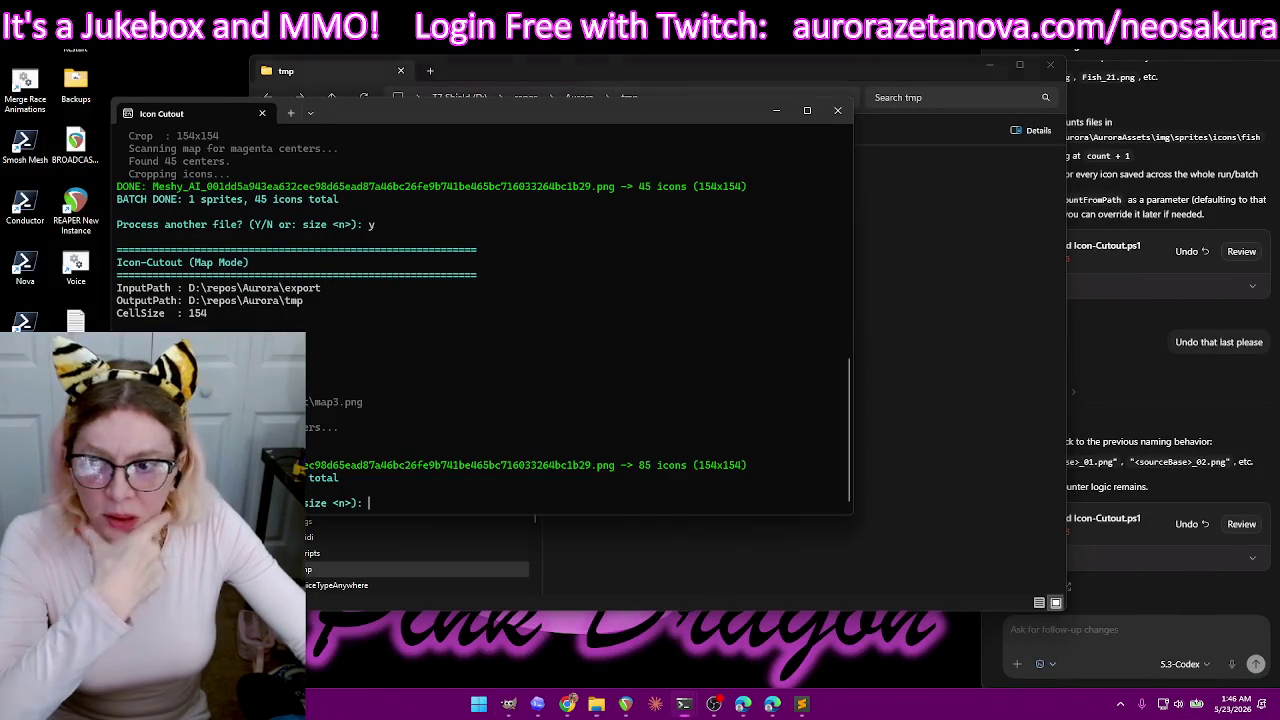
text(y)
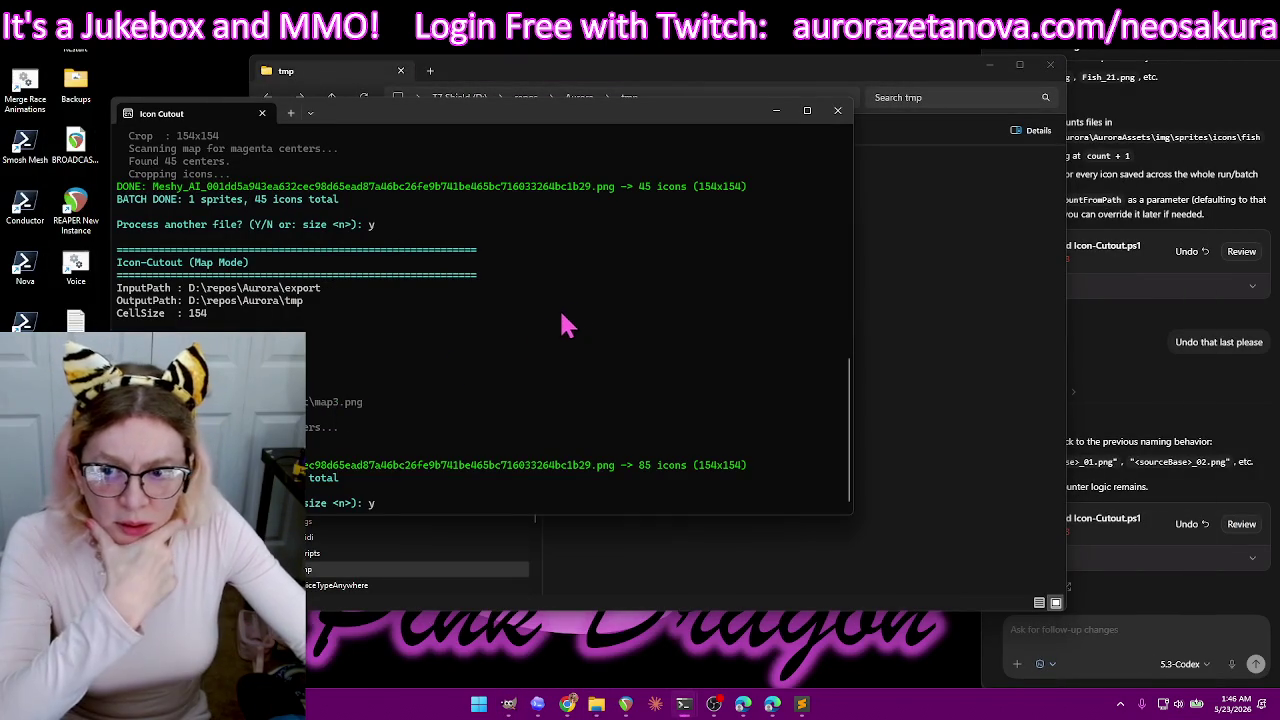
key(Return)
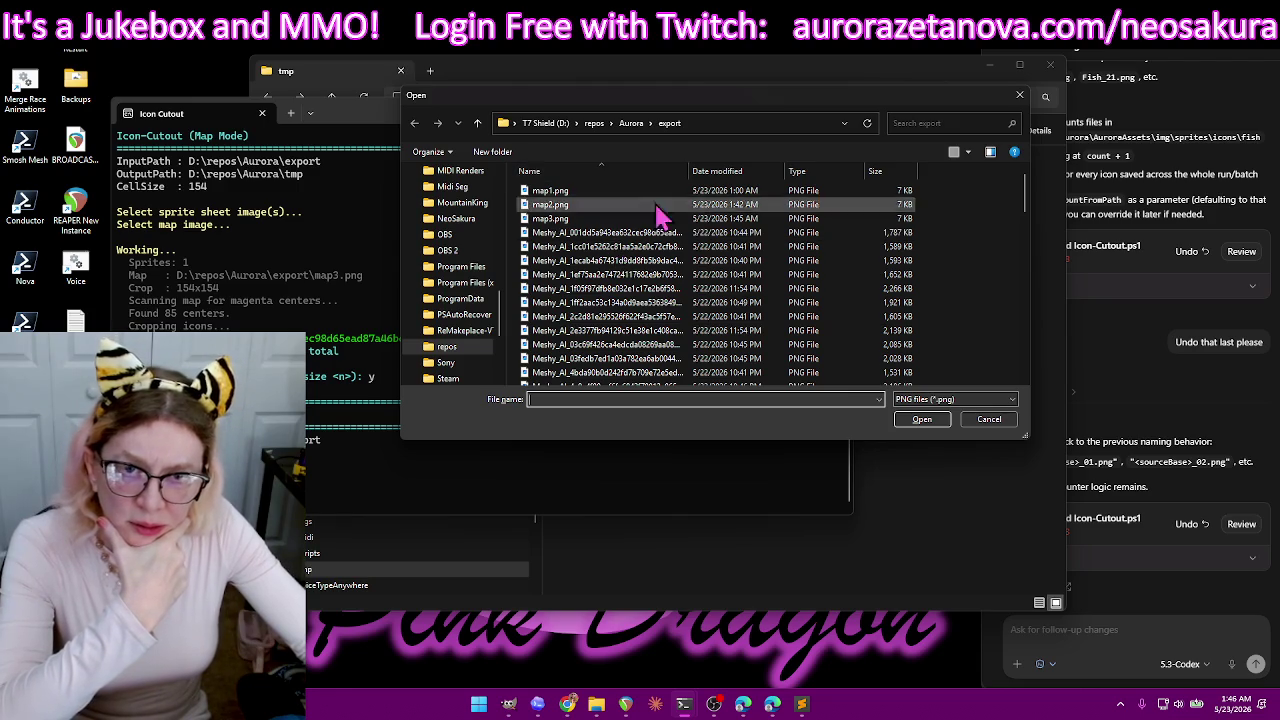
- Switch the Open dialog's file layout from tiles and content to extra large thumbnails
click(955, 153)
click(961, 160)
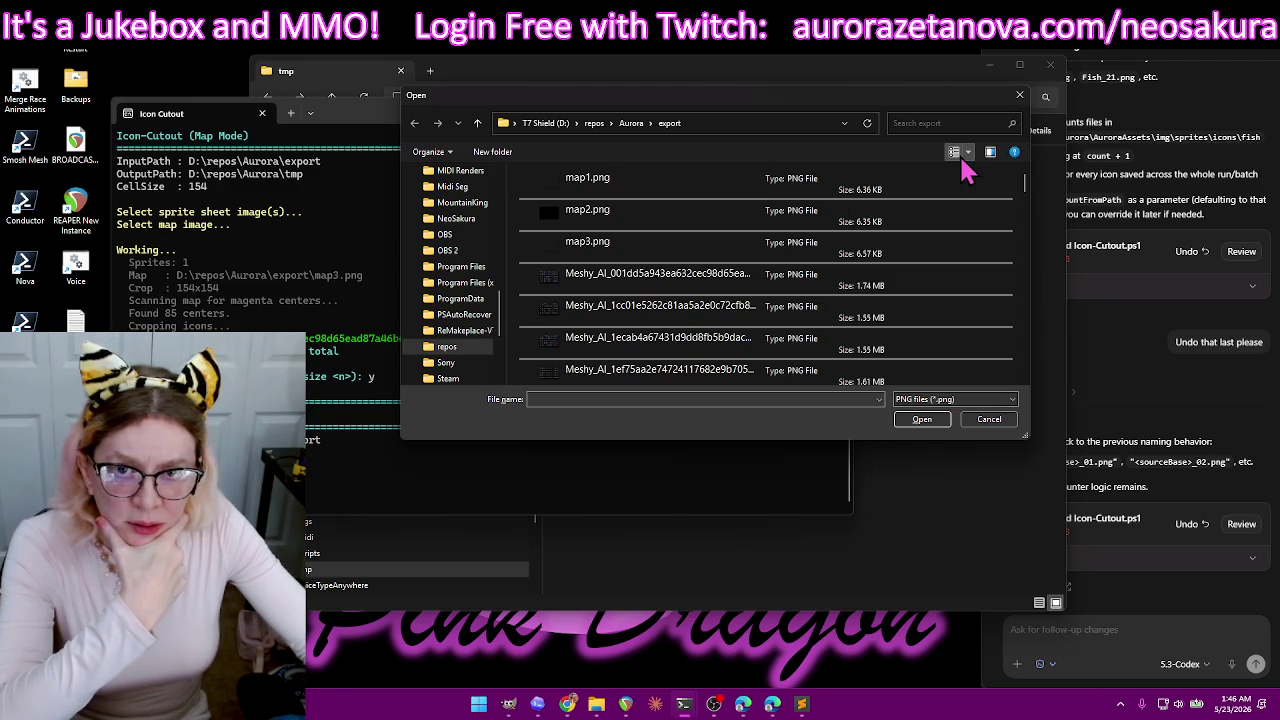
click(955, 153)
click(968, 153)
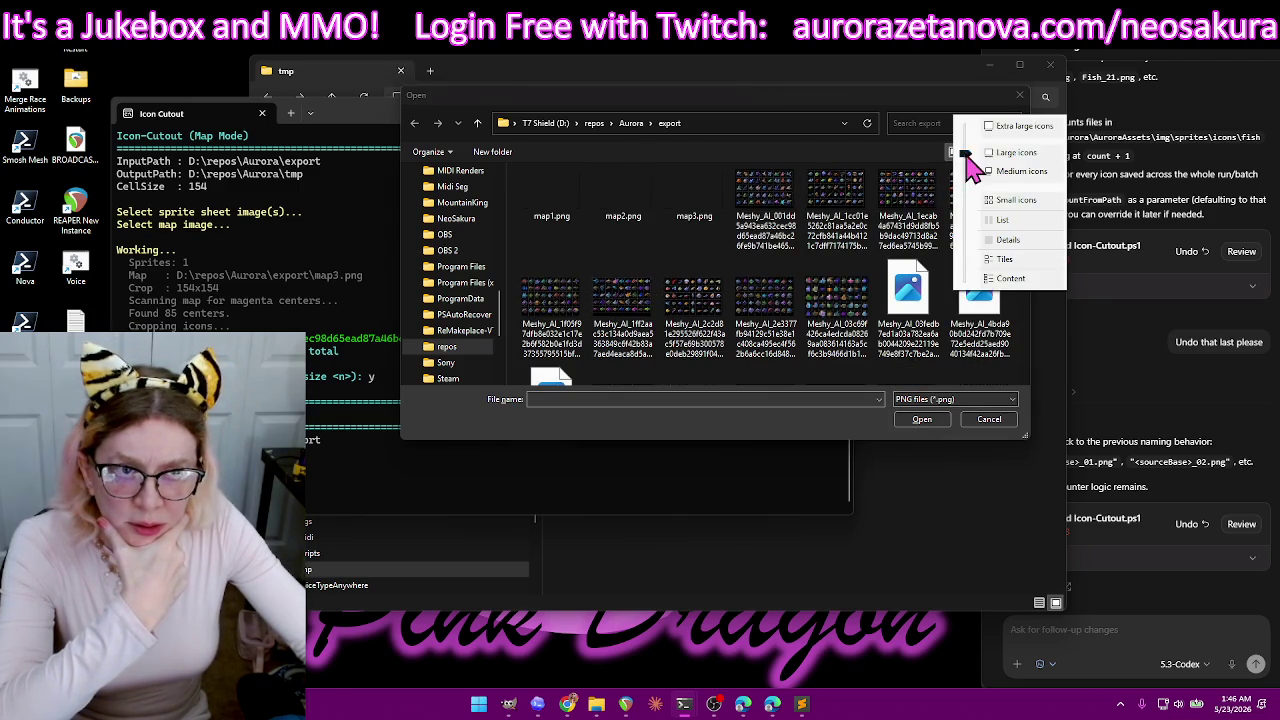
click(1015, 127)
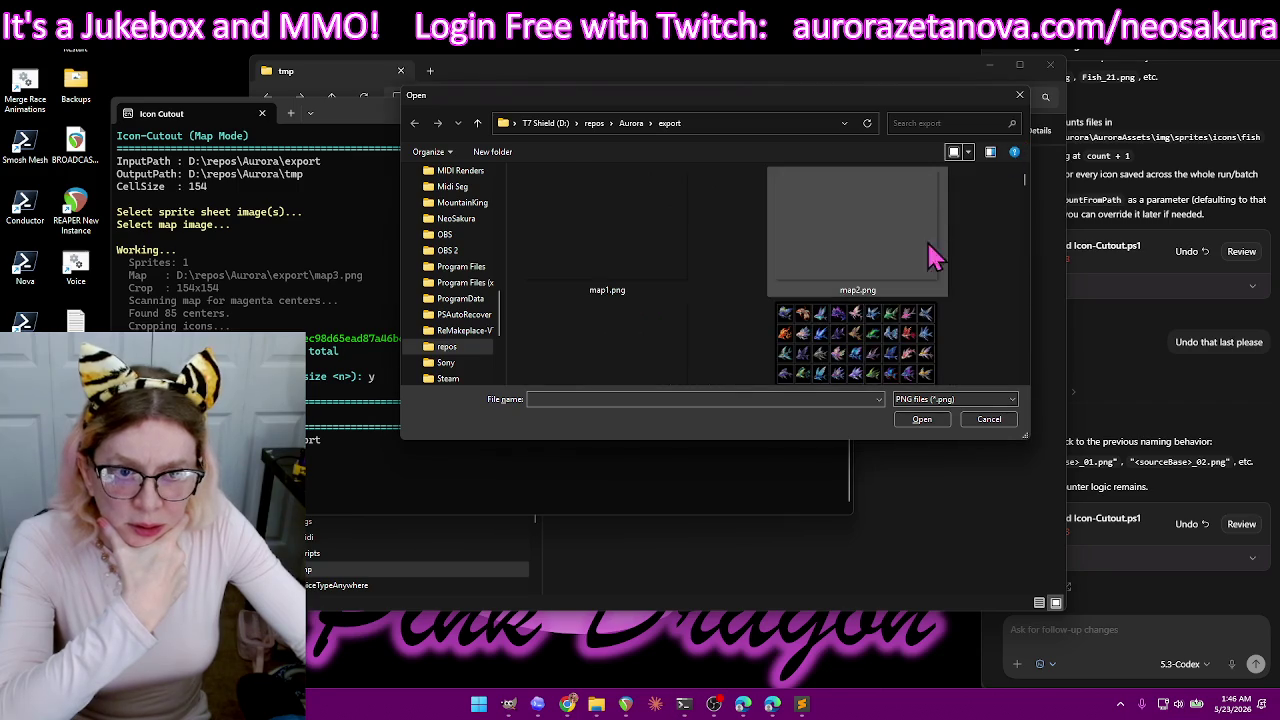
scroll(1020, 280, down, 3)
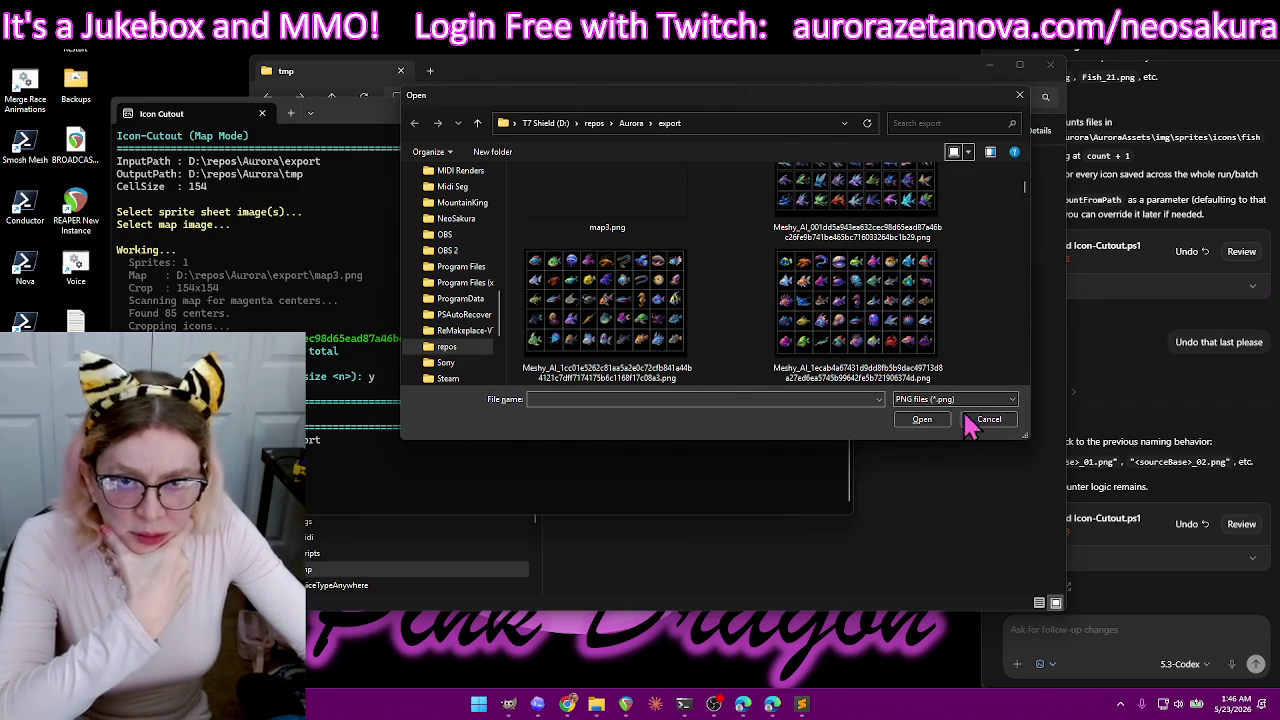
mouse_move(684, 704)
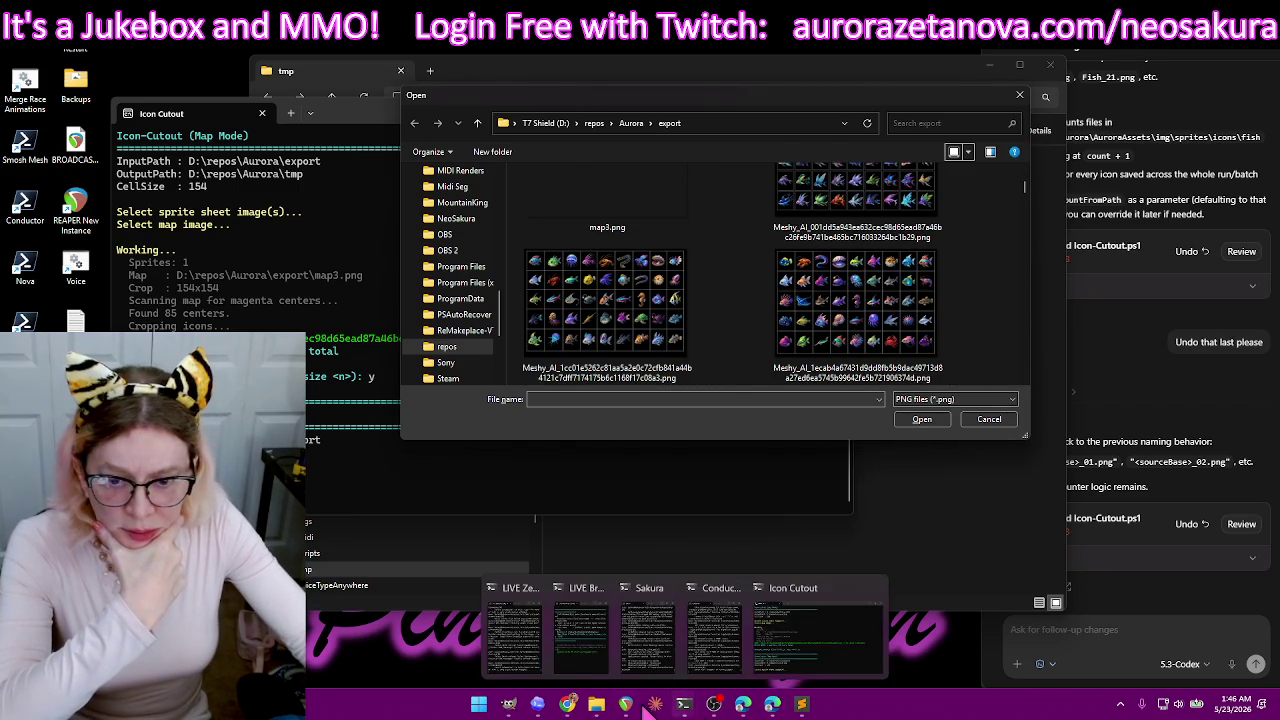
- Return the file list to details view and open the Meshy_AI_1cc01e fish sheet
click(512, 706)
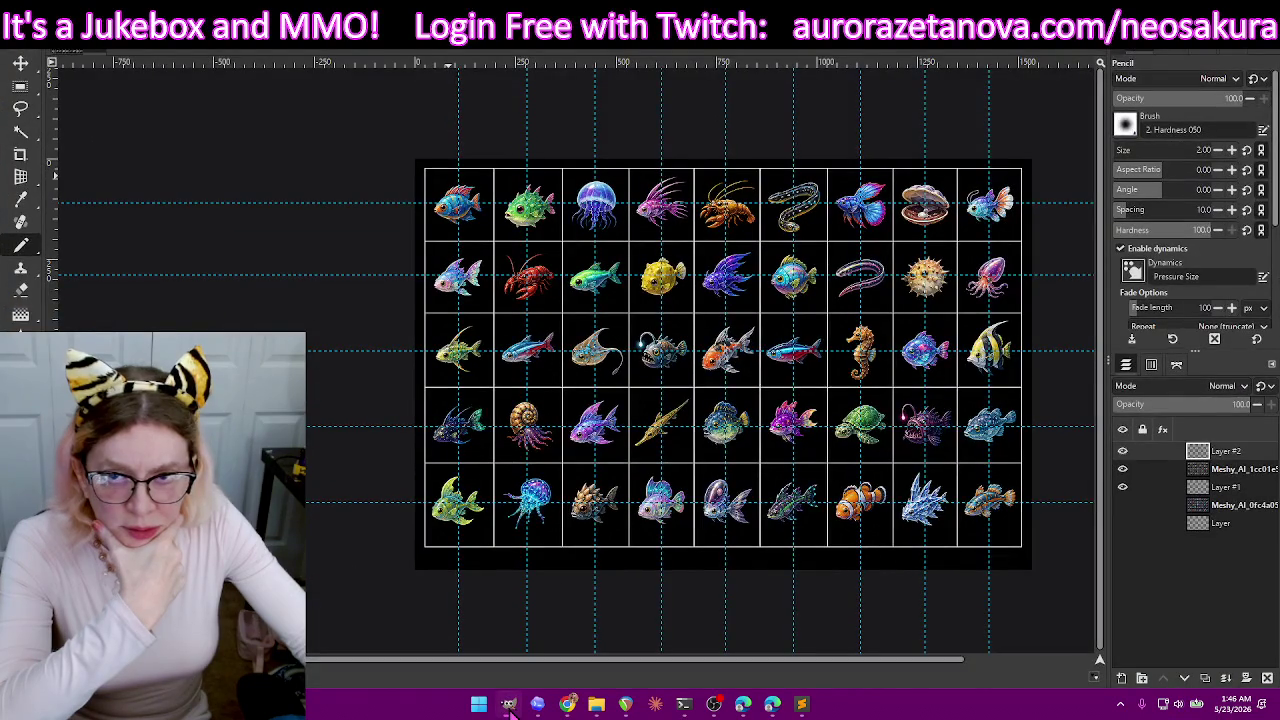
click(510, 707)
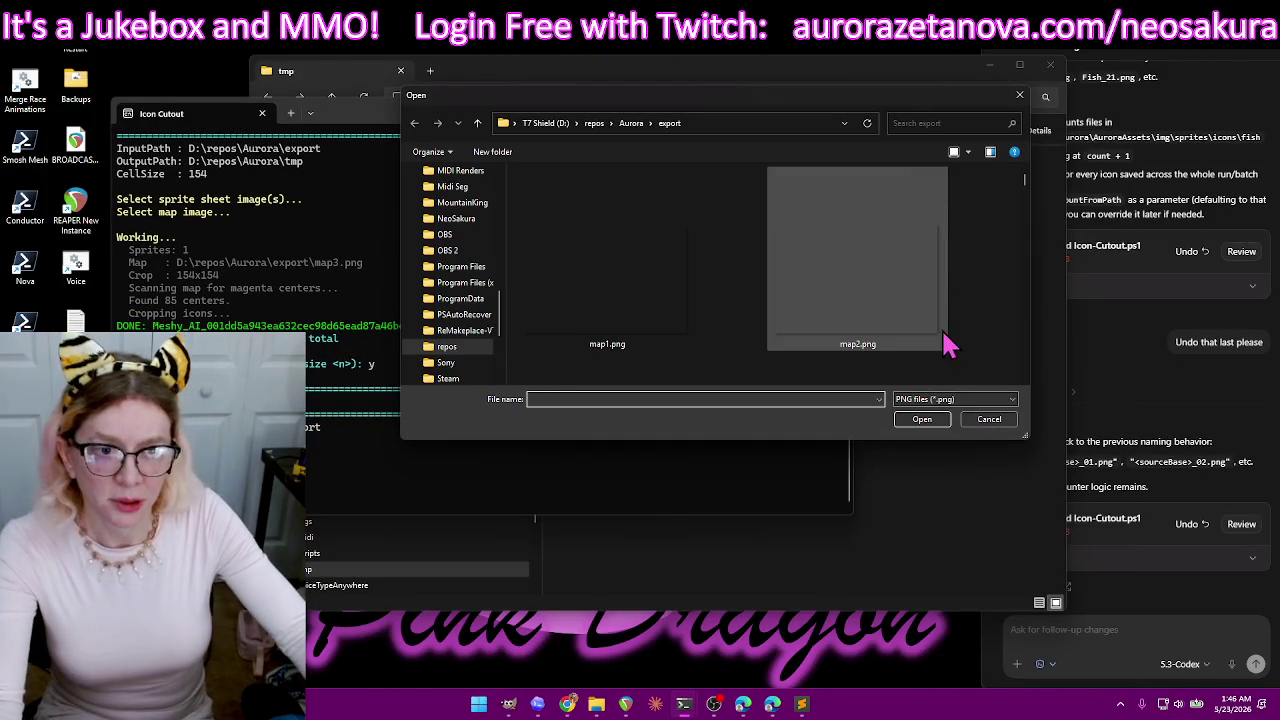
click(967, 152)
click(1010, 260)
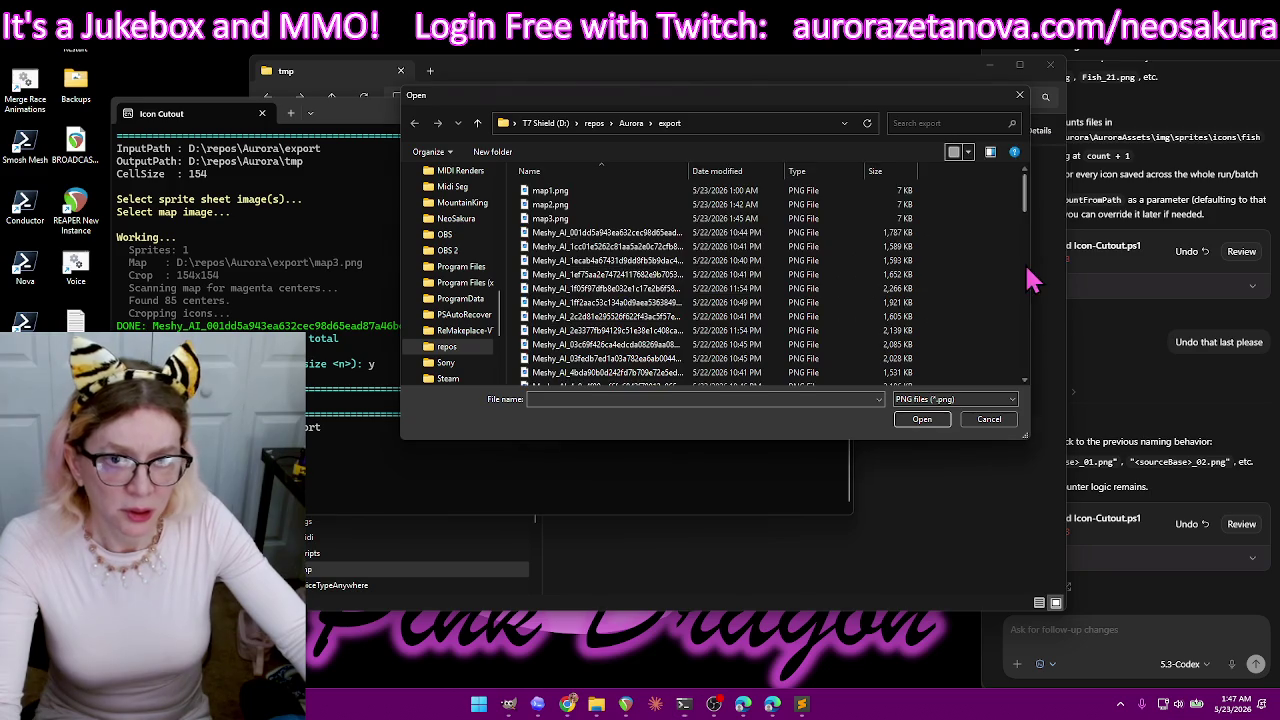
double_click(640, 233)
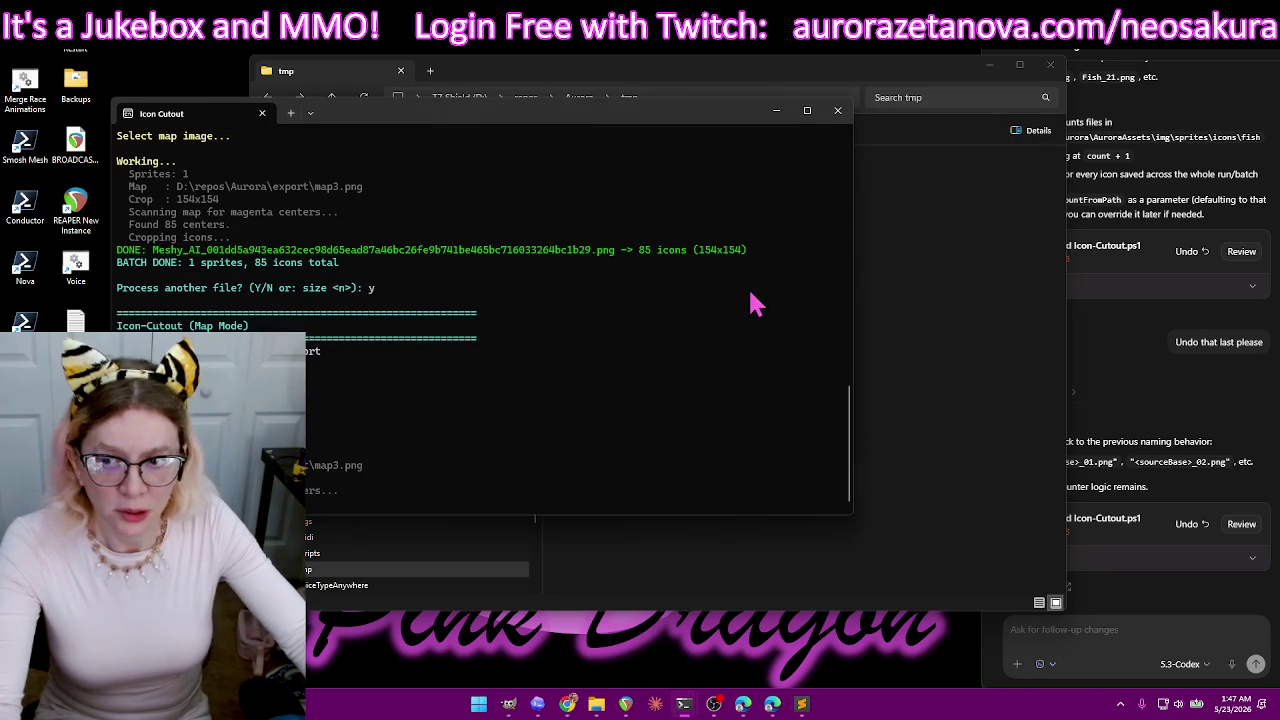
click(906, 66)
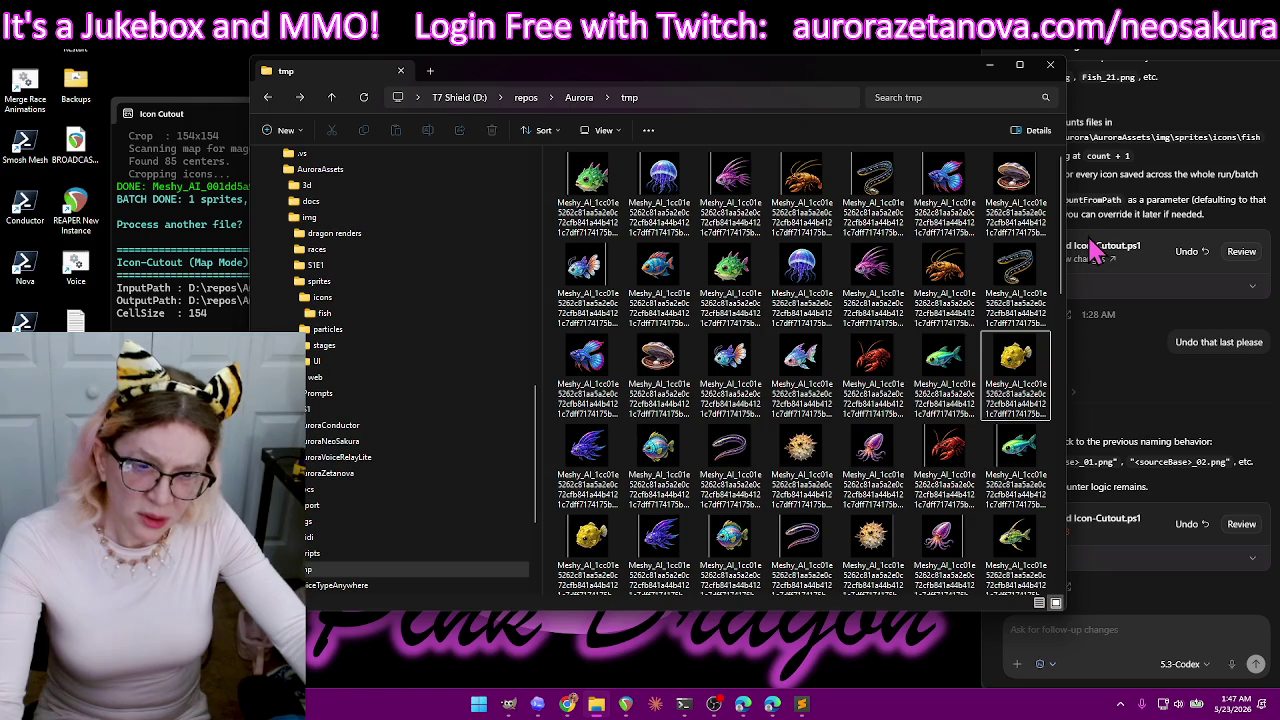
- Select all 85 Meshy_AI_1cc01e icons in tmp and recycle them
scroll(943, 370, down, 10)
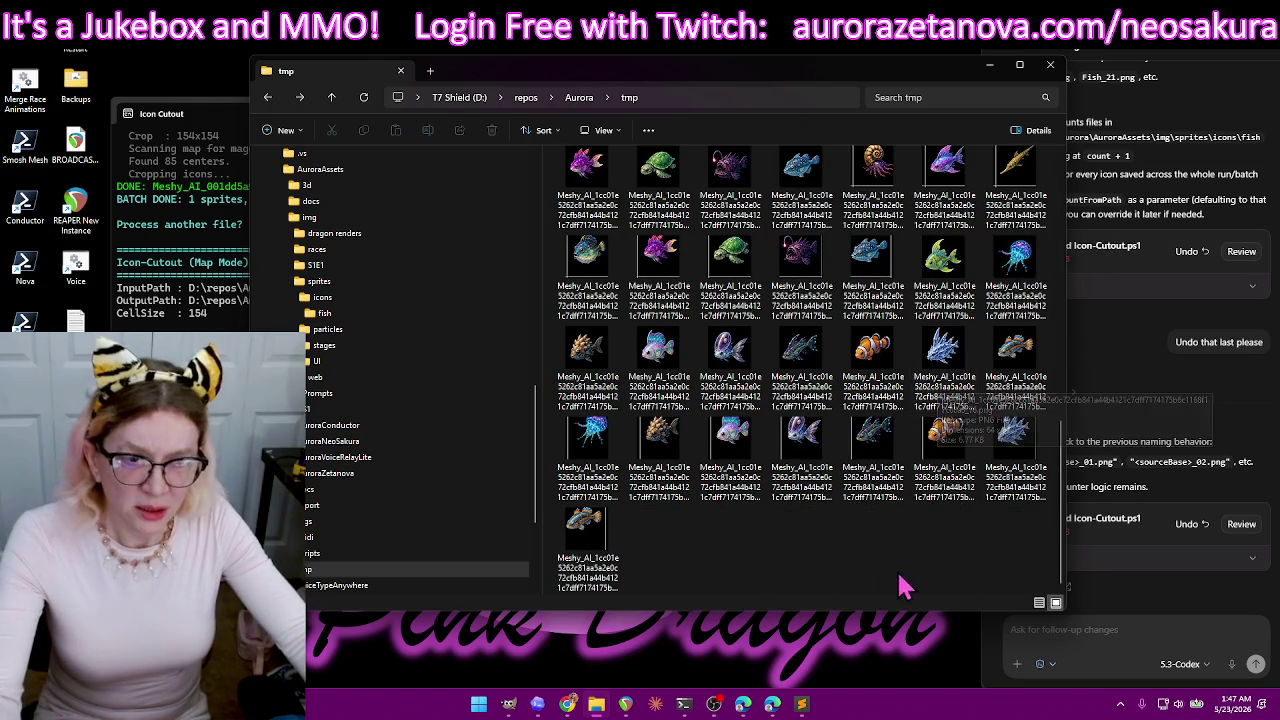
key(ctrl+a)
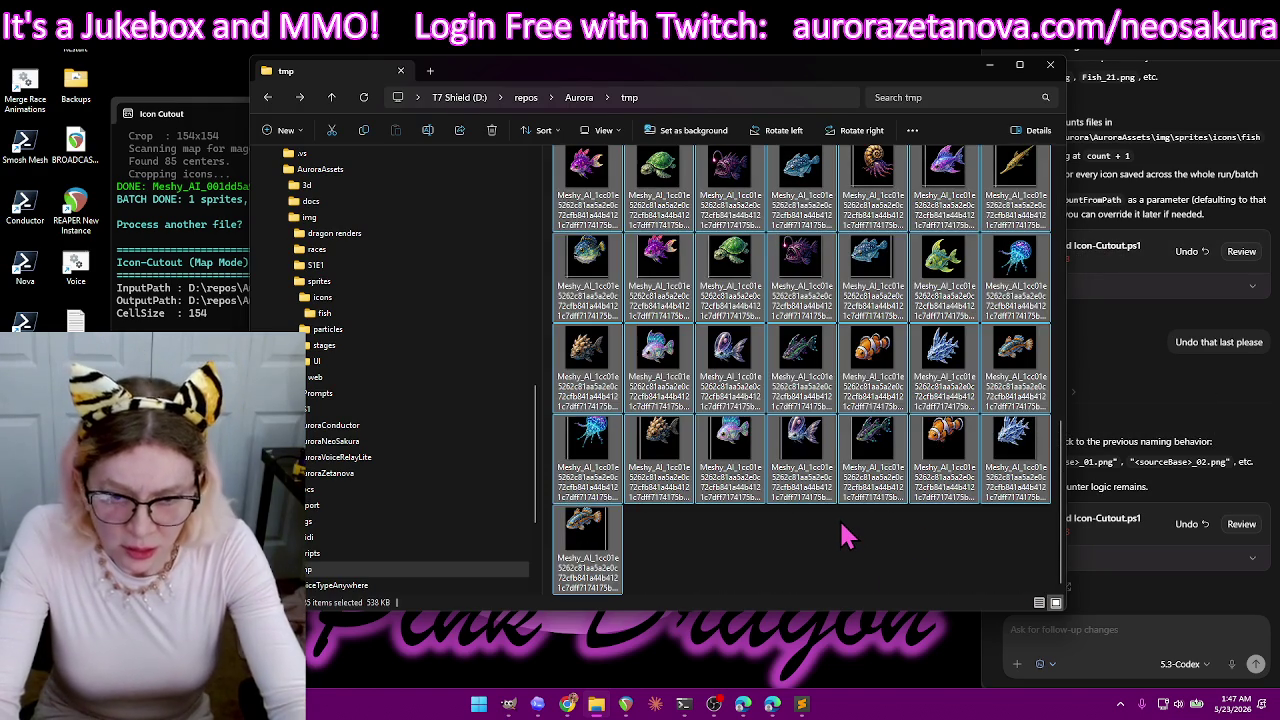
key(Delete)
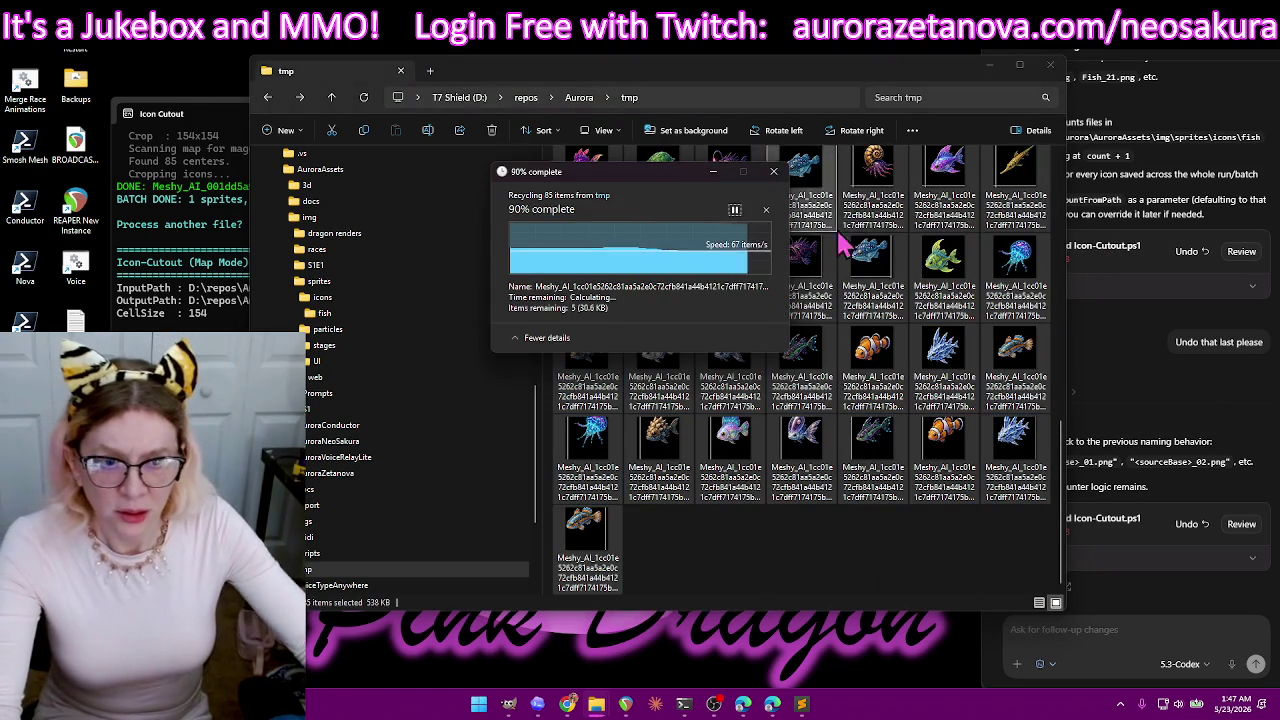
- Start another cutout run with y in the terminal and cancel its file picker
key(alt+Tab)
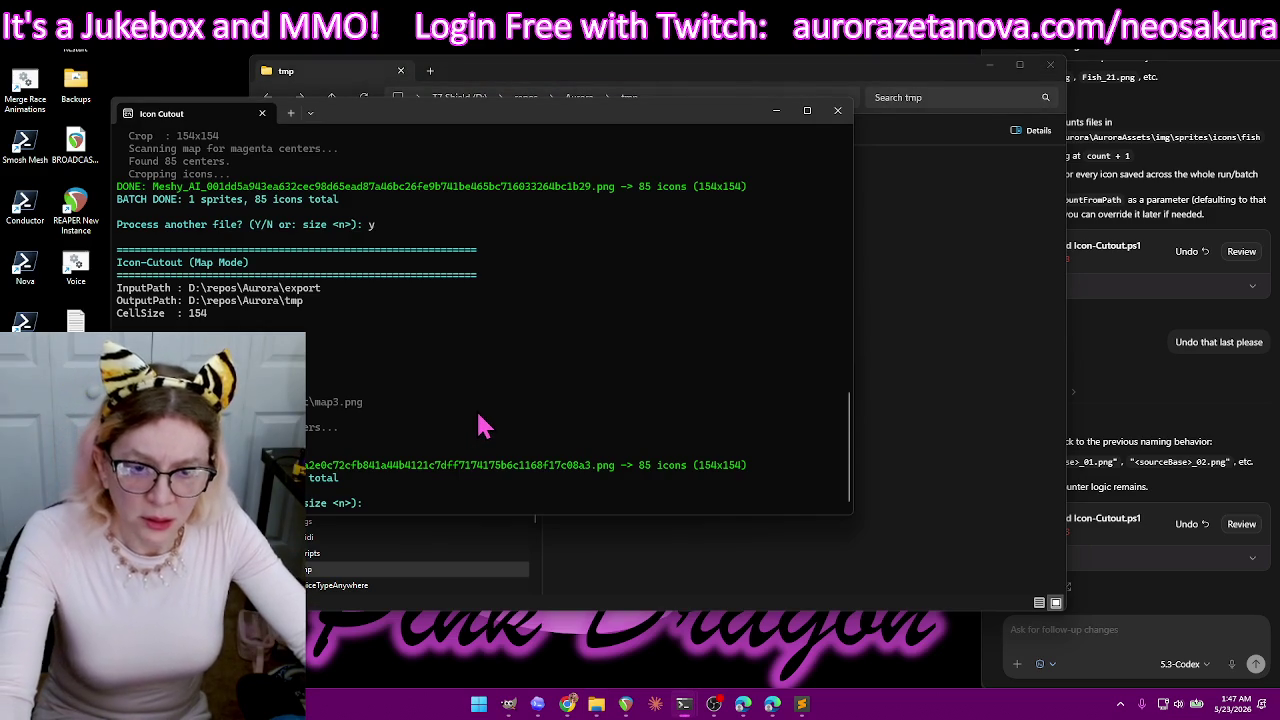
text(y)
key(Return)
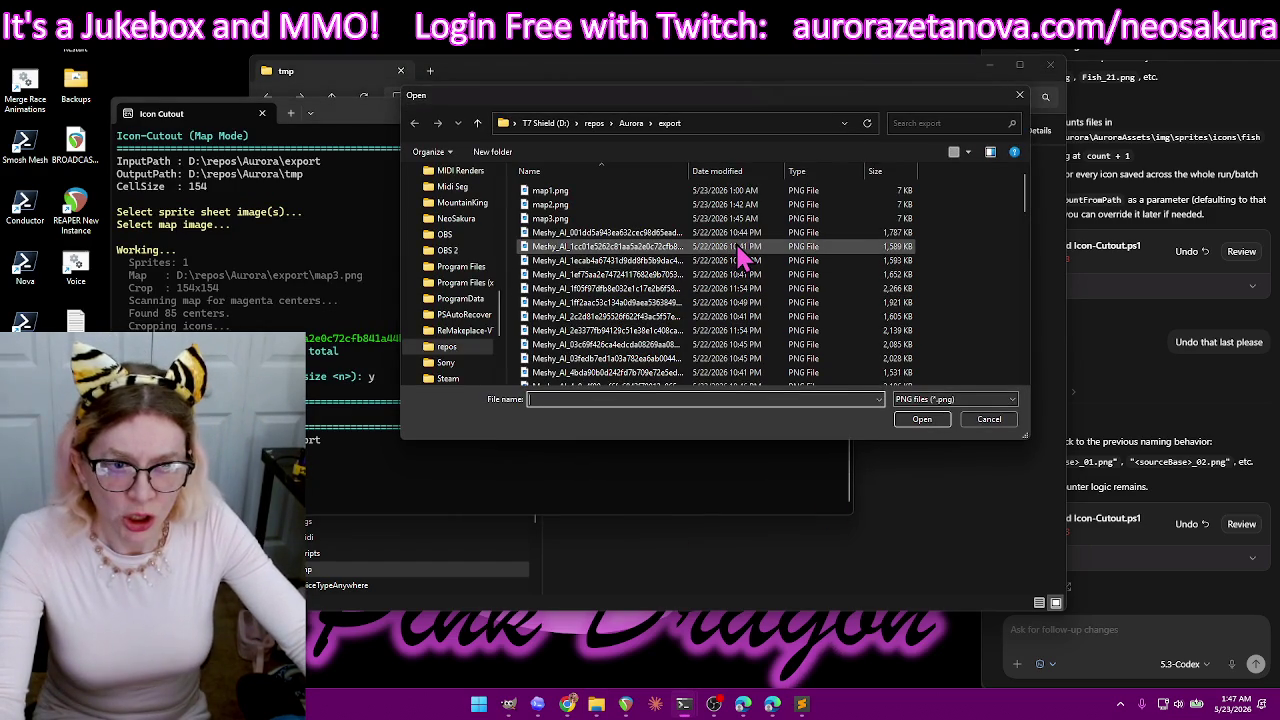
click(989, 419)
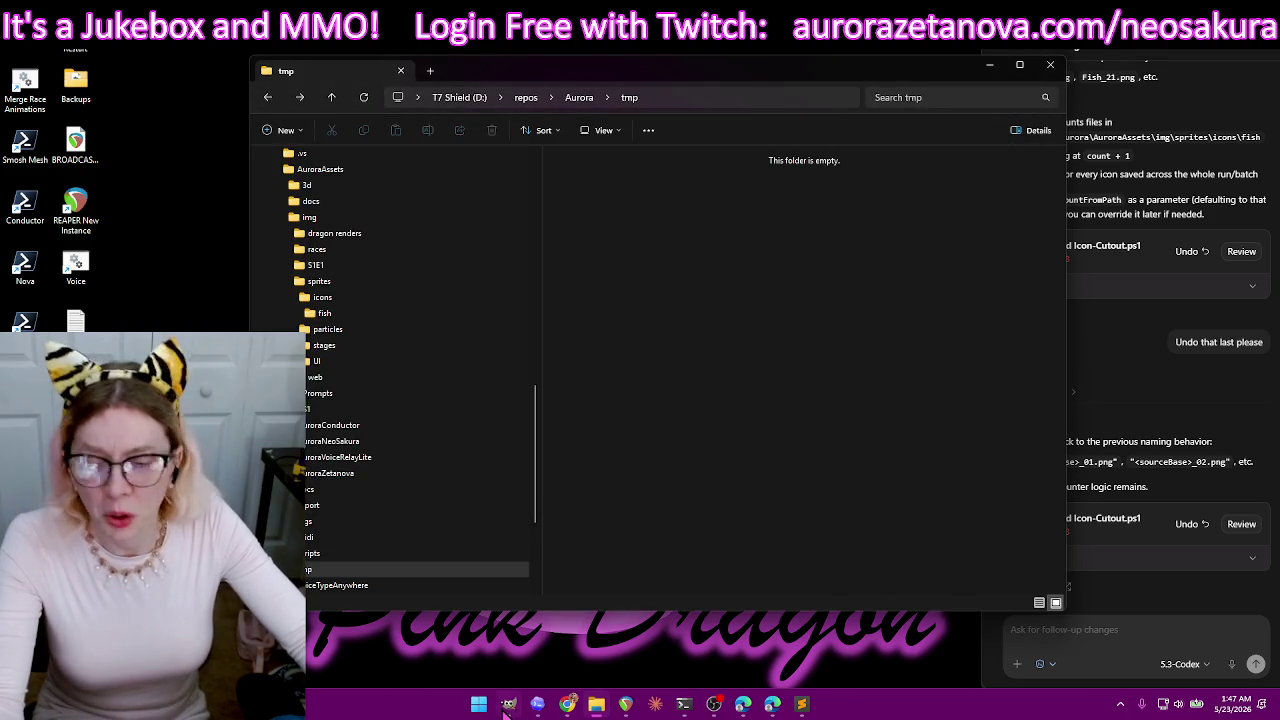
- Copy the Meshy_AI fish sheet layer's name from GIMP's Layers panel, then return to the terminal
click(597, 705)
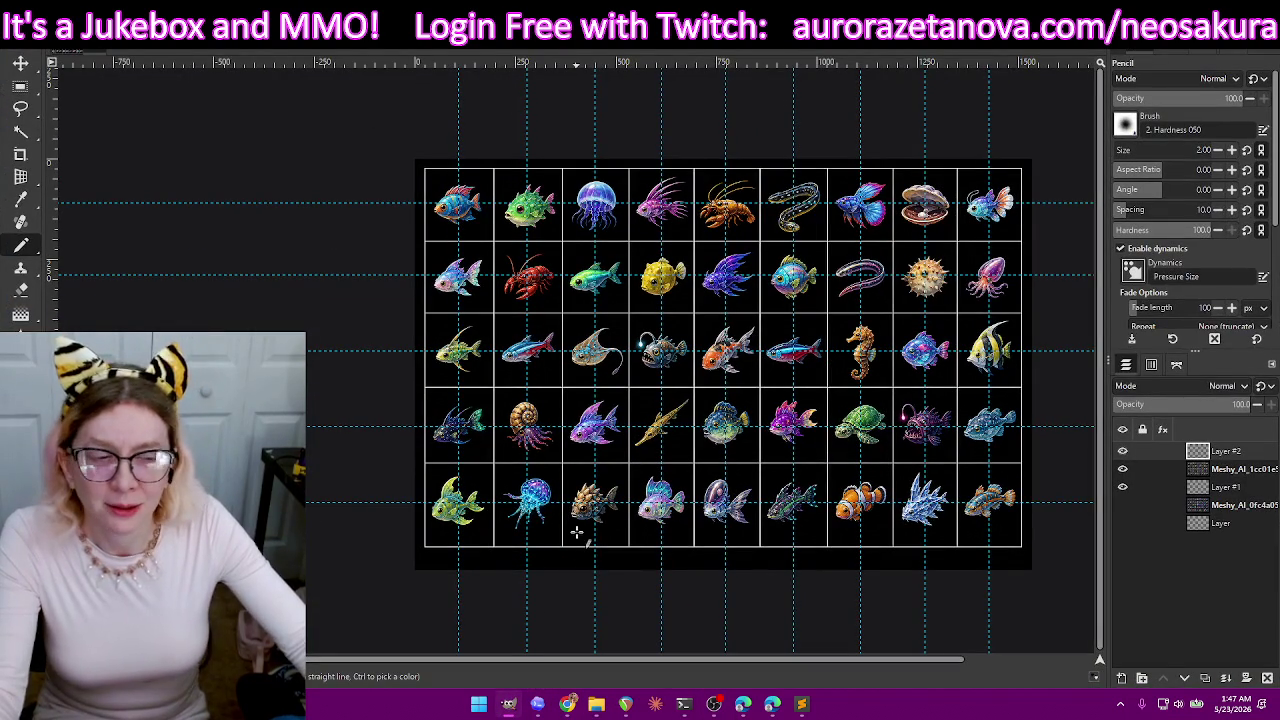
click(1246, 472)
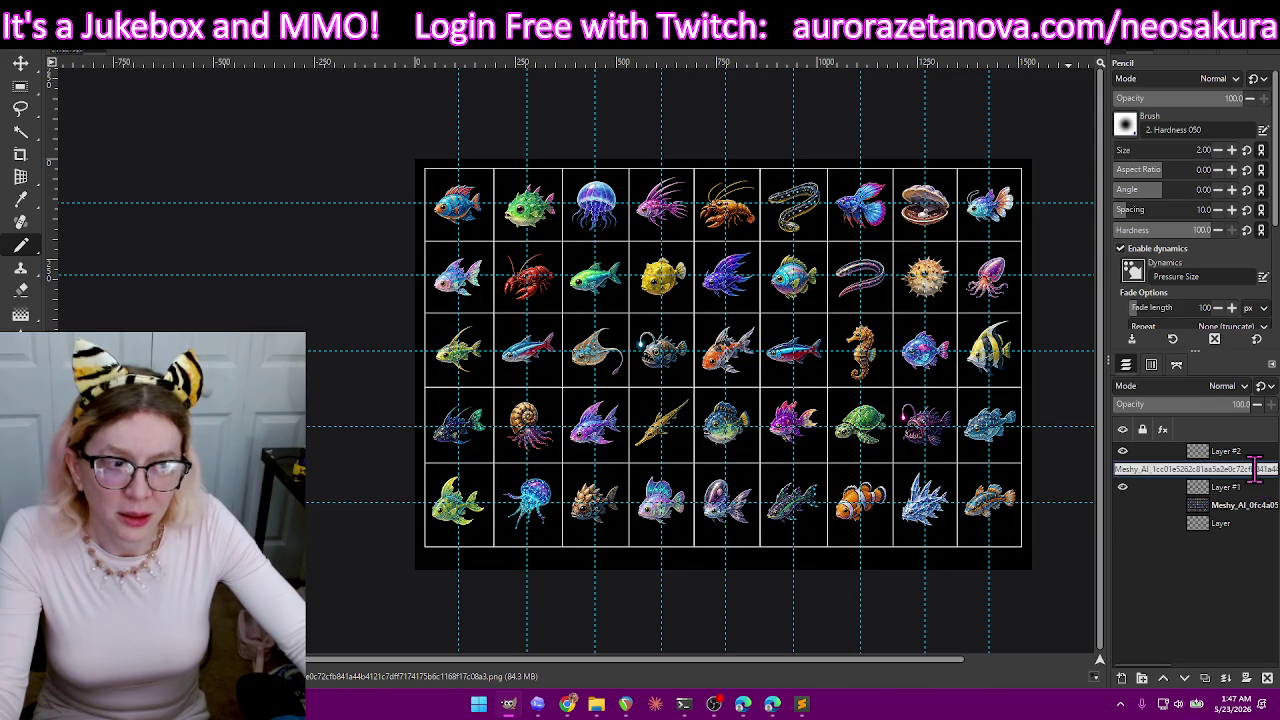
double_click(1226, 451)
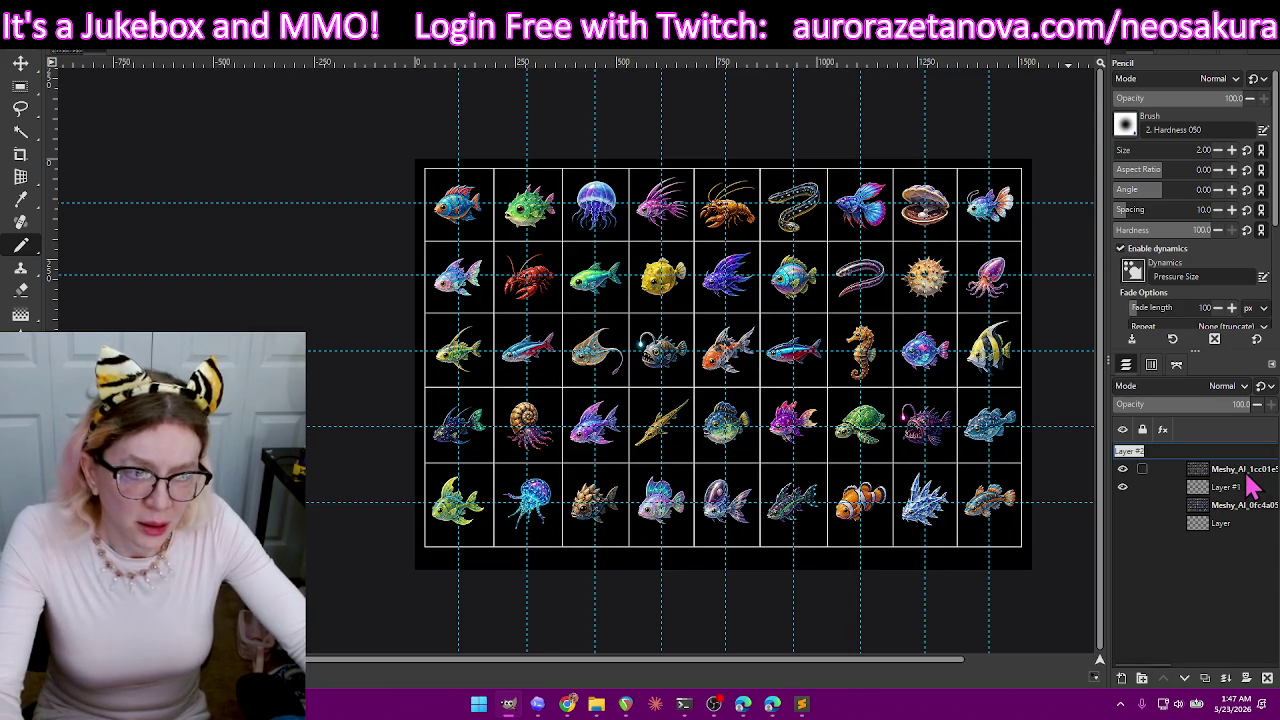
double_click(1247, 471)
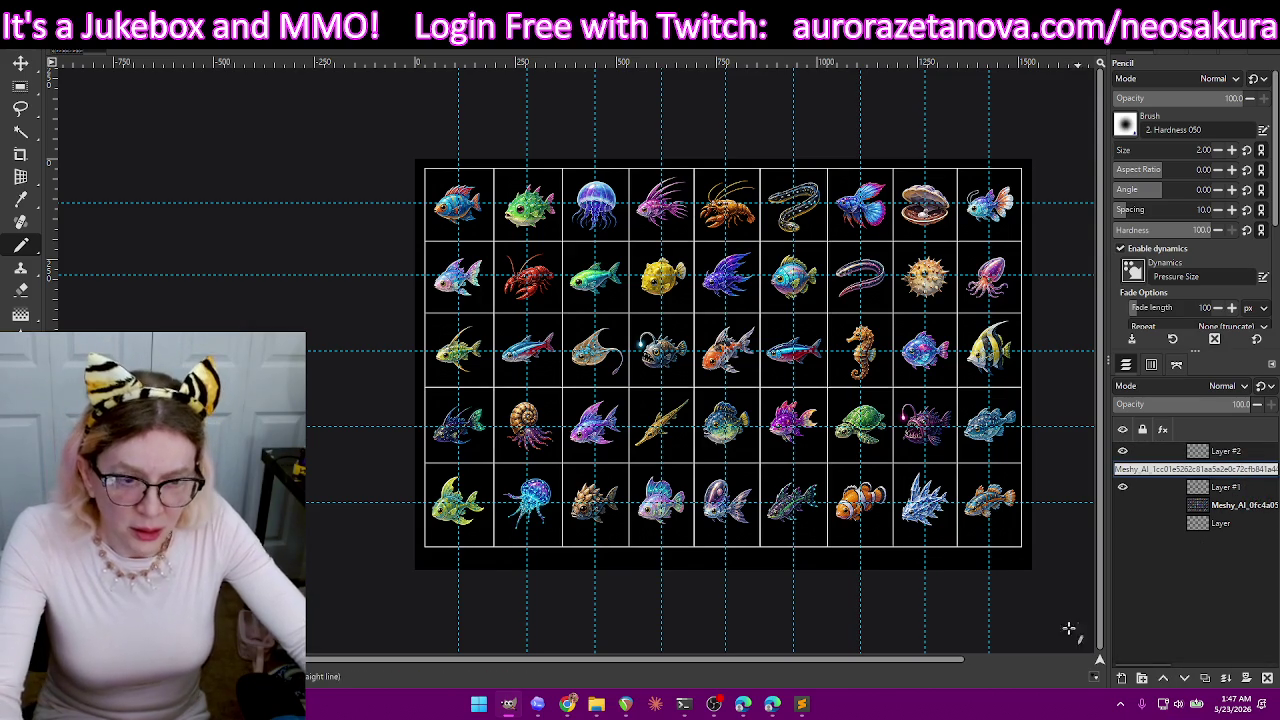
click(710, 705)
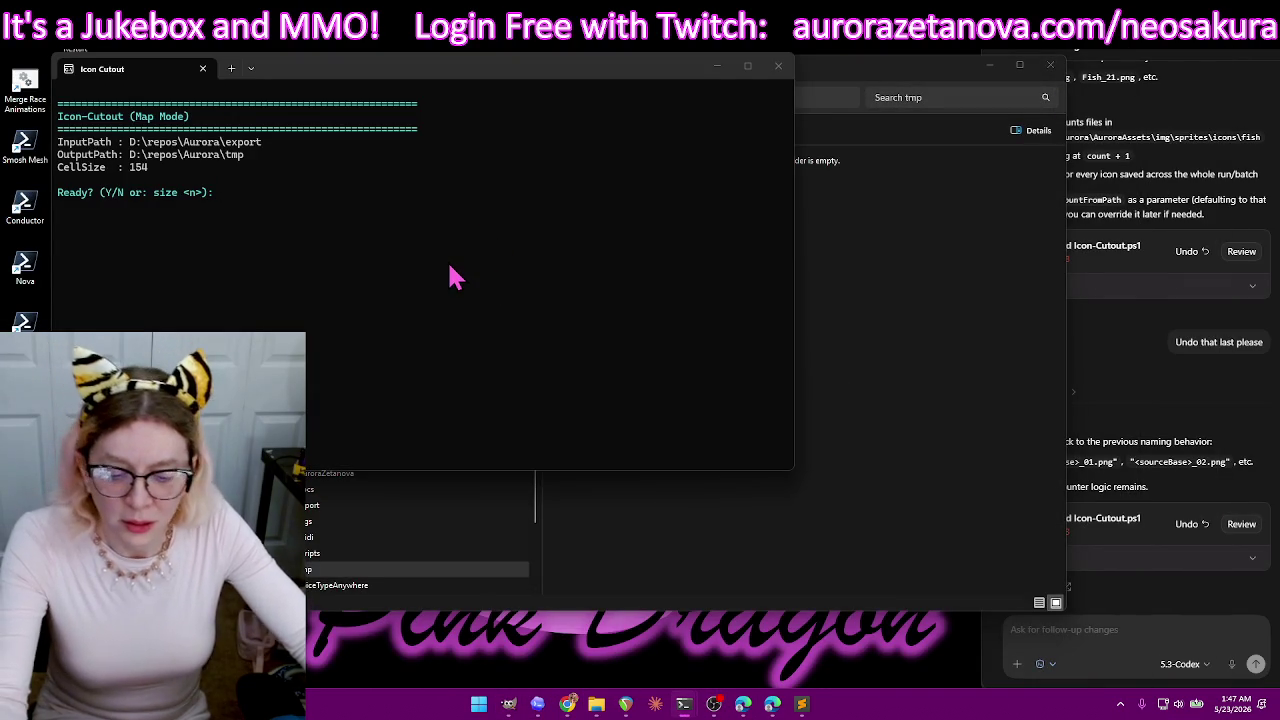
- Confirm the run, paste the Meshy_AI_1cc01e sheet name to open it, and choose the map image
text(y)
key(Return)
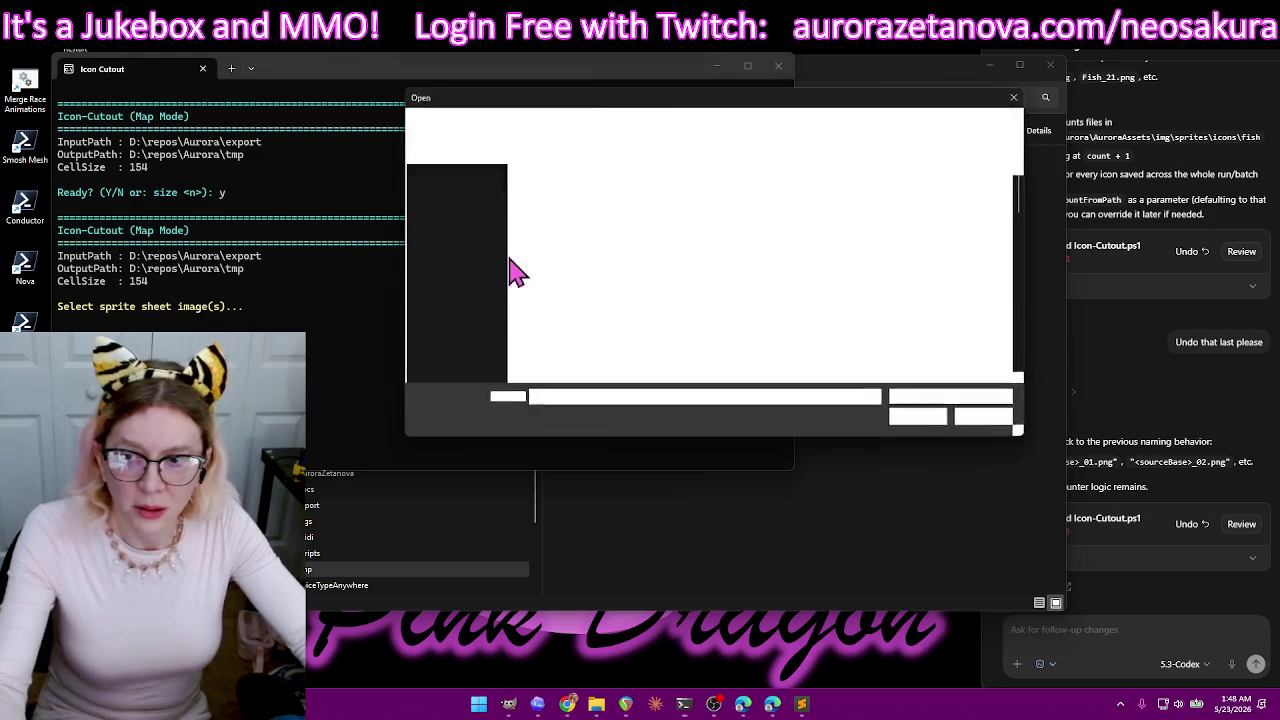
text(Meshy_AI_1cc01e5262c81aa5a2e0c72cfb841a44b4121c7dff7174175b6c1168f17c08a3.png)
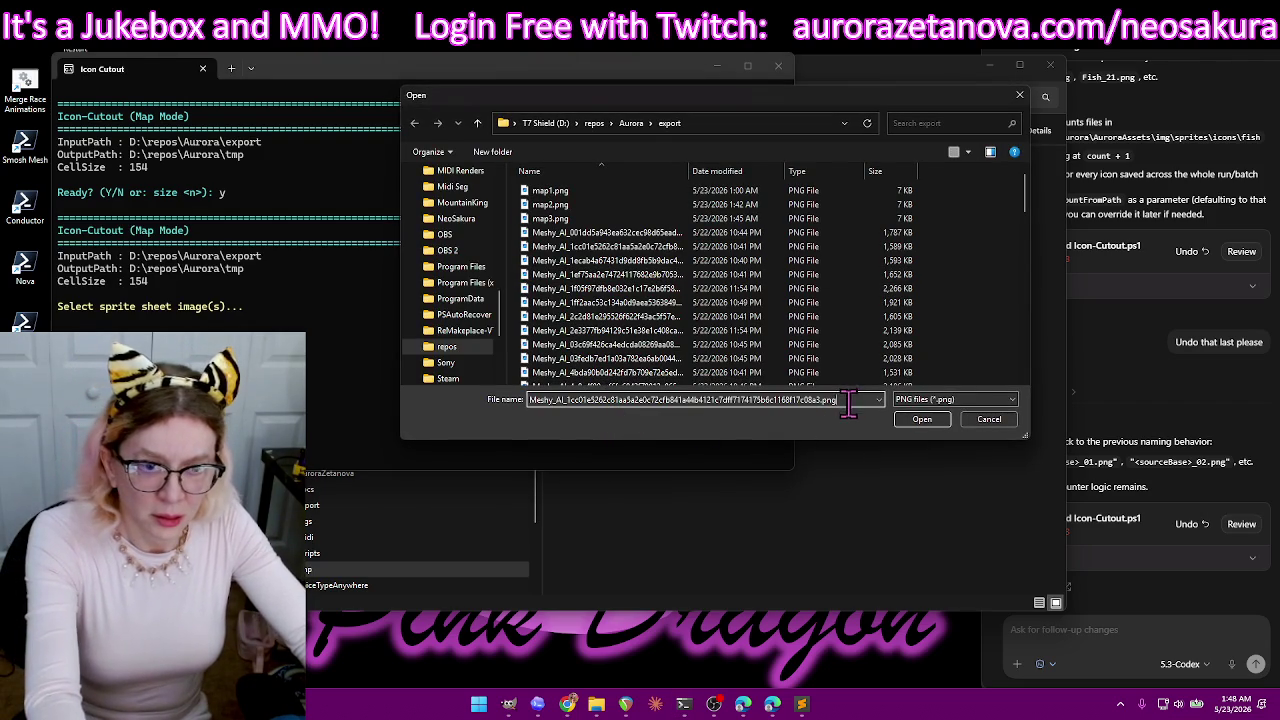
key(Return)
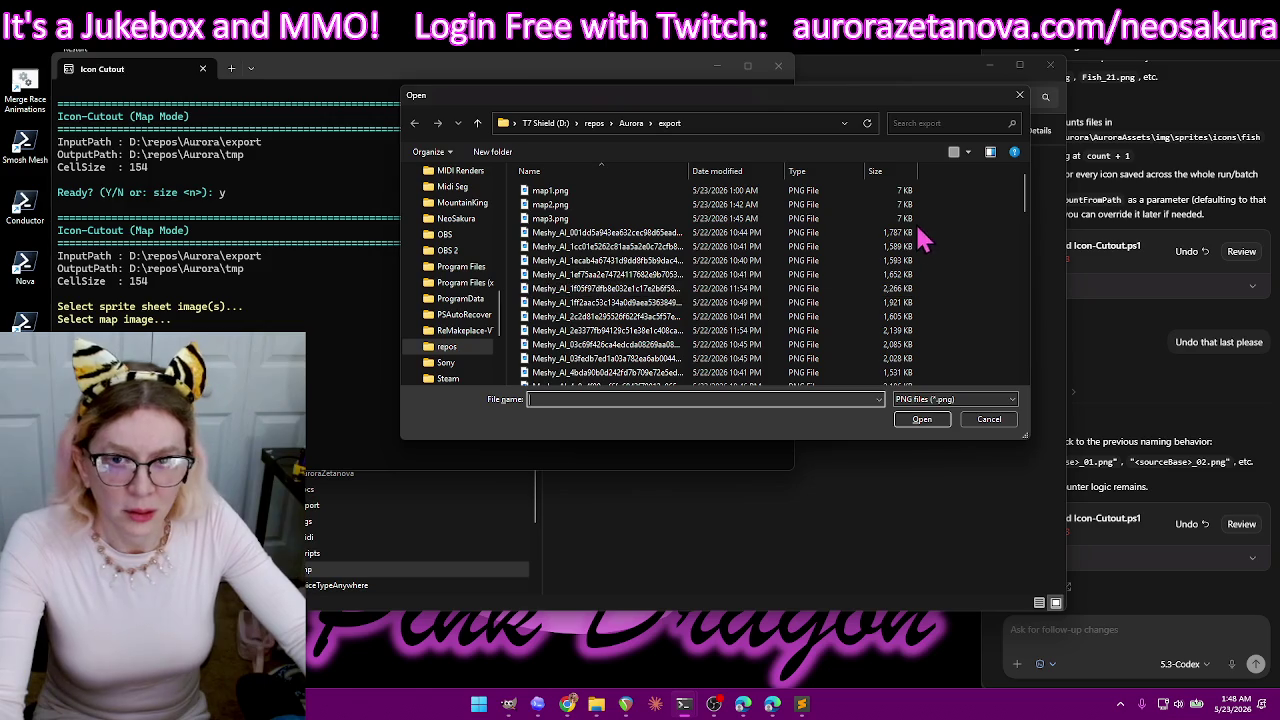
double_click(890, 226)
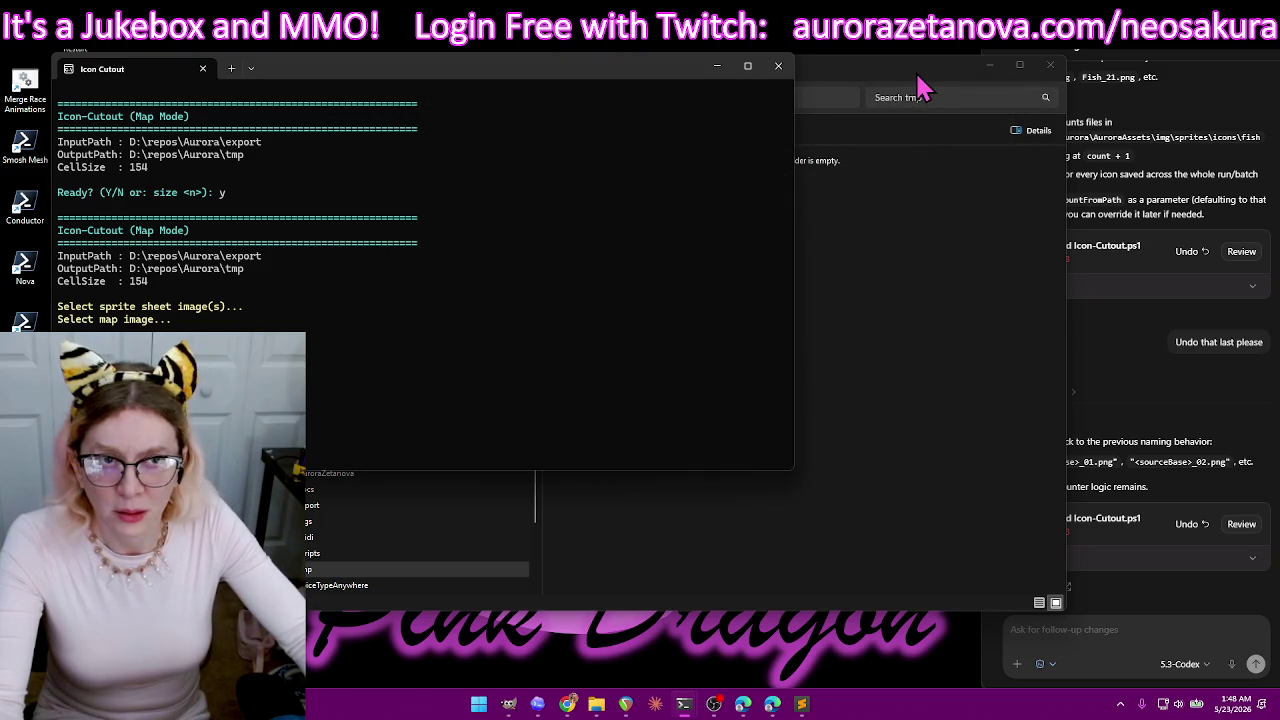
click(920, 88)
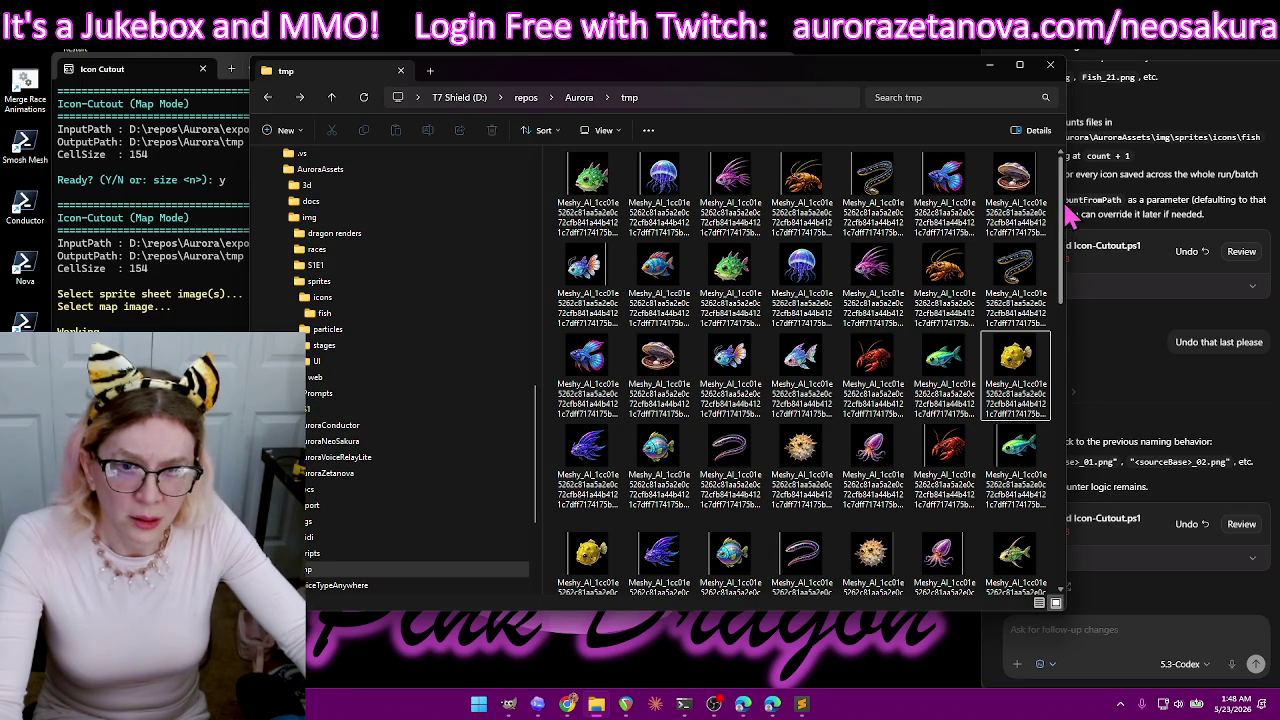
- Inspect the newly cut fish icons in tmp and check the Icon Cutout terminal output
drag(1062, 210, 1062, 298)
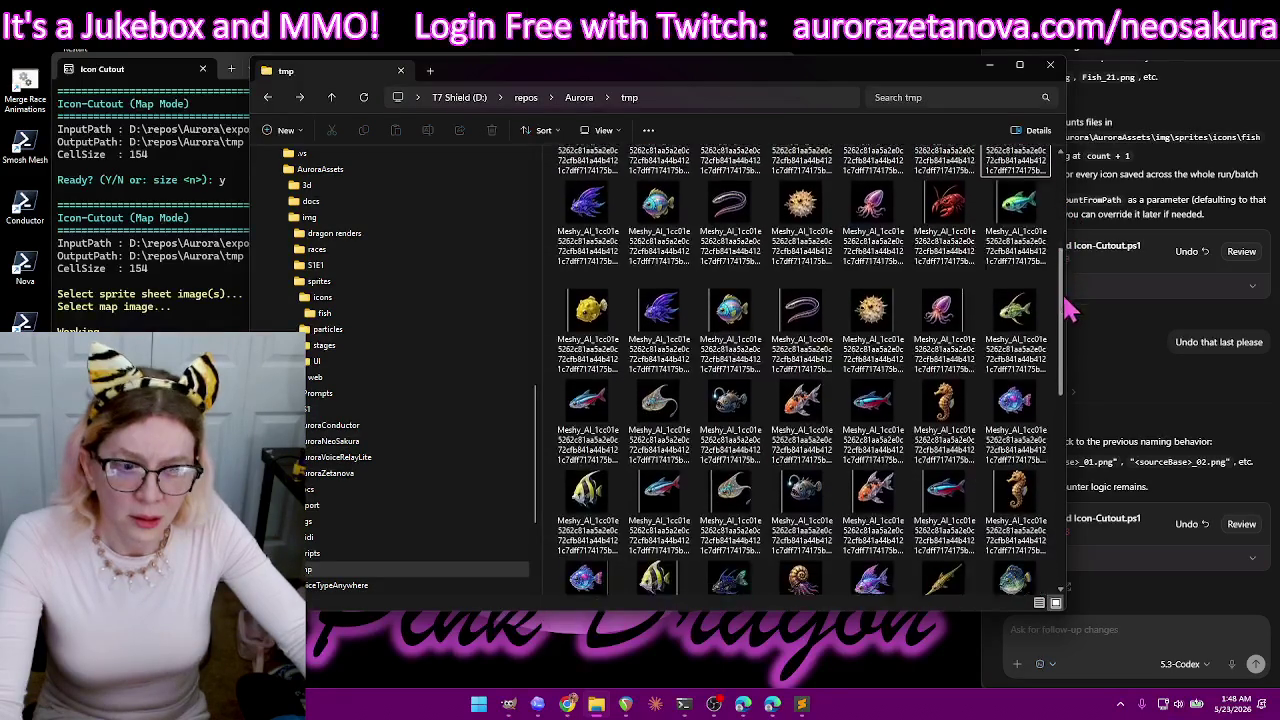
drag(1068, 305, 1072, 505)
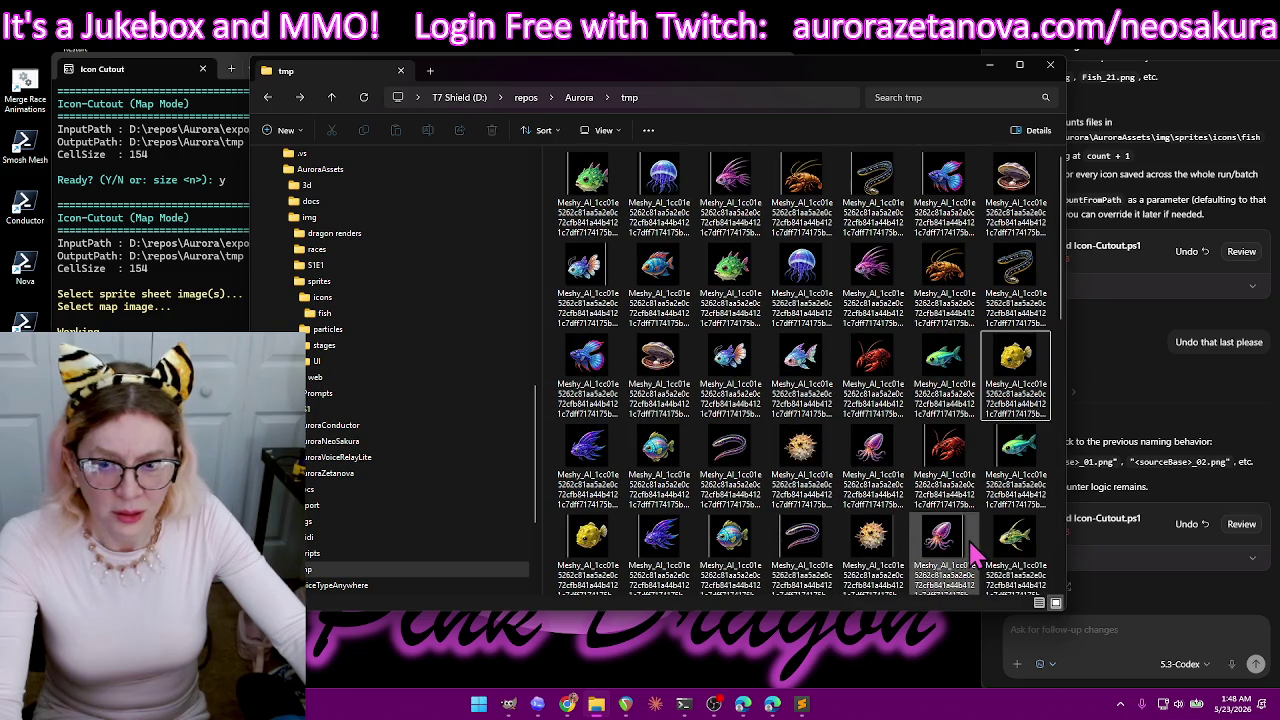
scroll(975, 545, down, 10)
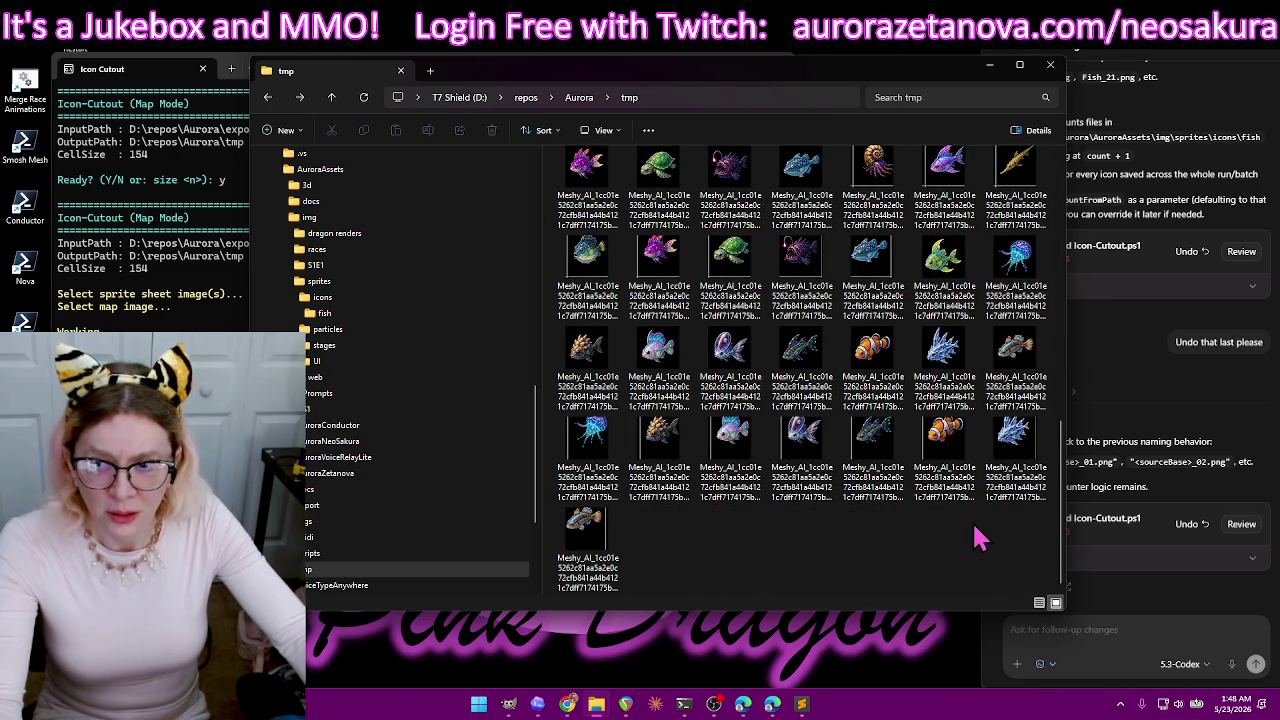
click(230, 420)
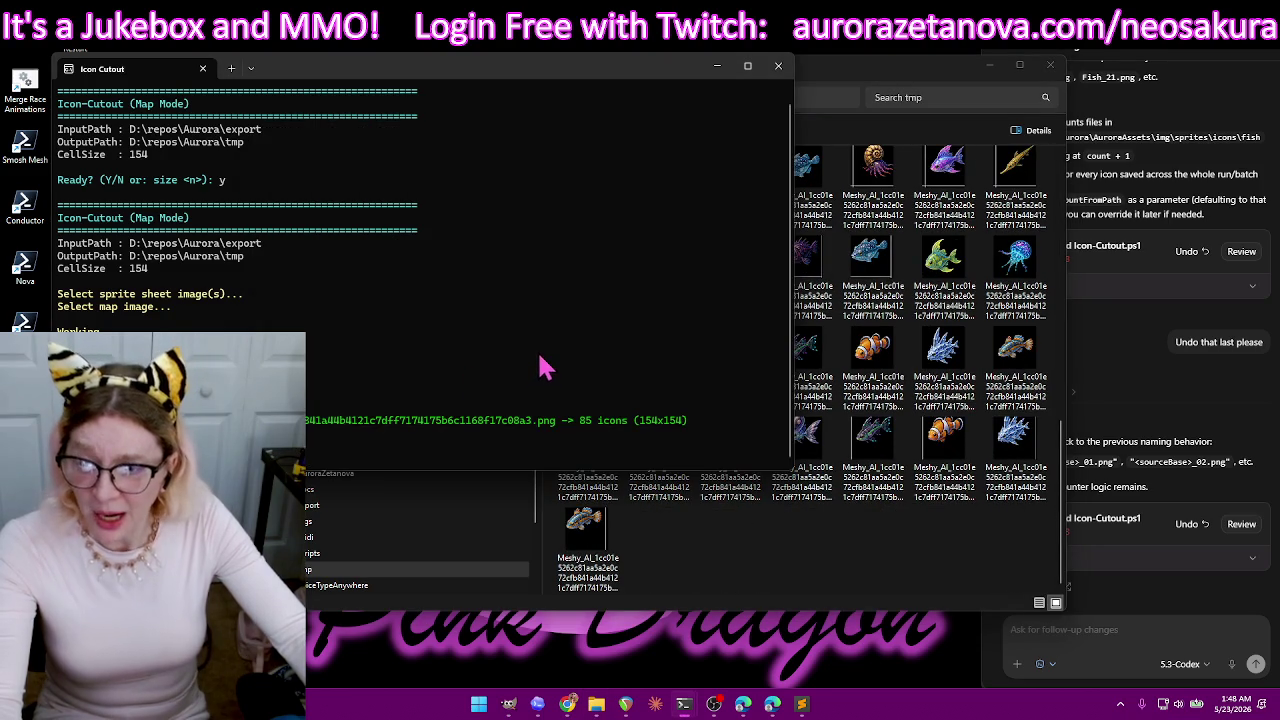
click(903, 548)
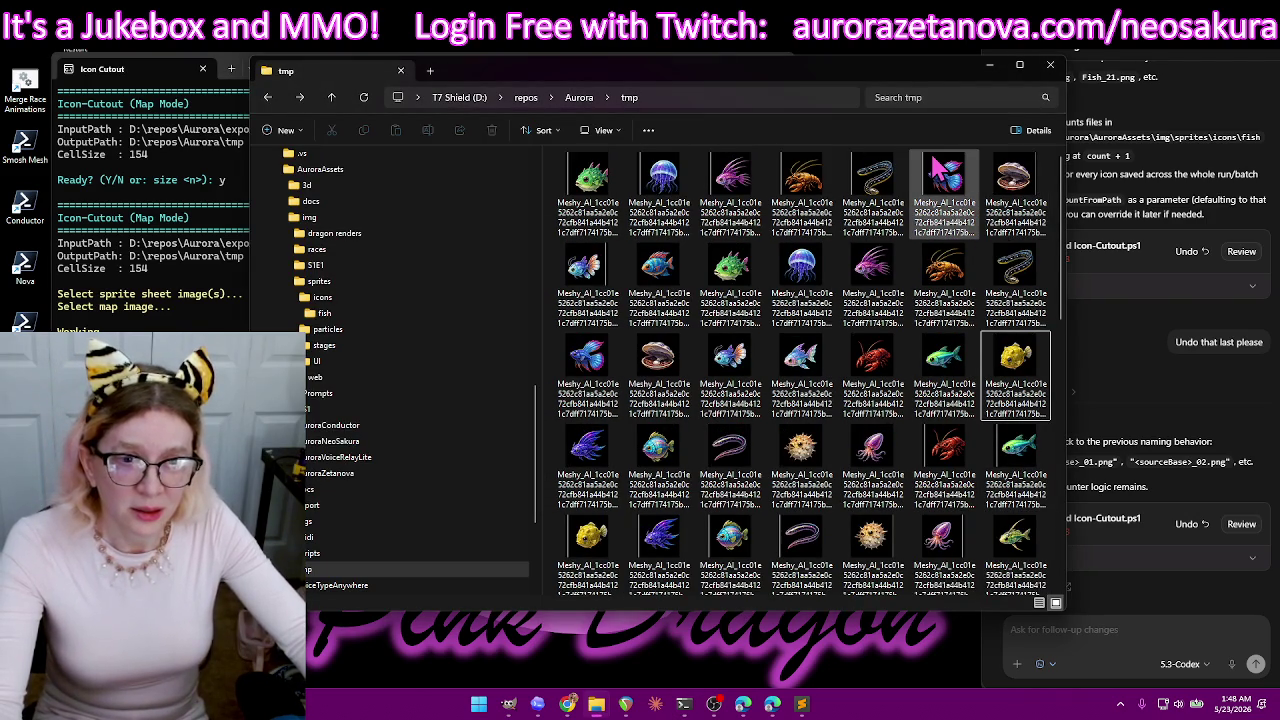
click(1100, 630)
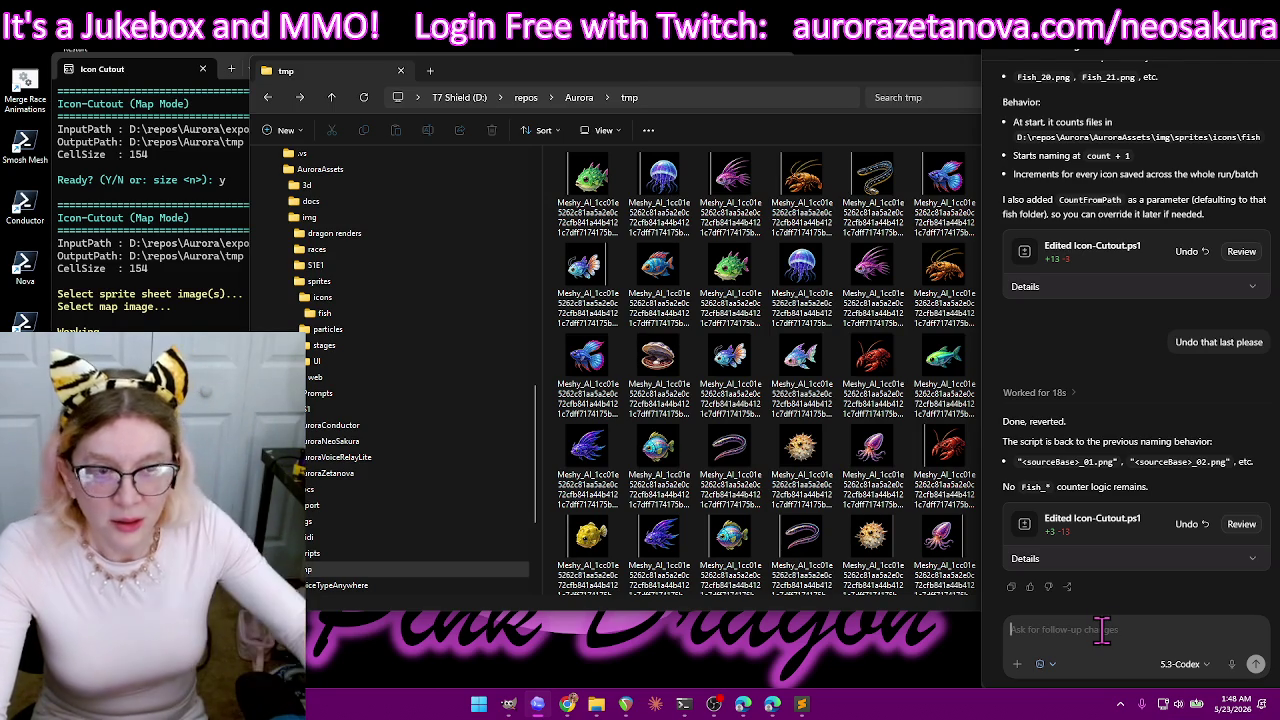
- Select every fish icon in tmp, delete them all, and return to GIMP
click(800, 305)
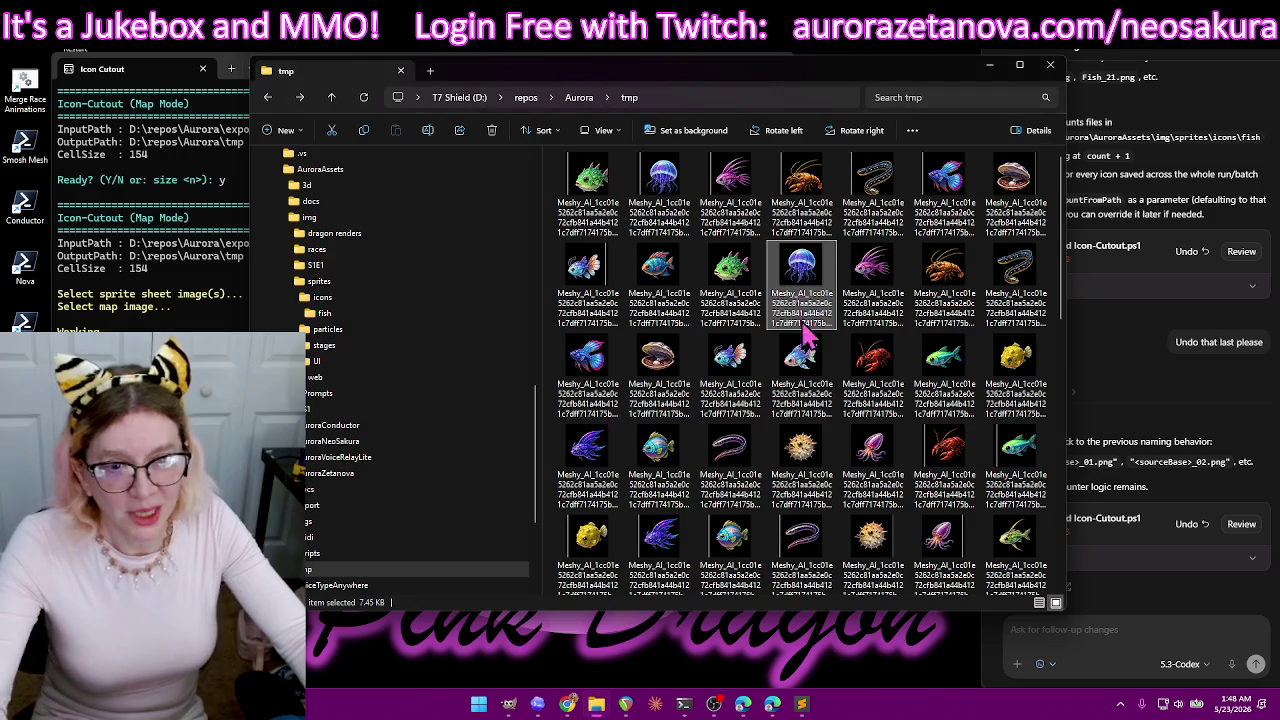
key(ctrl+a)
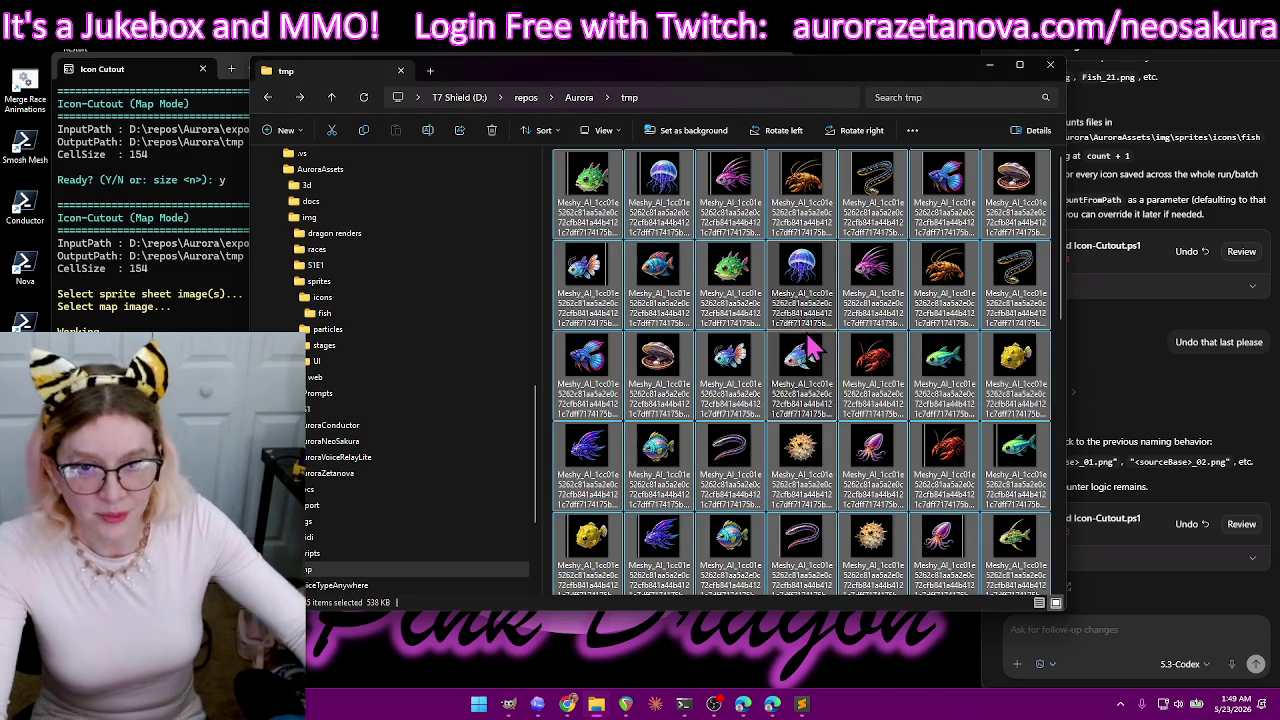
key(Delete)
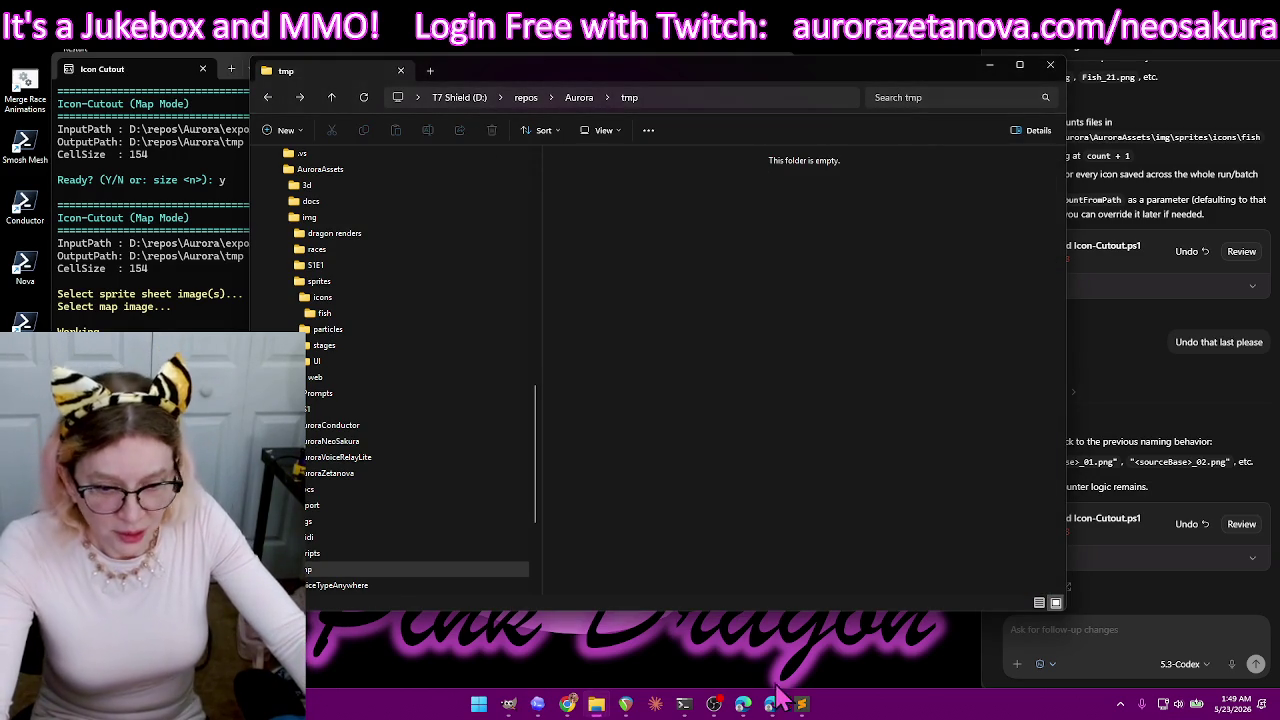
click(508, 704)
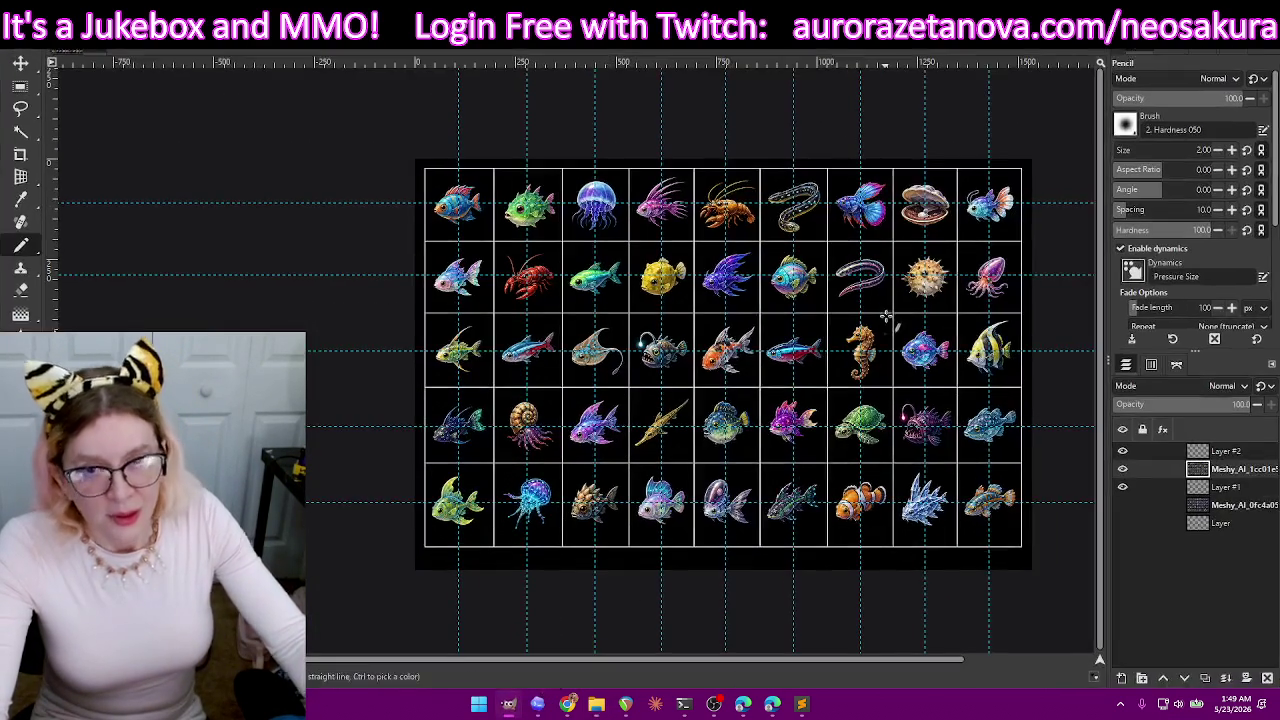
- Make Layer #2 active, select the whole canvas, and set the Pencil size to 1
click(20, 289)
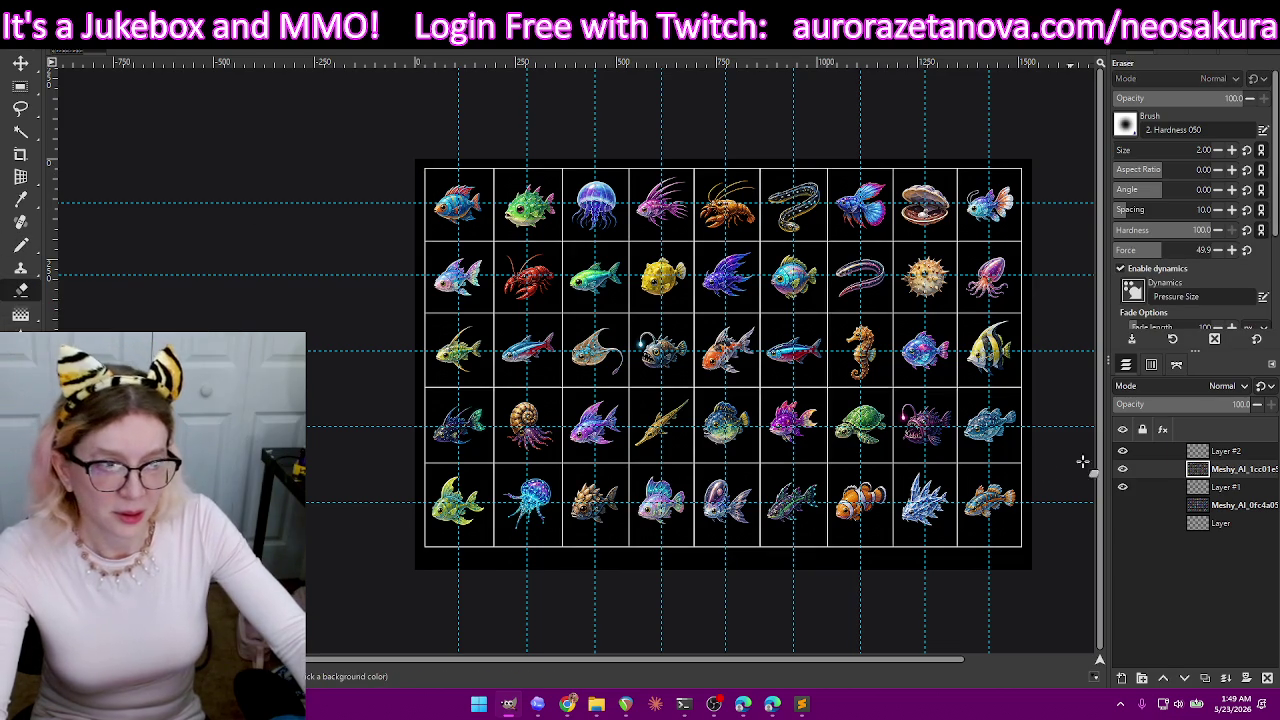
click(1237, 453)
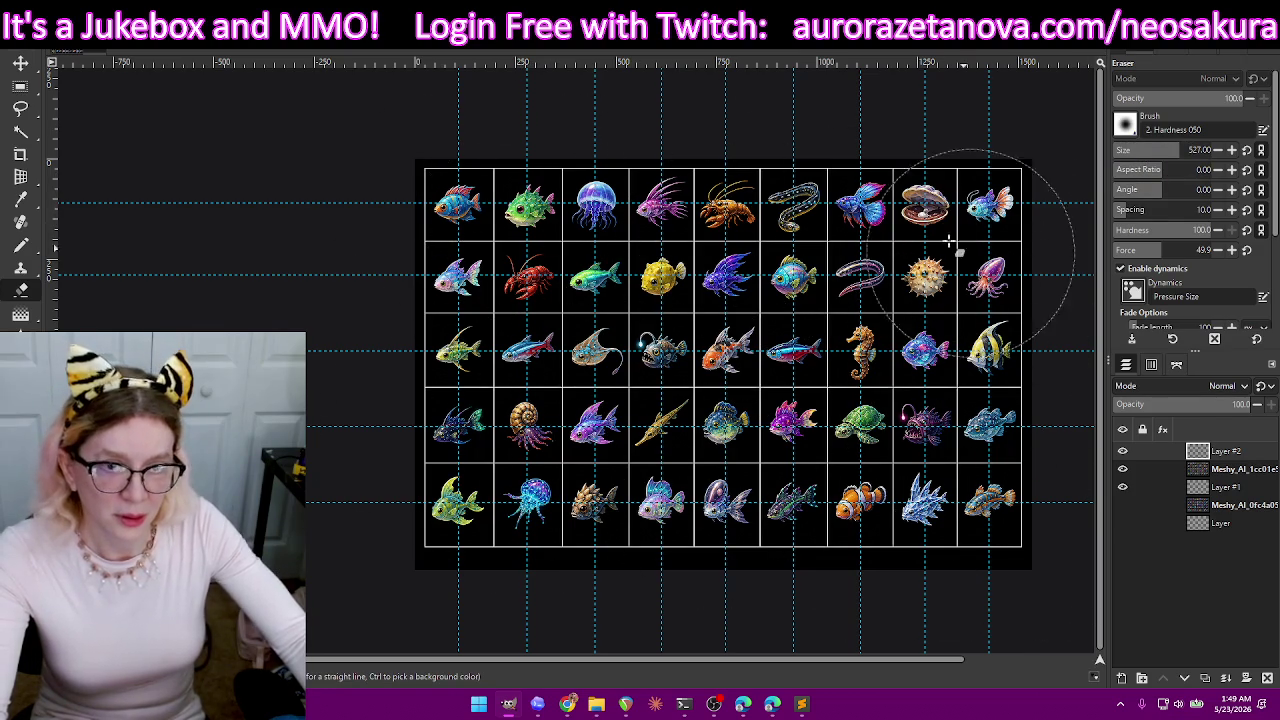
key(ctrl+a)
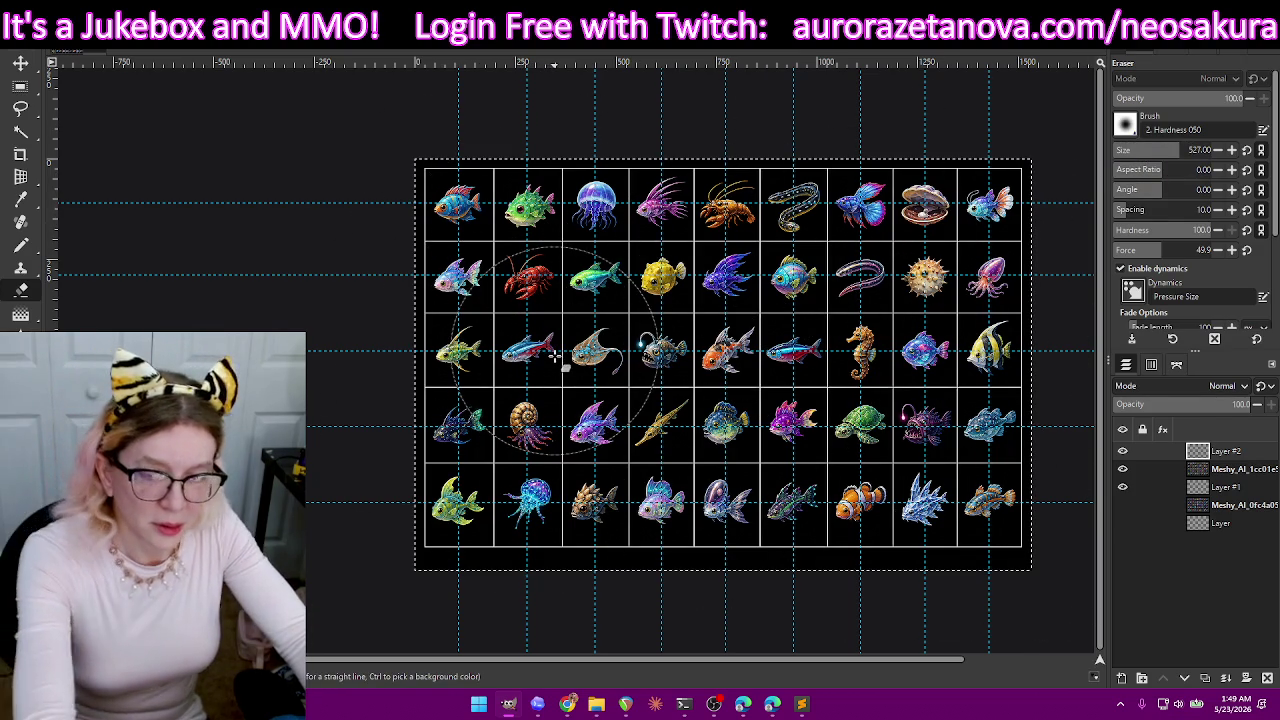
click(21, 246)
drag(1155, 150, 1060, 155)
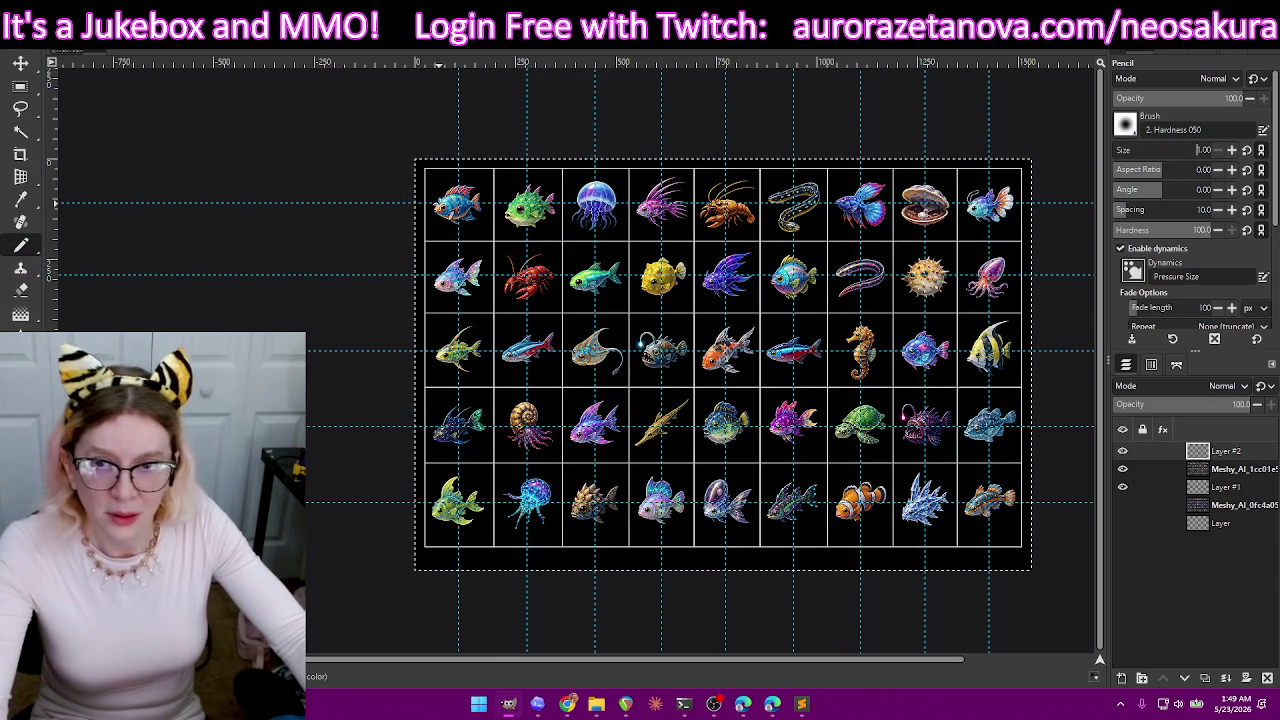
- Zoom and pan across the sprite sheet to inspect each fish cell up close
ctrl+scroll(440, 205, up, 2)
ctrl+scroll(460, 210, up, 2)
ctrl+scroll(500, 225, up, 2)
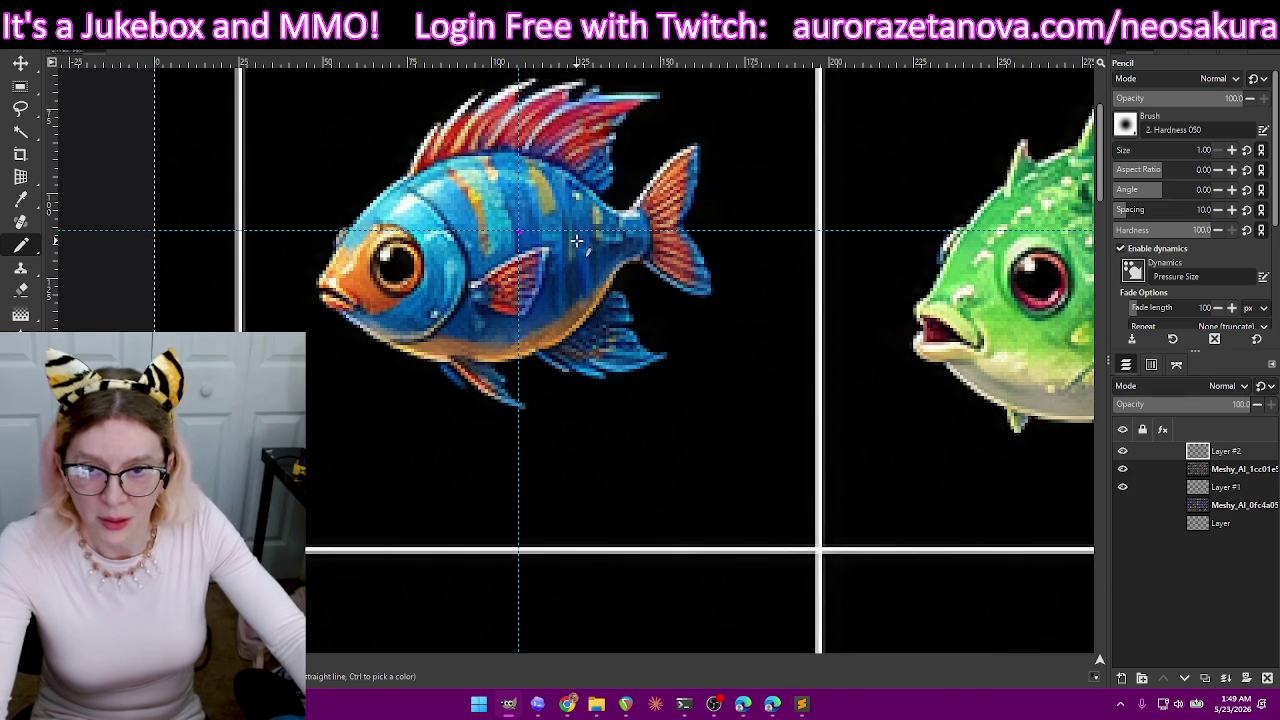
scroll(565, 265, down, 3)
scroll(558, 288, down, 3)
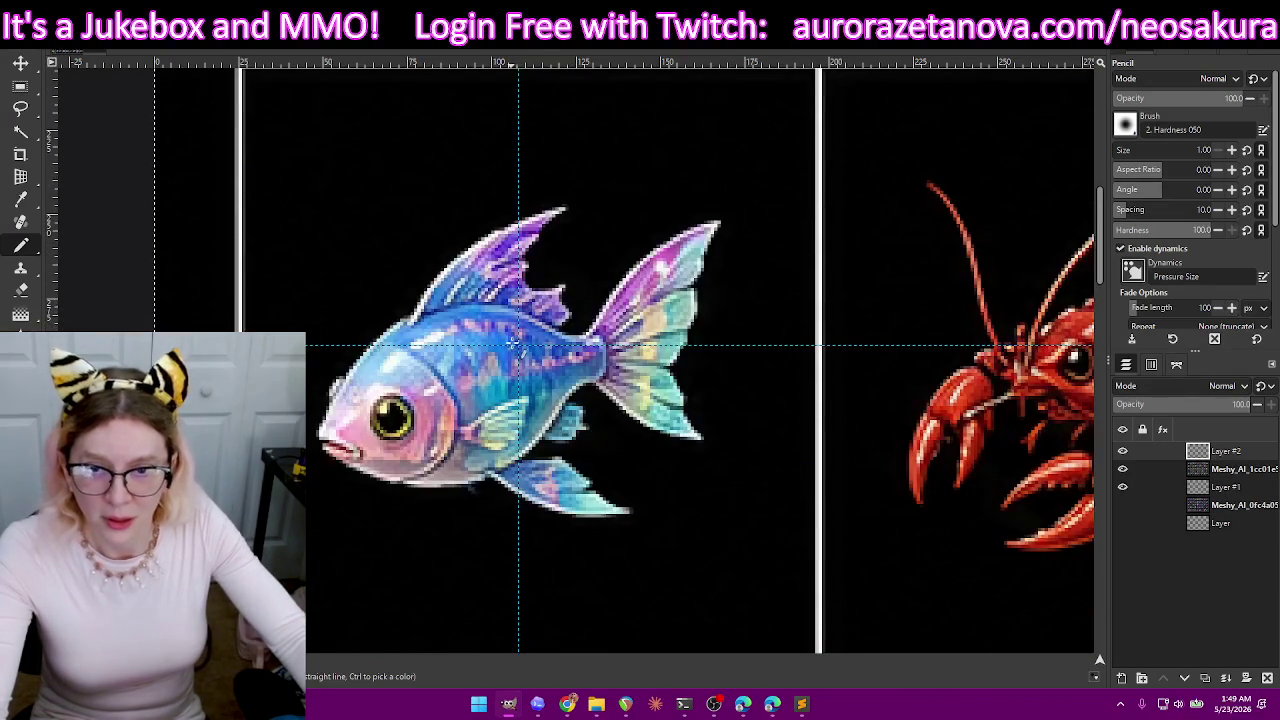
scroll(519, 345, down, 5)
scroll(522, 340, down, 3)
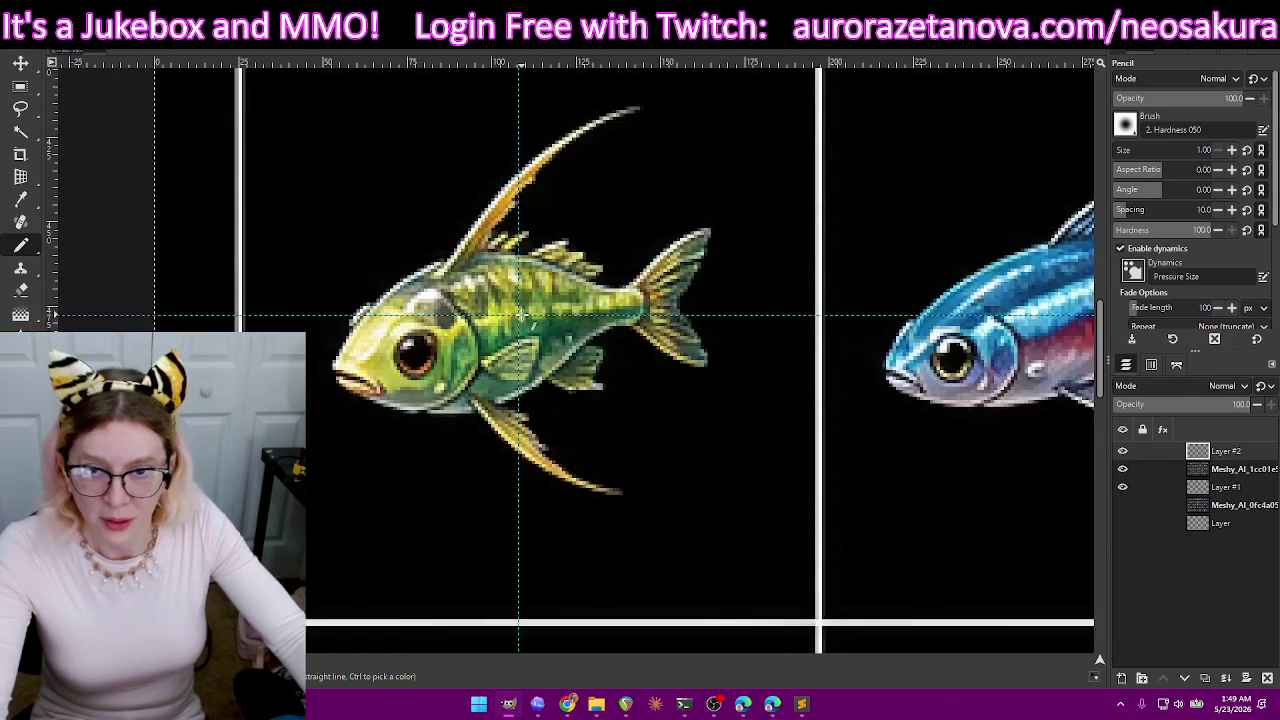
scroll(519, 316, down, 4)
scroll(519, 318, down, 4)
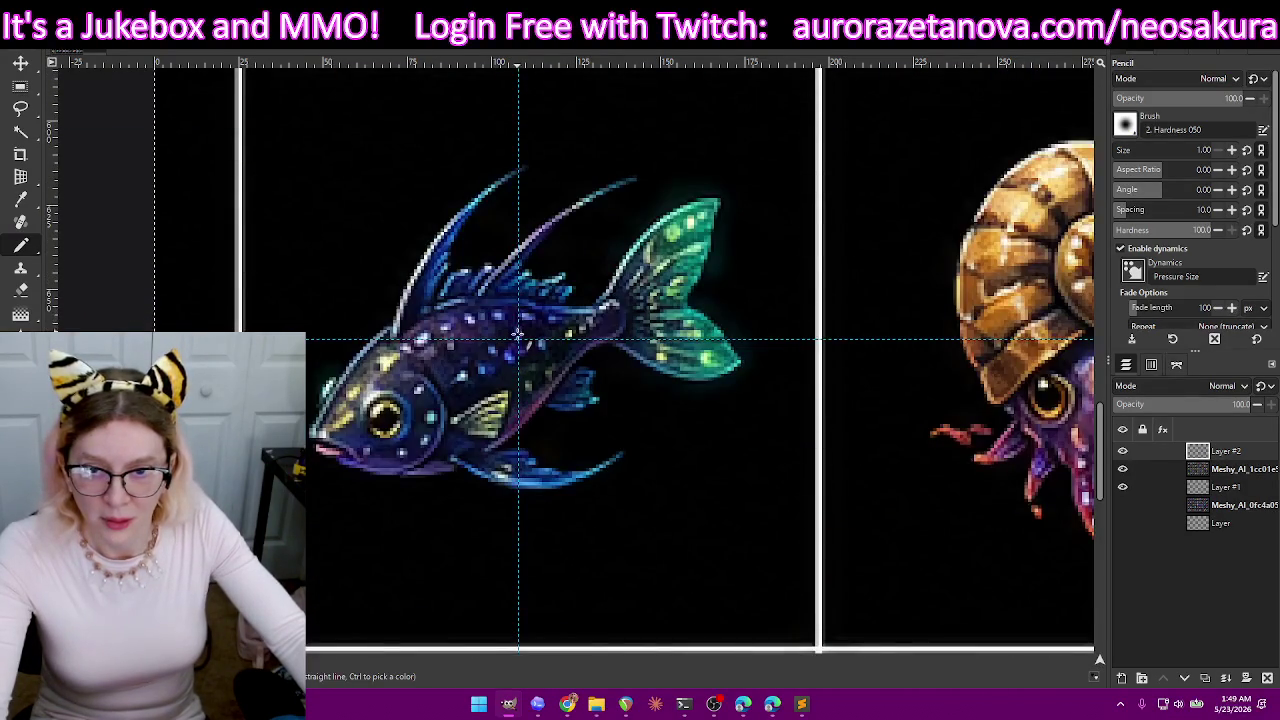
scroll(519, 340, down, 3)
scroll(522, 333, down, 3)
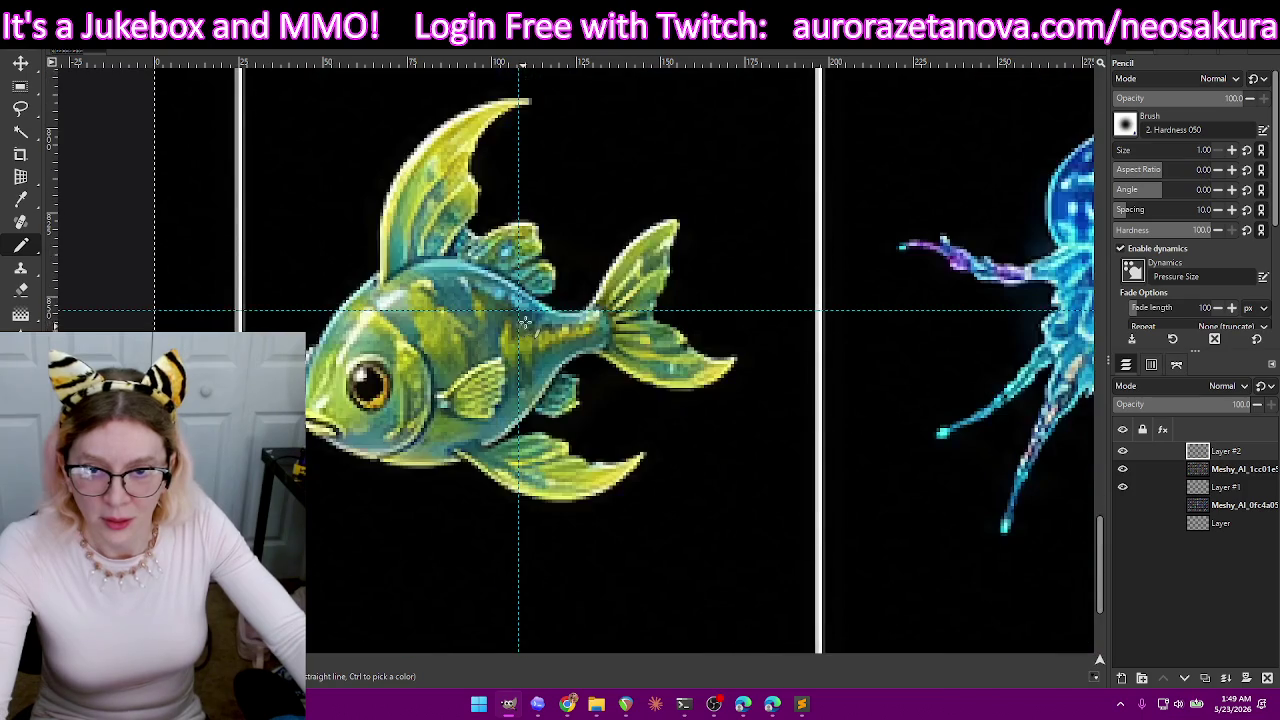
scroll(521, 315, down, 3)
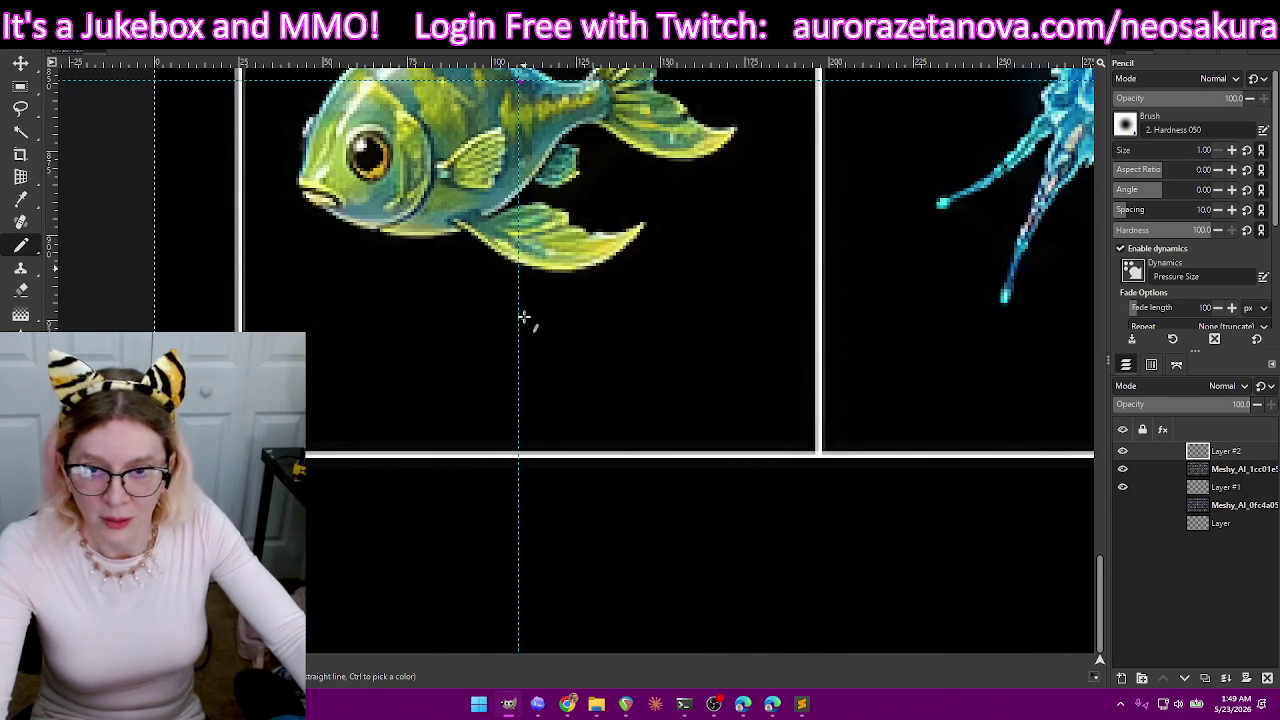
scroll(545, 301, up, 3)
scroll(612, 346, right, 4)
scroll(611, 346, right, 2)
scroll(562, 318, down, 3)
scroll(566, 314, down, 8)
scroll(553, 400, up, 3)
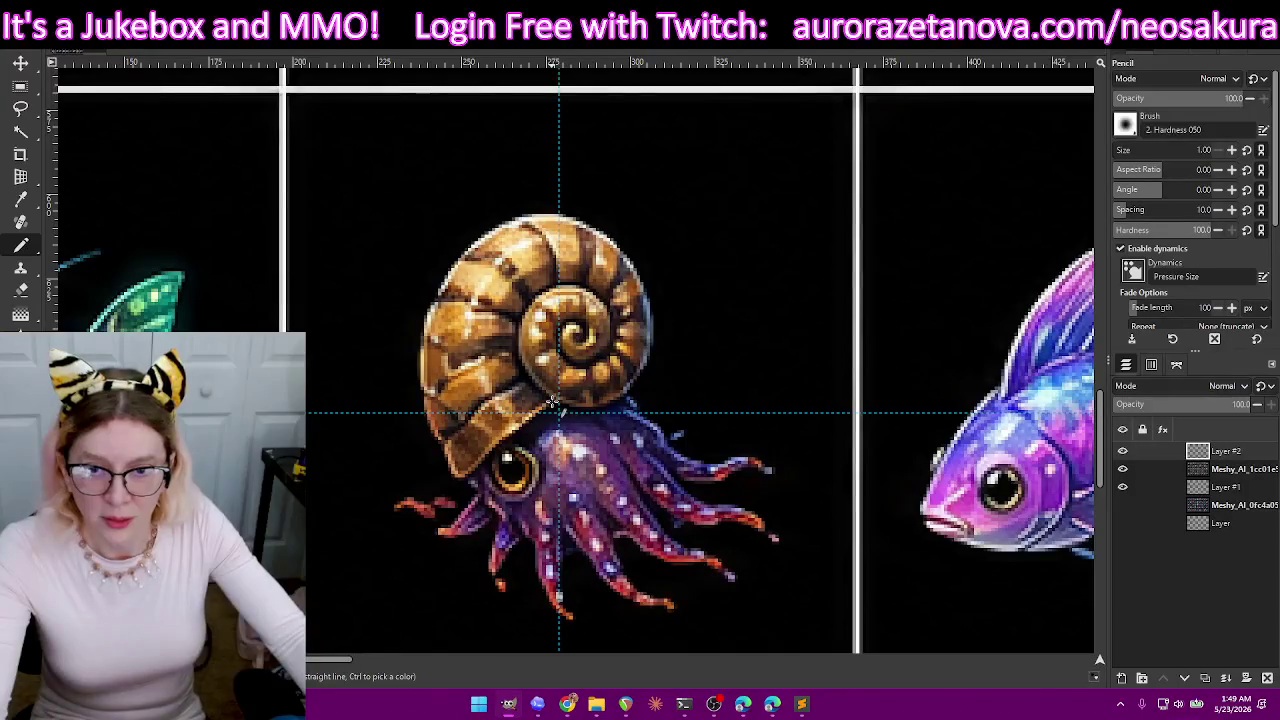
scroll(578, 320, up, 5)
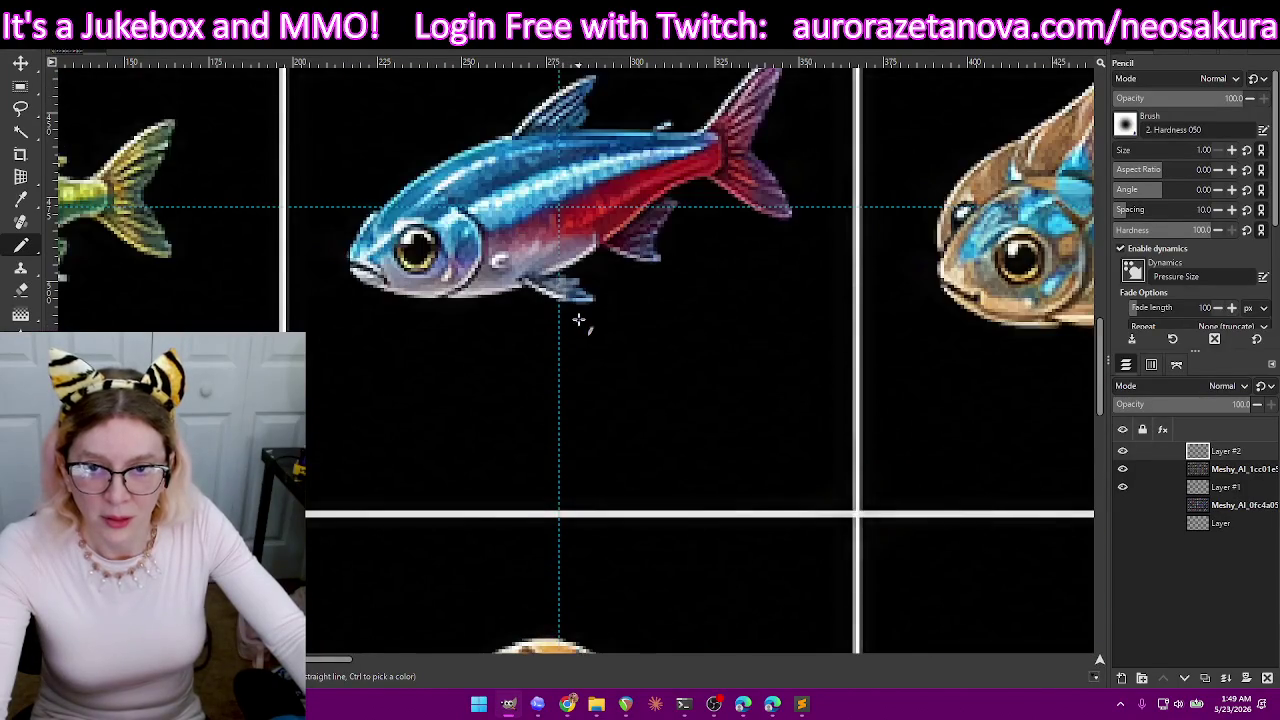
scroll(567, 208, up, 5)
scroll(571, 214, up, 1)
scroll(560, 117, up, 3)
scroll(606, 186, up, 3)
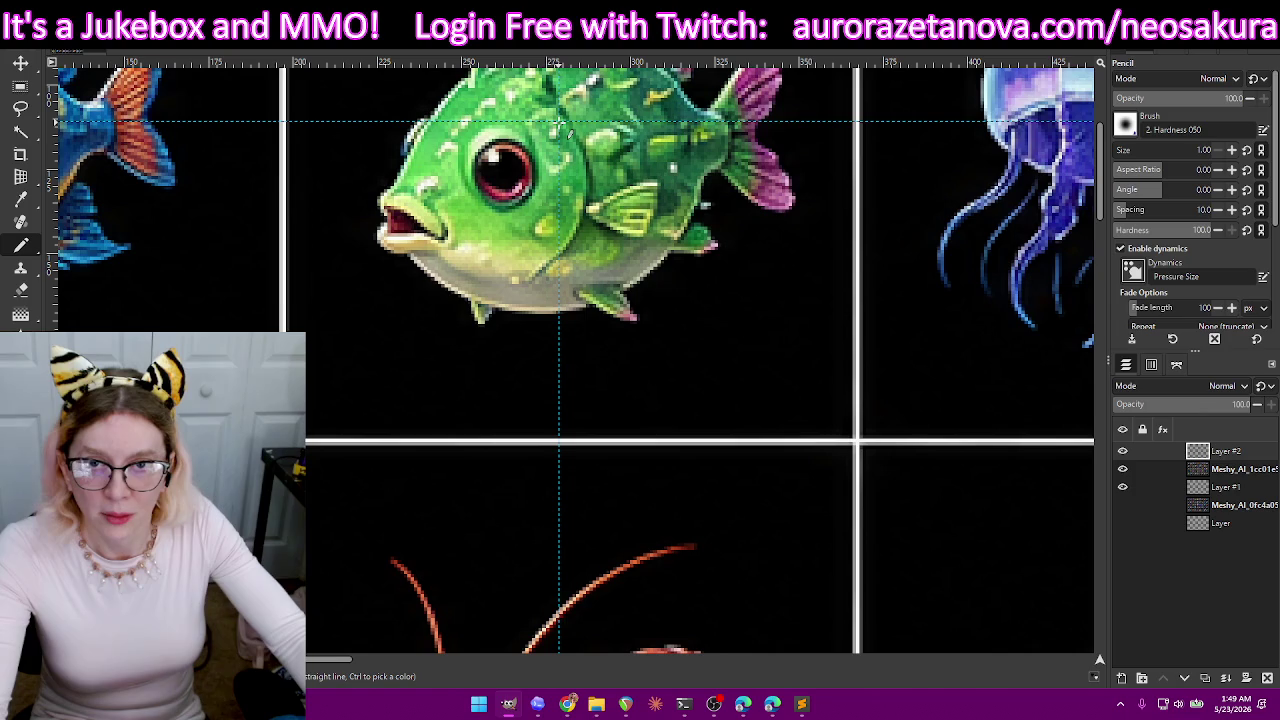
scroll(560, 122, up, 4)
scroll(603, 171, down, 2)
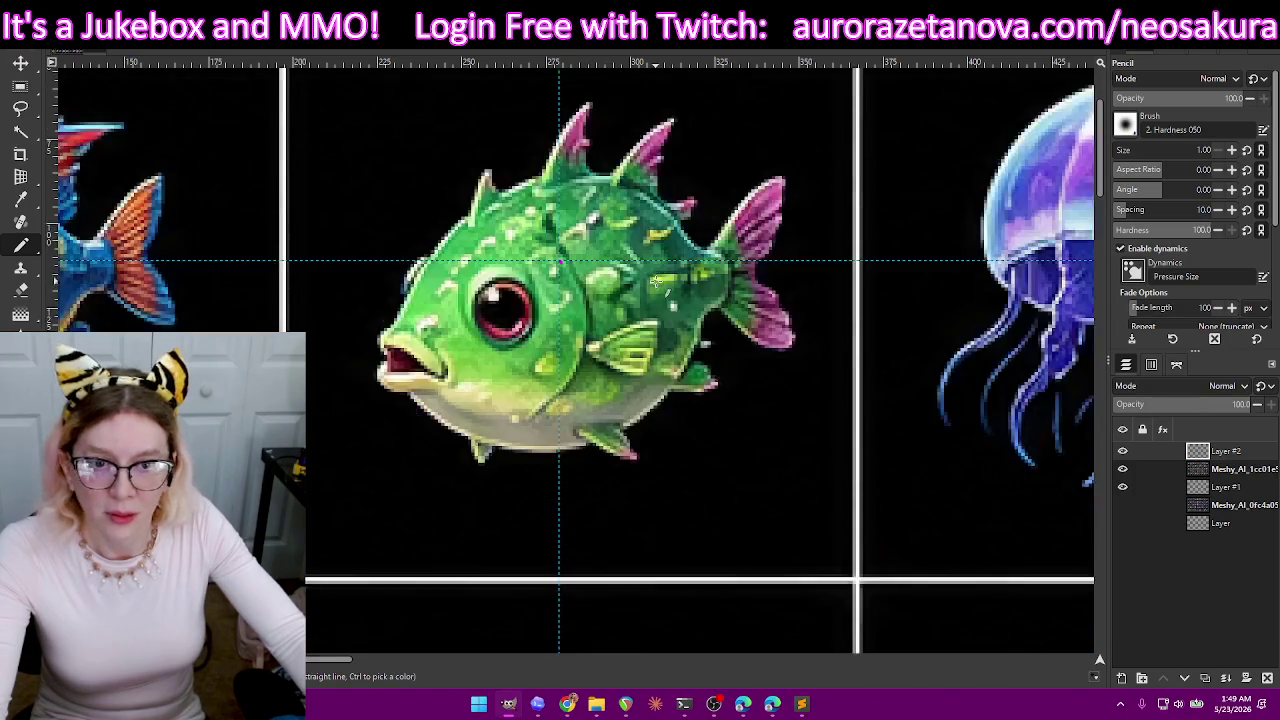
scroll(757, 342, right, 4)
scroll(716, 261, right, 1)
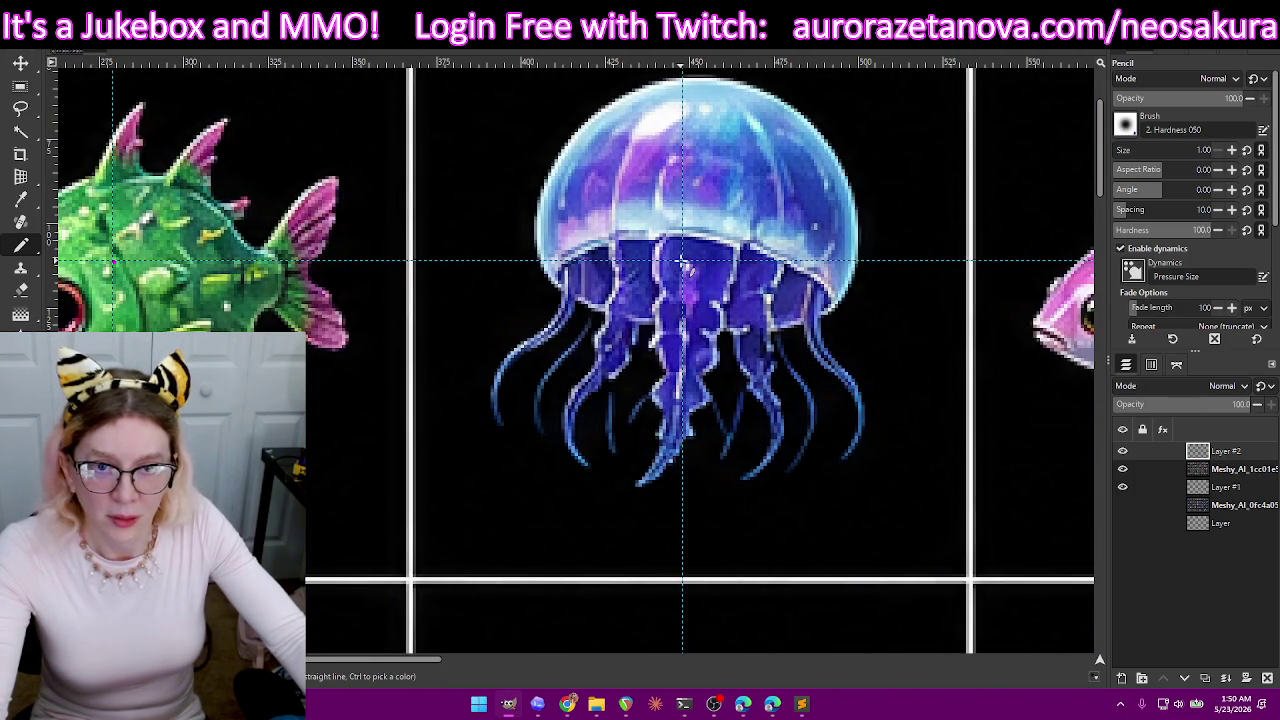
scroll(722, 268, right, 1)
scroll(730, 270, down, 1)
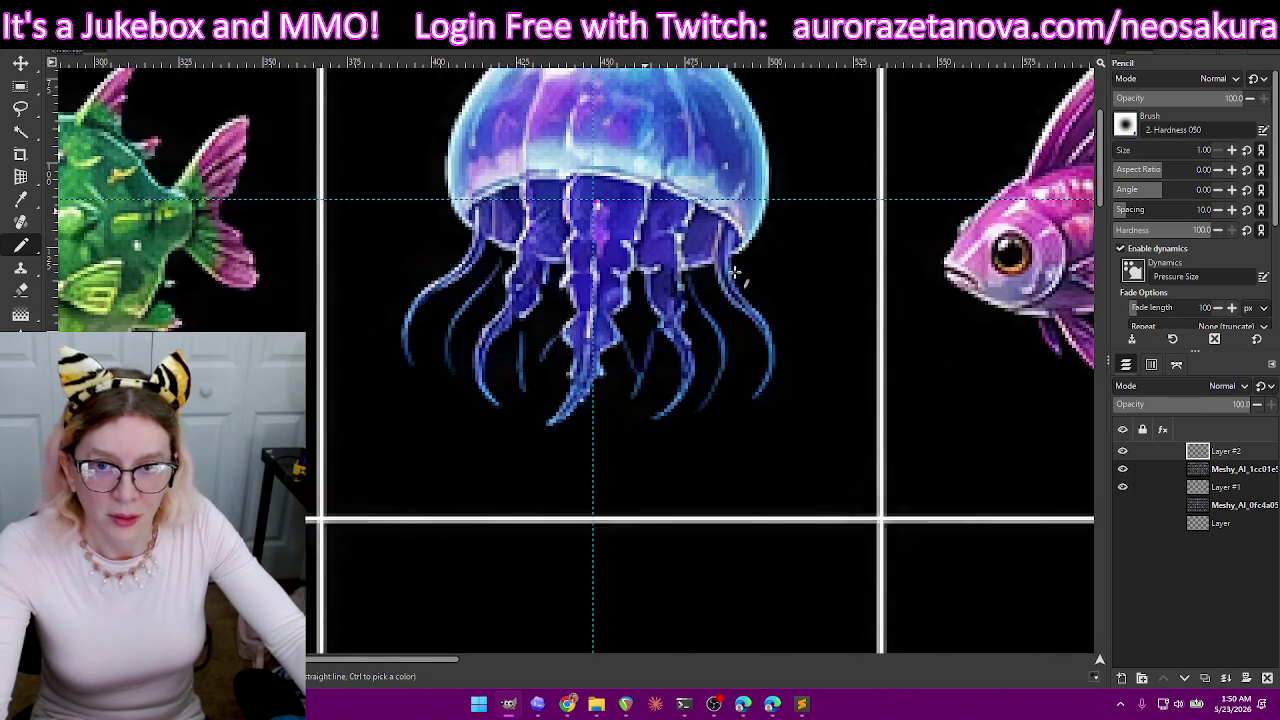
scroll(737, 268, left, 2)
scroll(737, 268, down, 1)
scroll(734, 272, right, 2)
scroll(736, 271, right, 1)
scroll(737, 271, up, 1)
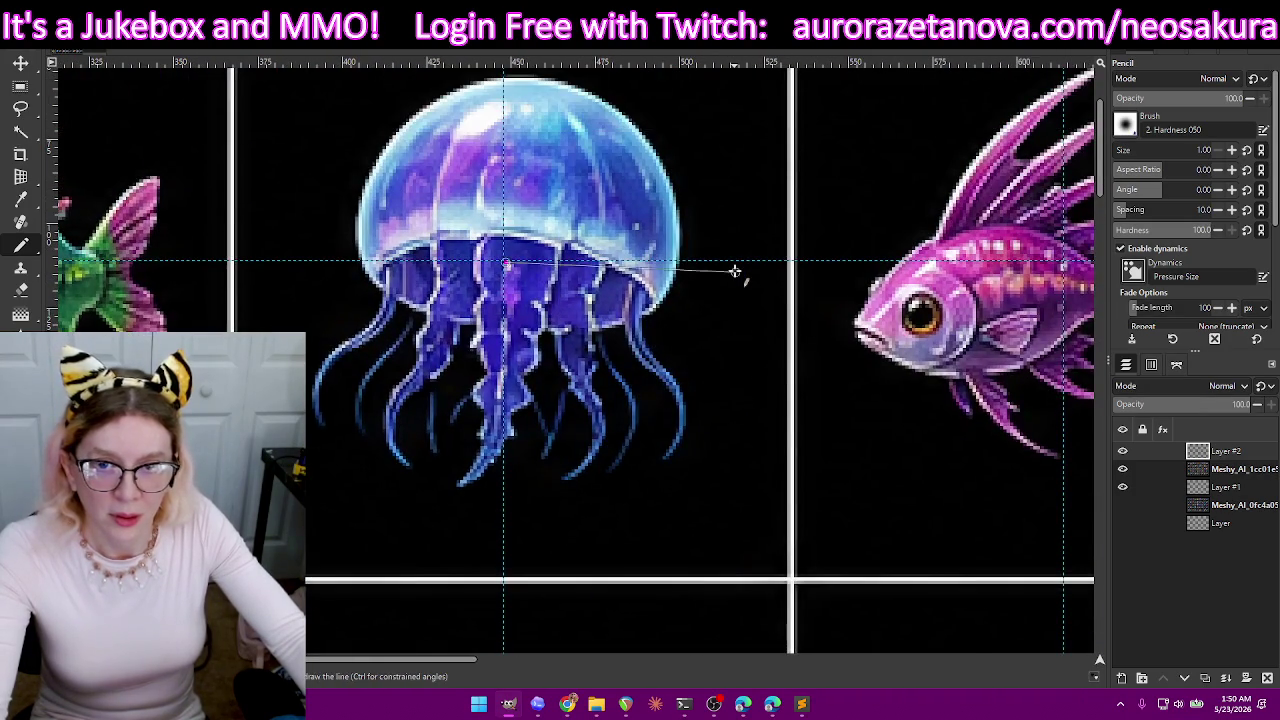
scroll(737, 271, right, 2)
scroll(800, 265, left, 1)
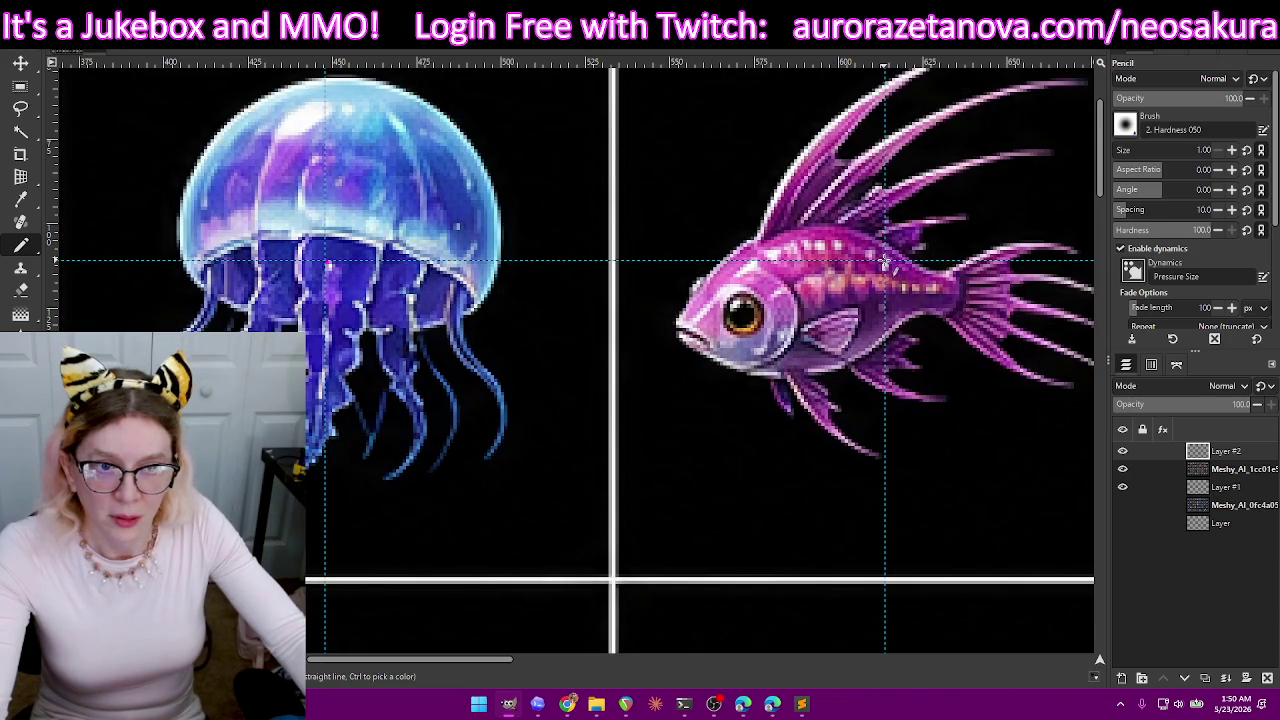
scroll(847, 272, right, 2)
scroll(860, 268, right, 4)
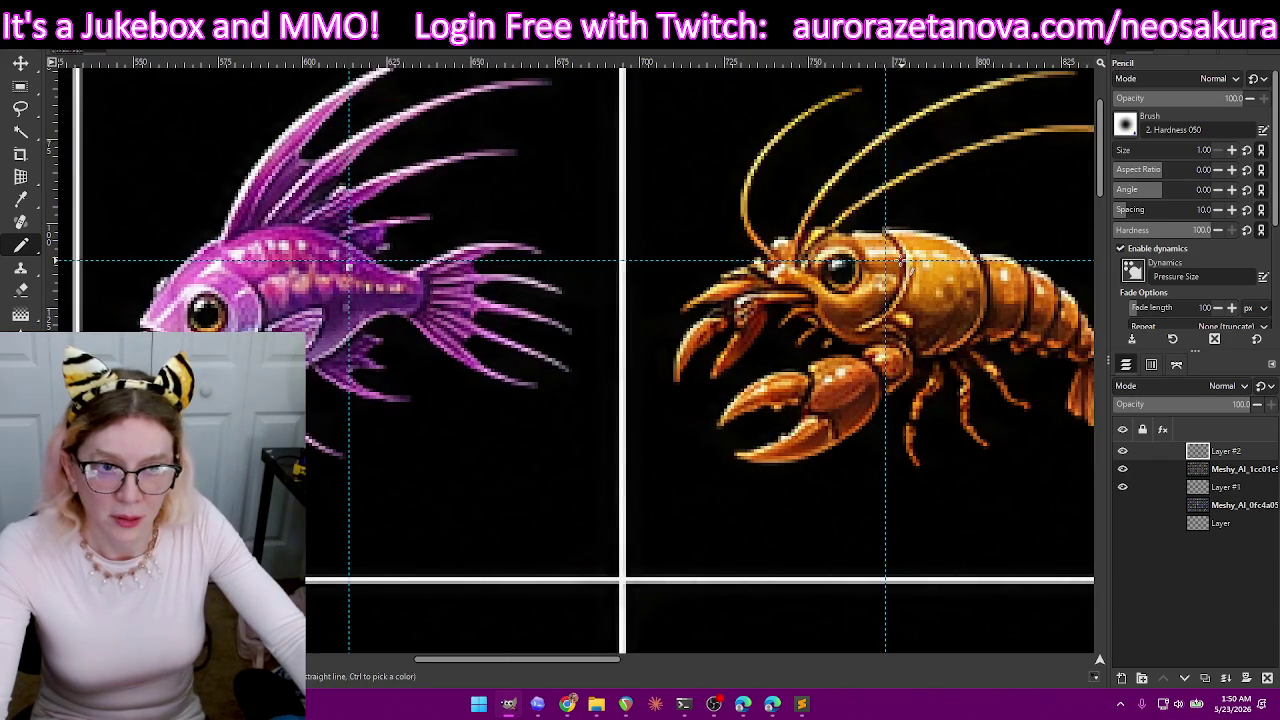
scroll(892, 262, right, 3)
scroll(912, 263, right, 2)
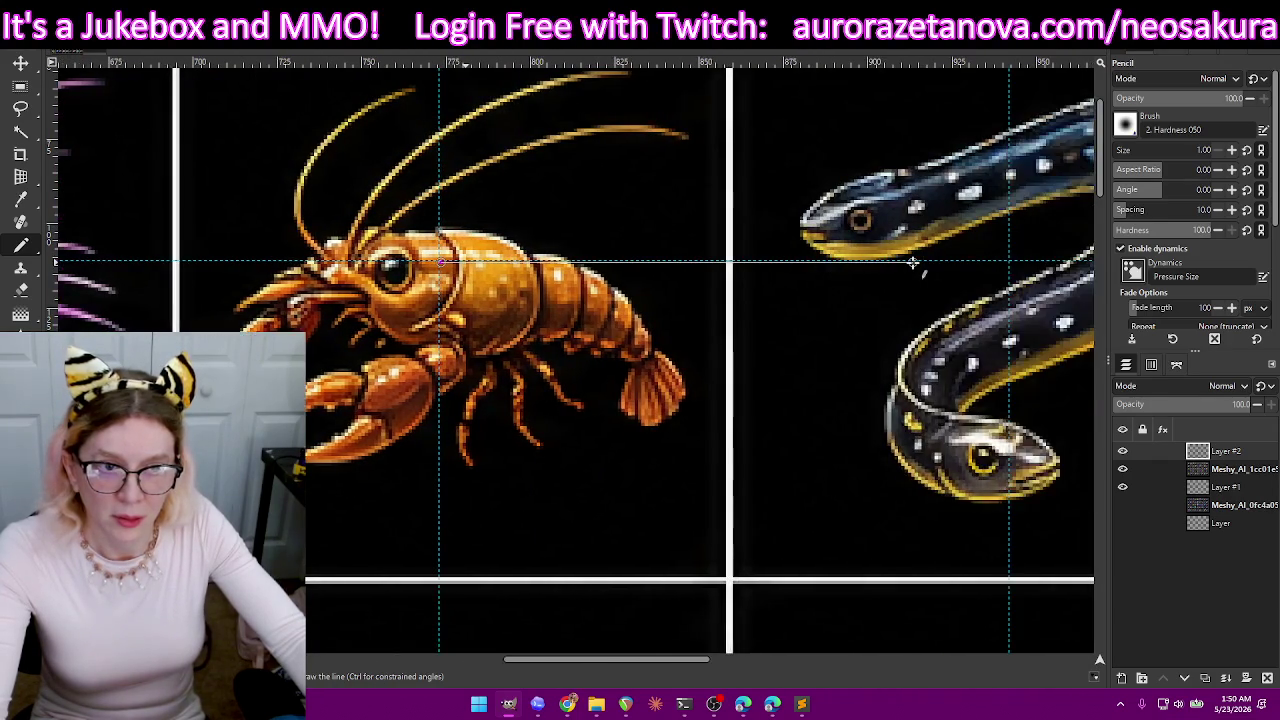
scroll(914, 263, right, 1)
scroll(919, 262, right, 3)
scroll(917, 262, right, 2)
scroll(913, 262, right, 2)
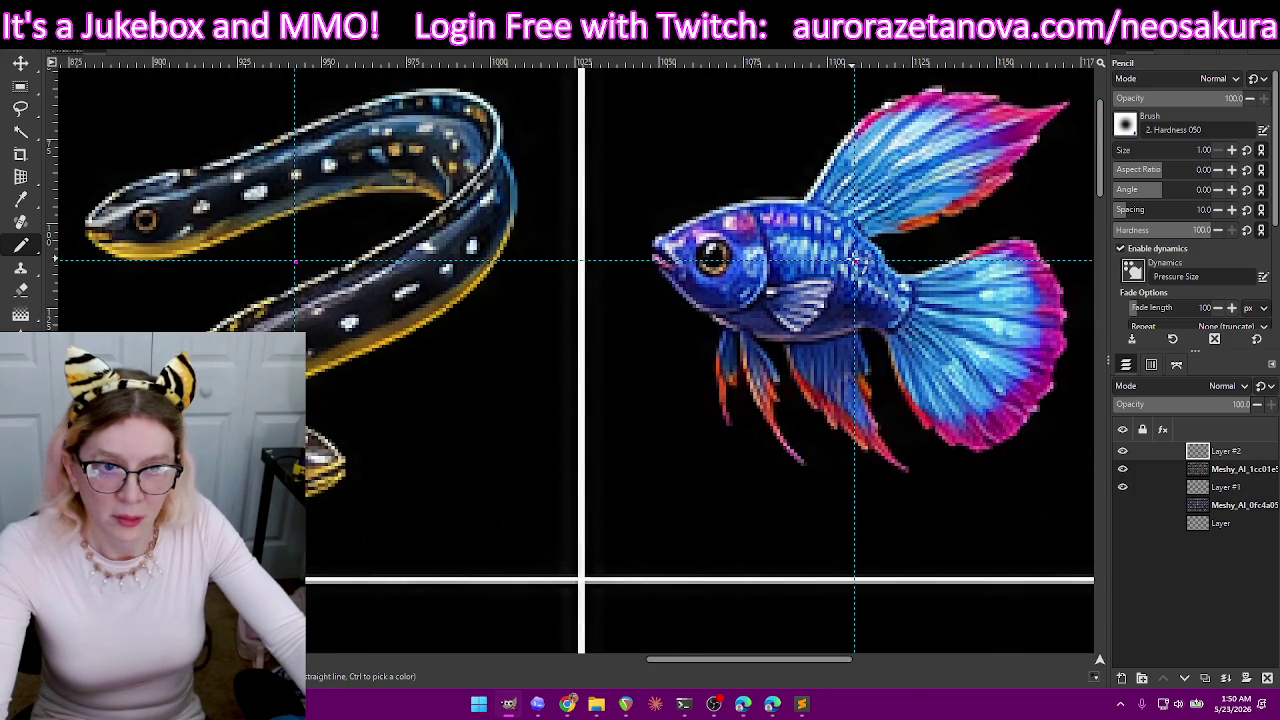
scroll(903, 262, right, 5)
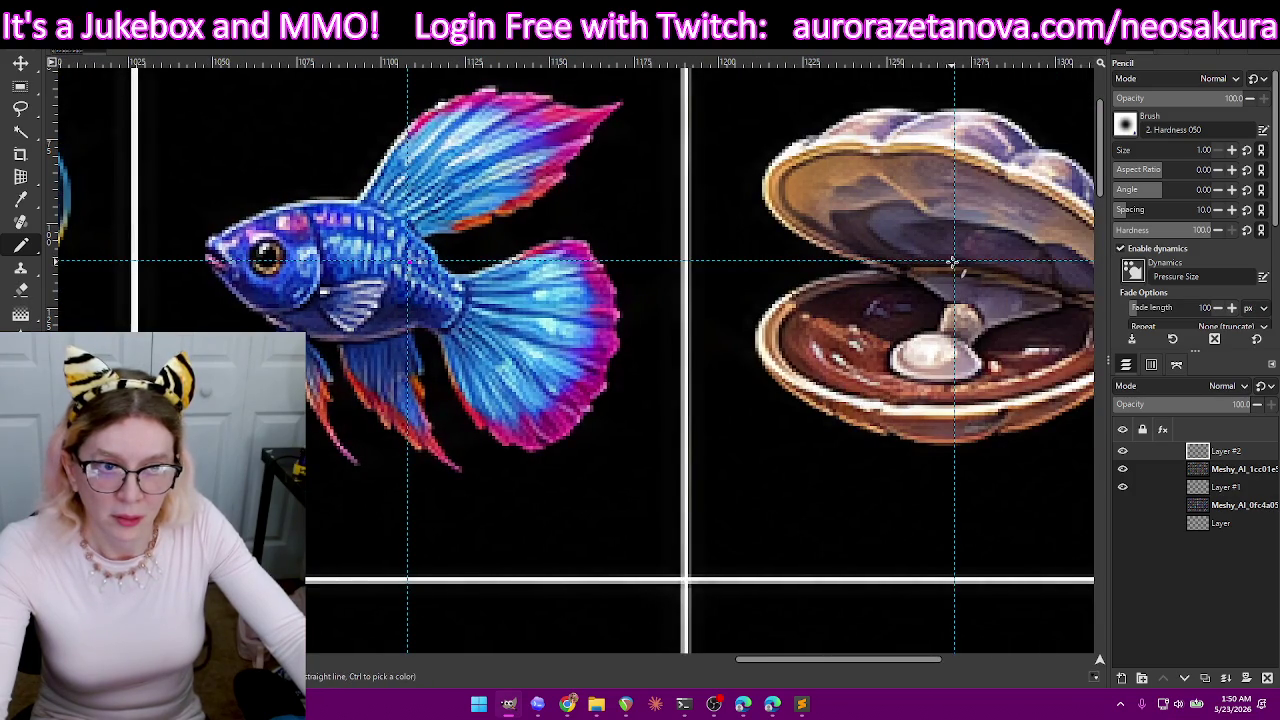
scroll(954, 261, right, 2)
scroll(952, 262, right, 3)
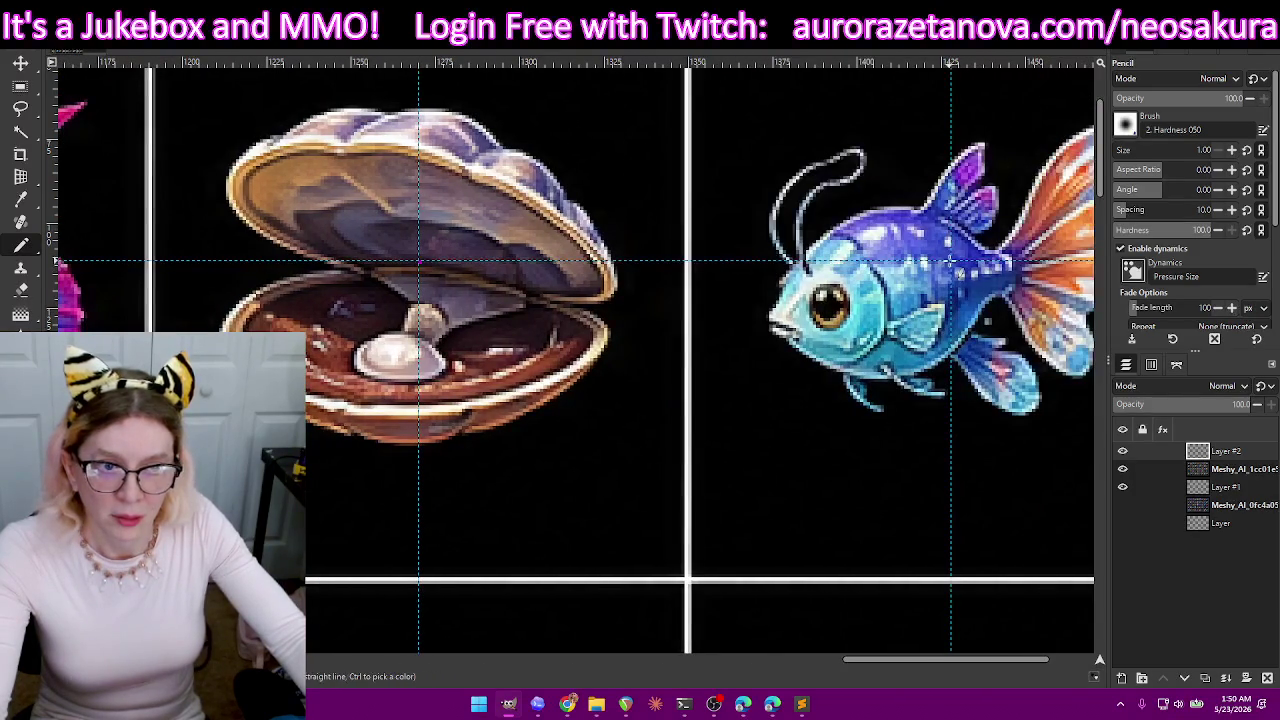
scroll(952, 270, right, 2)
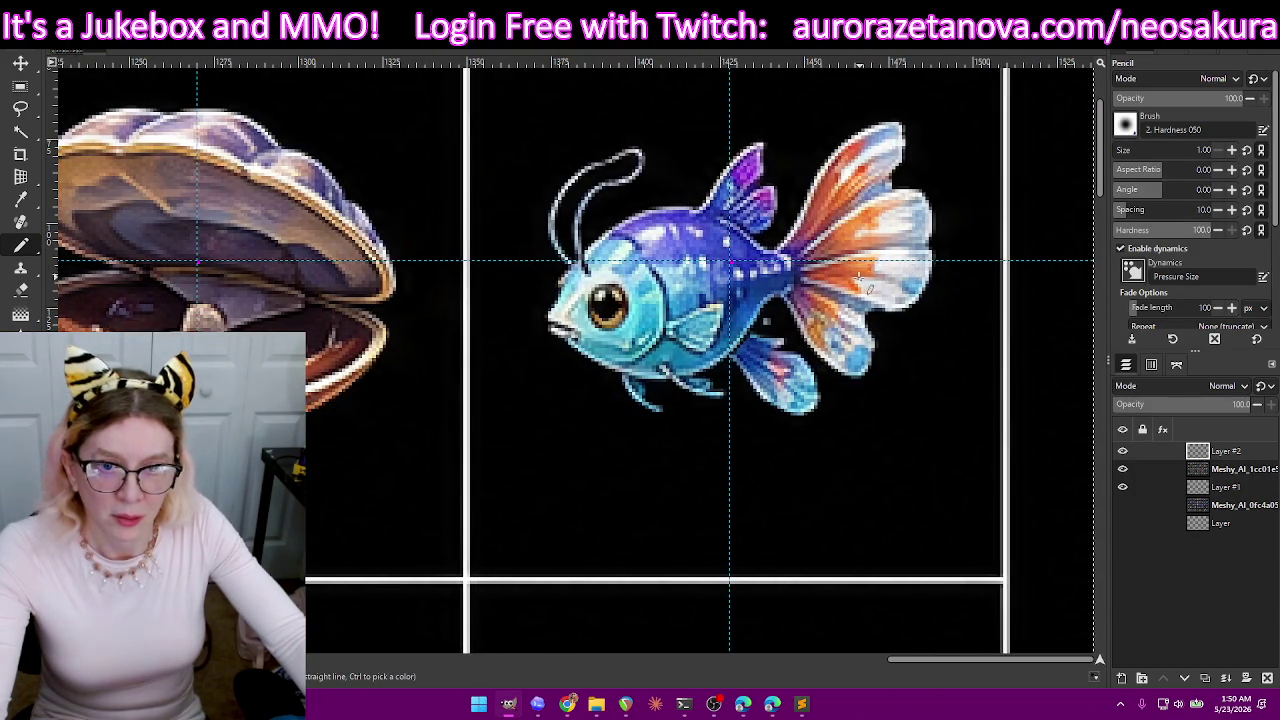
scroll(880, 280, down, 3)
scroll(846, 285, down, 1)
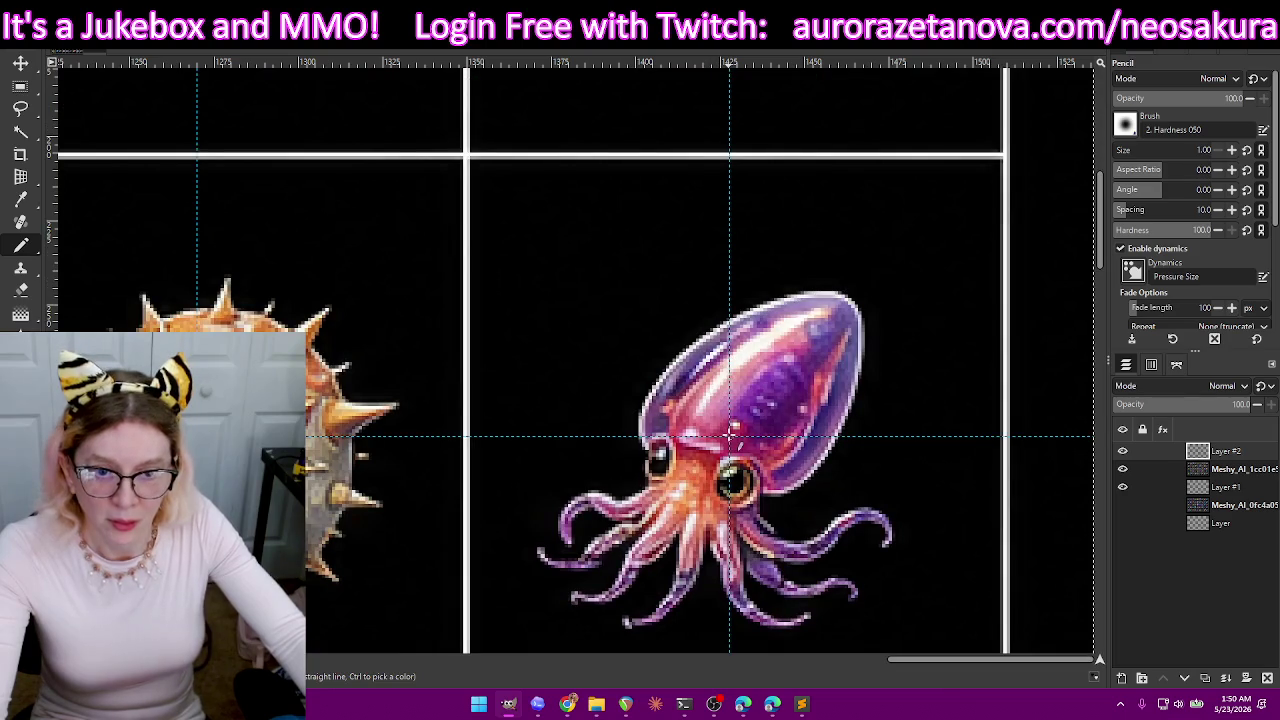
scroll(731, 433, left, 4)
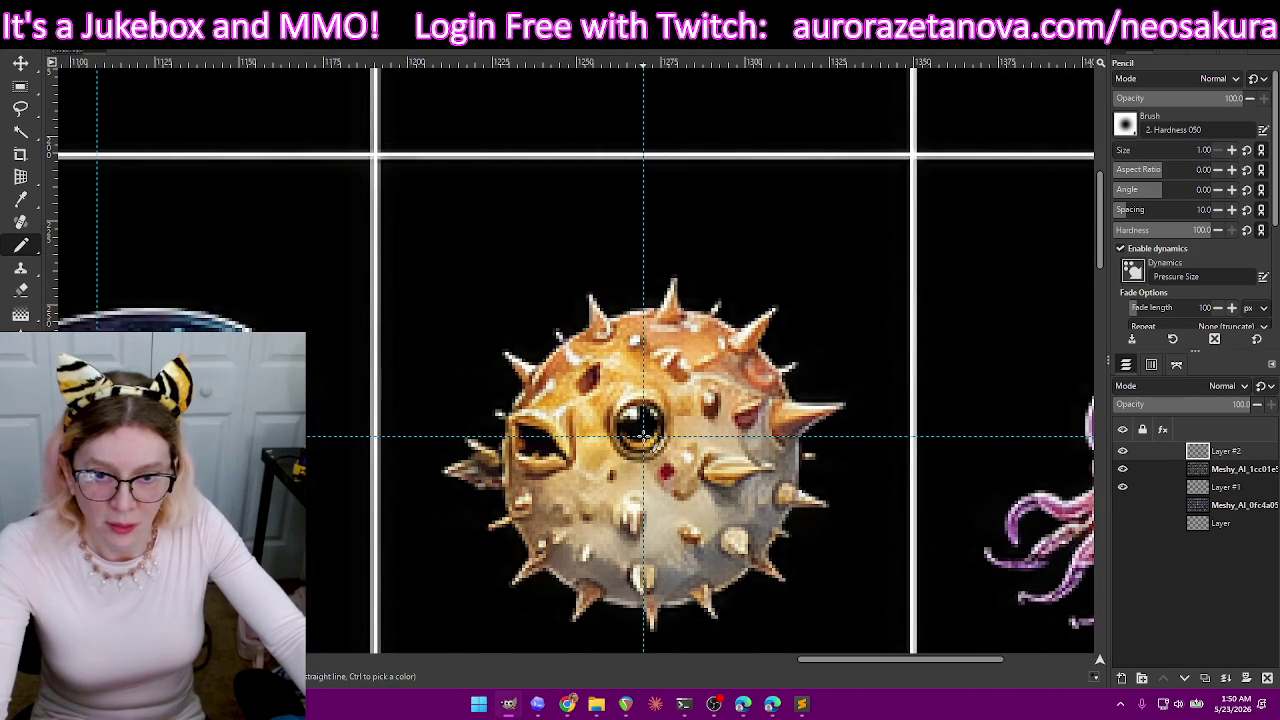
scroll(643, 434, left, 3)
scroll(640, 434, left, 1)
scroll(635, 433, left, 1)
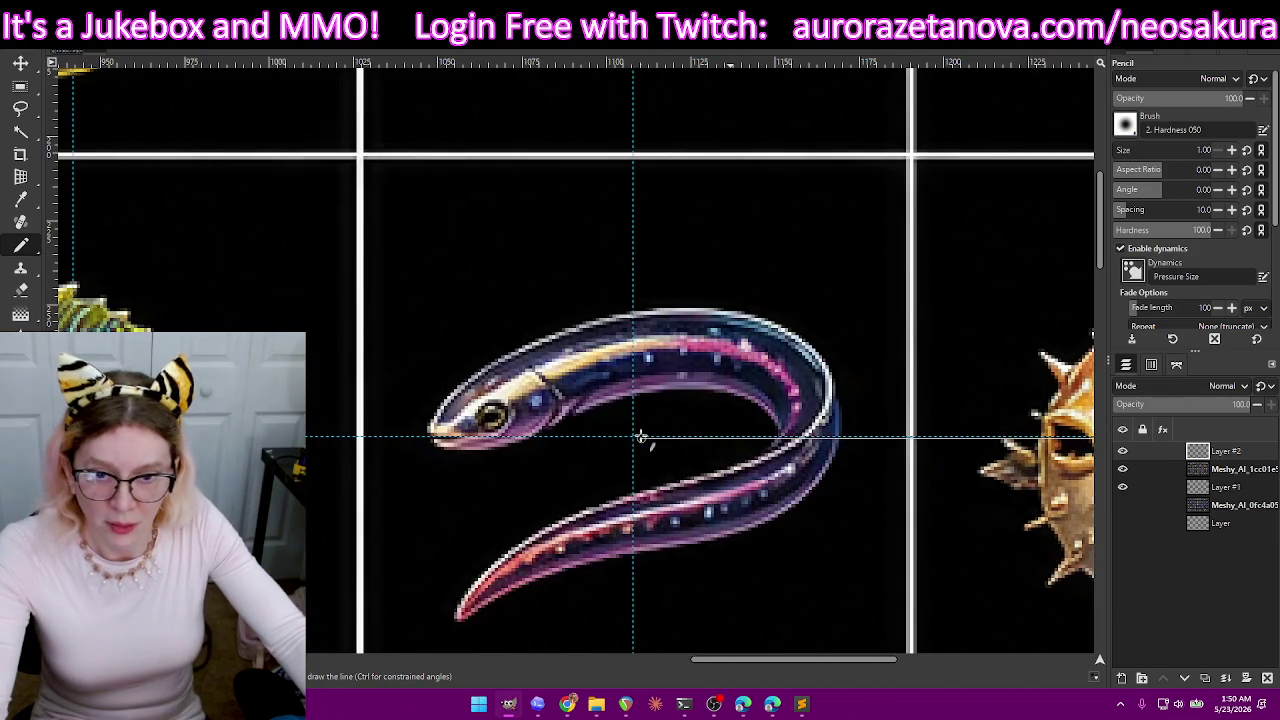
scroll(636, 436, left, 3)
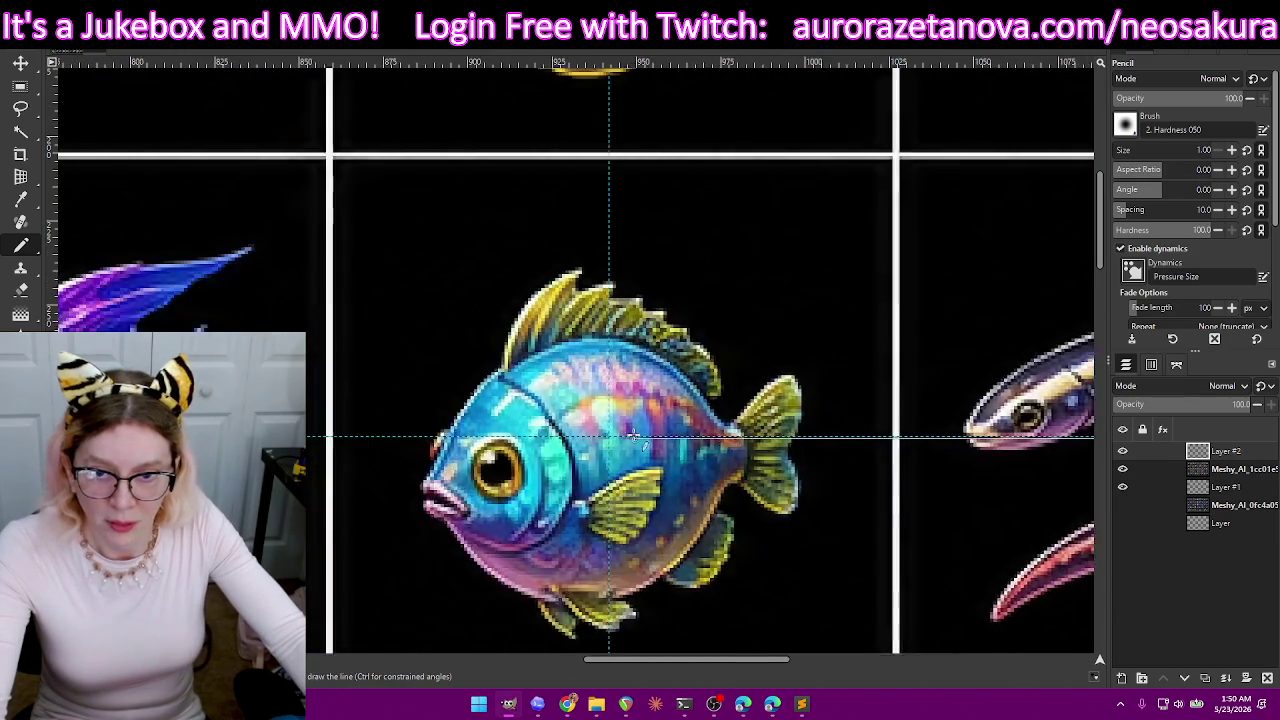
scroll(640, 437, left, 1)
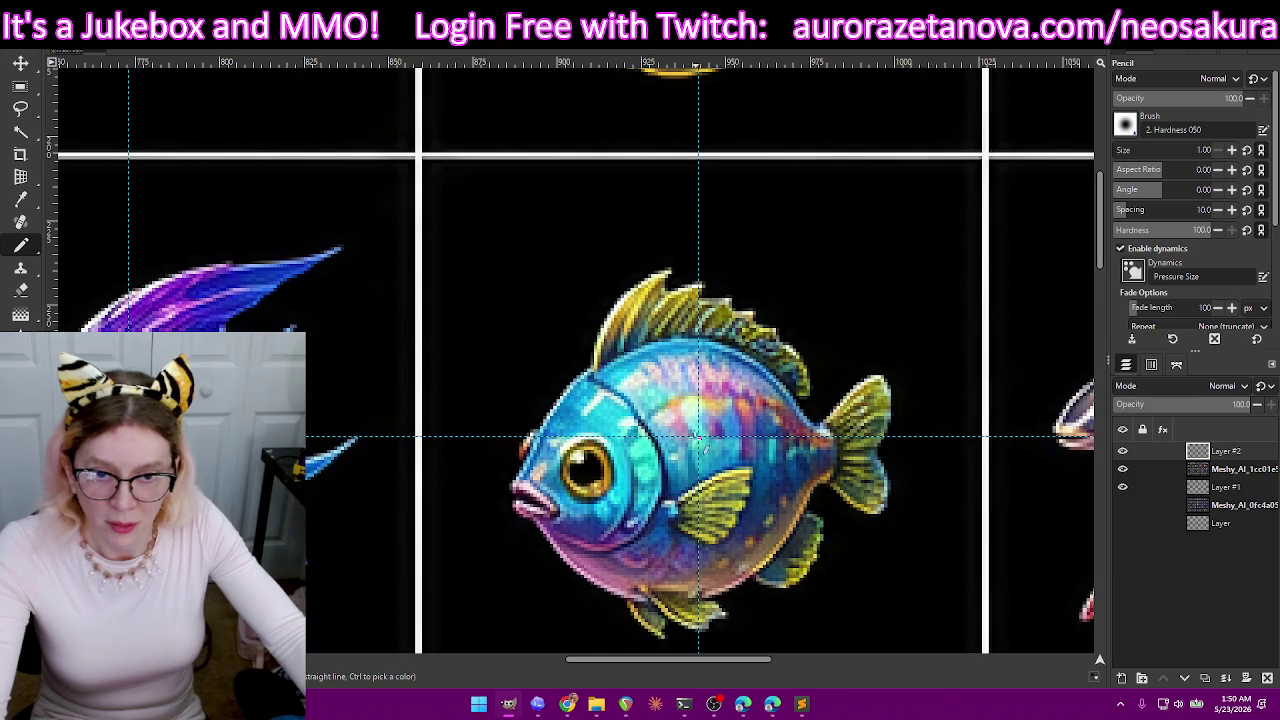
scroll(700, 440, up, 1)
scroll(690, 450, left, 2)
scroll(600, 470, left, 2)
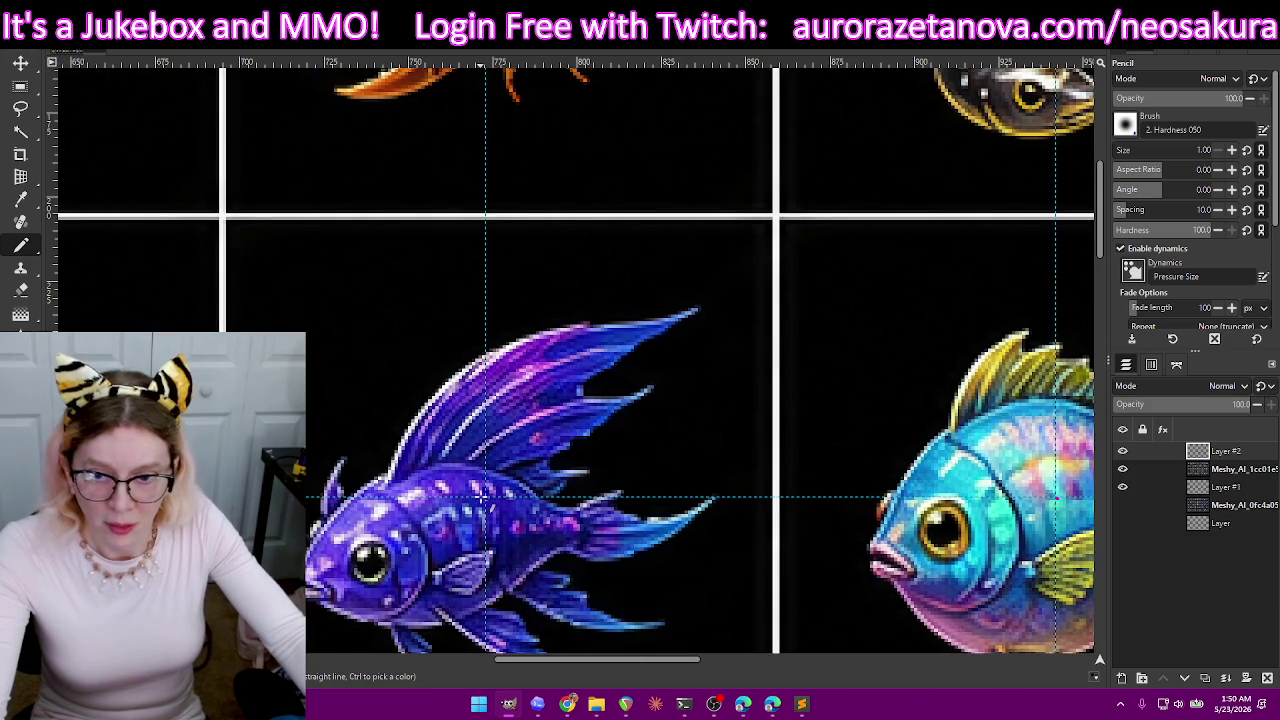
scroll(485, 500, left, 2)
scroll(485, 505, left, 2)
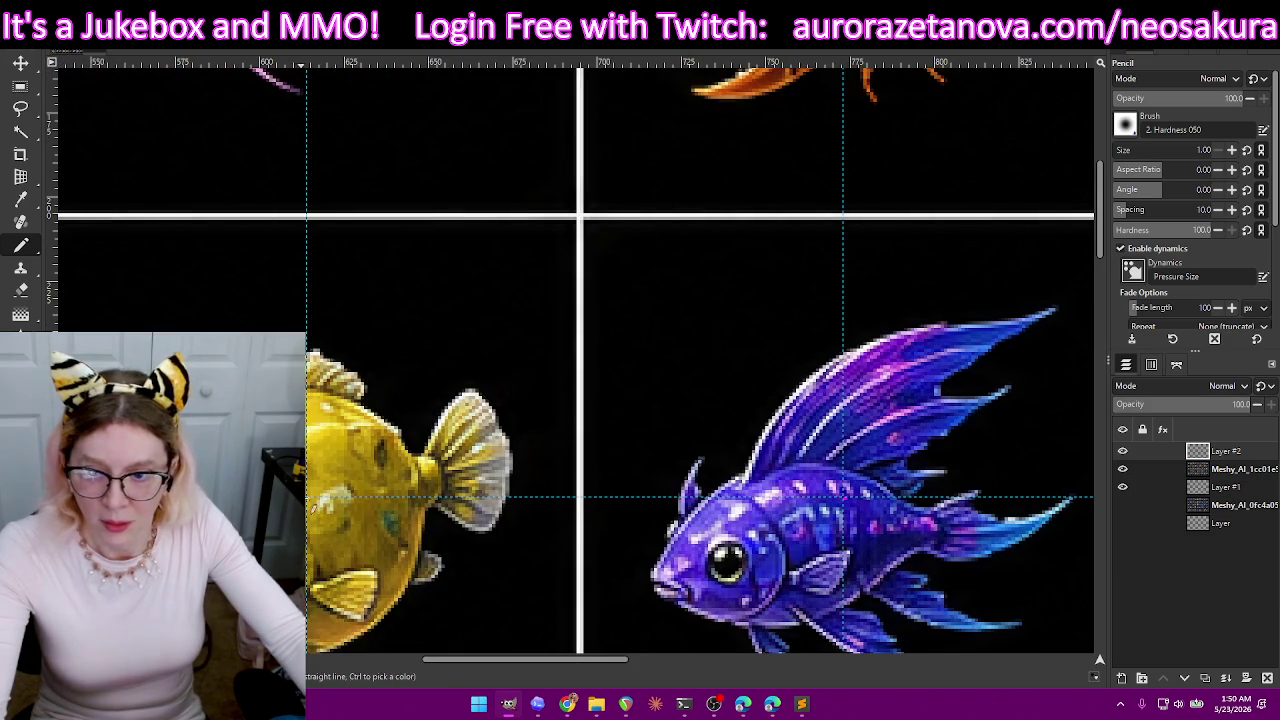
scroll(316, 505, left, 3)
scroll(350, 506, left, 3)
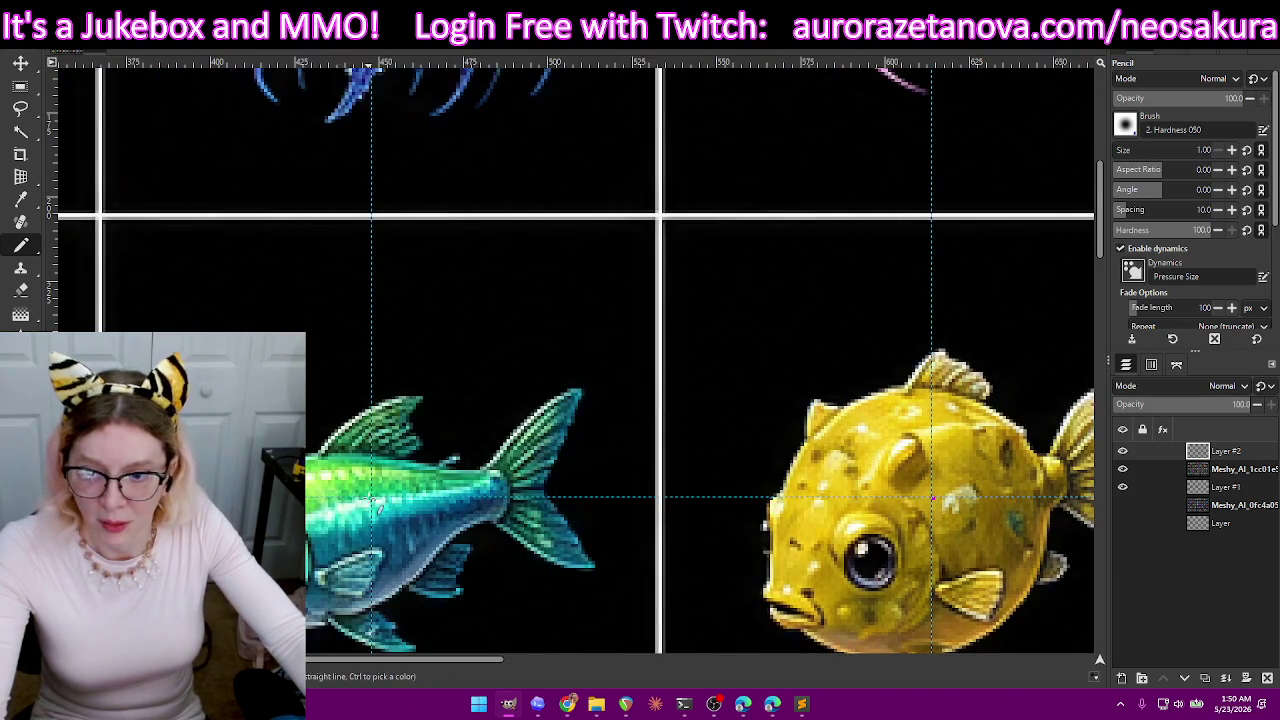
scroll(374, 500, left, 3)
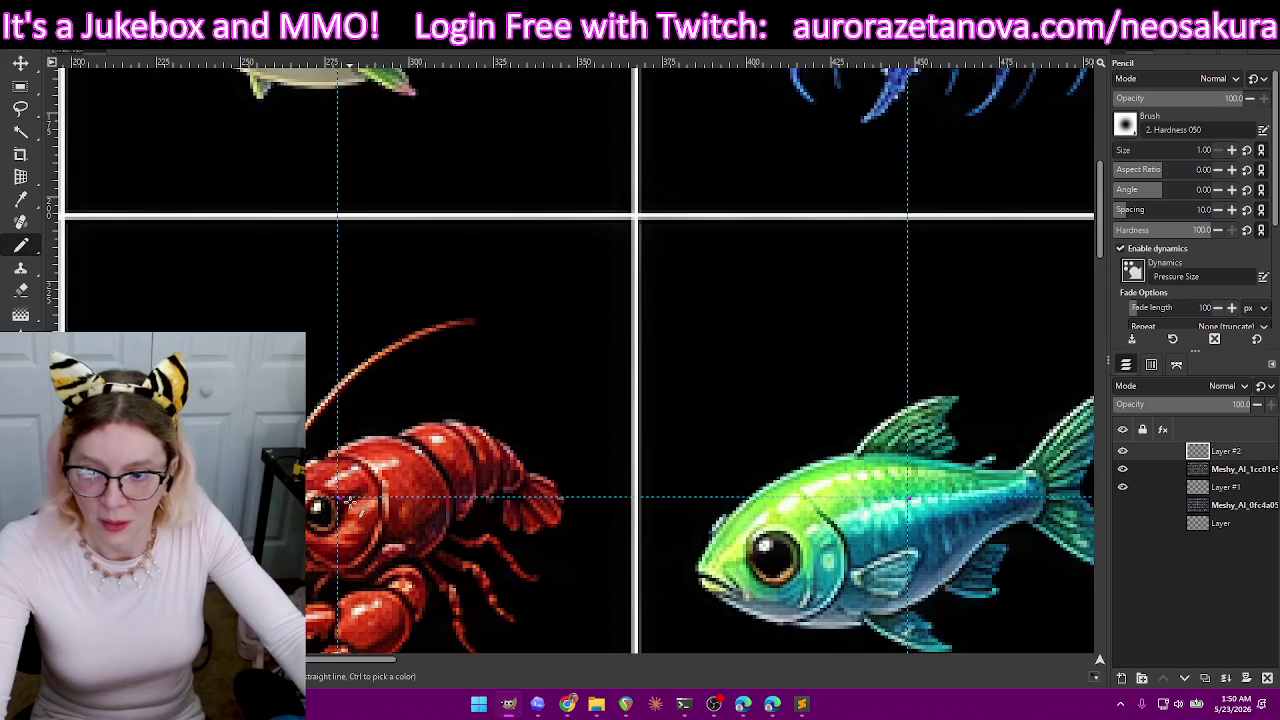
scroll(549, 509, down, 2)
scroll(692, 485, down, 2)
scroll(700, 480, down, 4)
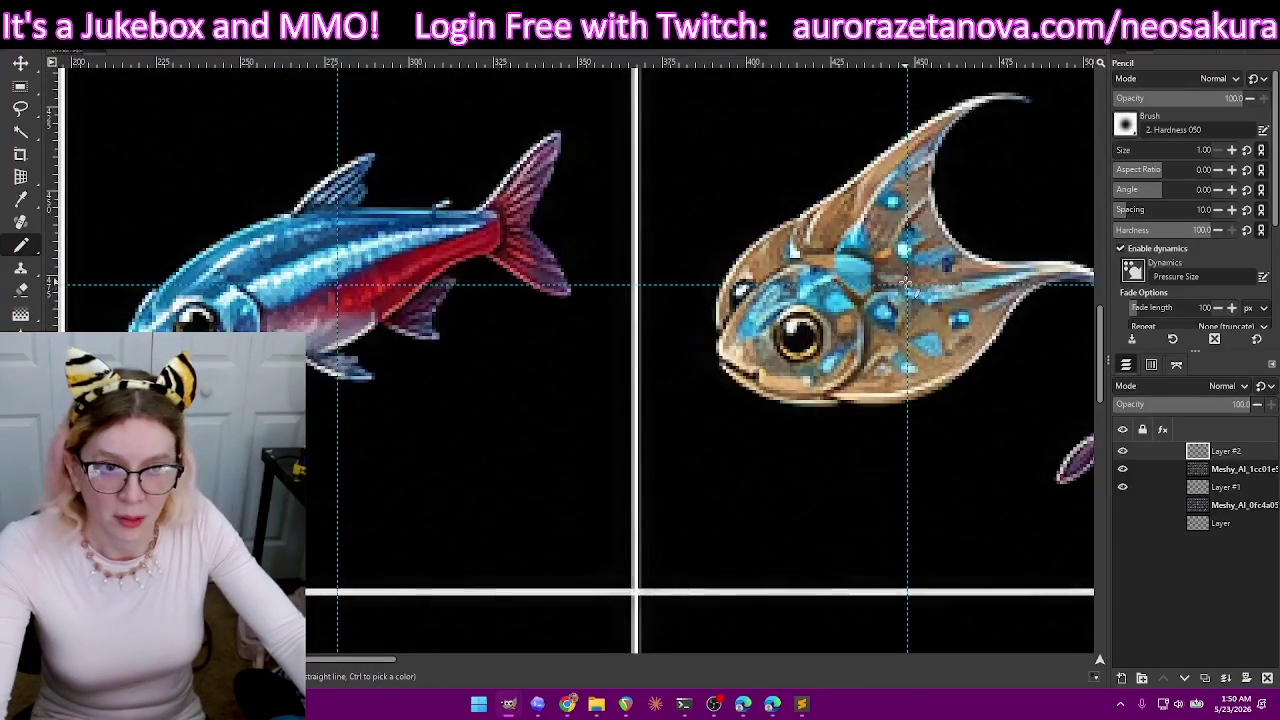
scroll(908, 285, right, 4)
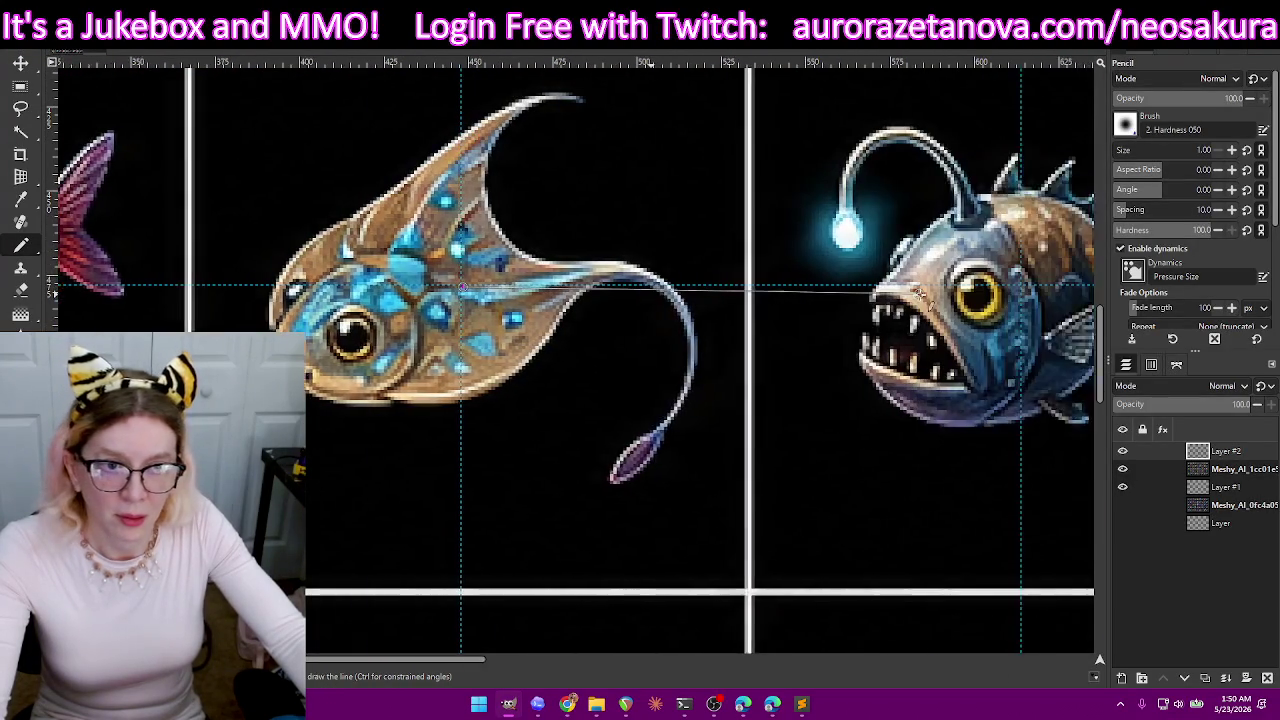
scroll(930, 290, right, 1)
scroll(930, 287, right, 3)
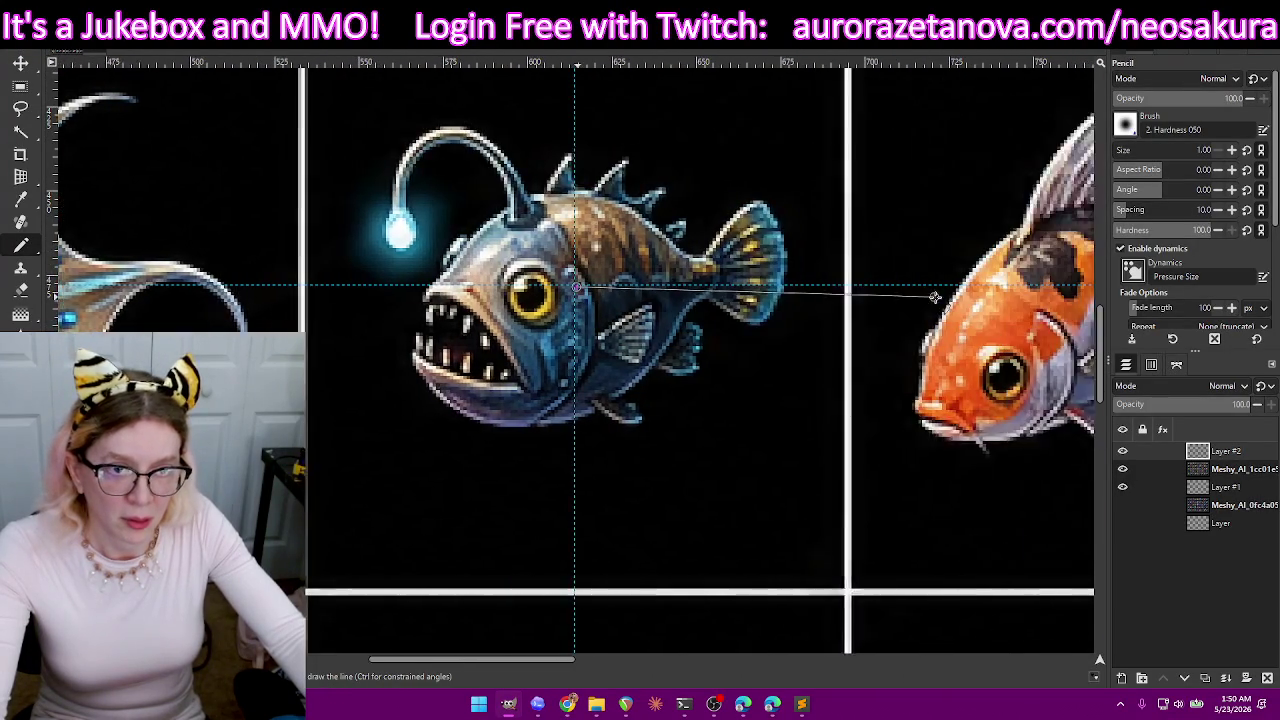
scroll(933, 292, right, 2)
scroll(933, 287, right, 15)
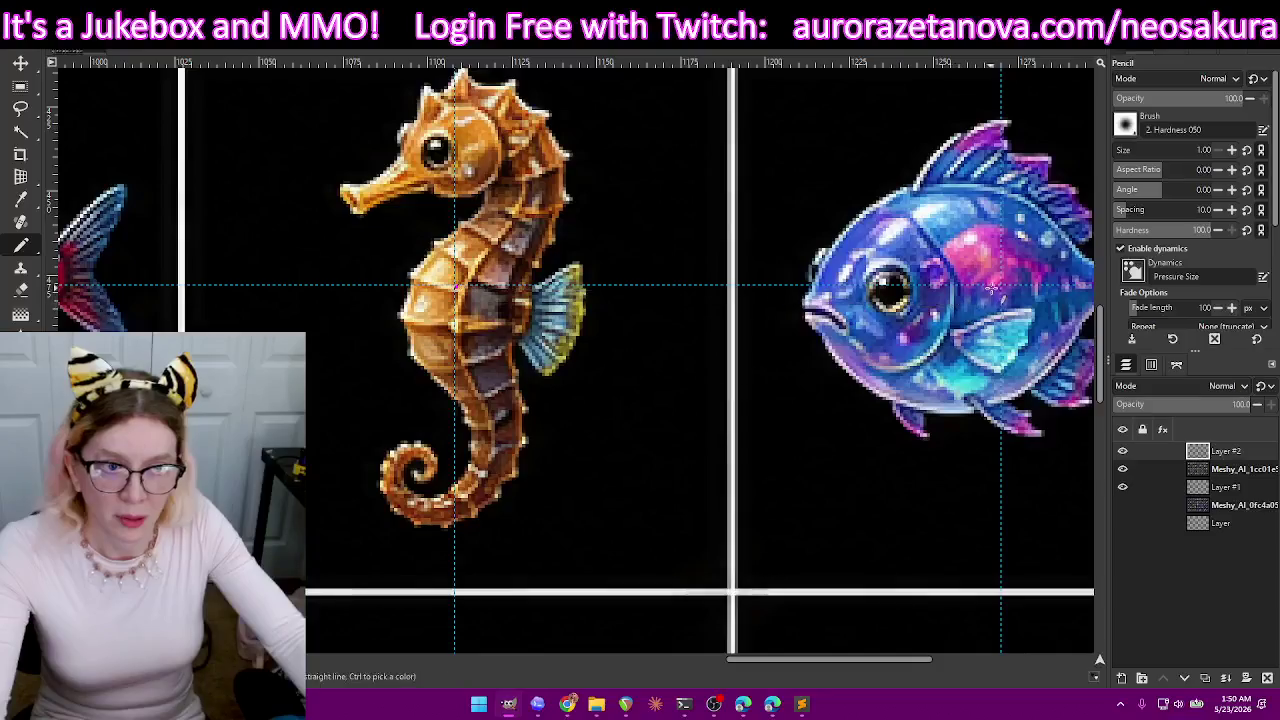
scroll(995, 293, right, 5)
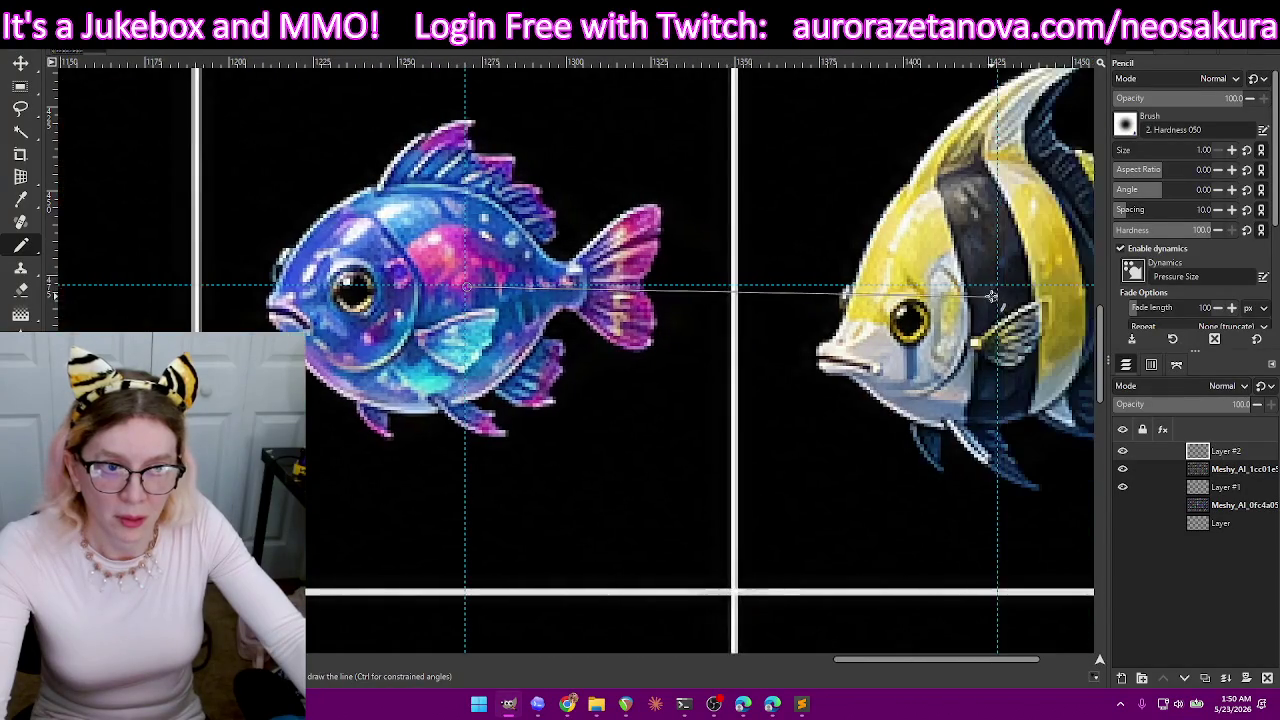
scroll(998, 290, right, 3)
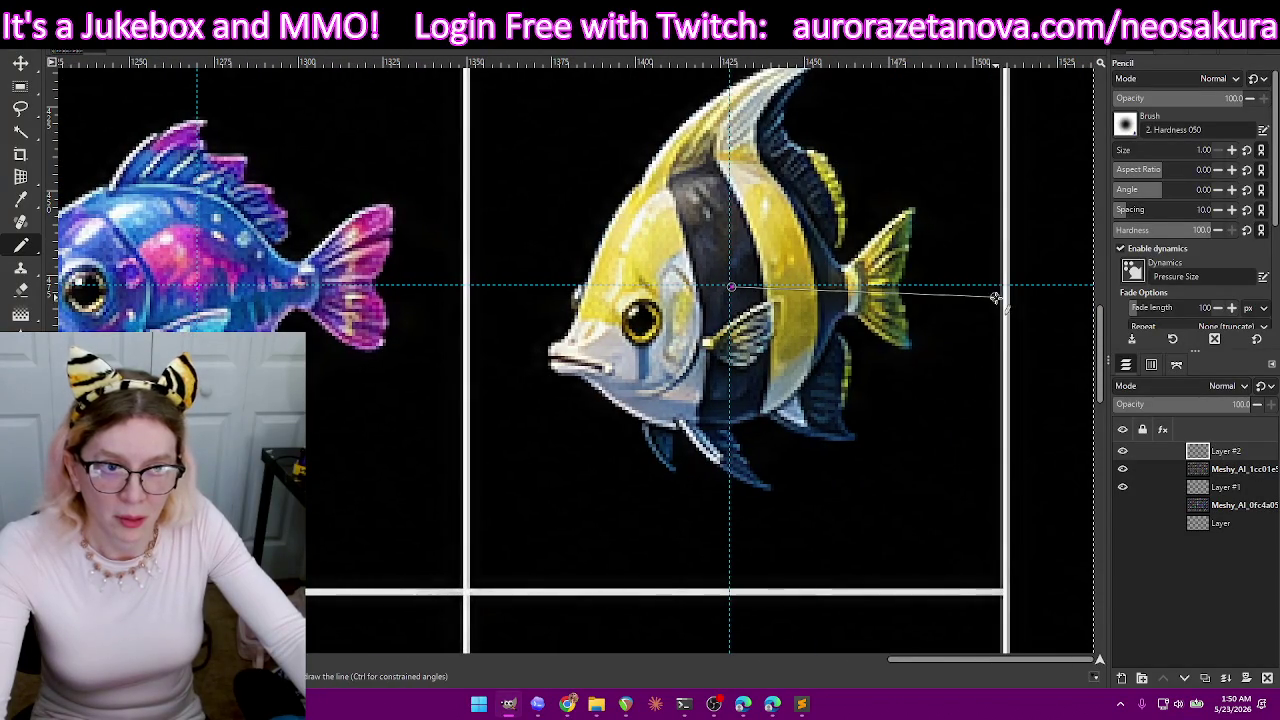
scroll(943, 285, down, 4)
scroll(943, 286, down, 2)
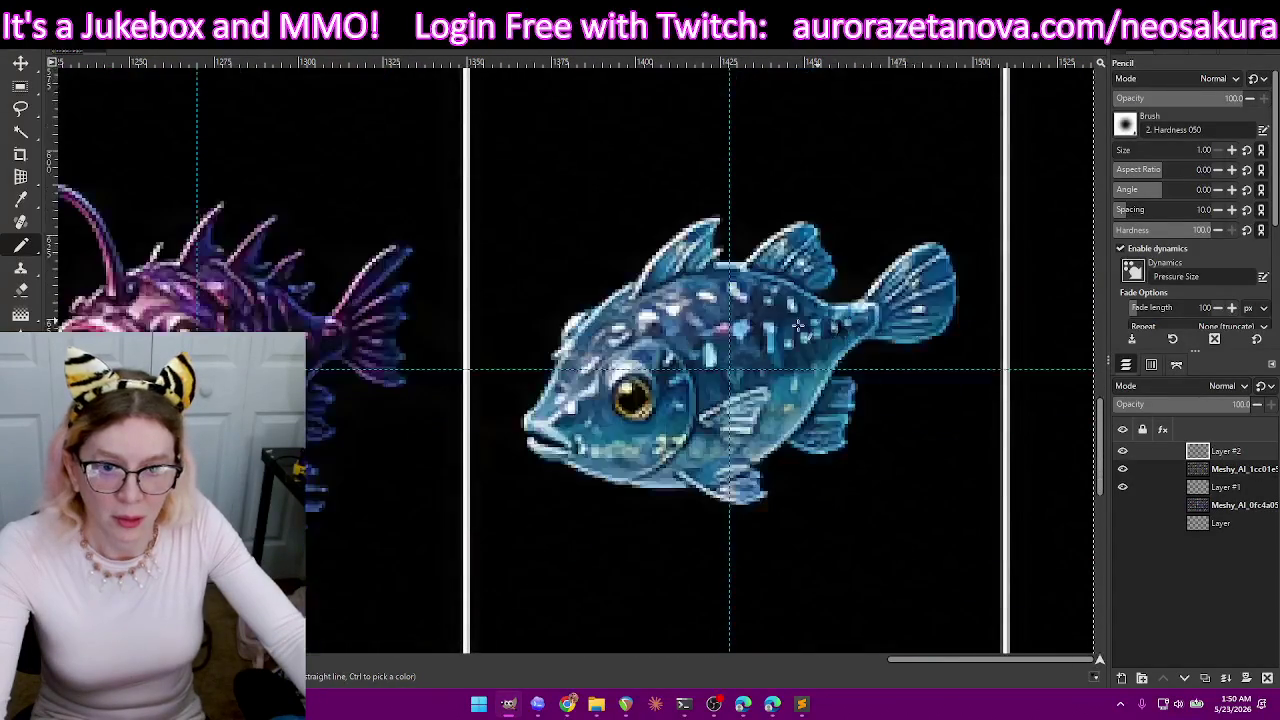
scroll(731, 370, left, 4)
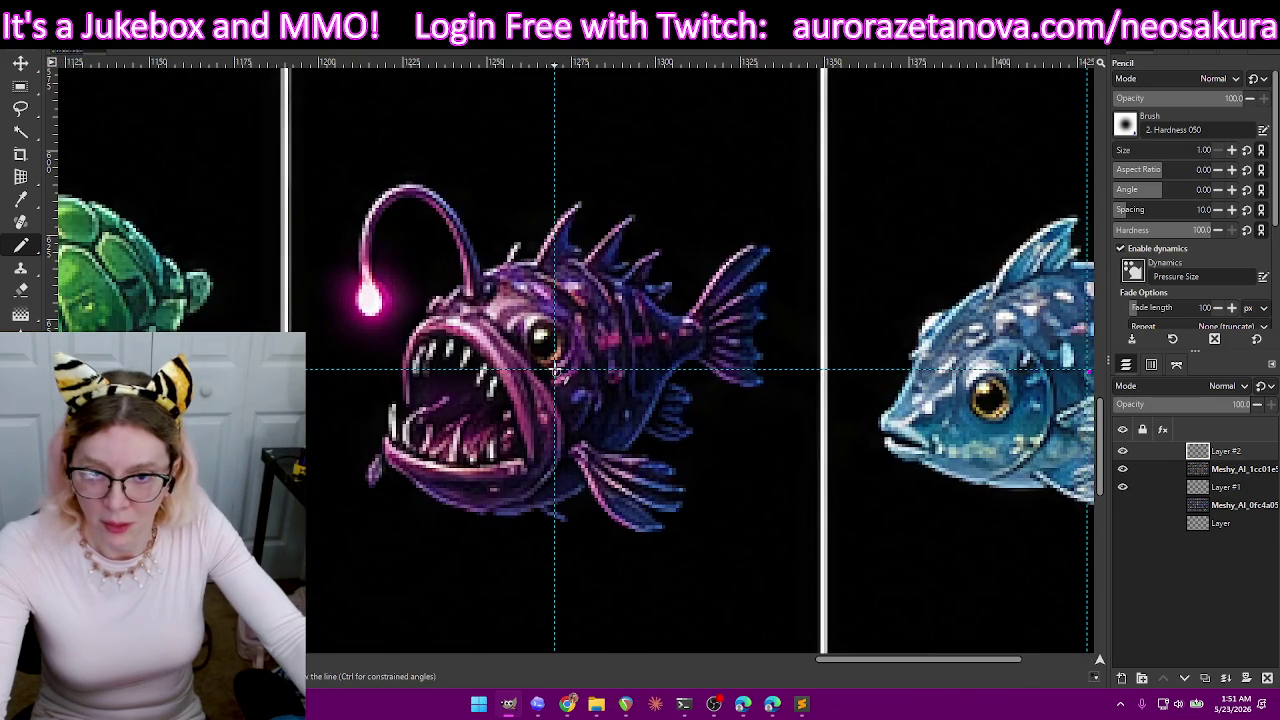
scroll(555, 369, left, 5)
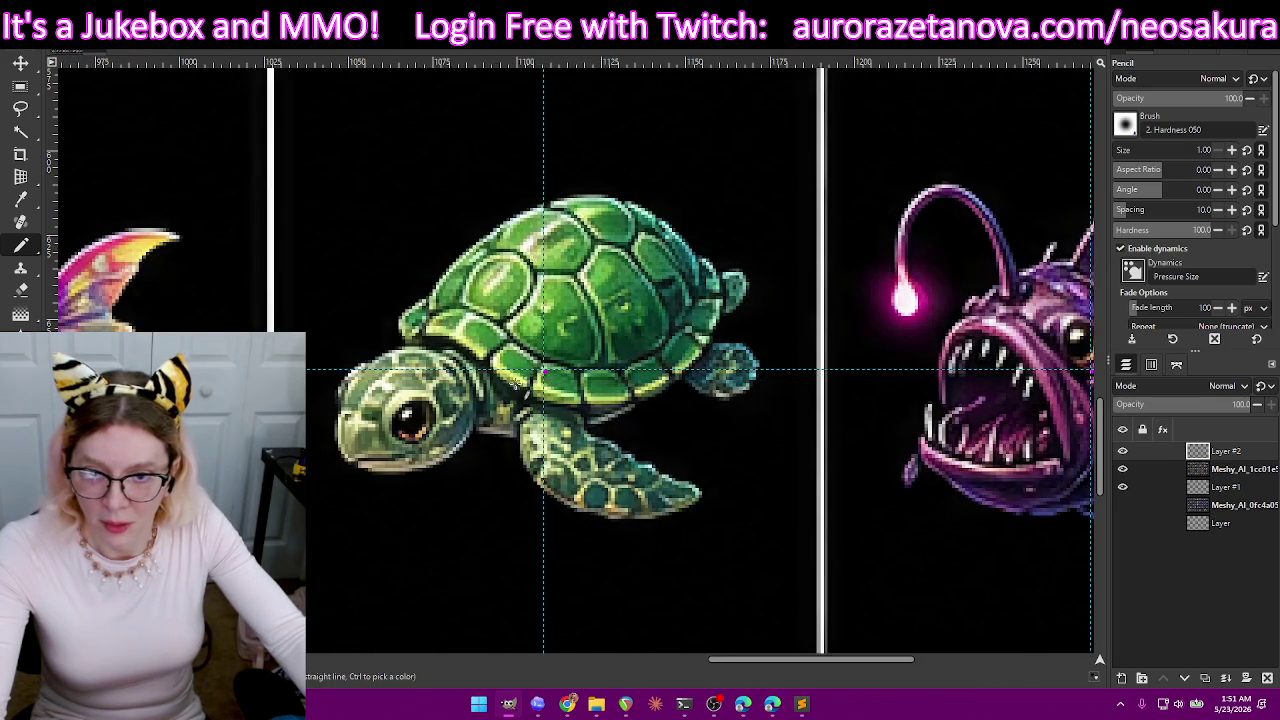
scroll(543, 370, left, 5)
scroll(520, 371, left, 1)
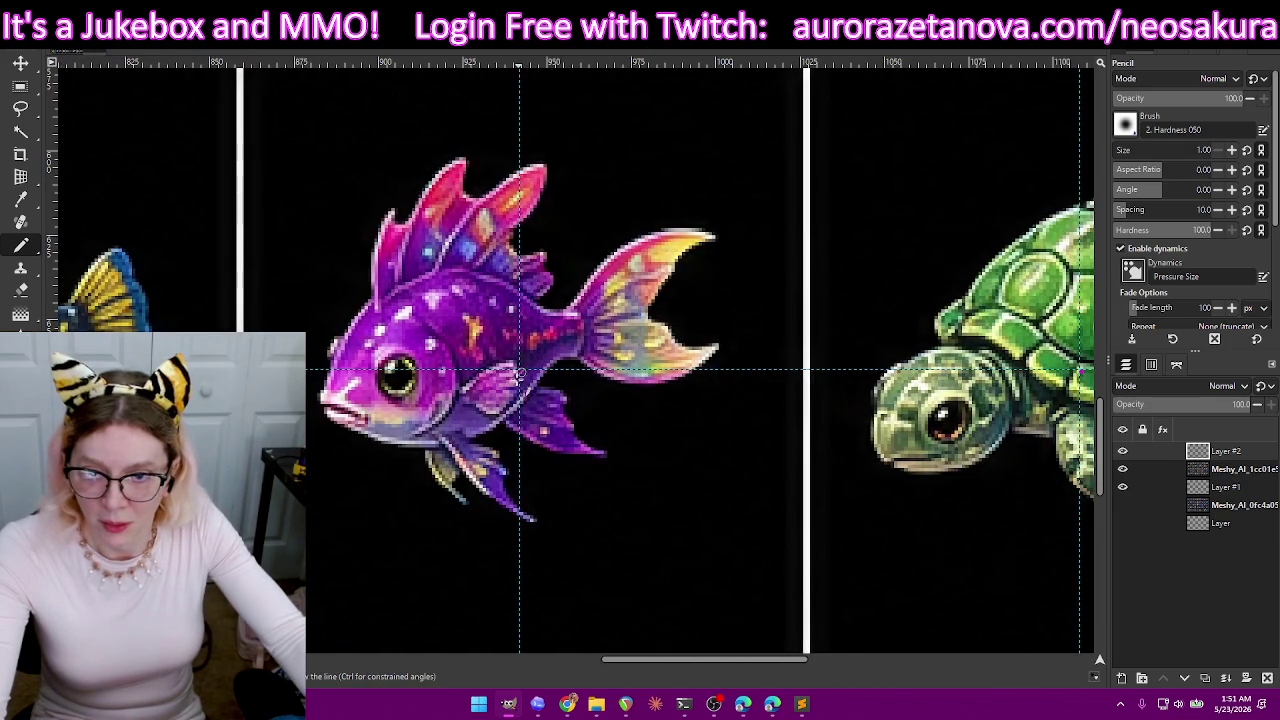
scroll(520, 371, left, 5)
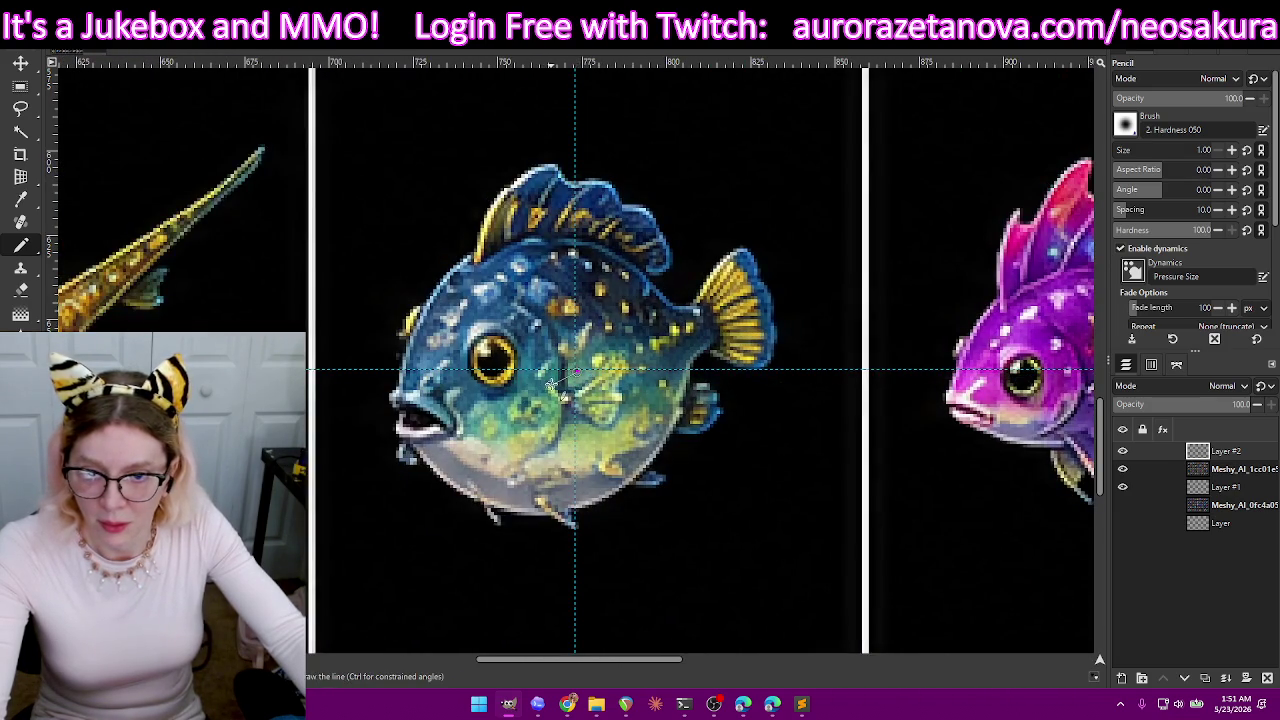
scroll(565, 376, left, 5)
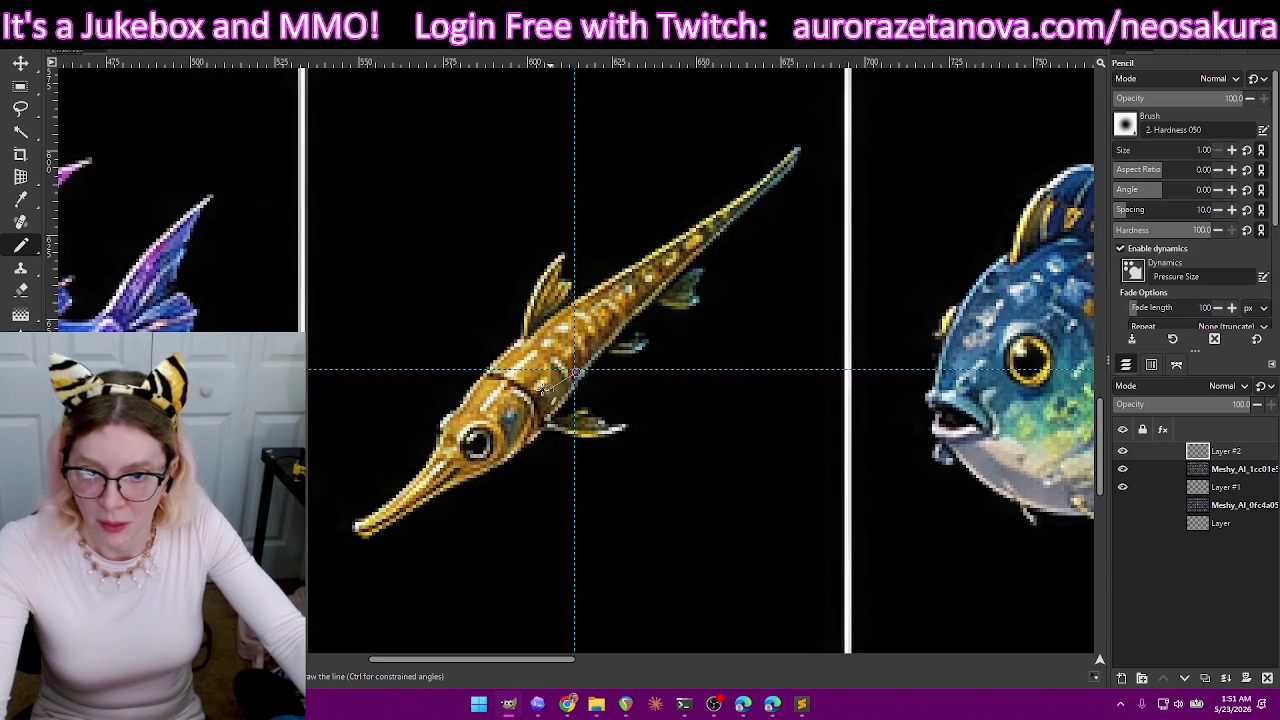
scroll(555, 385, left, 5)
scroll(551, 376, left, 5)
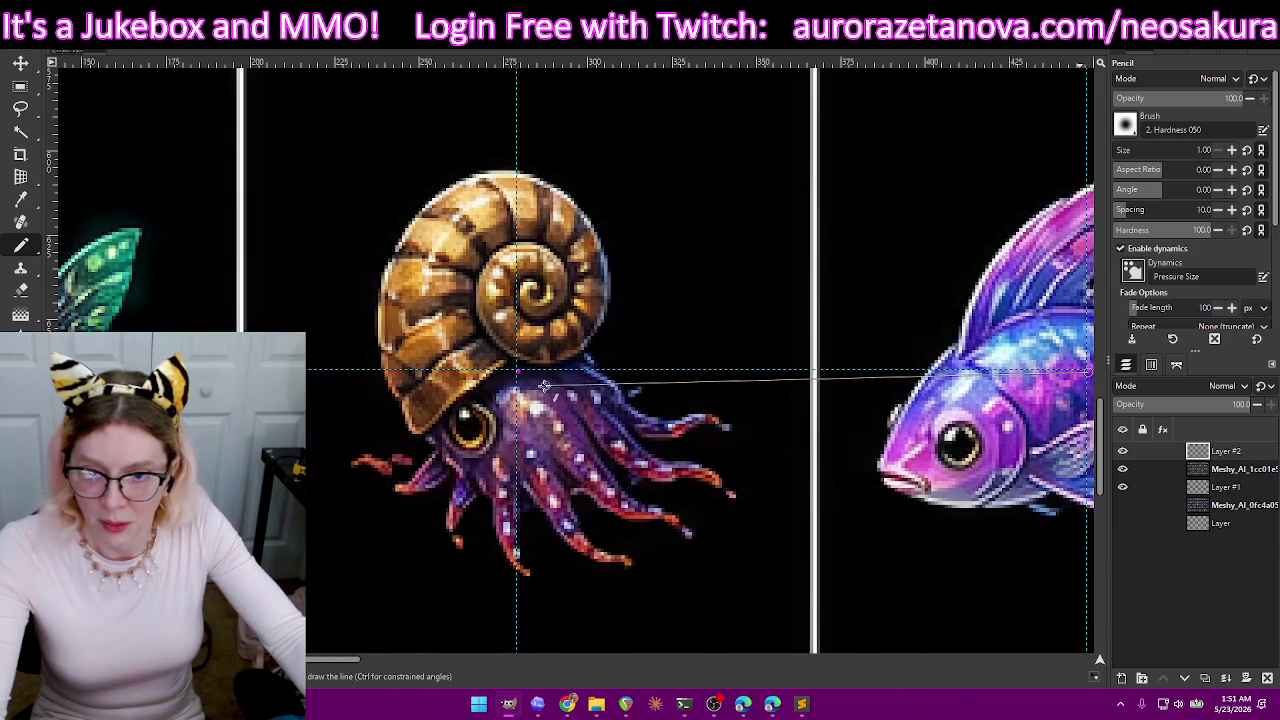
scroll(536, 377, down, 2)
scroll(540, 390, down, 2)
scroll(545, 400, down, 2)
key(shift)
scroll(560, 407, right, 2)
scroll(620, 403, right, 2)
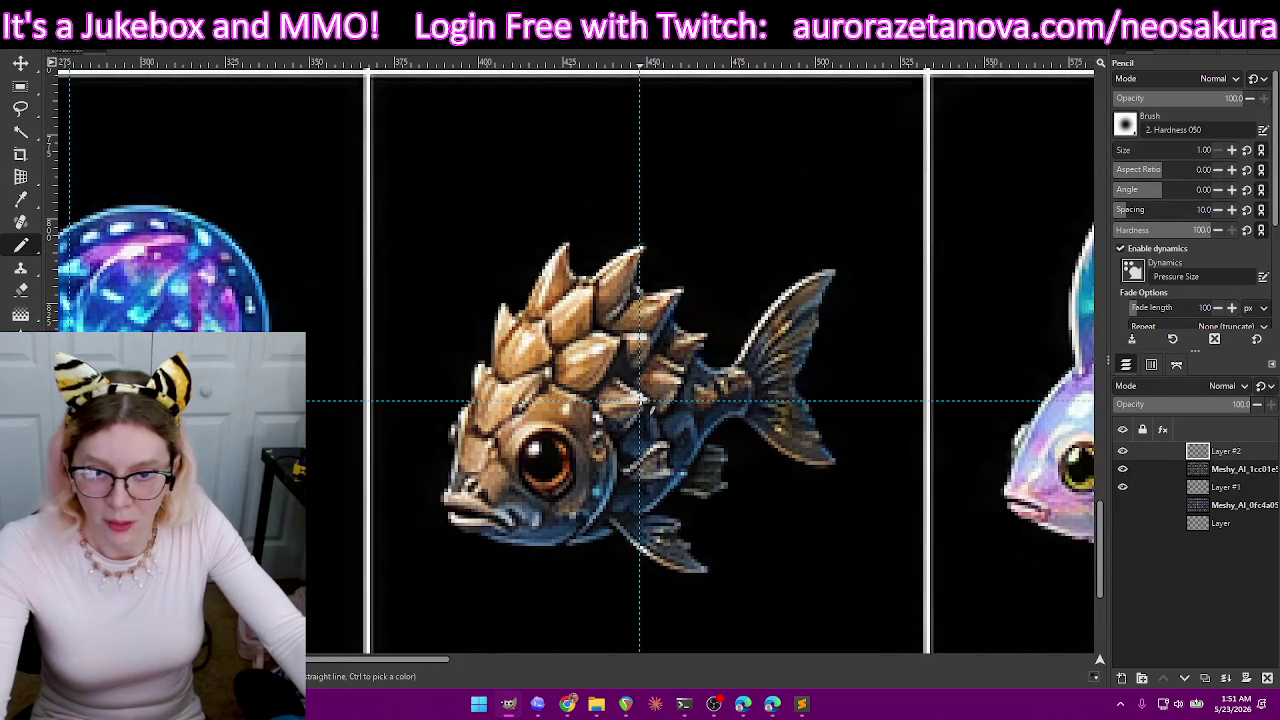
scroll(640, 398, right, 5)
scroll(600, 400, right, 2)
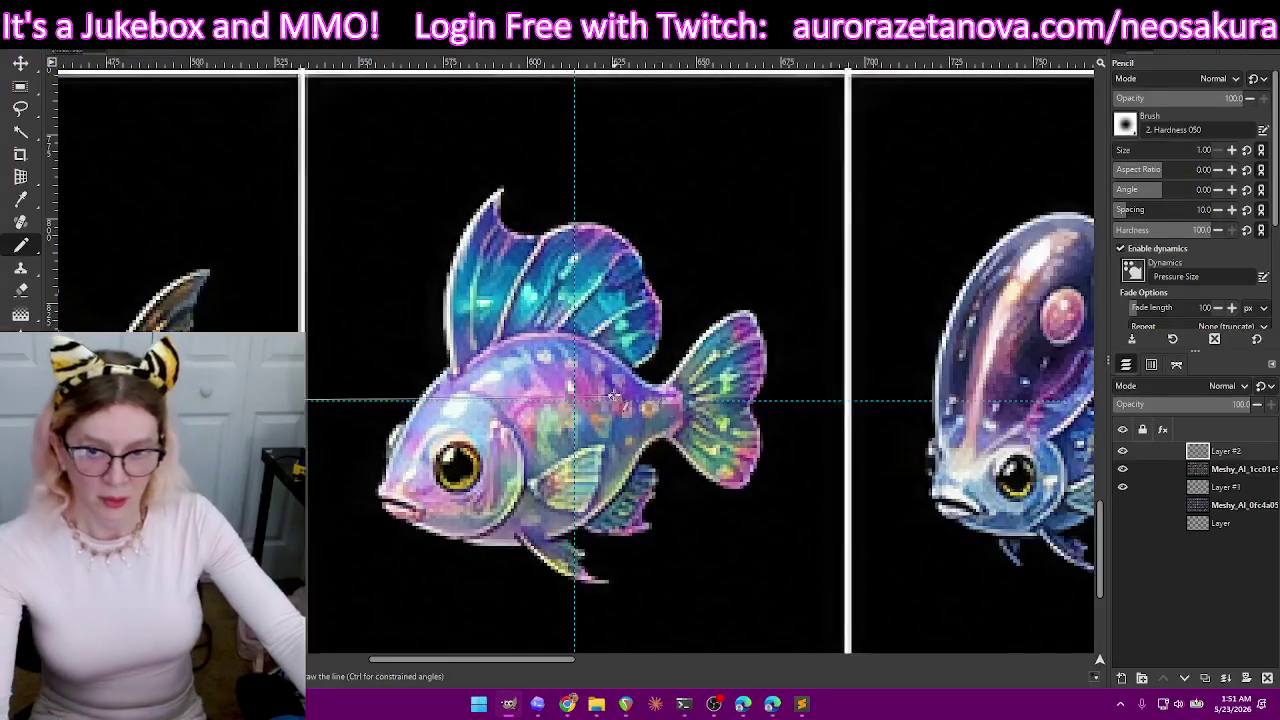
scroll(610, 400, right, 5)
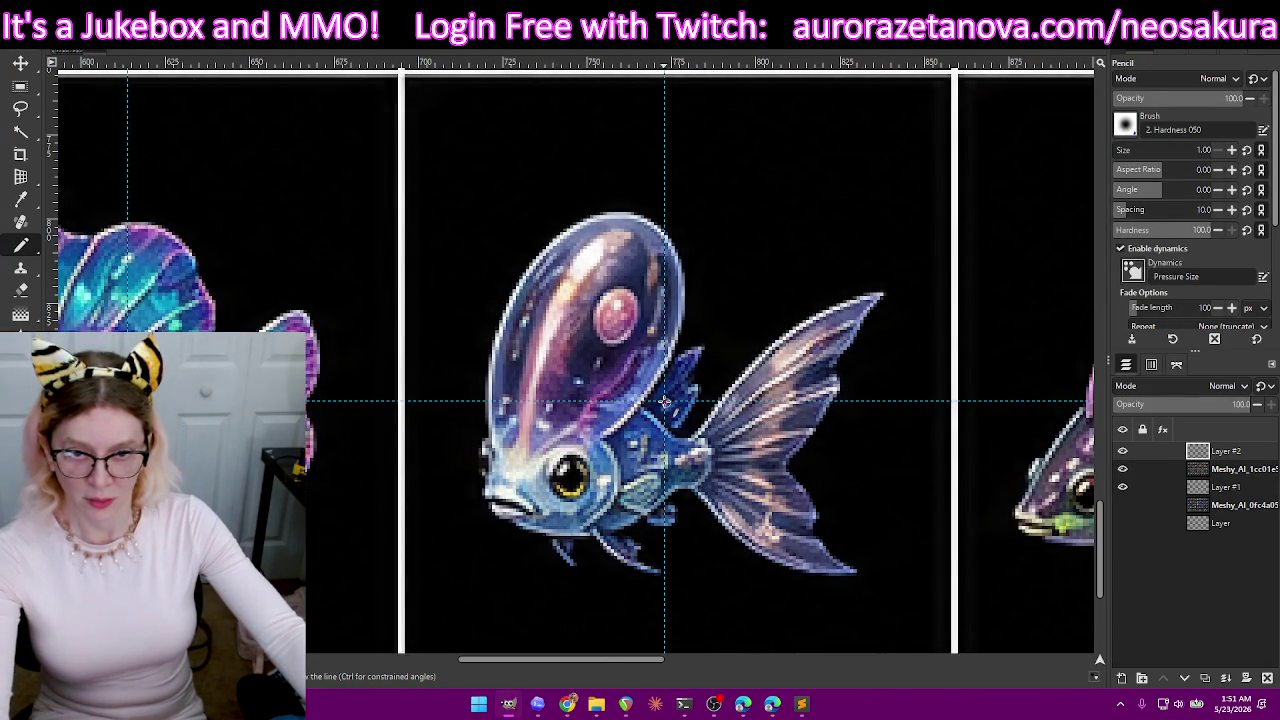
scroll(665, 400, right, 5)
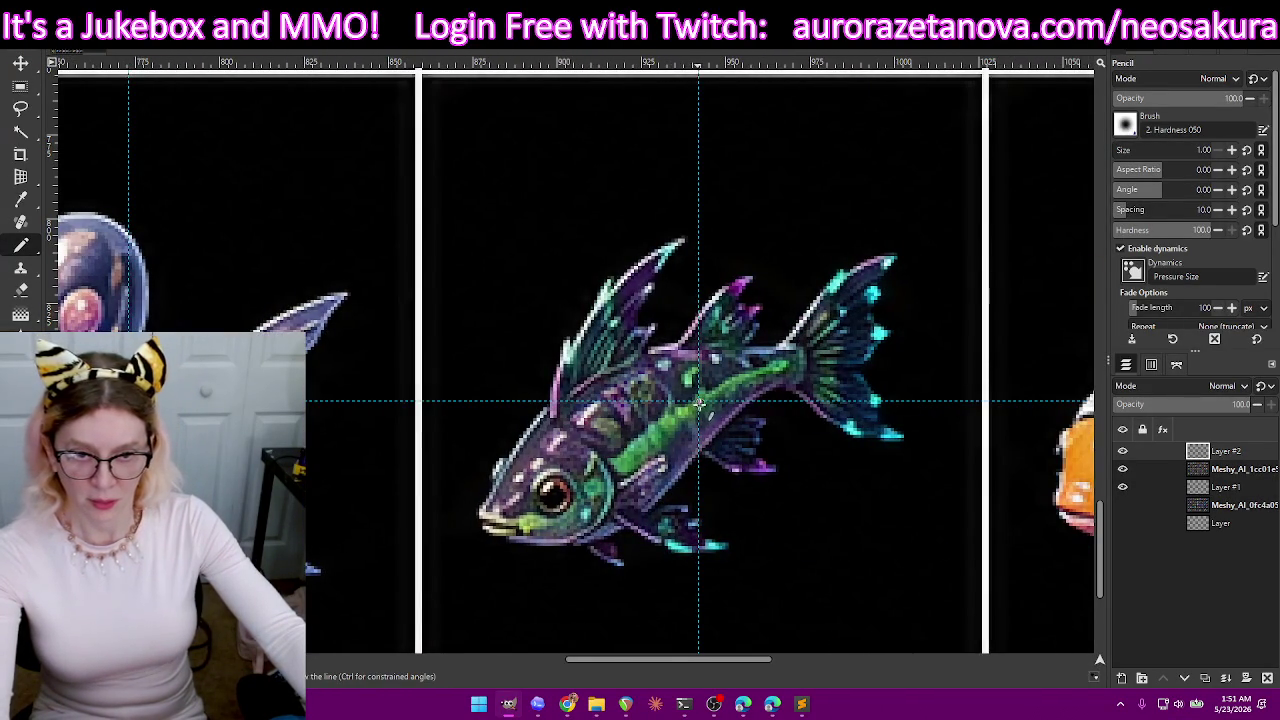
scroll(698, 400, right, 5)
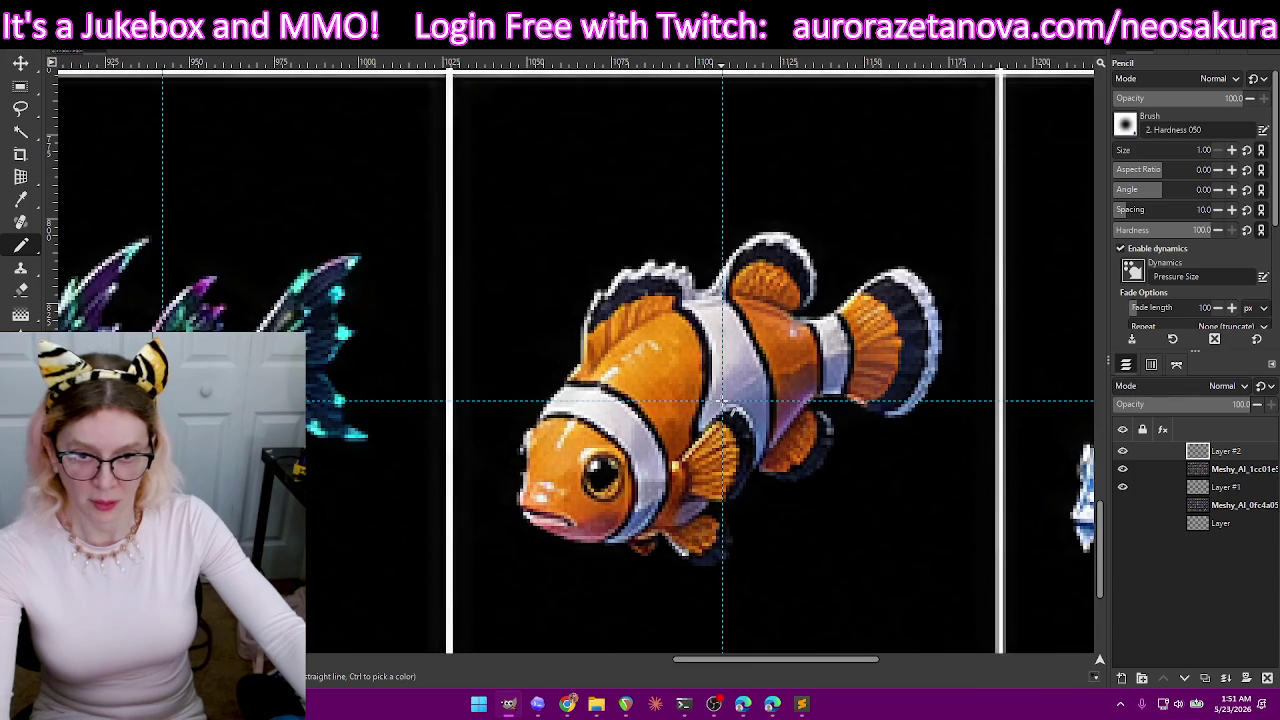
scroll(722, 400, right, 3)
scroll(725, 400, right, 2)
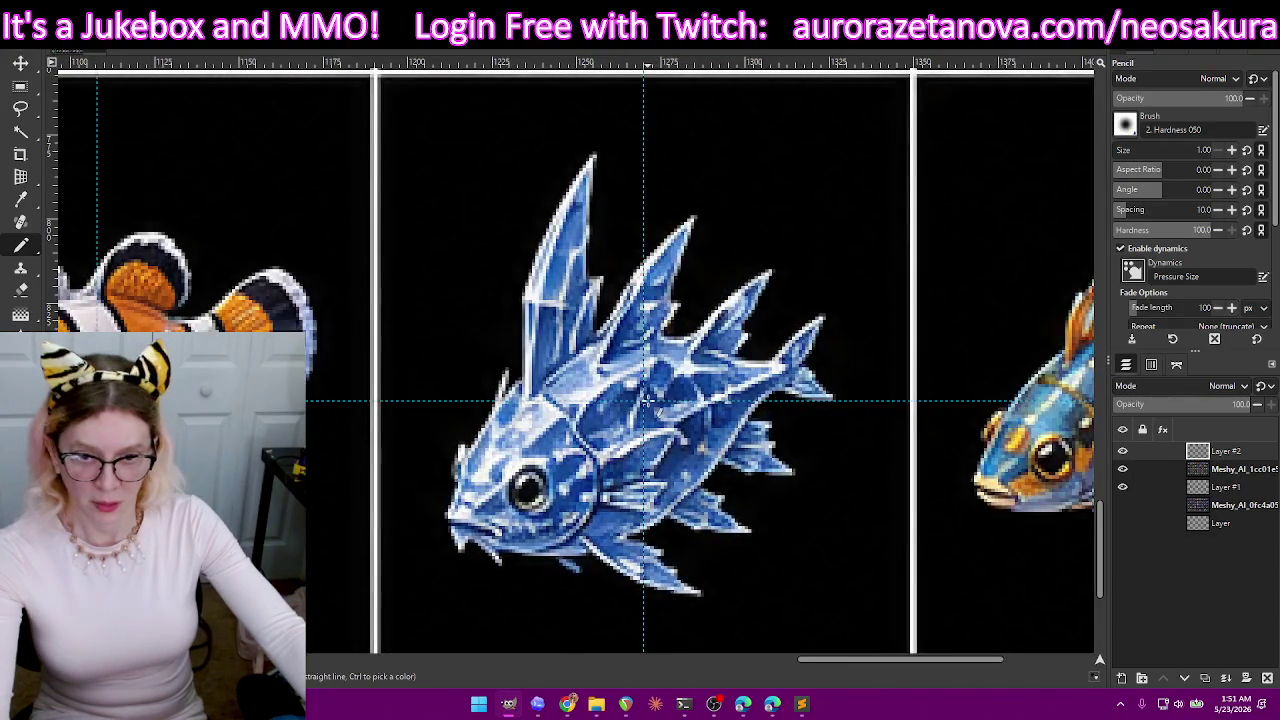
scroll(680, 400, right, 3)
scroll(729, 400, right, 1)
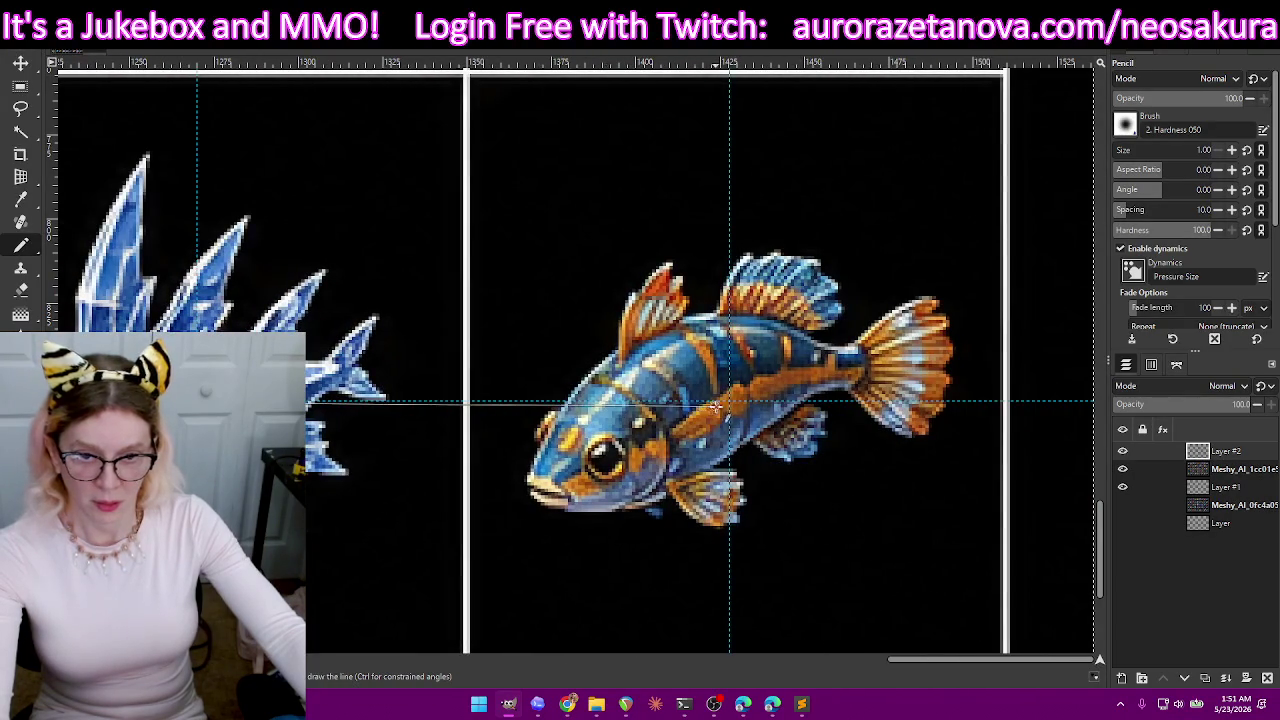
key(shift)
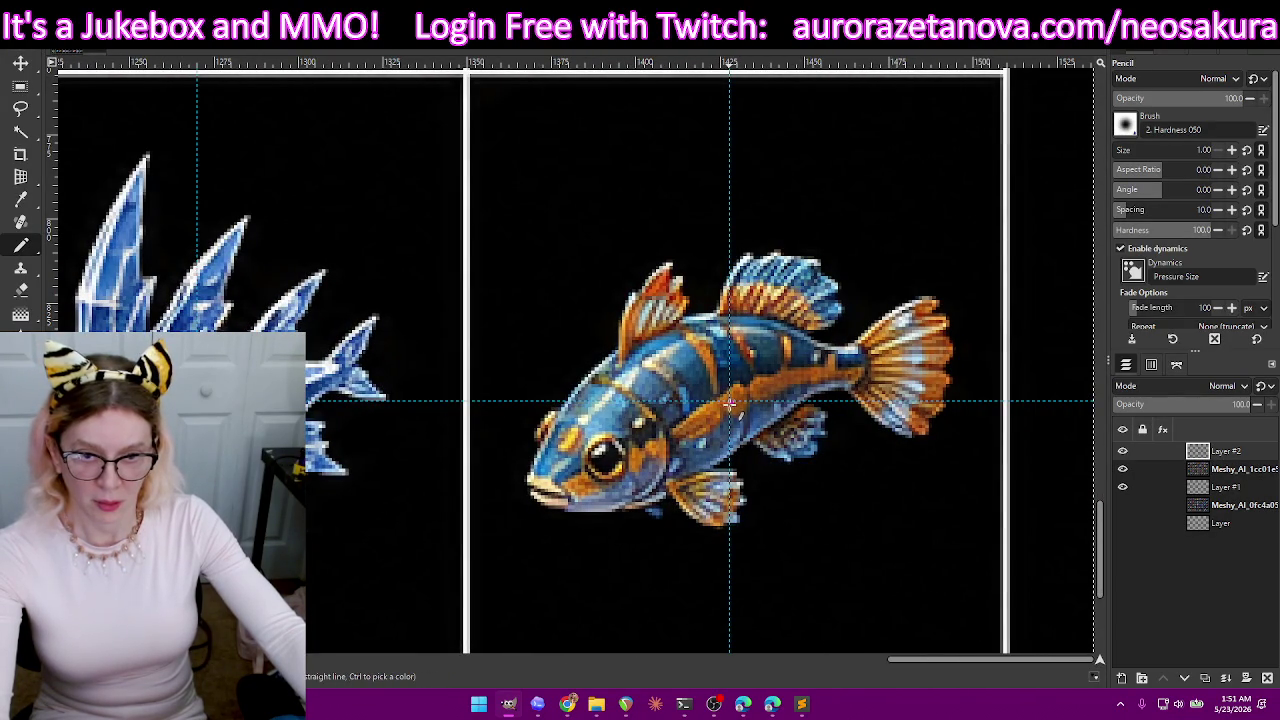
scroll(730, 403, down, 3)
scroll(729, 411, down, 1)
scroll(729, 403, up, 4)
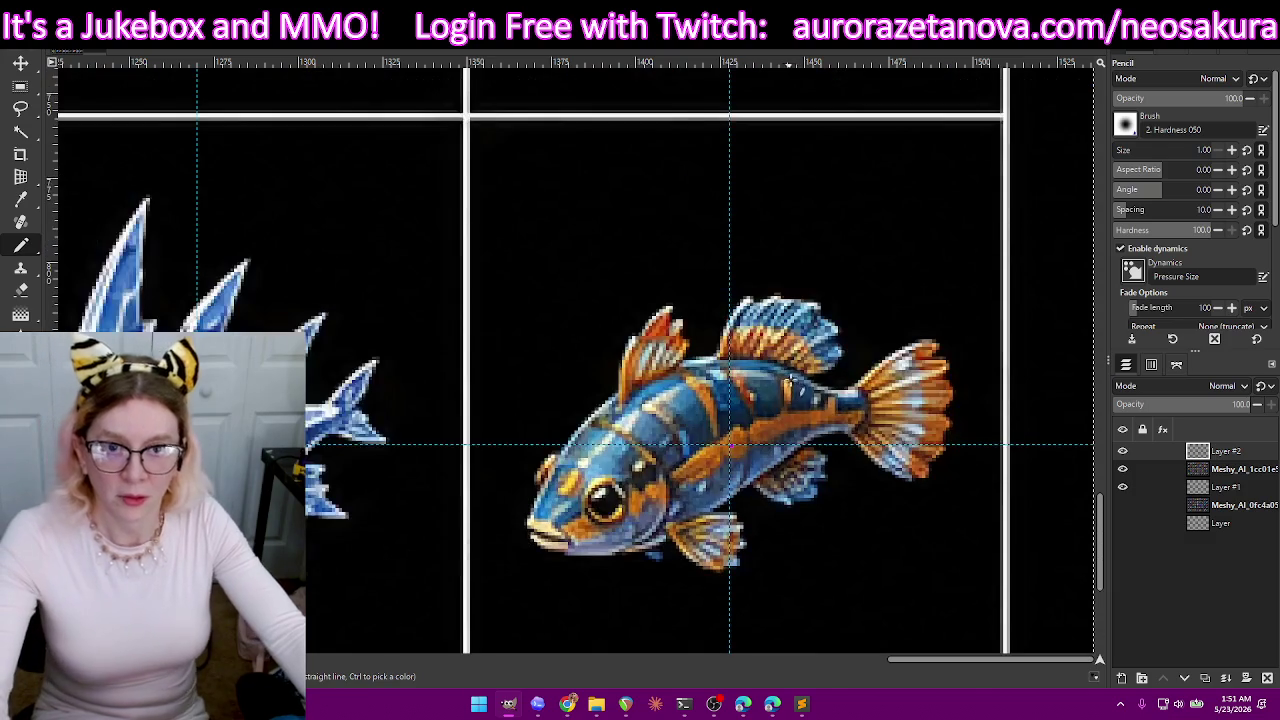
drag(1122, 469, 1122, 487)
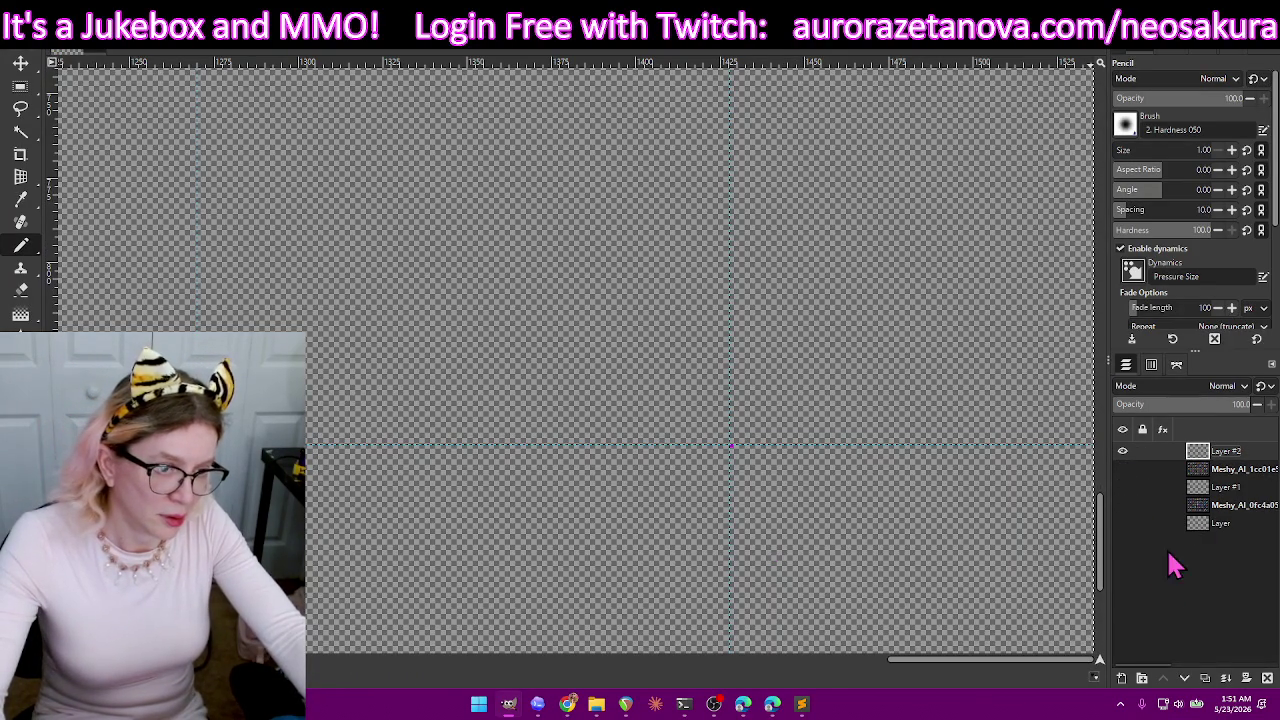
- Export the canvas as PNG, overwriting the existing map3.png in the Aurora export folder
key(ctrl+shift+e)
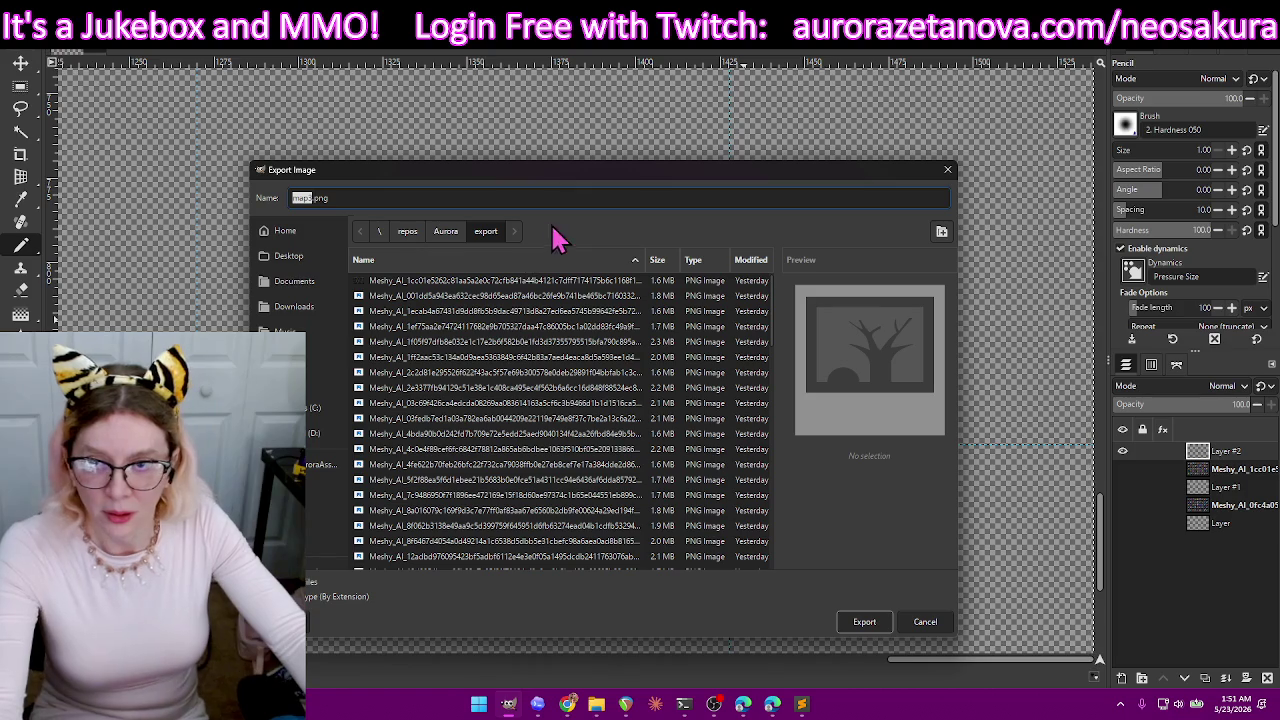
click(866, 621)
click(555, 466)
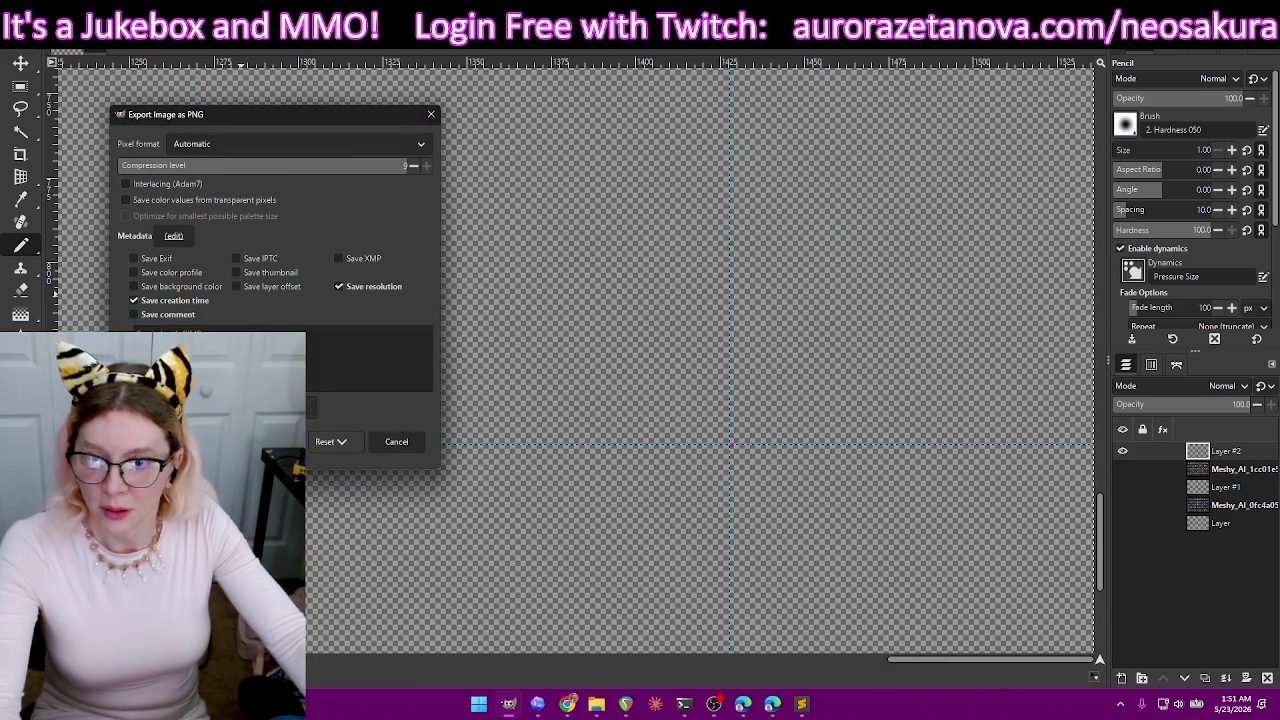
click(331, 440)
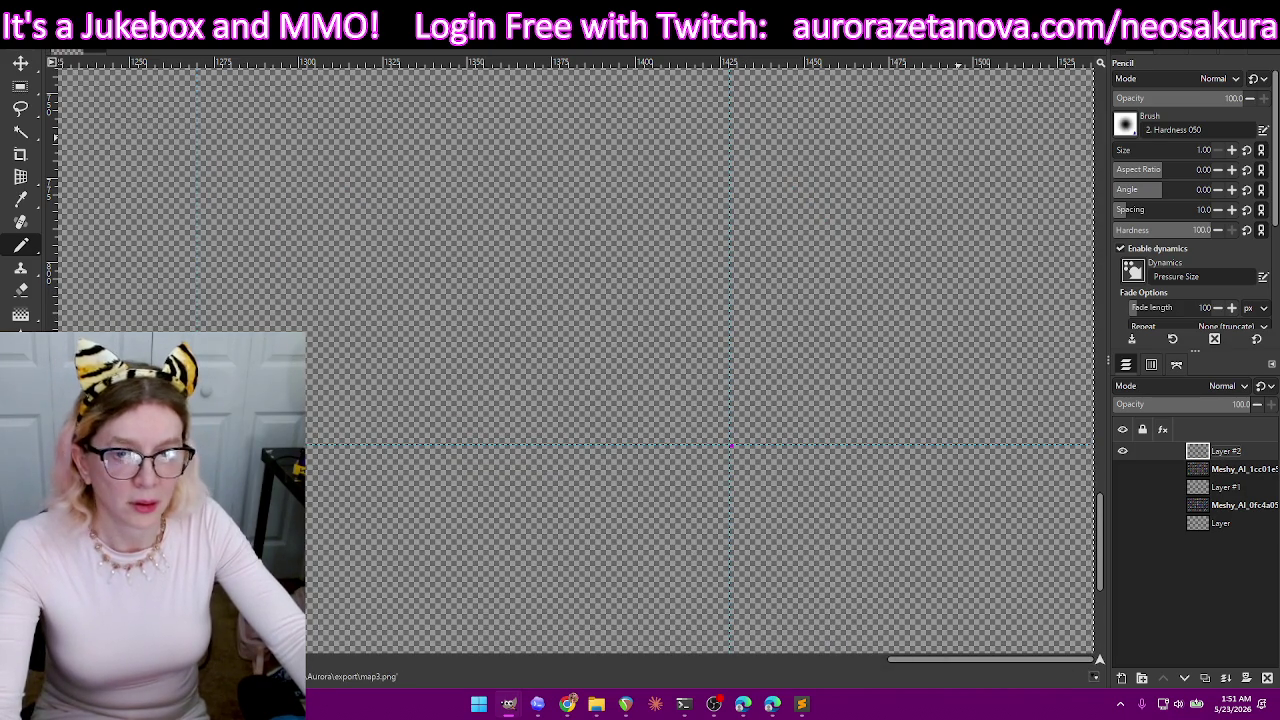
key(alt+Tab)
- Start another Icon Cutout run with the fish sprite sheet and map3.png
click(309, 458)
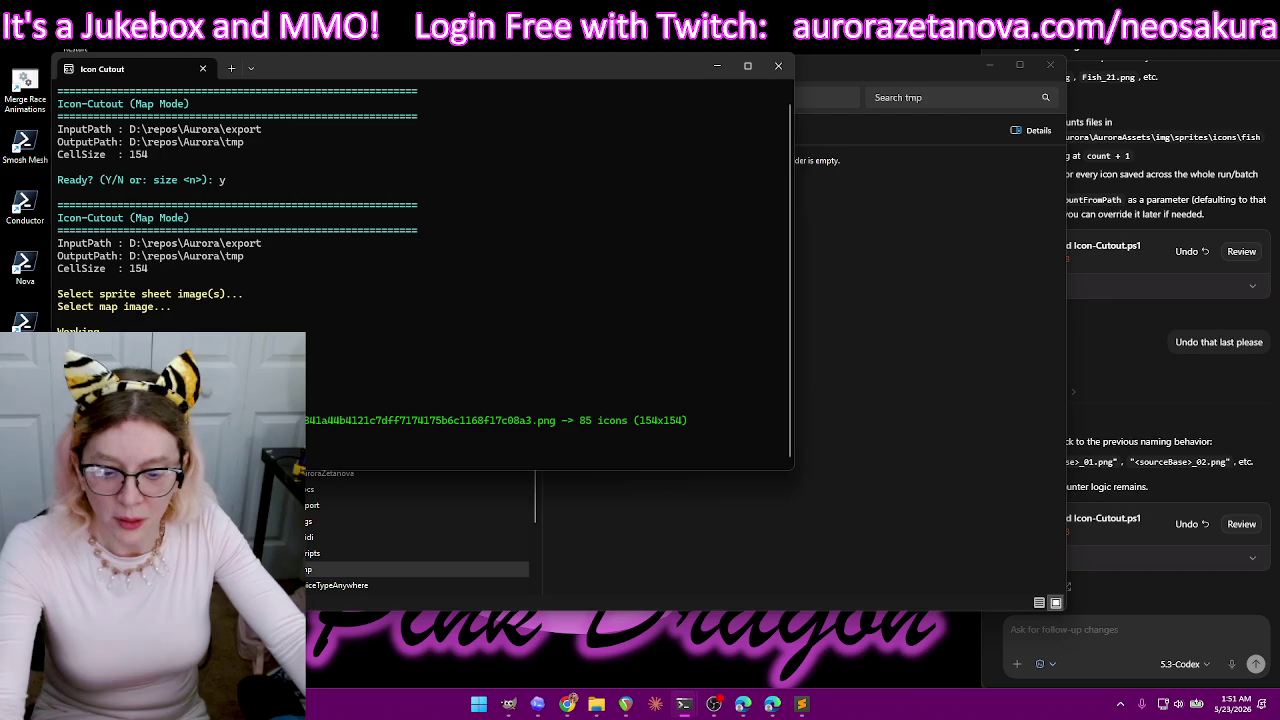
text(y)
key(Return)
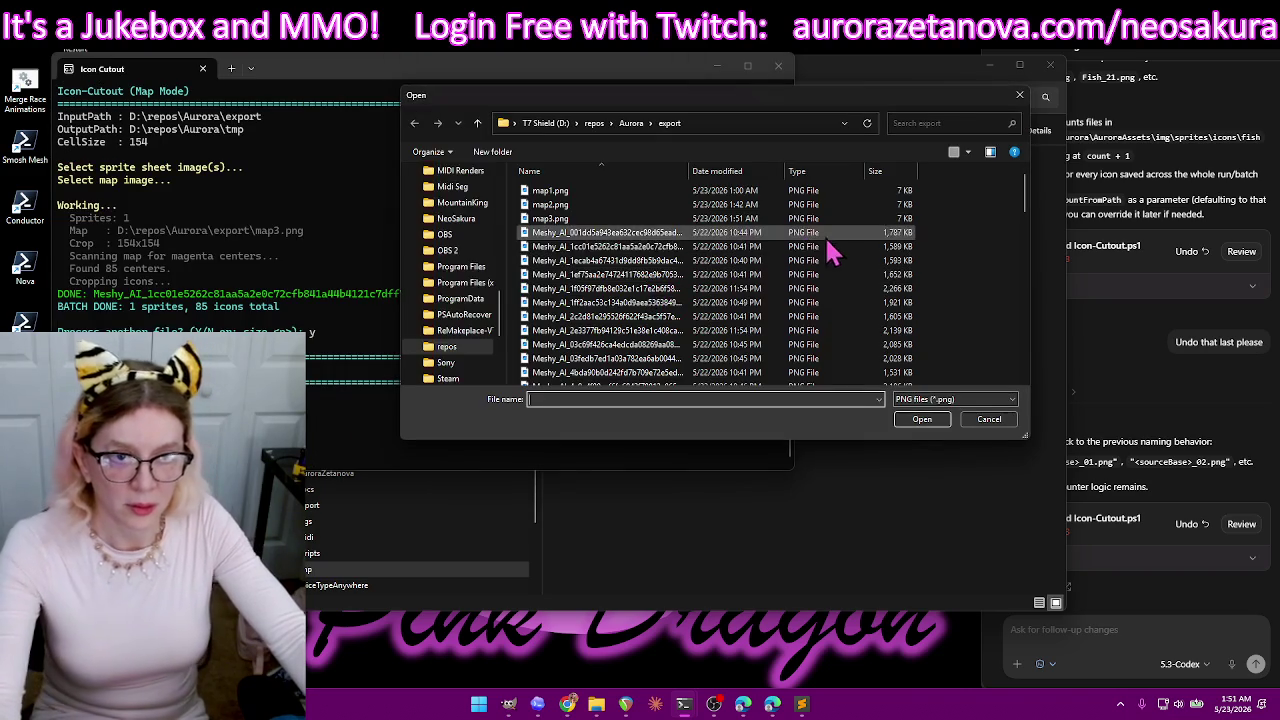
double_click(840, 248)
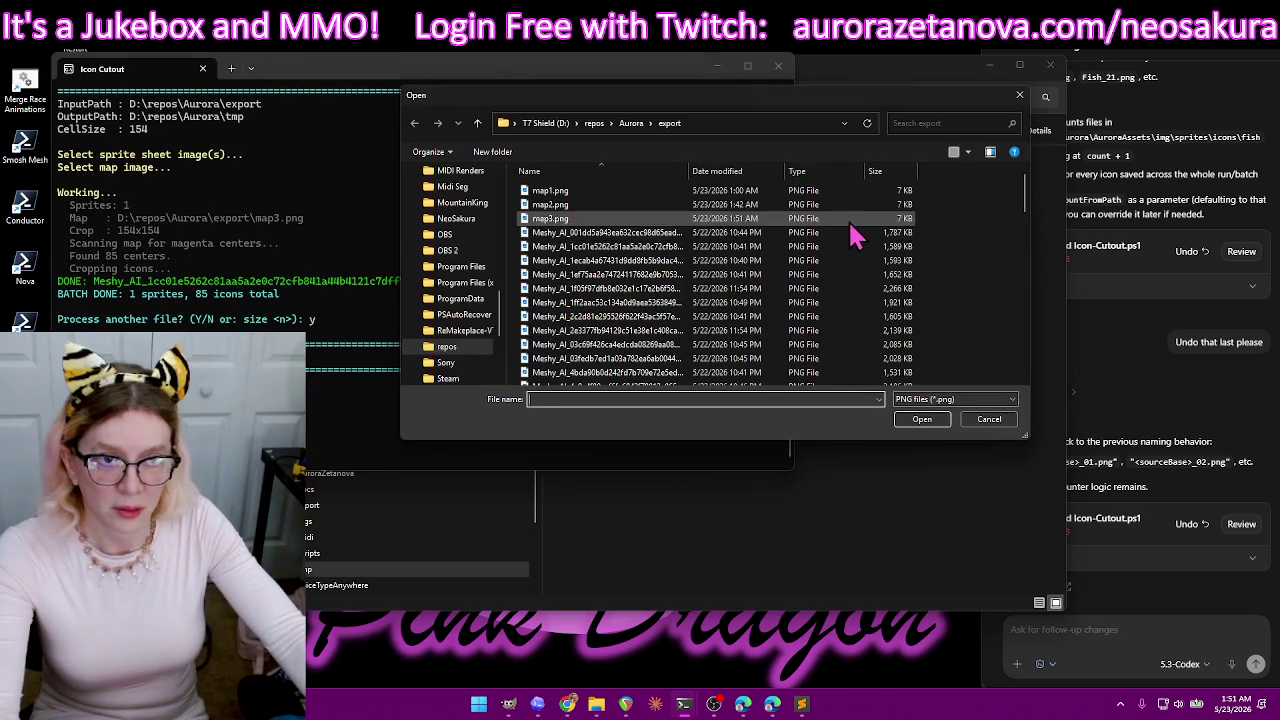
double_click(850, 222)
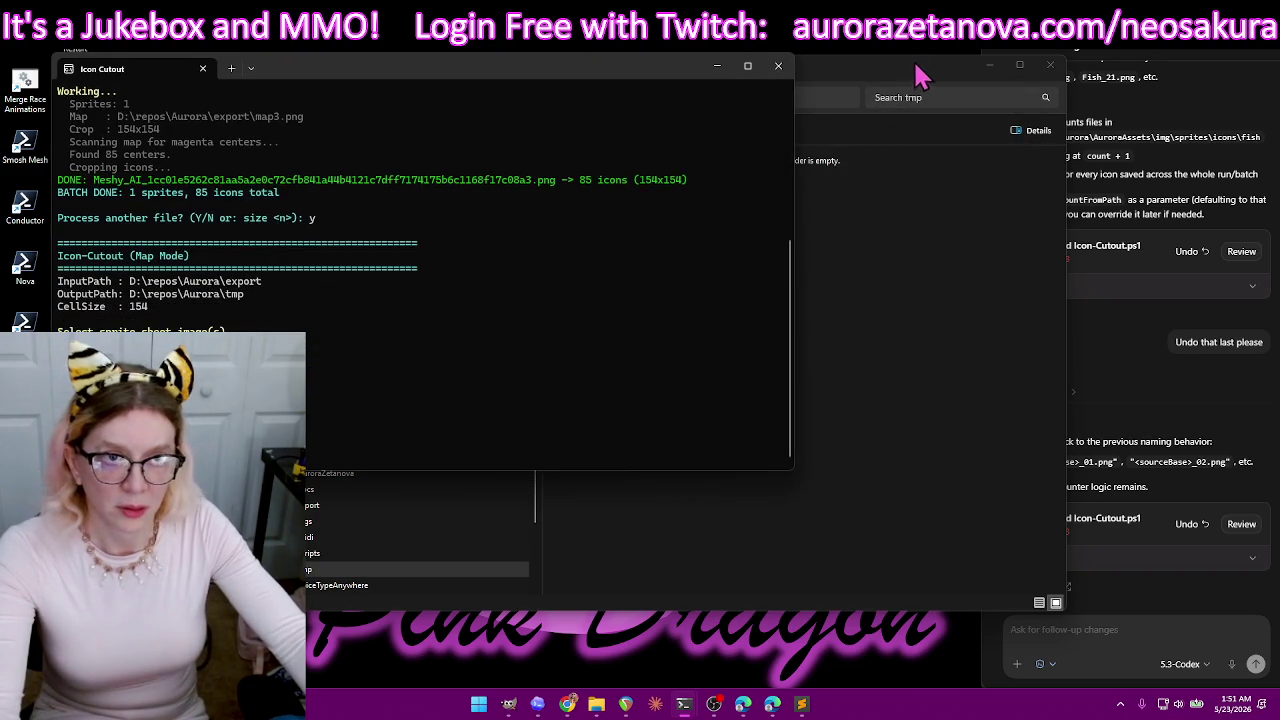
- Delete all 85 old icons from the tmp folder
click(914, 78)
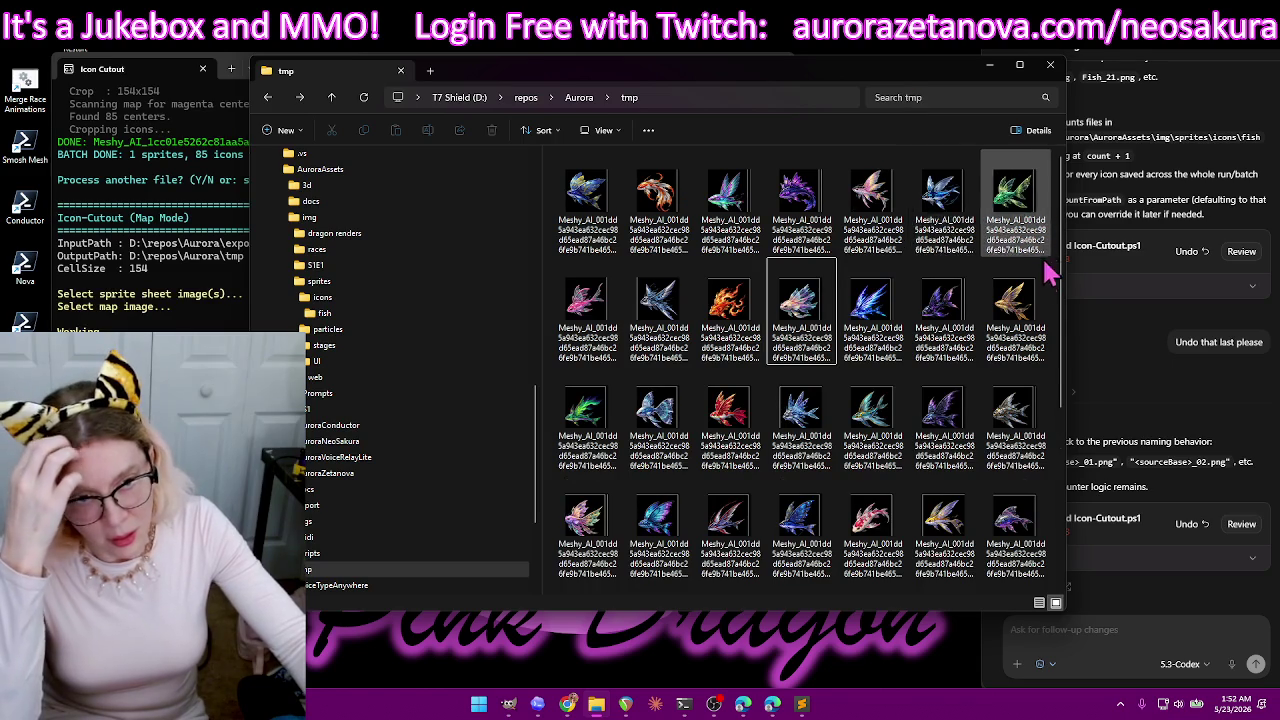
scroll(1023, 270, down, 2)
scroll(1023, 310, down, 1)
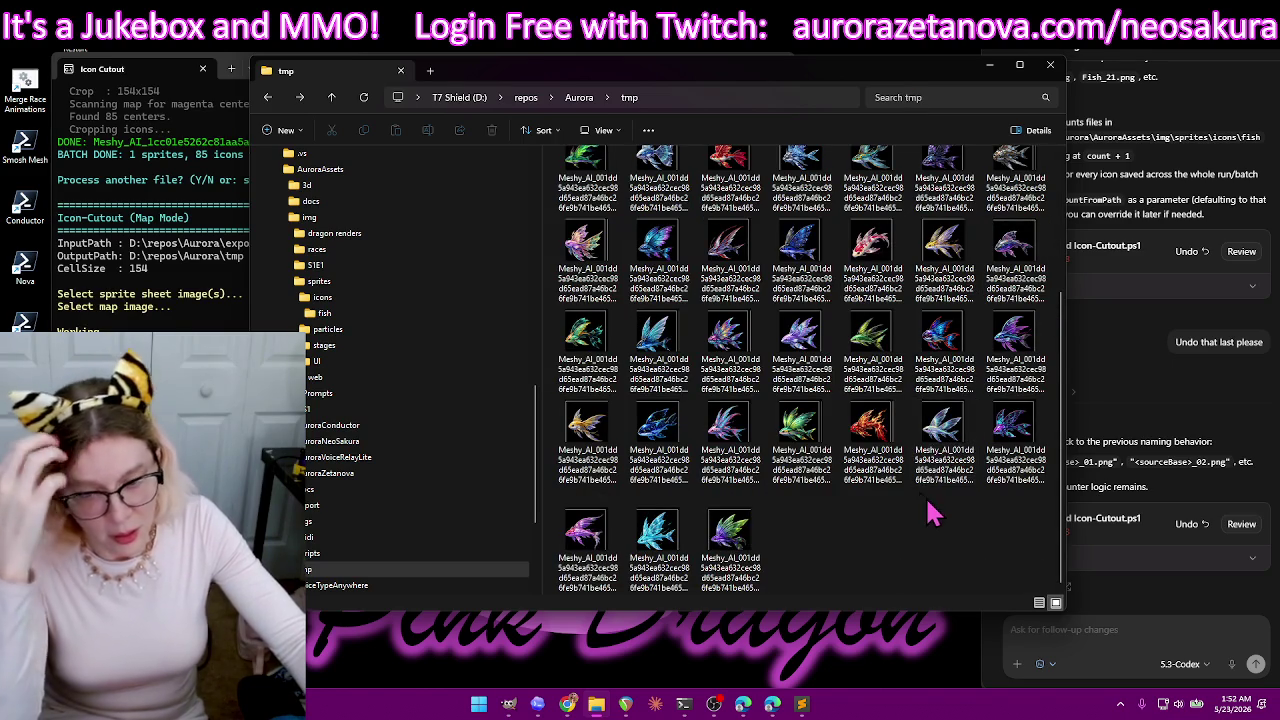
key(ctrl+a)
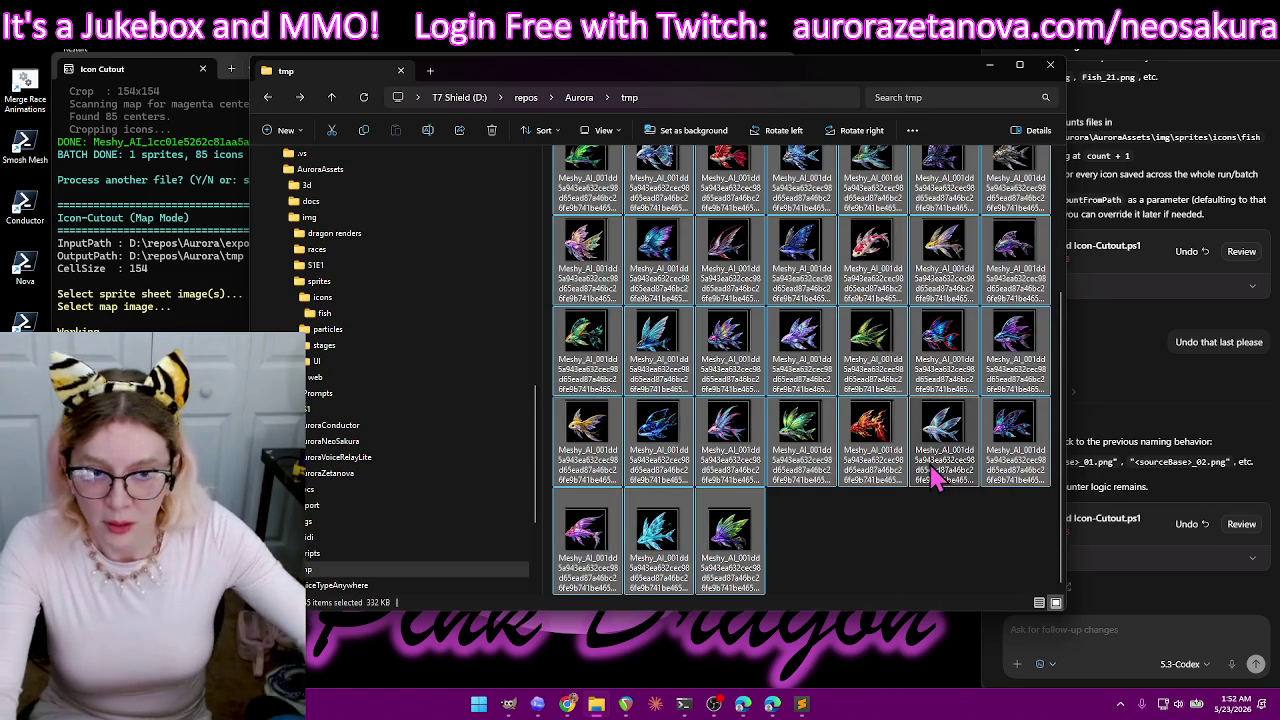
key(Delete)
key(alt+Tab)
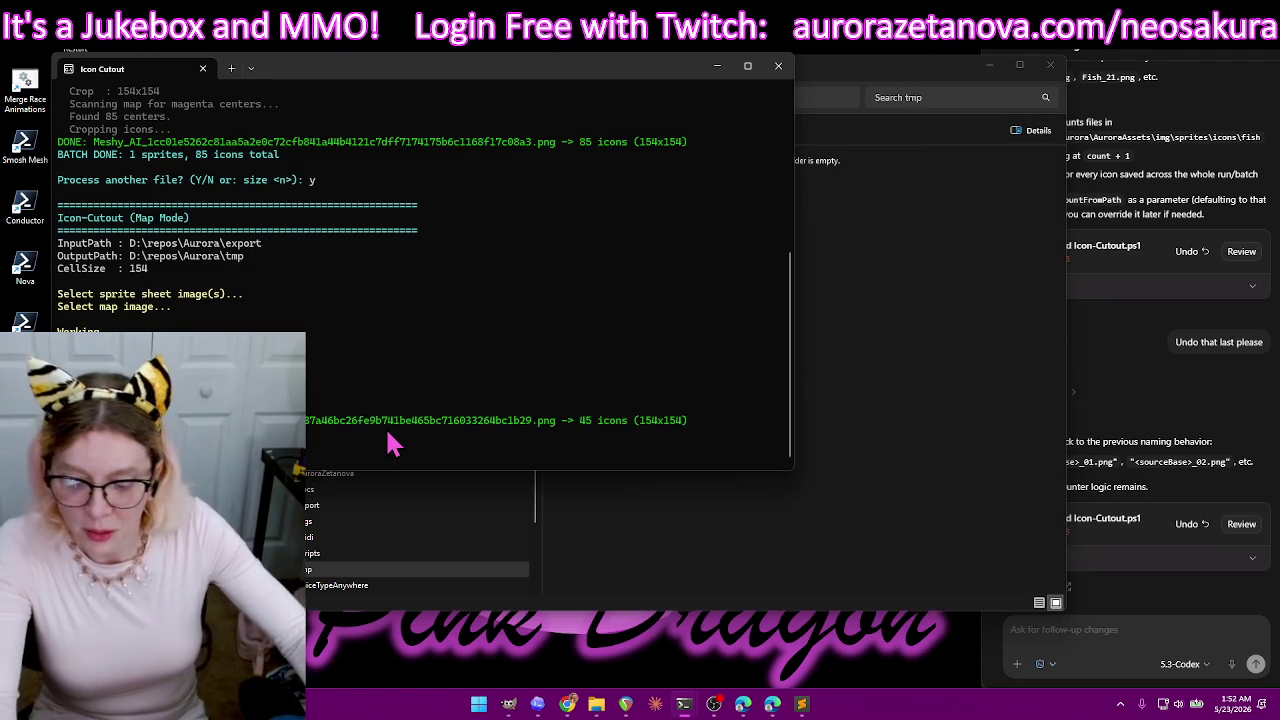
- Rerun the cutout at cell size 148 with the fish sheet and map3.png
text(size 148)
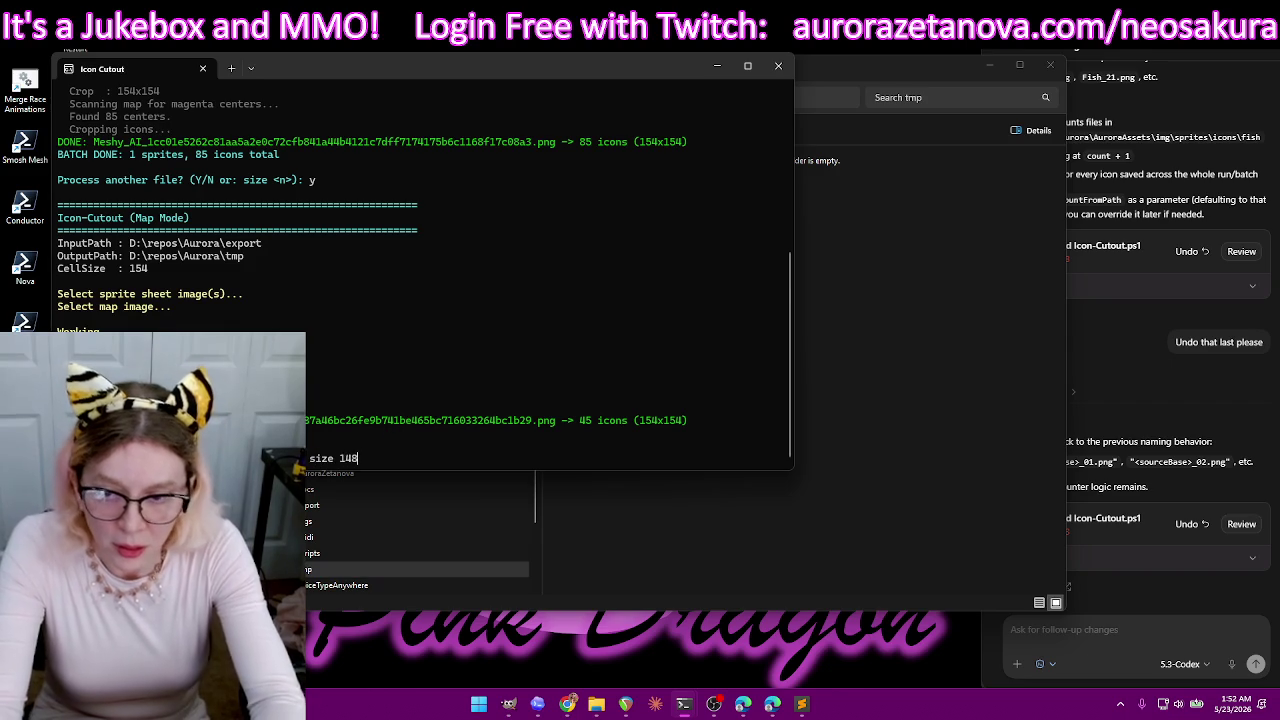
key(Return)
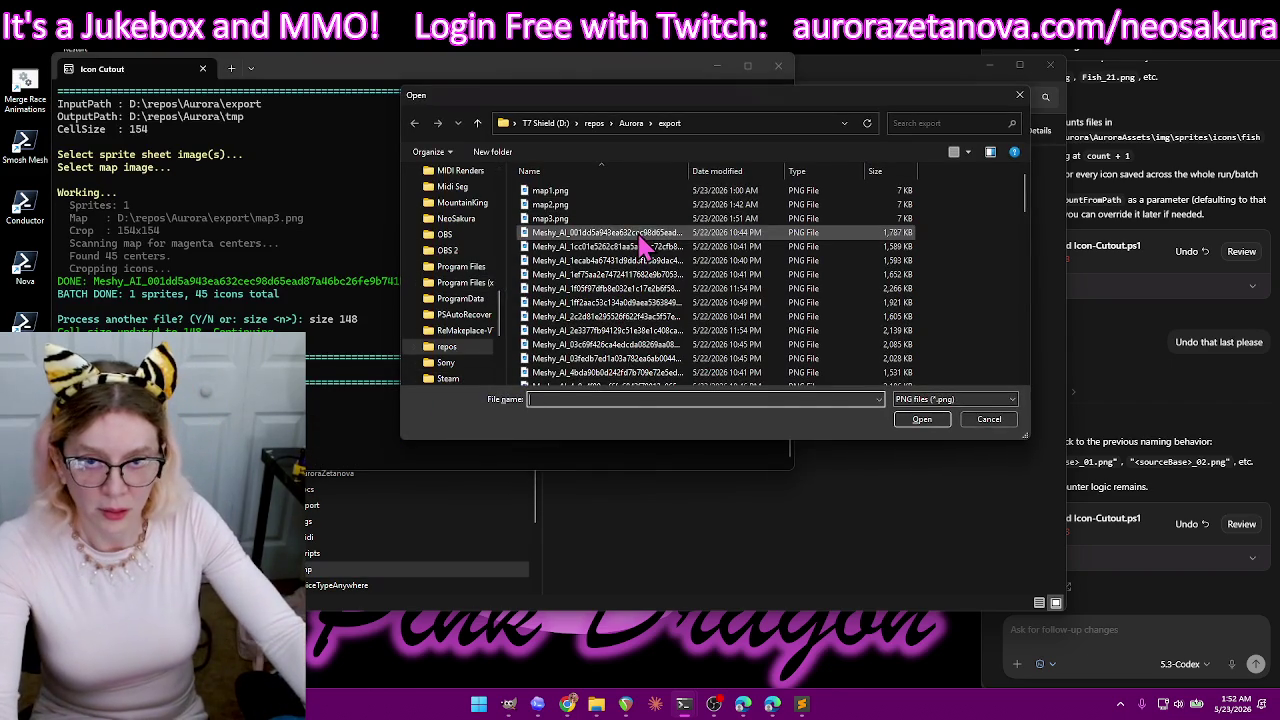
double_click(640, 234)
double_click(645, 220)
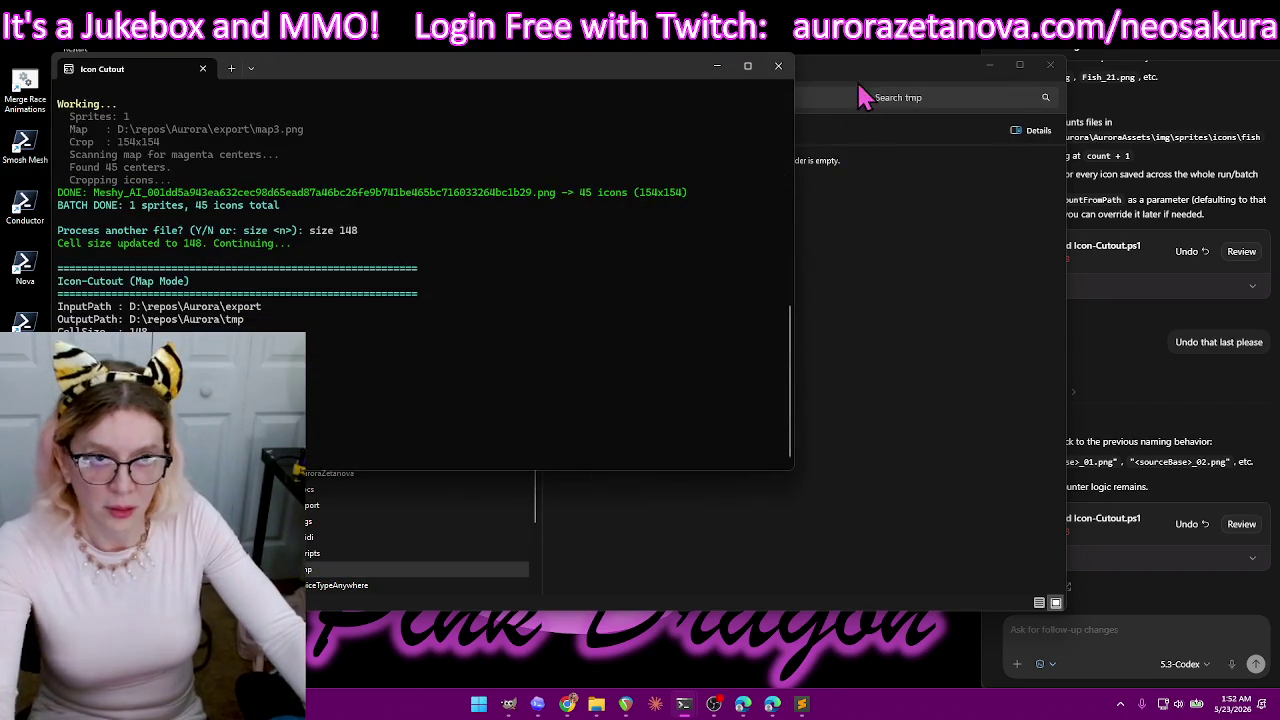
click(867, 68)
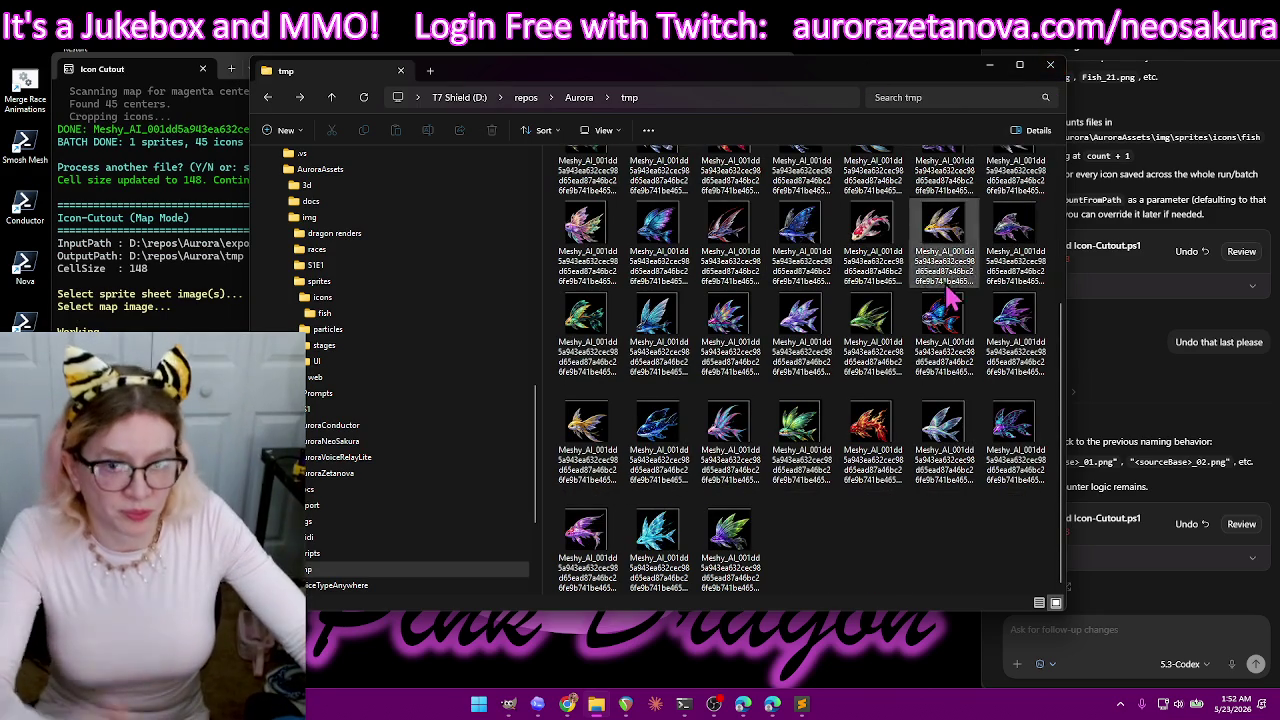
- Delete the 45 existing icons from the tmp folder
scroll(945, 300, up, 3)
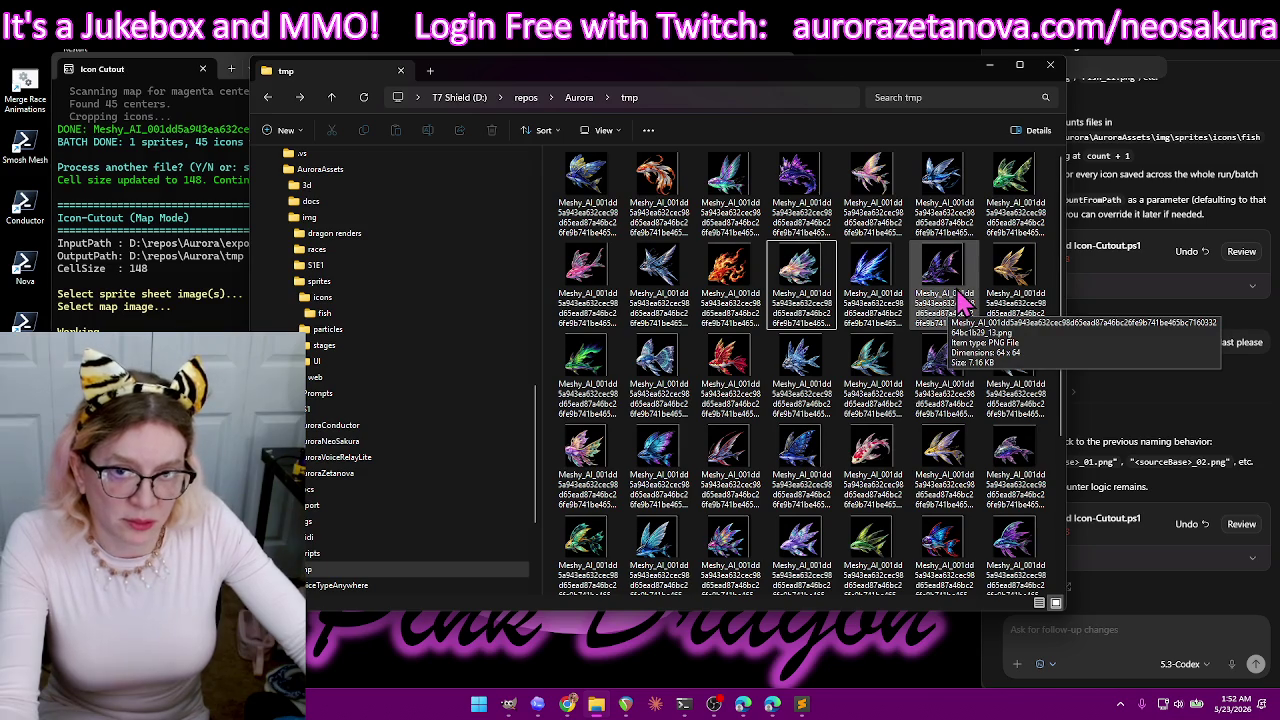
mouse_move(1150, 290)
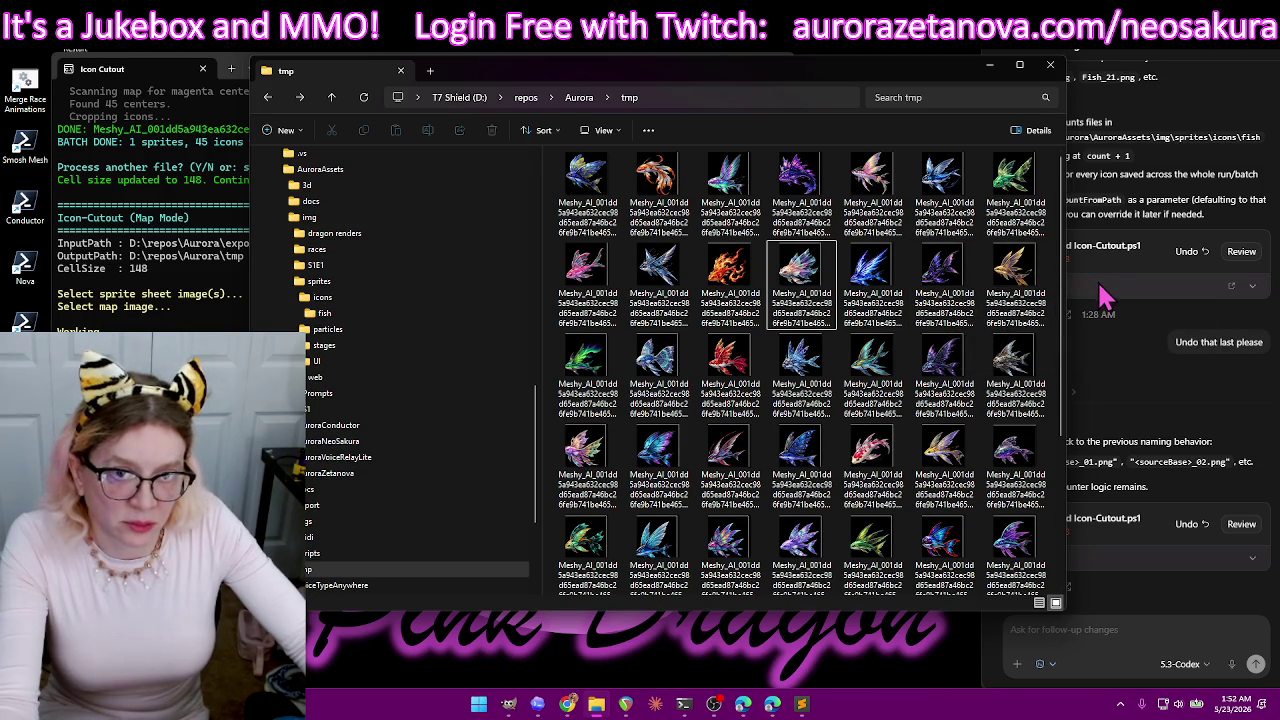
key(ctrl+a)
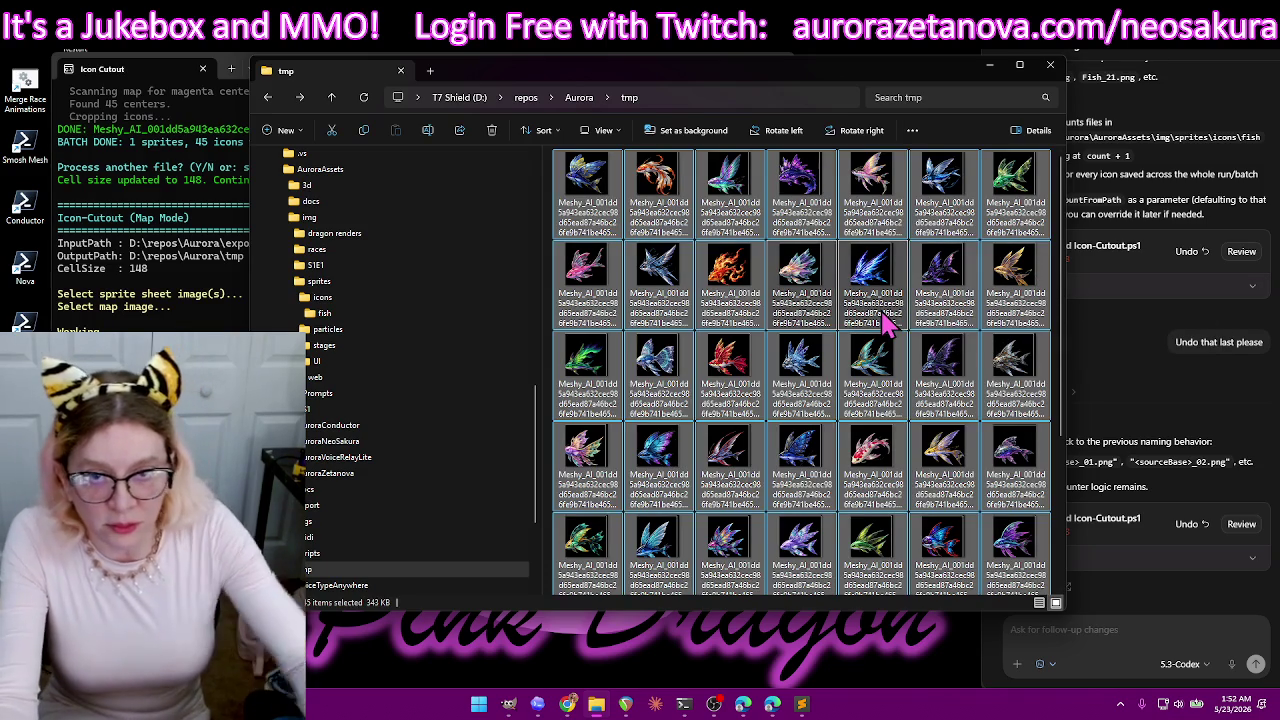
key(Delete)
- Rerun the cutout at cell size 140 with the fish sheet and map3.png
click(370, 458)
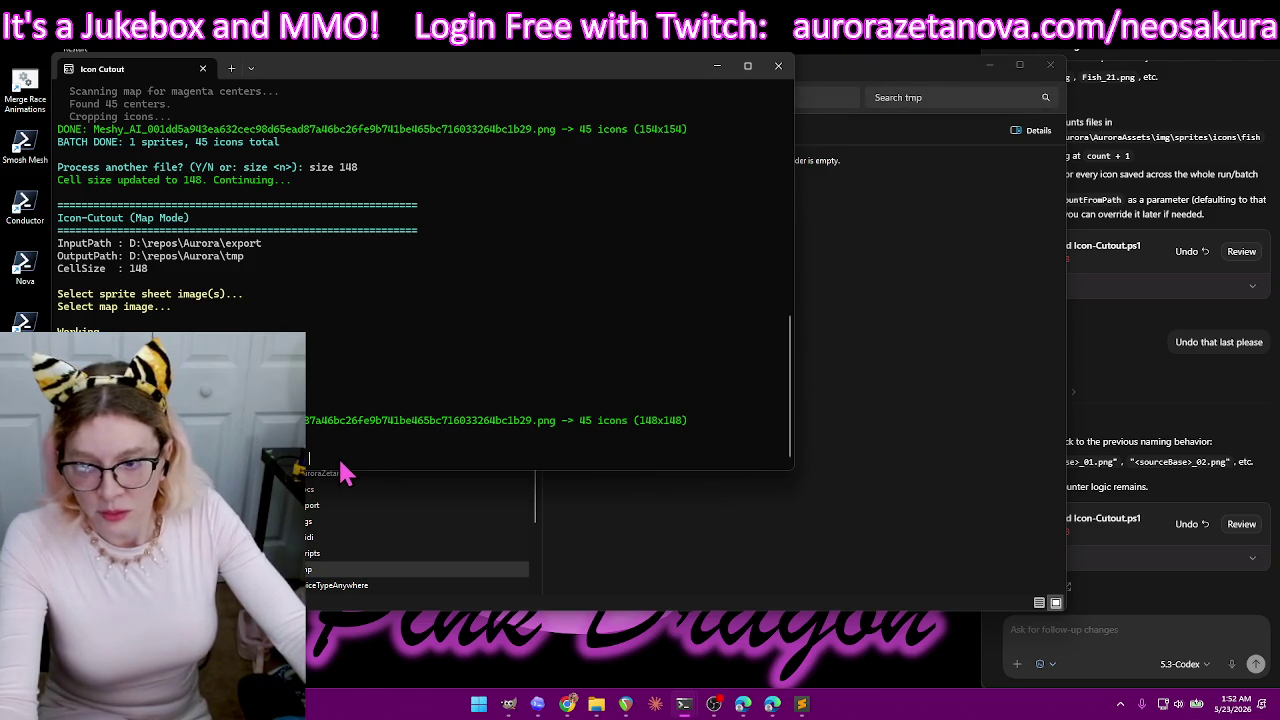
text(size )
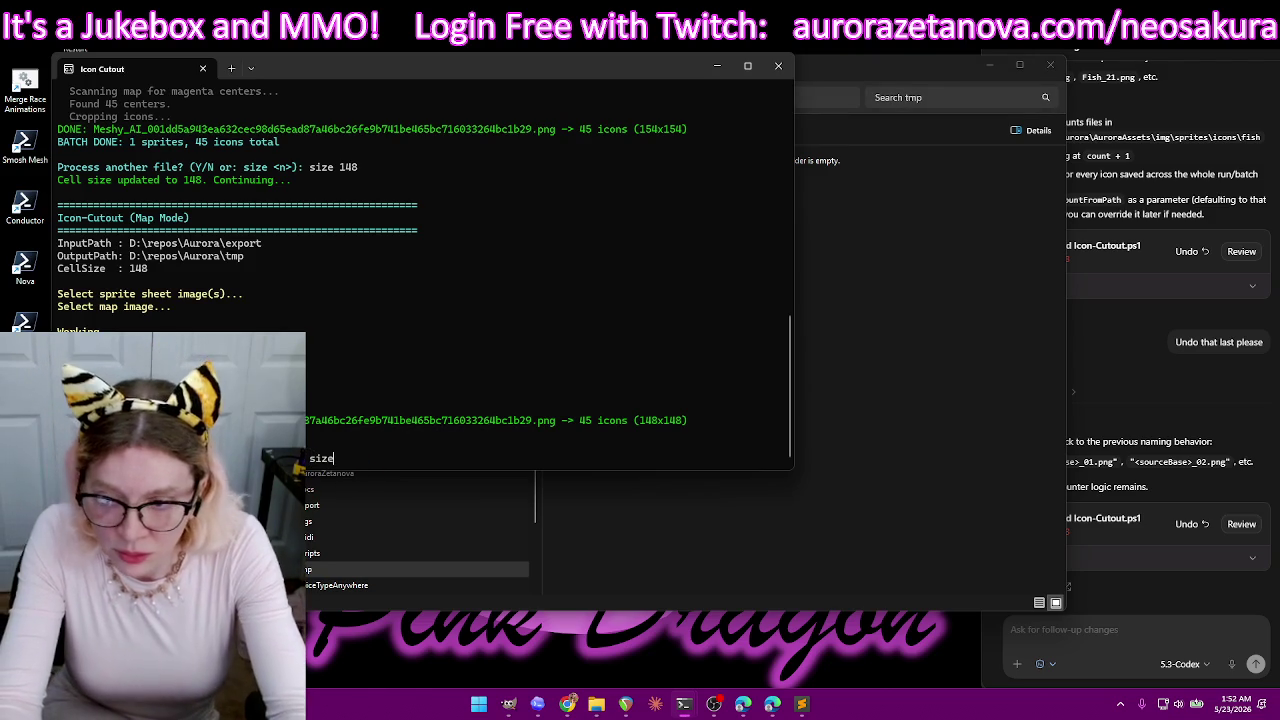
text(140)
key(Return)
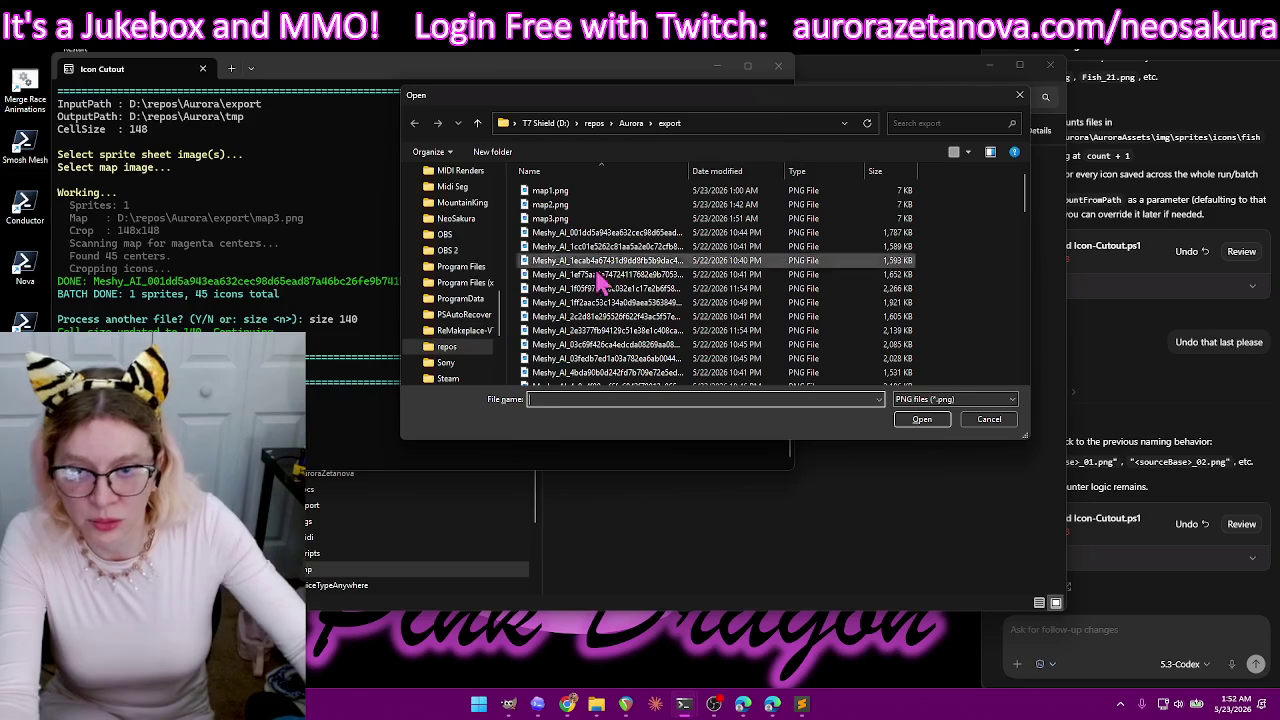
double_click(737, 236)
double_click(751, 216)
click(892, 72)
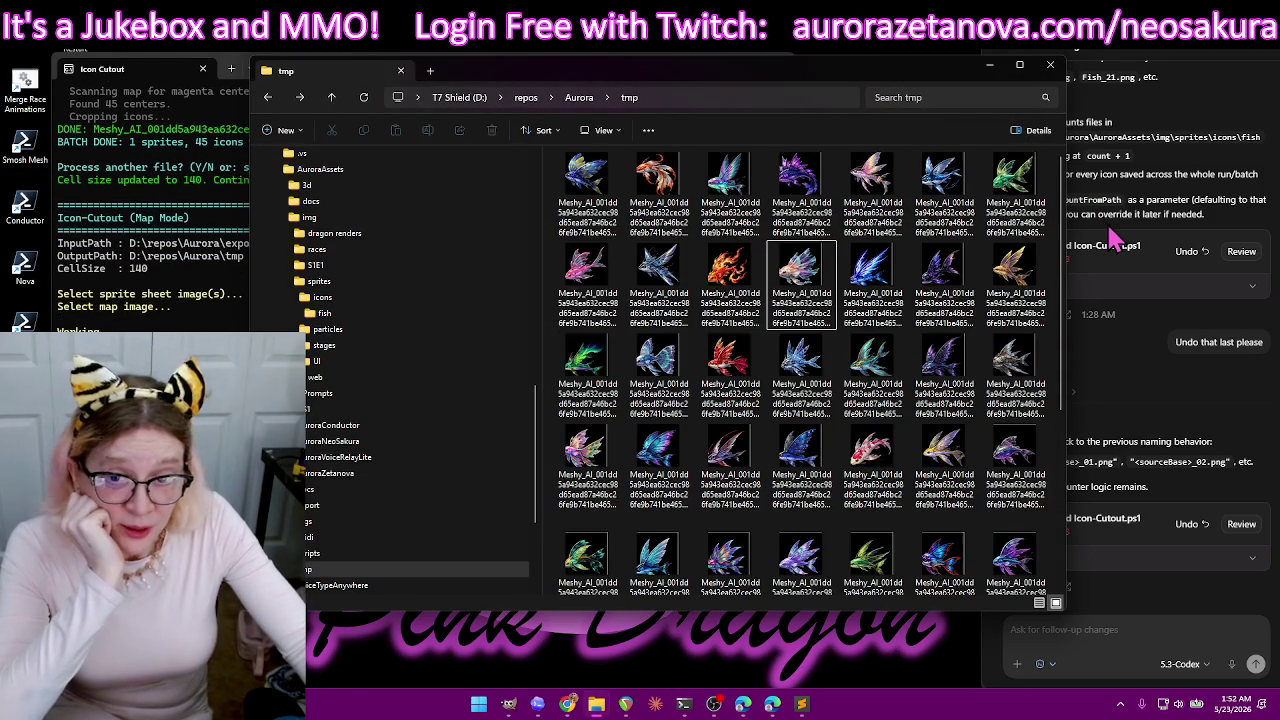
- Review several of the new 140x140 fish icons, then close the tmp folder window
click(660, 188)
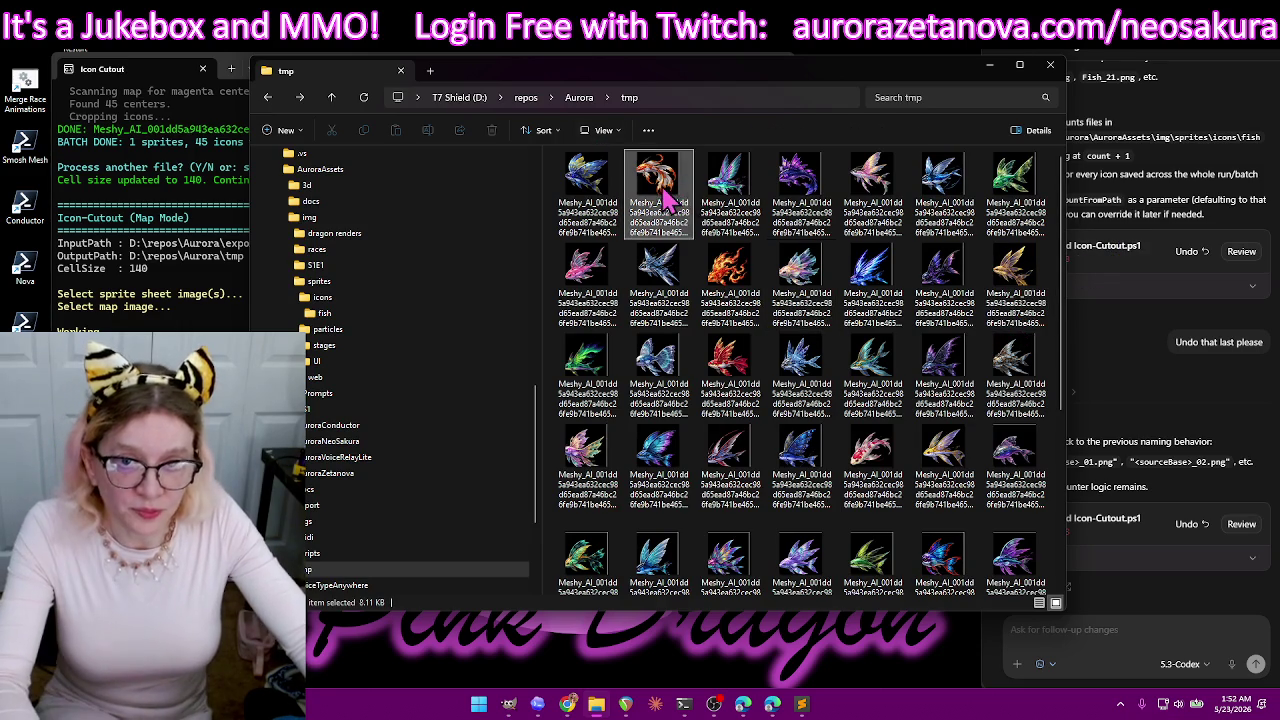
ctrl+click(730, 195)
ctrl+click(800, 195)
ctrl+click(945, 190)
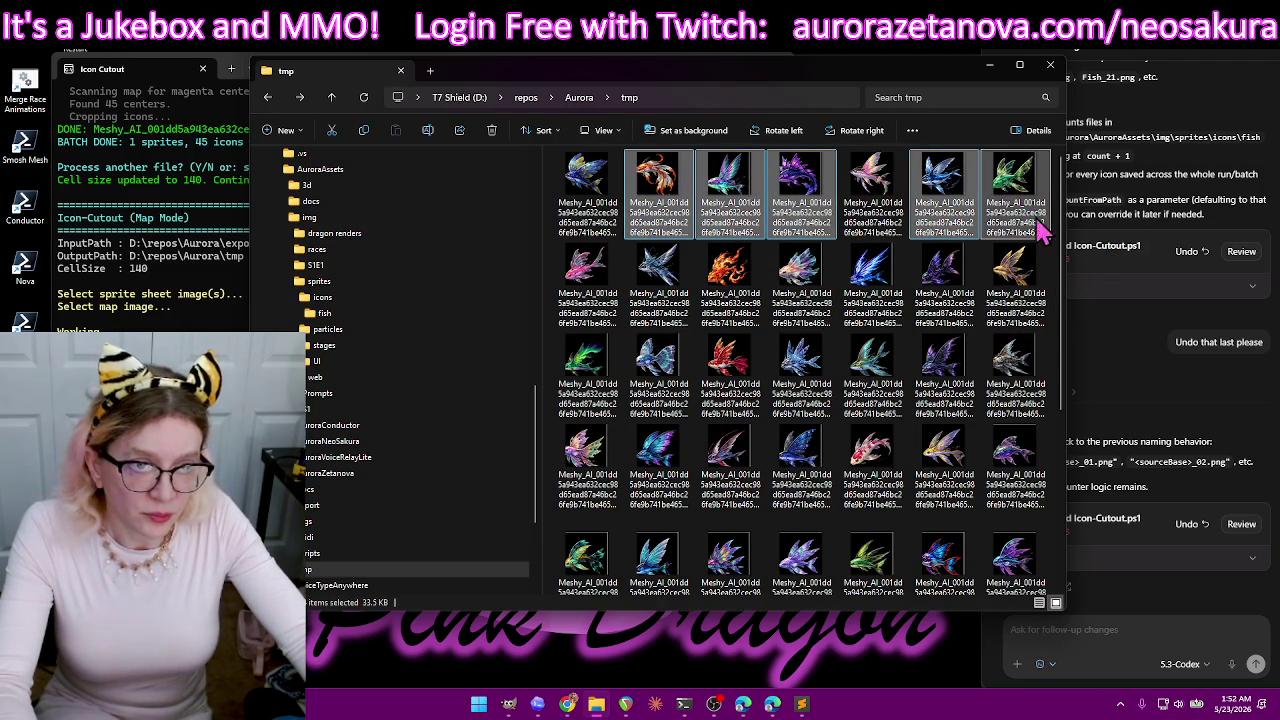
ctrl+click(1010, 290)
scroll(1010, 300, down, 2)
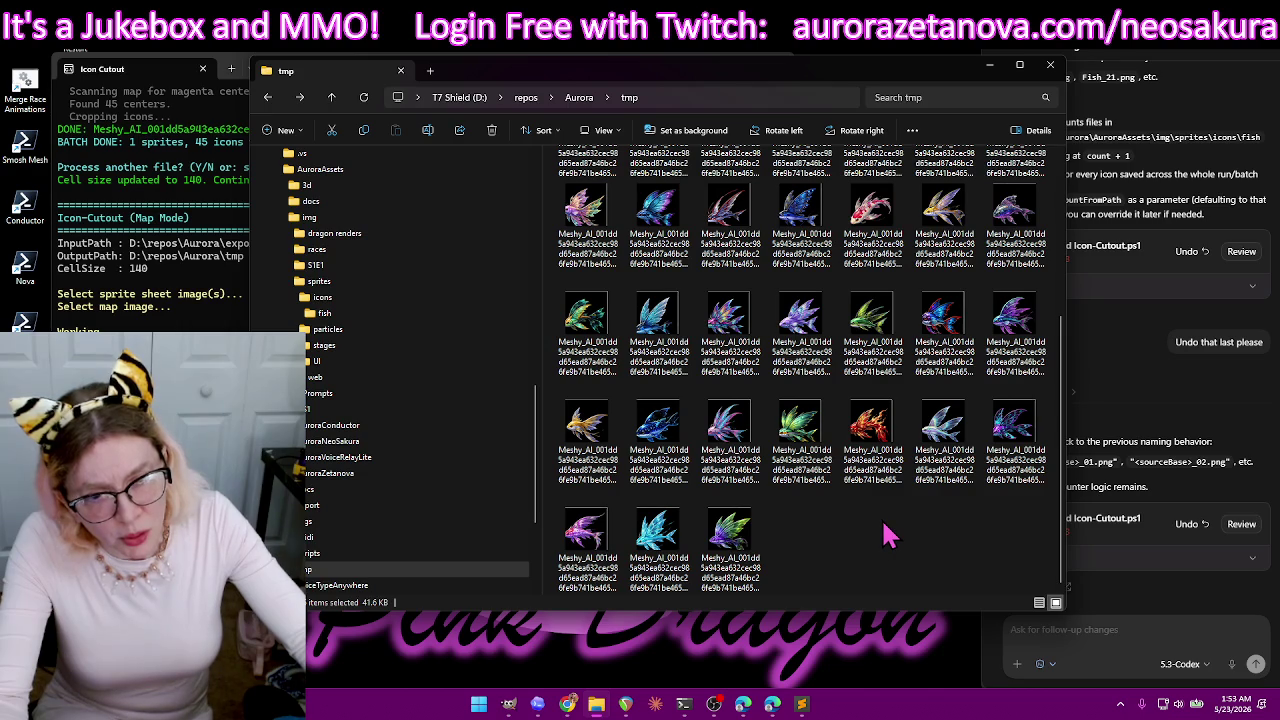
click(1050, 65)
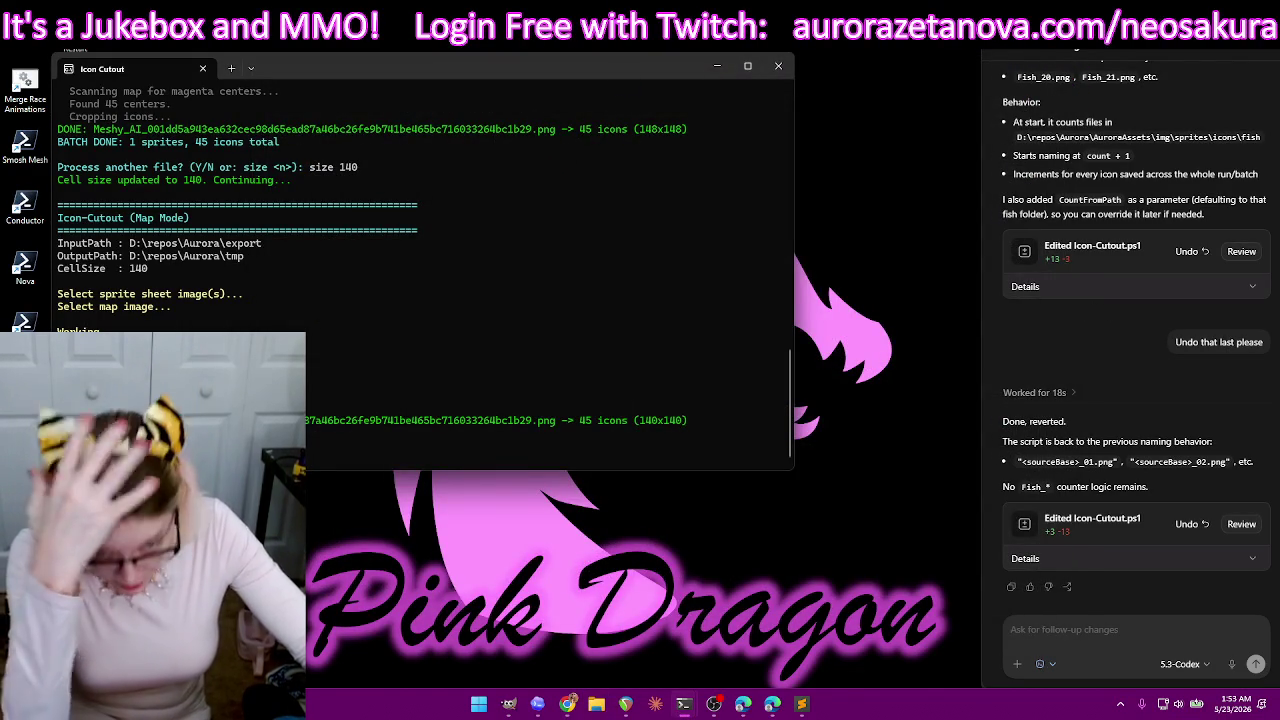
- Close the Icon Cutout terminal and delete the remaining layers in GIMP
click(778, 66)
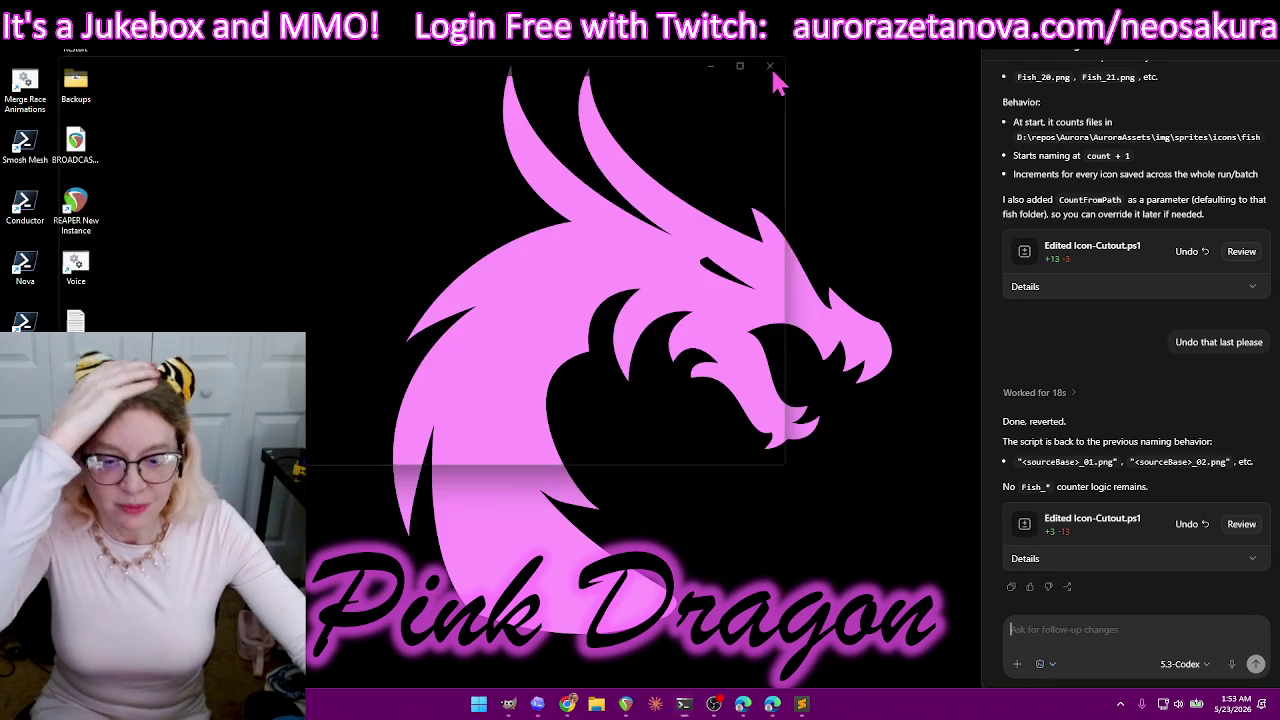
click(509, 704)
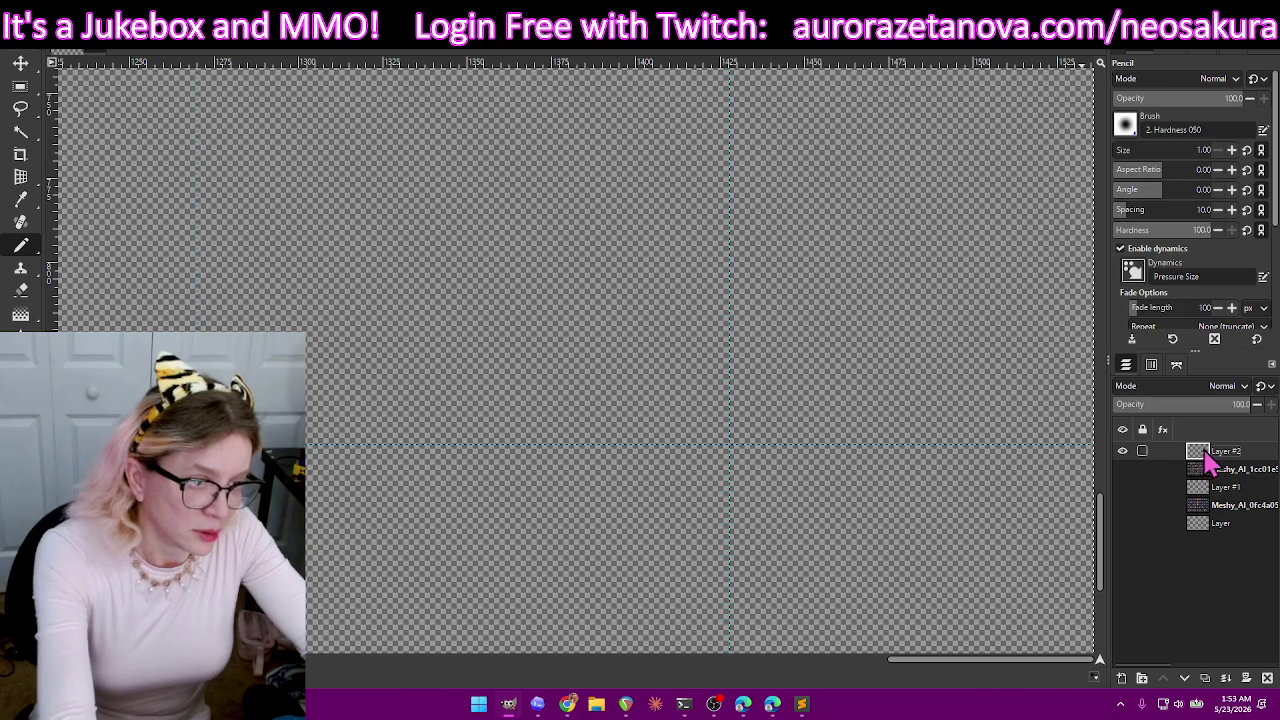
click(1266, 679)
click(1266, 679)
click(1266, 679)
click(1266, 679)
click(1266, 679)
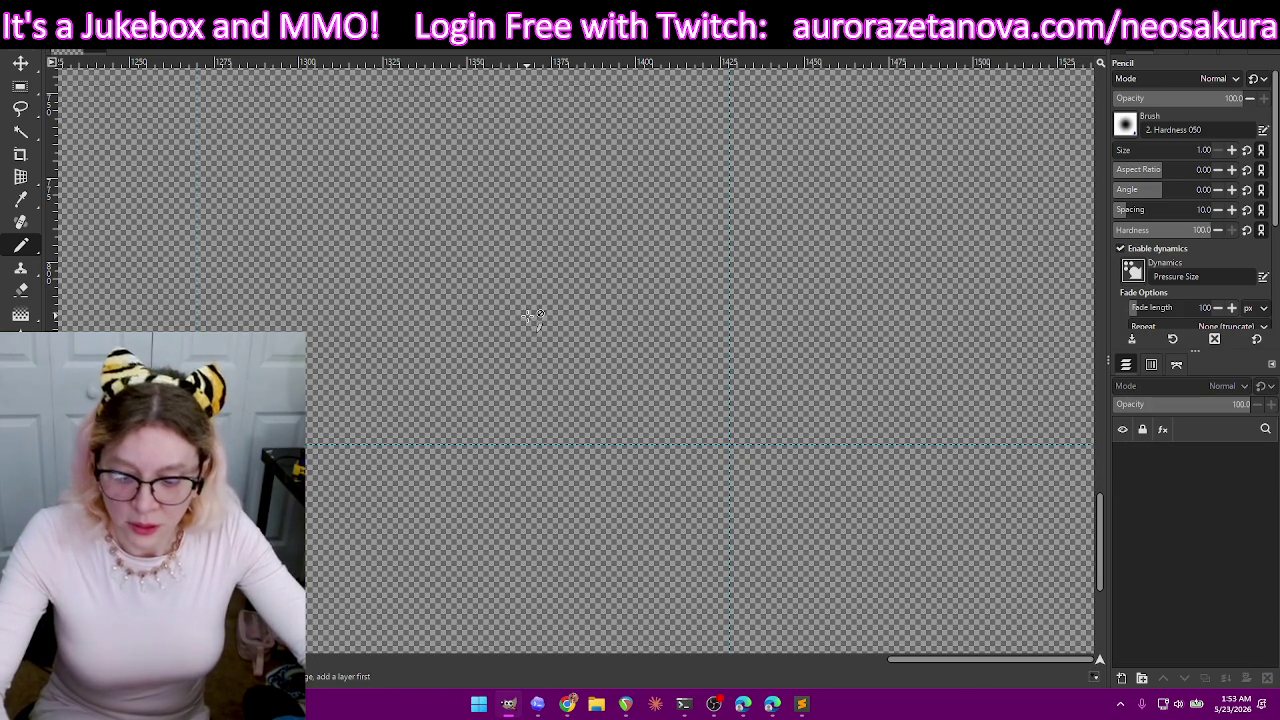
- Zoom out to view the empty guide-gridded canvas
scroll(527, 316, down, 2)
scroll(529, 343, down, 2)
scroll(546, 386, down, 1)
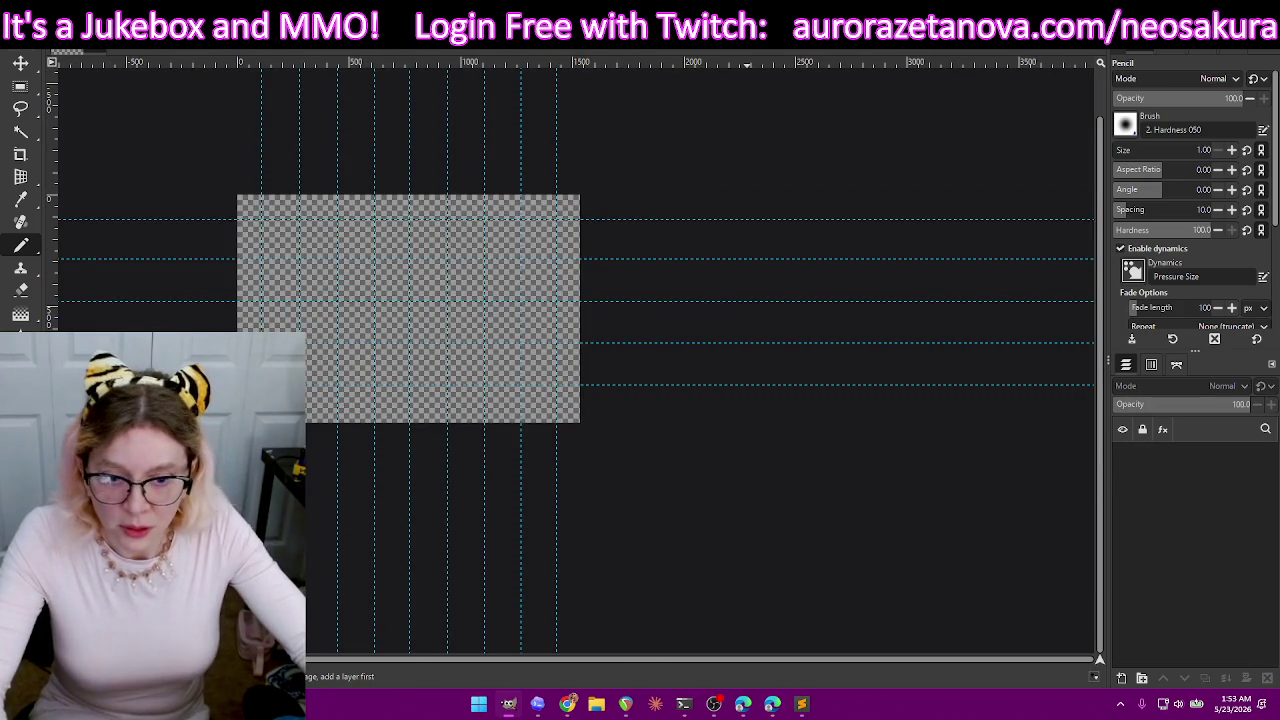
drag(788, 670, 629, 672)
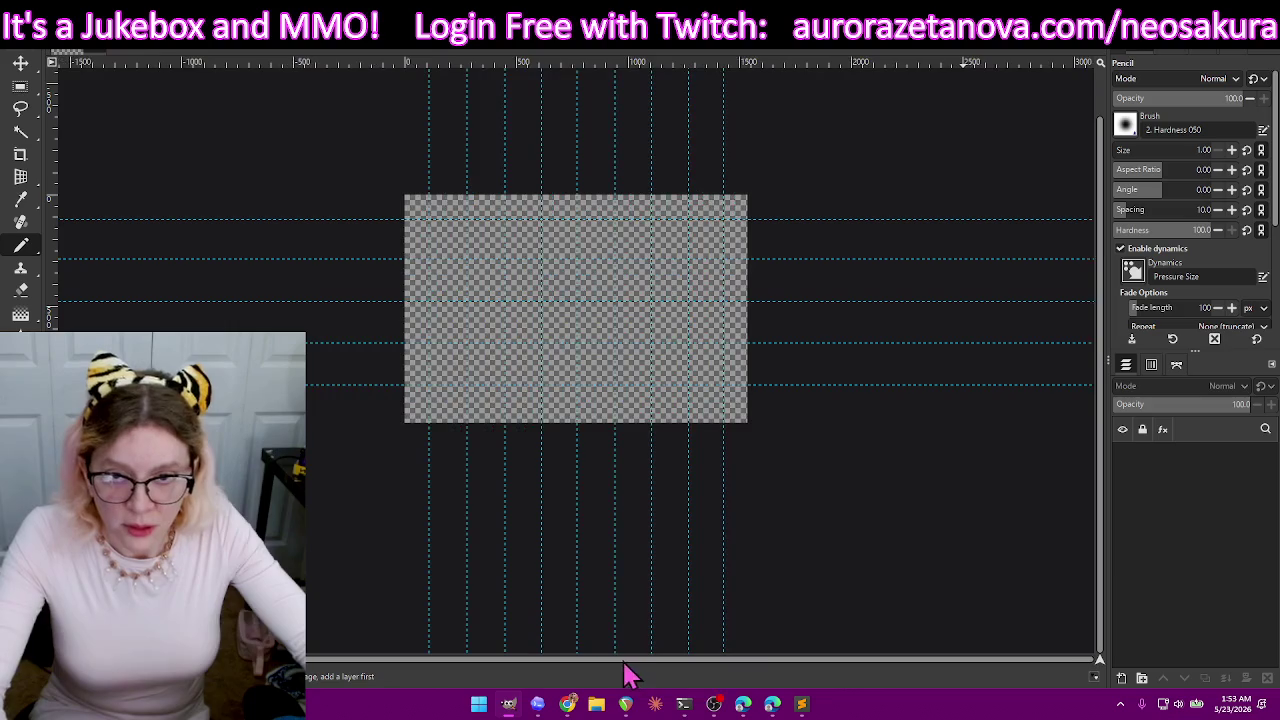
scroll(570, 325, up, 2)
scroll(498, 385, up, 1)
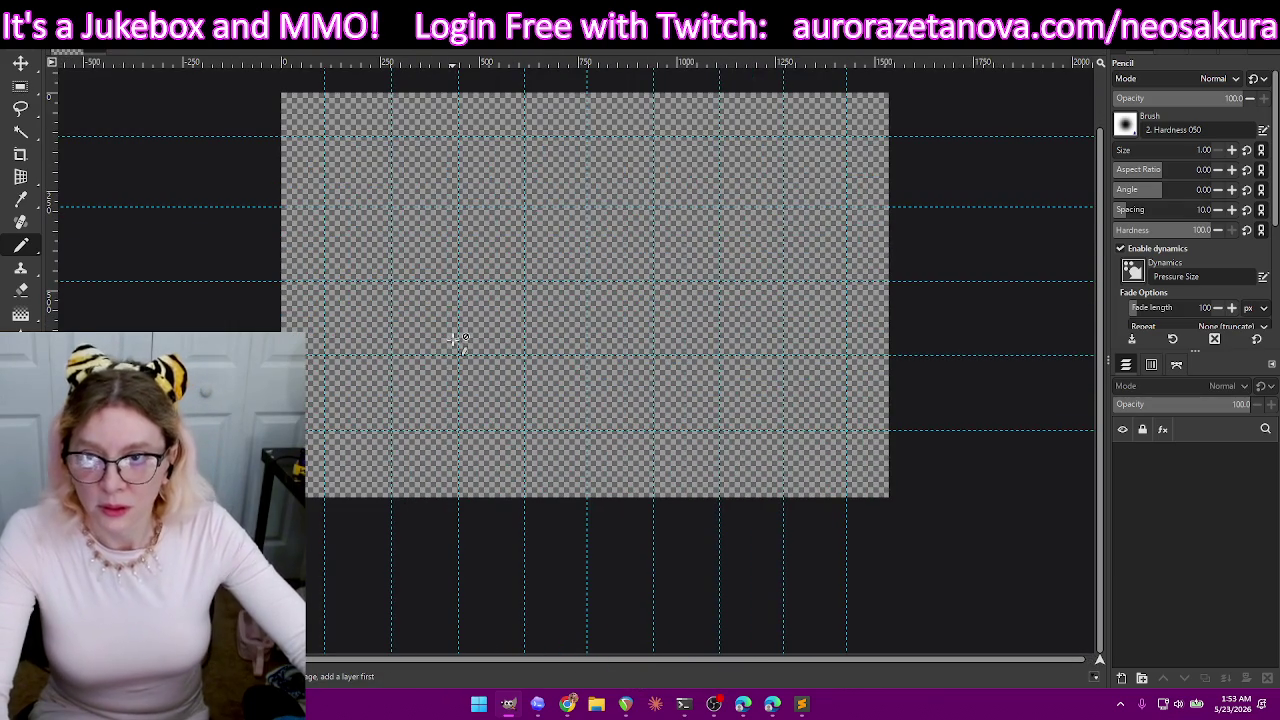
scroll(455, 340, down, 1)
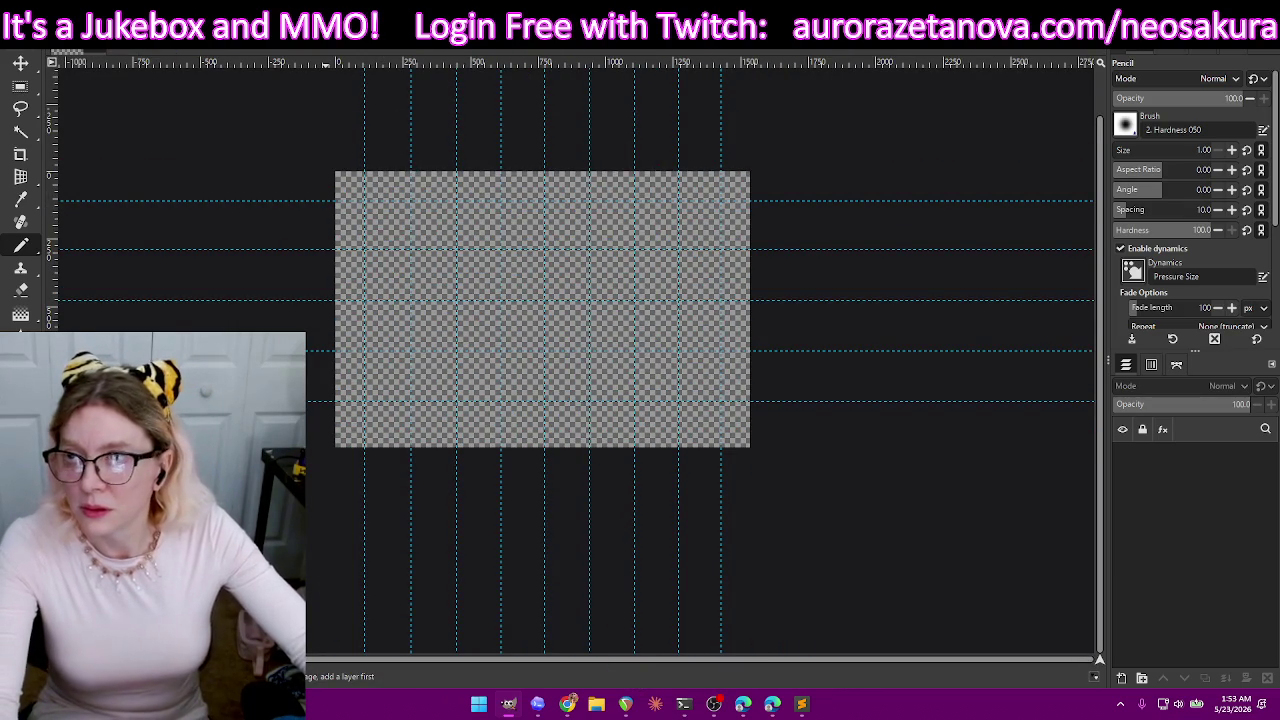
click(36, 42)
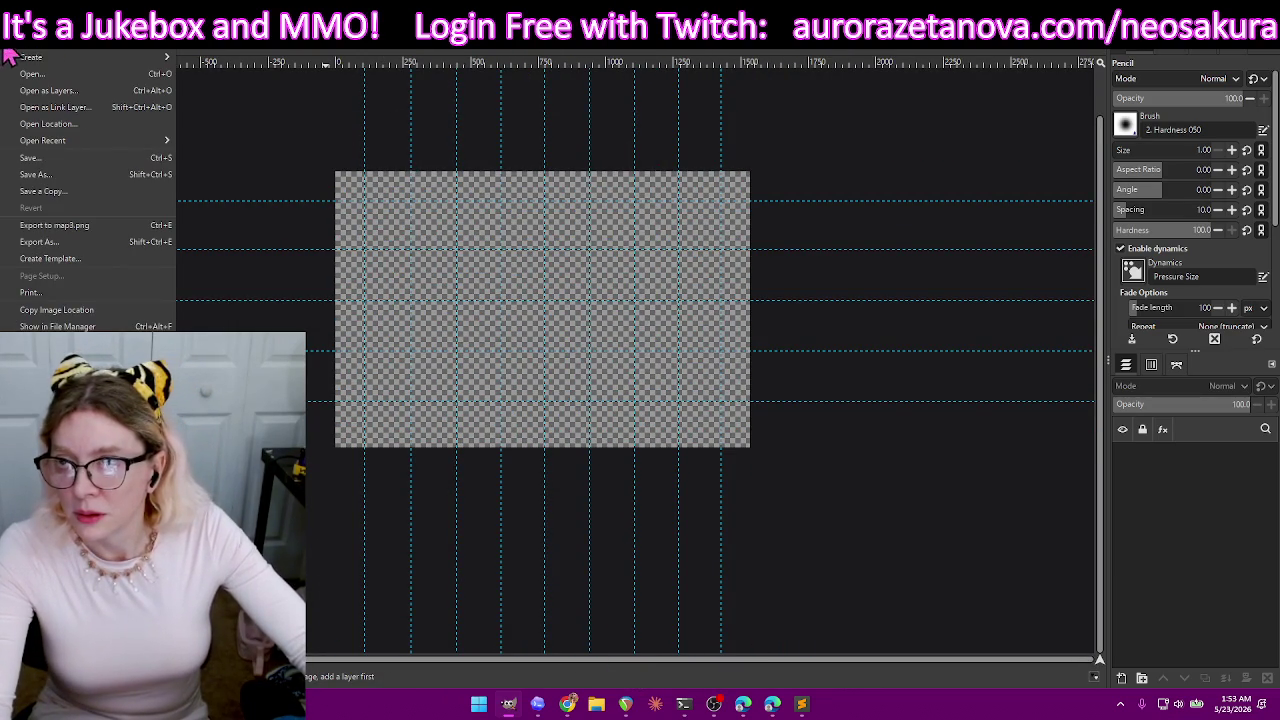
- Open the fish sprite sheet, then add it as a layer on the empty canvas
click(40, 75)
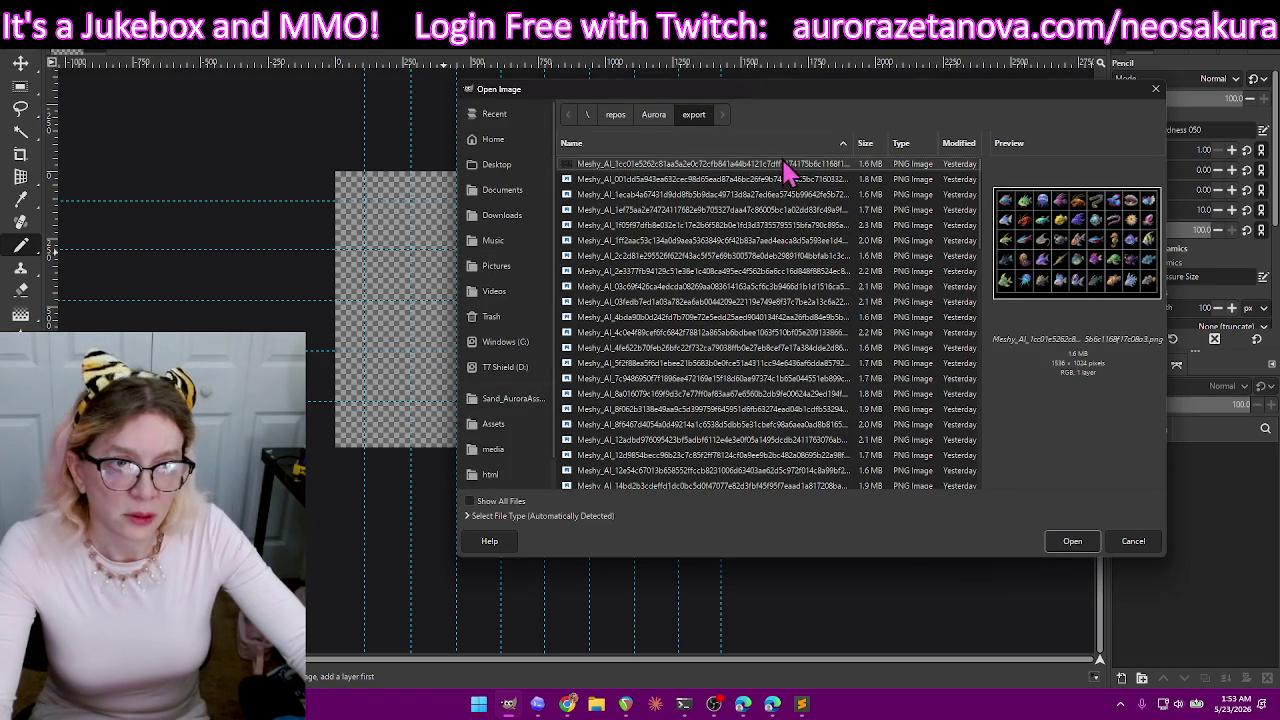
double_click(697, 167)
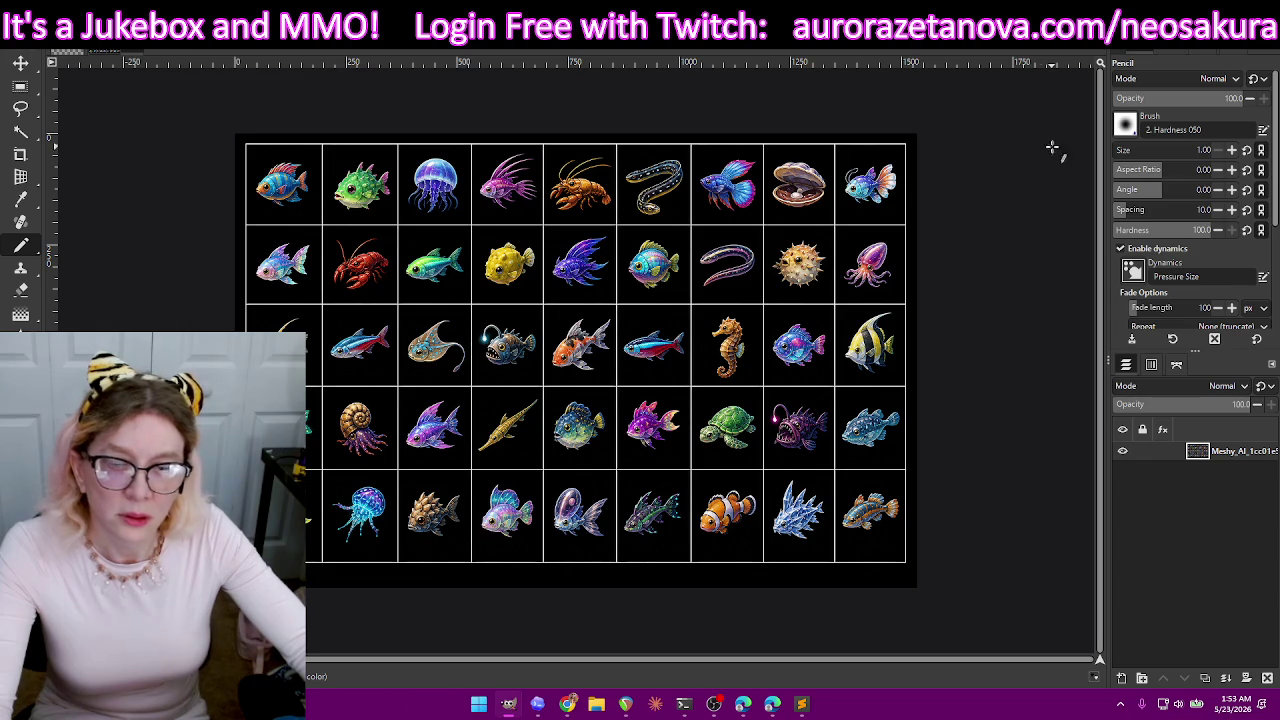
click(131, 57)
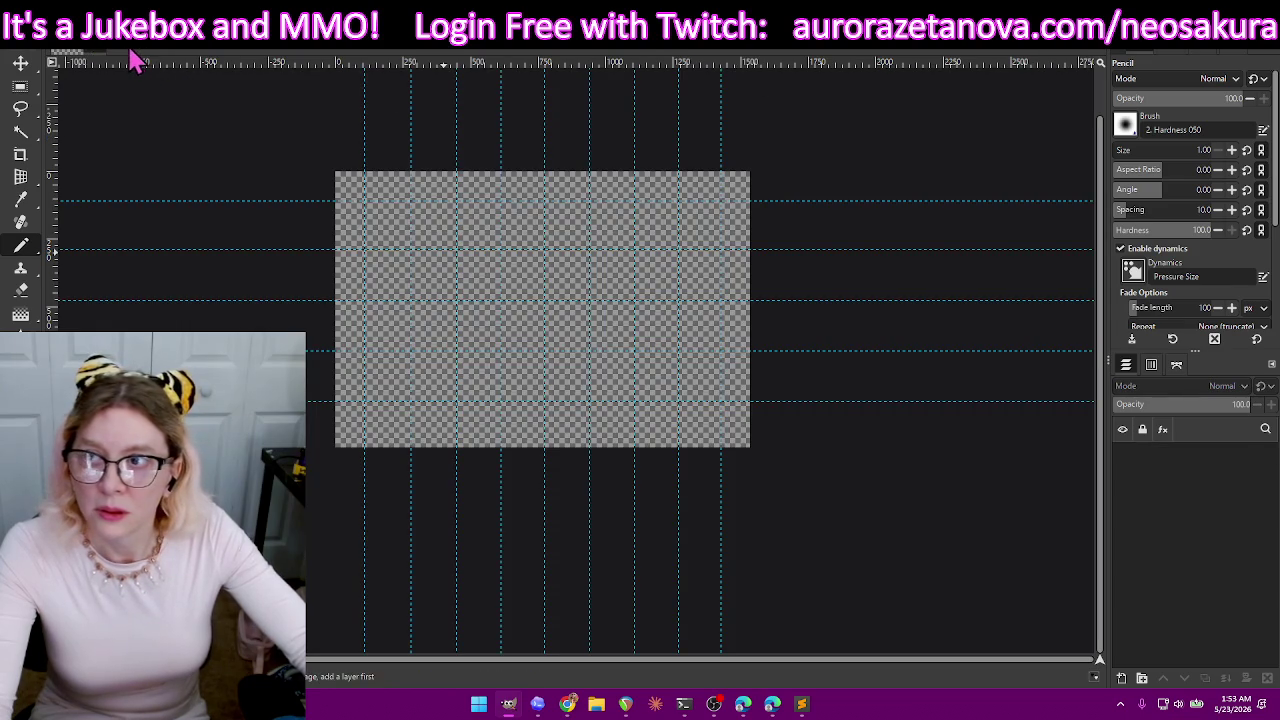
click(20, 42)
click(40, 90)
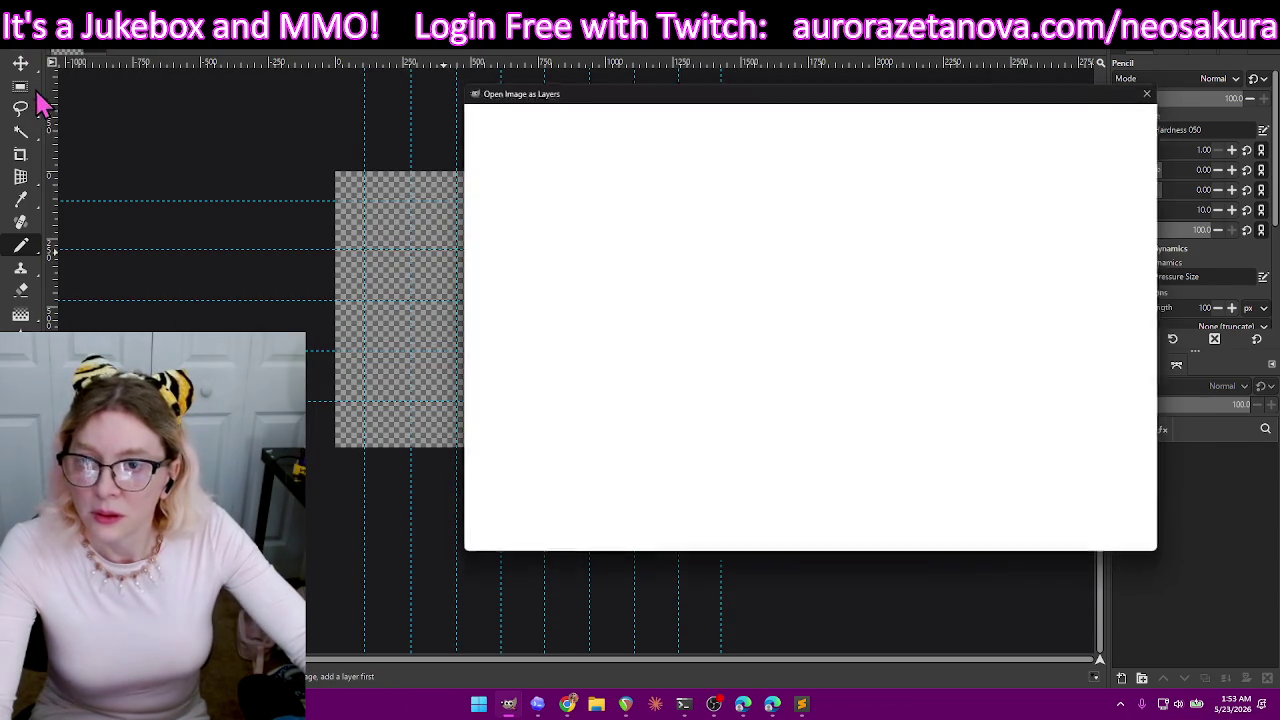
double_click(713, 164)
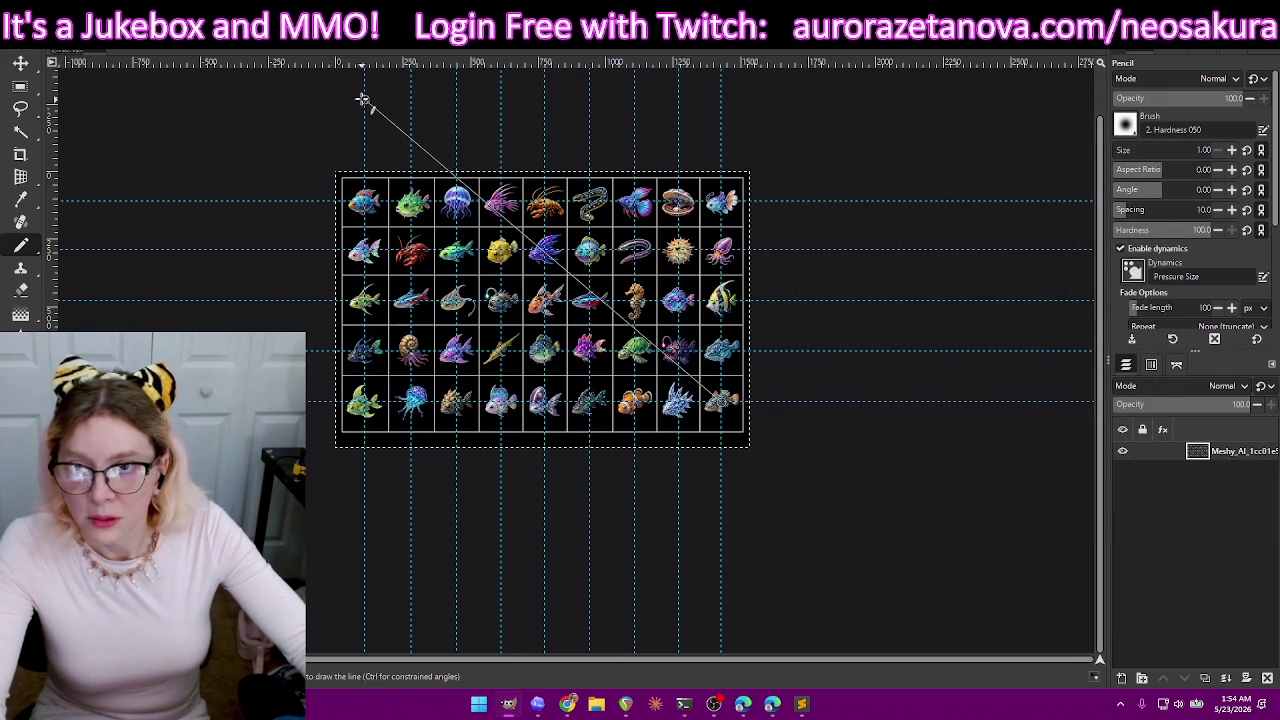
- Drag all vertical and horizontal guides off the canvas and clear the selection
click(20, 63)
drag(363, 113, 345, 121)
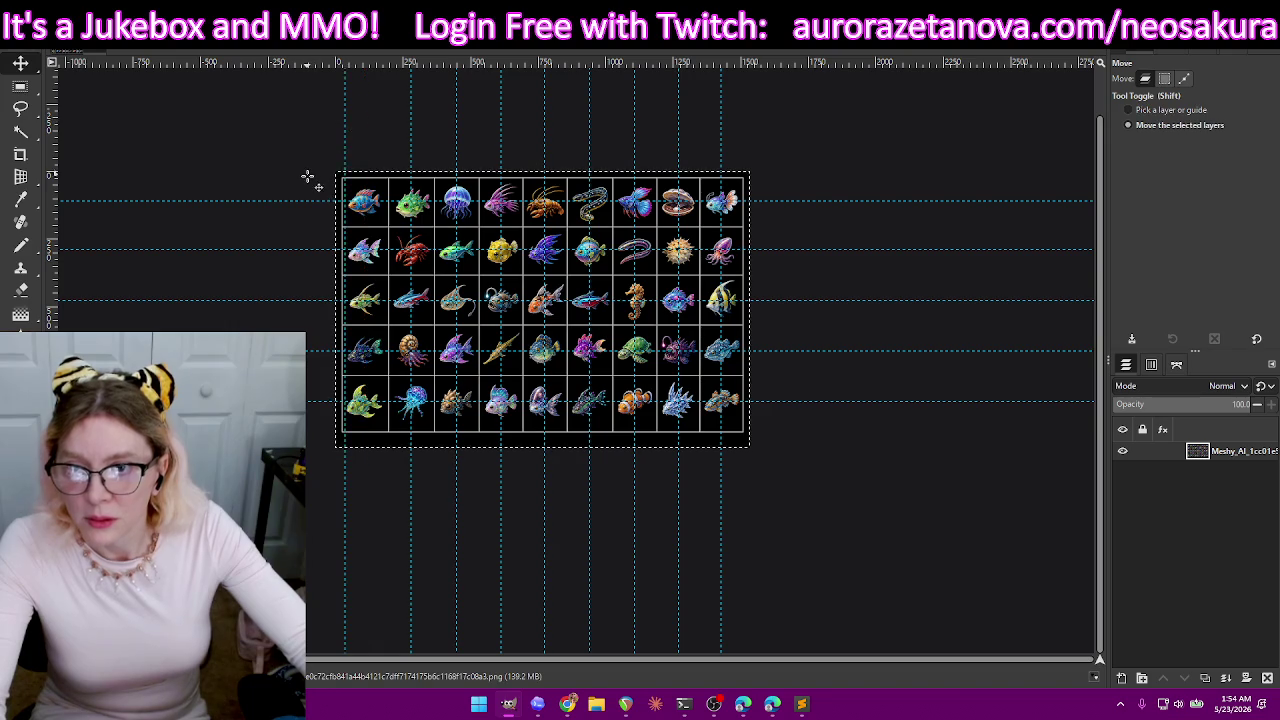
scroll(314, 177, up, 2)
scroll(294, 260, left, 2)
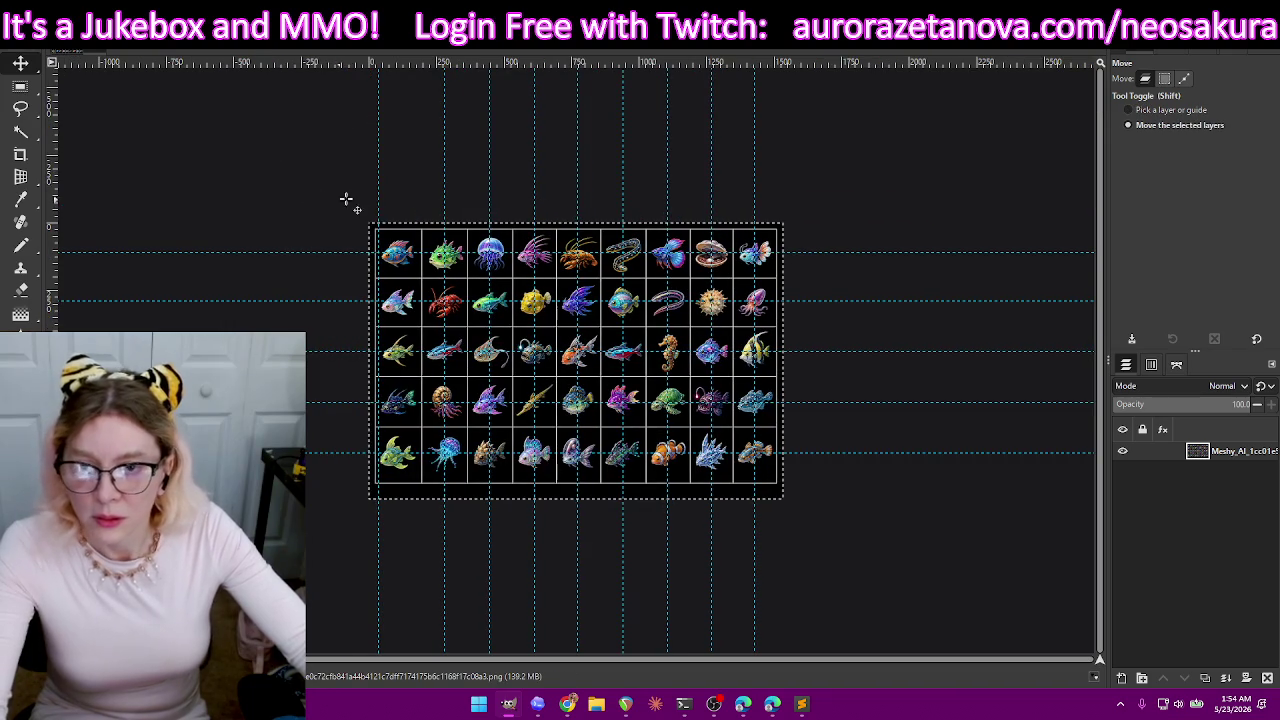
mouse_move(378, 137)
mouse_down()
mouse_move(405, 62)
mouse_move(553, 77)
mouse_move(560, 60)
mouse_up()
mouse_move(577, 90)
mouse_down()
mouse_move(582, 62)
mouse_move(760, 62)
mouse_up()
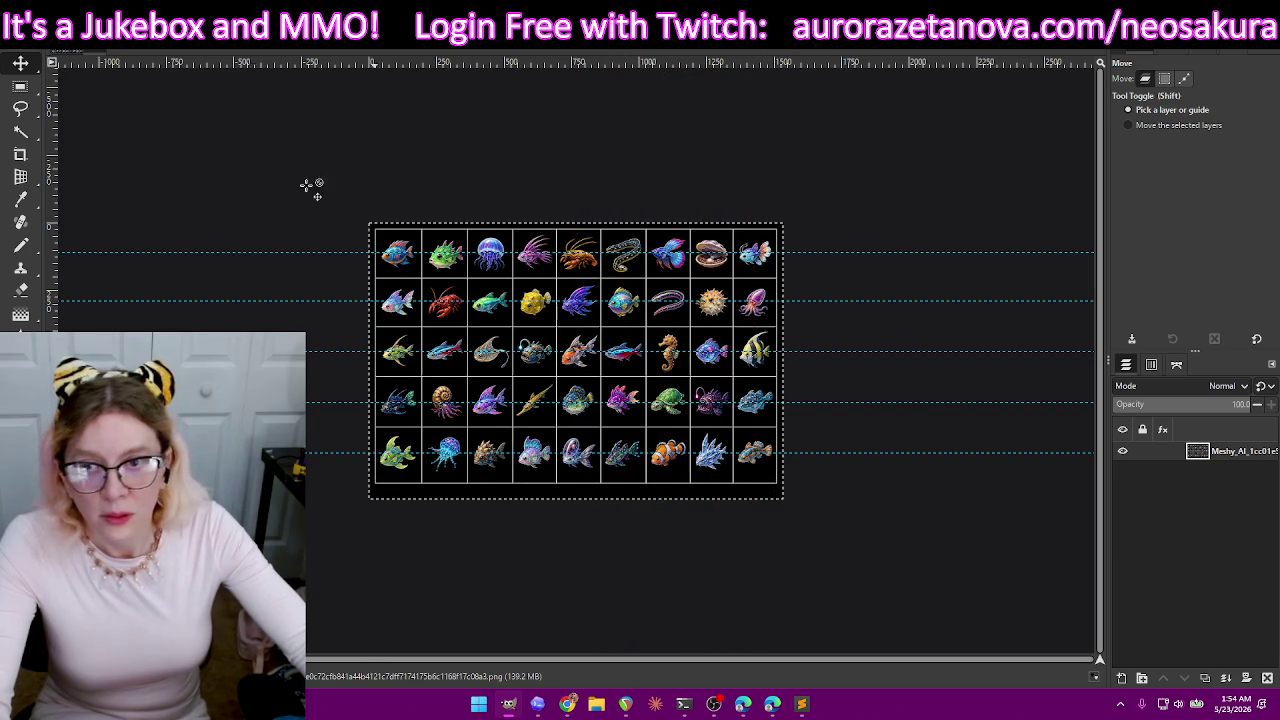
mouse_move(112, 254)
mouse_down()
mouse_move(45, 275)
mouse_move(55, 302)
mouse_up()
drag(80, 351, 50, 351)
drag(80, 403, 50, 403)
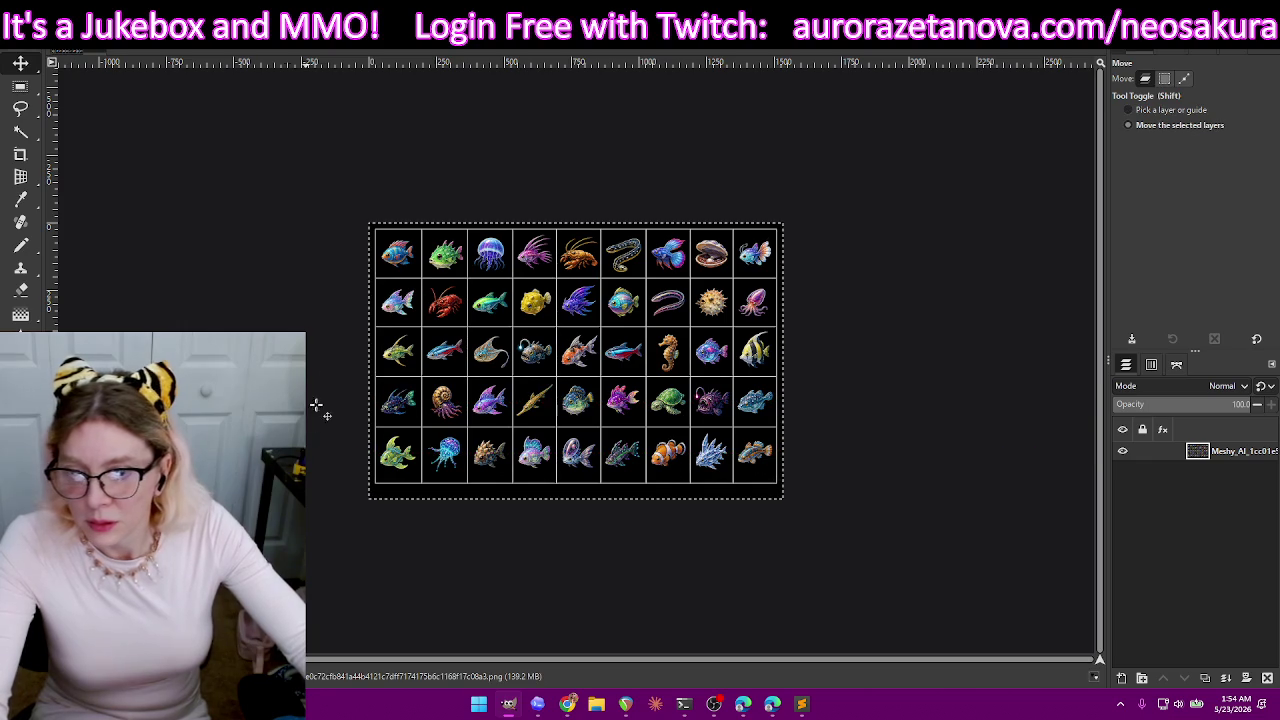
key(ctrl+shift+a)
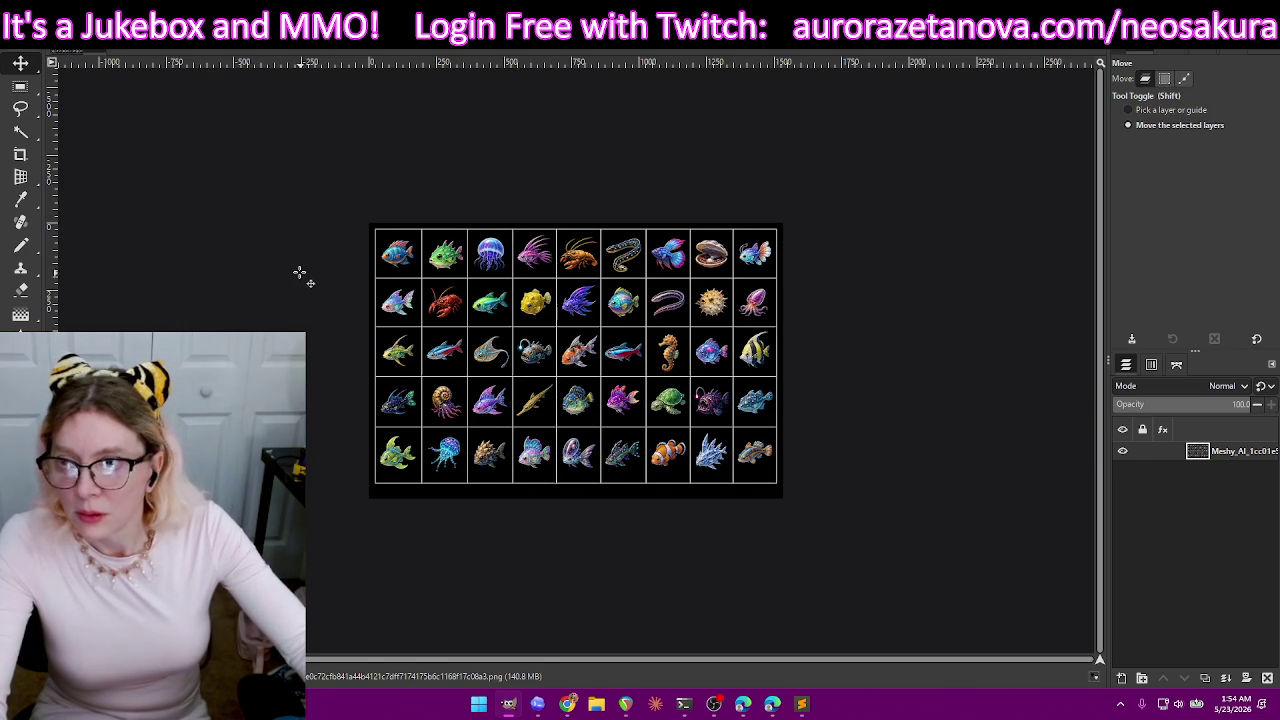
- Zoom in and draw a crop rectangle around the top-left blue fish
scroll(301, 274, up, 1)
scroll(409, 291, up, 2)
scroll(566, 309, up, 1)
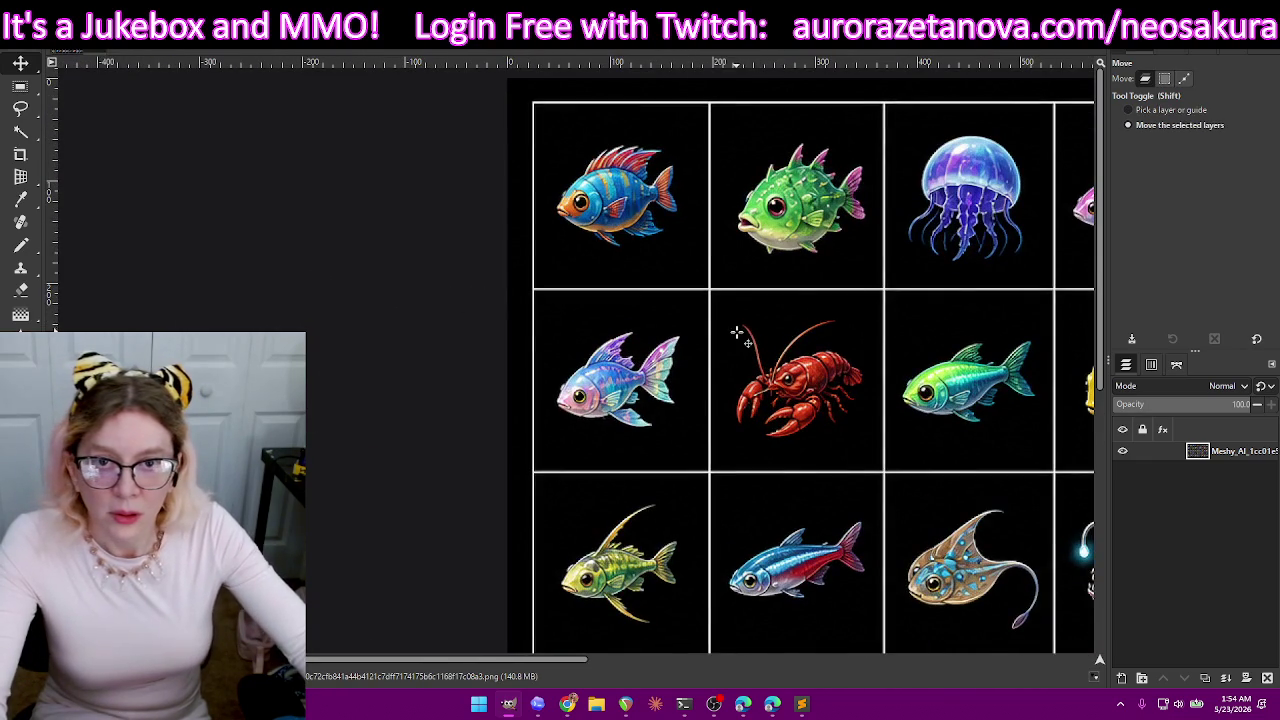
scroll(803, 238, up, 1)
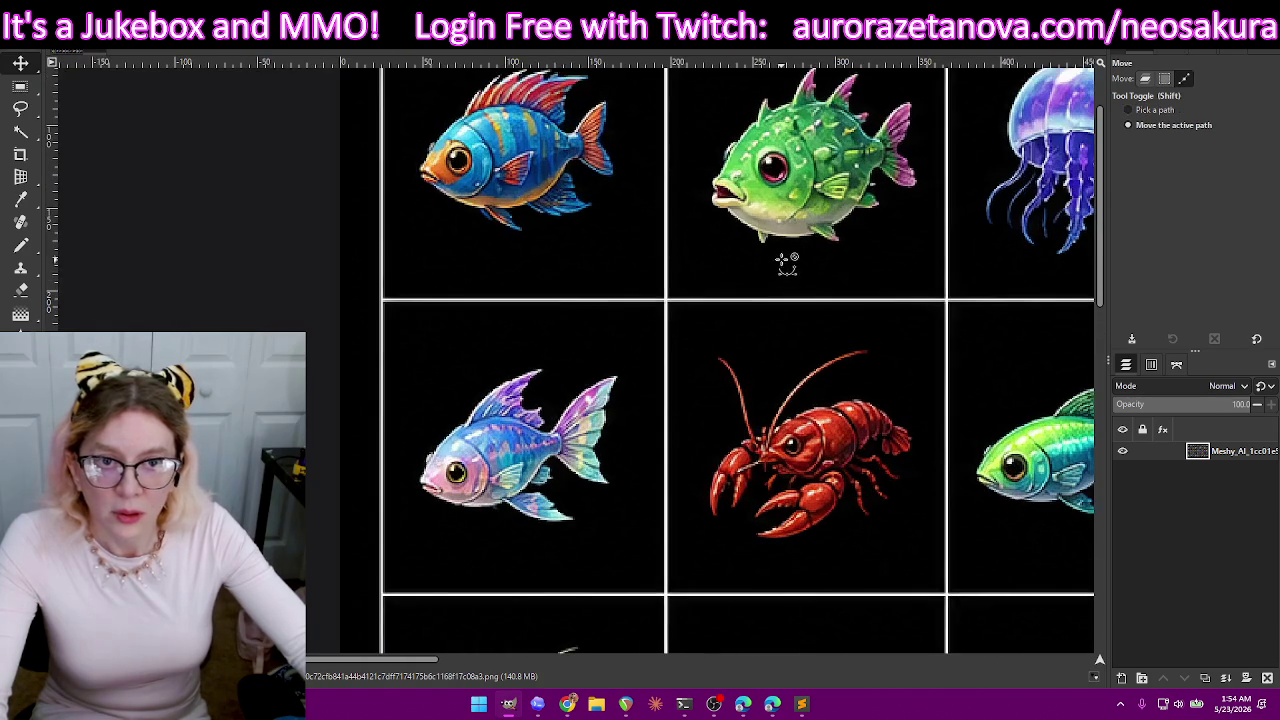
scroll(1109, 280, up, 3)
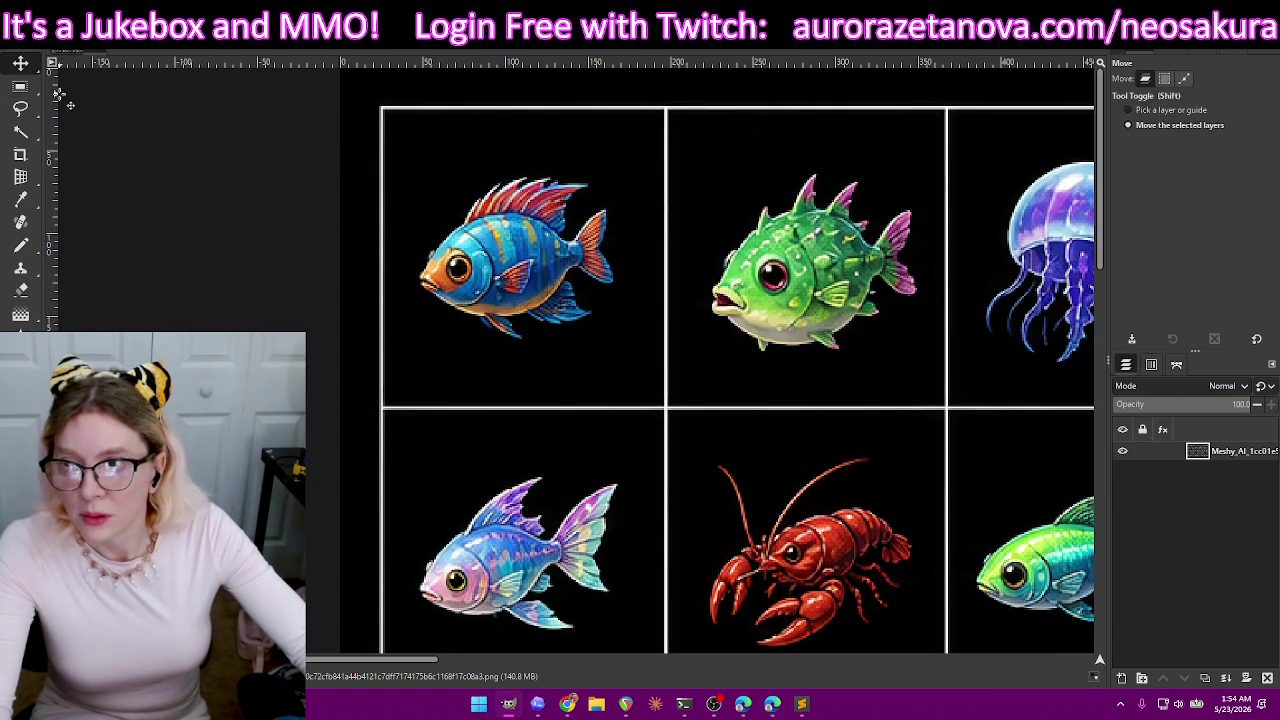
click(21, 158)
mouse_move(399, 155)
mouse_down()
mouse_move(661, 393)
mouse_move(642, 355)
mouse_move(672, 402)
mouse_move(660, 404)
mouse_move(630, 350)
mouse_up()
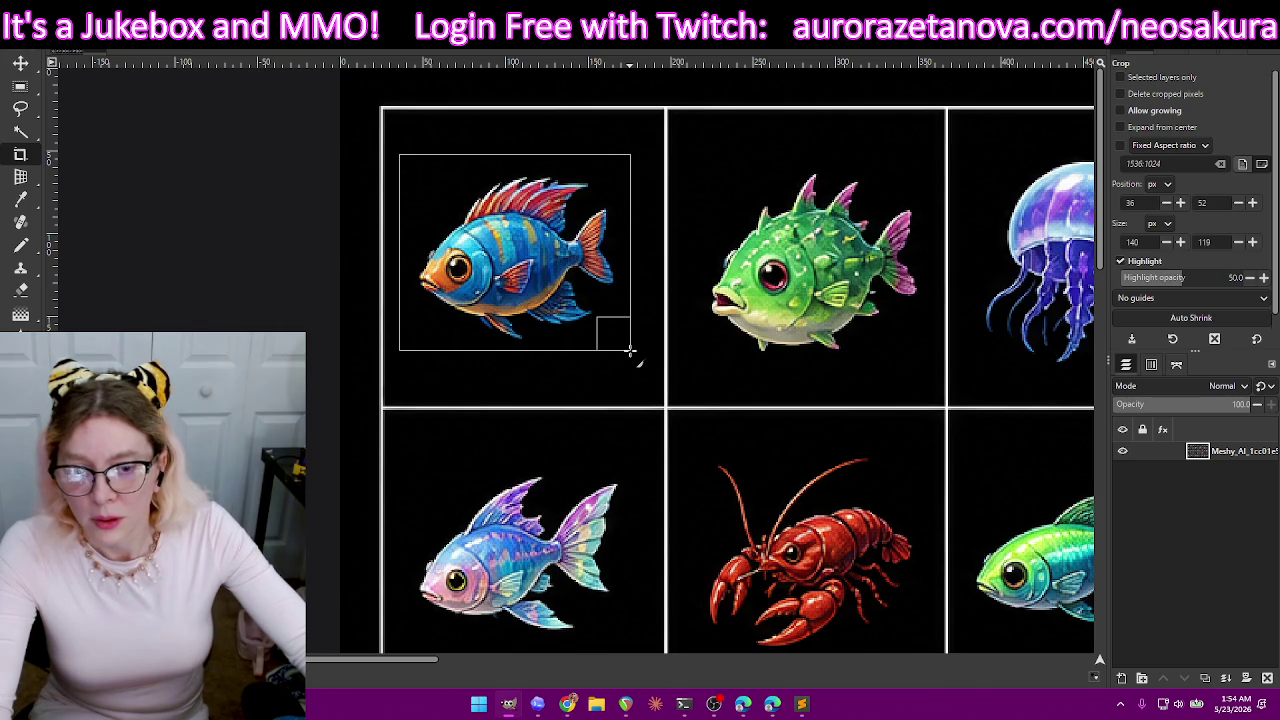
- Adjust the crop edges to a 144×136 frame around the blue fish and apply it
mouse_move(630, 350)
mouse_down()
mouse_move(655, 398)
mouse_move(637, 371)
mouse_up()
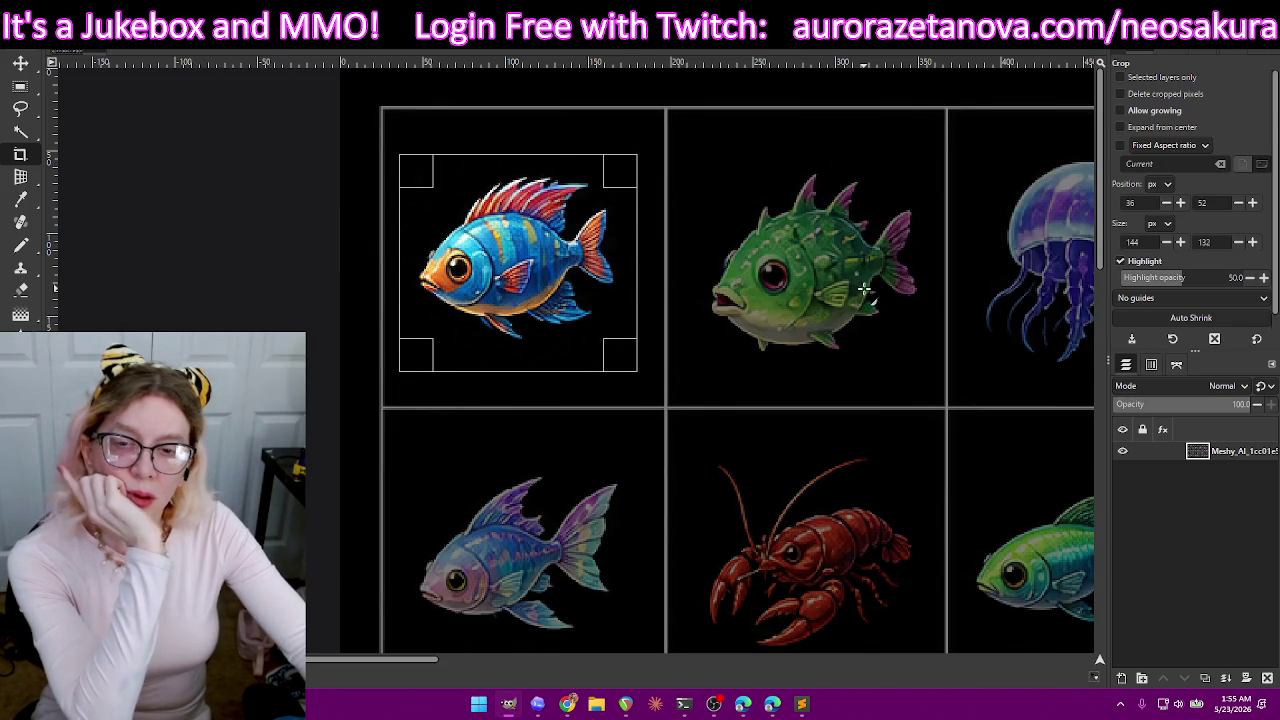
drag(500, 155, 500, 148)
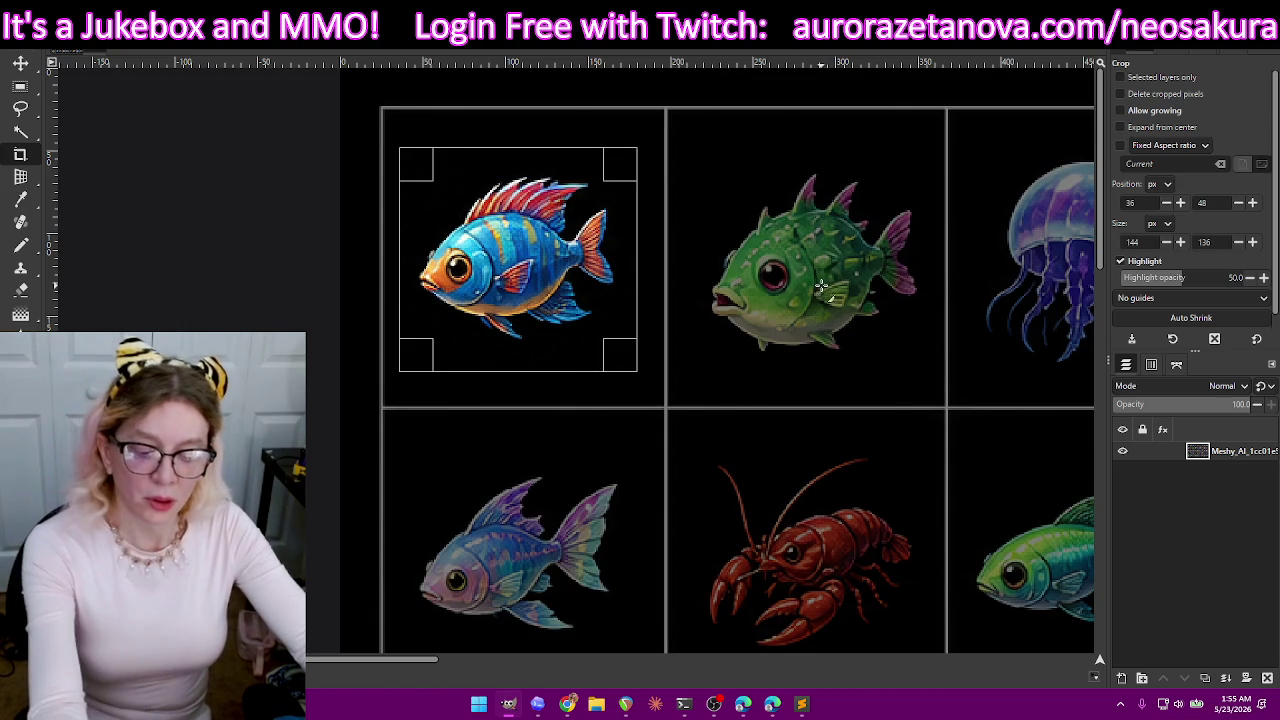
key(Return)
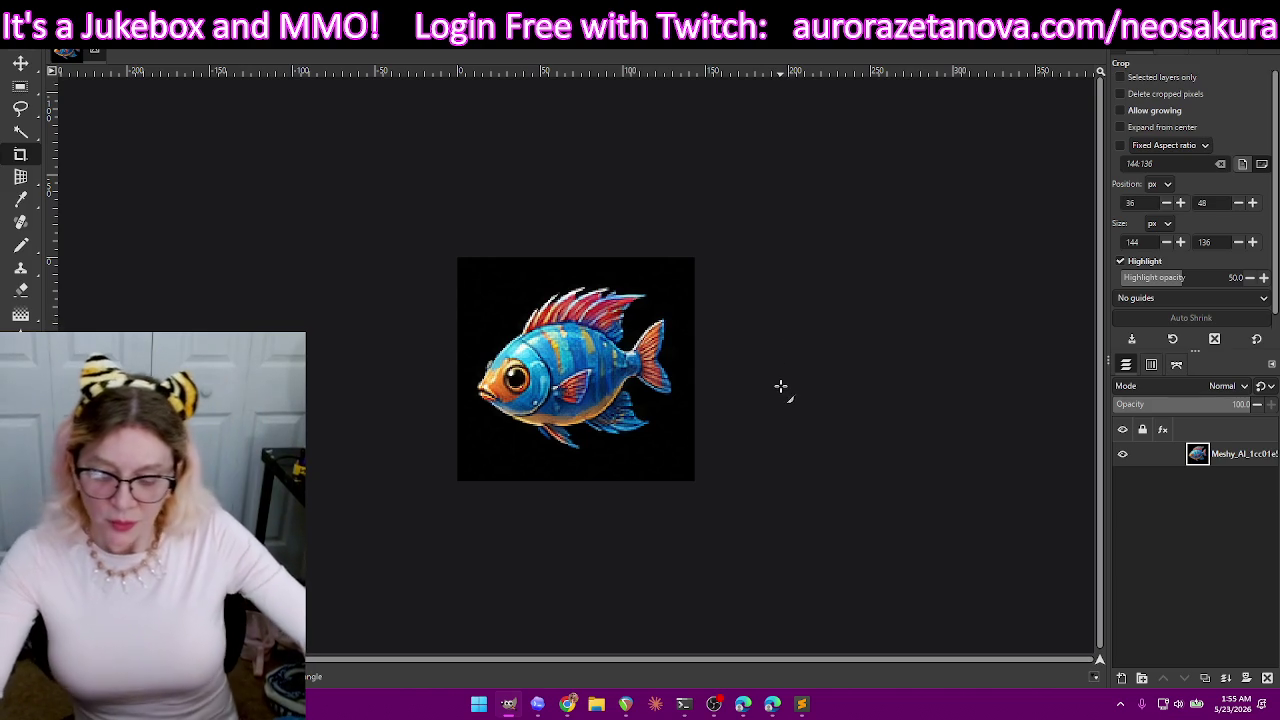
key(ctrl+shift+e)
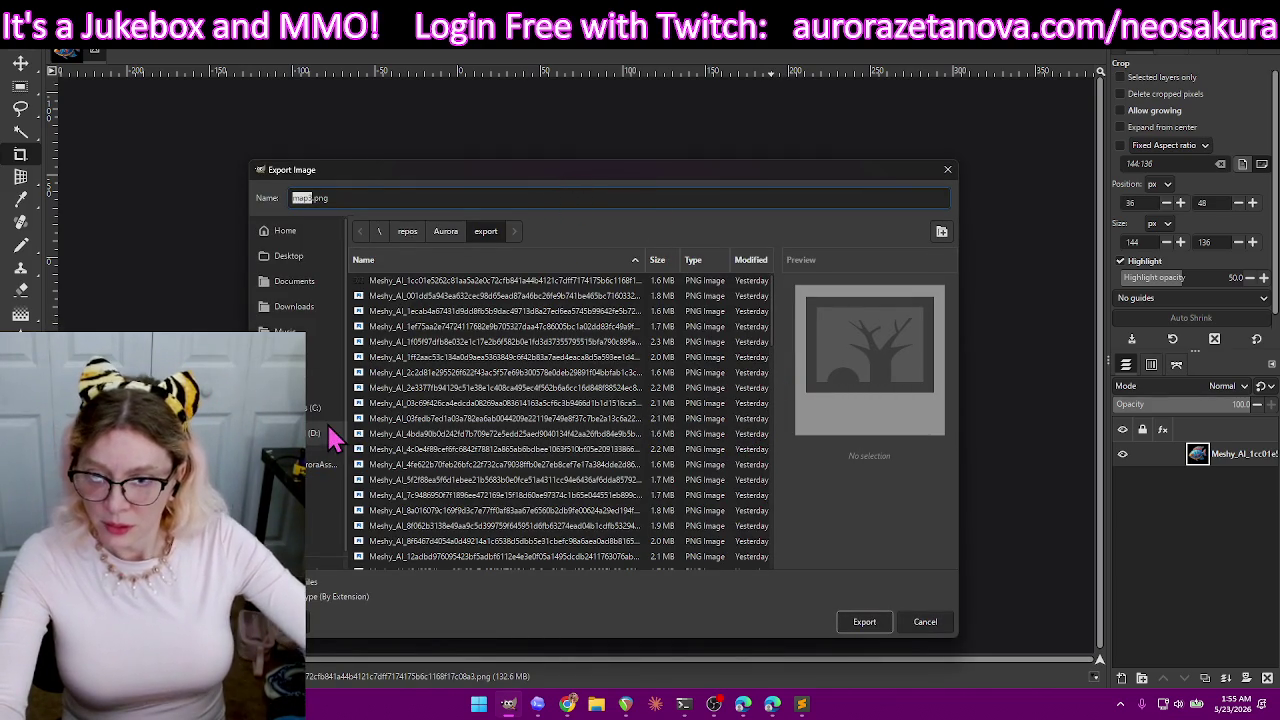
- Browse the AuroraConductor and AuroraAssets folders, then cancel the export
scroll(330, 495, down, 1)
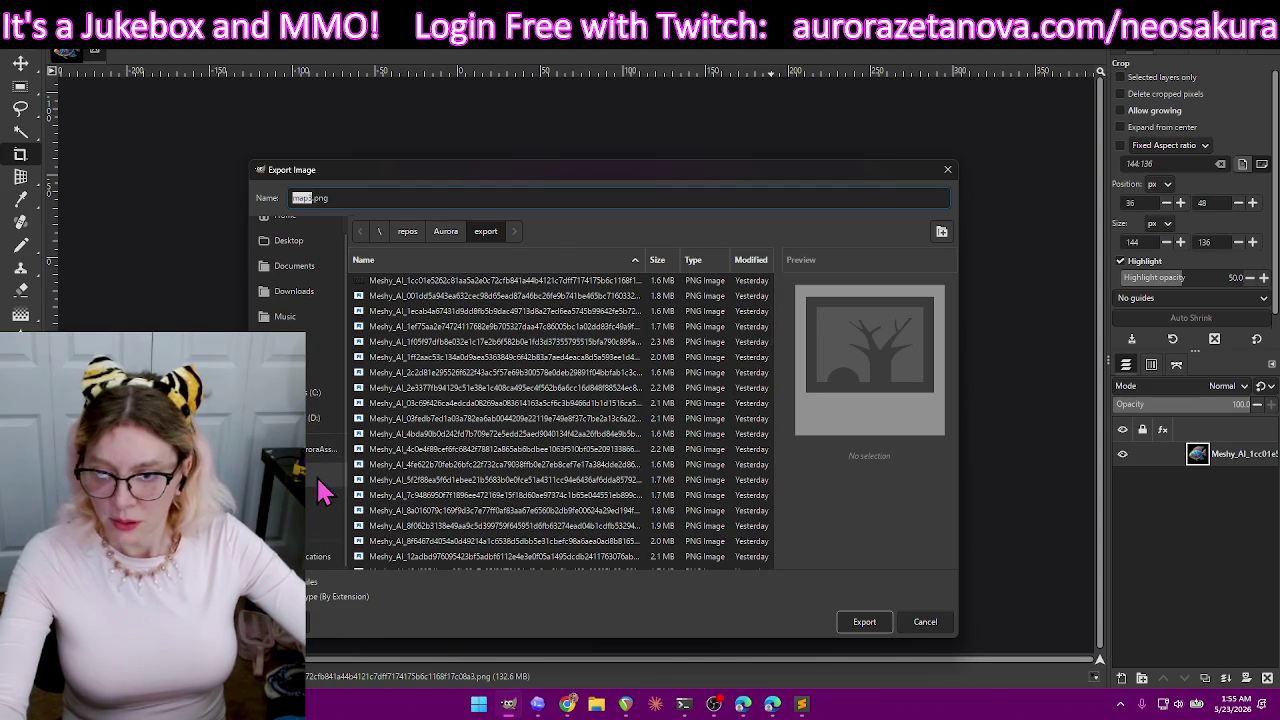
click(320, 490)
click(450, 235)
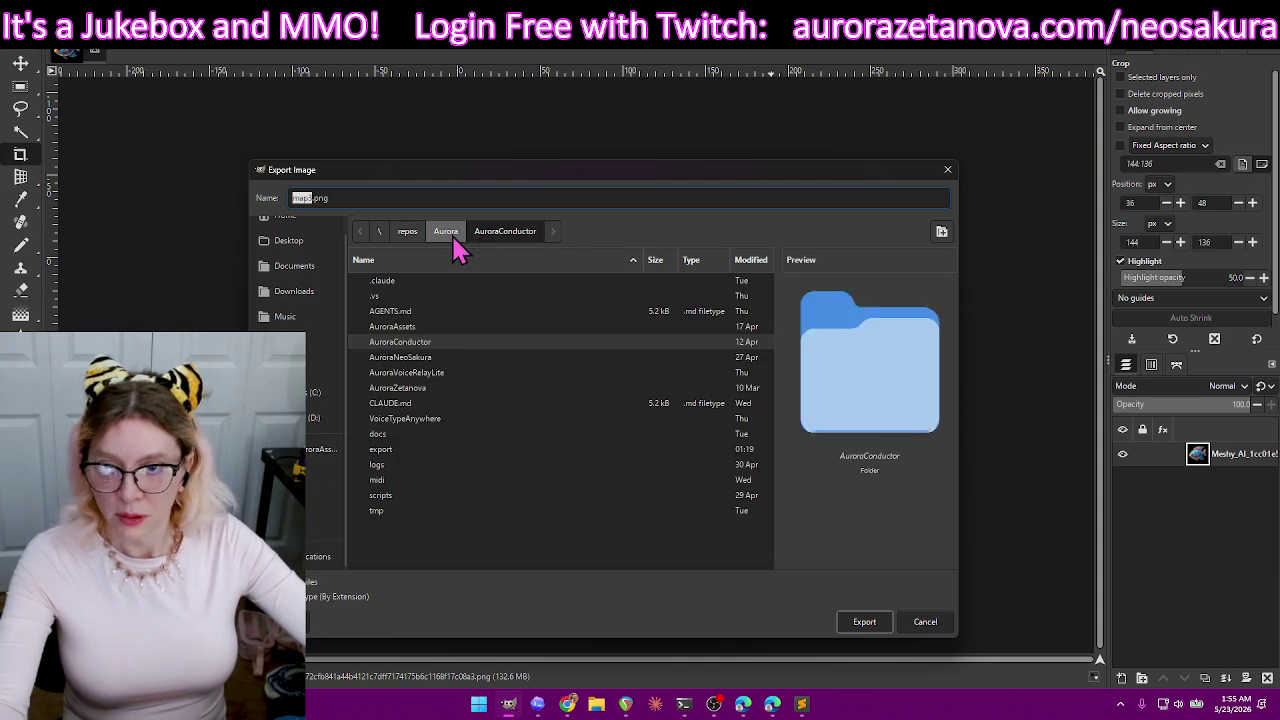
double_click(443, 327)
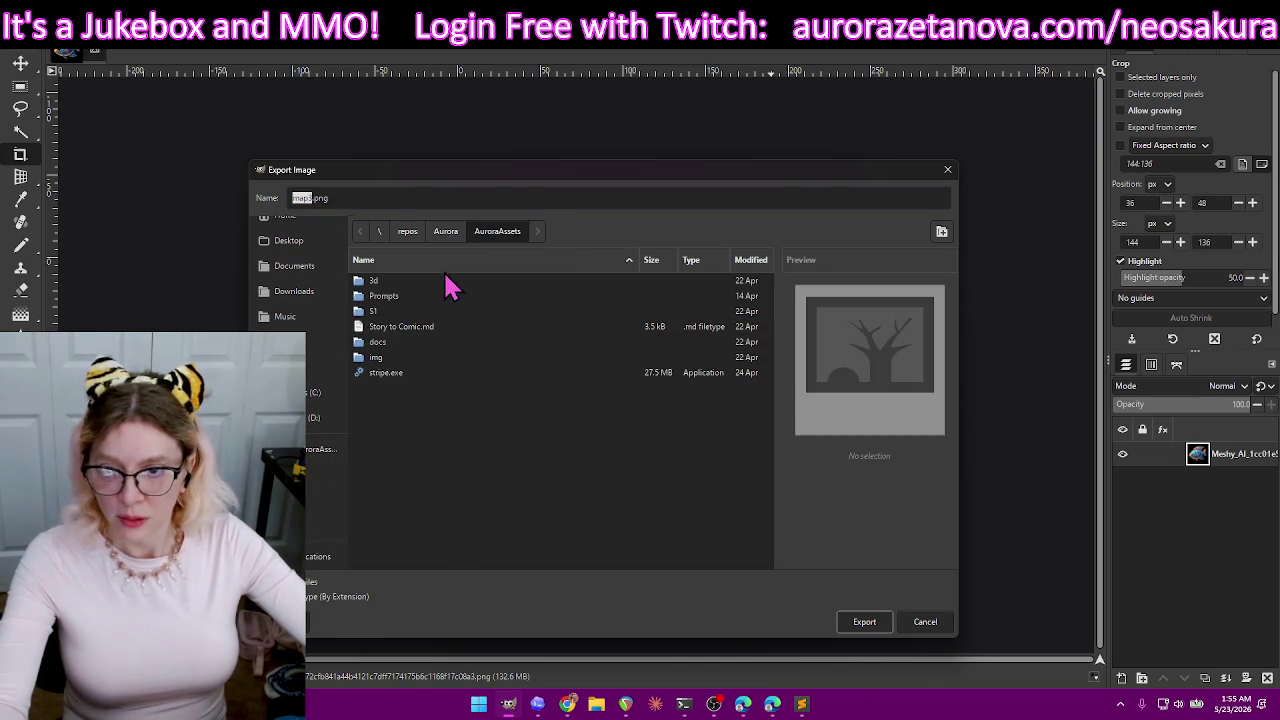
click(945, 172)
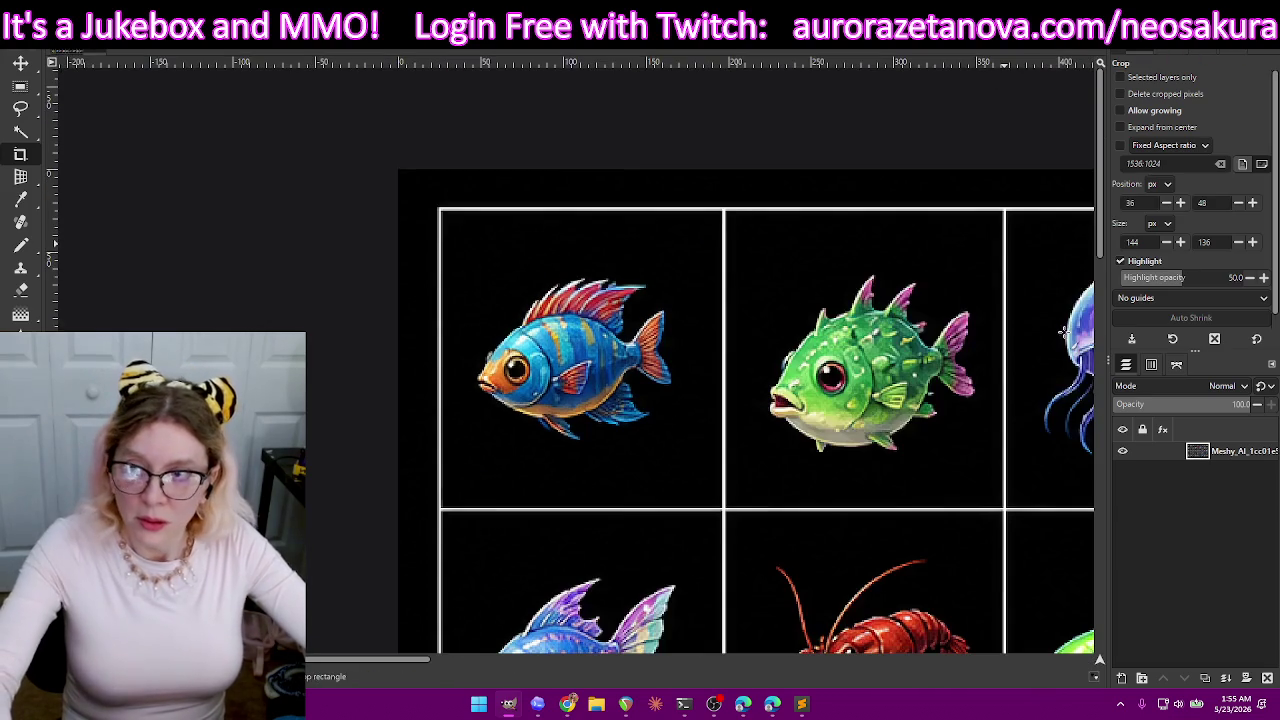
- Undo the crop and quit GIMP, discarding changes
key(ctrl+z)
scroll(888, 284, down, 1)
scroll(887, 300, down, 5)
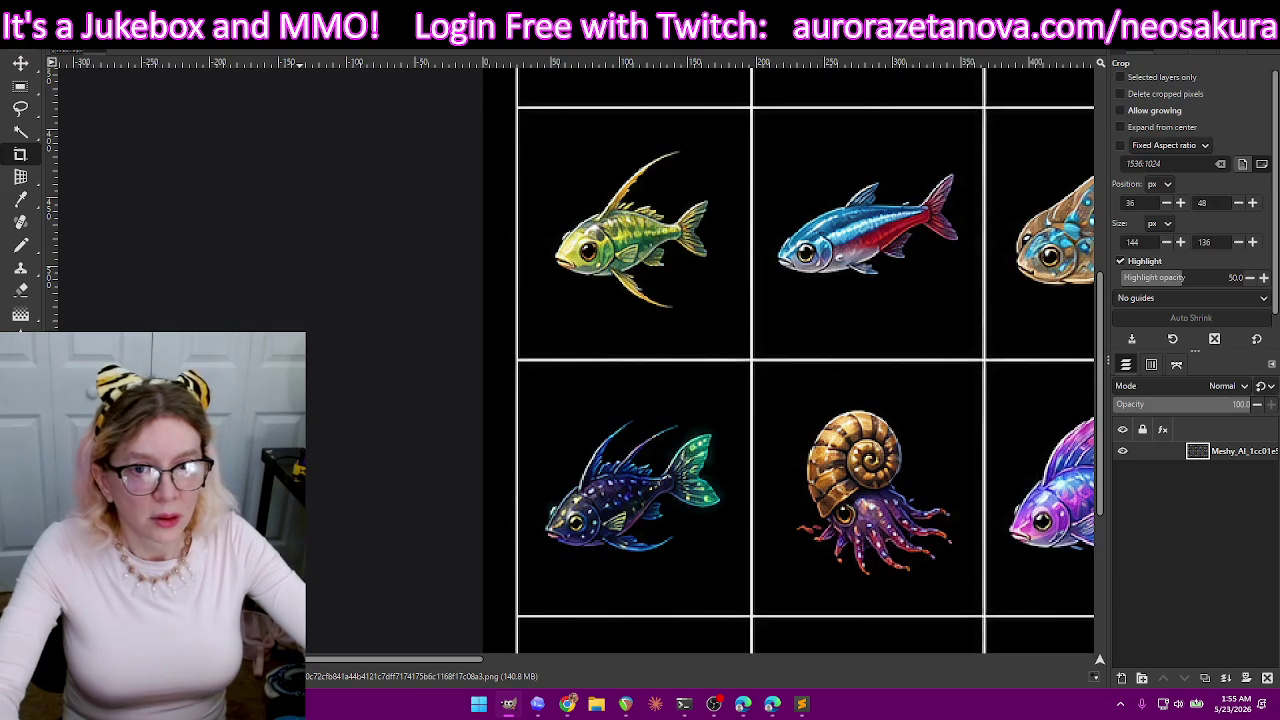
key(ctrl+q)
click(641, 476)
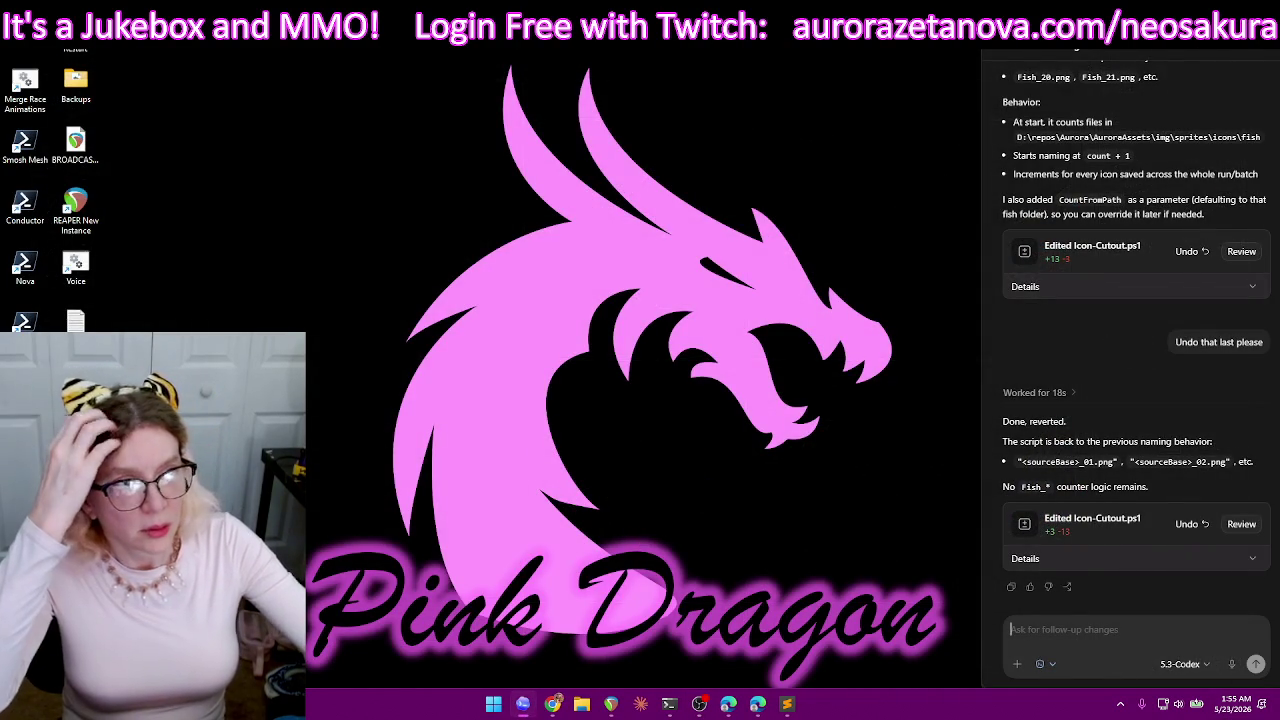
- Minimize the Codex chat, widen the Name column, and scroll through the recycled Meshy_AI PNGs
click(522, 703)
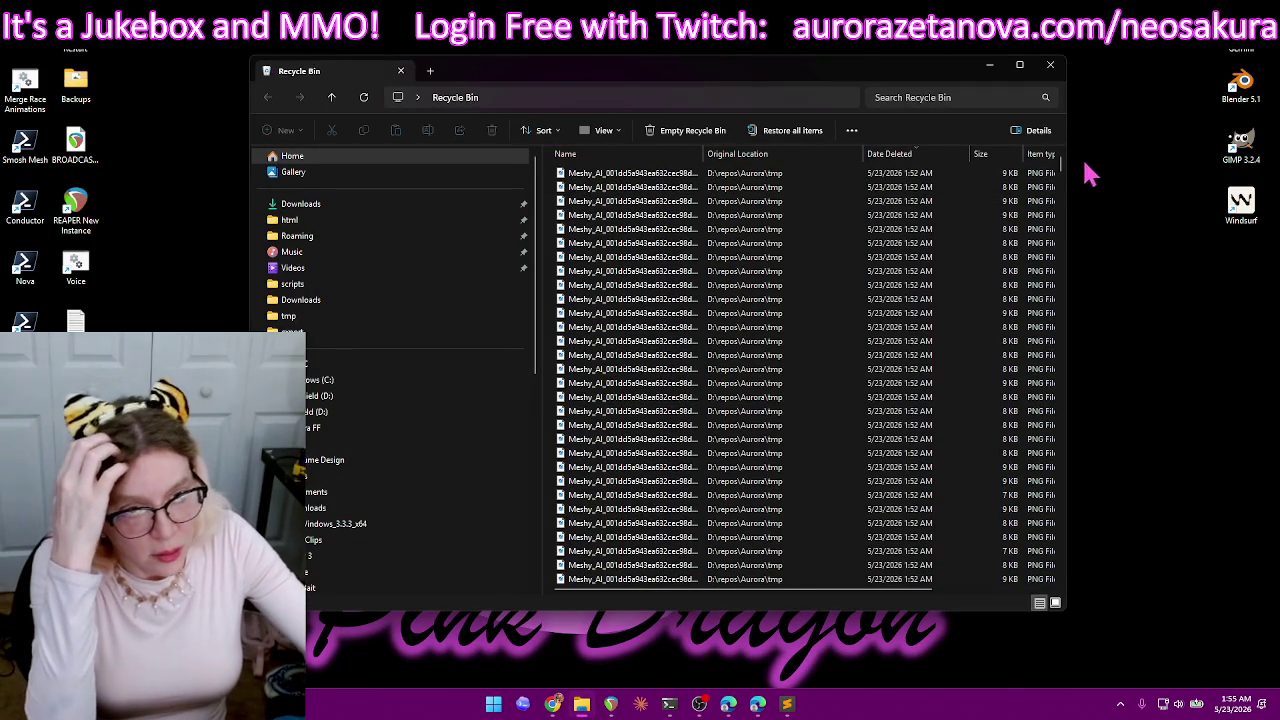
scroll(1014, 440, down, 3)
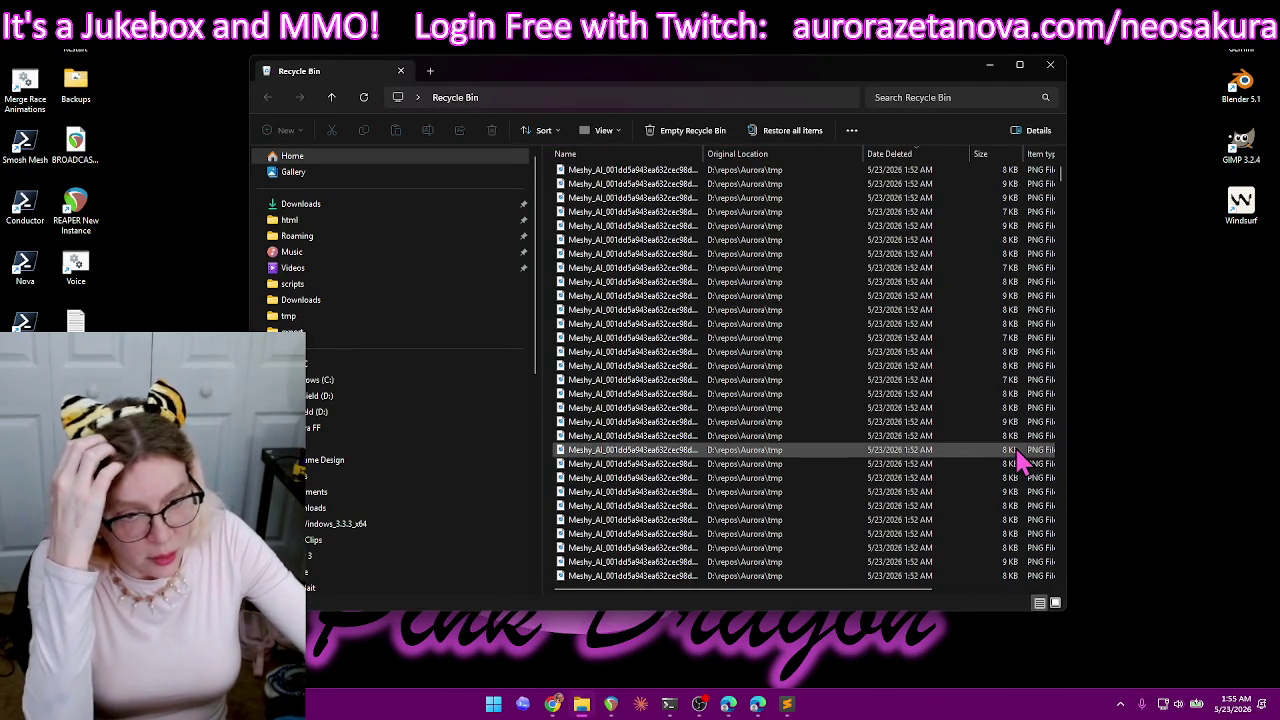
scroll(990, 514, down, 5)
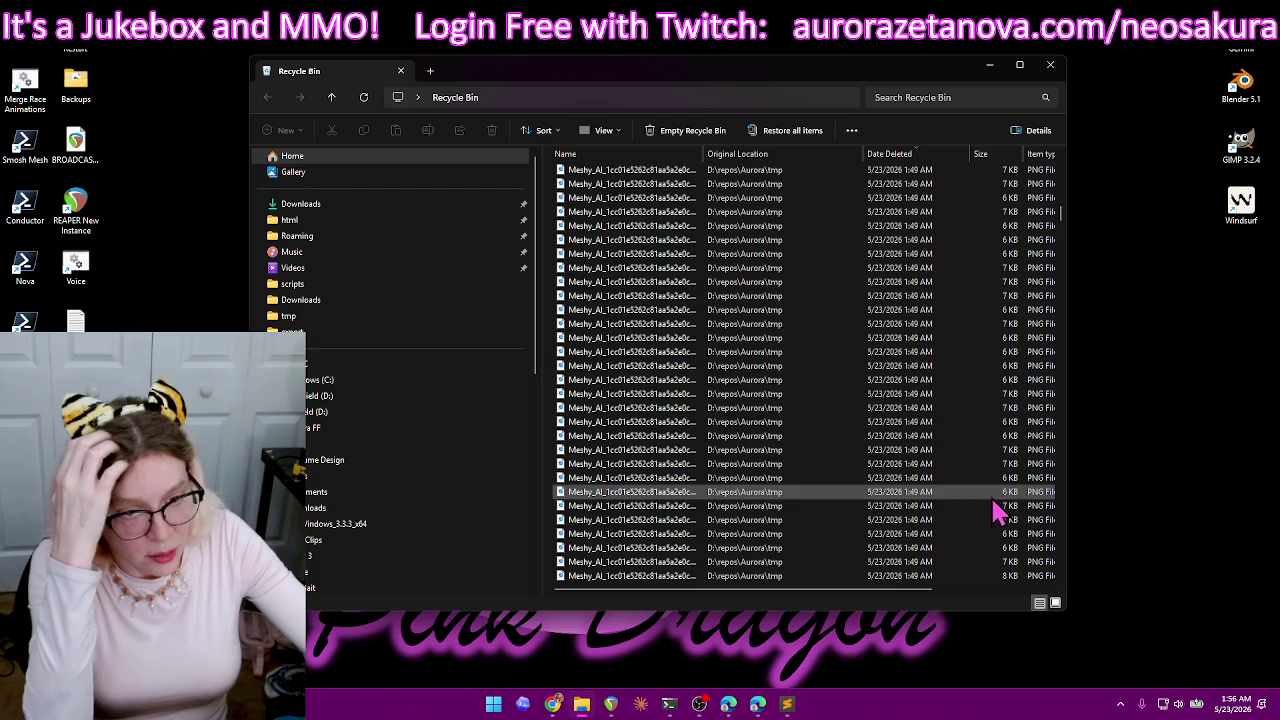
scroll(964, 224, up, 6)
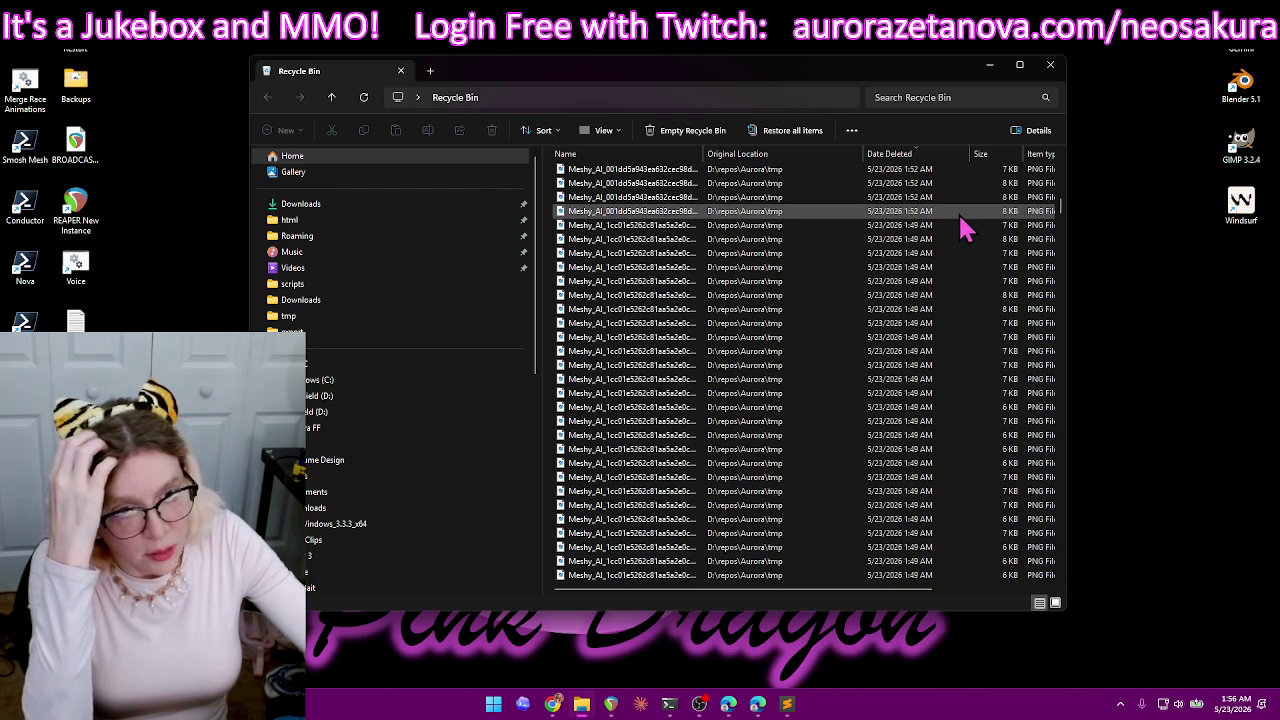
scroll(964, 223, up, 5)
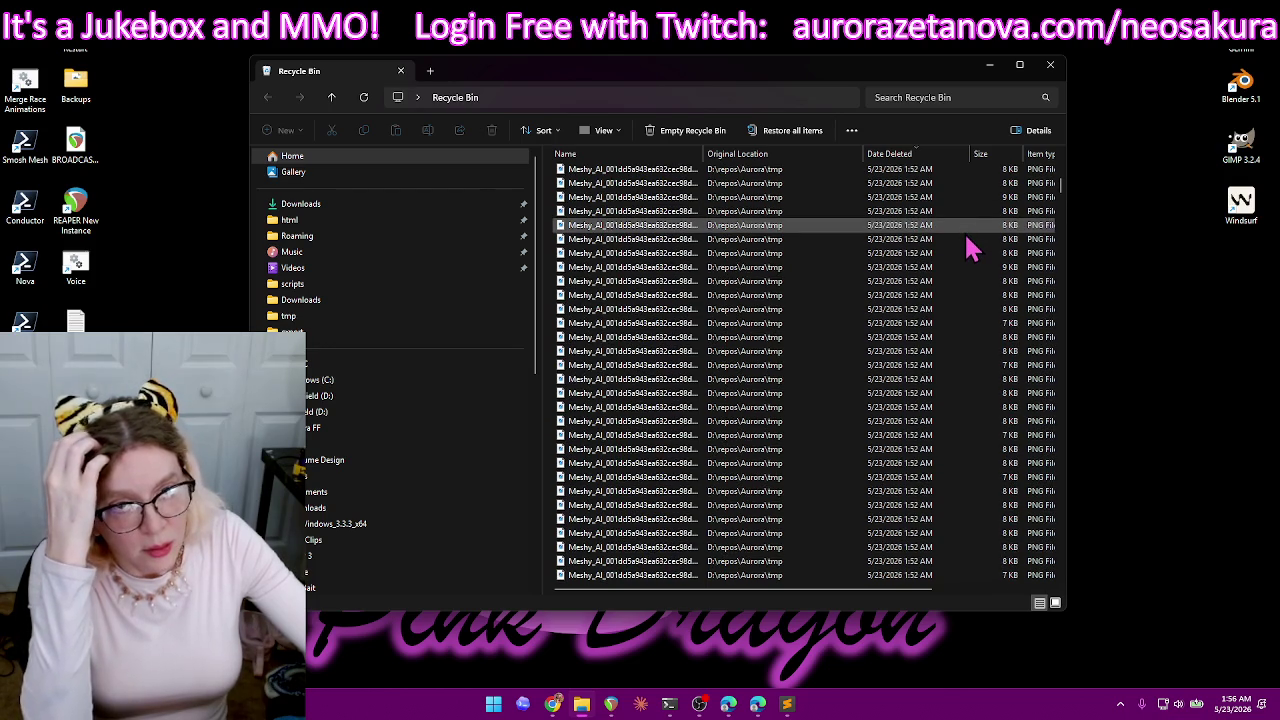
scroll(966, 240, up, 3)
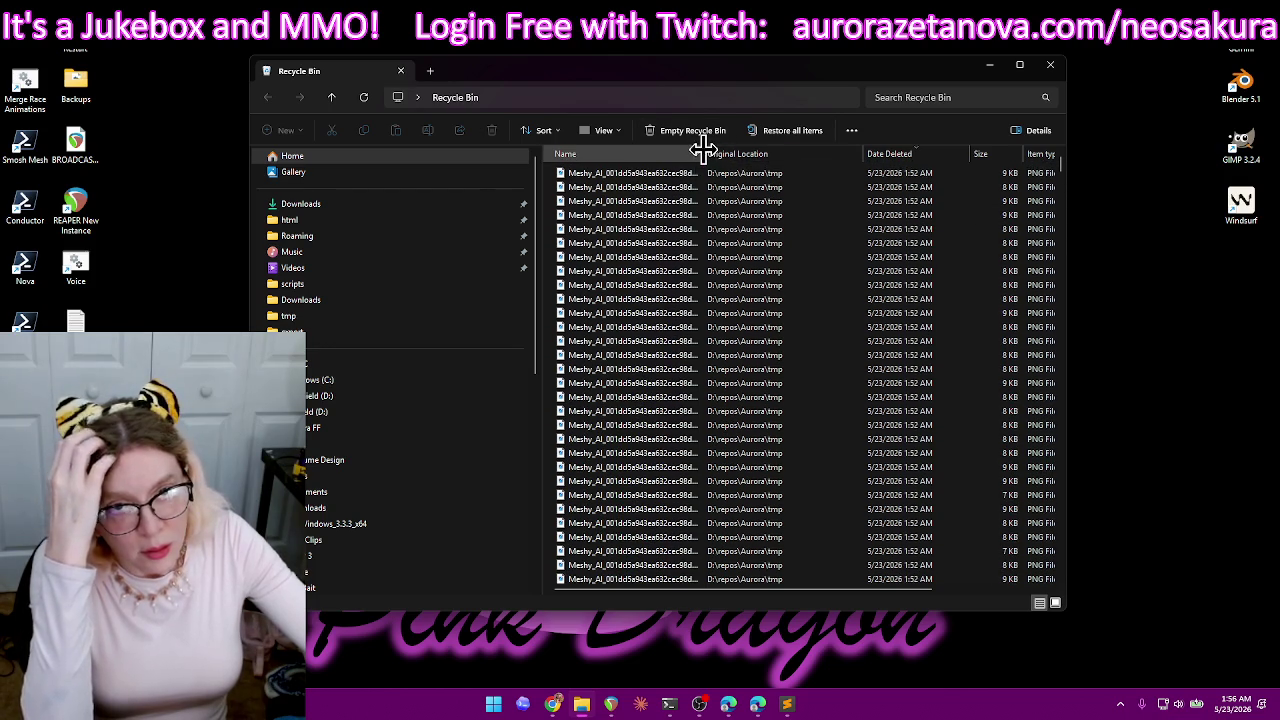
drag(704, 148, 930, 181)
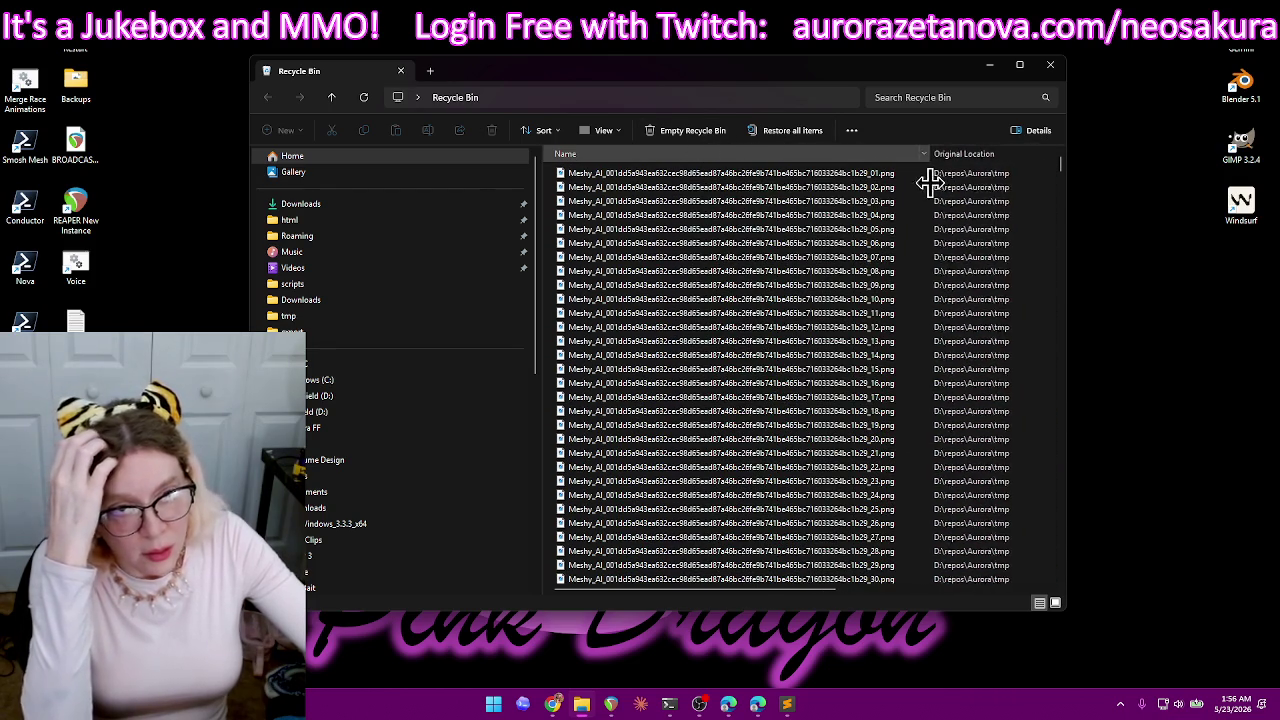
scroll(926, 256, down, 3)
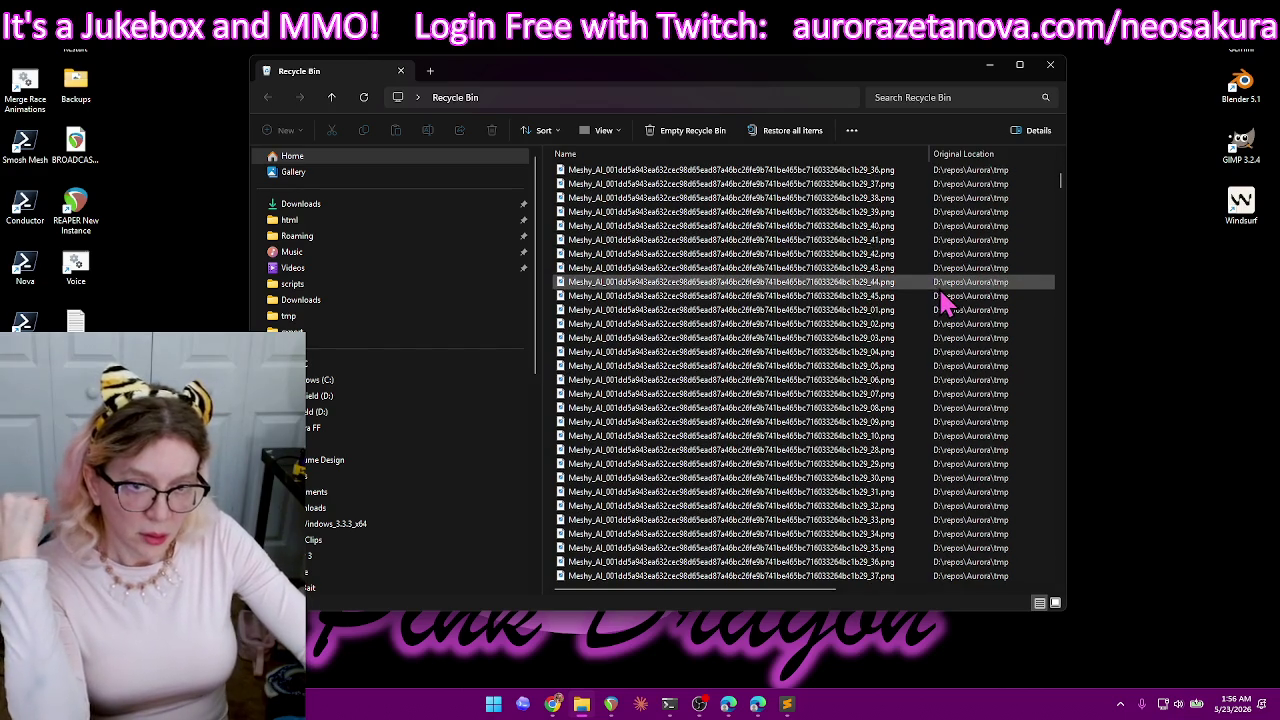
scroll(943, 310, down, 10)
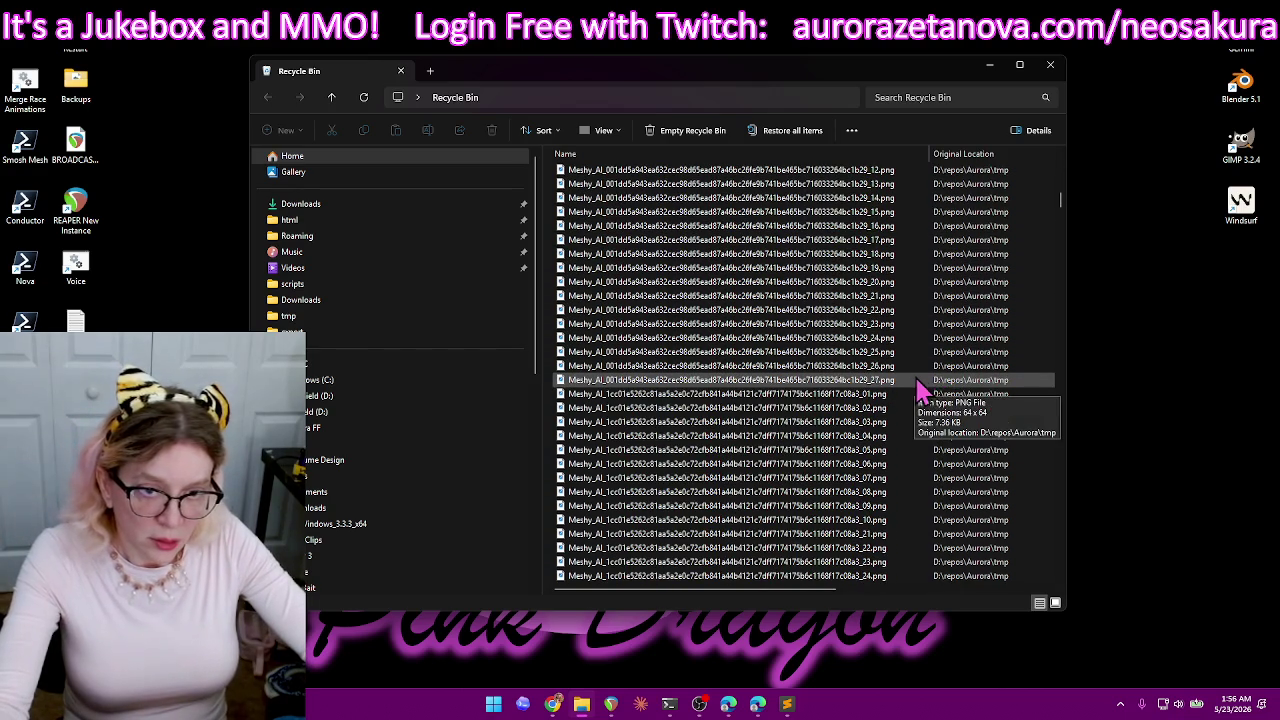
scroll(943, 388, down, 3)
scroll(944, 385, down, 7)
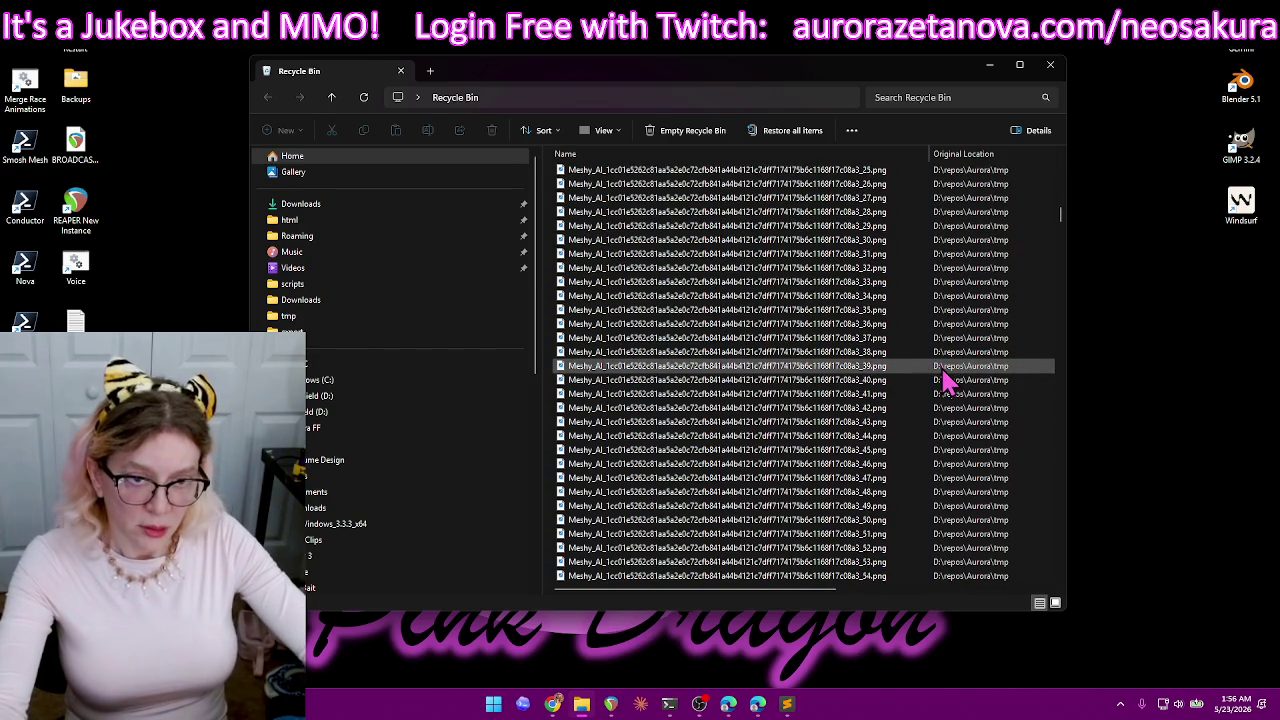
scroll(945, 380, down, 6)
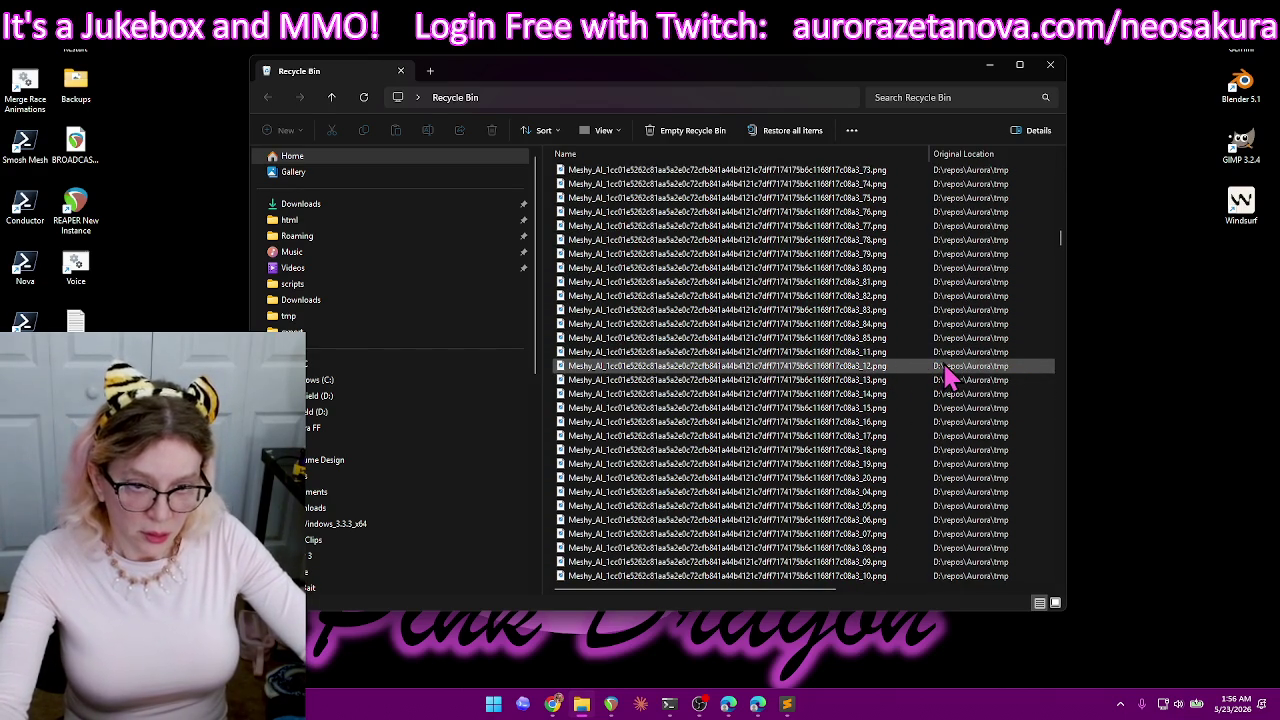
scroll(945, 375, down, 1)
scroll(950, 372, down, 5)
drag(1065, 295, 1063, 123)
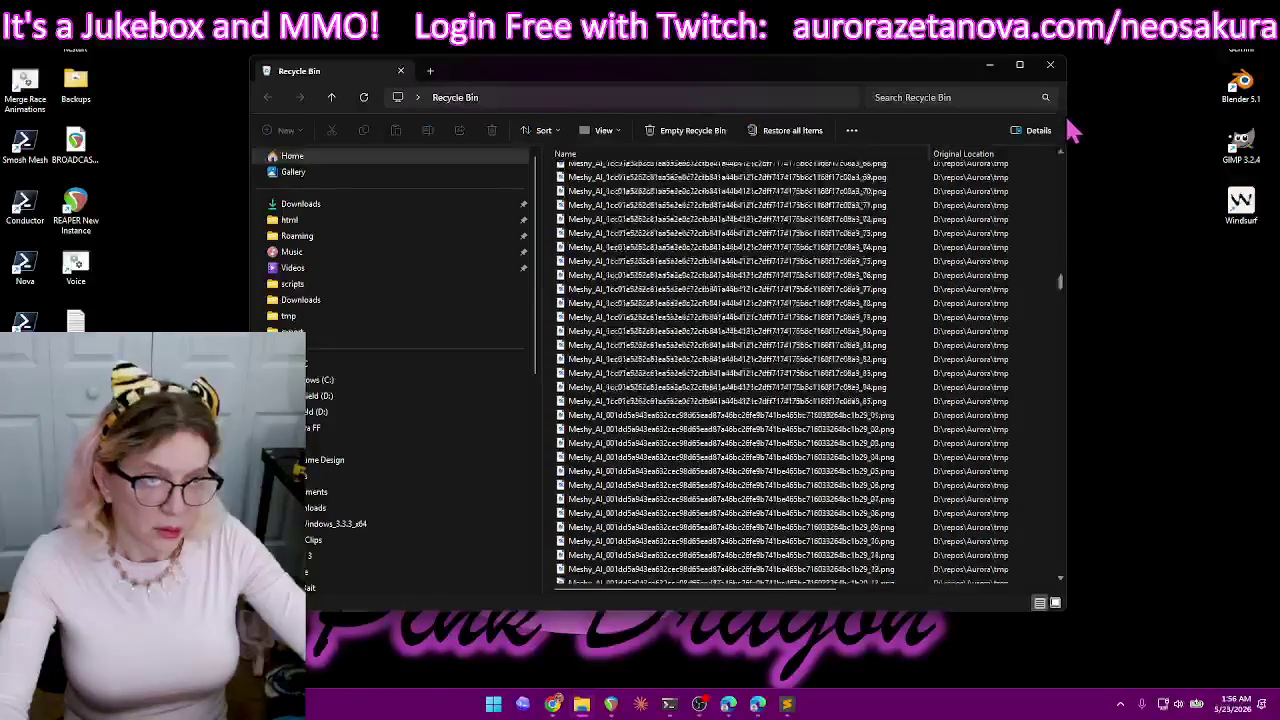
- Sort the Recycle Bin by original location and resize the columns
click(990, 155)
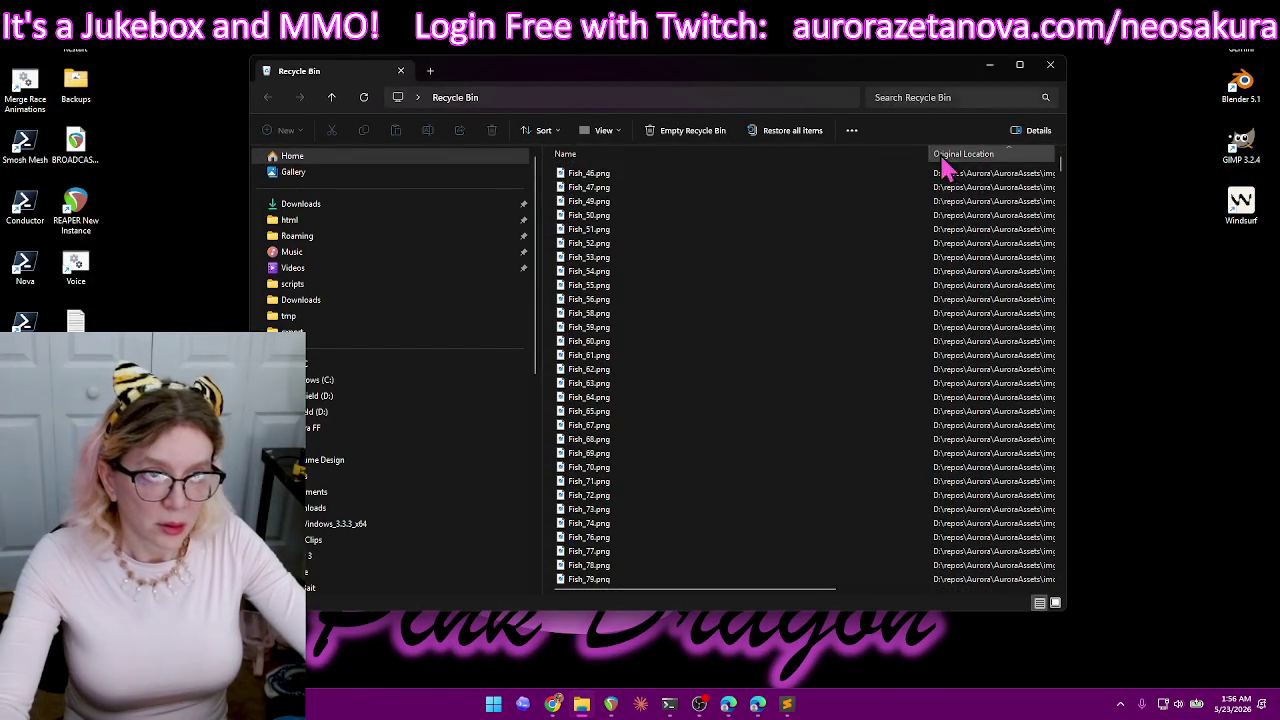
drag(930, 152, 712, 153)
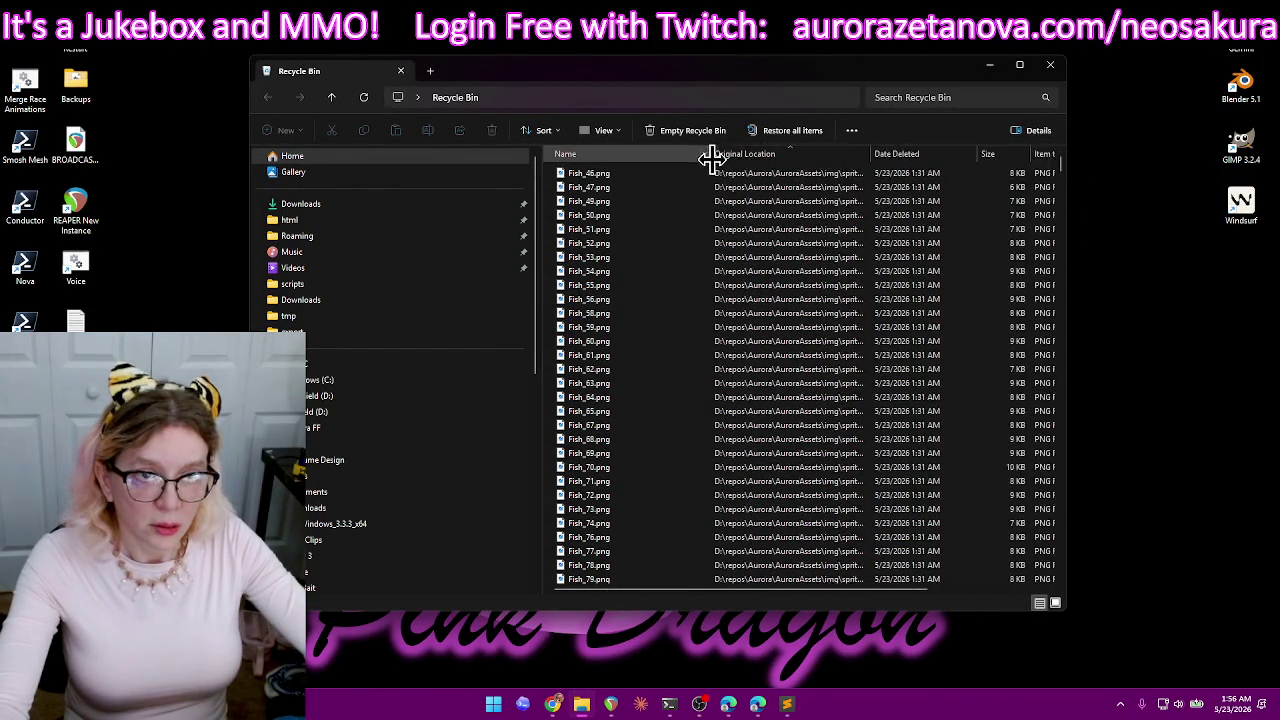
drag(871, 153, 983, 153)
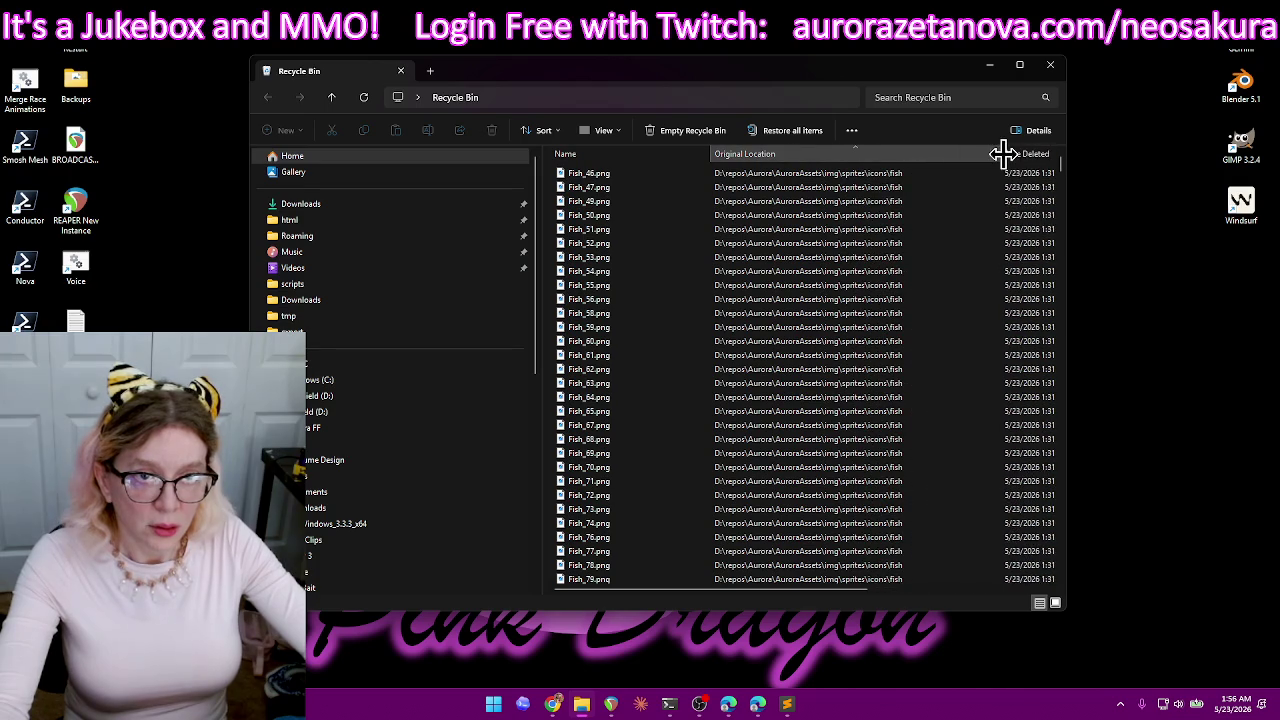
scroll(950, 228, down, 5)
scroll(953, 228, down, 5)
scroll(953, 228, down, 3)
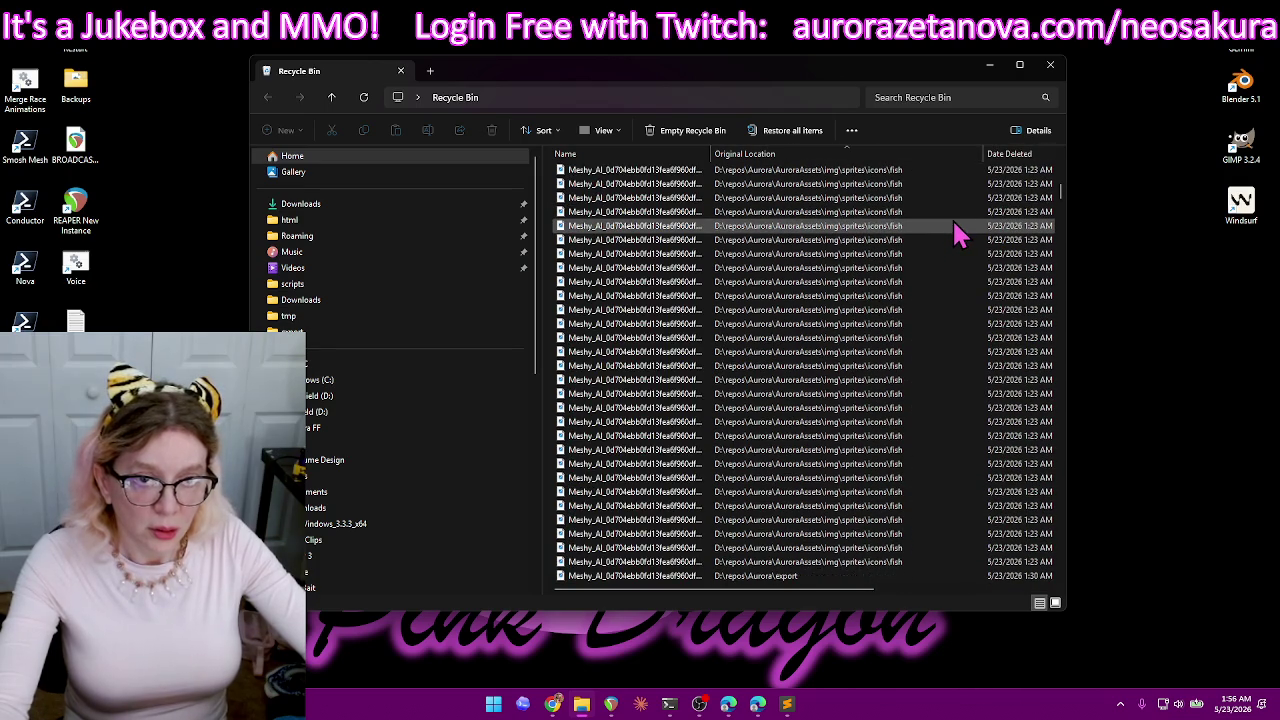
scroll(953, 228, down, 1)
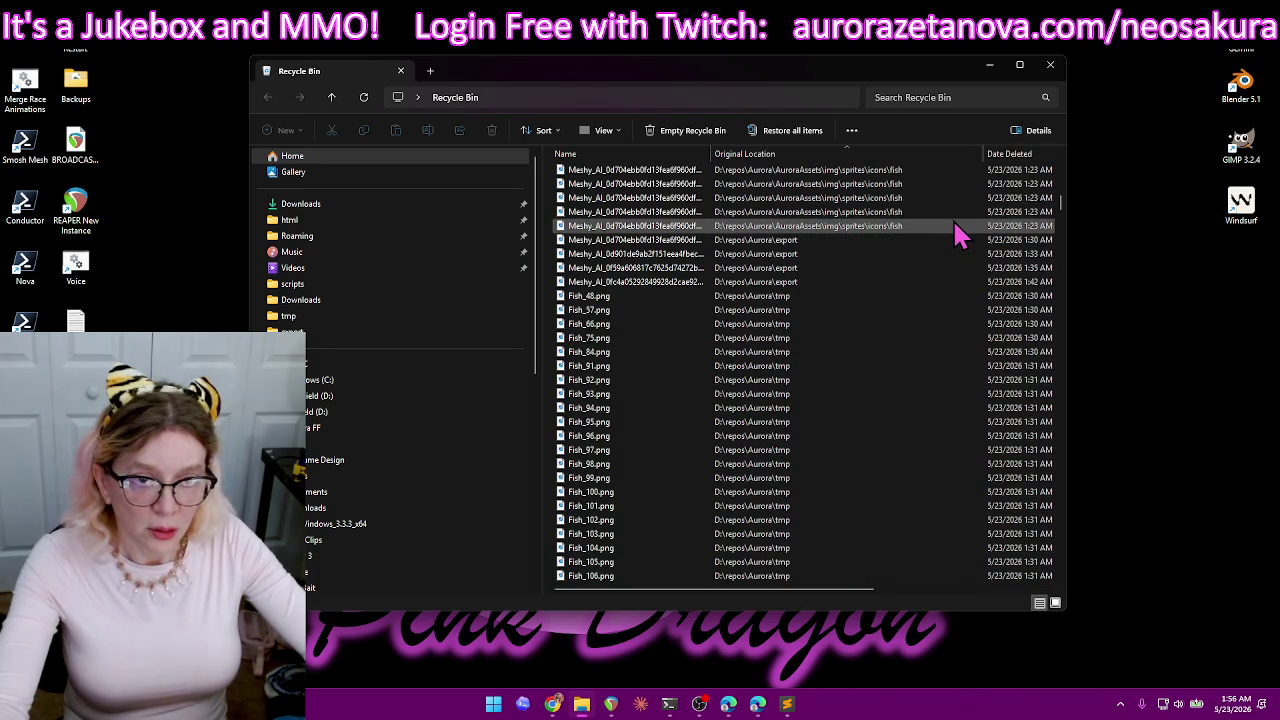
- Select the four files deleted from export, then cancel restoring all items
click(825, 240)
shift+click(798, 281)
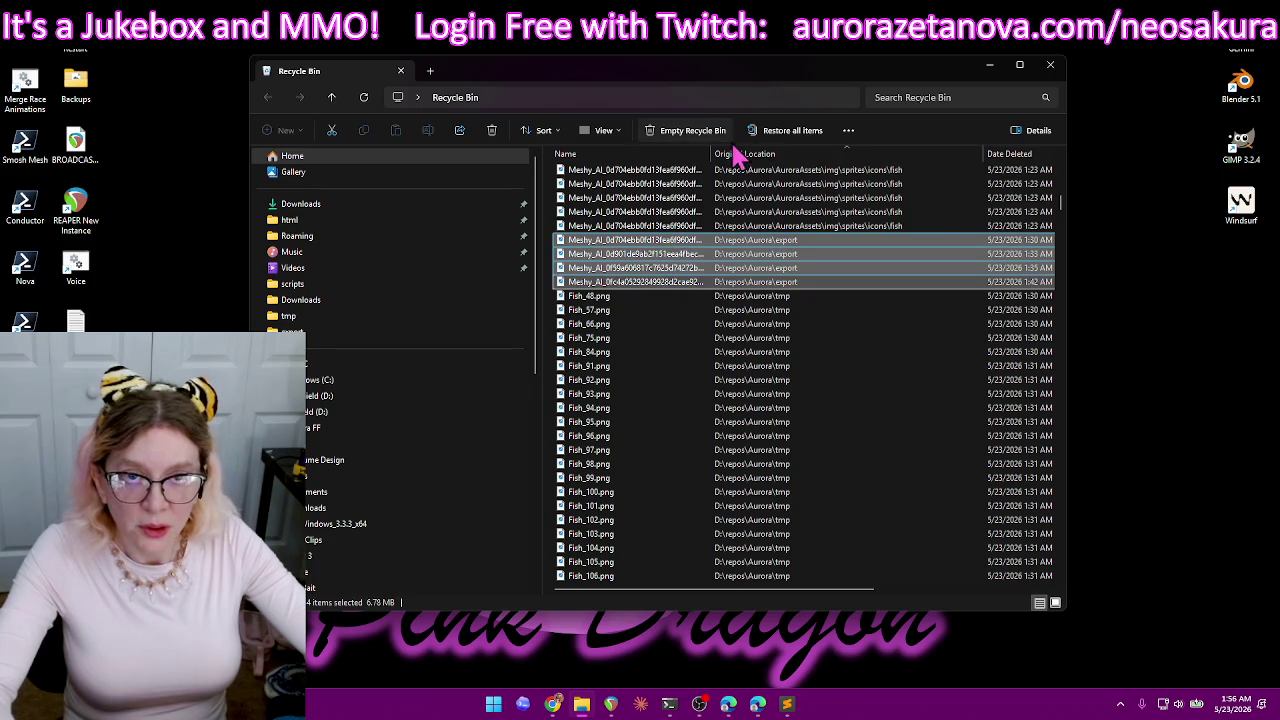
click(805, 132)
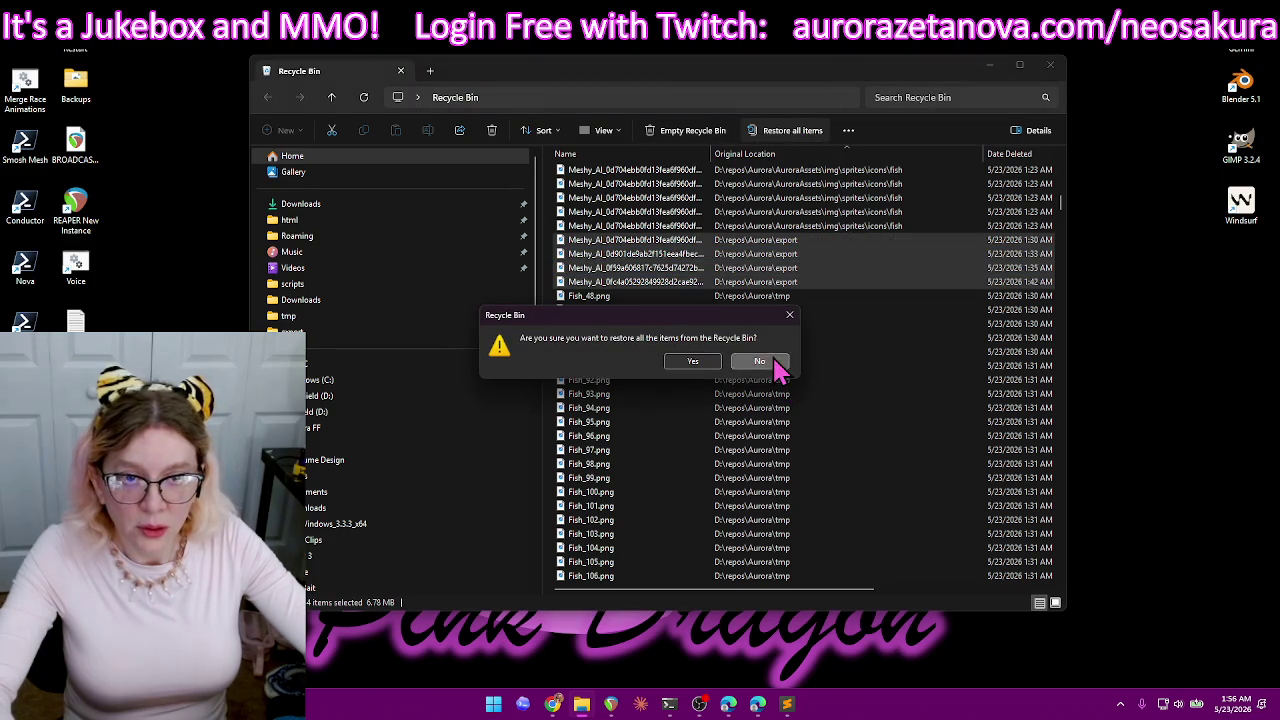
click(774, 363)
right_click(814, 266)
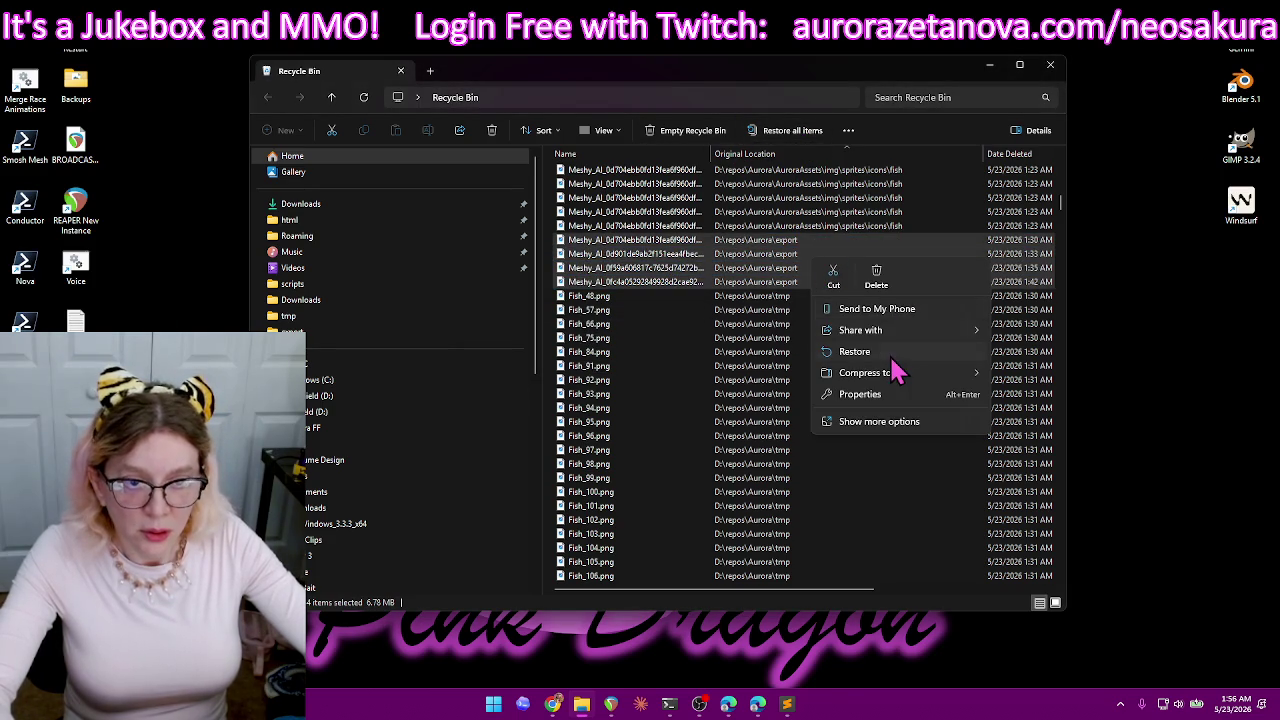
key(Escape)
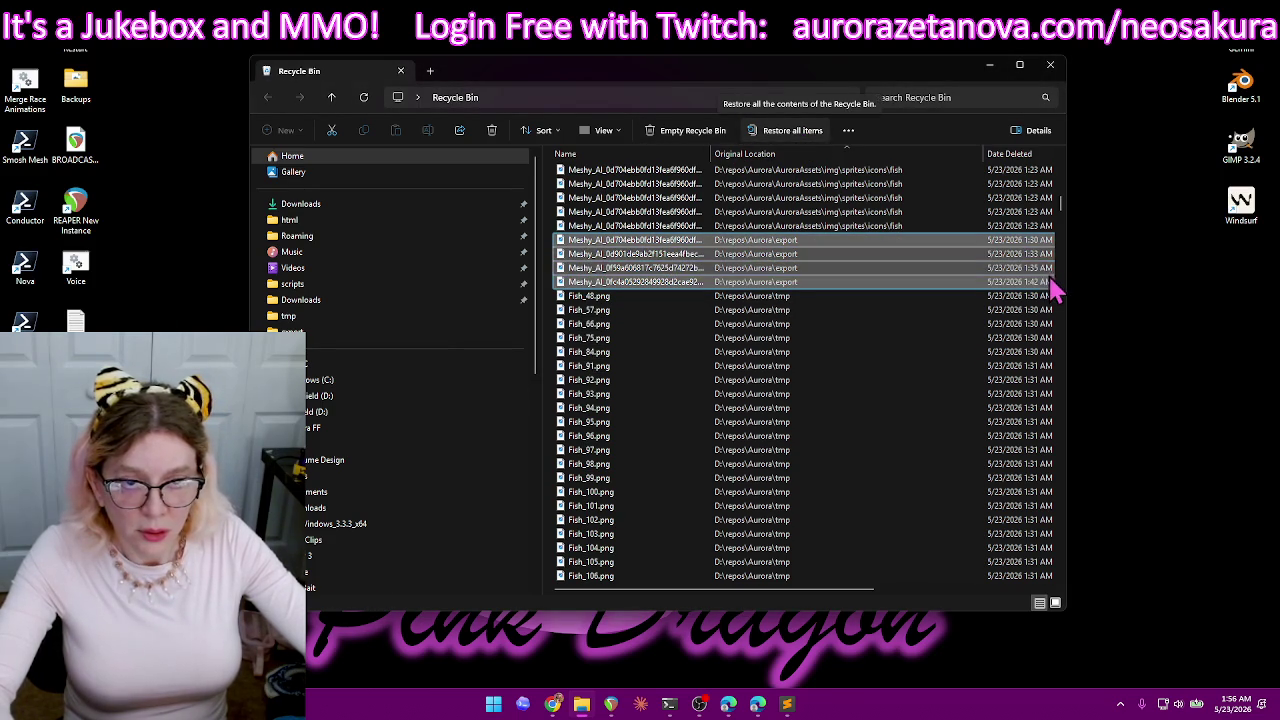
- Select all 849 Recycle Bin items and permanently delete them
mouse_move(1062, 204)
mouse_down()
mouse_move(1070, 385)
mouse_move(1045, 604)
mouse_up()
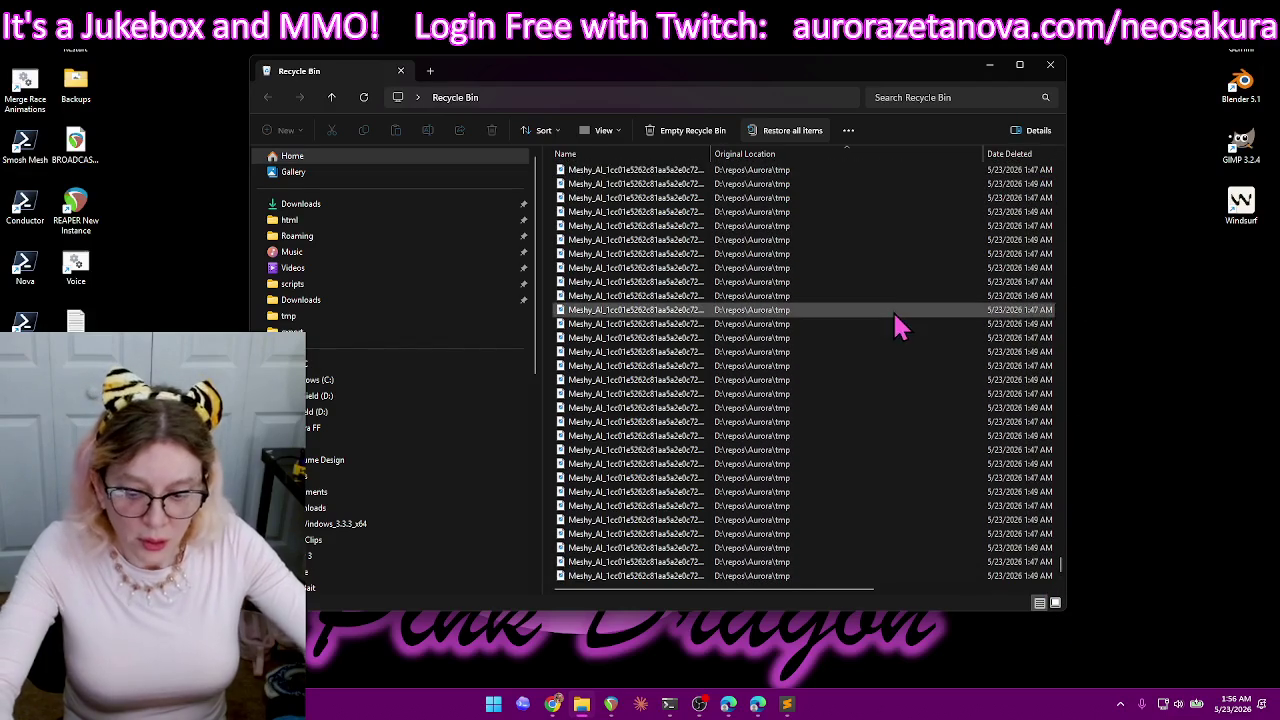
key(ctrl+a)
key(Delete)
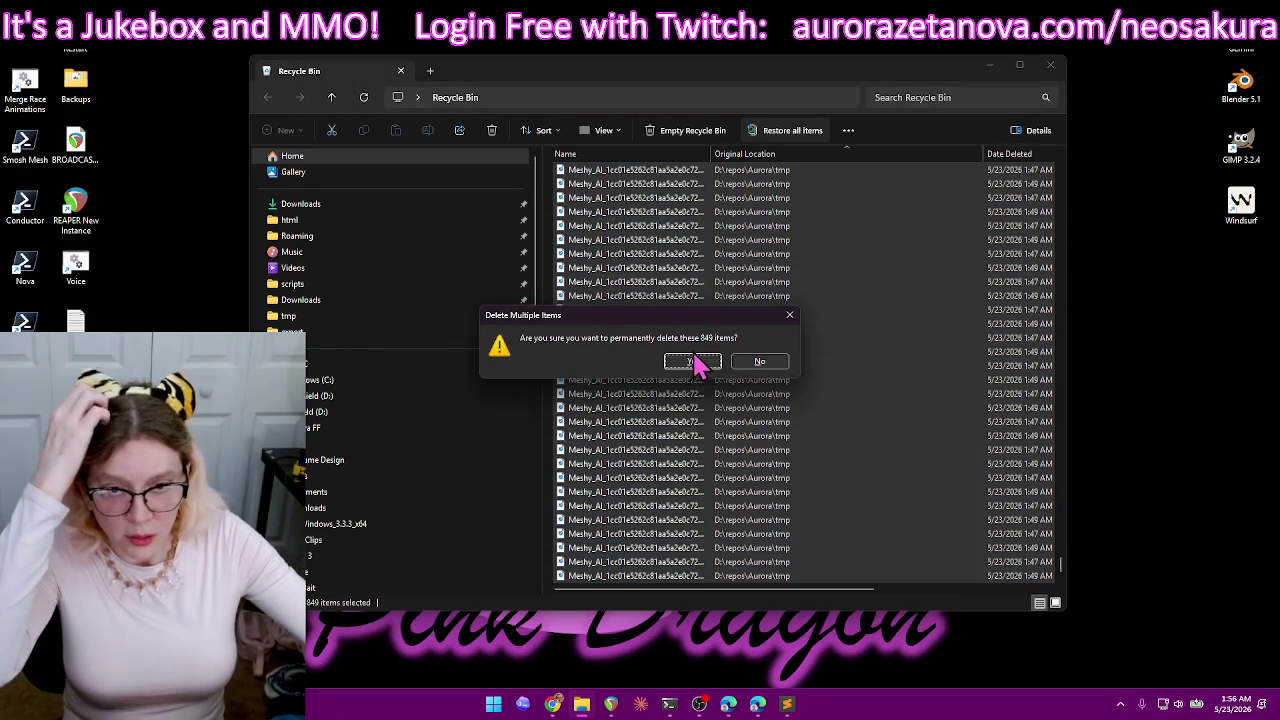
- Confirm permanent deletion of the 849 Recycle Bin items, then close the icon-Cutout.ps1 script editor
click(694, 362)
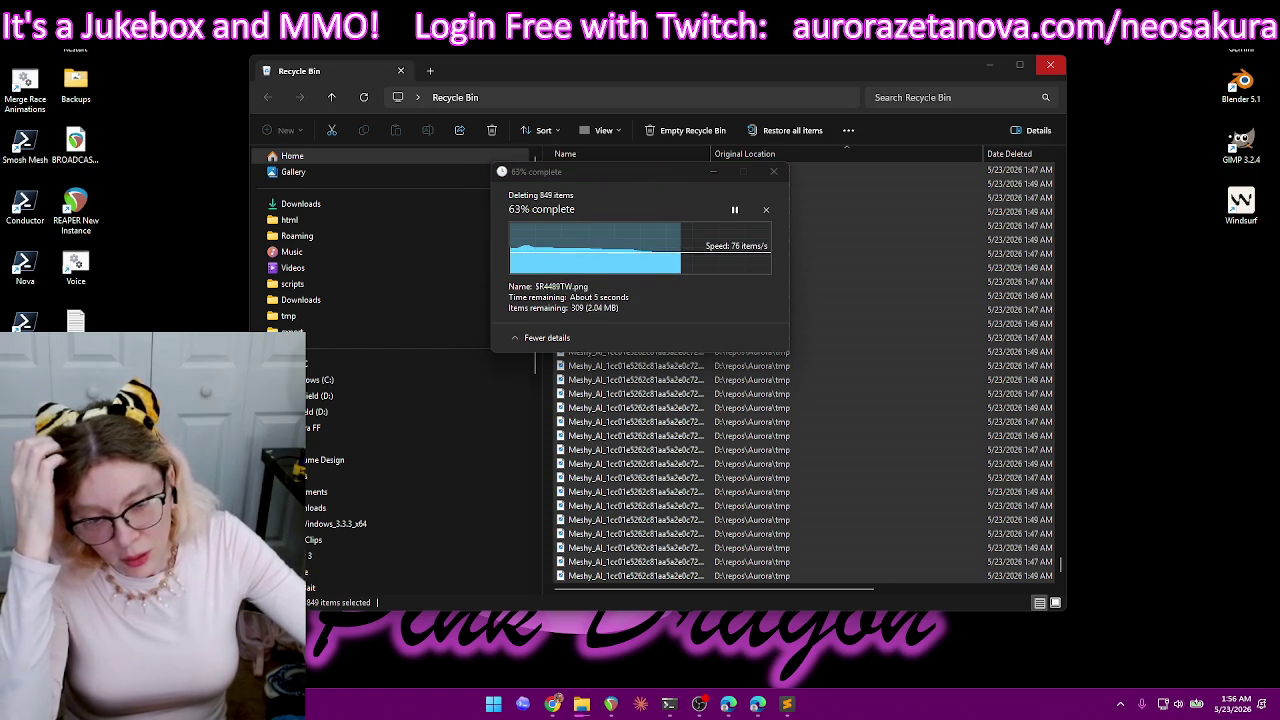
click(790, 705)
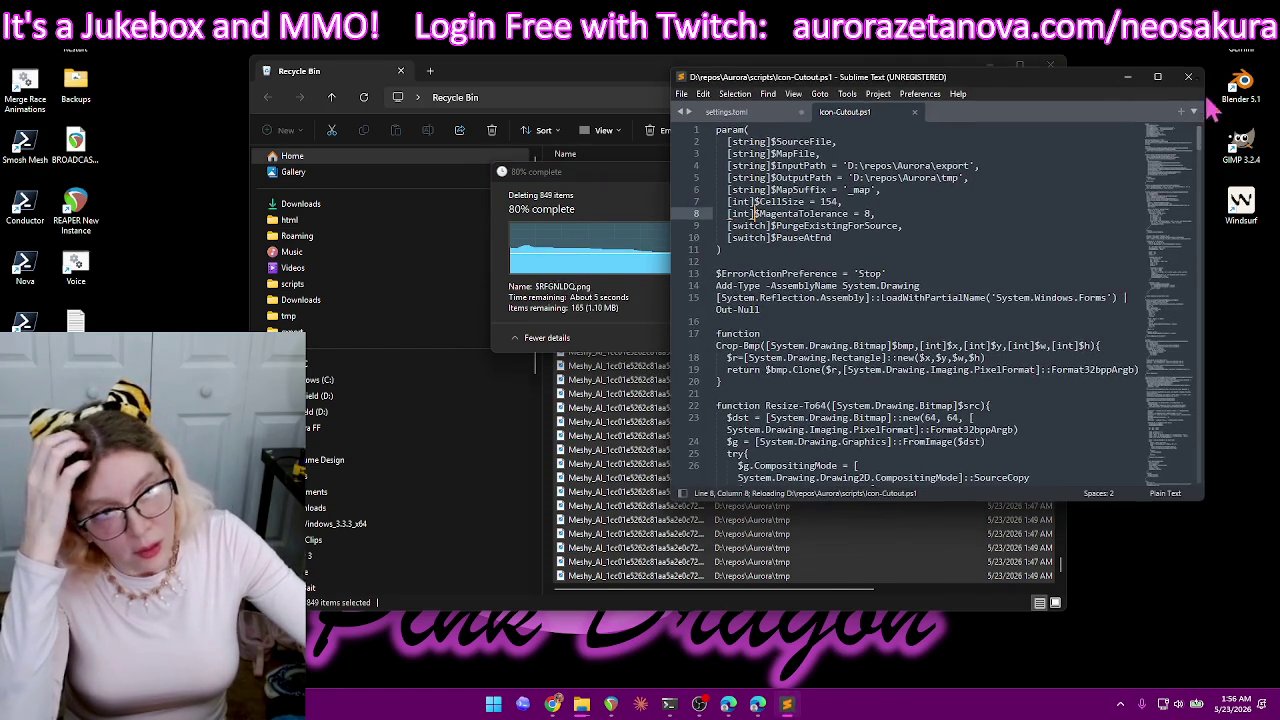
click(1200, 80)
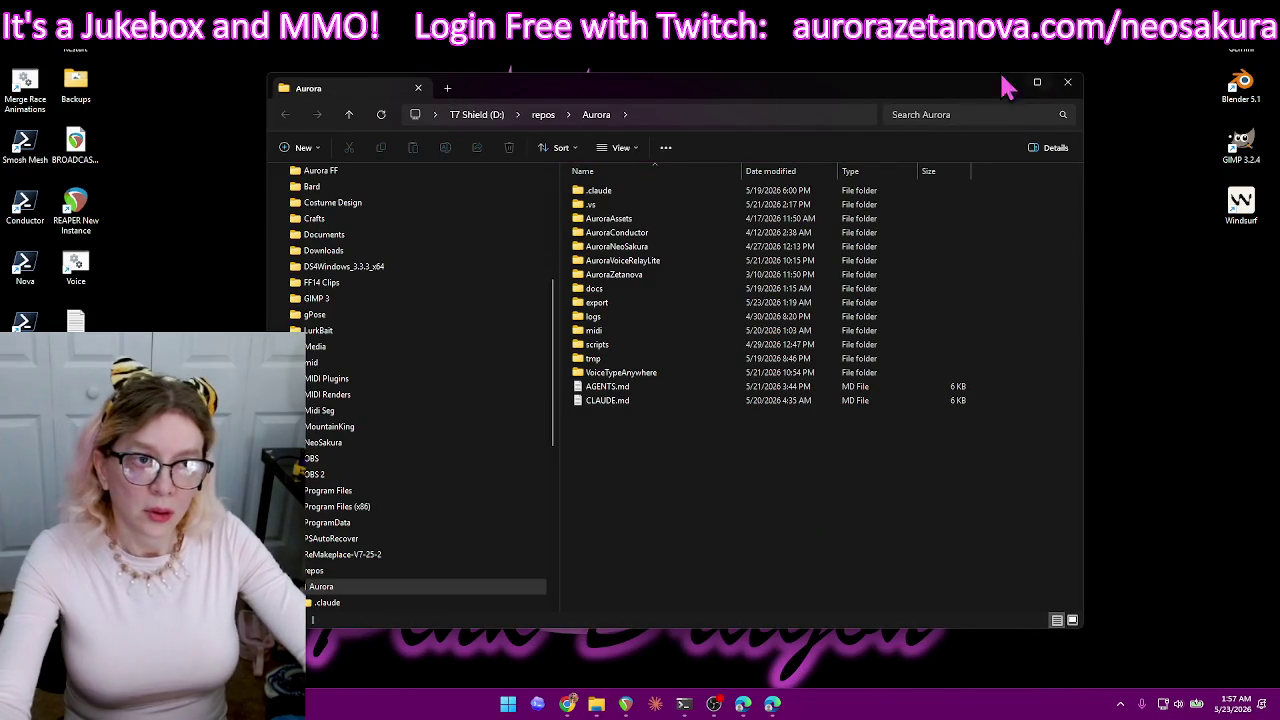
- In the Aurora export folder, open a Meshy_AI fish sprite sheet with Paint
double_click(630, 303)
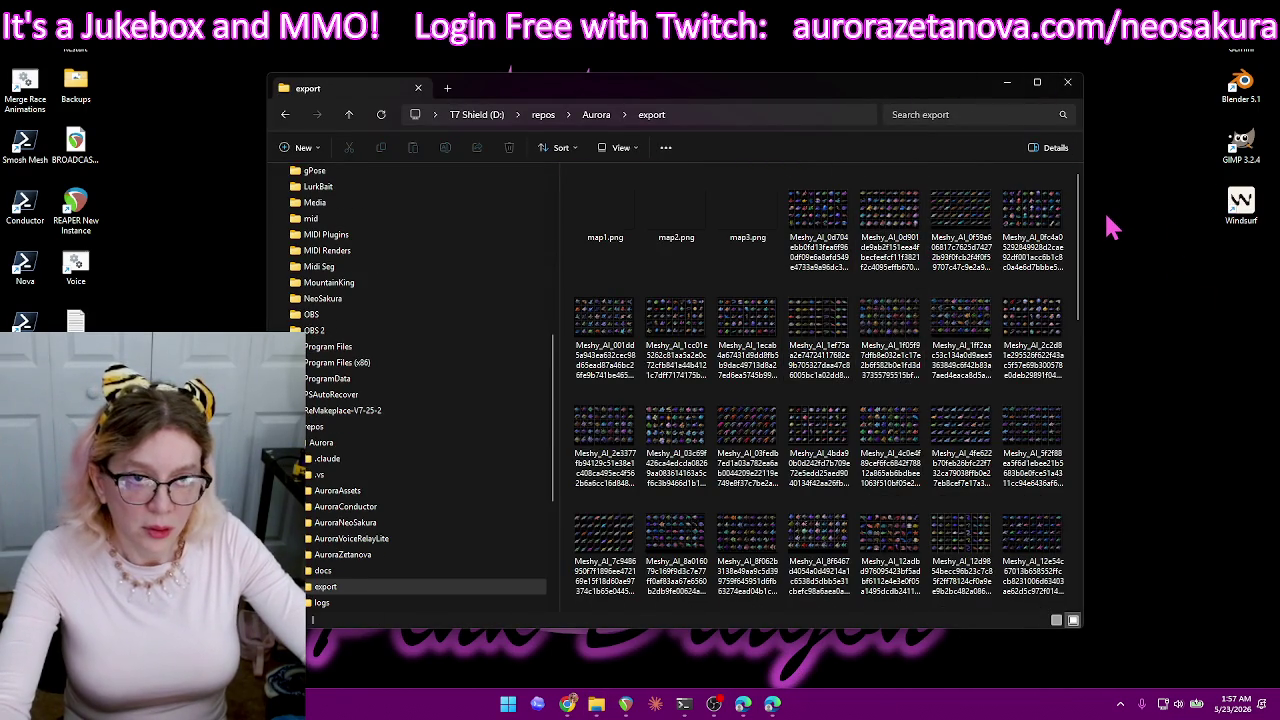
drag(888, 92, 824, 95)
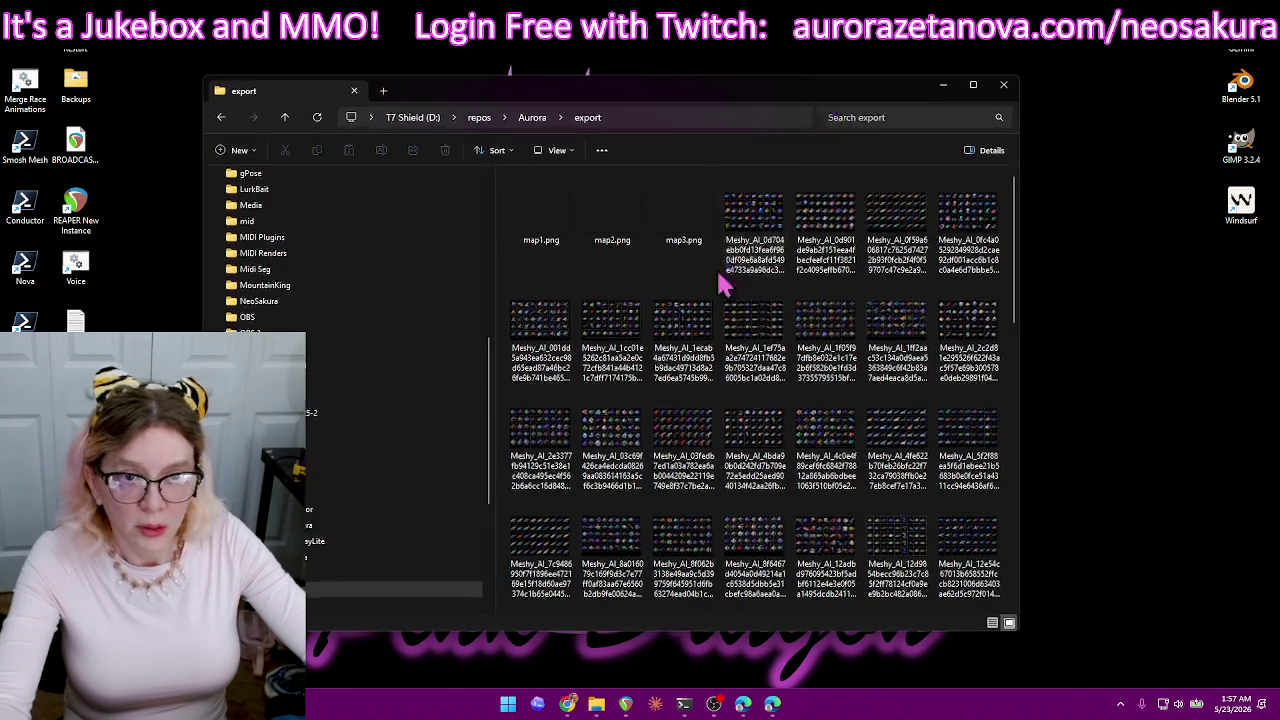
right_click(744, 245)
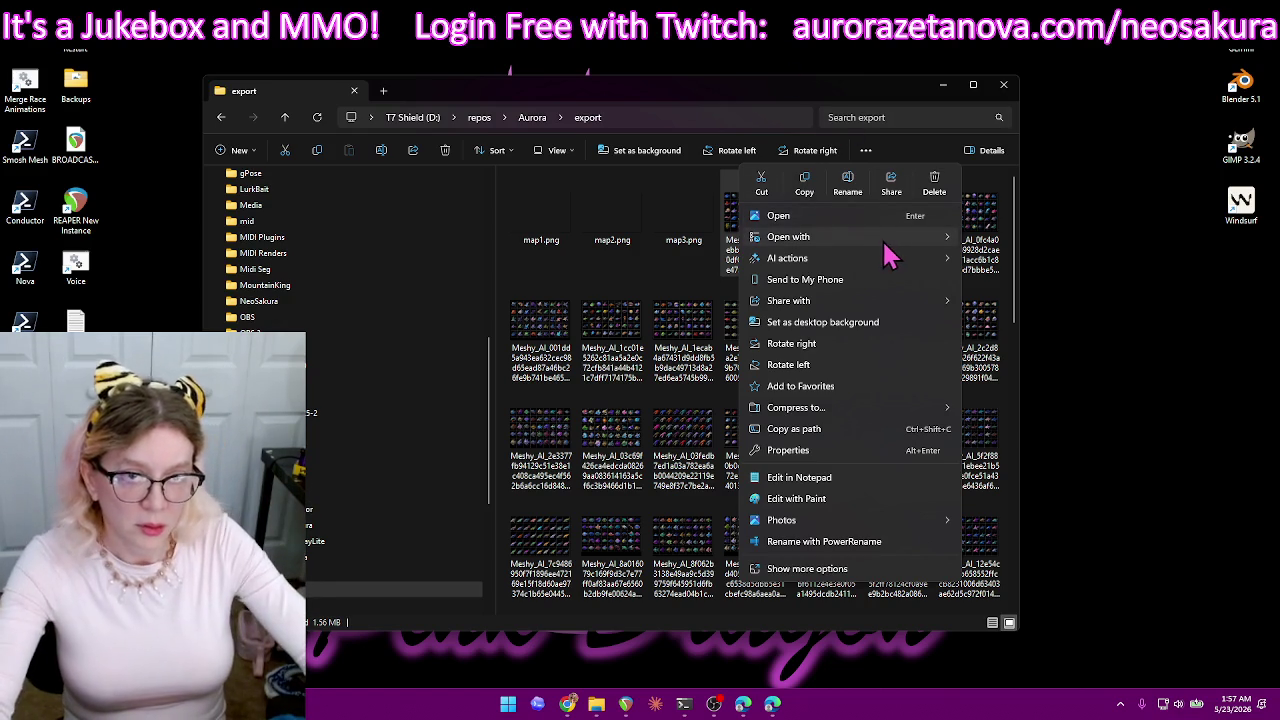
mouse_move(788, 237)
click(1036, 262)
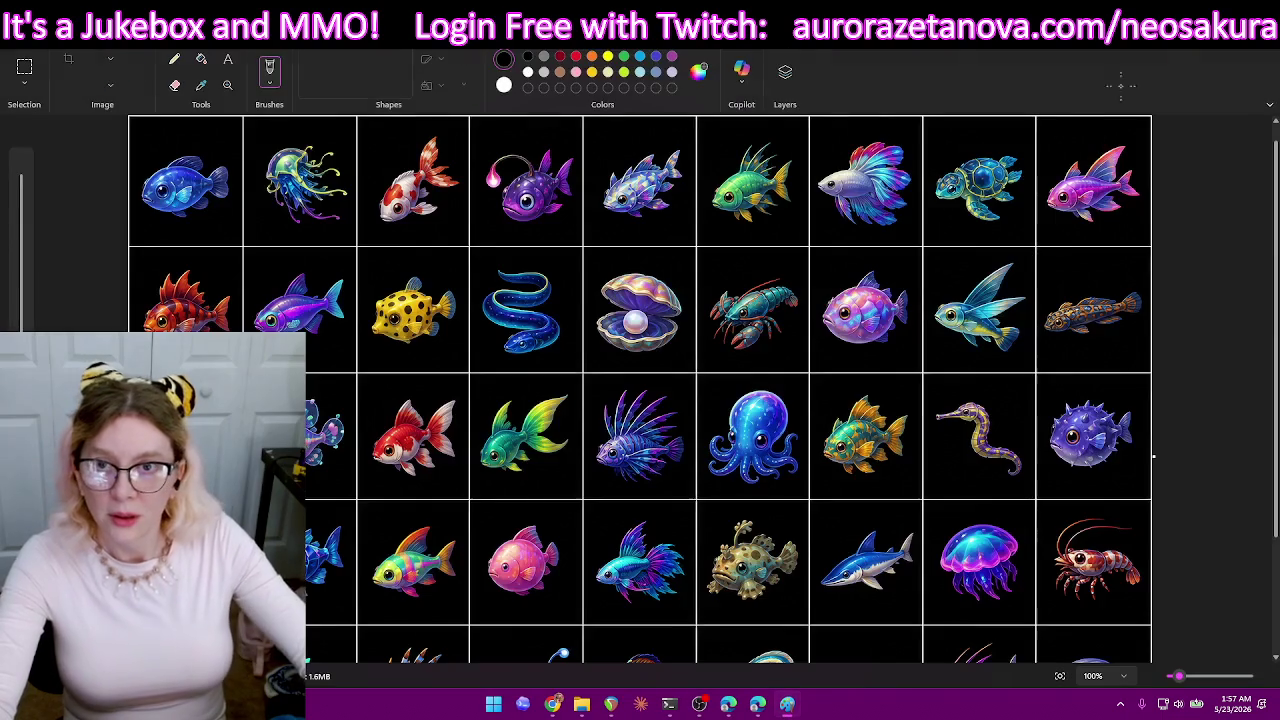
- Draw a rectangular selection around the top-left blue fish cell, then deselect it
click(22, 70)
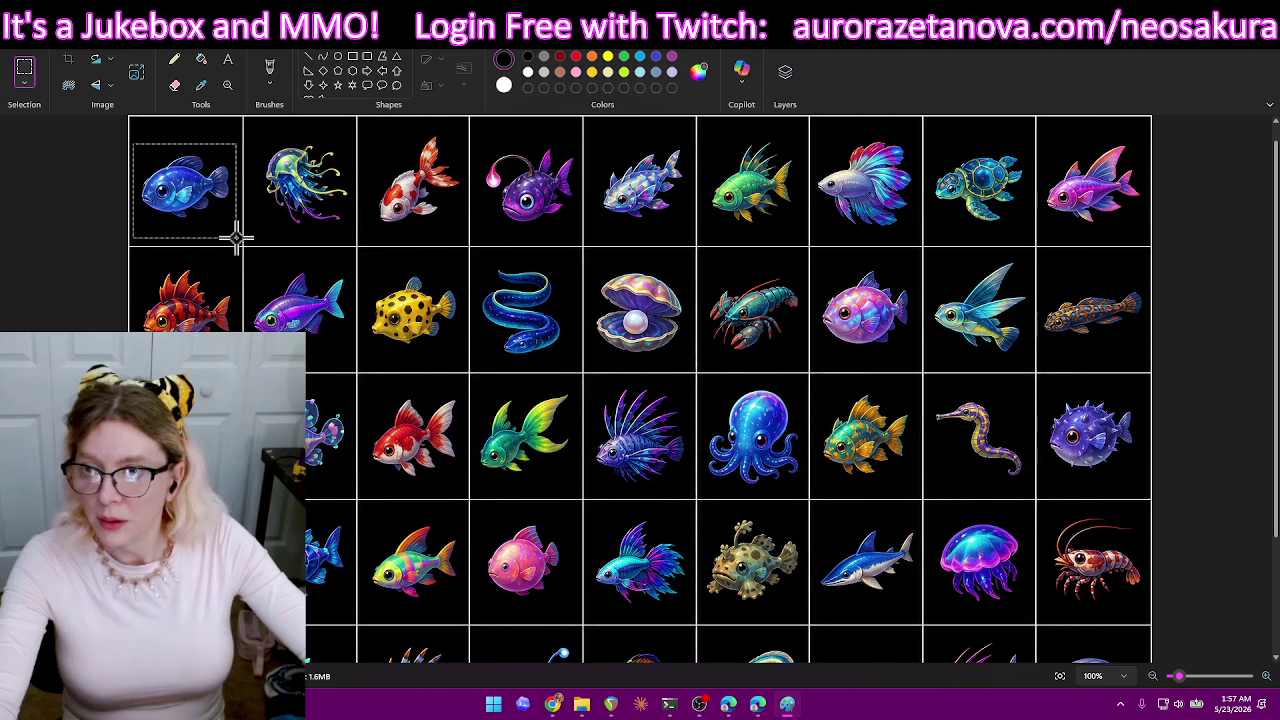
drag(234, 228, 236, 228)
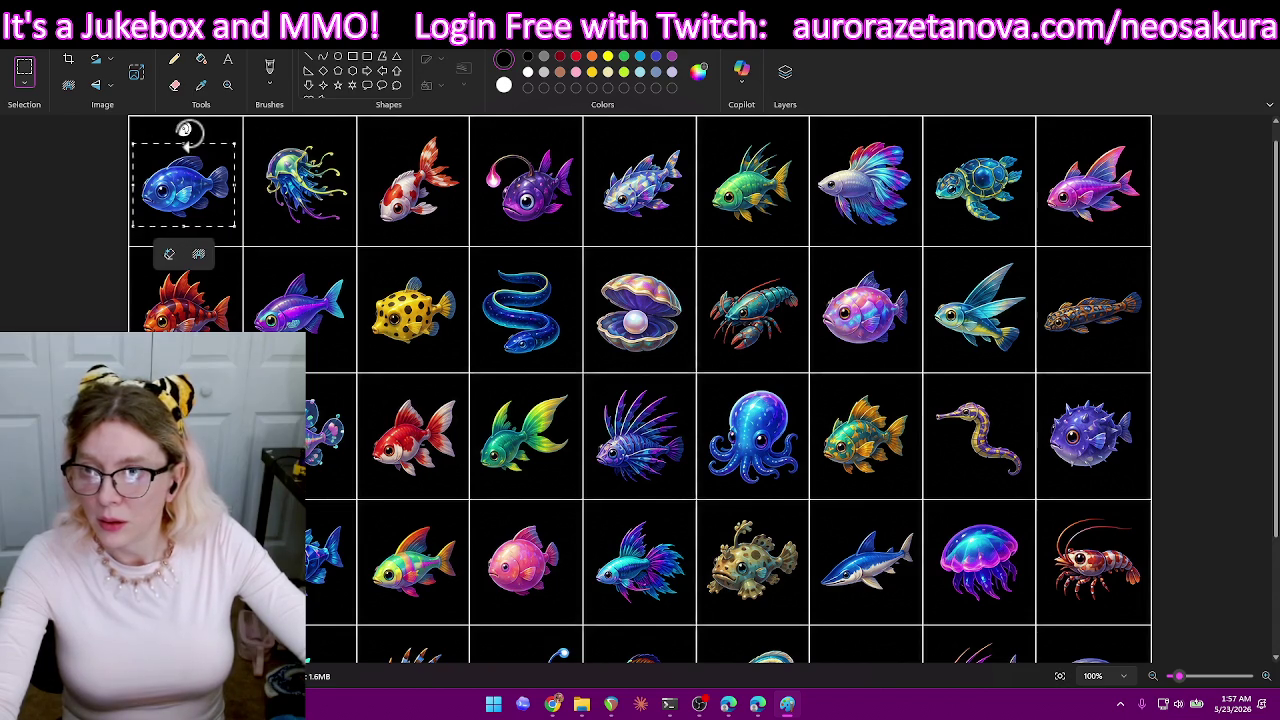
click(109, 166)
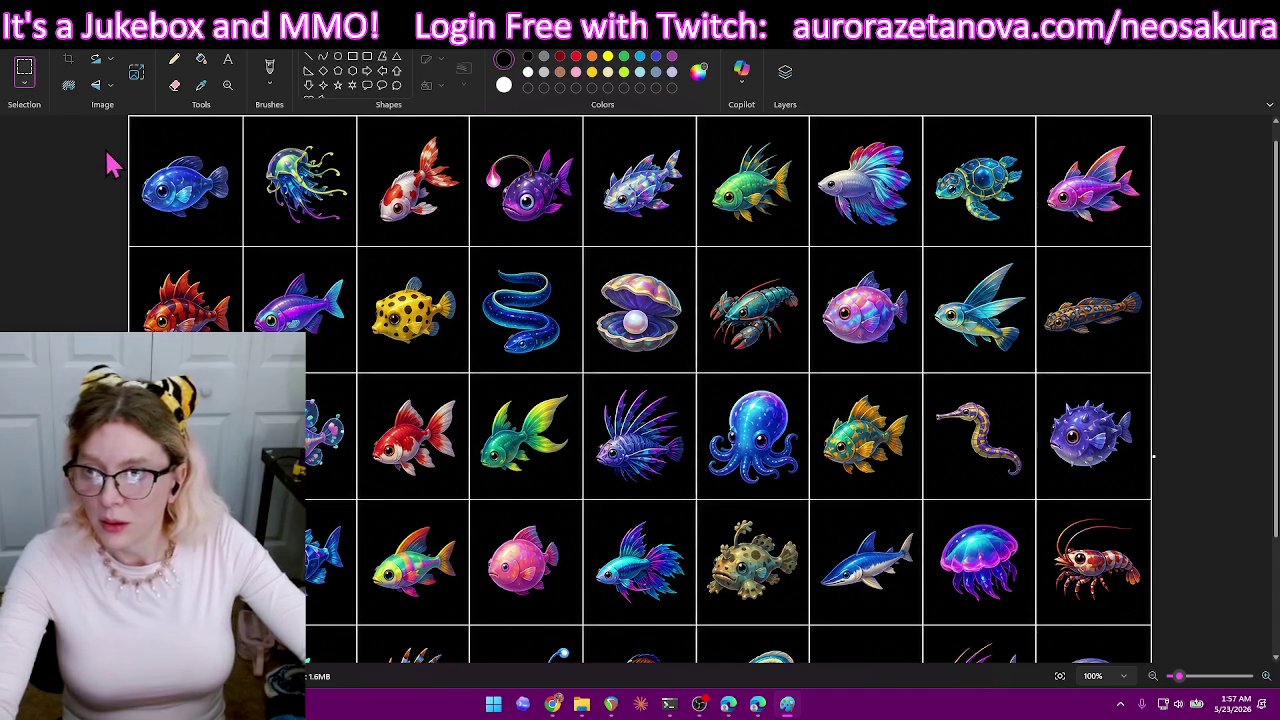
scroll(110, 197, up, 1)
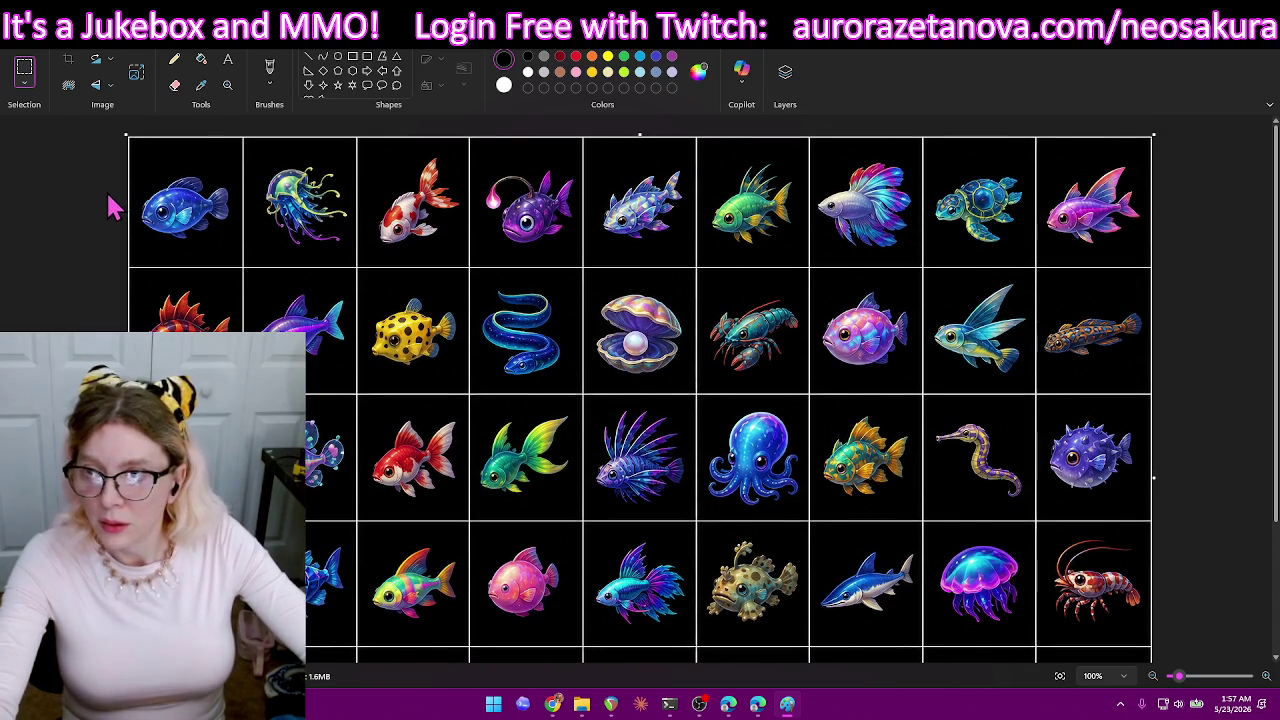
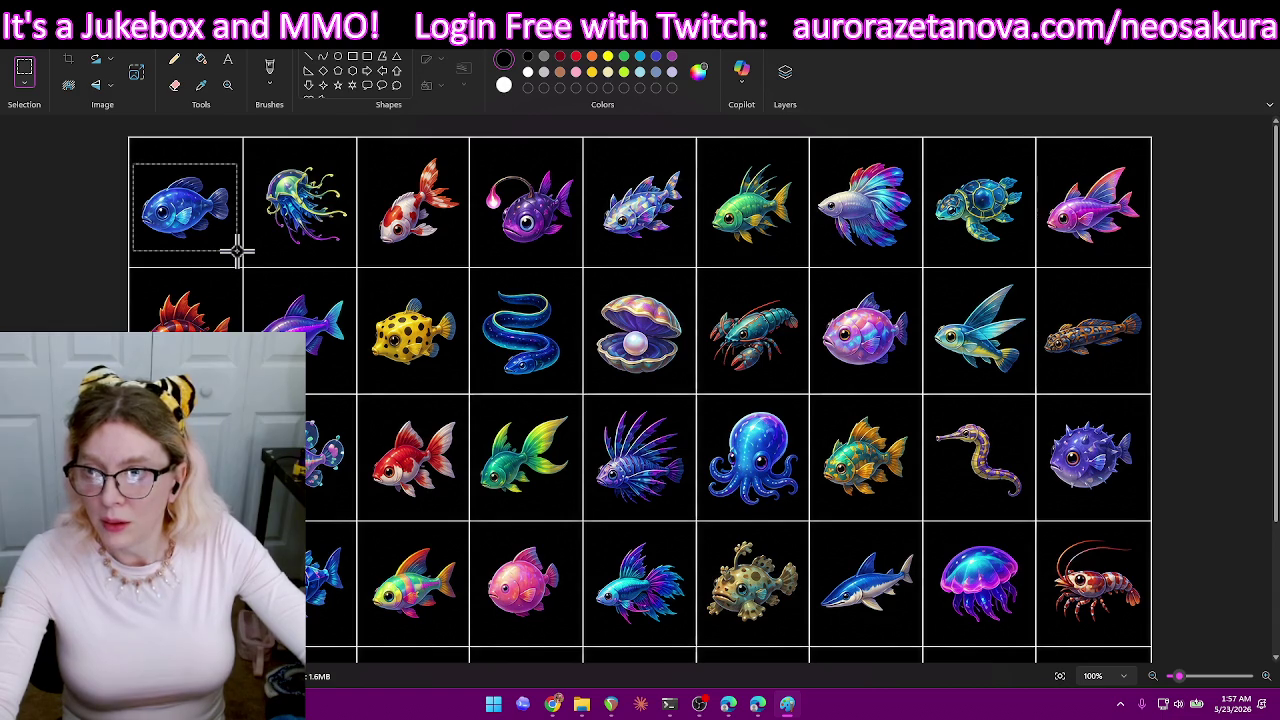
- Crop the image to the top-left blue fish and begin saving it as a PNG picture
drag(237, 252, 238, 252)
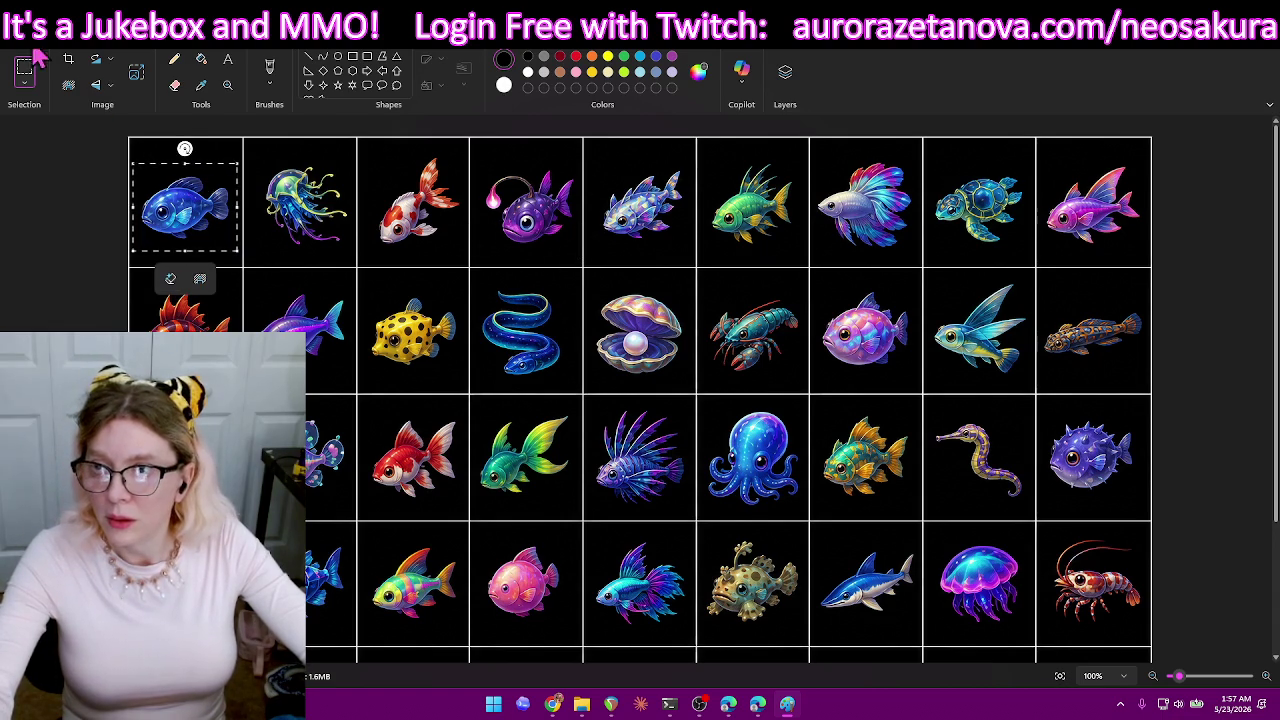
click(70, 60)
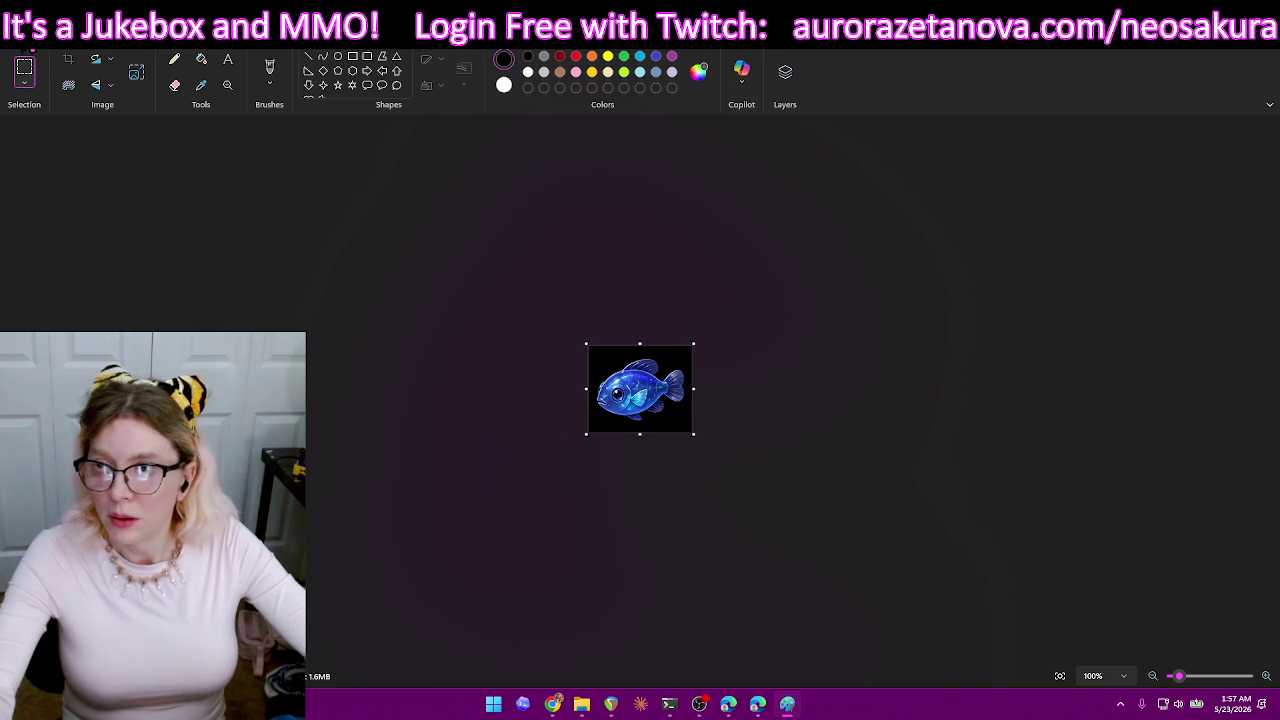
click(20, 25)
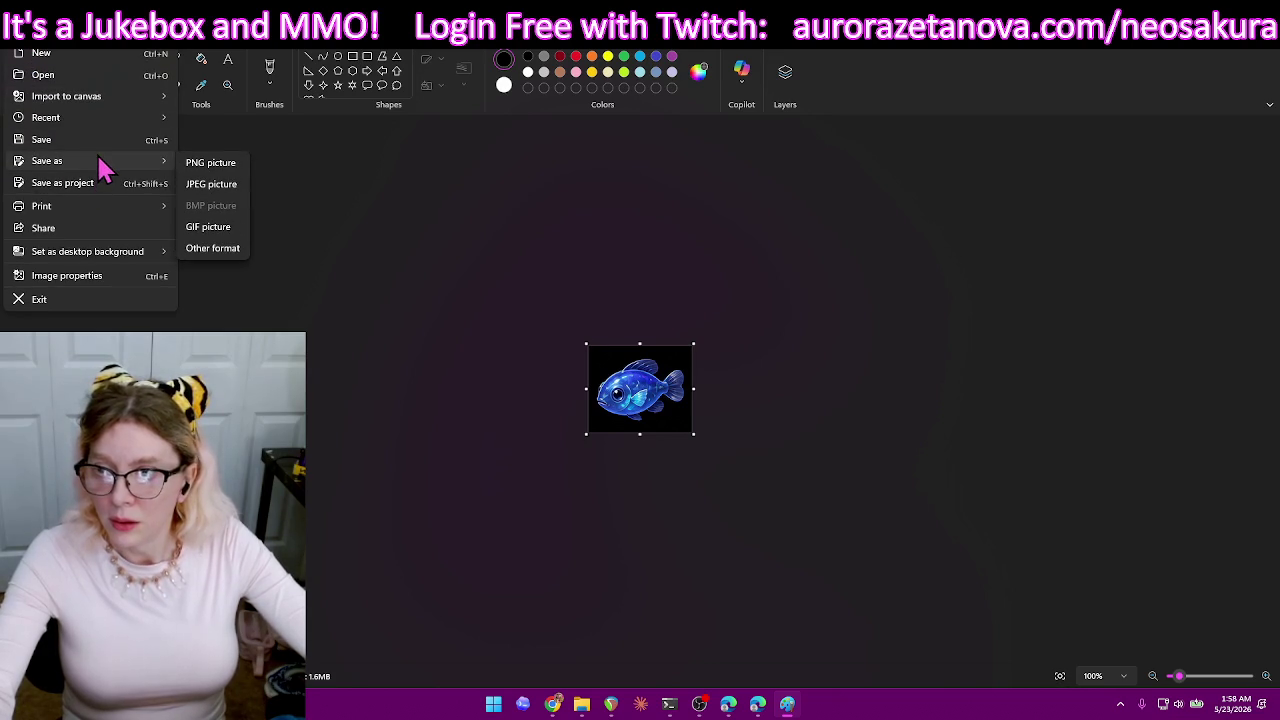
click(224, 164)
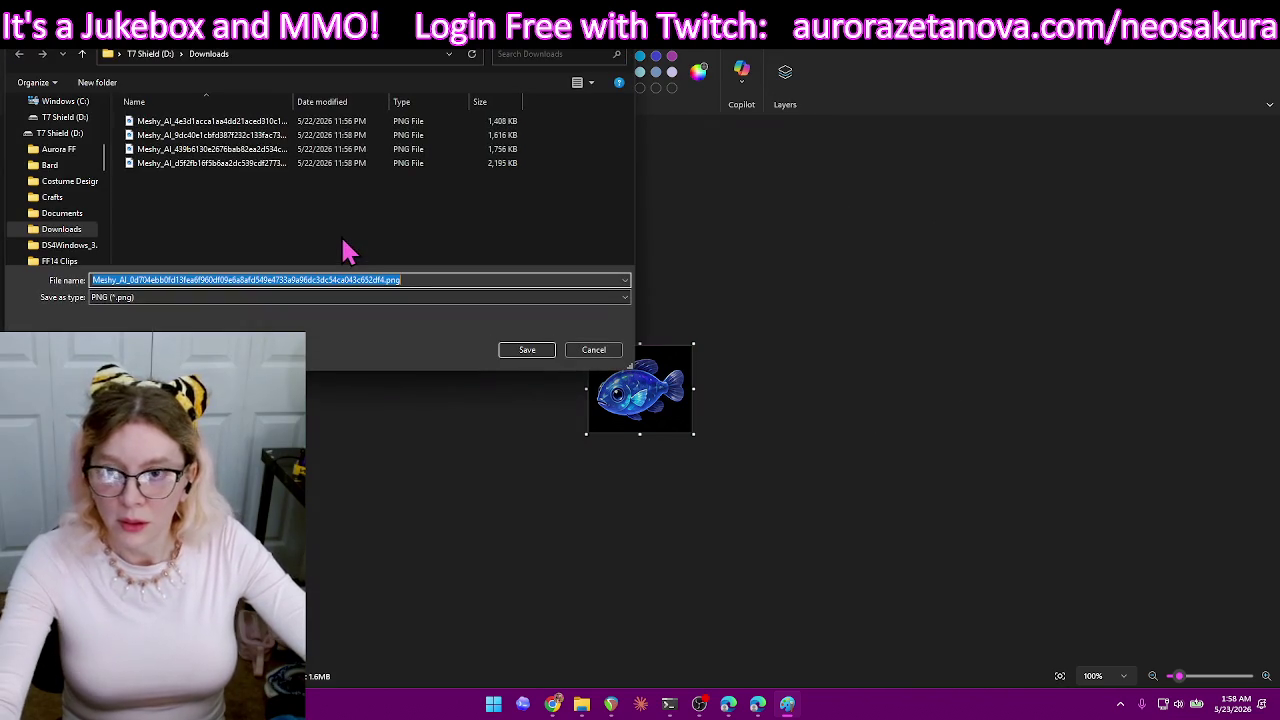
drag(104, 162, 85, 195)
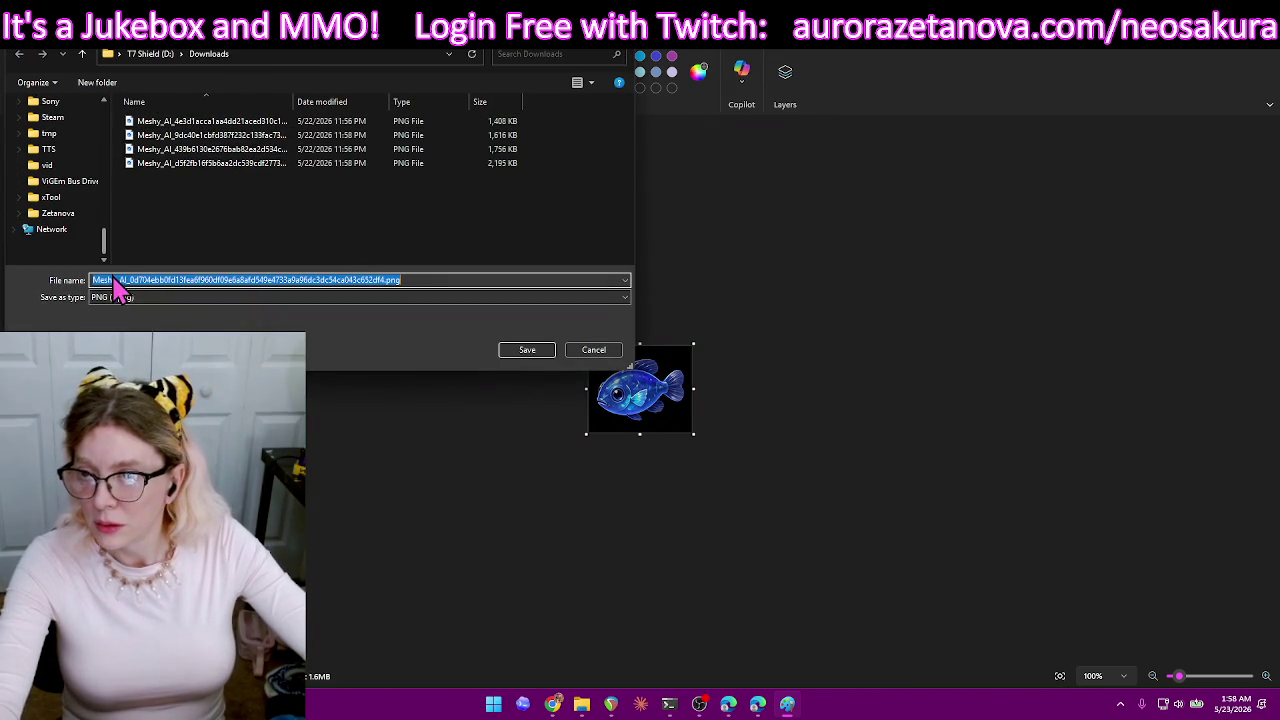
scroll(100, 185, up, 1)
scroll(90, 200, up, 1)
scroll(85, 213, up, 1)
scroll(85, 213, up, 1)
scroll(82, 213, up, 1)
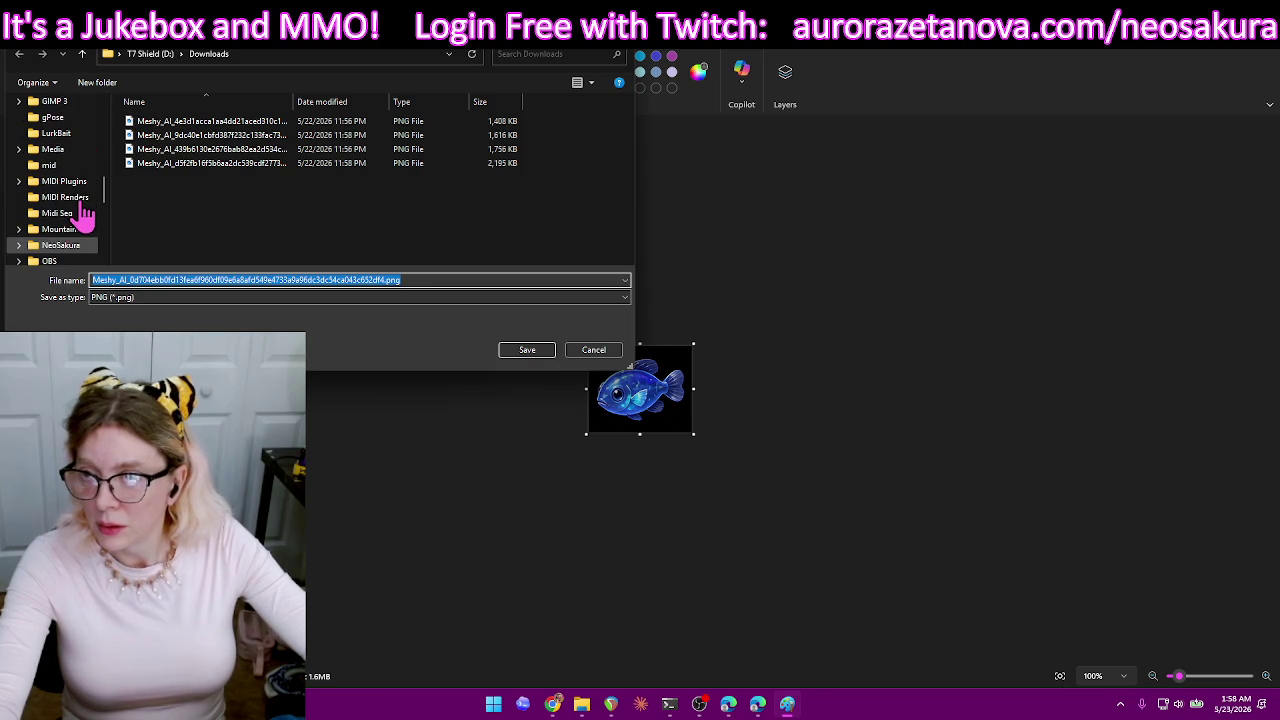
scroll(92, 205, up, 1)
scroll(90, 180, up, 2)
scroll(86, 200, down, 3)
scroll(80, 215, down, 3)
- Browse the save dialog to repos\Aurora\AuroraAssets\img\sprites\icons\fish
click(68, 185)
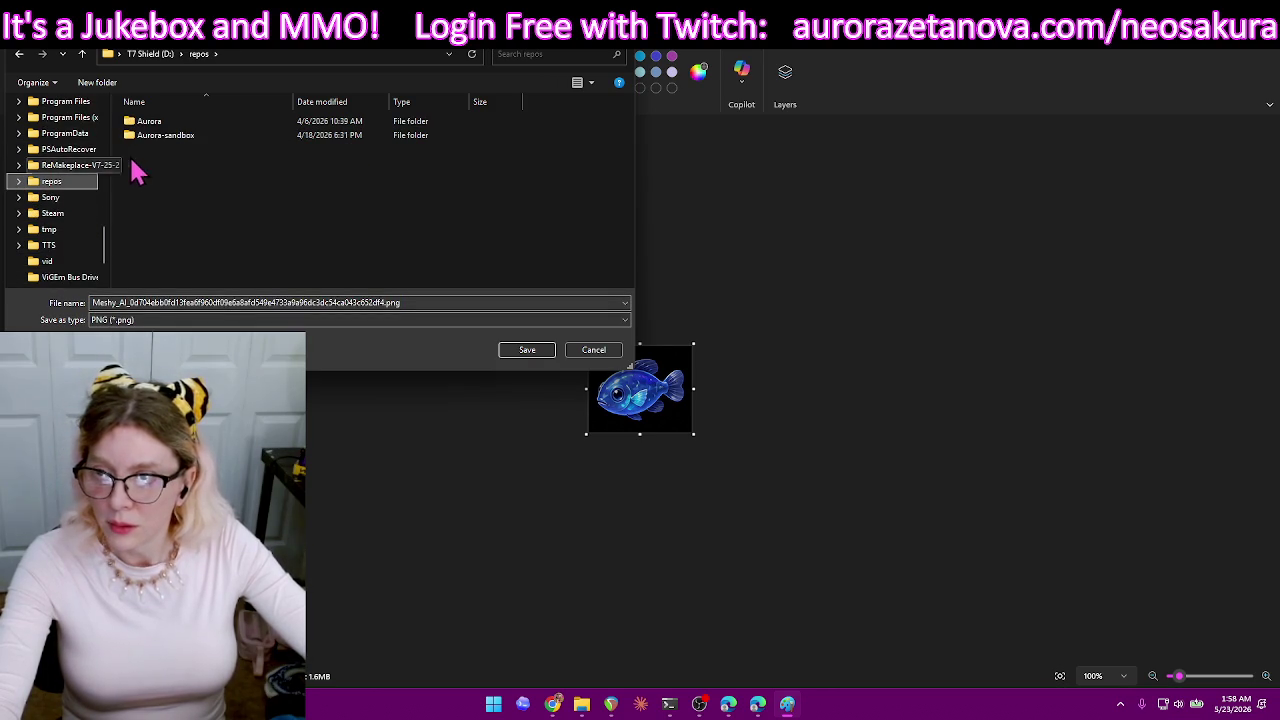
double_click(160, 122)
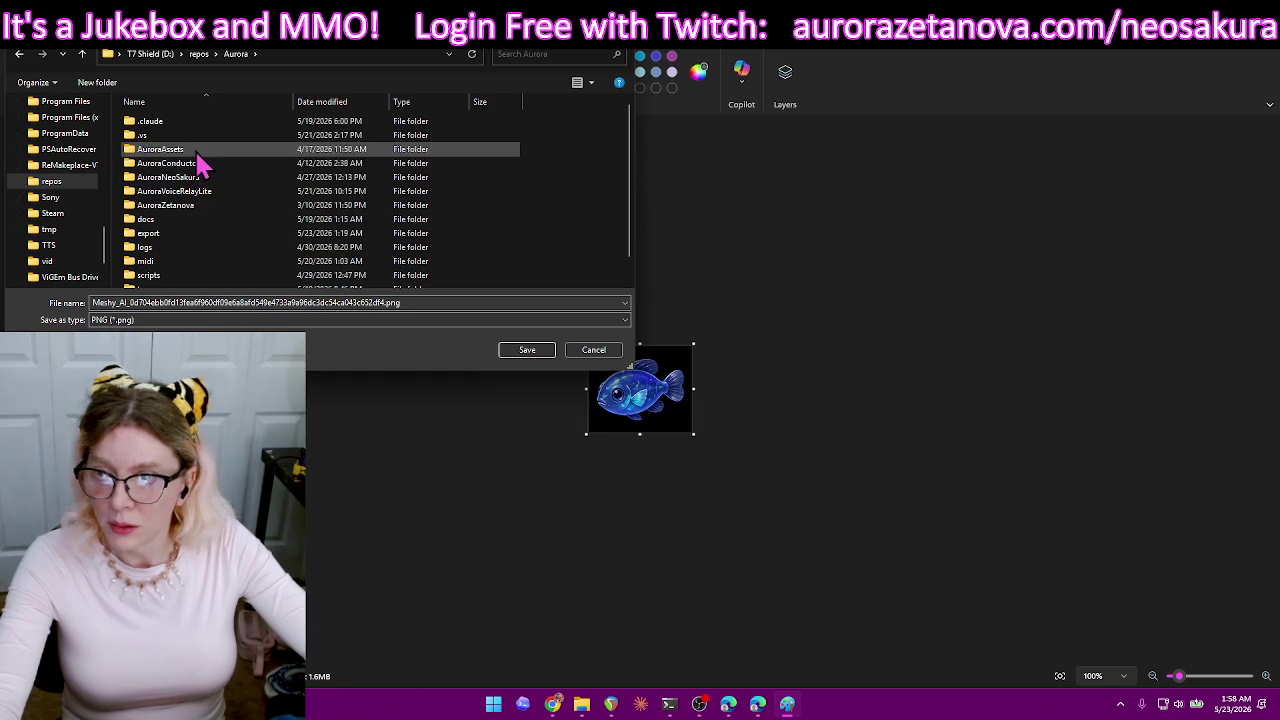
double_click(201, 165)
double_click(199, 153)
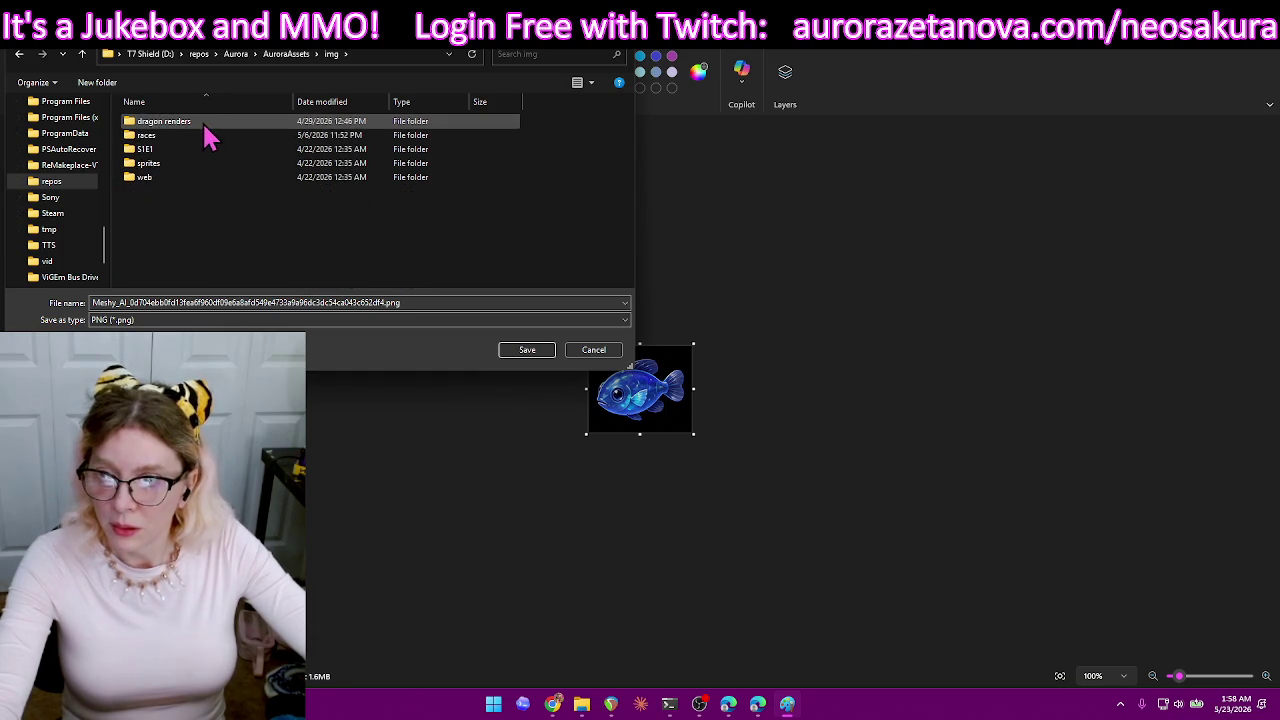
double_click(192, 164)
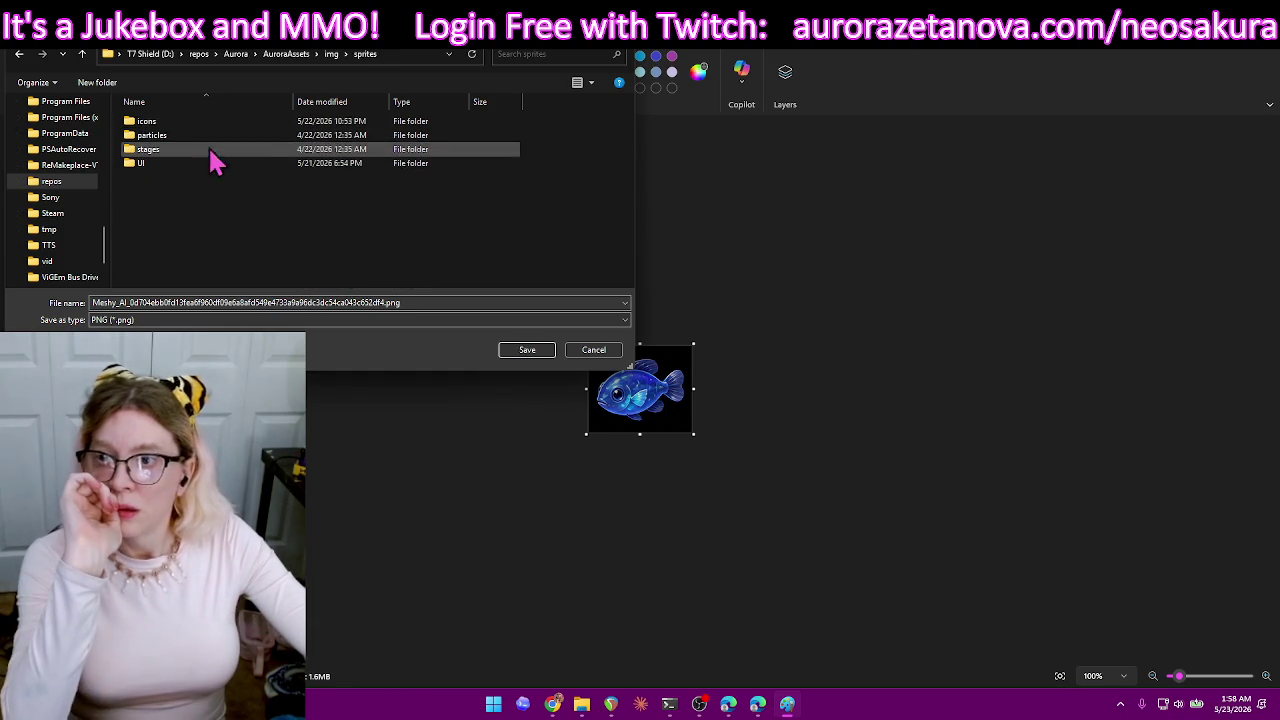
double_click(214, 128)
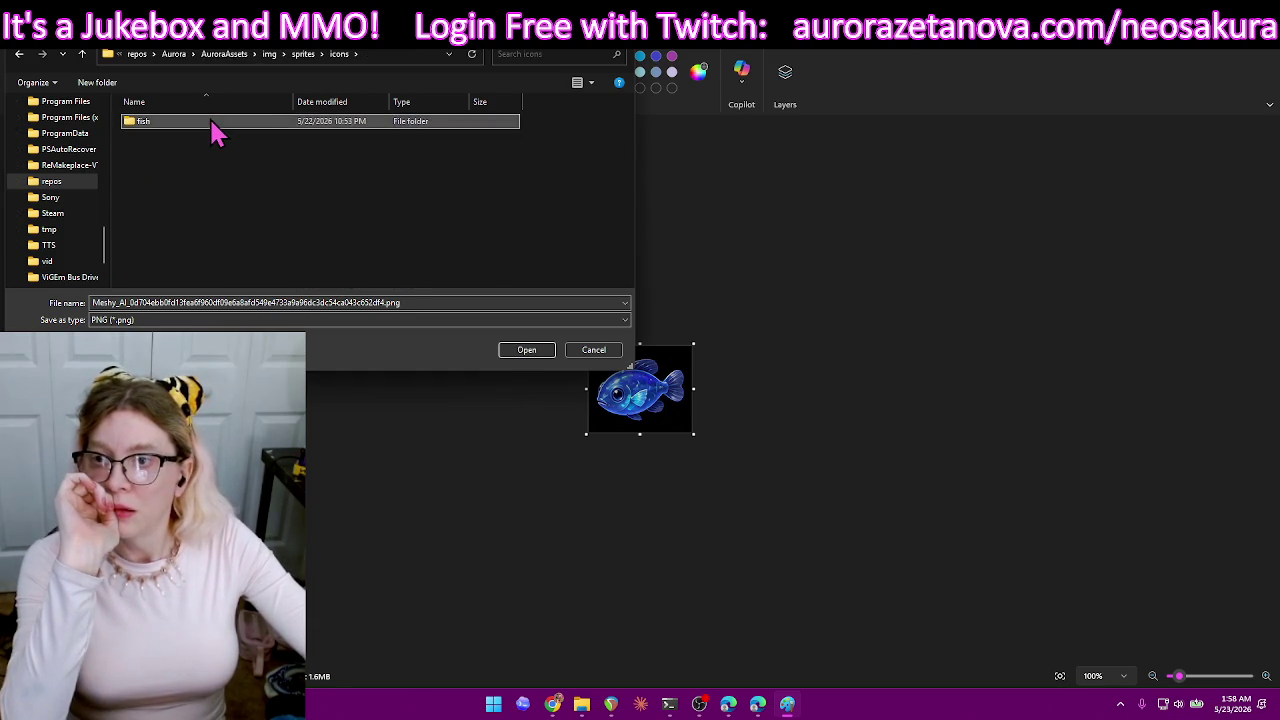
- Save the cropped fish as file 1 in the fish folder and set Paint aside
click(353, 219)
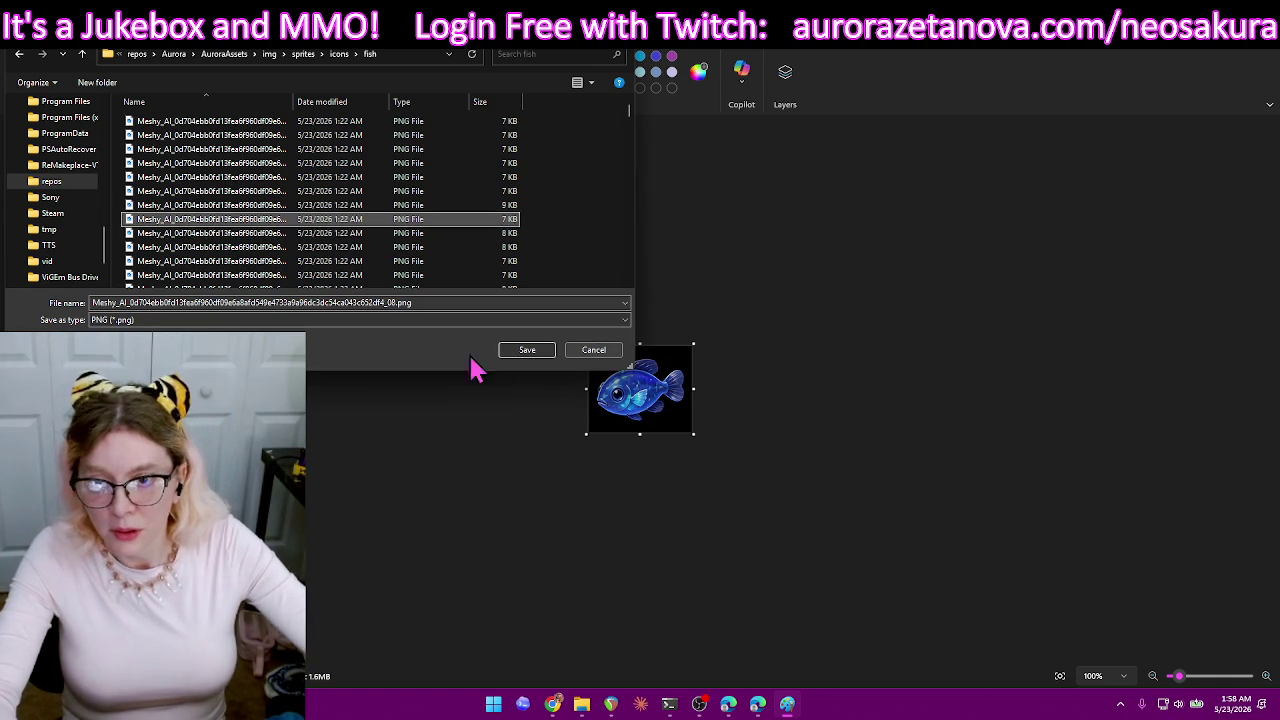
triple_click(422, 301)
text(1)
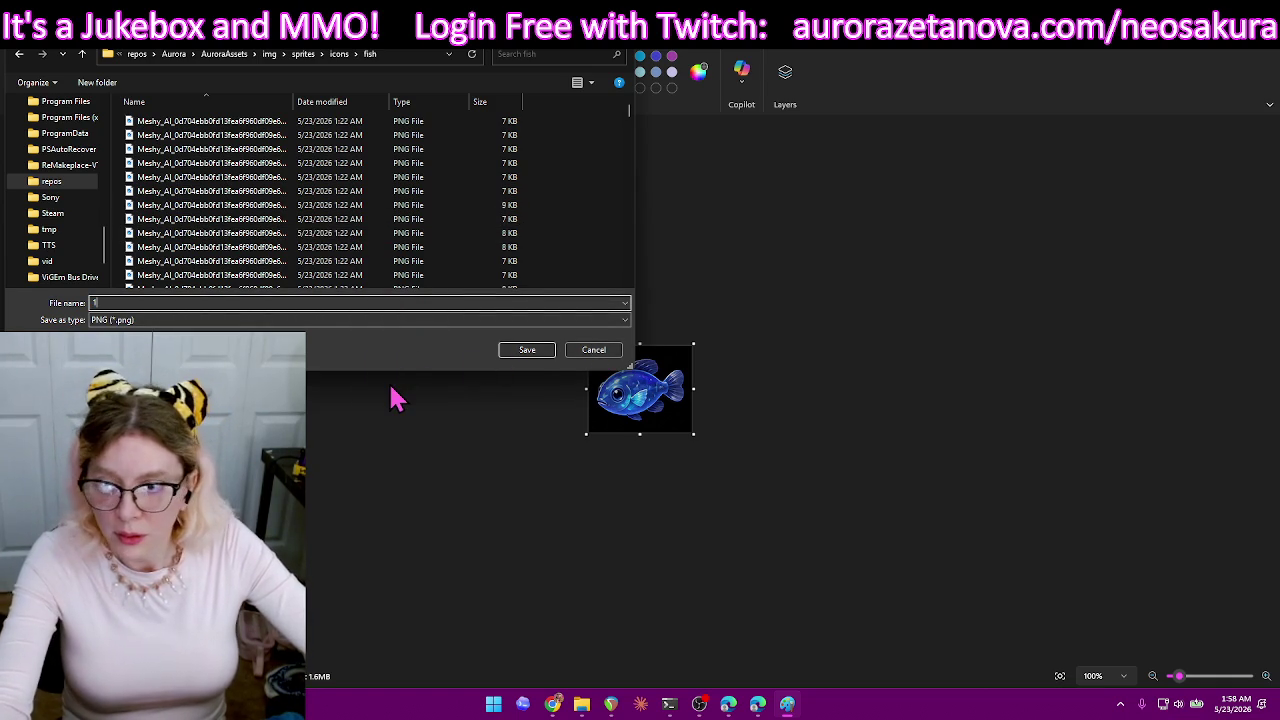
click(527, 352)
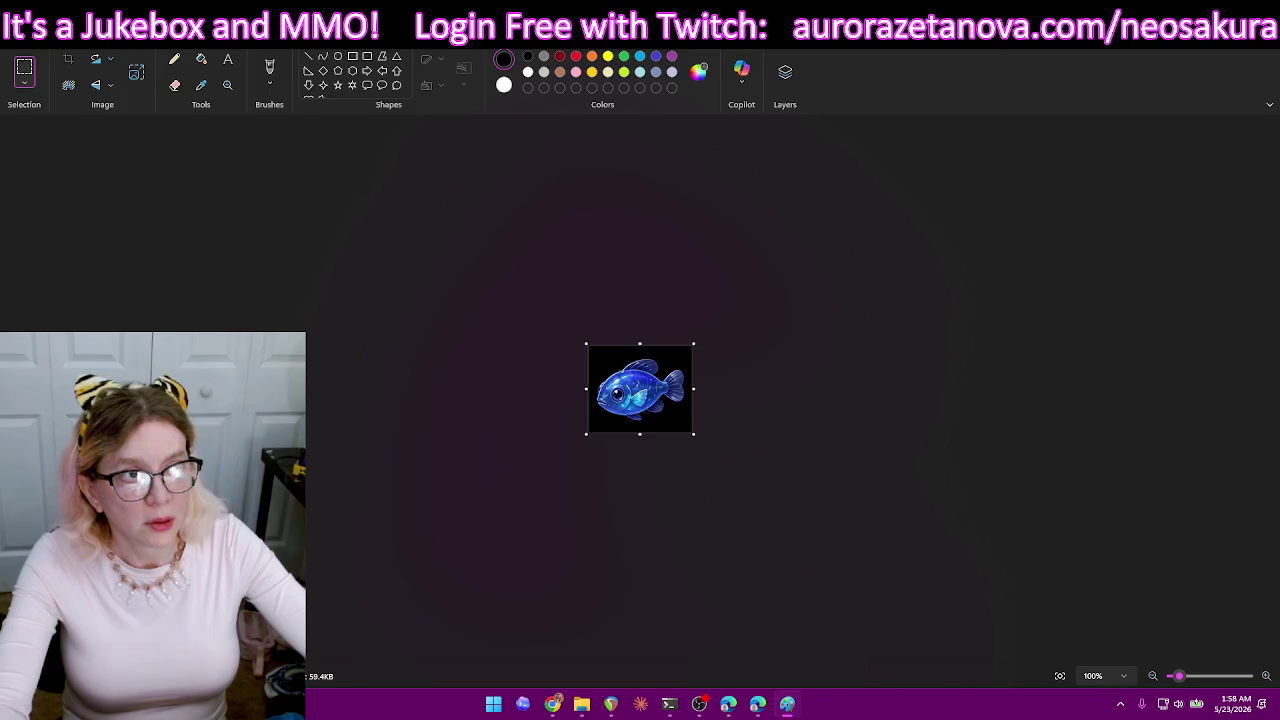
click(1164, 14)
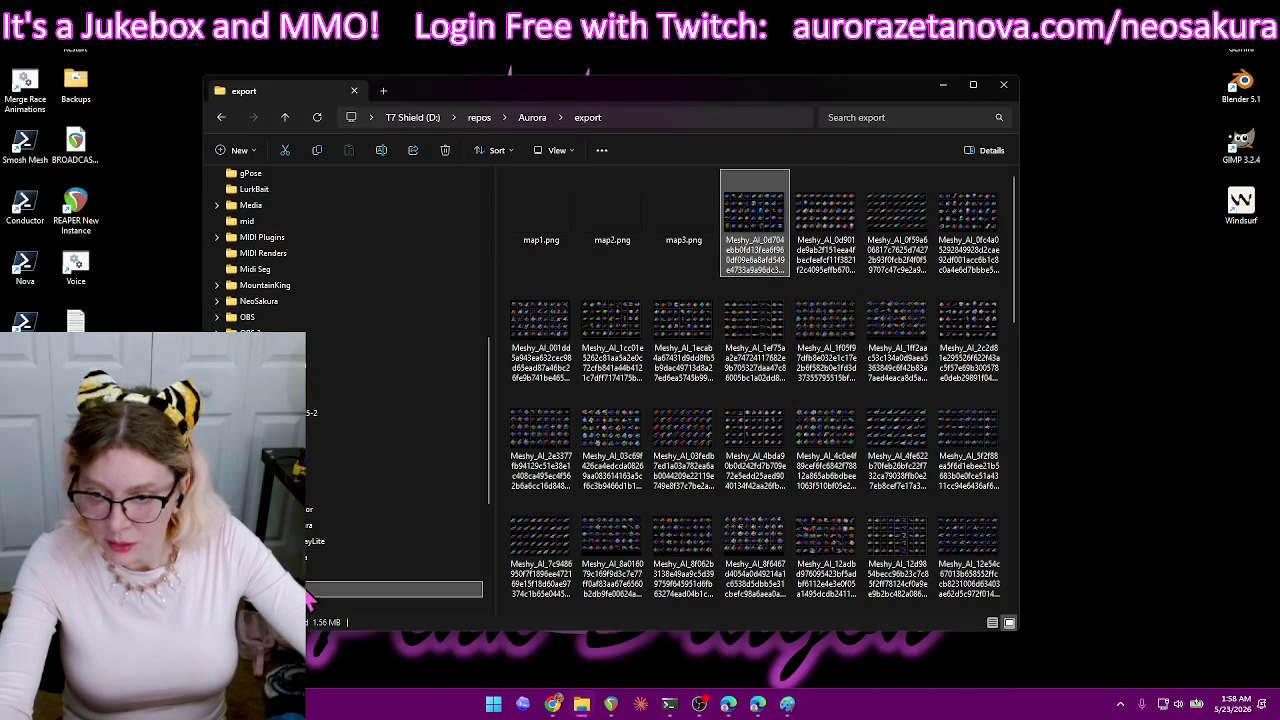
- Delete all the fish images in the Aurora tmp folder
scroll(314, 592, down, 5)
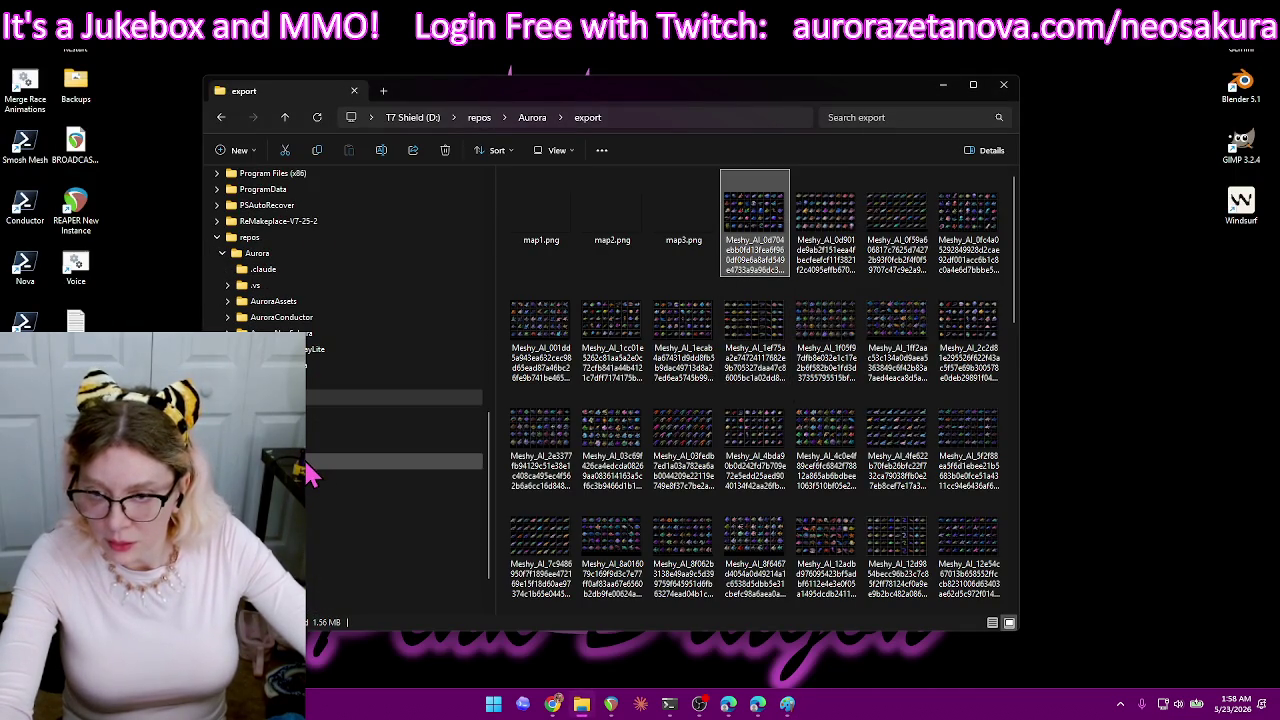
click(308, 464)
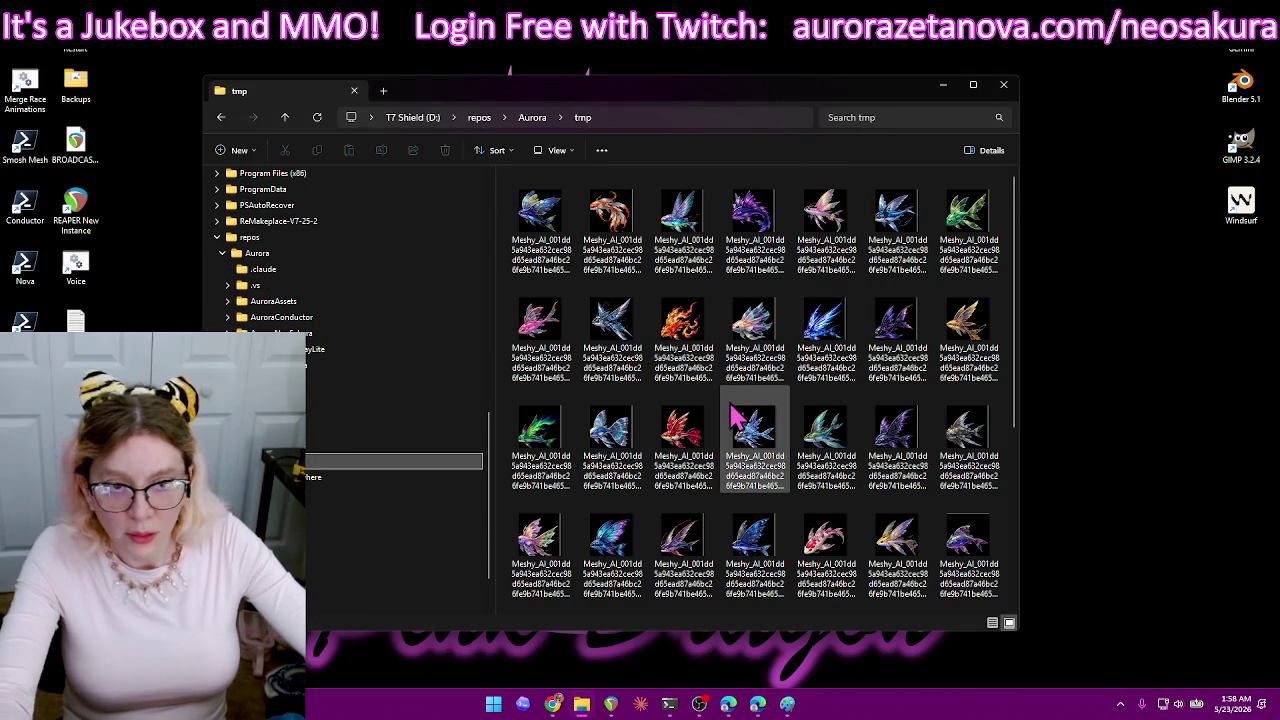
key(ctrl+a)
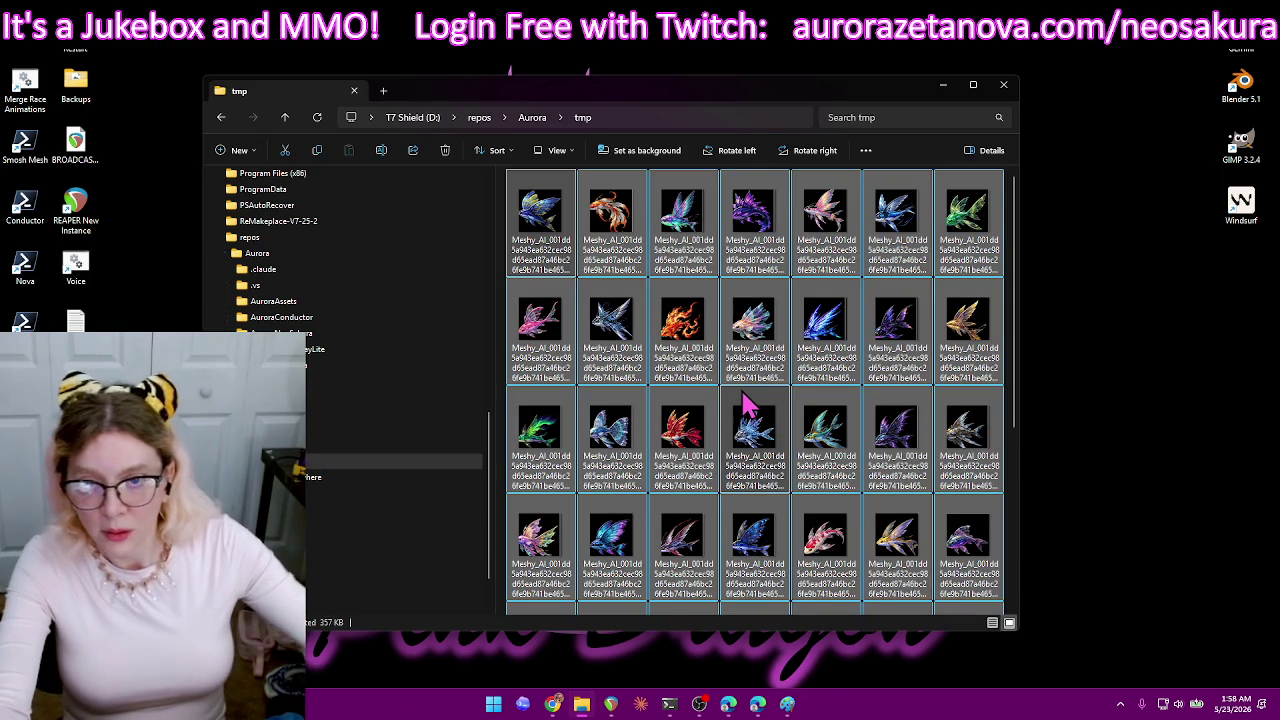
key(Delete)
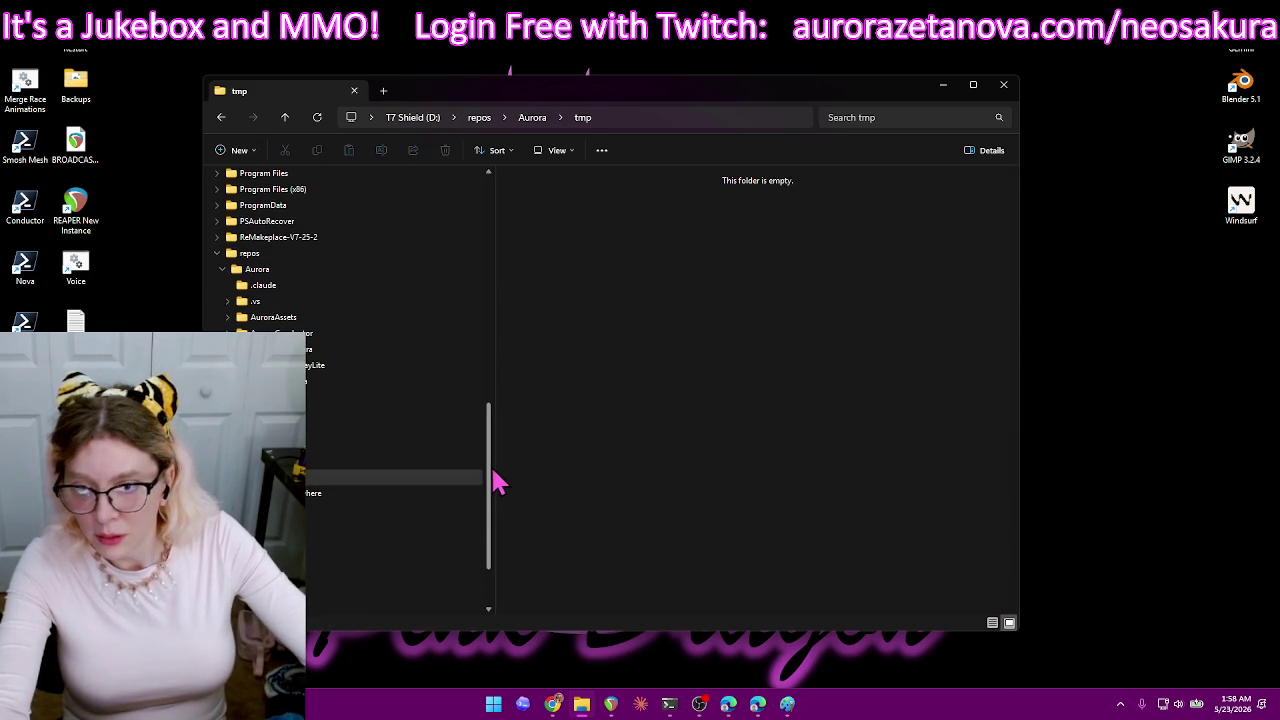
scroll(497, 487, up, 1)
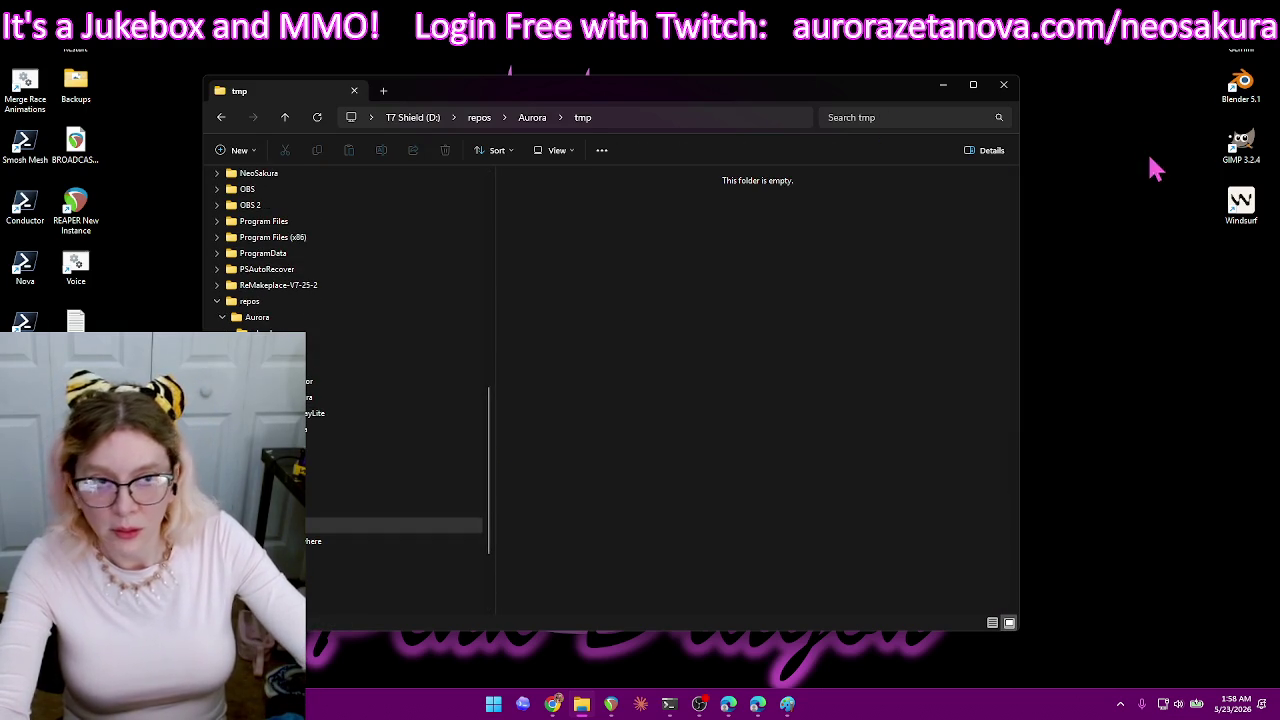
- Close Paint and launch GIMP from the desktop
click(783, 705)
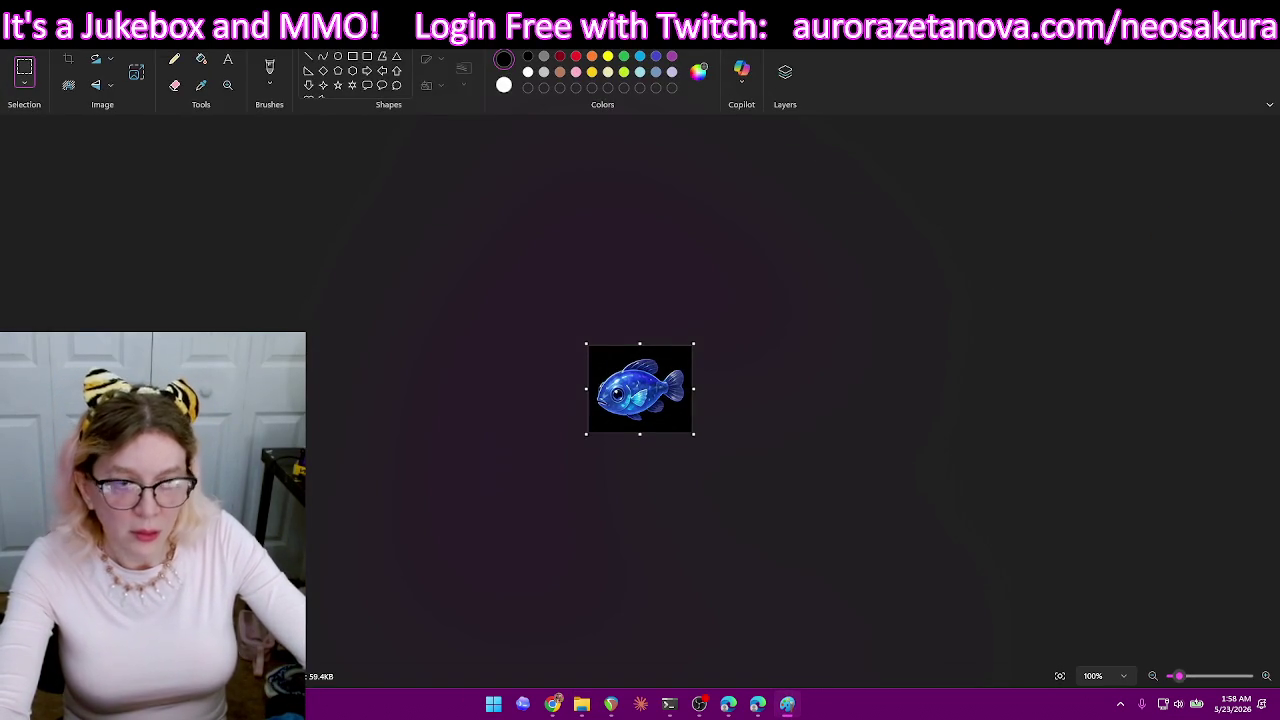
click(1257, 16)
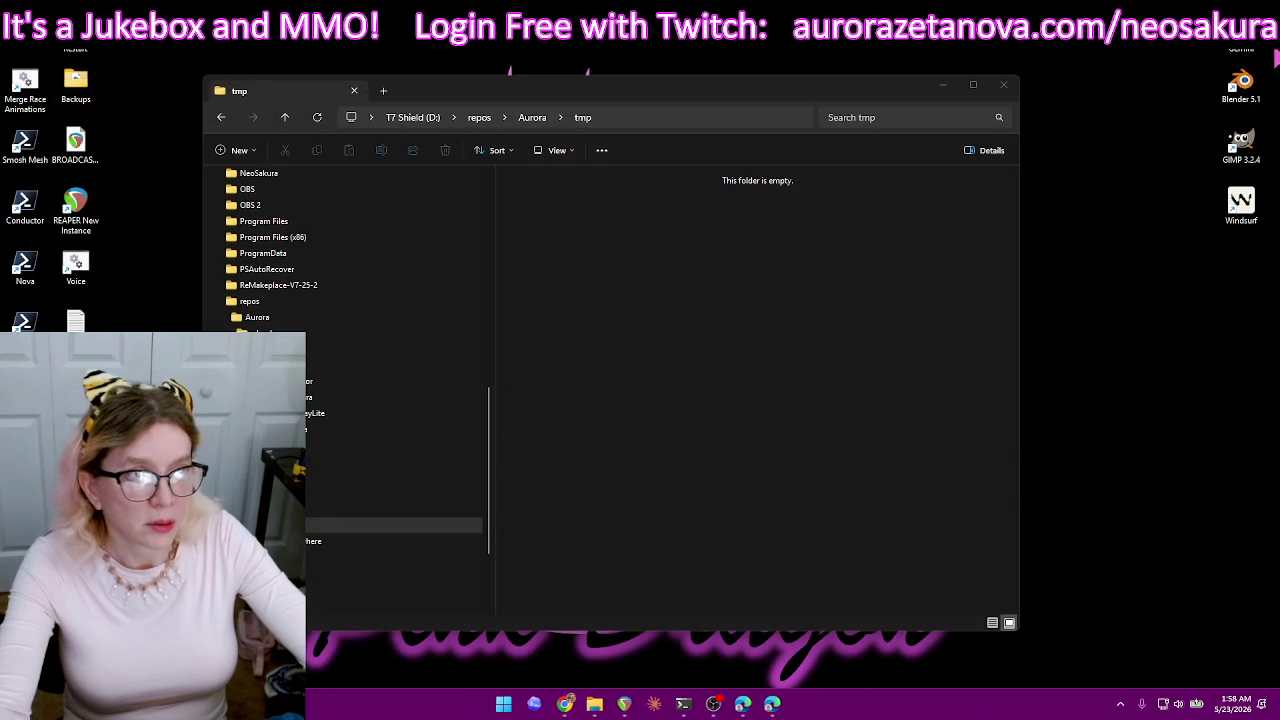
double_click(1247, 165)
click(686, 466)
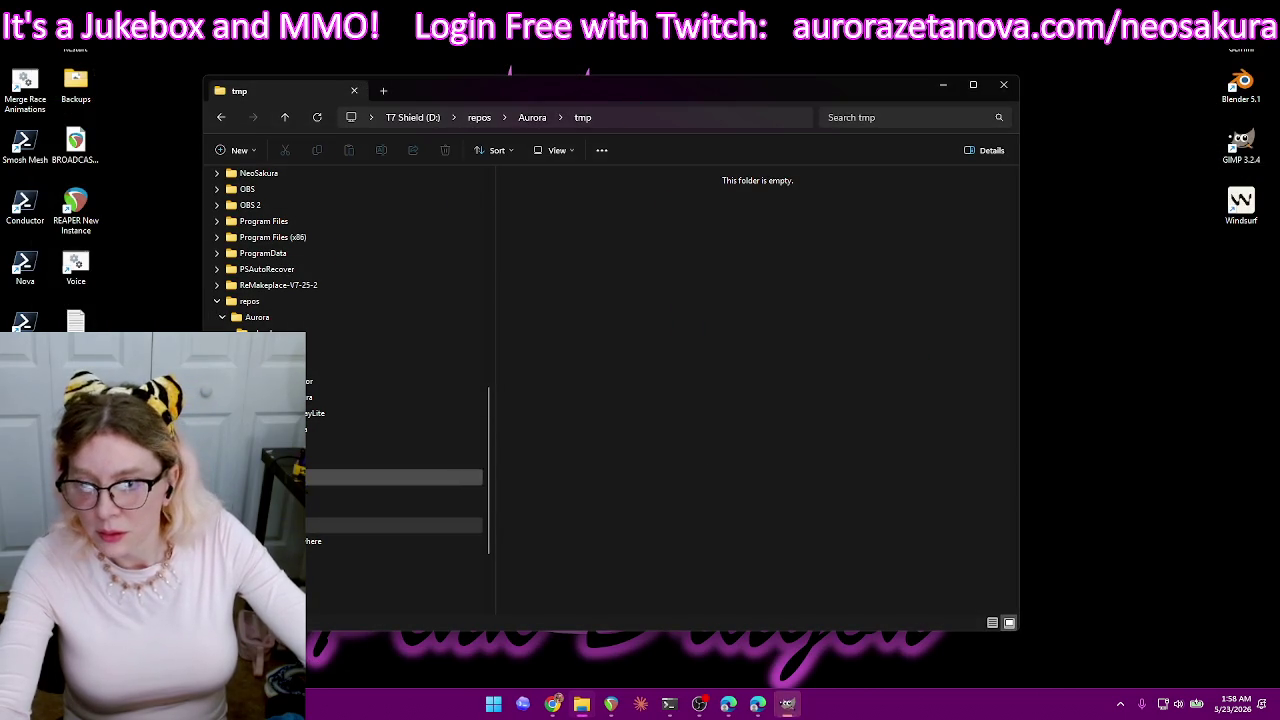
click(280, 461)
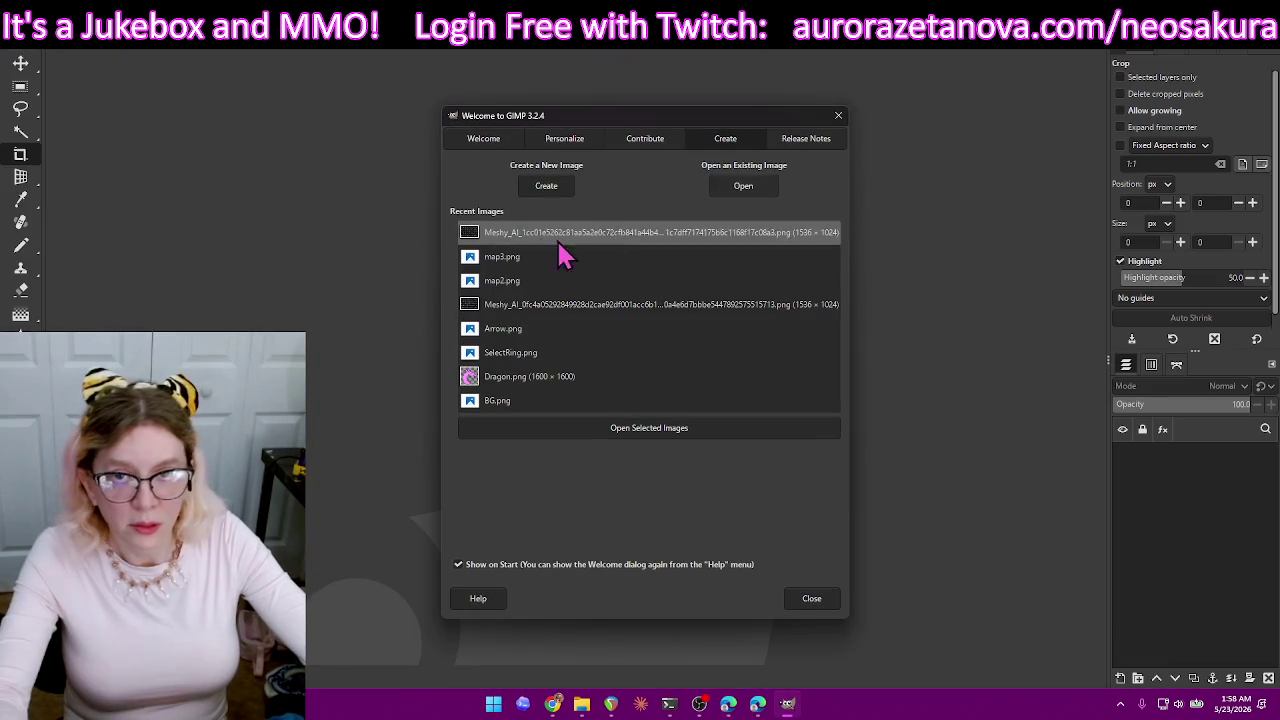
- Dismiss the Open Image and New Image dialogs, then open the recent Meshy_AI fish sprite sheet
click(766, 190)
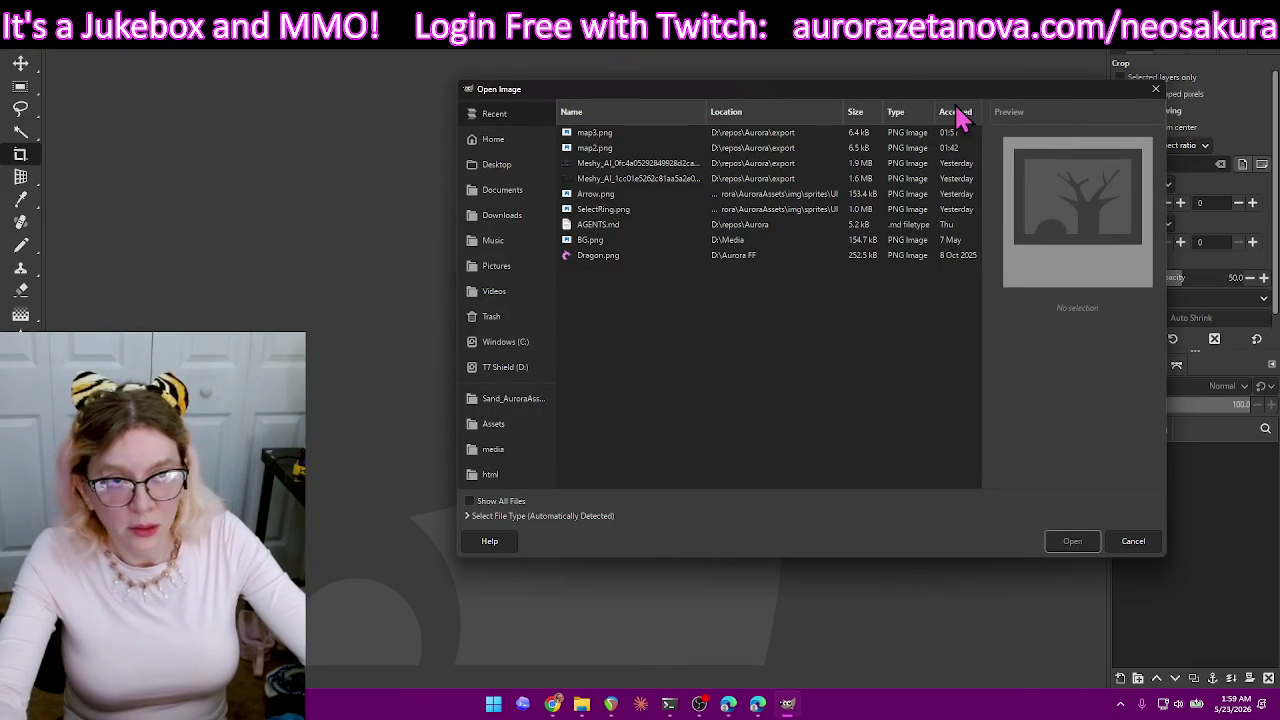
drag(994, 93, 904, 95)
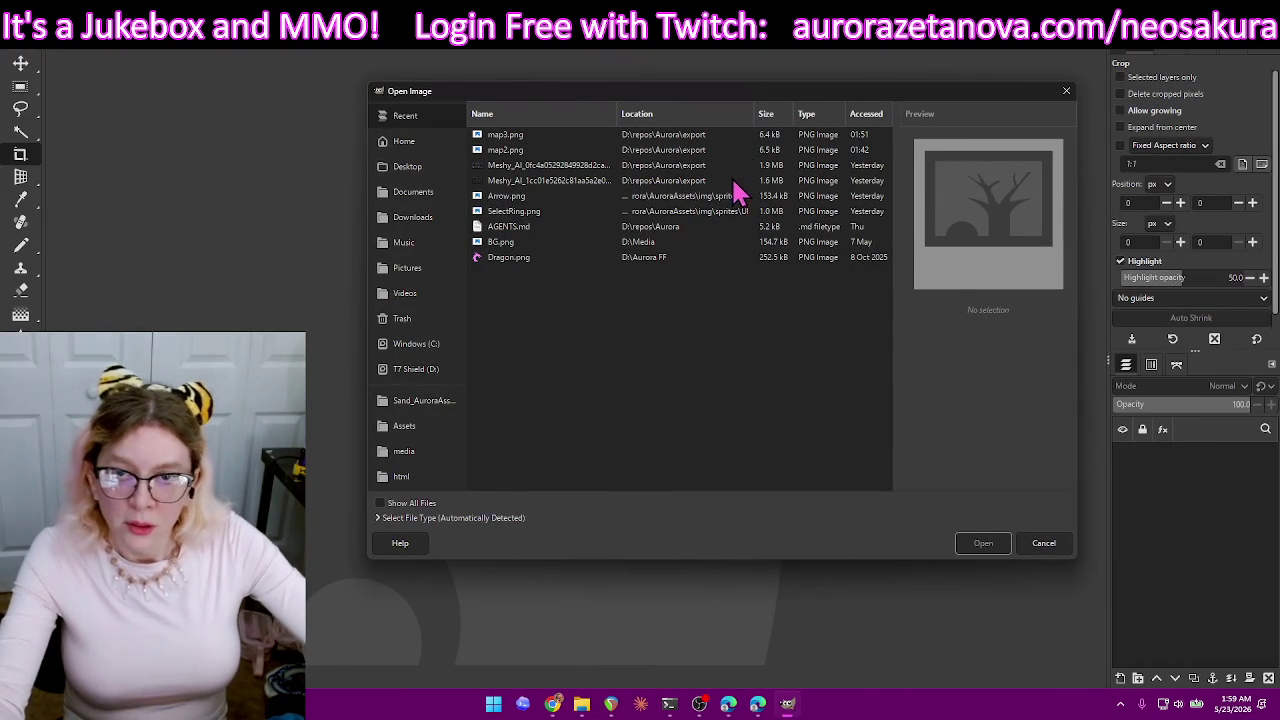
mouse_move(509, 102)
mouse_down()
mouse_move(460, 428)
mouse_move(486, 162)
mouse_up()
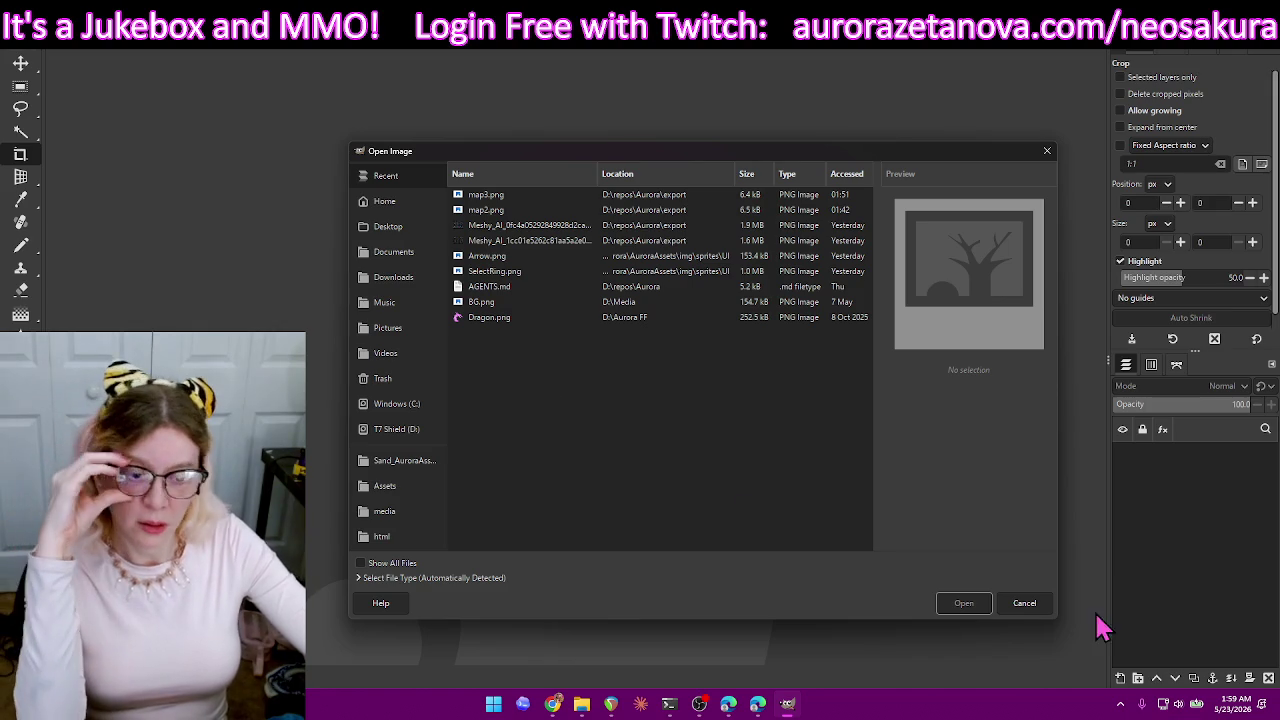
click(1046, 605)
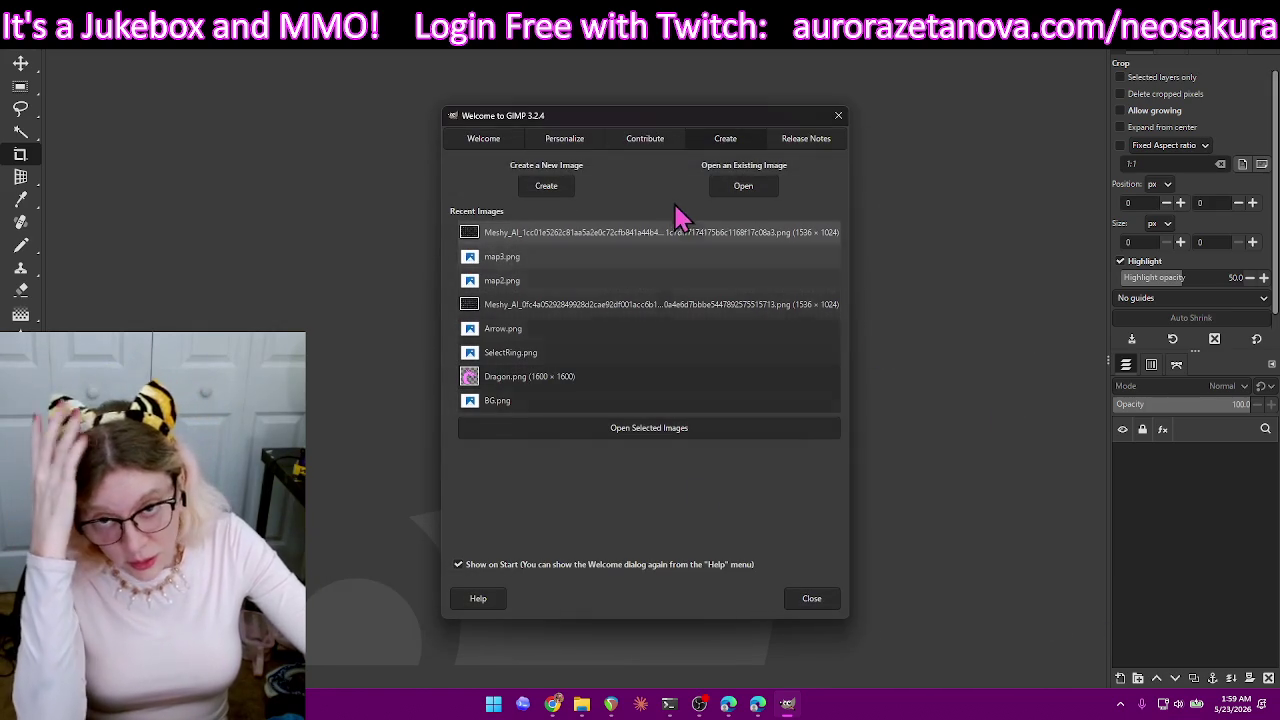
click(548, 187)
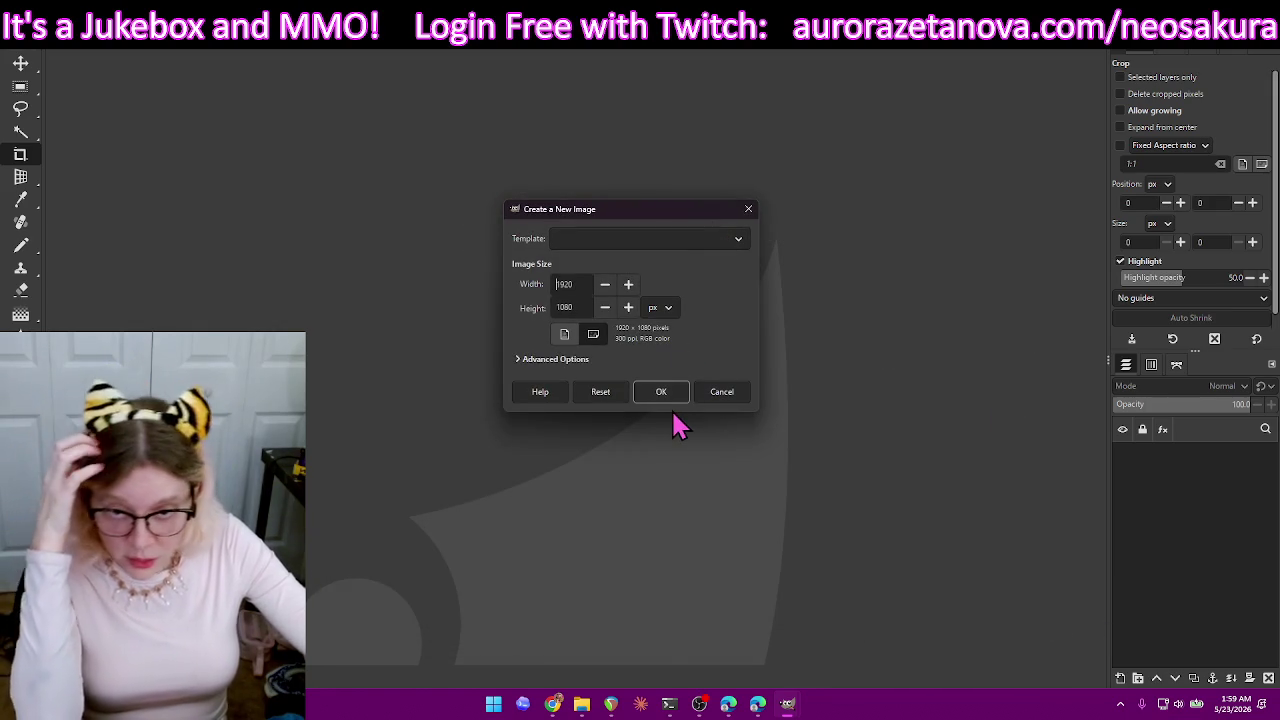
click(724, 394)
double_click(686, 234)
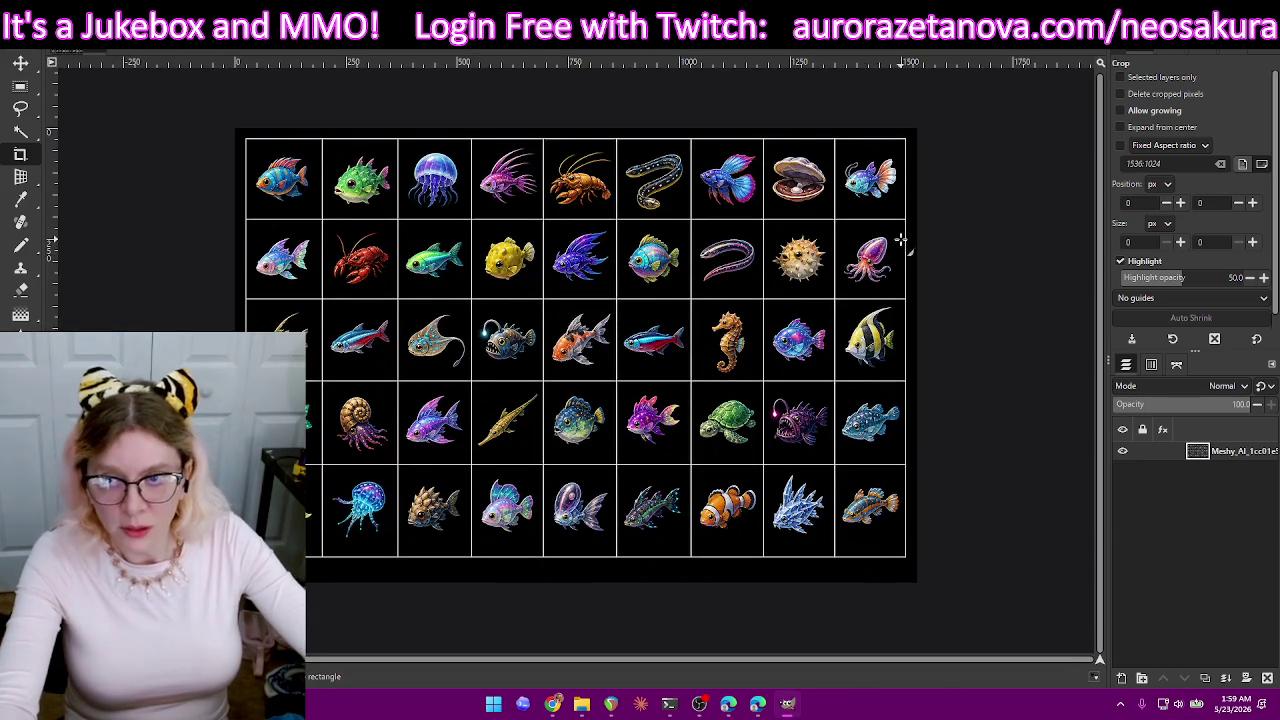
- Open the Meshy_AI_0d704e sprite sheet from repos/Aurora/export as a new layer
click(15, 40)
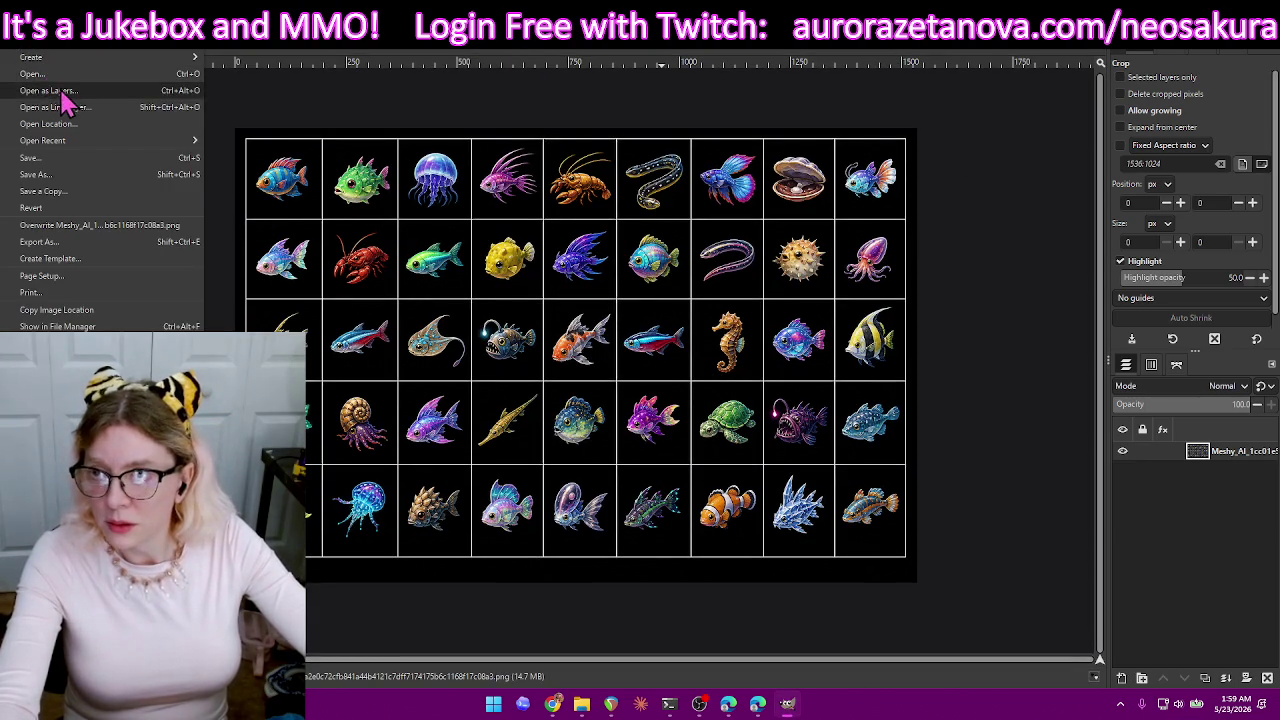
click(62, 98)
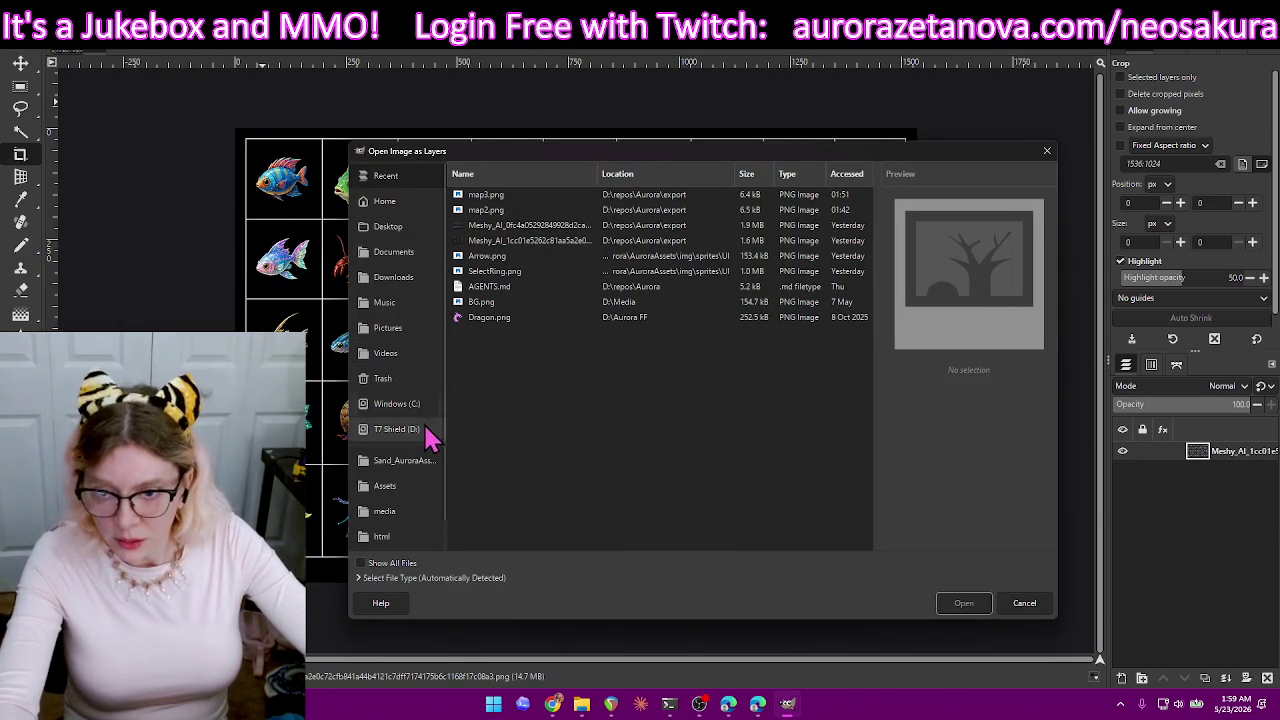
scroll(592, 368, down, 5)
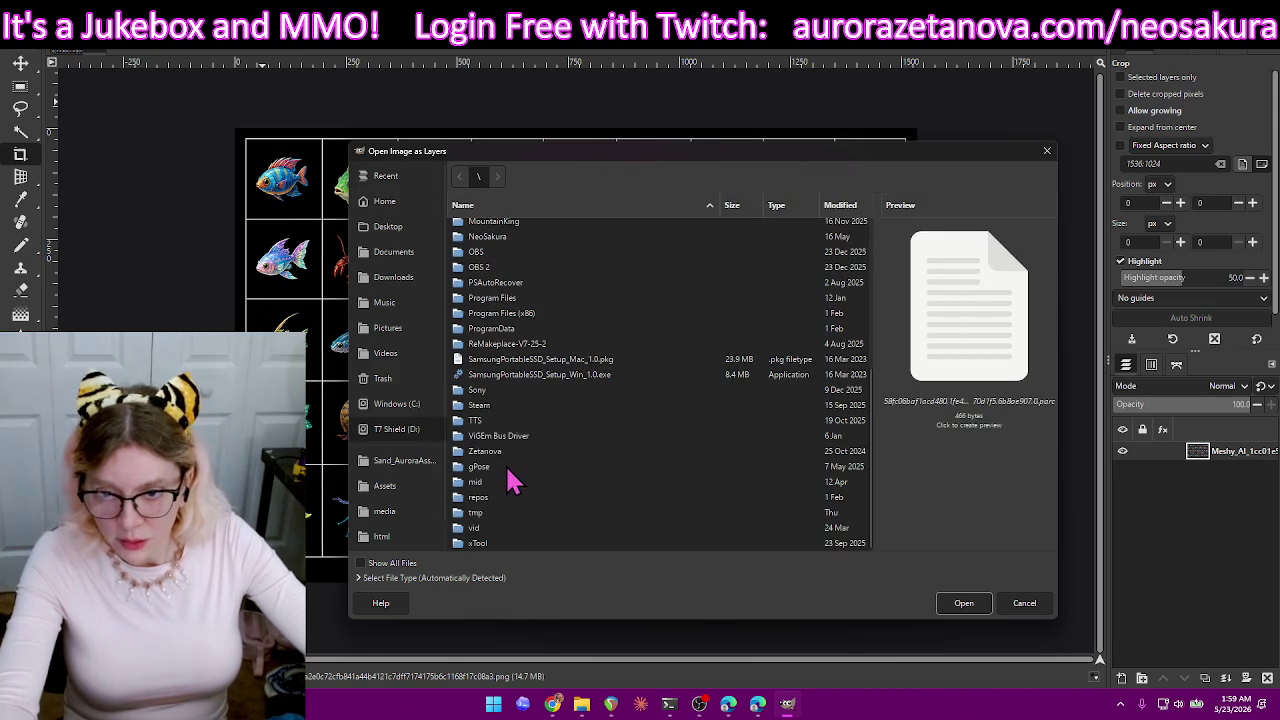
click(380, 486)
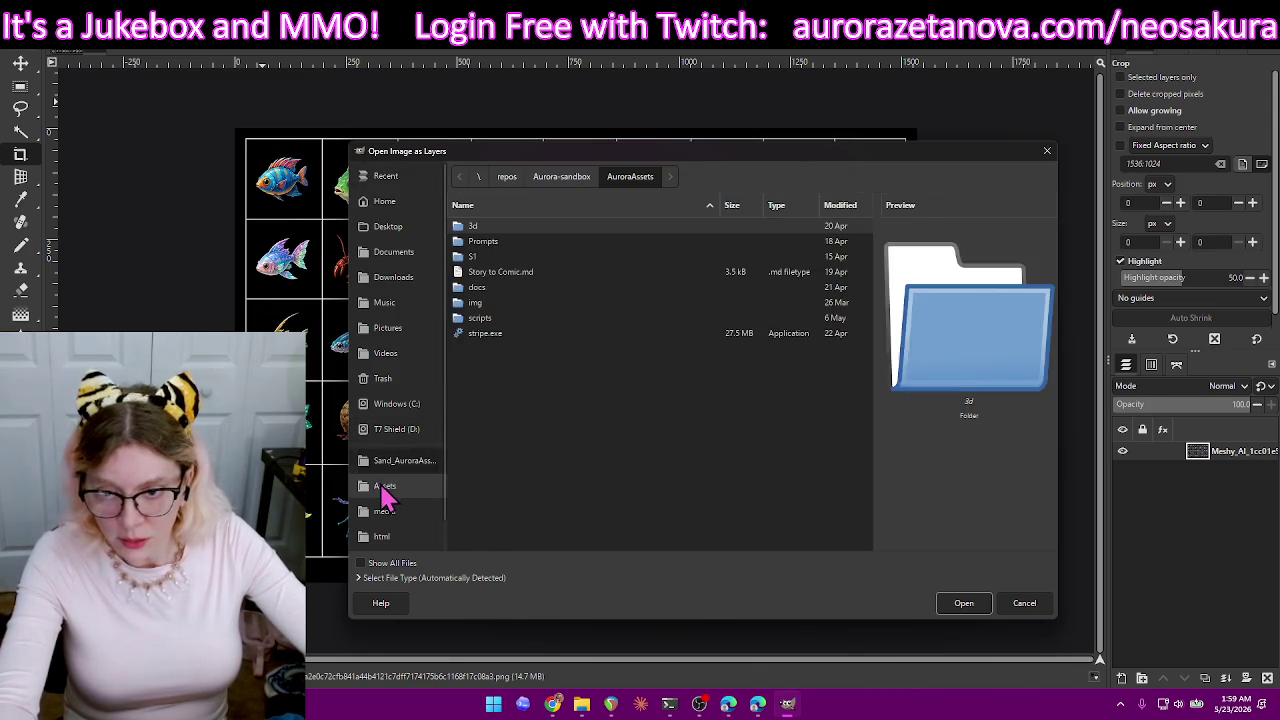
click(546, 184)
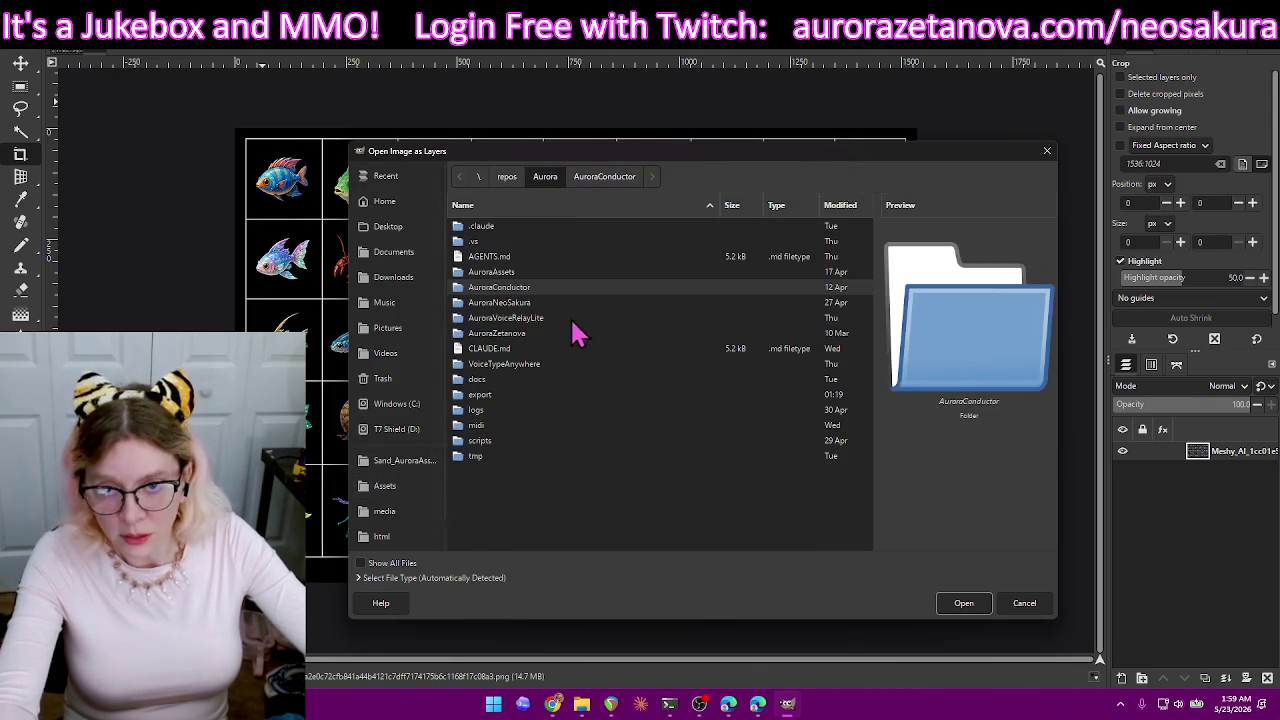
double_click(495, 395)
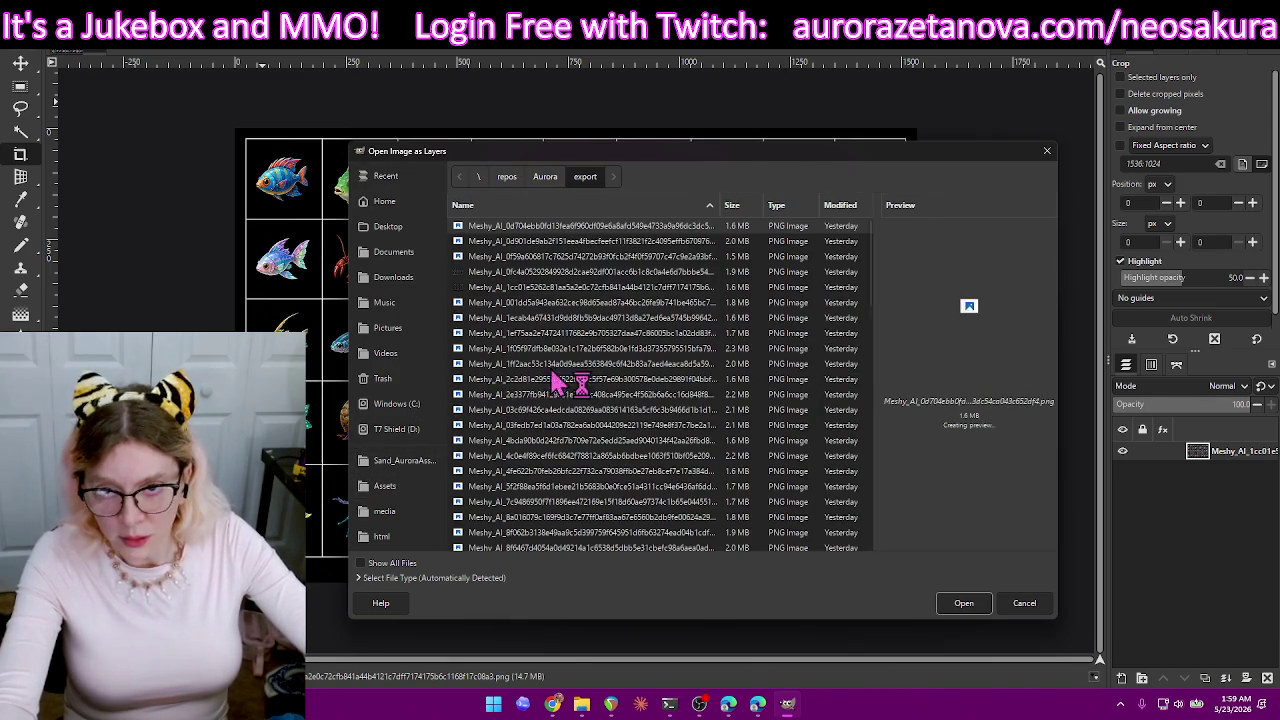
double_click(640, 228)
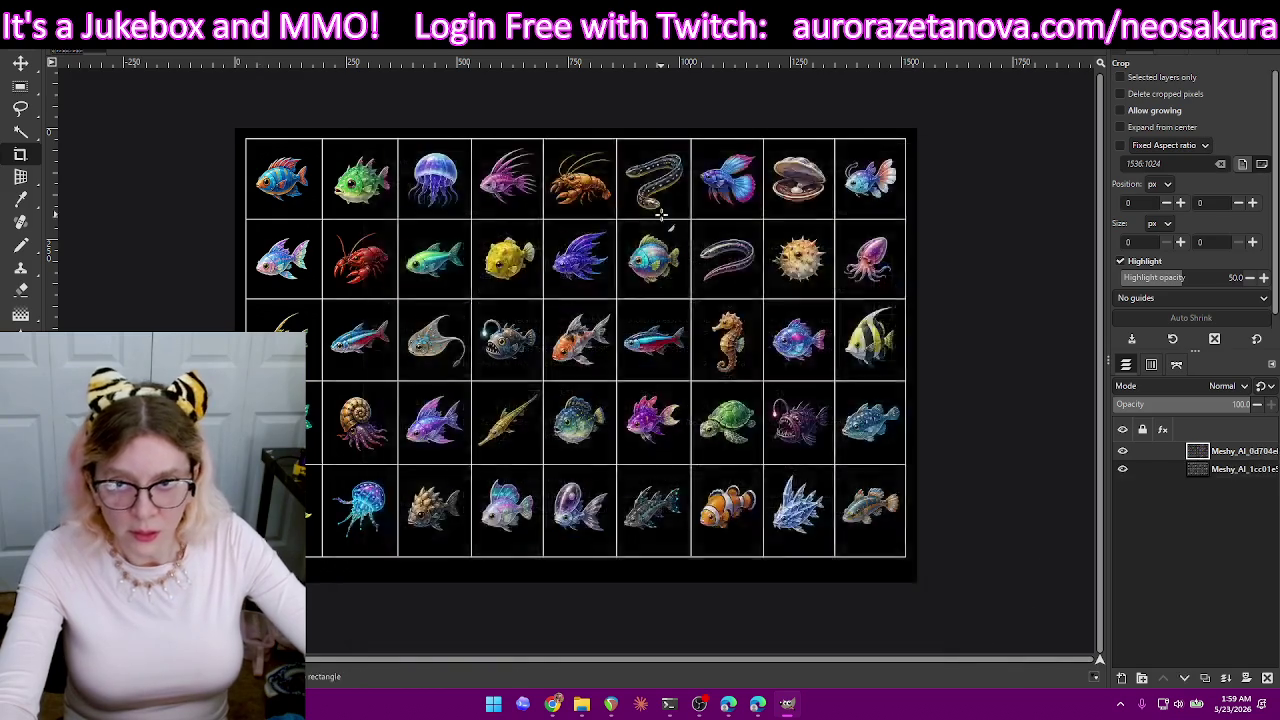
click(787, 703)
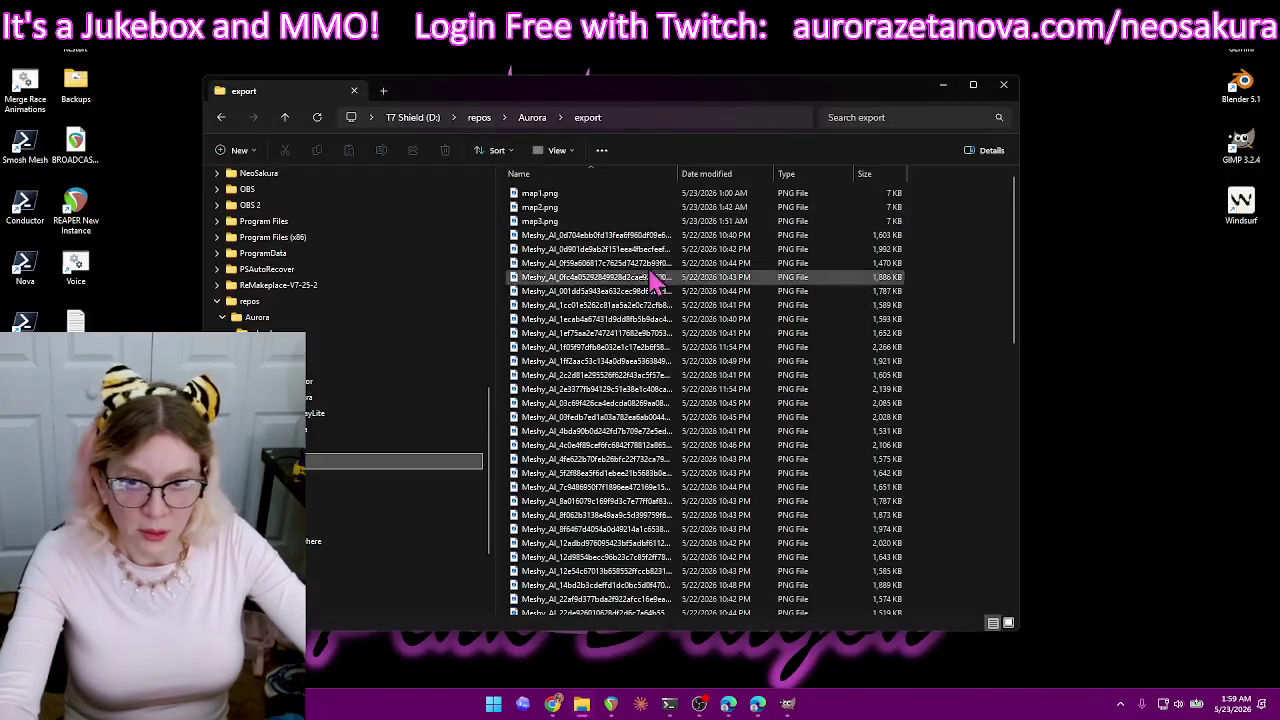
- Open AuroraAssets\img\sprites\icons\fish and delete all 176 old fish icons
click(1003, 86)
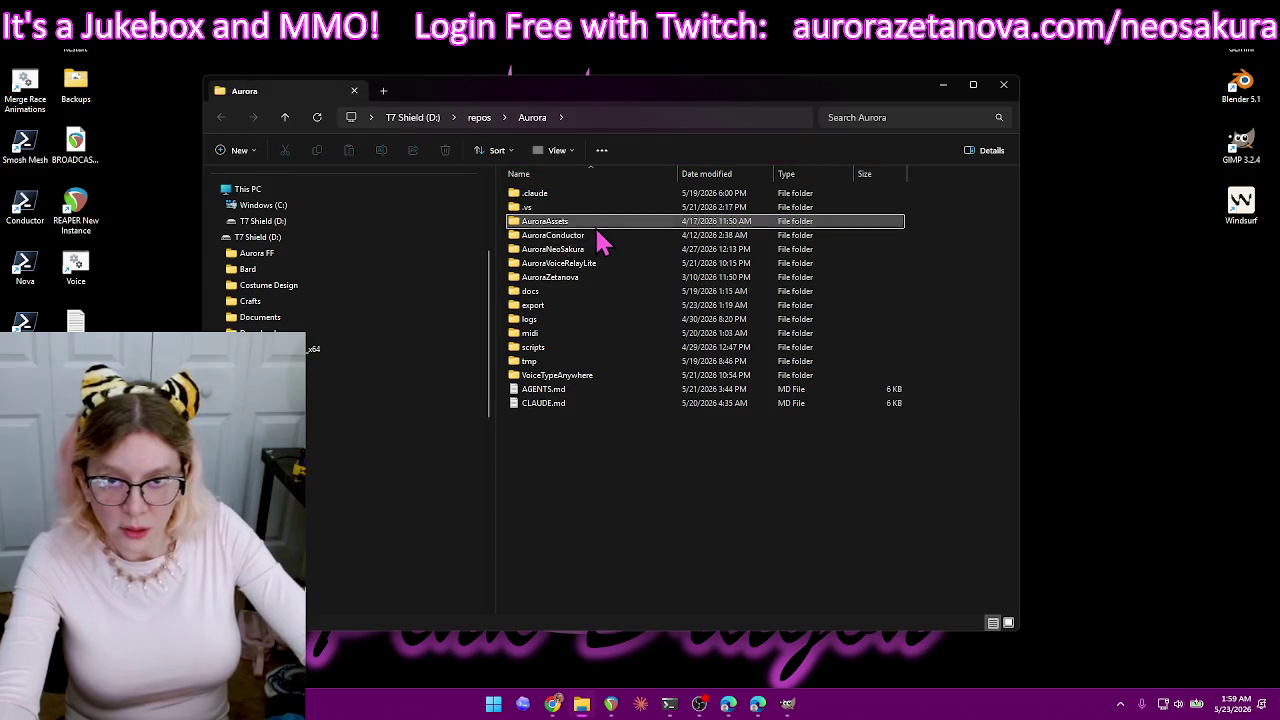
double_click(600, 240)
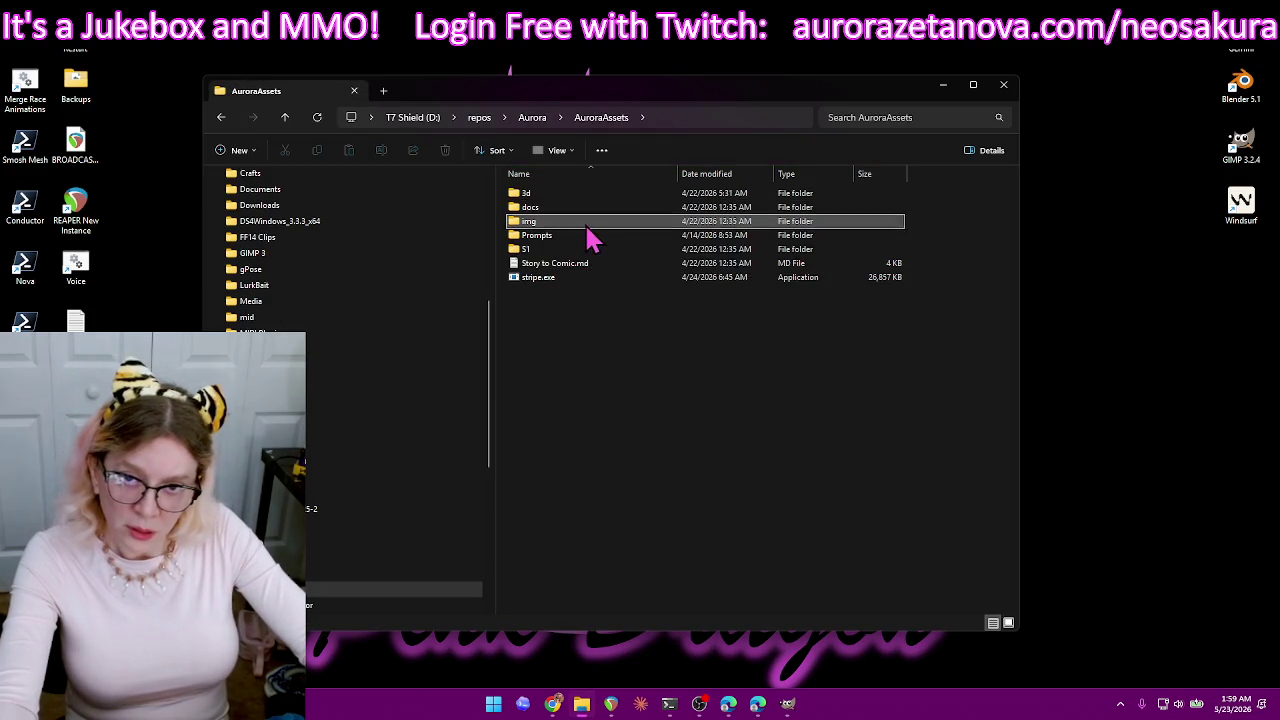
double_click(591, 221)
double_click(571, 236)
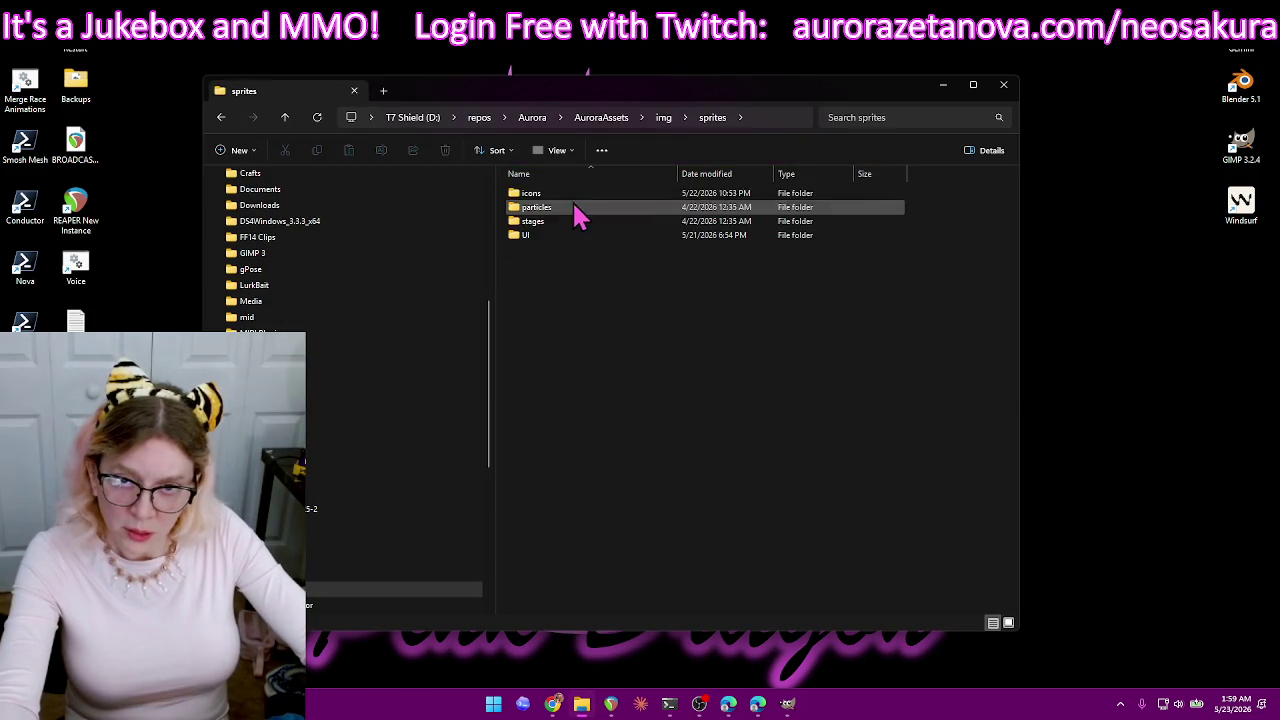
double_click(578, 197)
double_click(580, 197)
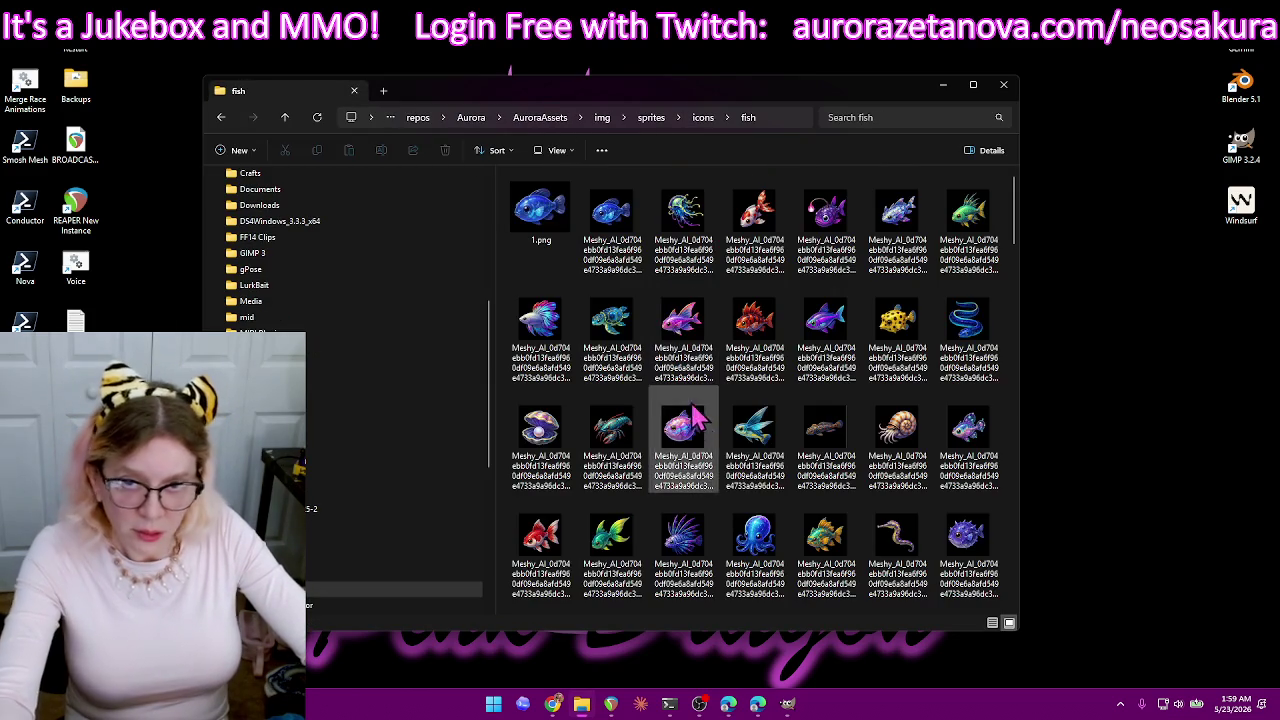
key(ctrl+a)
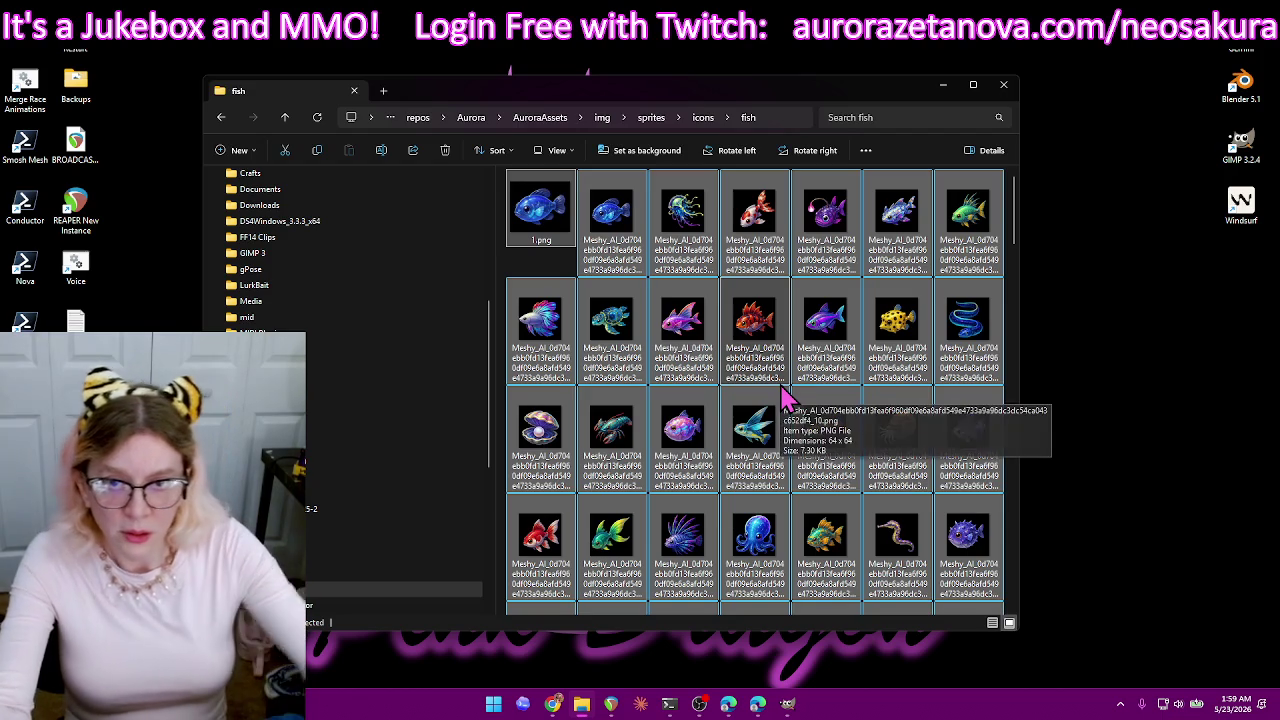
key(Delete)
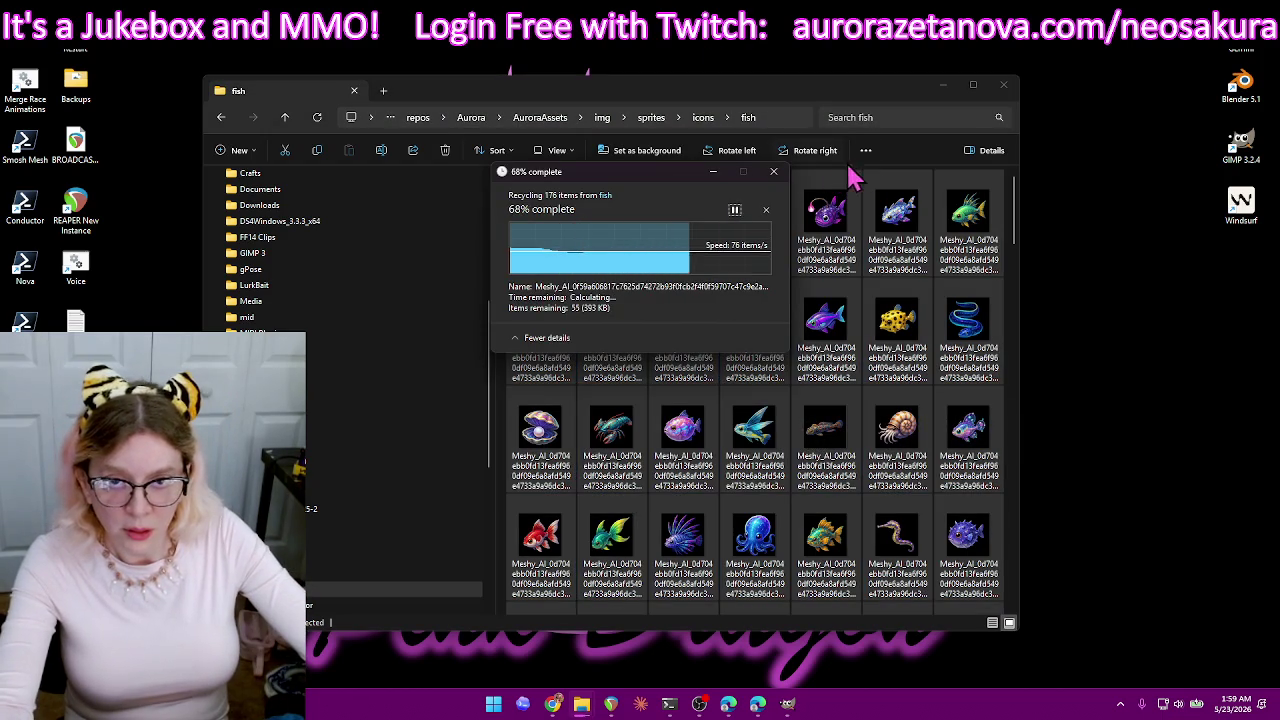
- Close File Explorer and return to the fish sprite sheet in GIMP
click(1005, 88)
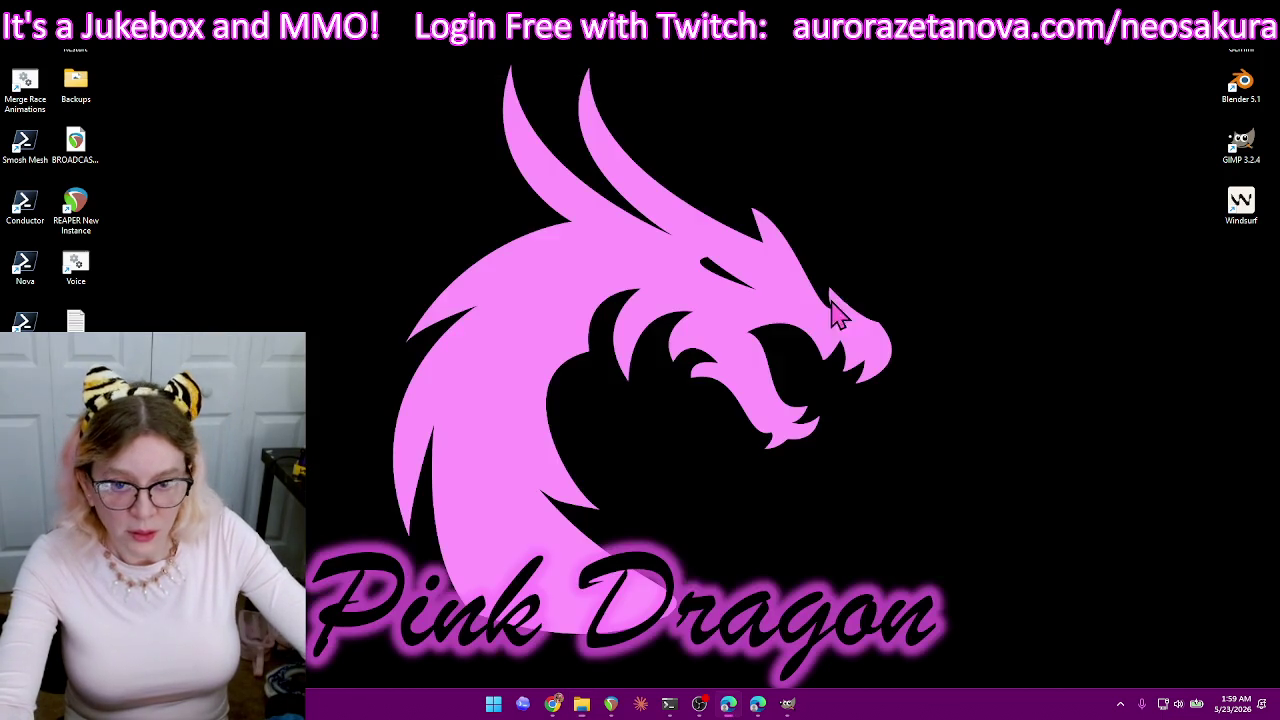
click(788, 704)
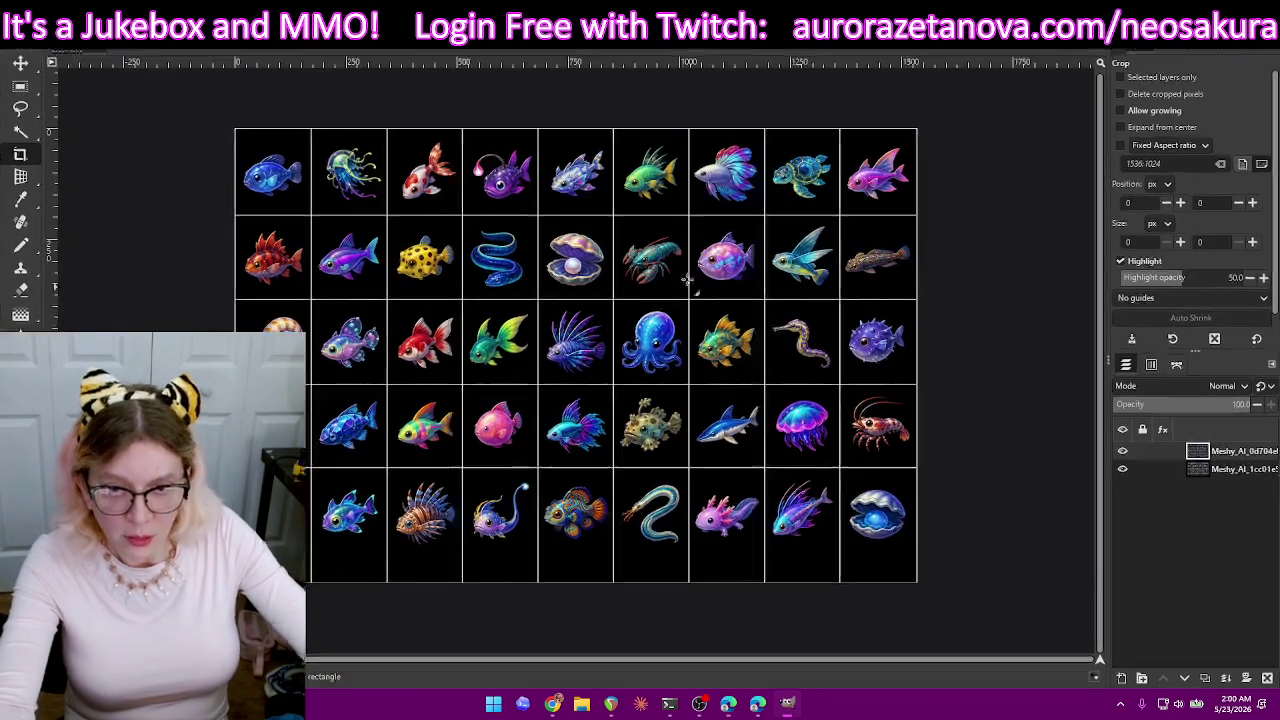
scroll(322, 238, up, 2)
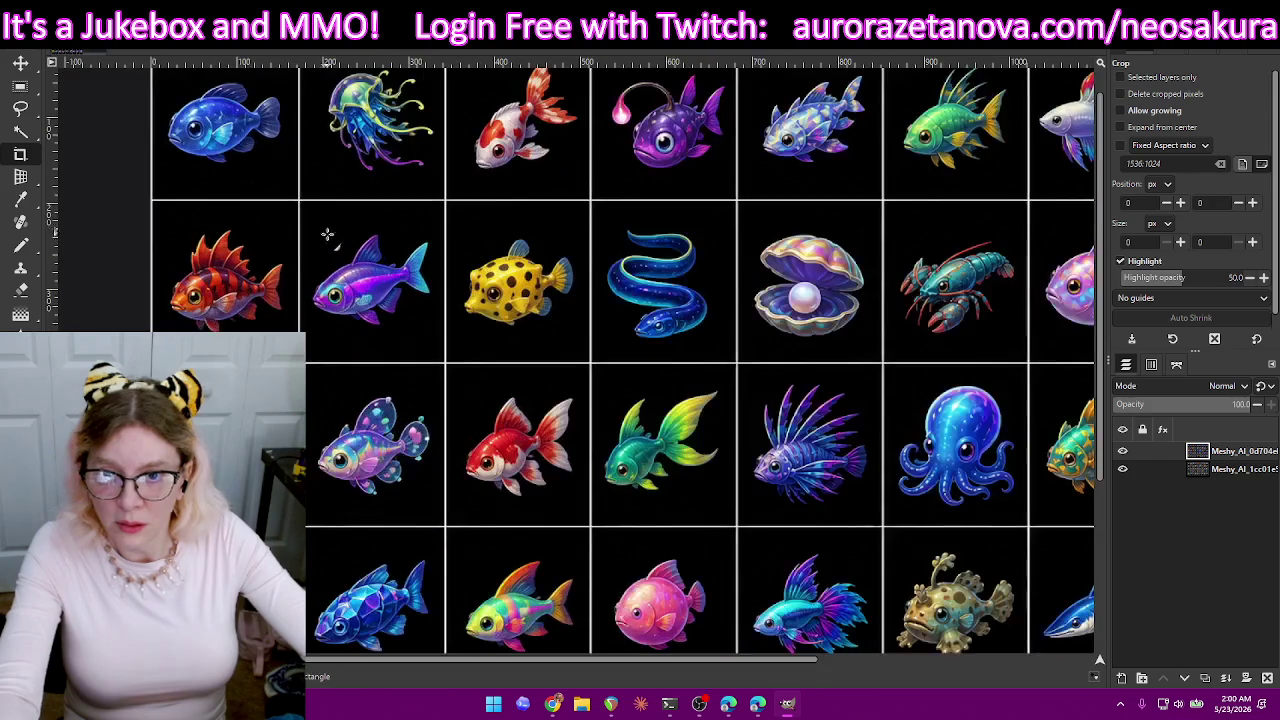
scroll(290, 248, up, 1)
scroll(278, 231, right, 5)
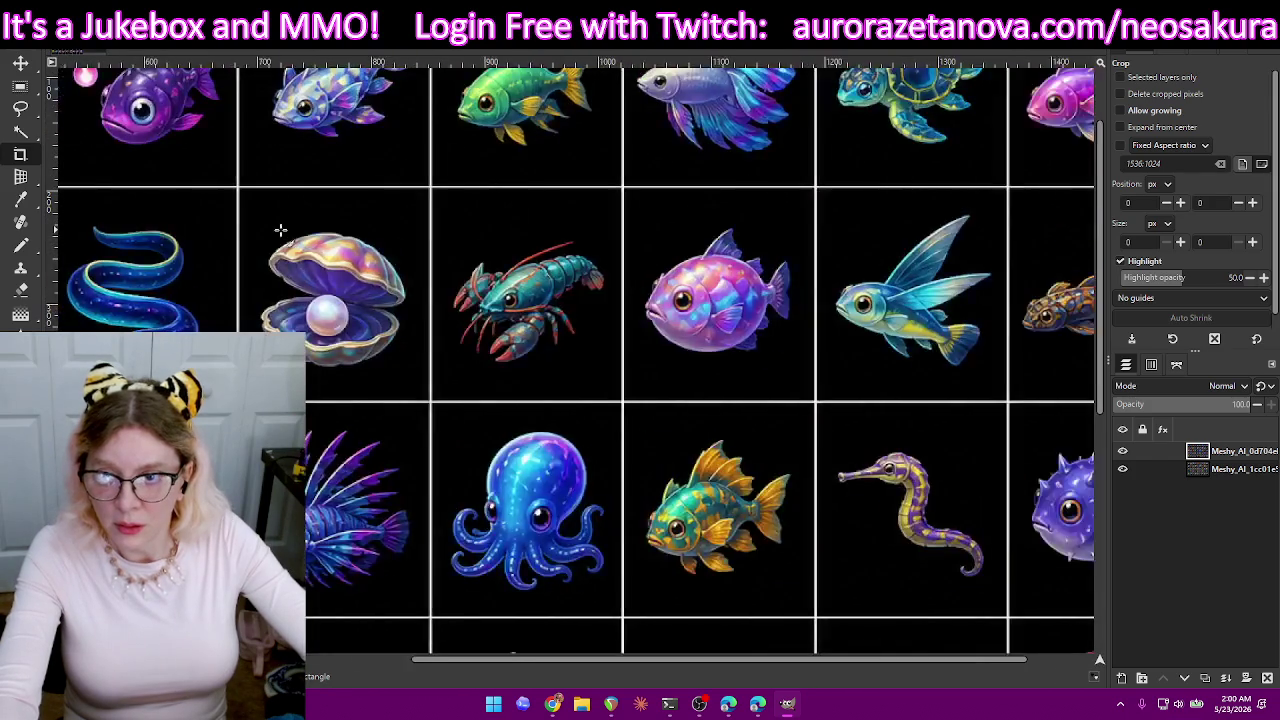
- Crop the canvas down to the top-left blue fish
scroll(280, 229, left, 5)
scroll(729, 203, up, 2)
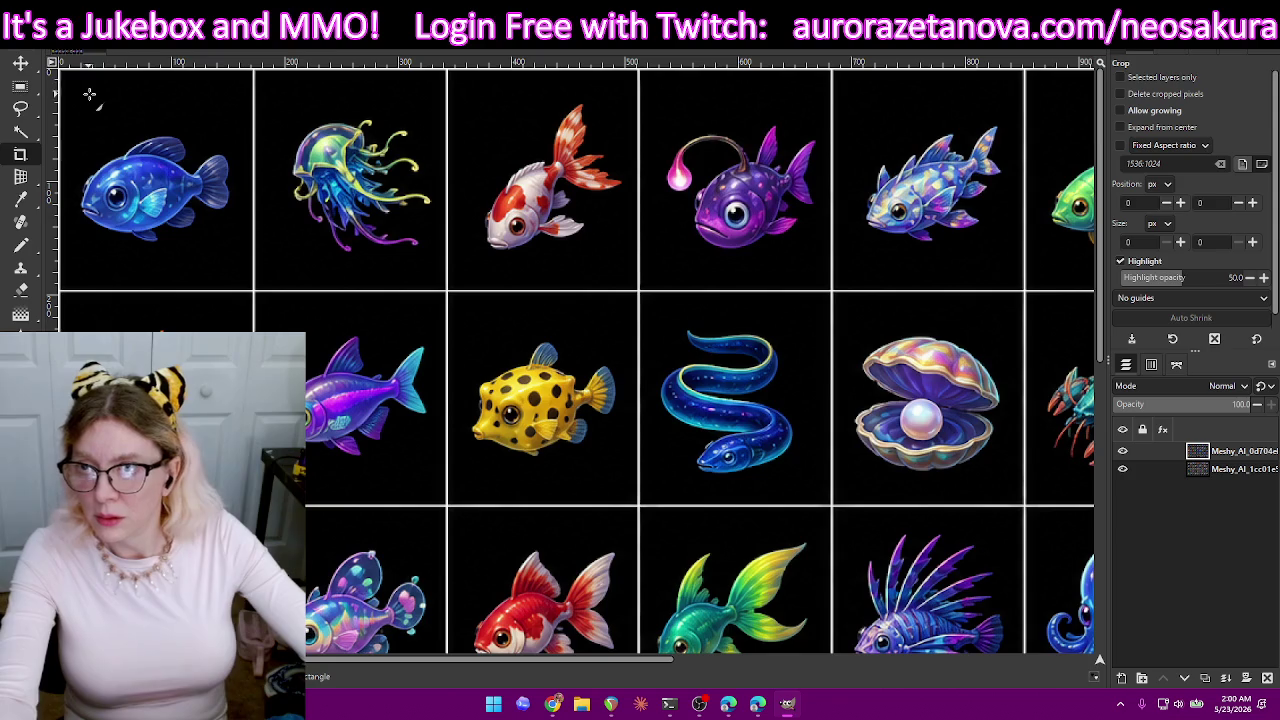
drag(208, 235, 245, 265)
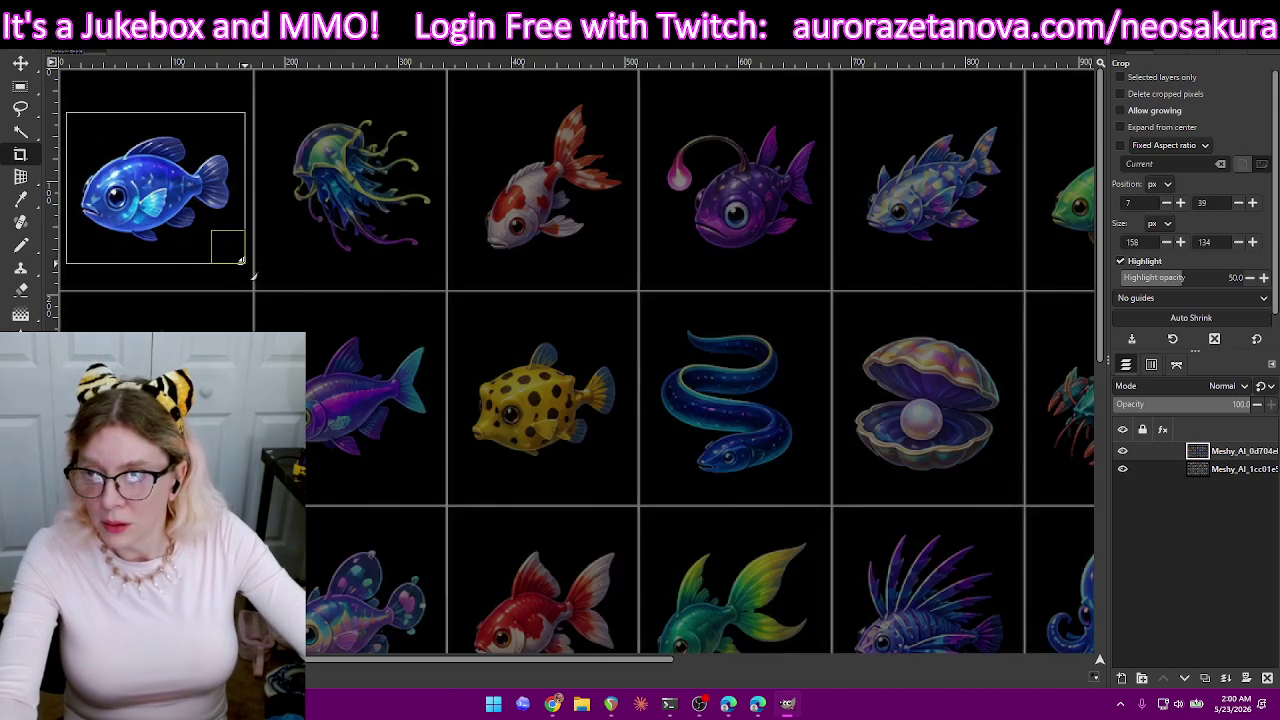
drag(156, 246, 159, 254)
drag(169, 125, 170, 114)
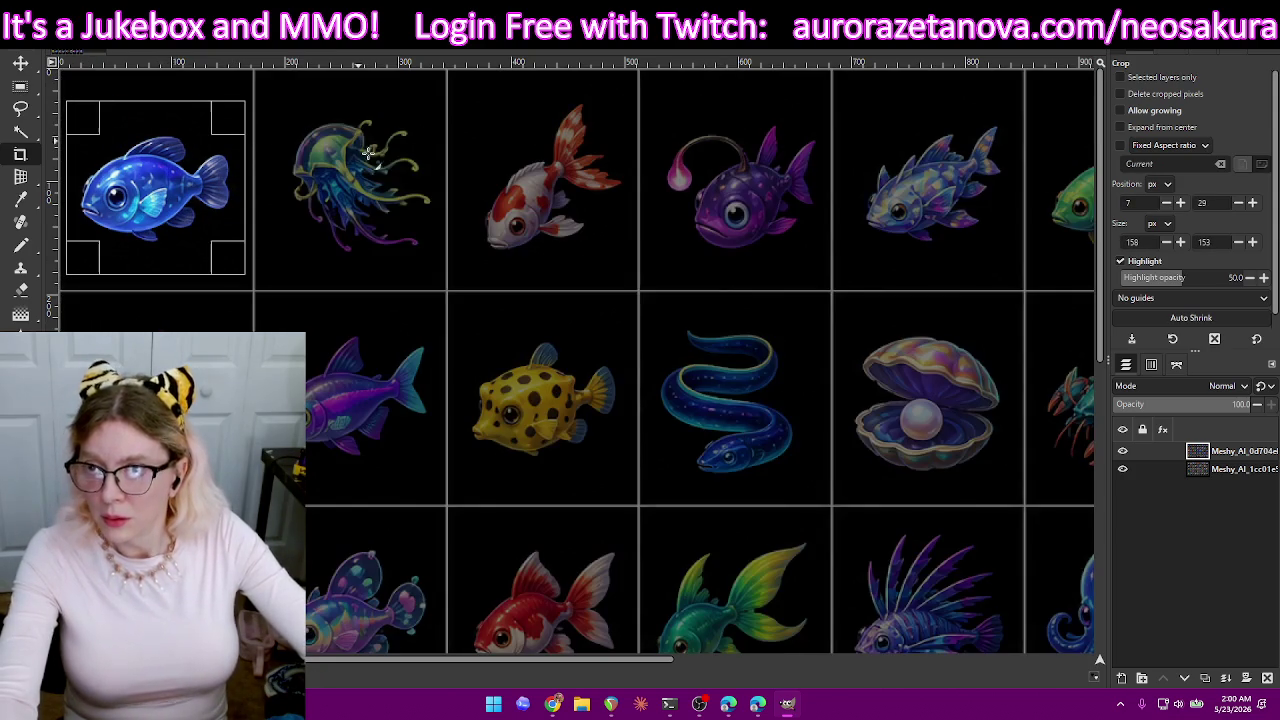
key(Return)
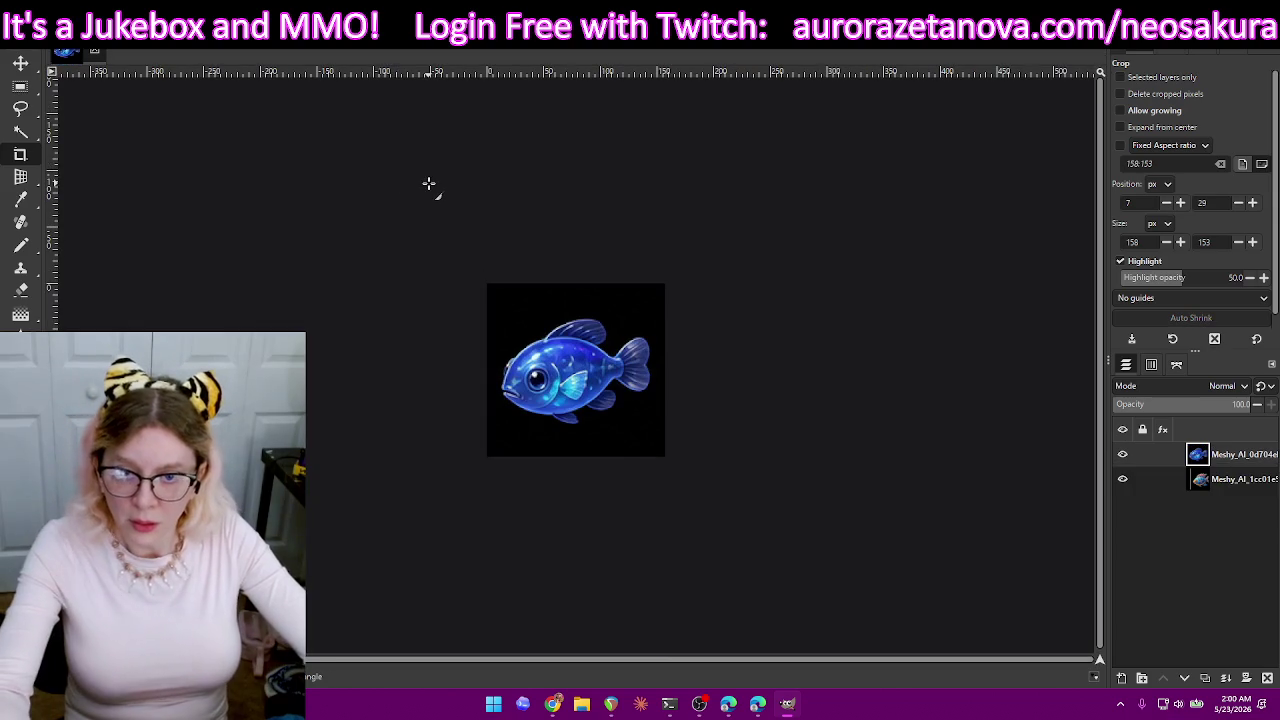
- Point the Export Image dialog at AuroraAssets/img/sprites/icons/fish
key(ctrl+shift+e)
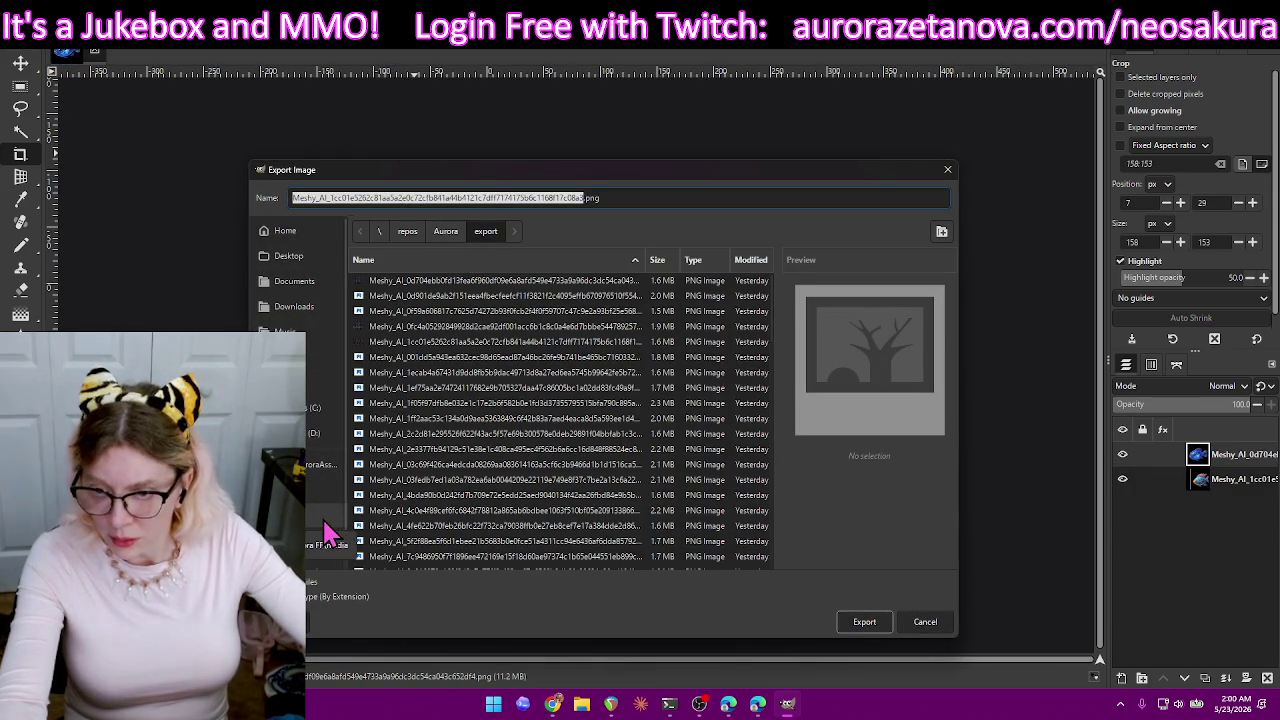
click(323, 510)
click(457, 236)
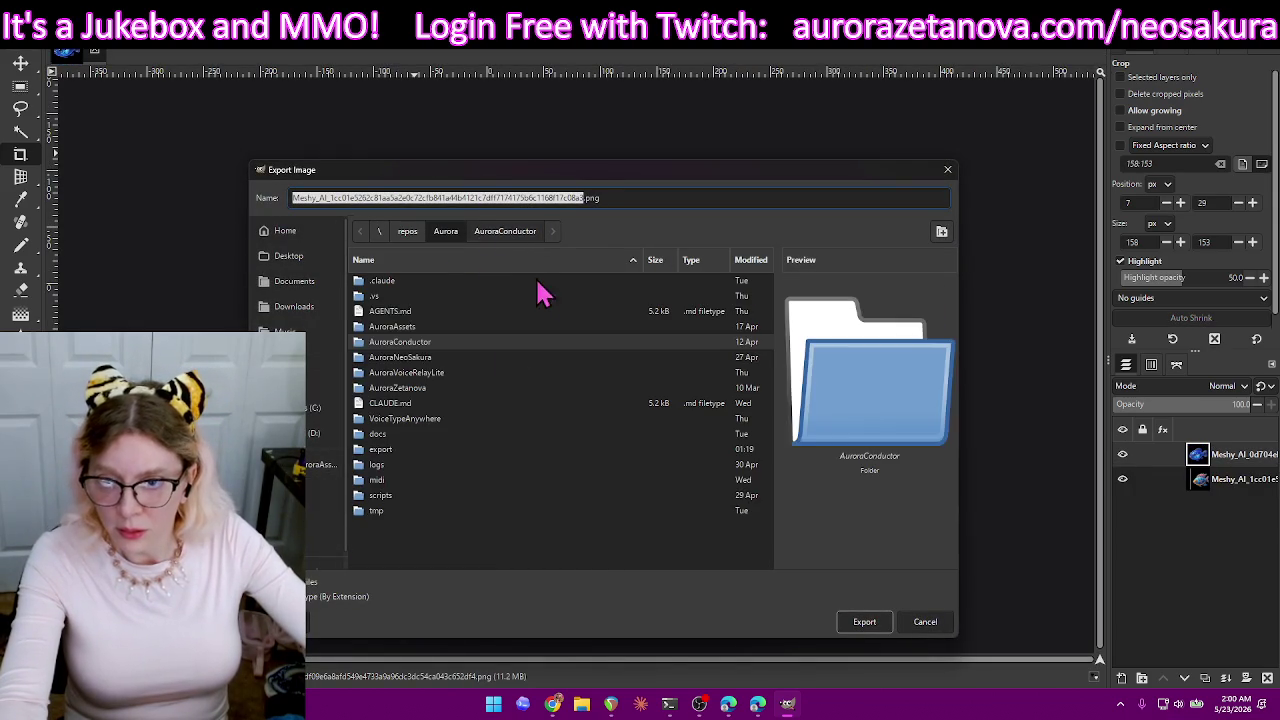
double_click(426, 327)
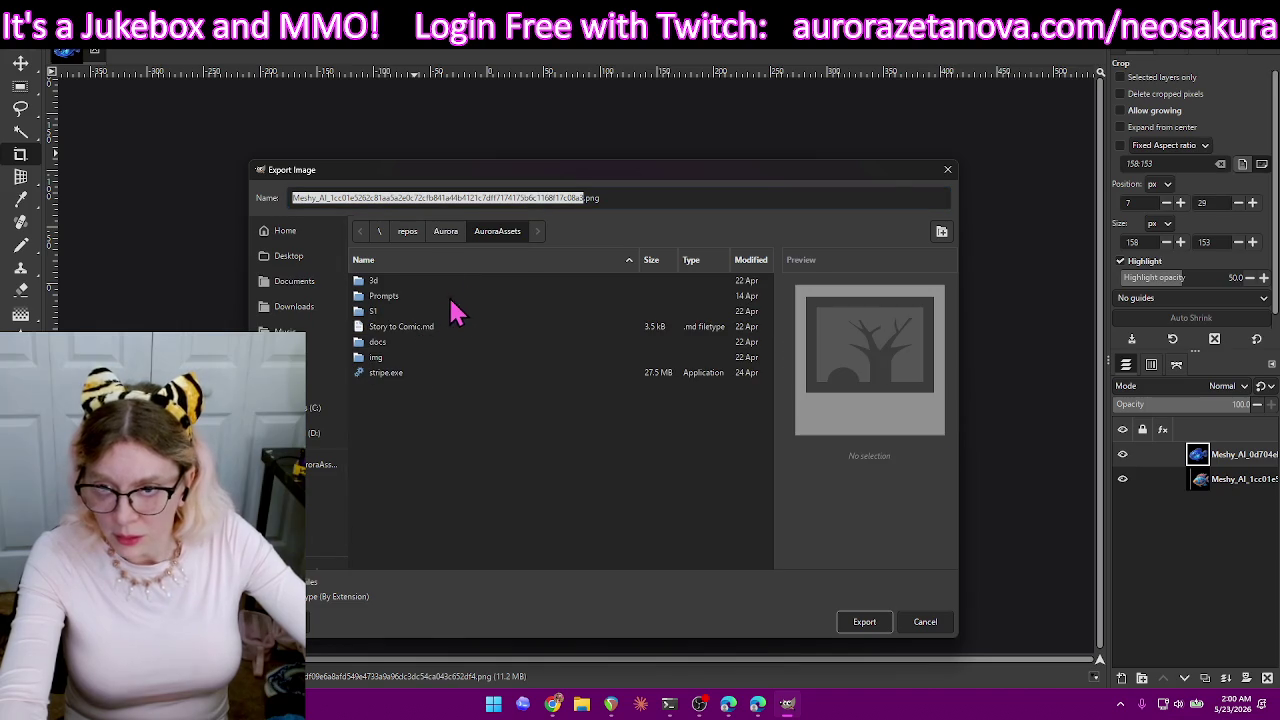
double_click(384, 359)
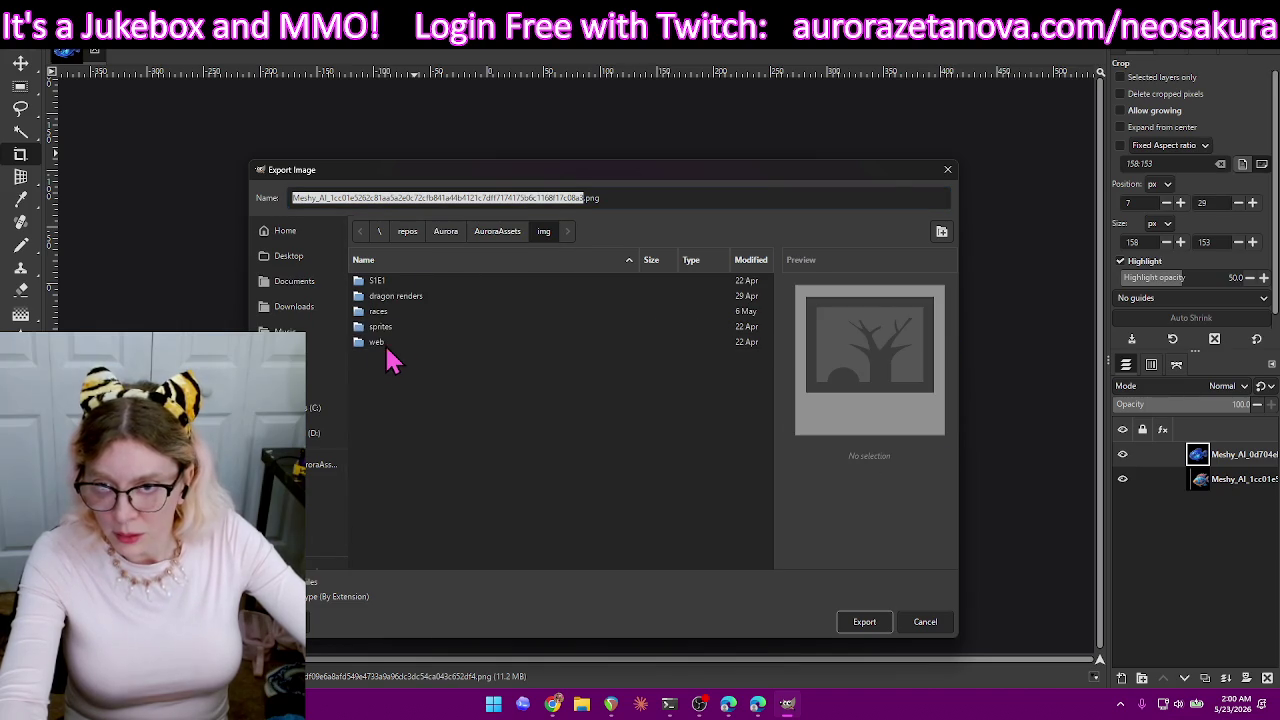
double_click(410, 326)
double_click(416, 295)
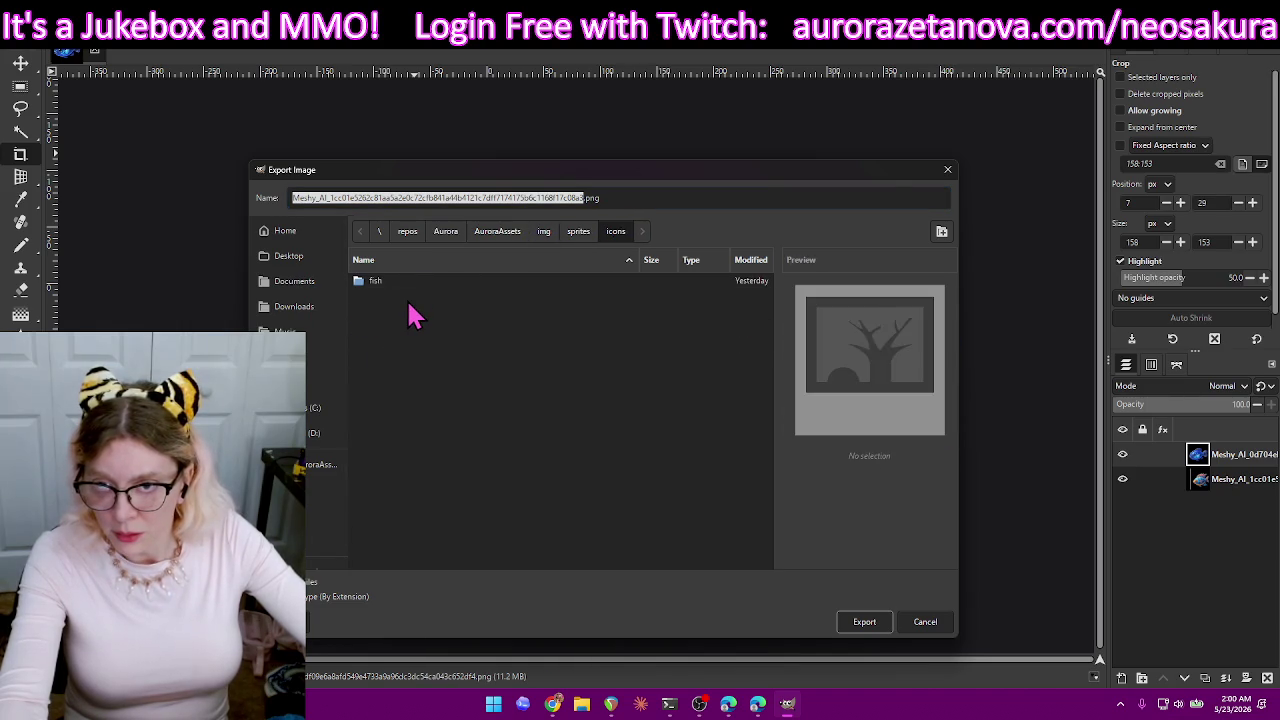
double_click(416, 283)
- Rename the export to 1.png and export it, accepting the PNG options
text(t)
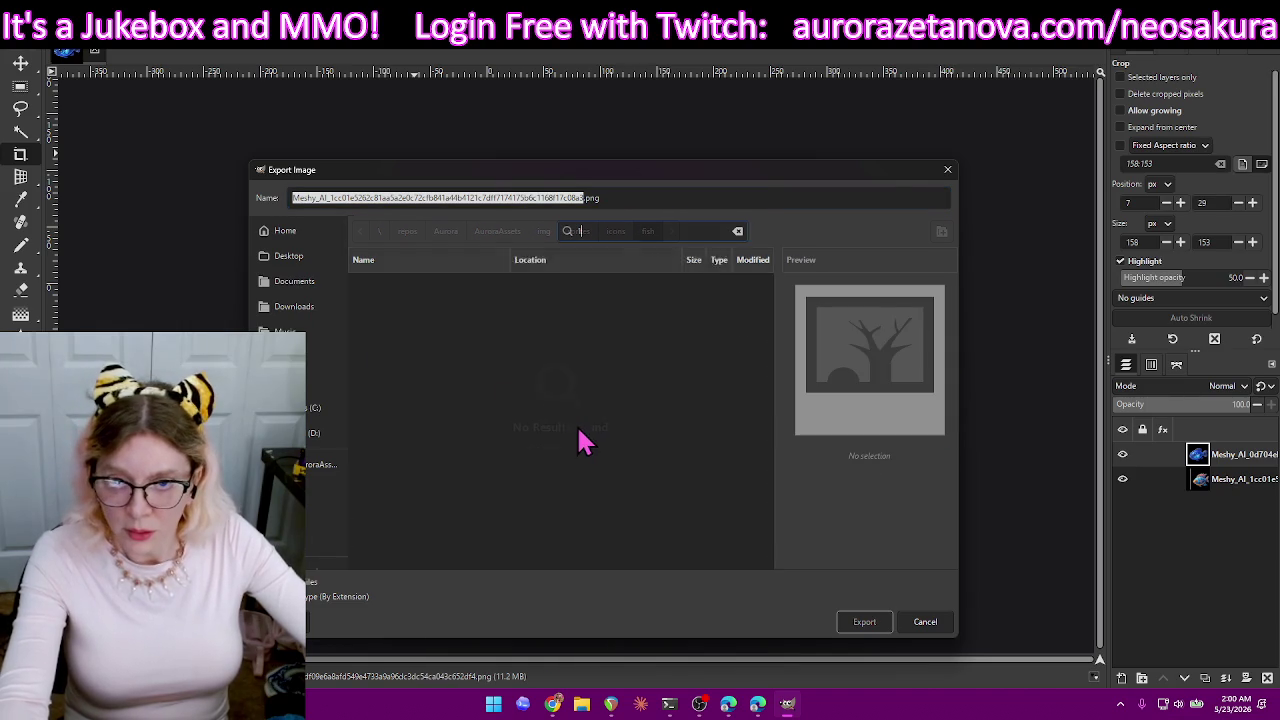
click(500, 197)
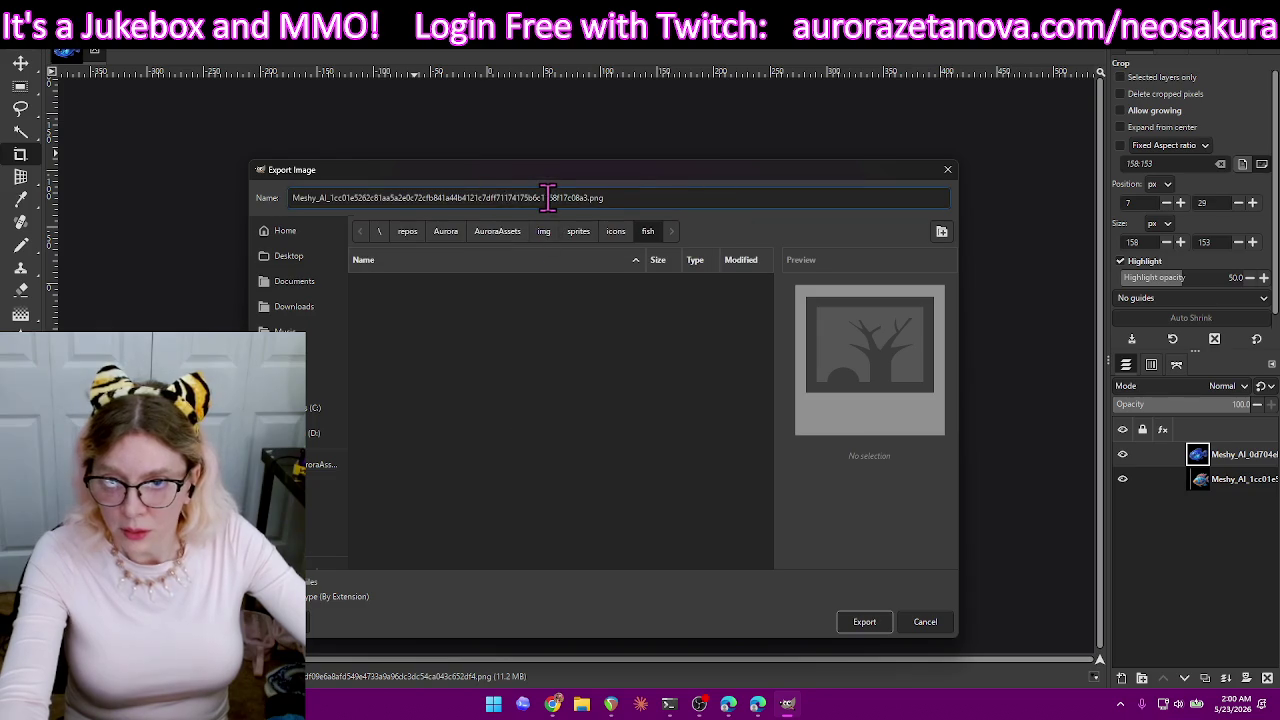
drag(584, 197, 330, 197)
text(1)
key(BackSpace)
key(BackSpace)
key(BackSpace)
text(1)
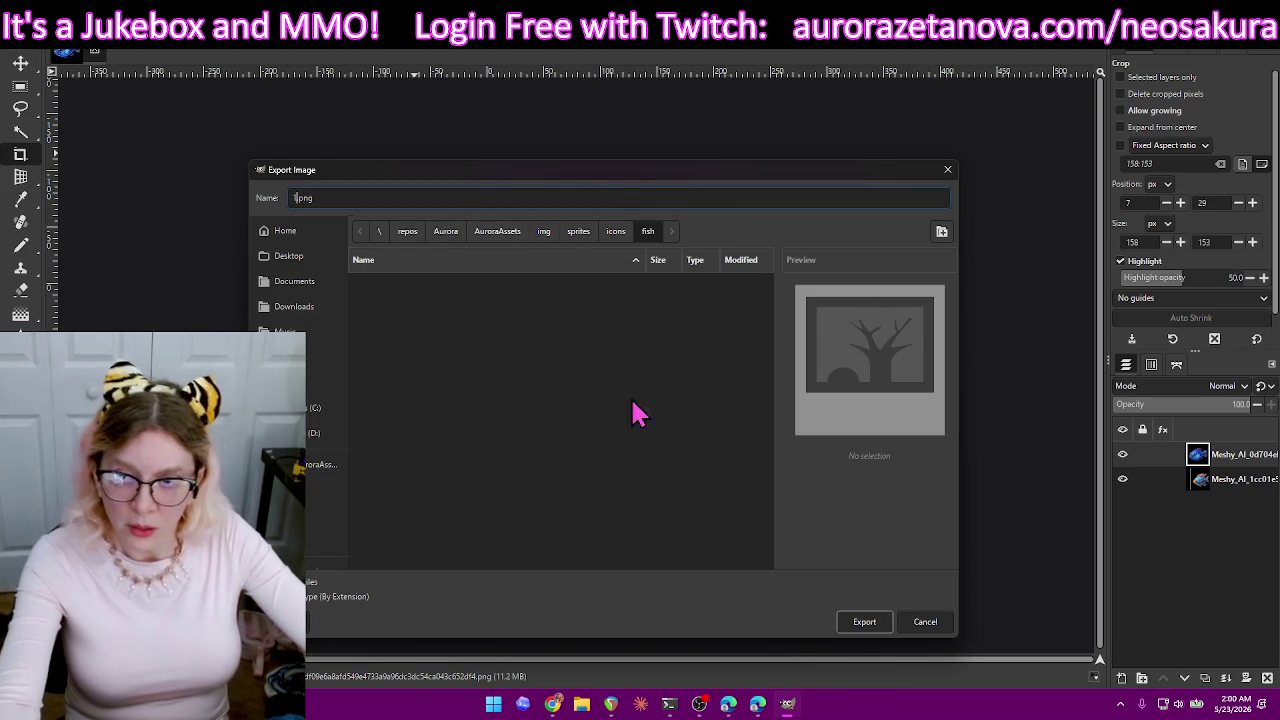
click(862, 622)
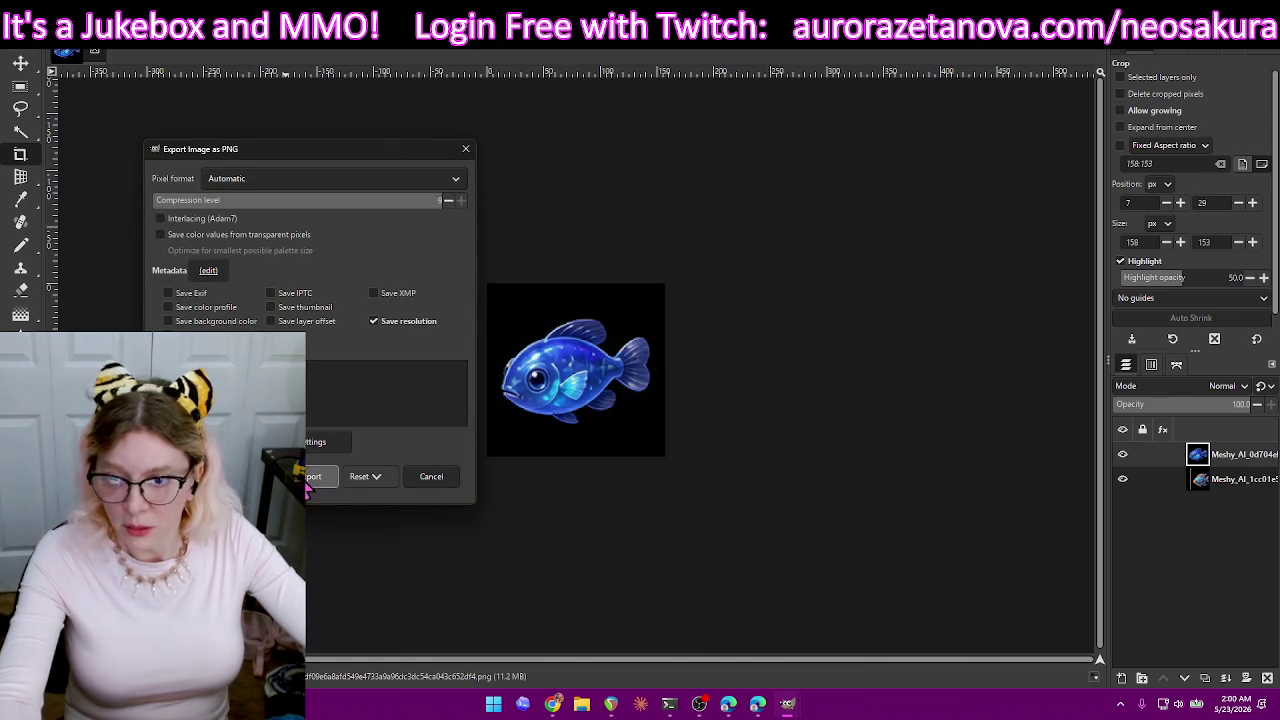
click(309, 478)
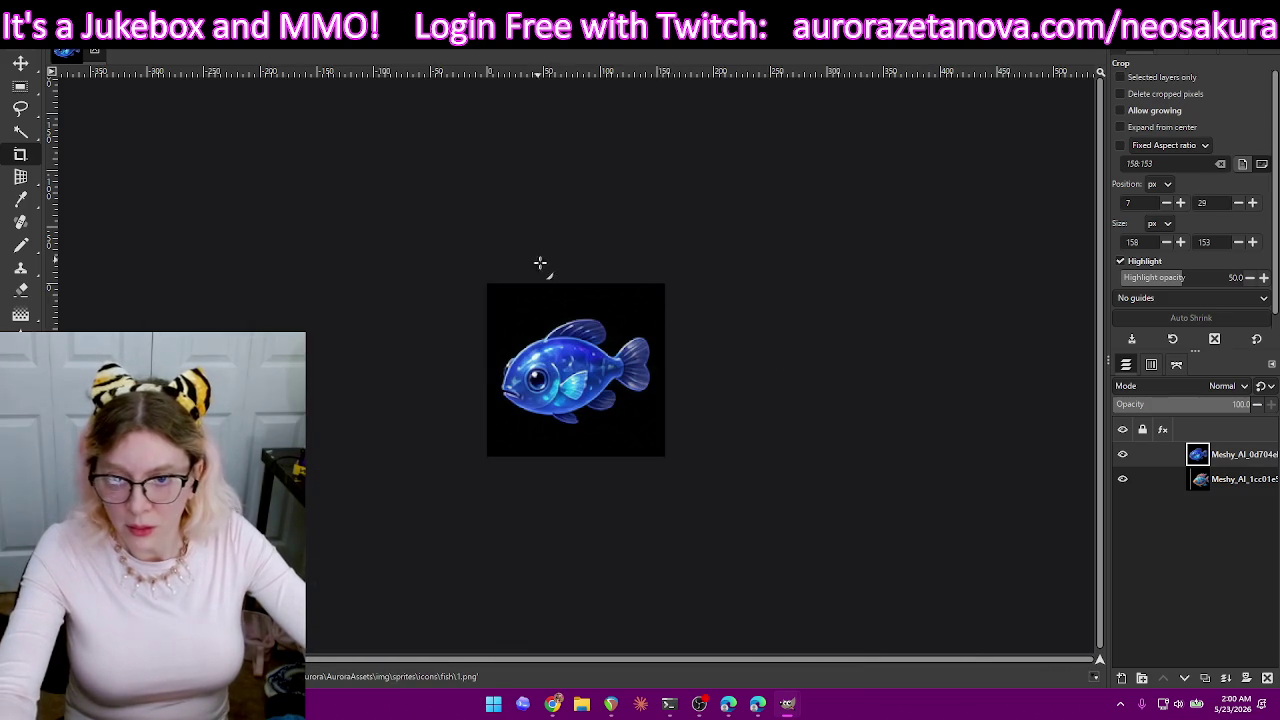
- Restore the full sheet, crop the jellyfish and export it as 2.png
key(ctrl+z)
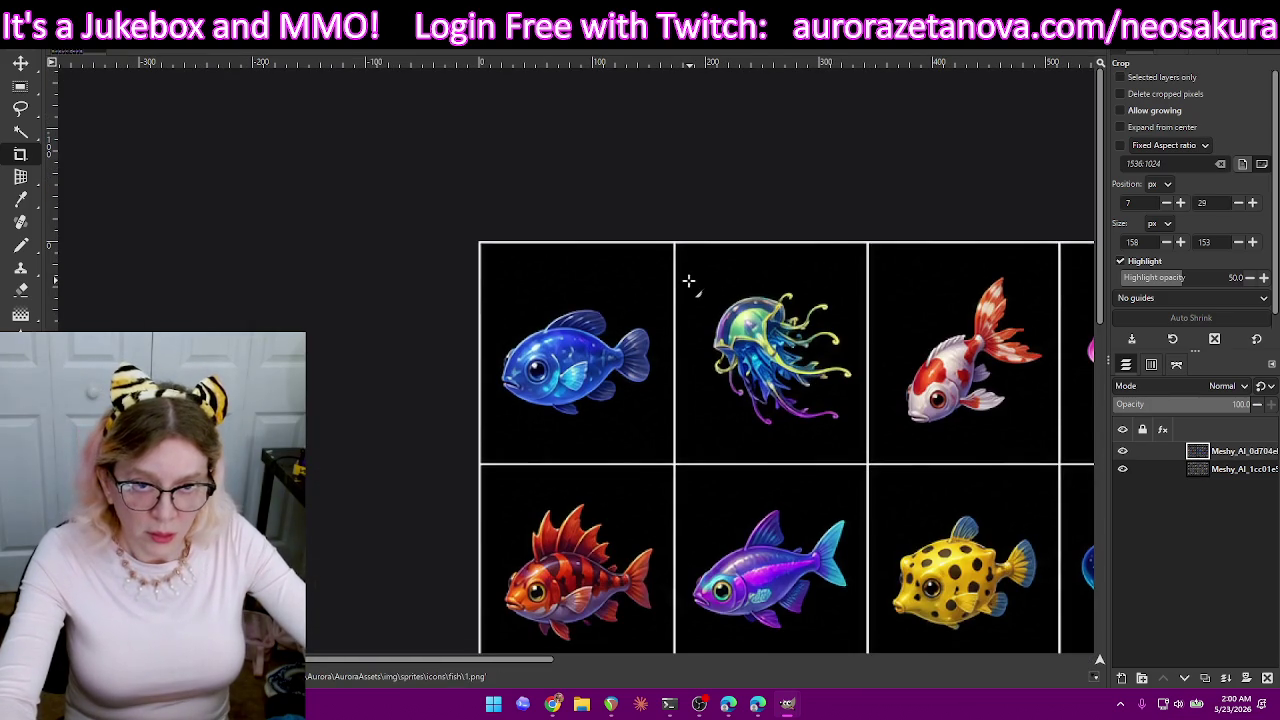
mouse_move(737, 318)
mouse_down()
mouse_move(842, 442)
mouse_move(860, 443)
mouse_up()
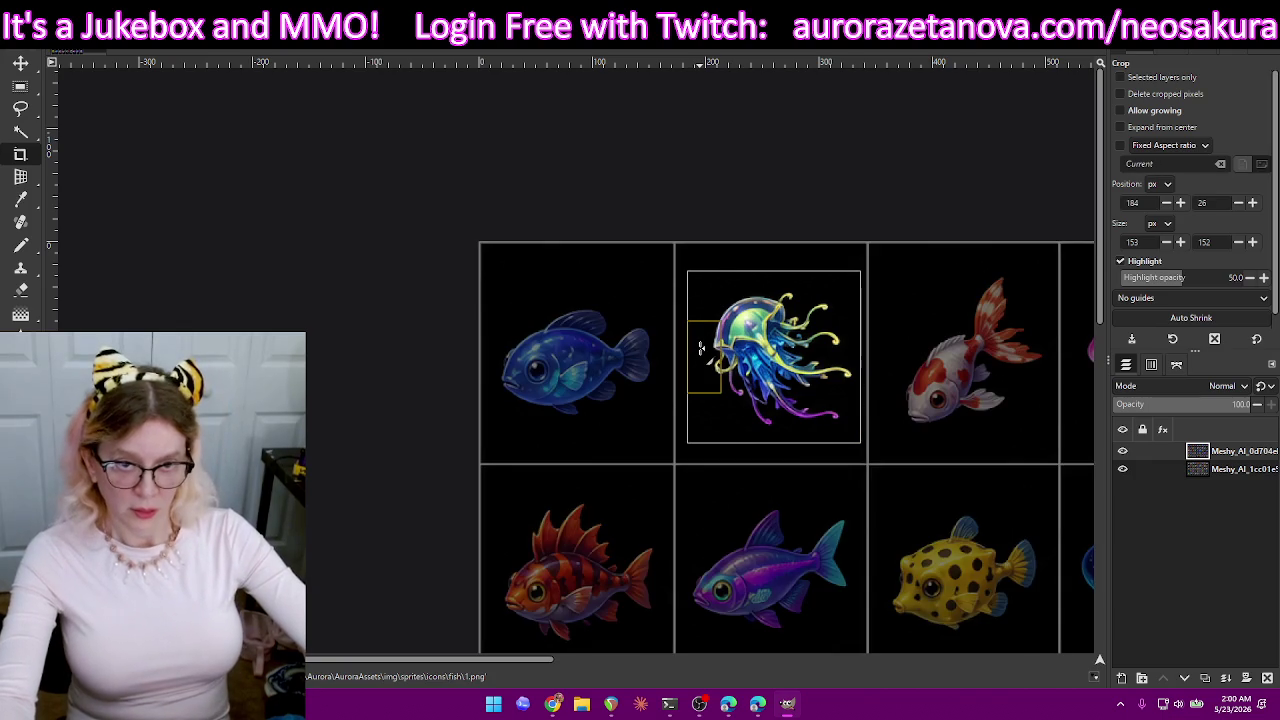
key(Return)
key(ctrl+shift+e)
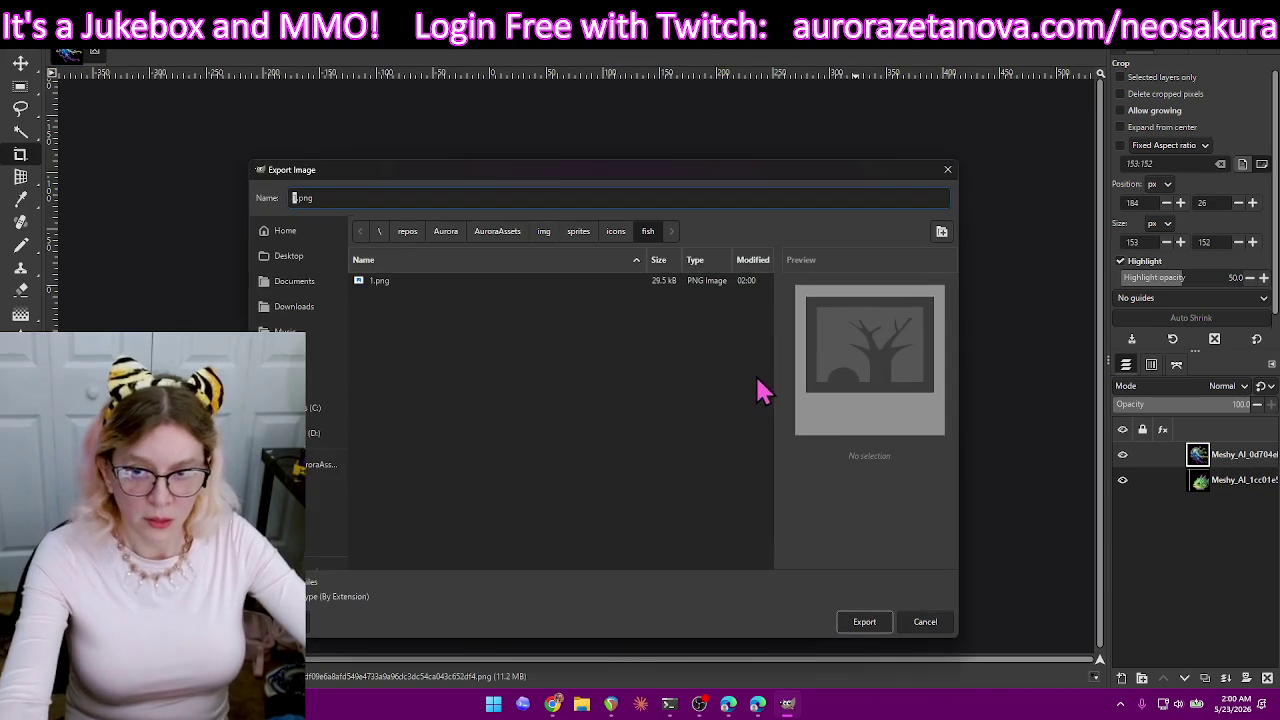
click(864, 621)
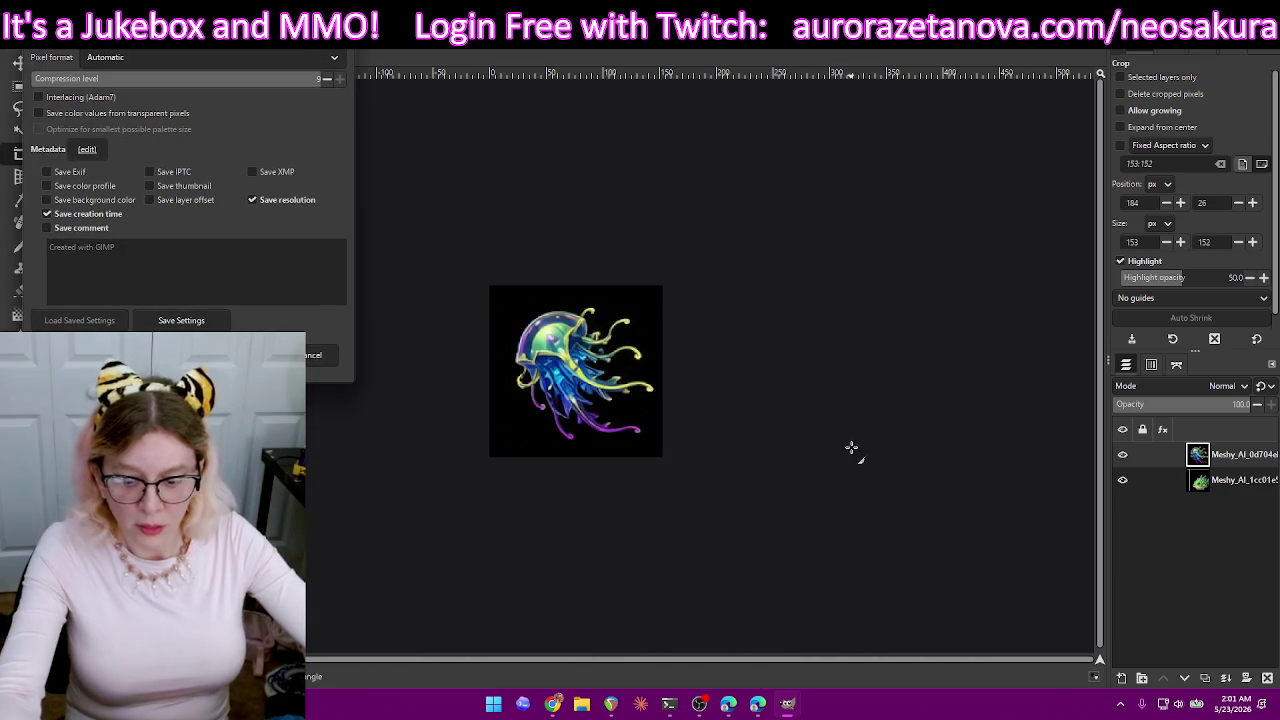
key(Return)
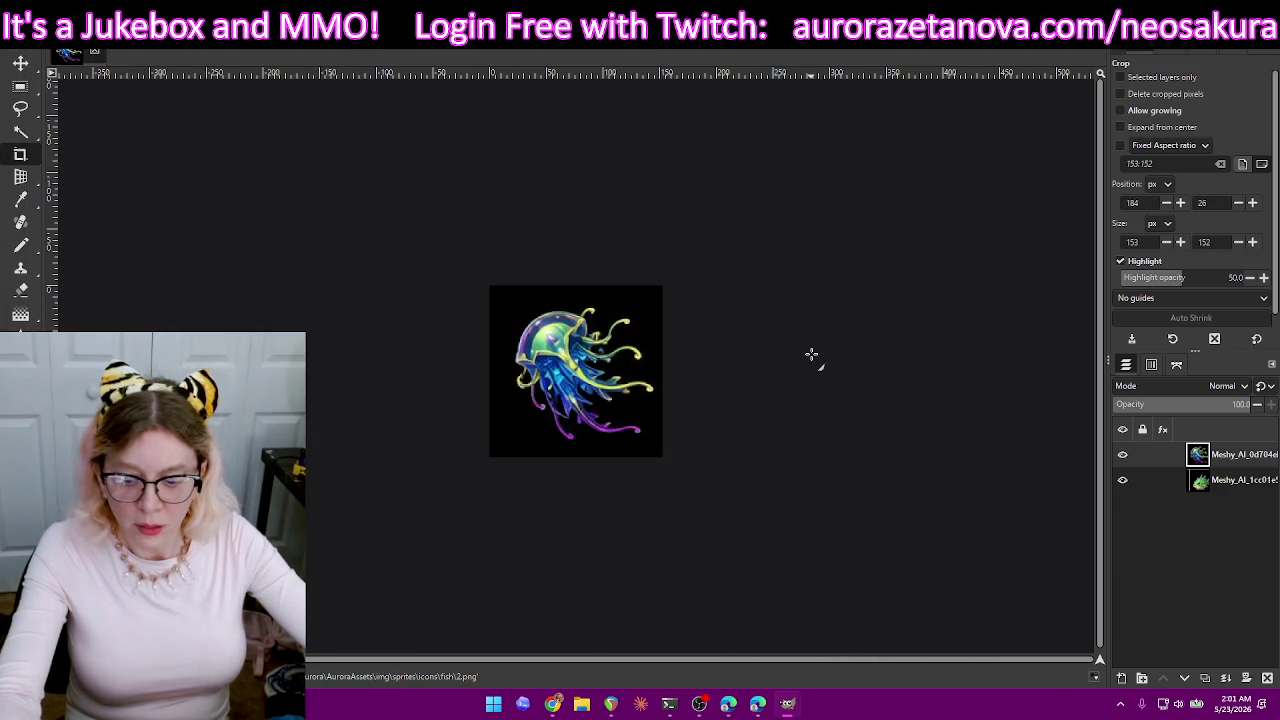
- Crop the koi, export it as 3.png, then undo back to the full sheet
key(ctrl+z)
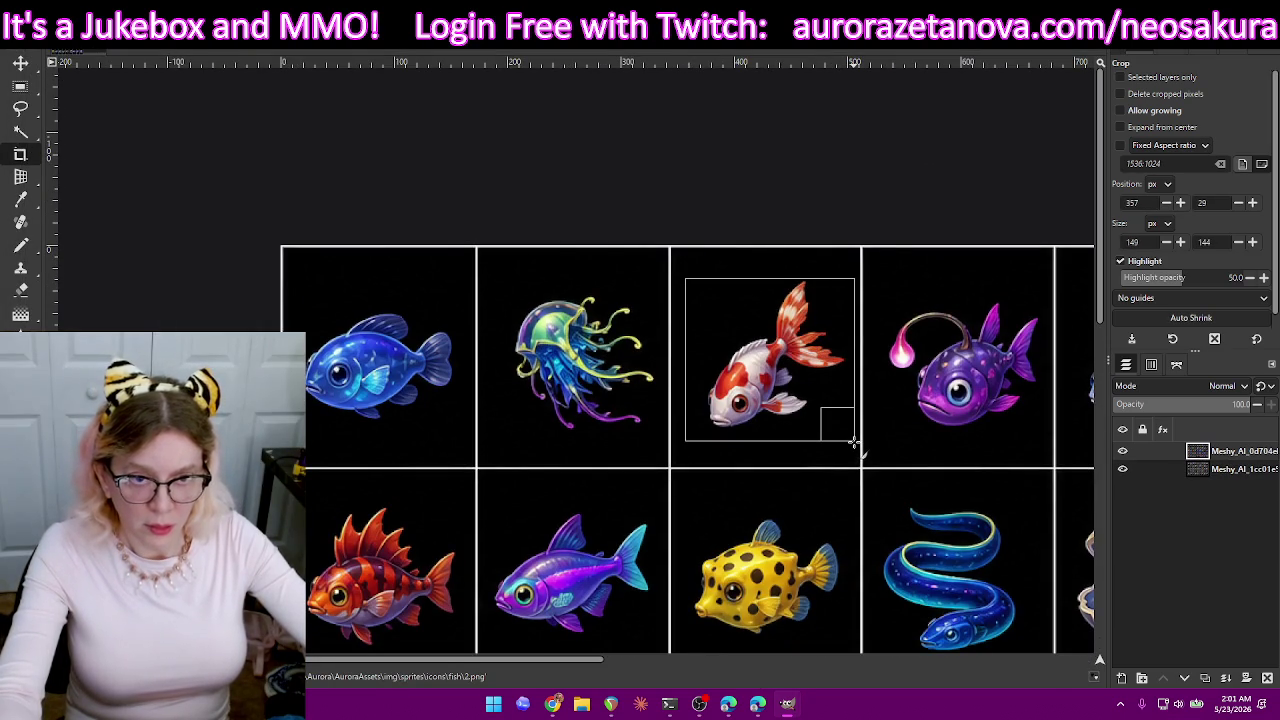
drag(853, 441, 853, 441)
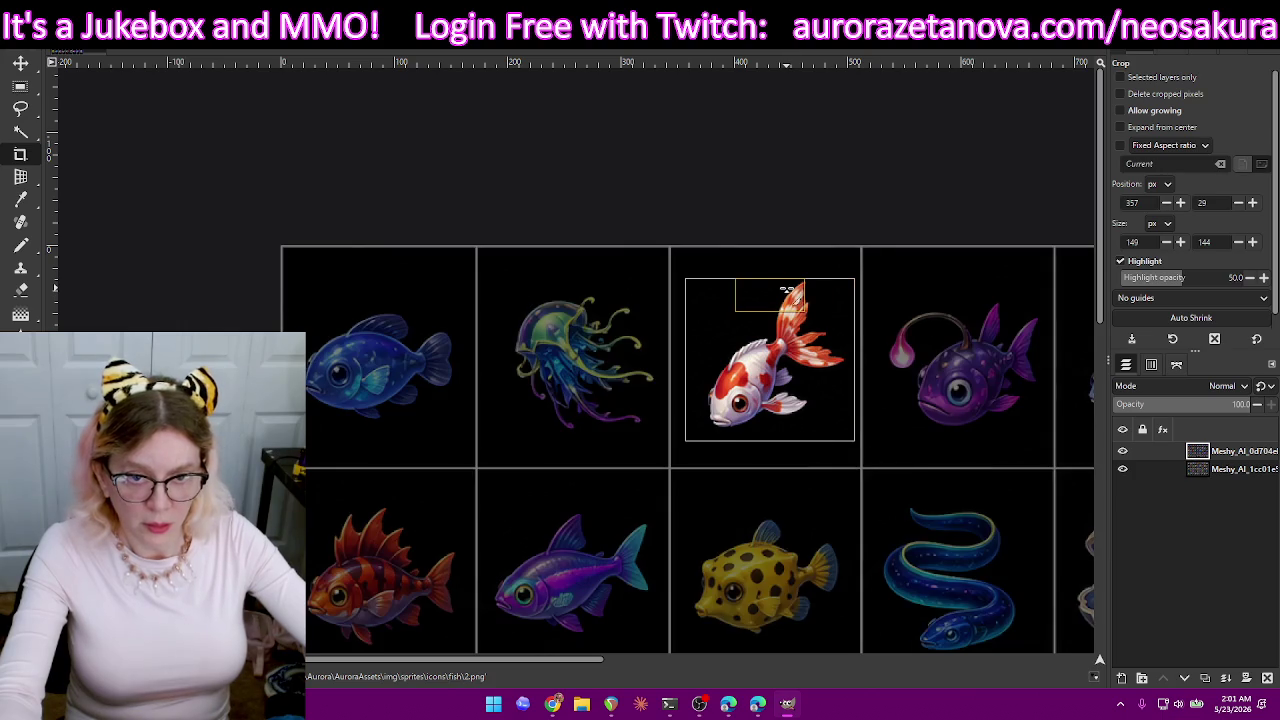
drag(788, 291, 788, 288)
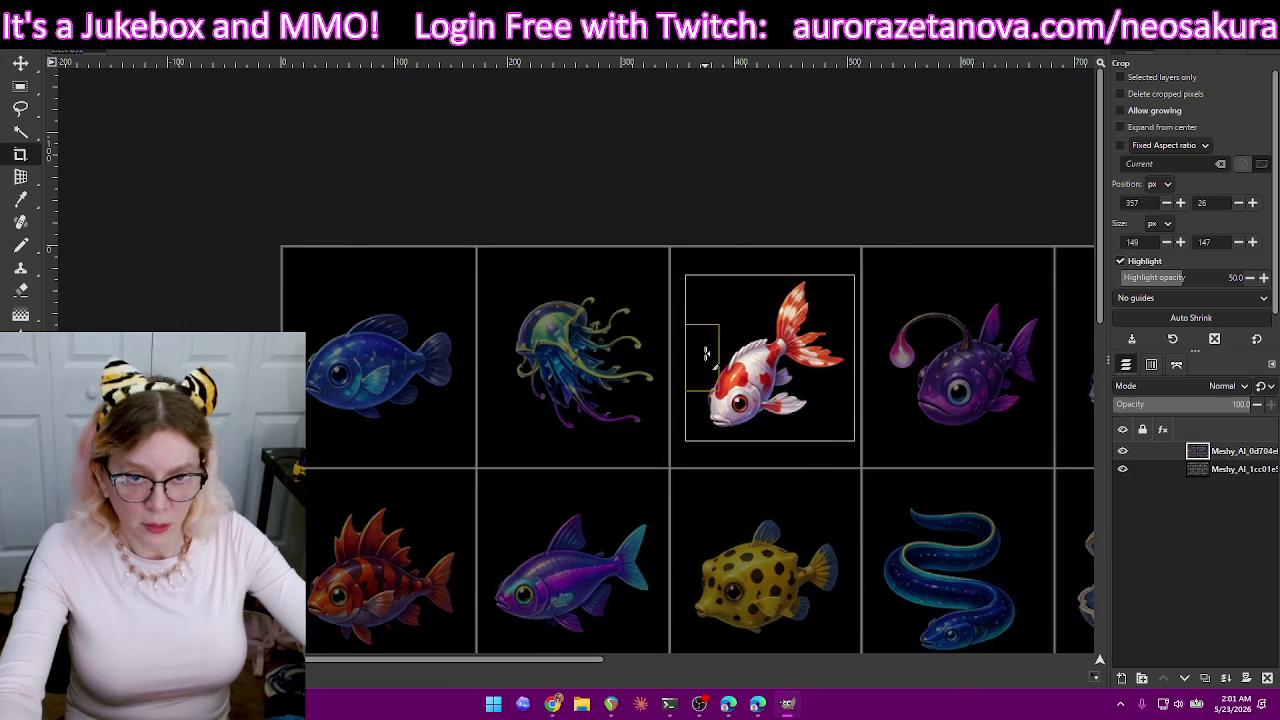
drag(703, 353, 703, 353)
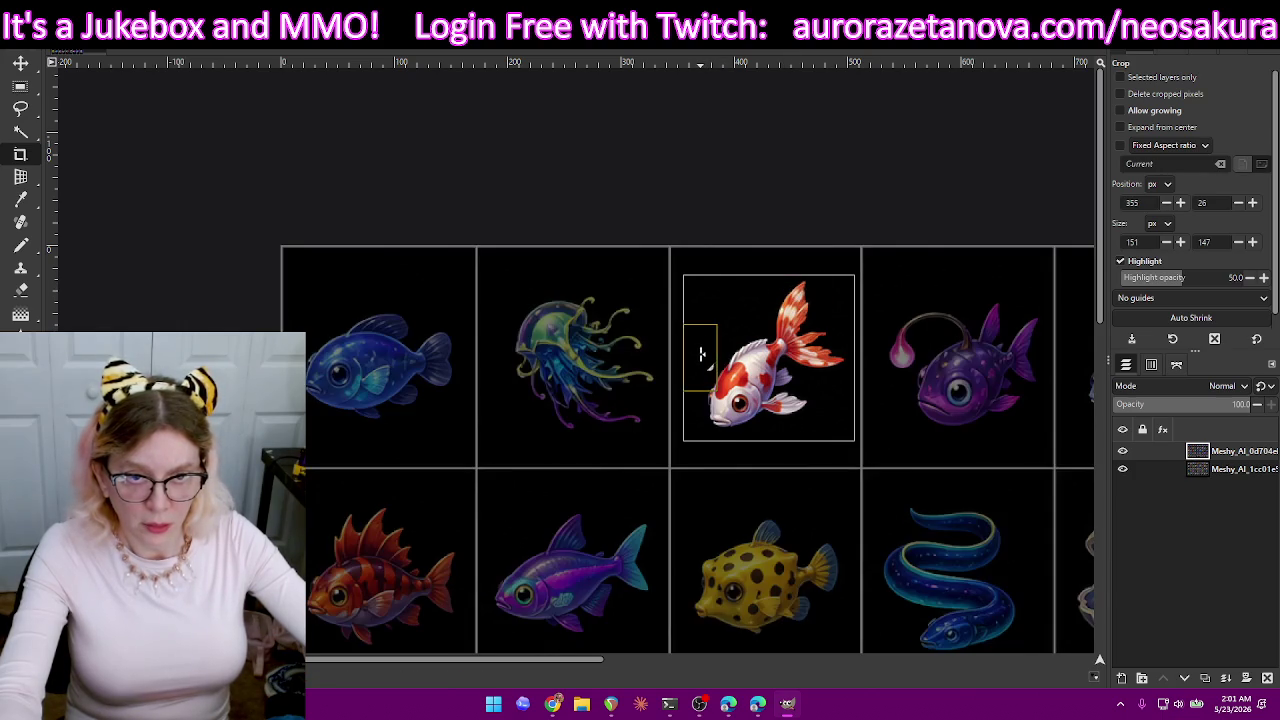
click(830, 420)
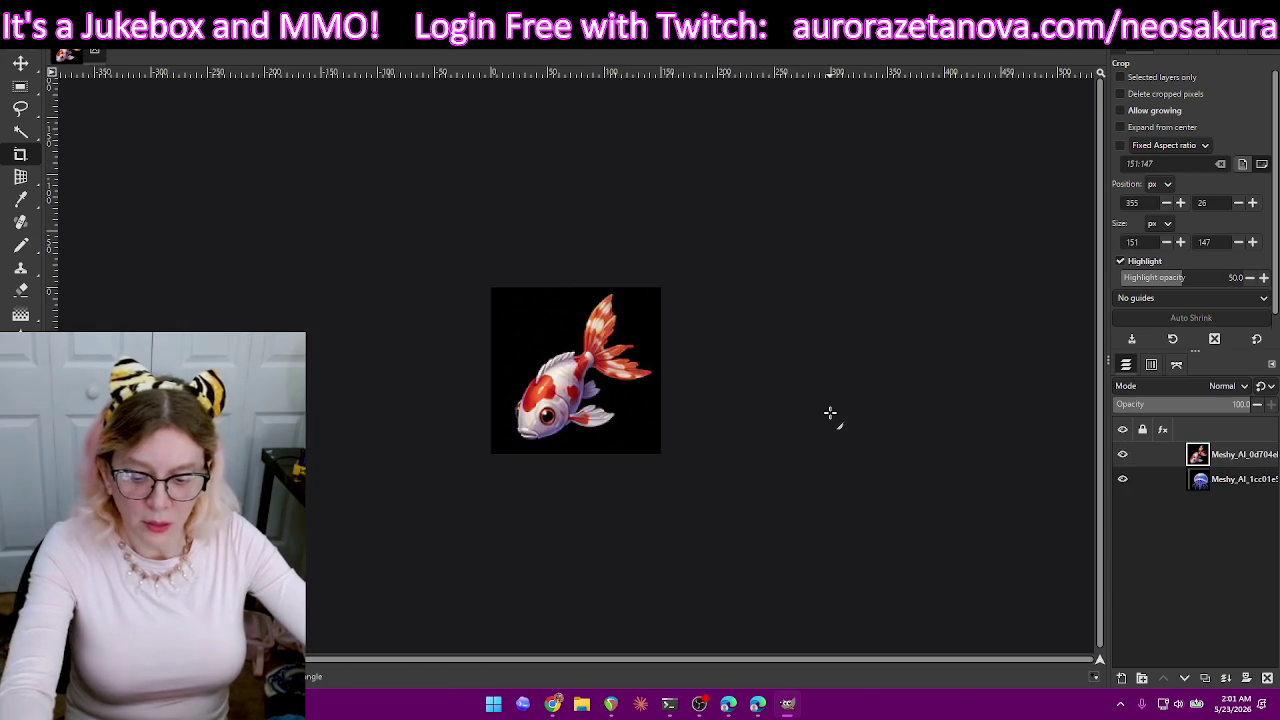
key(ctrl+shift+e)
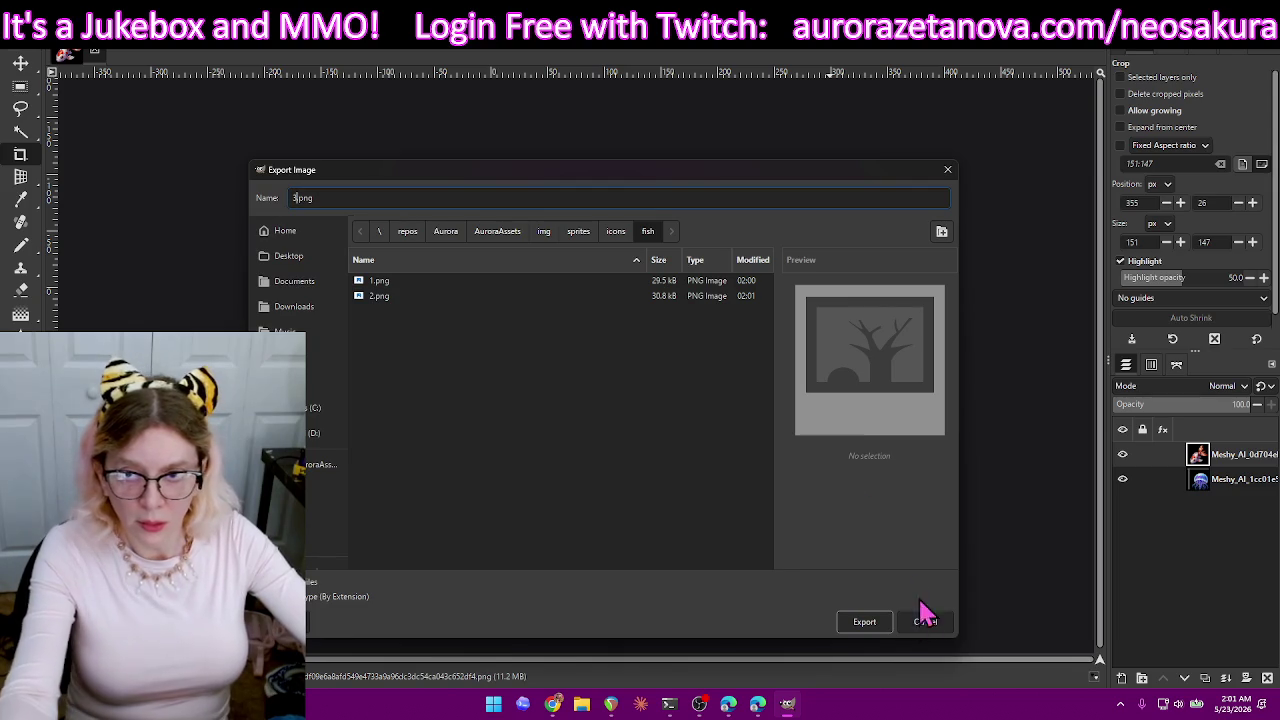
click(870, 622)
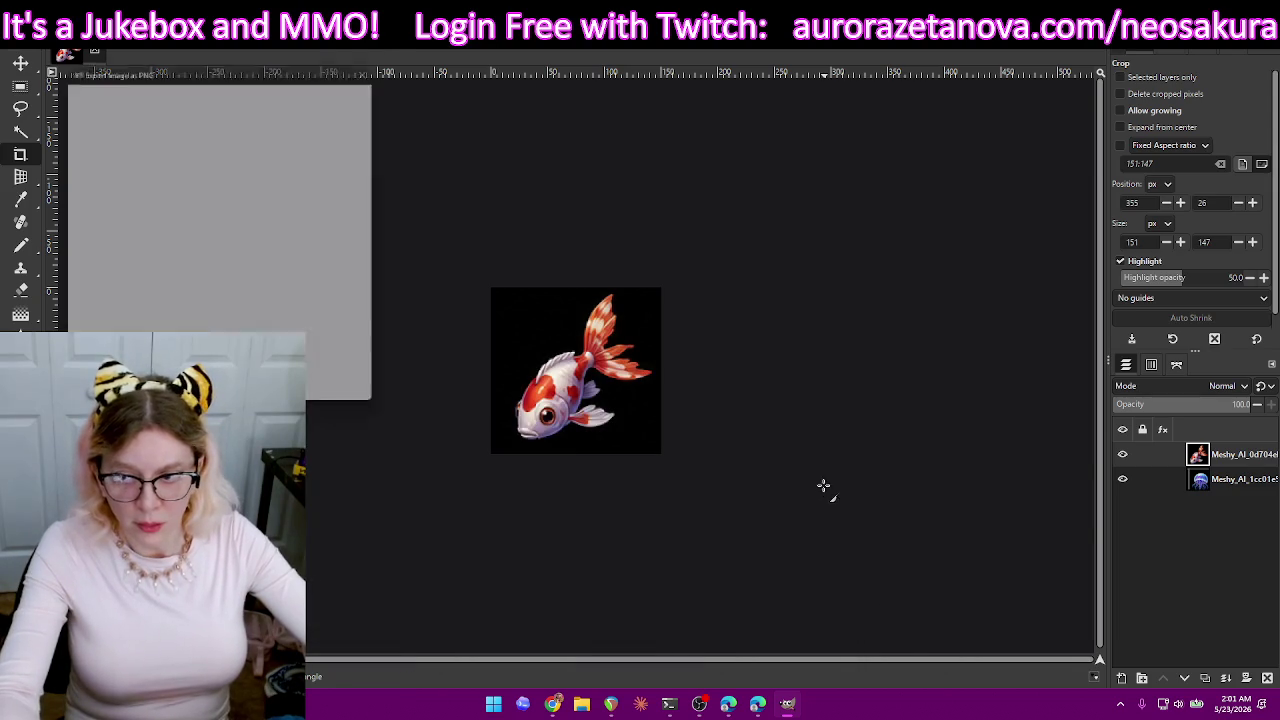
key(Return)
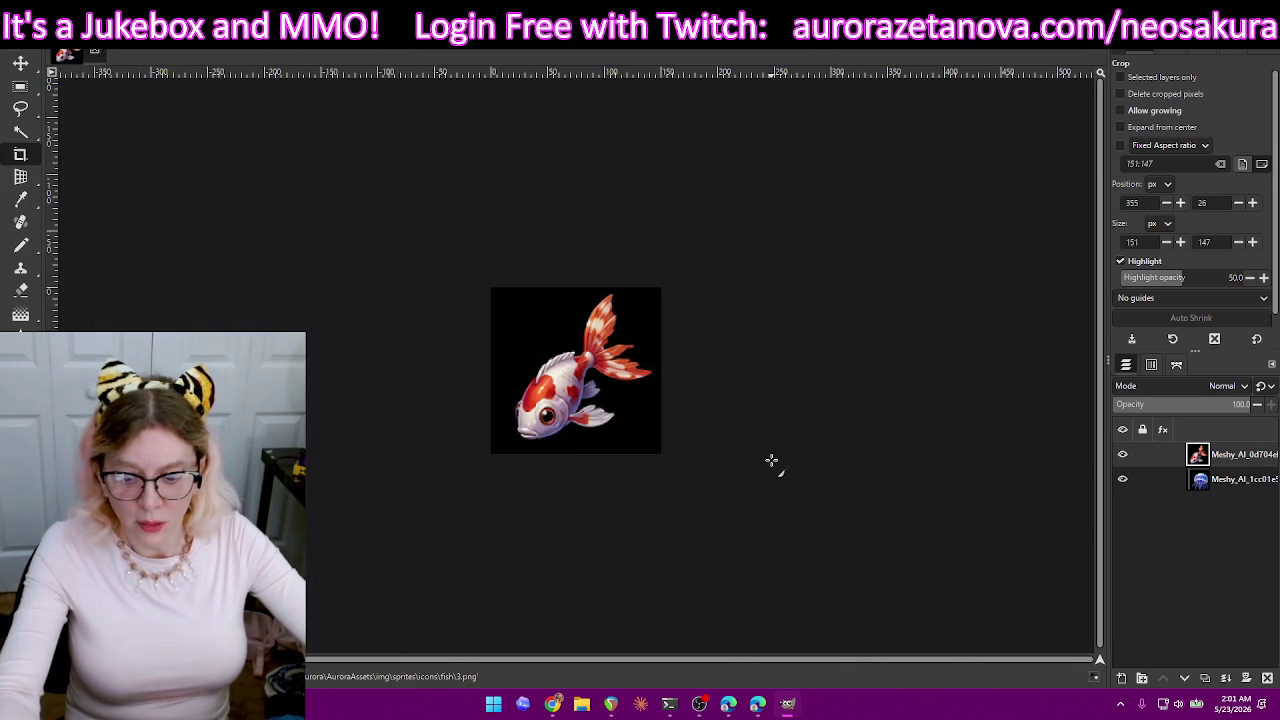
key(ctrl+z)
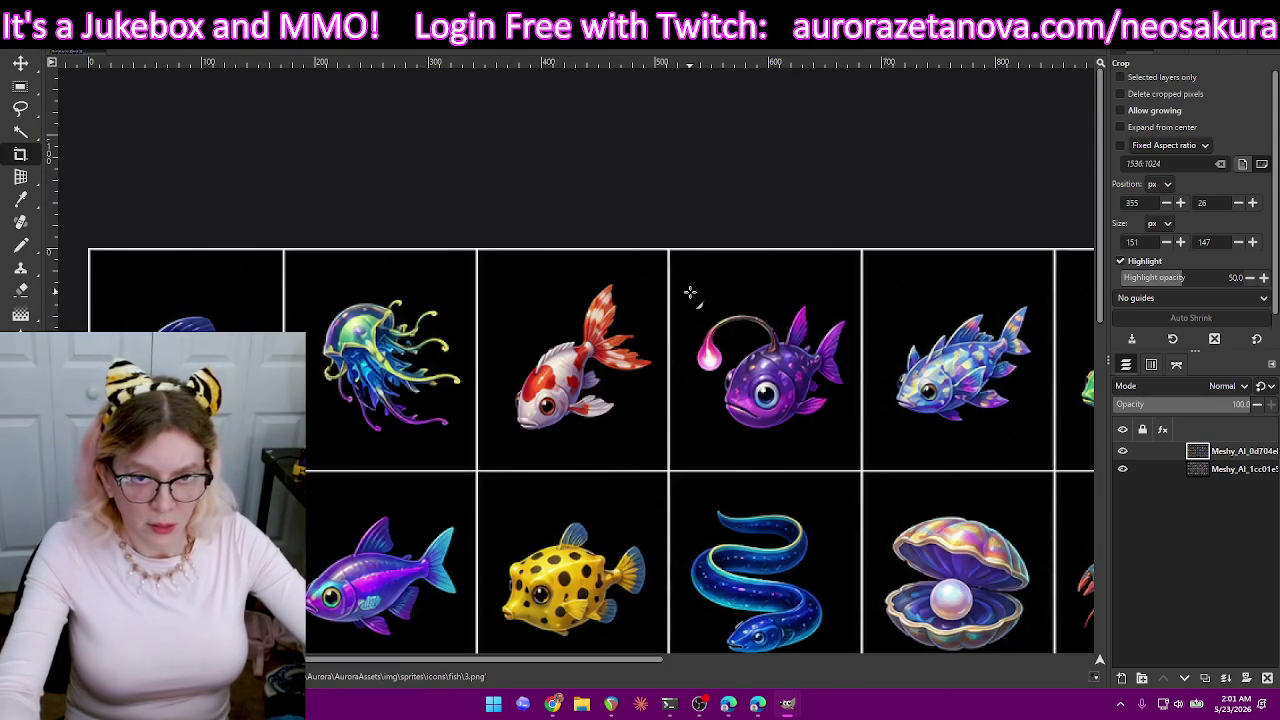
- Crop the canvas tightly around the purple anglerfish
drag(763, 385, 832, 450)
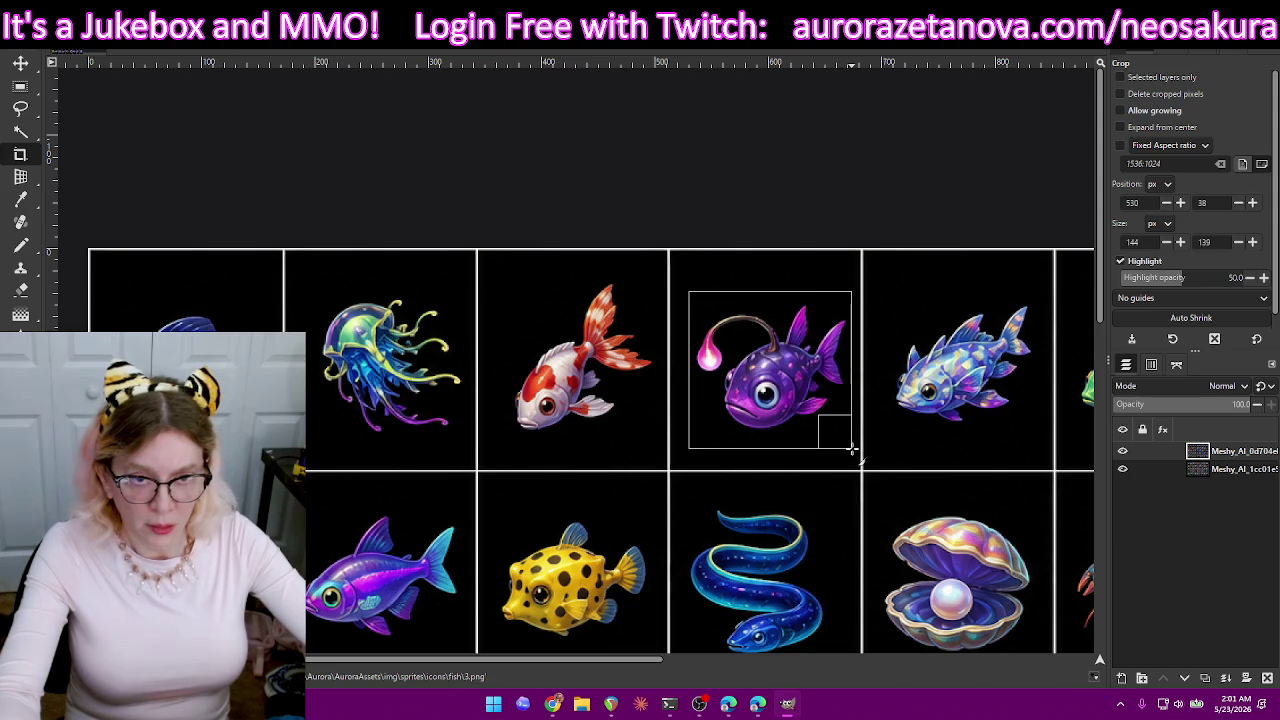
drag(851, 438, 851, 439)
drag(789, 313, 790, 310)
drag(766, 436, 768, 439)
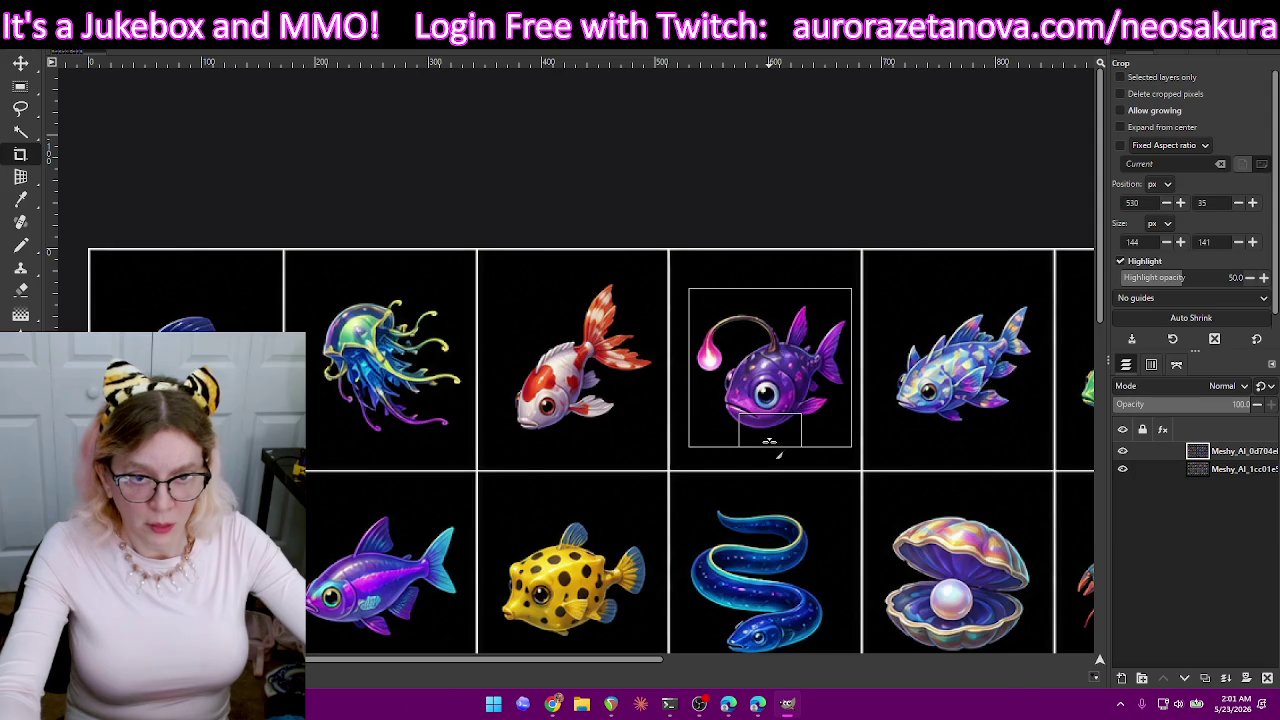
key(Return)
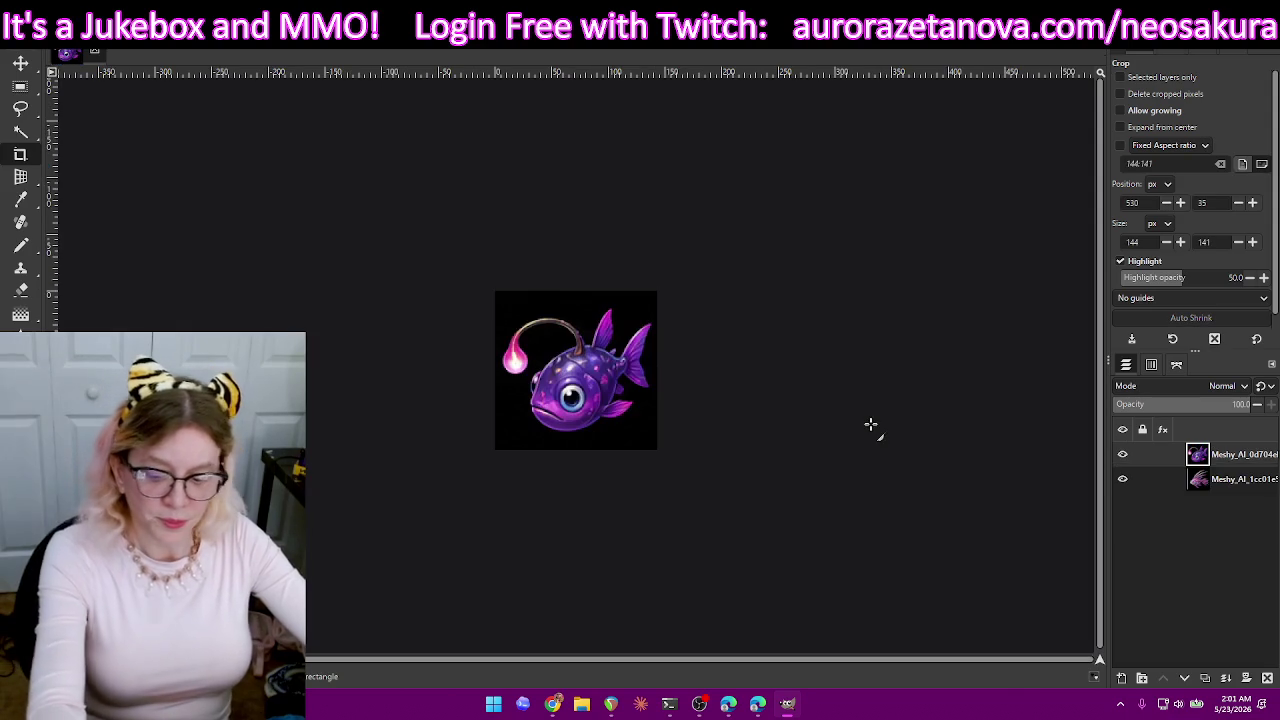
- Export the anglerfish as 4.png, then undo the crop to restore the sheet
key(ctrl+shift+e)
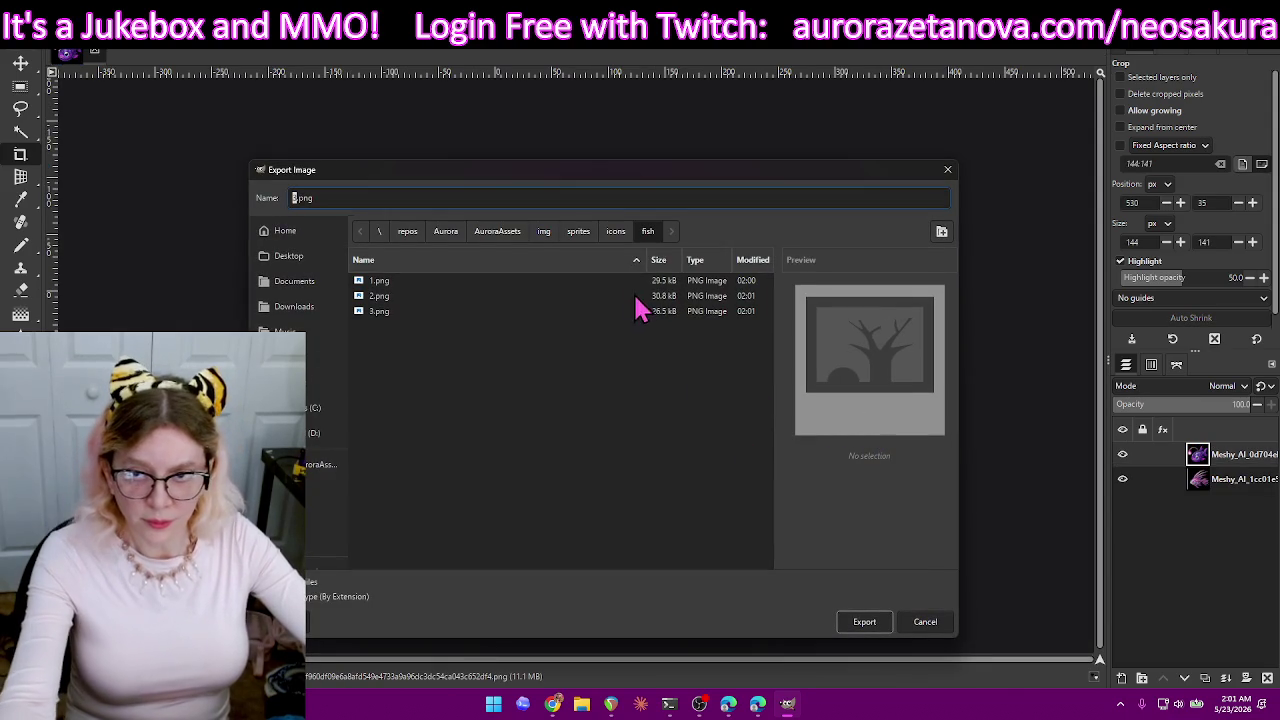
text(4)
click(863, 621)
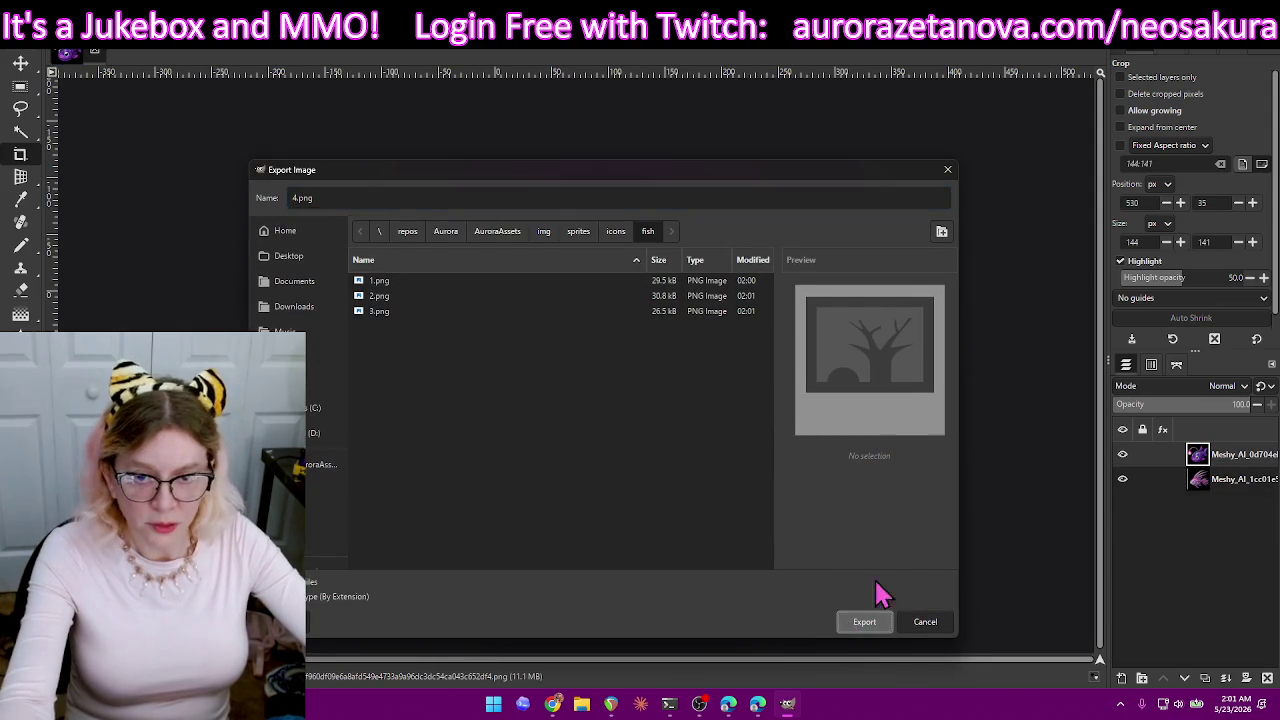
key(Return)
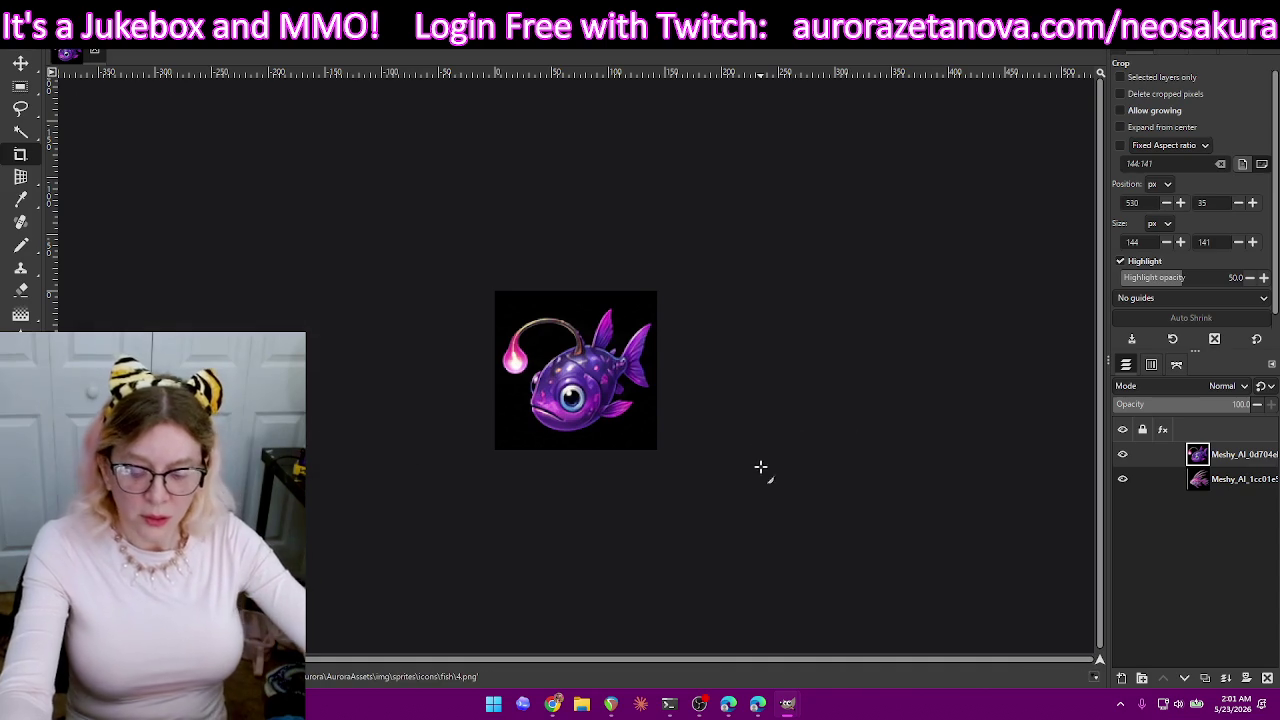
key(ctrl+z)
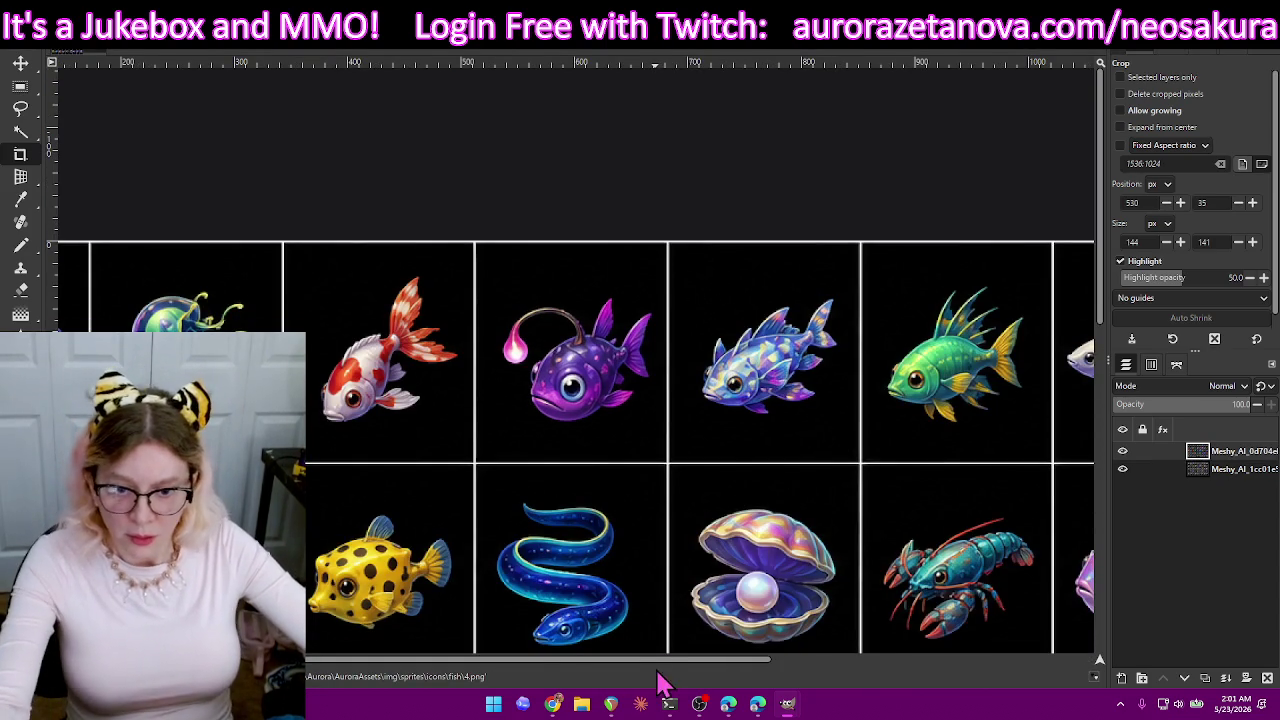
scroll(560, 680, left, 3)
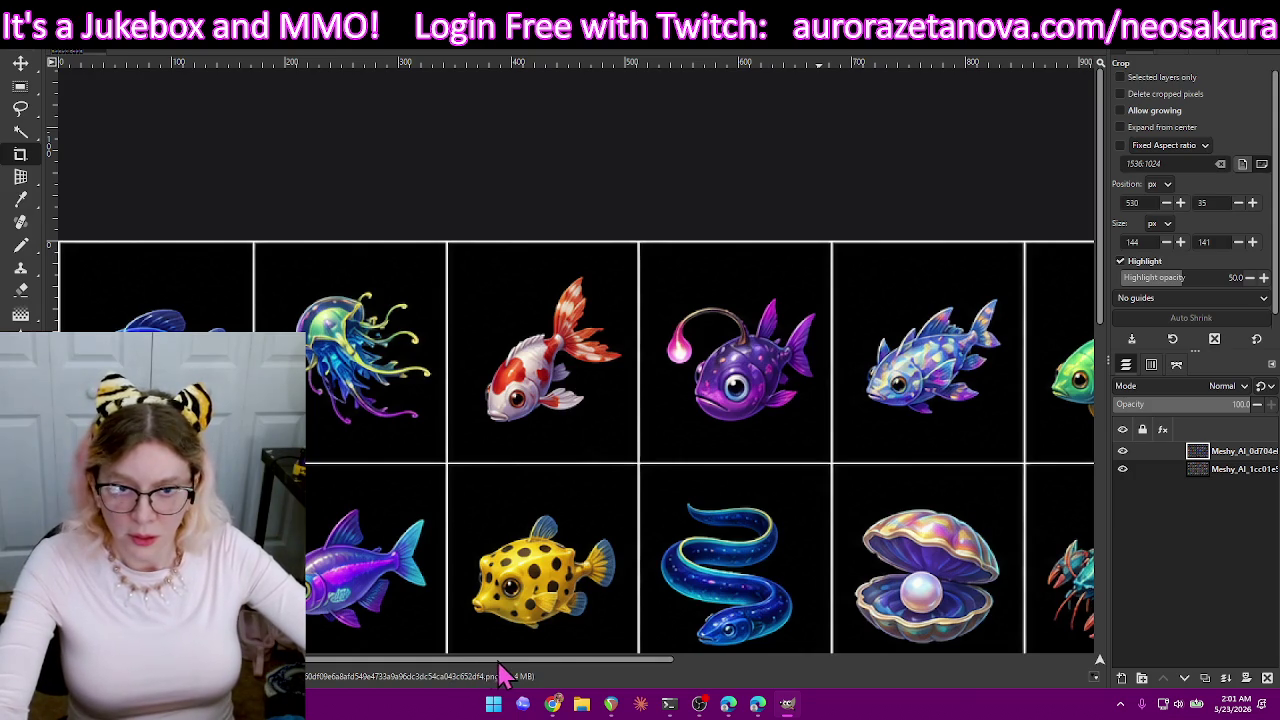
mouse_move(557, 679)
mouse_down()
mouse_move(1017, 674)
mouse_move(497, 660)
mouse_up()
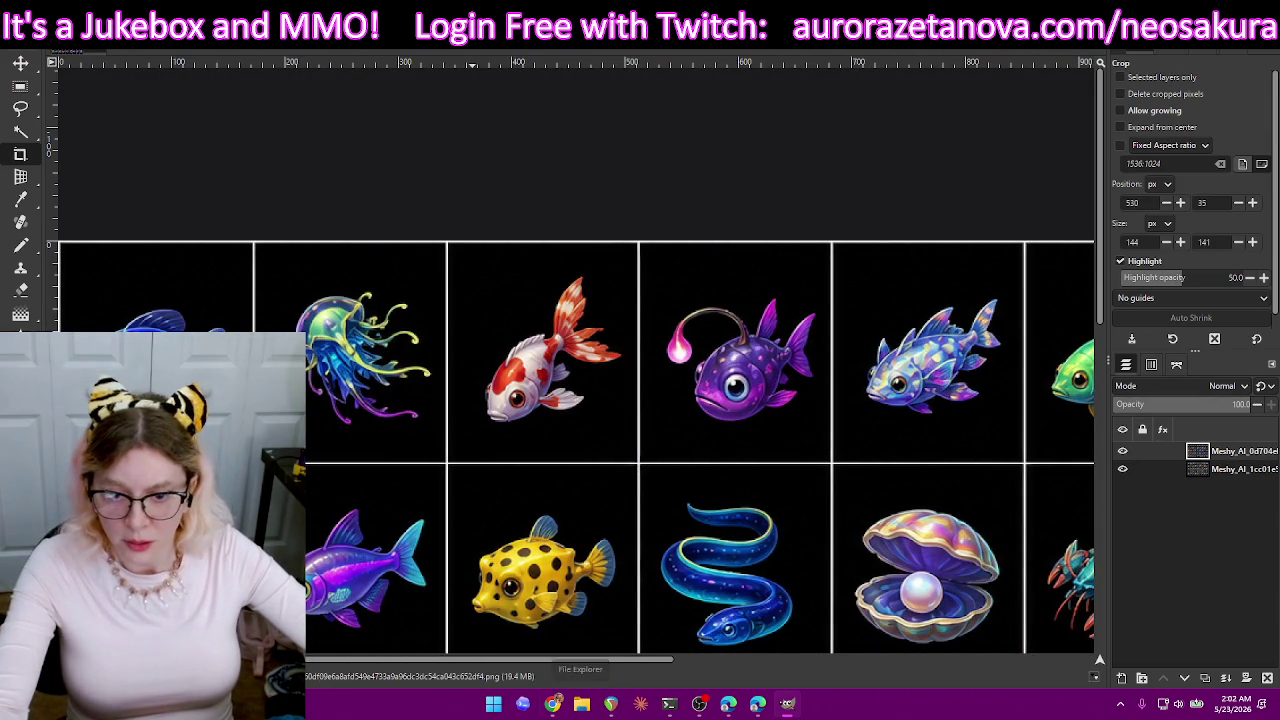
click(582, 704)
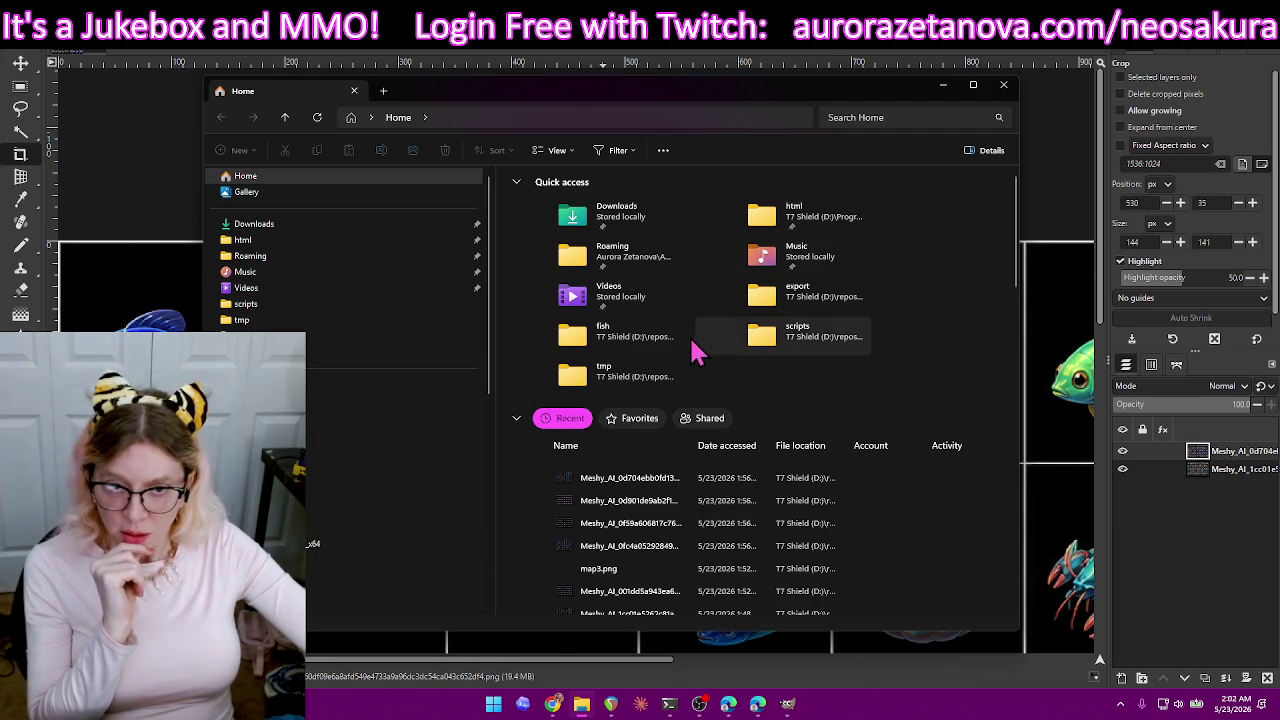
- Open the fish folder and rename the blue fish file 1.png to small_.png
double_click(680, 342)
click(625, 255)
click(553, 255)
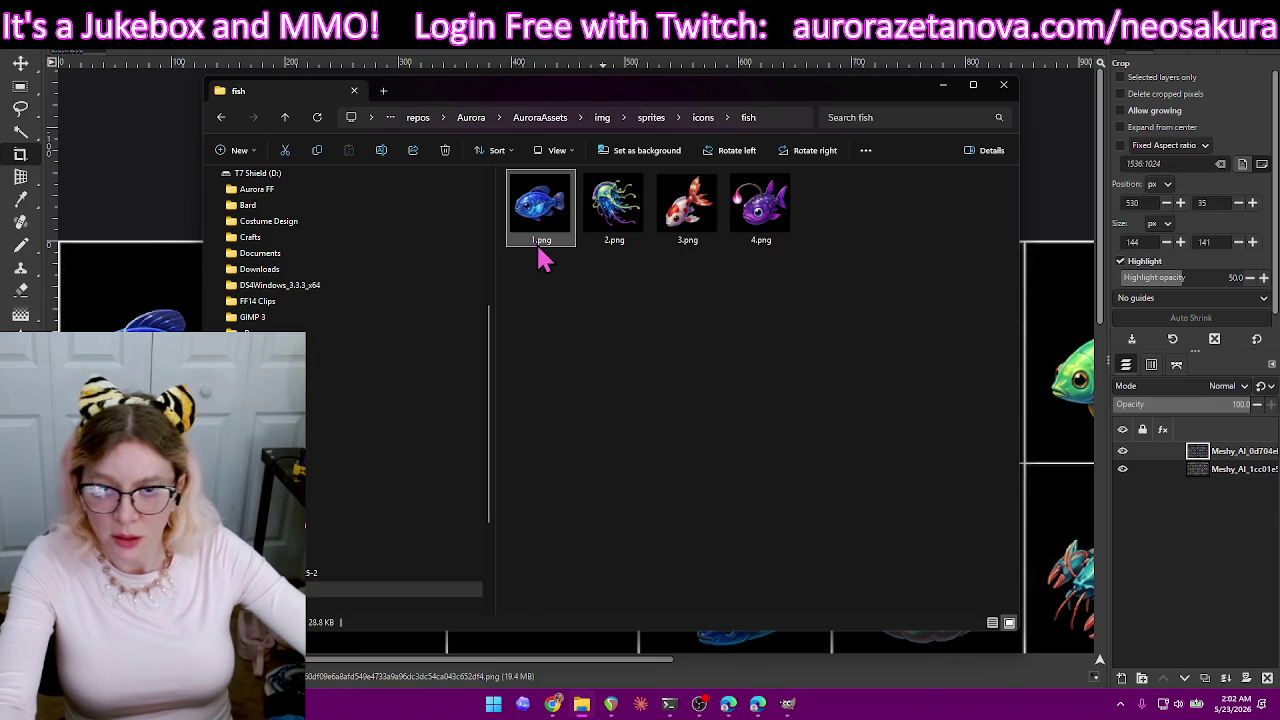
key(F2)
text(small_)
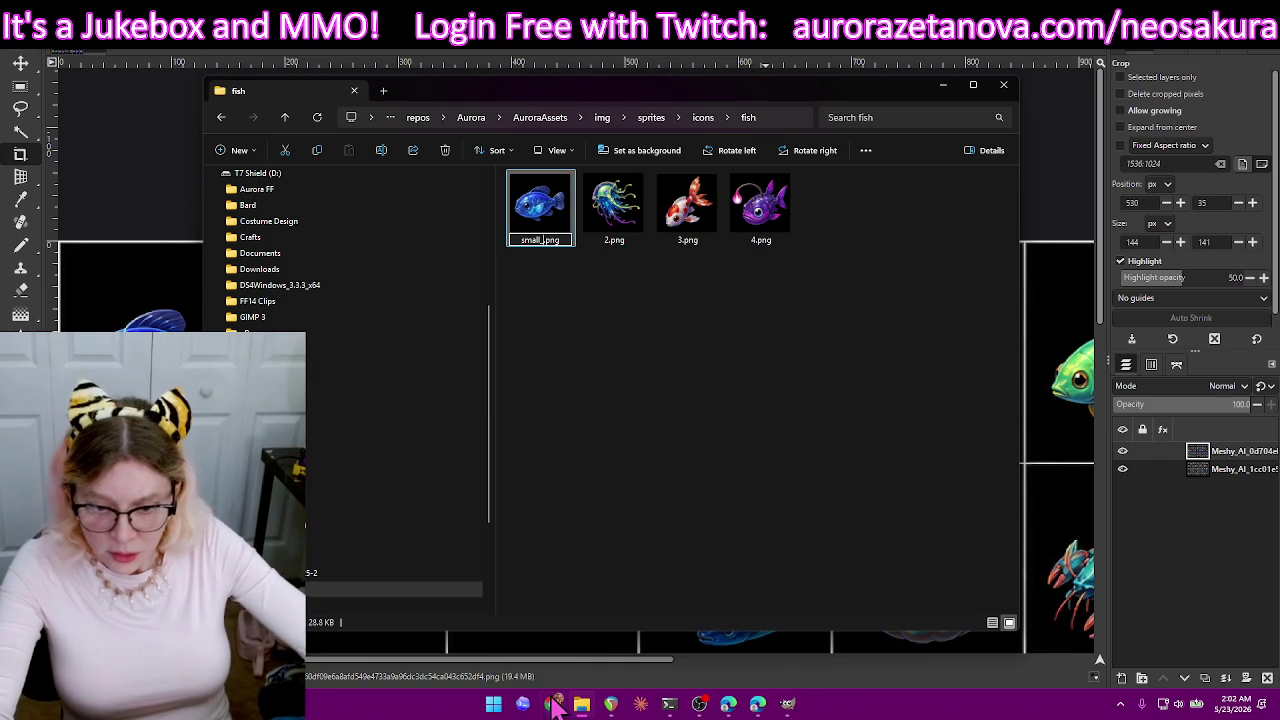
click(493, 706)
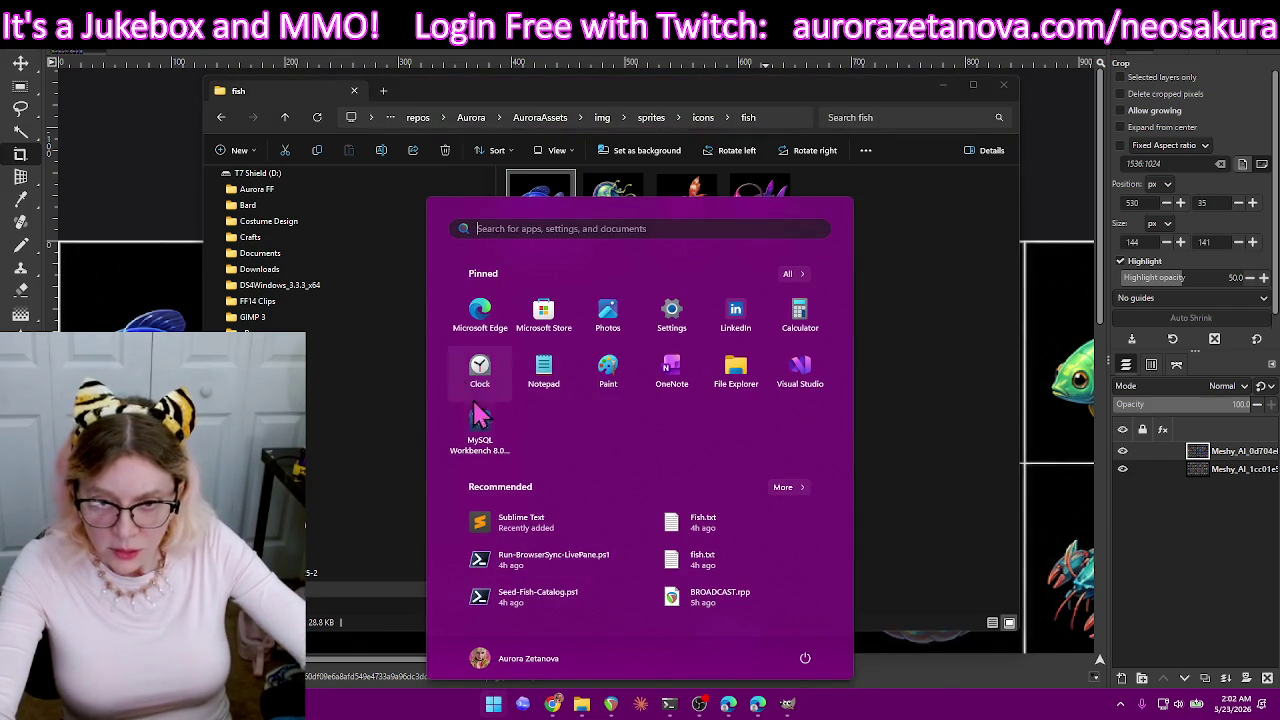
click(736, 318)
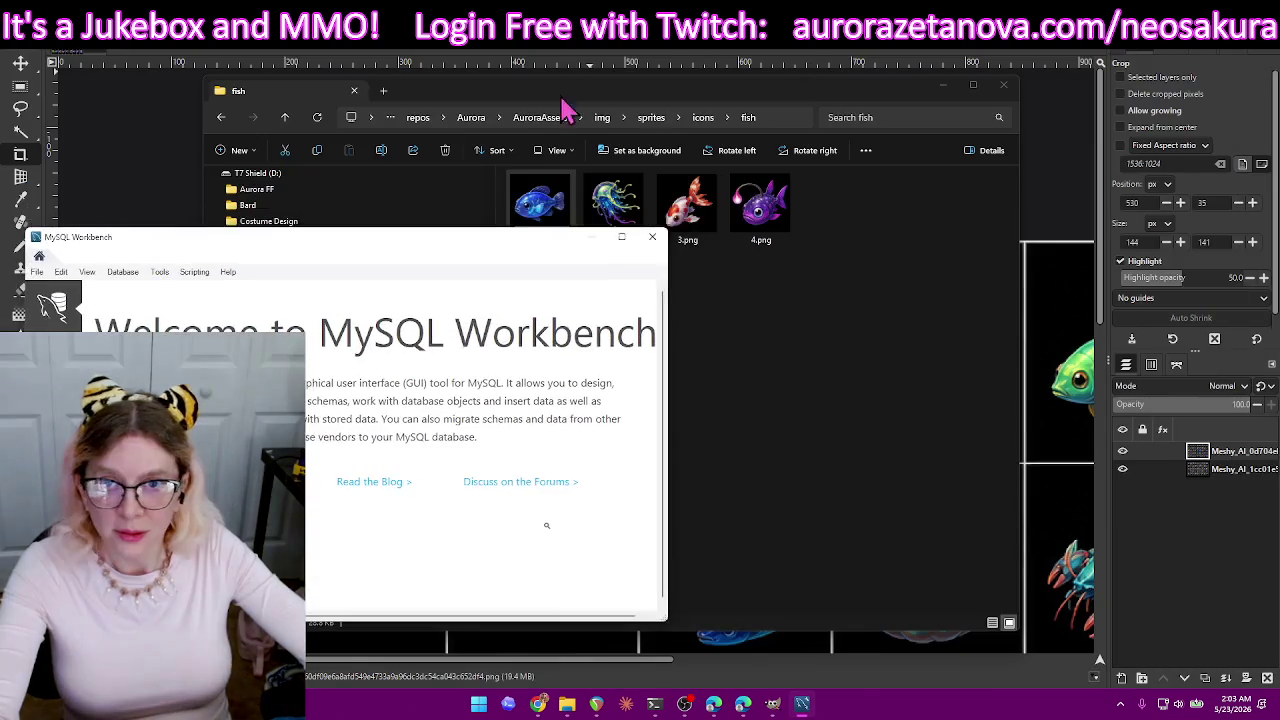
key(Return)
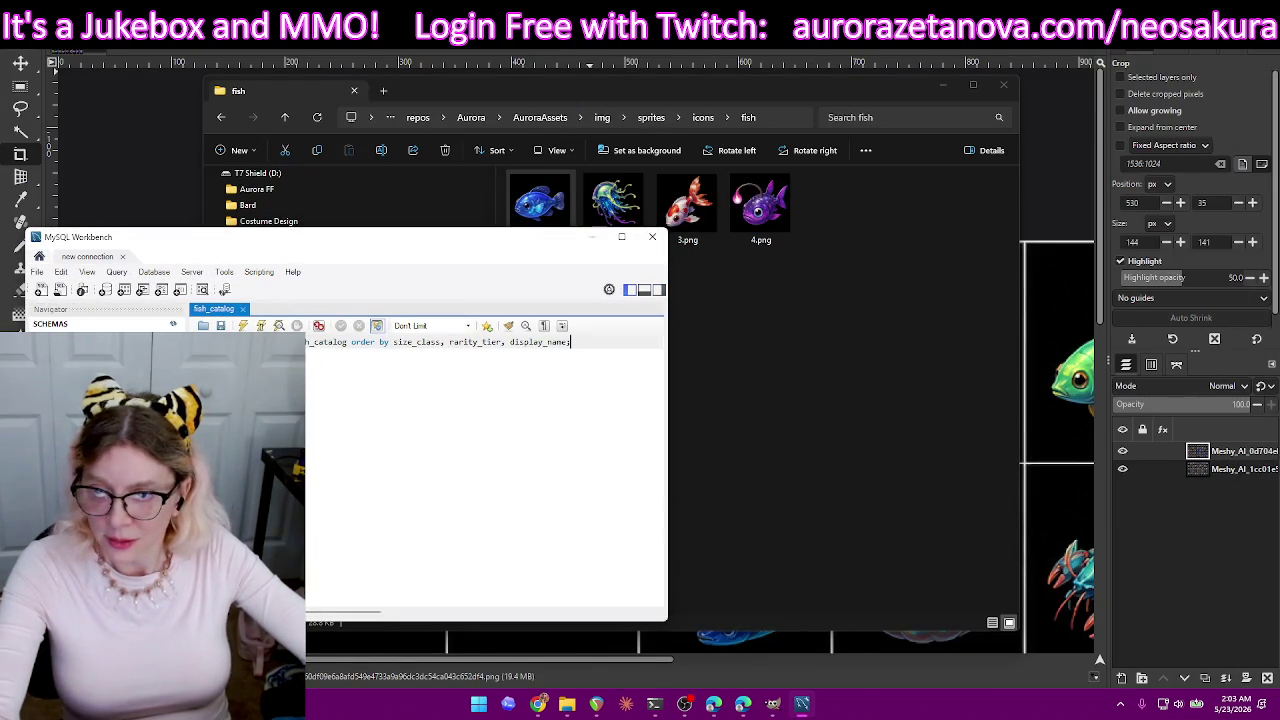
click(243, 309)
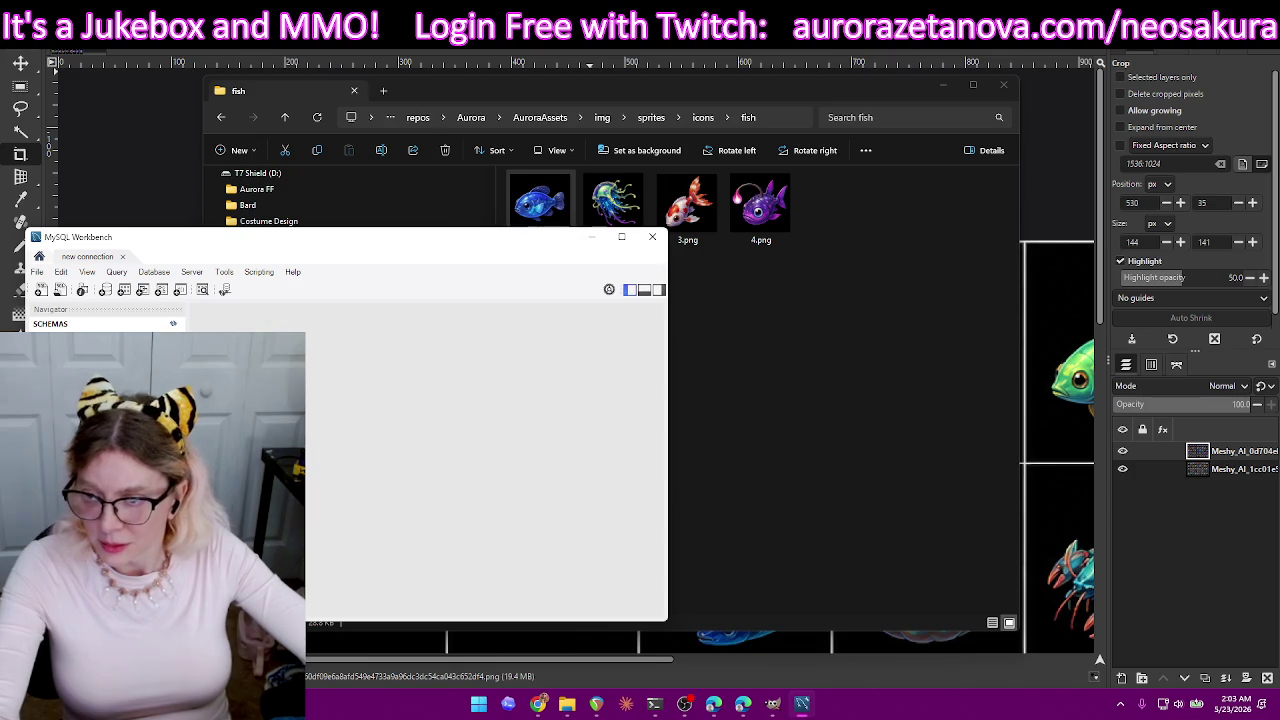
click(105, 309)
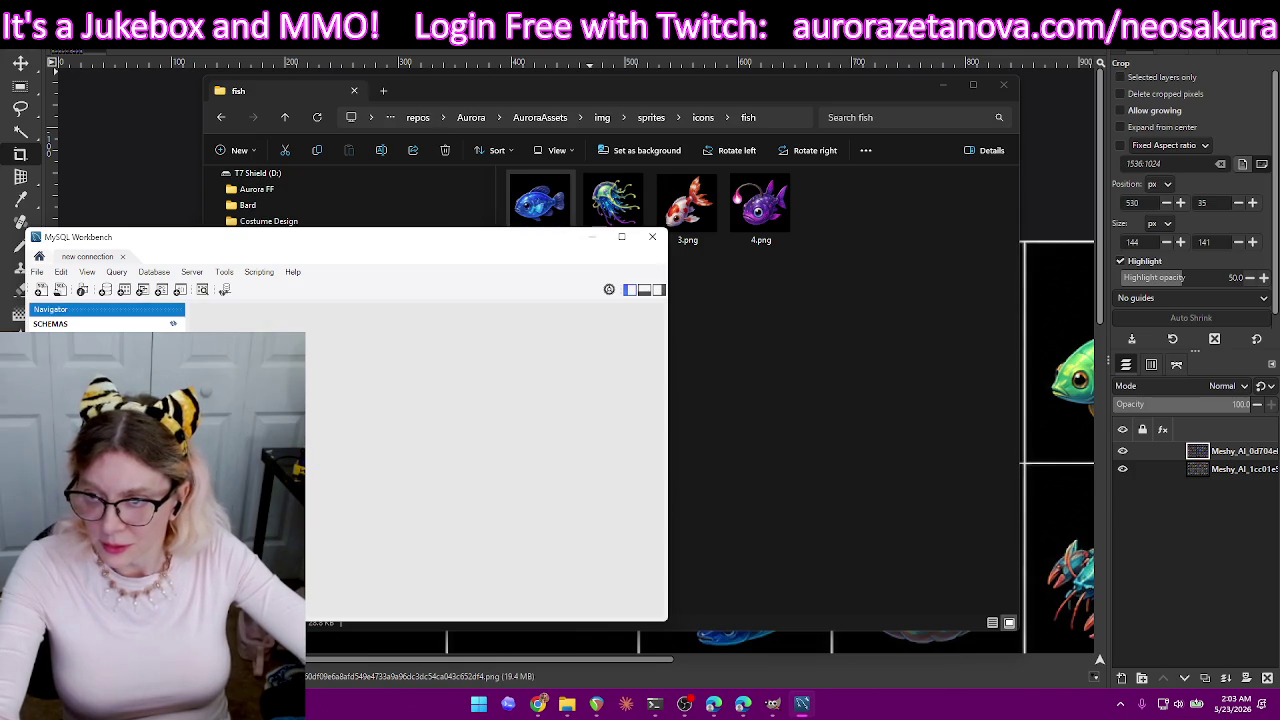
key(ctrl+shift+t)
key(ctrl+Return)
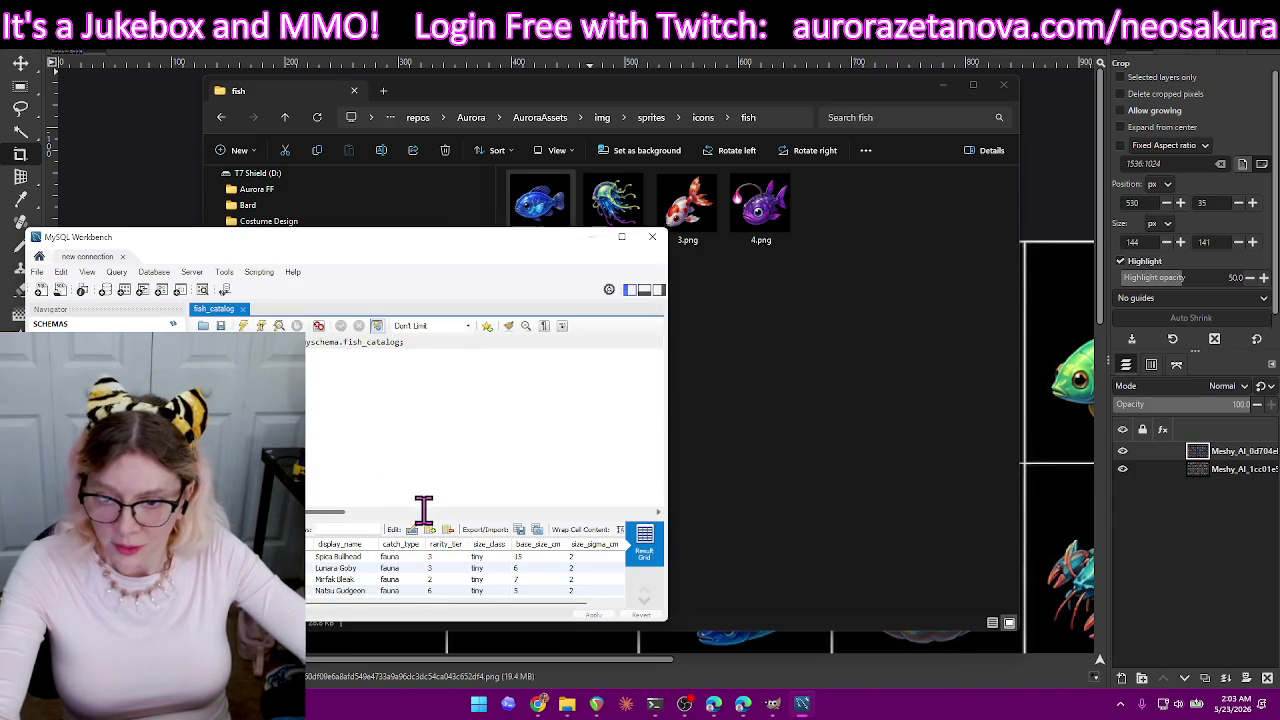
drag(358, 518, 336, 410)
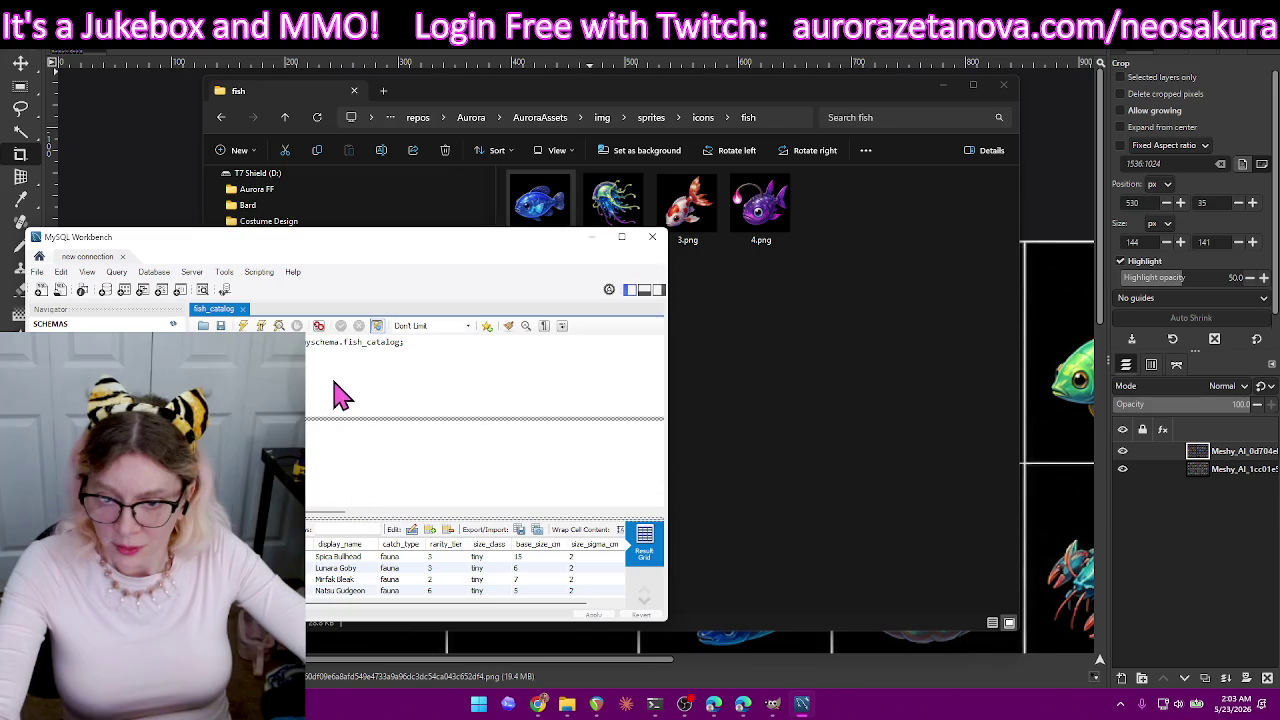
scroll(505, 492, down, 5)
scroll(502, 492, down, 5)
scroll(503, 527, down, 4)
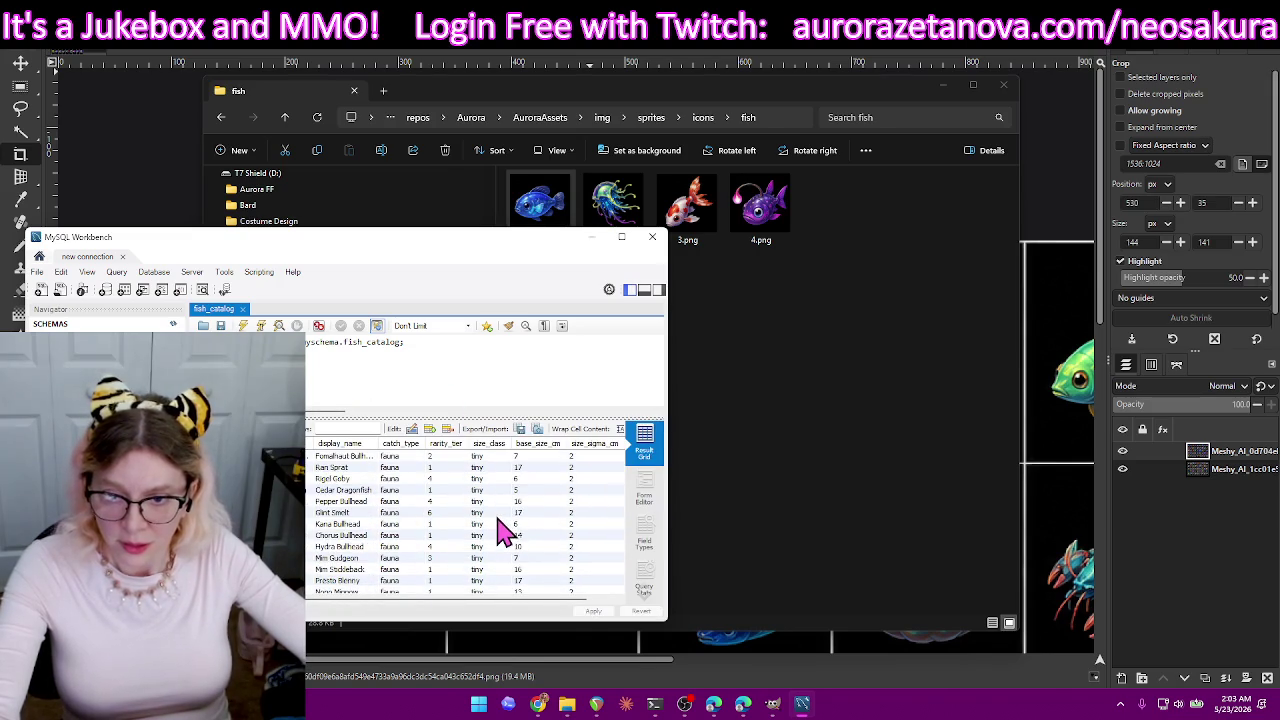
scroll(505, 535, down, 4)
scroll(505, 535, down, 4)
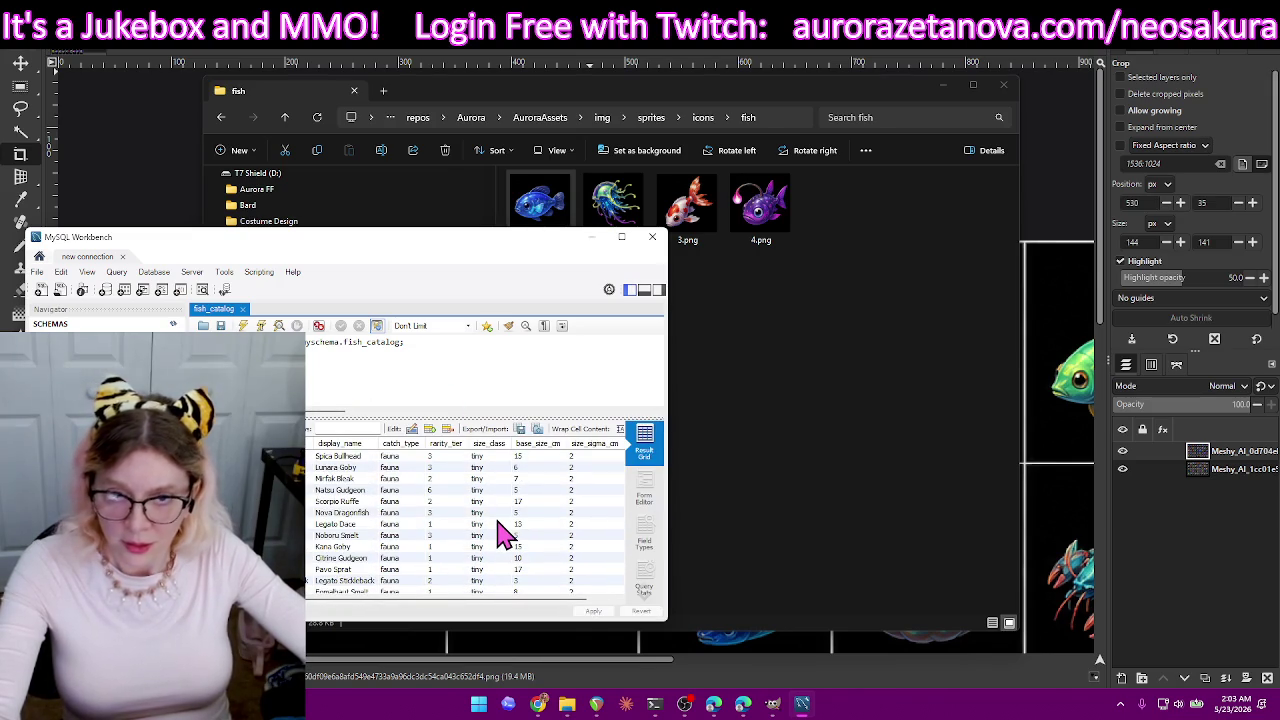
mouse_move(470, 598)
mouse_move(489, 604)
mouse_down()
mouse_move(618, 606)
mouse_move(475, 622)
mouse_move(633, 622)
mouse_up()
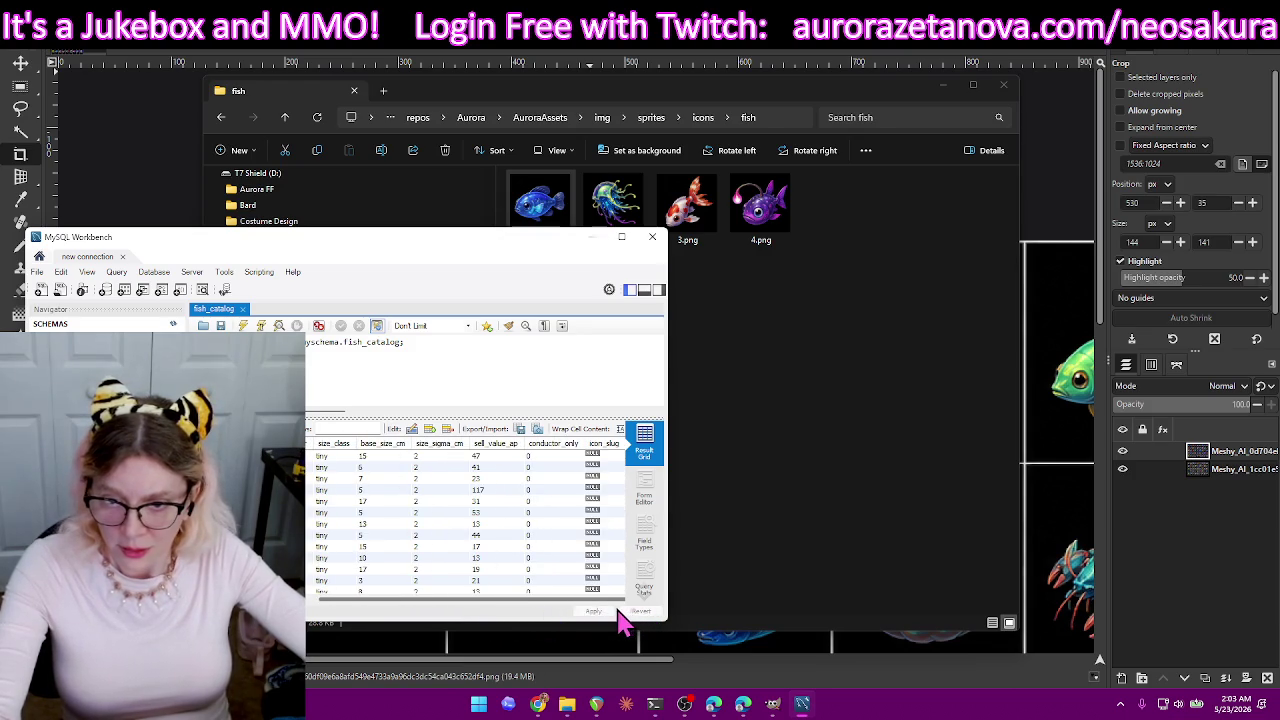
mouse_move(615, 622)
mouse_down()
mouse_move(606, 611)
mouse_move(440, 617)
mouse_up()
scroll(430, 580, down, 3)
scroll(440, 566, down, 3)
scroll(620, 505, down, 2)
scroll(600, 530, down, 2)
scroll(595, 540, down, 2)
scroll(592, 546, down, 2)
scroll(592, 548, down, 2)
scroll(592, 548, down, 2)
scroll(592, 548, down, 2)
scroll(592, 550, down, 2)
scroll(592, 550, down, 2)
scroll(592, 550, down, 2)
scroll(592, 550, down, 2)
scroll(592, 550, down, 2)
scroll(592, 550, down, 2)
scroll(592, 550, down, 2)
scroll(592, 550, down, 2)
scroll(592, 550, down, 2)
scroll(592, 550, down, 2)
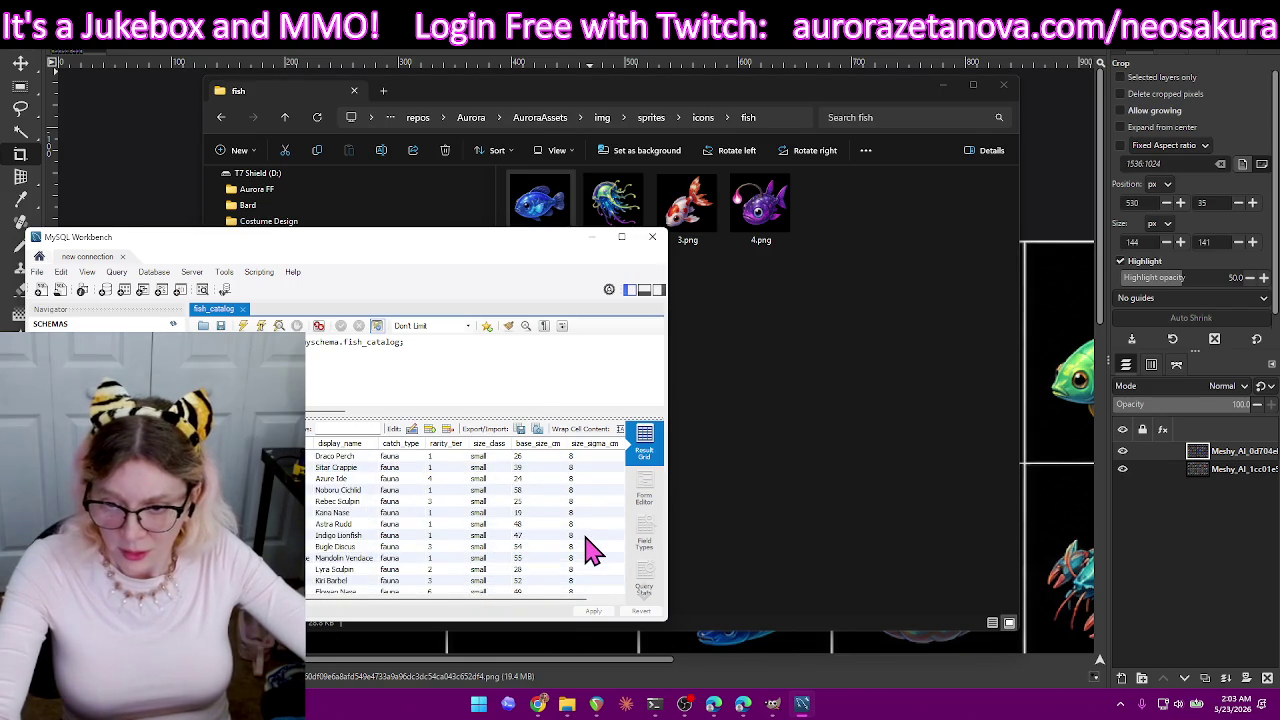
scroll(580, 545, down, 2)
scroll(575, 540, down, 2)
scroll(560, 532, down, 2)
scroll(555, 500, down, 2)
click(652, 237)
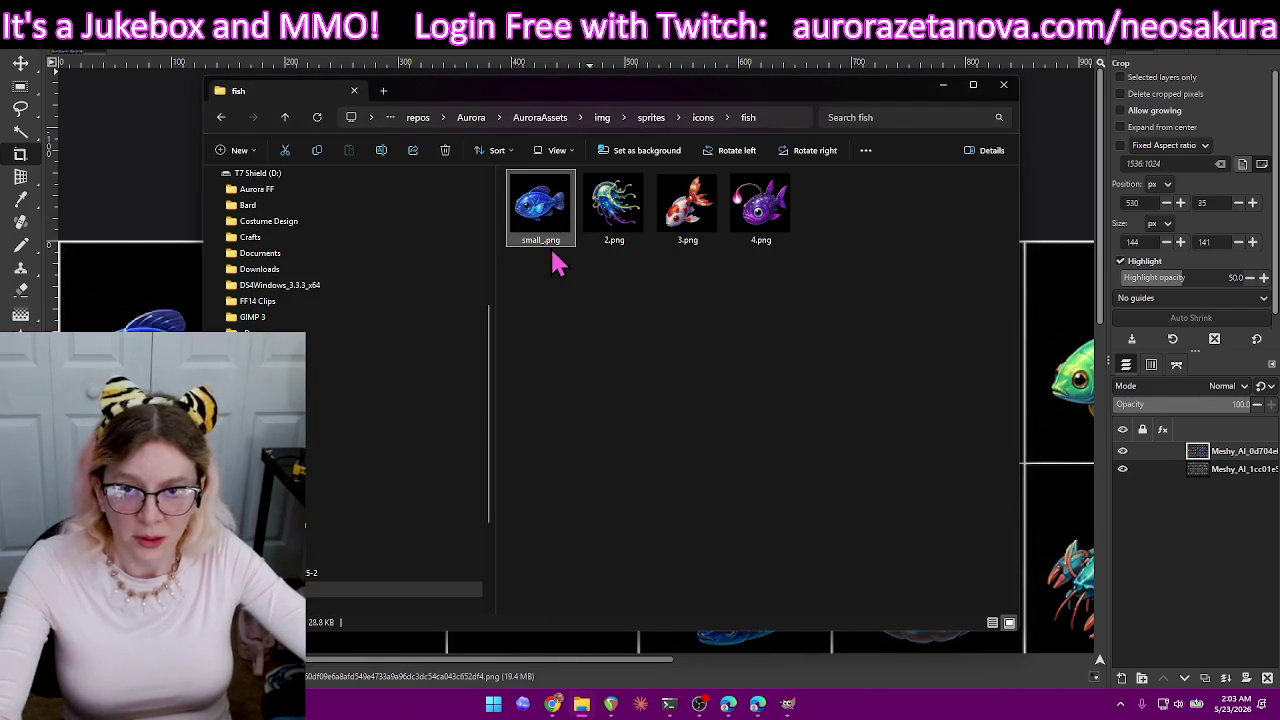
- Rename small_.png to small.png and 2.png to jelly.png
click(545, 240)
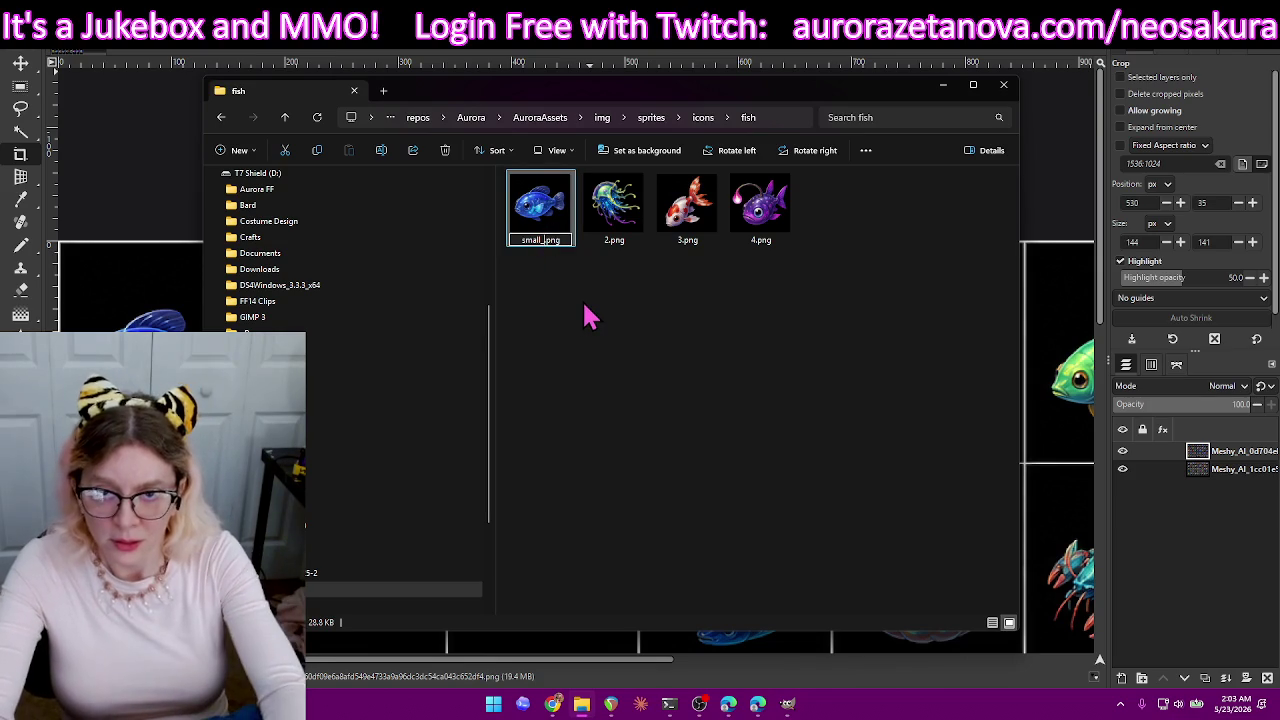
key(BackSpace)
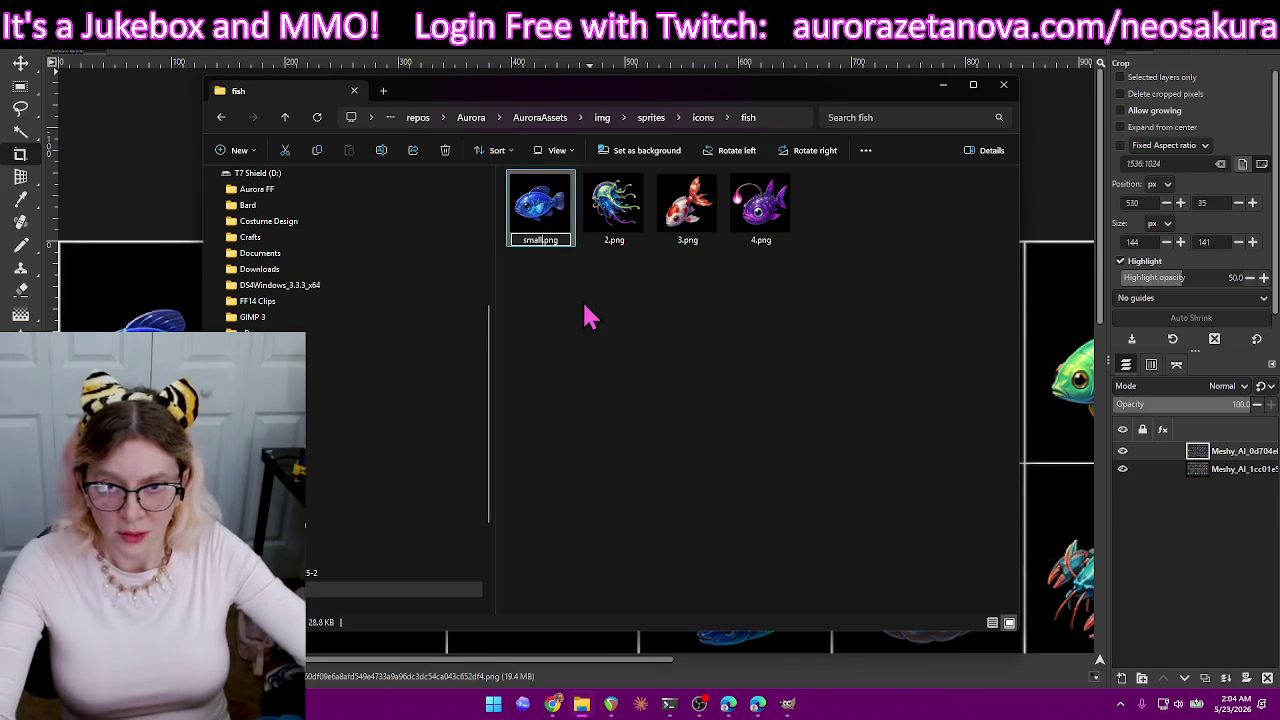
click(615, 238)
key(F2)
text(elly)
key(Return)
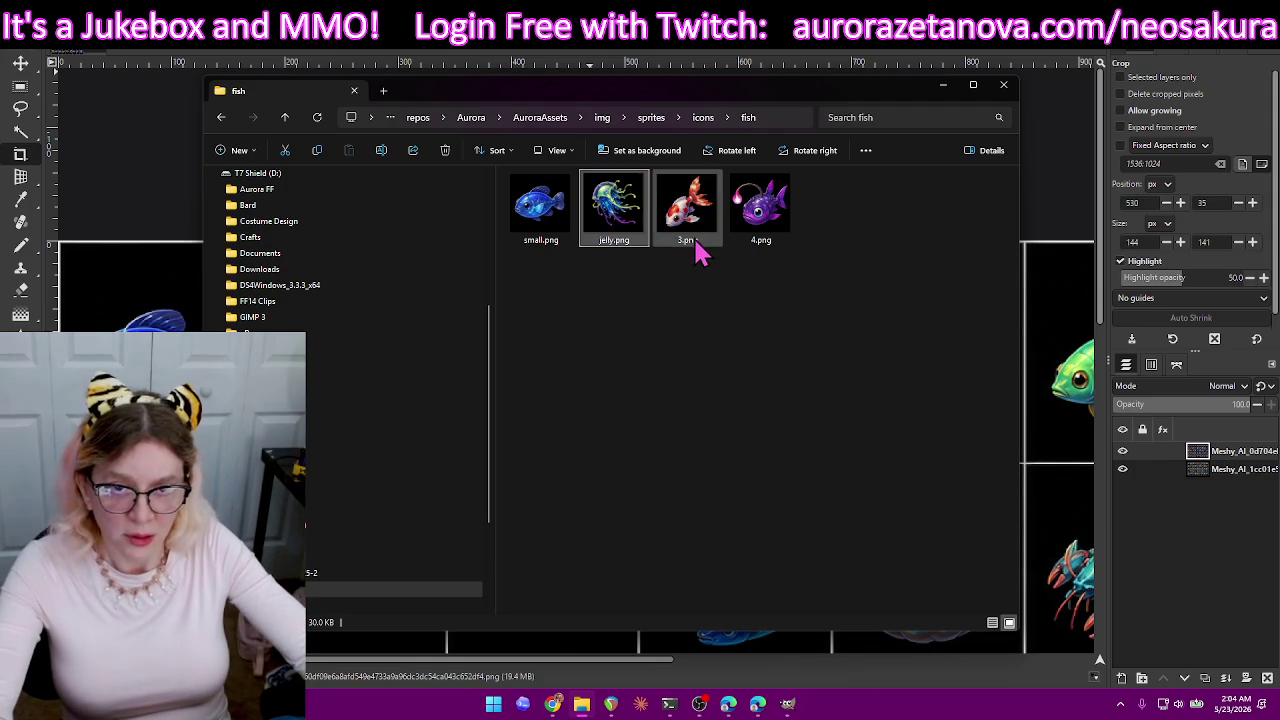
- Rename 3.png to tiny.png and 4.png to medium.png, then minimize File Explorer
click(697, 243)
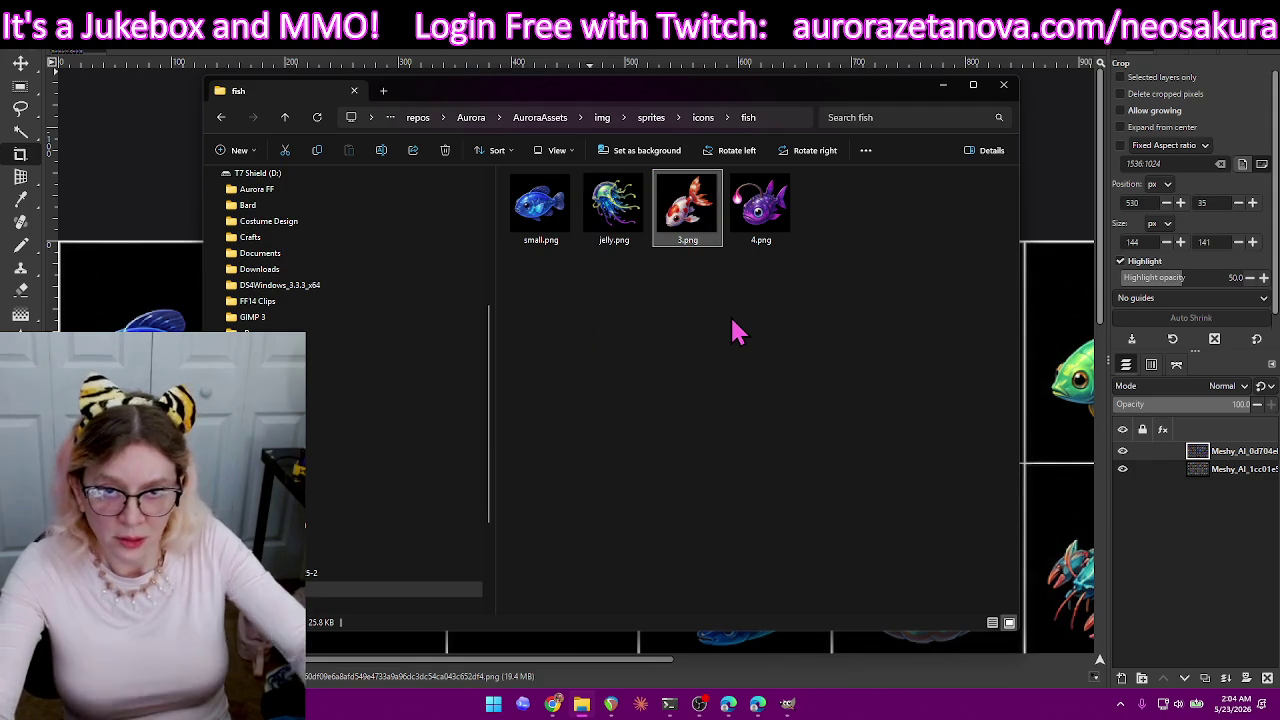
click(689, 250)
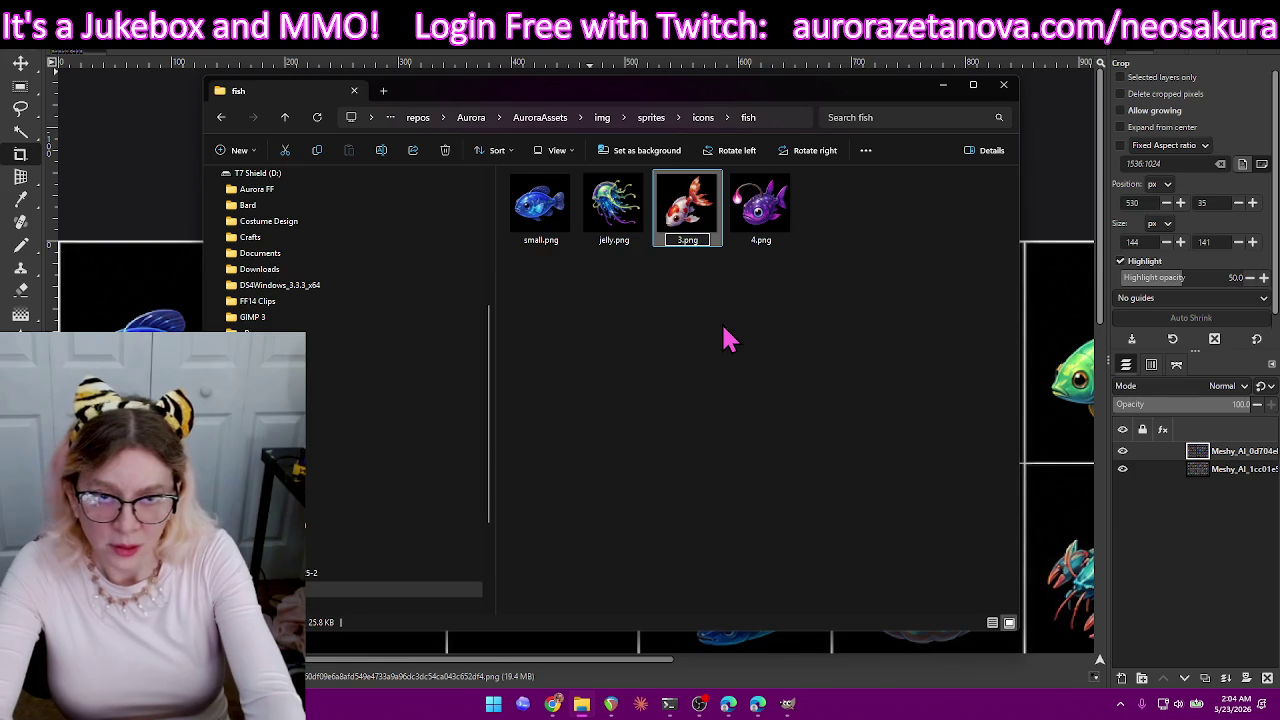
text(tiny)
key(Return)
click(772, 244)
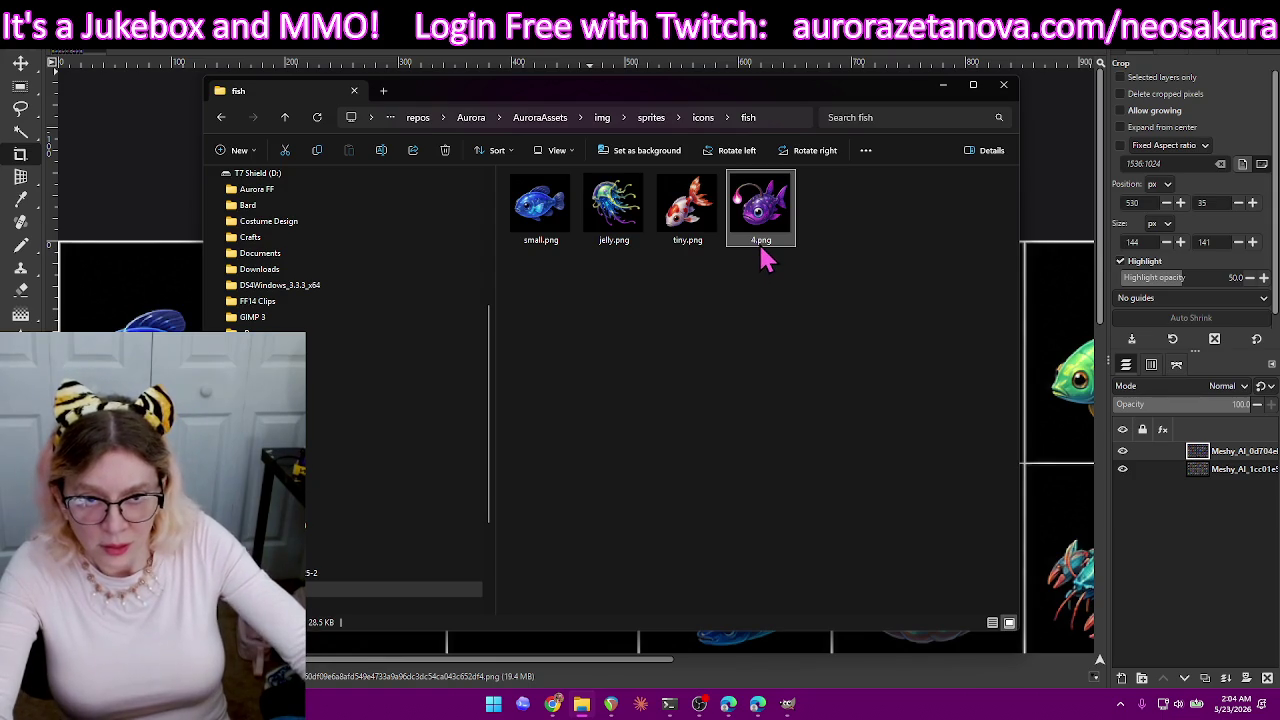
key(F2)
text(medium)
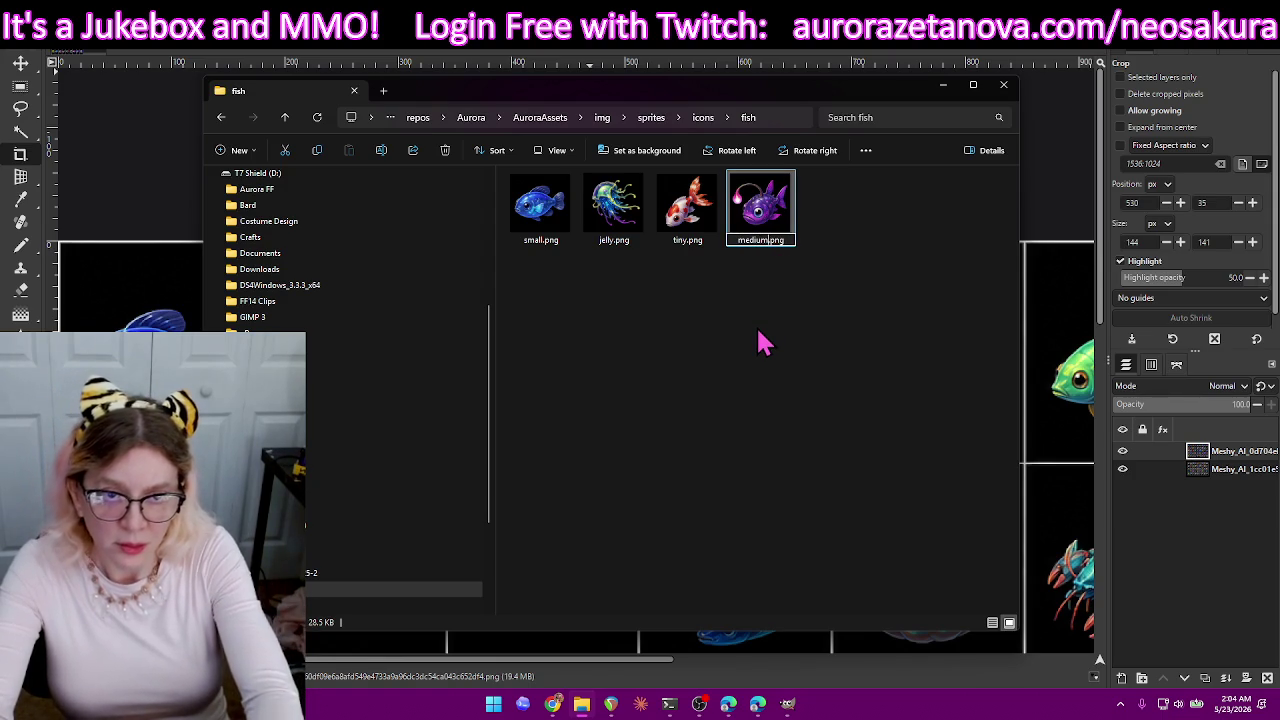
key(Return)
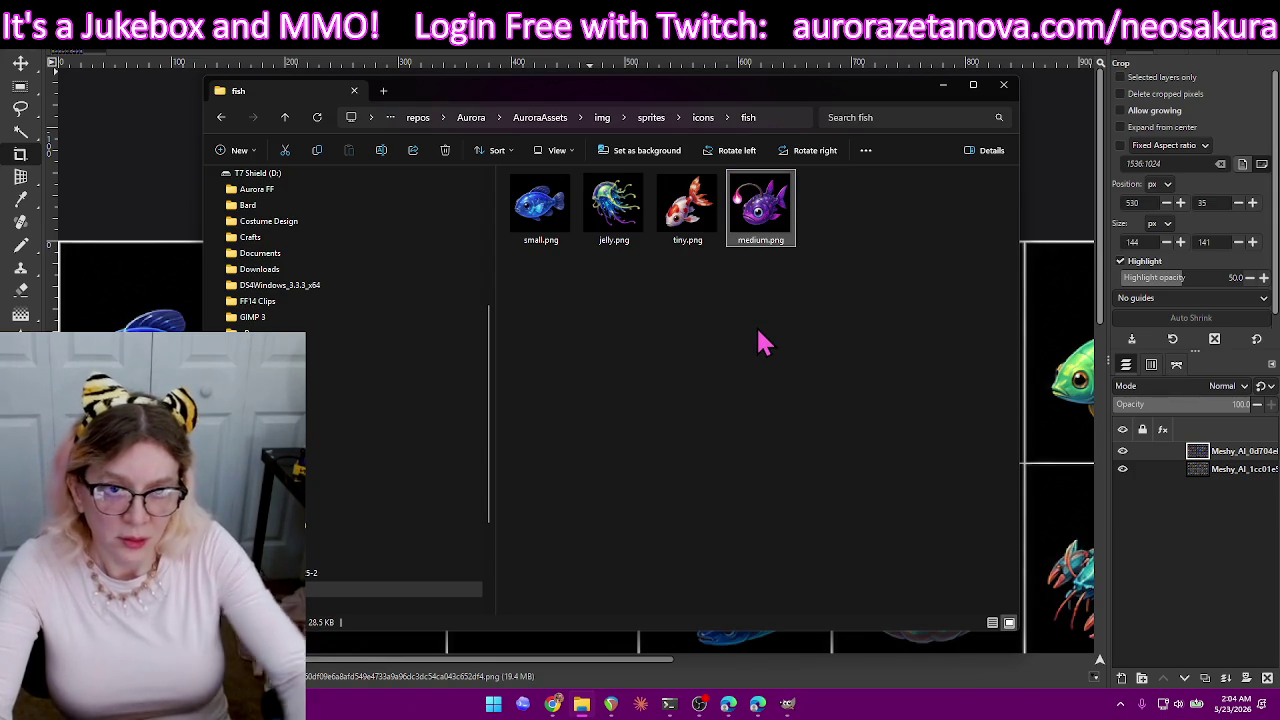
click(941, 89)
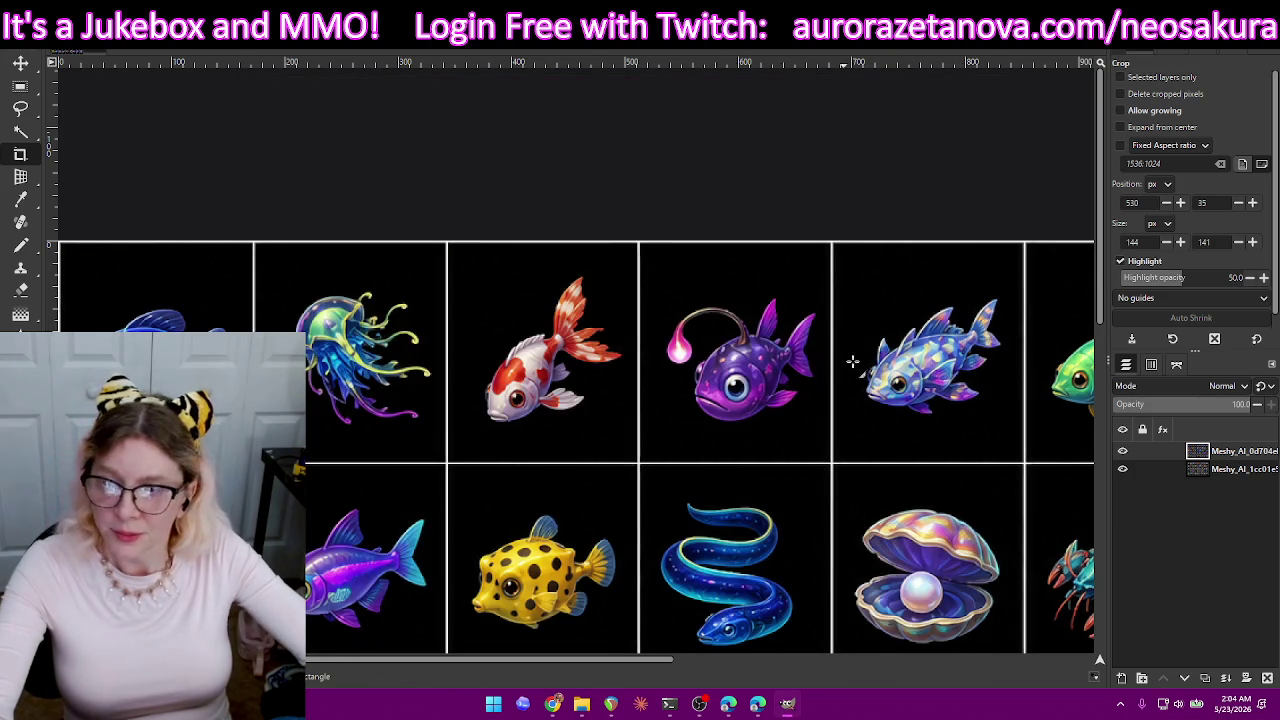
- Crop the image tightly around the shimmering blue fish
mouse_move(845, 285)
mouse_down()
mouse_move(1013, 451)
mouse_move(1016, 440)
mouse_up()
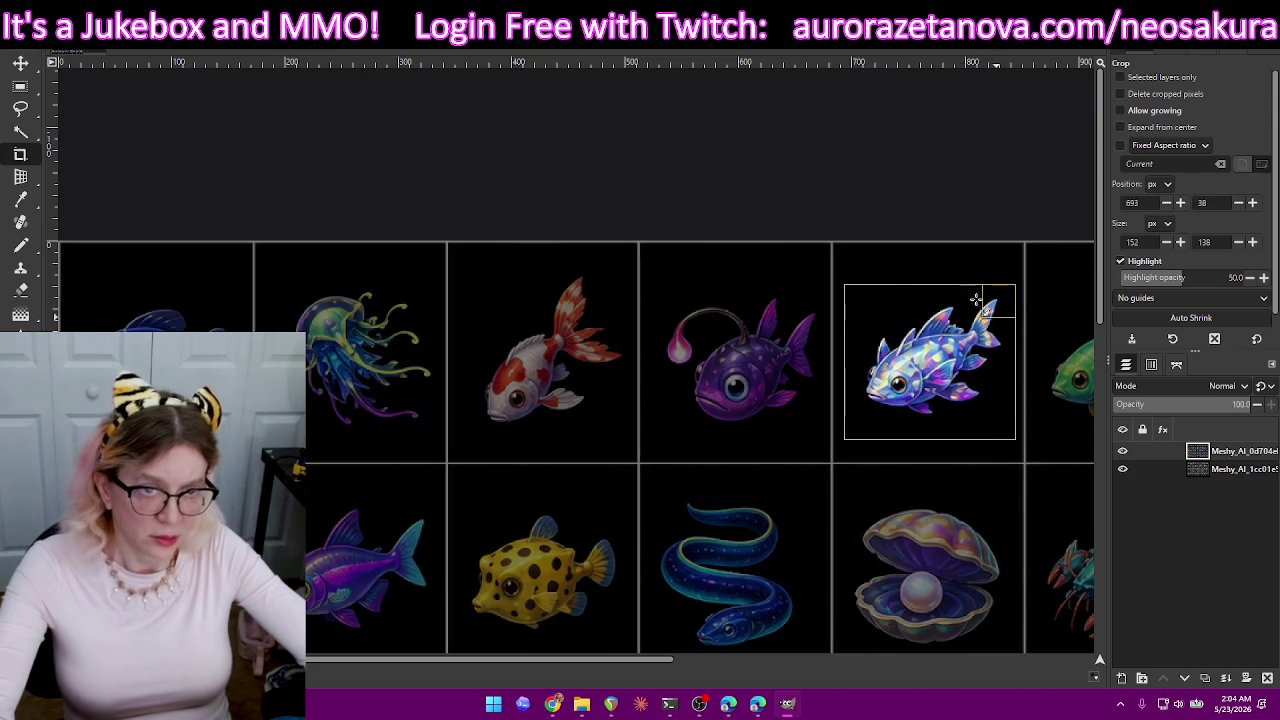
drag(938, 412, 937, 417)
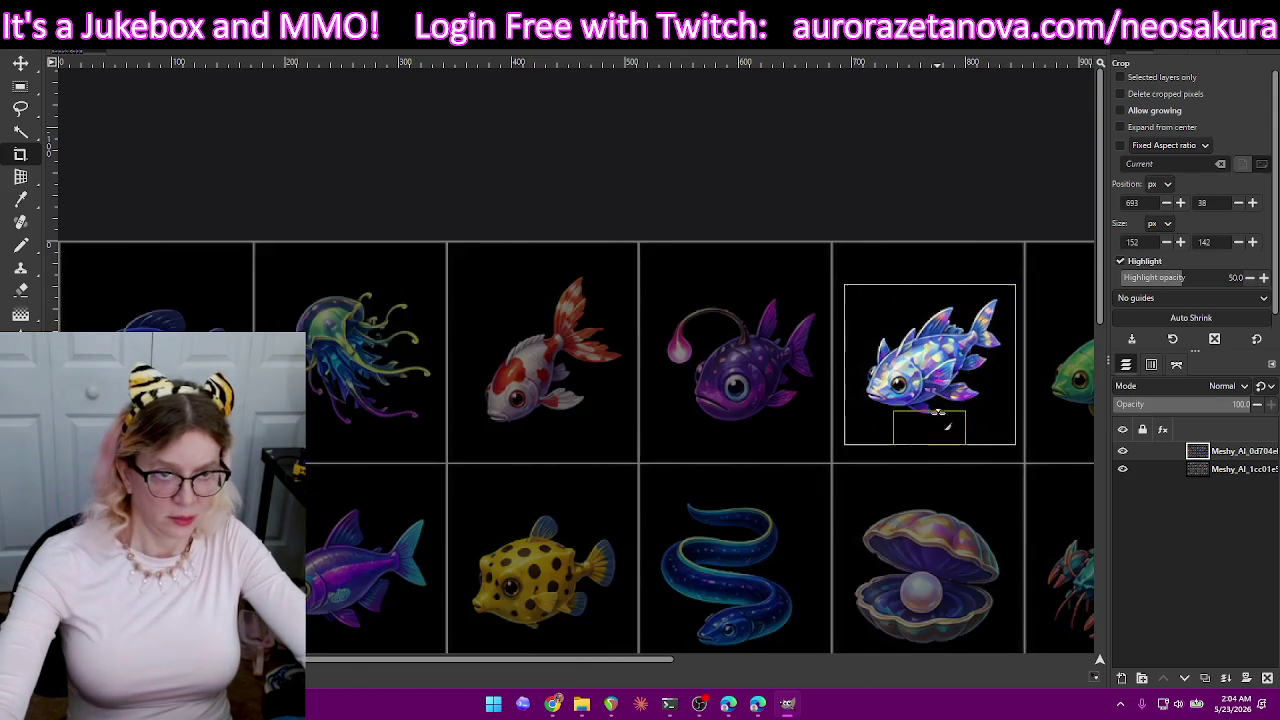
drag(983, 348, 981, 348)
drag(865, 350, 868, 350)
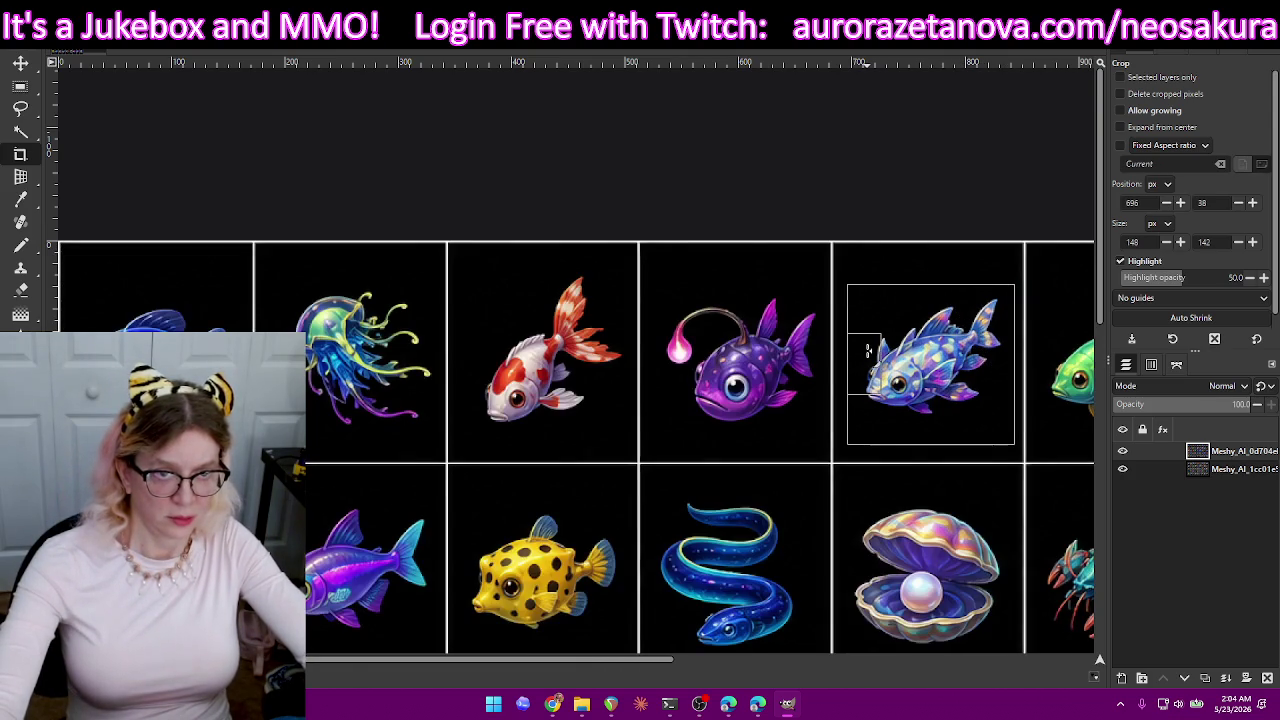
key(Return)
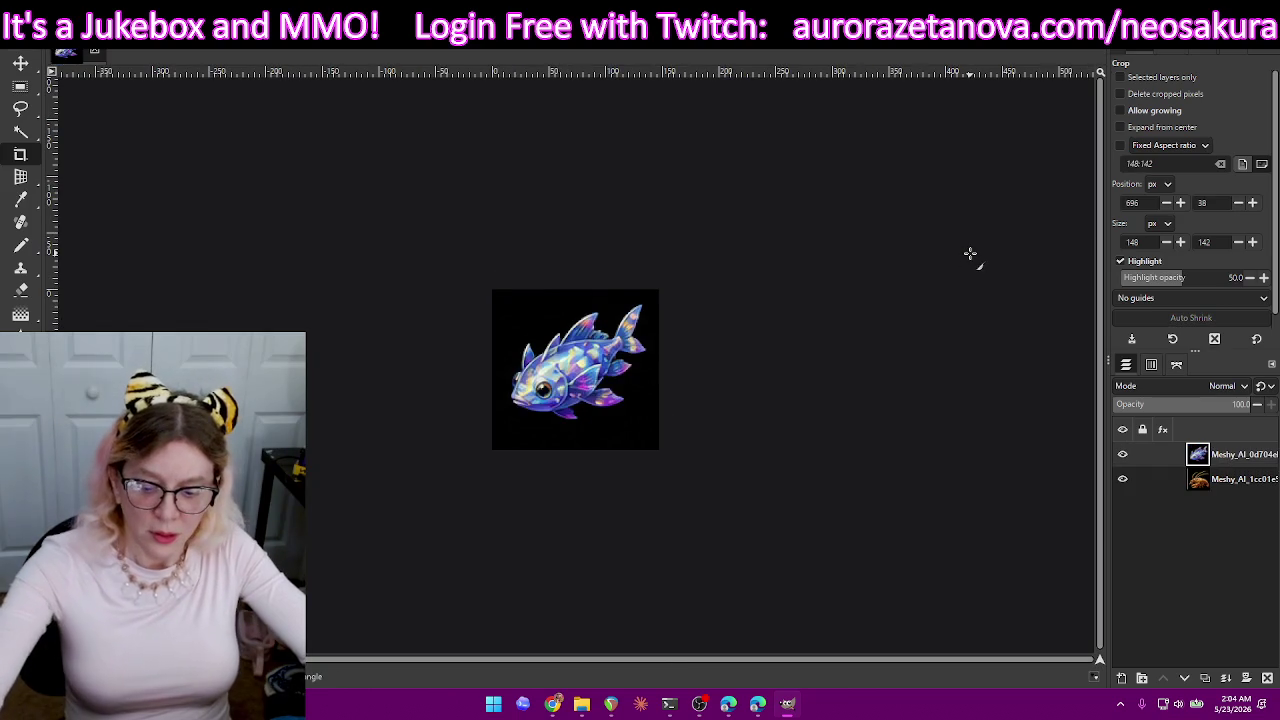
- Export the crop as small2.png instead of overwriting small.png, then undo the crop
key(ctrl+shift+e)
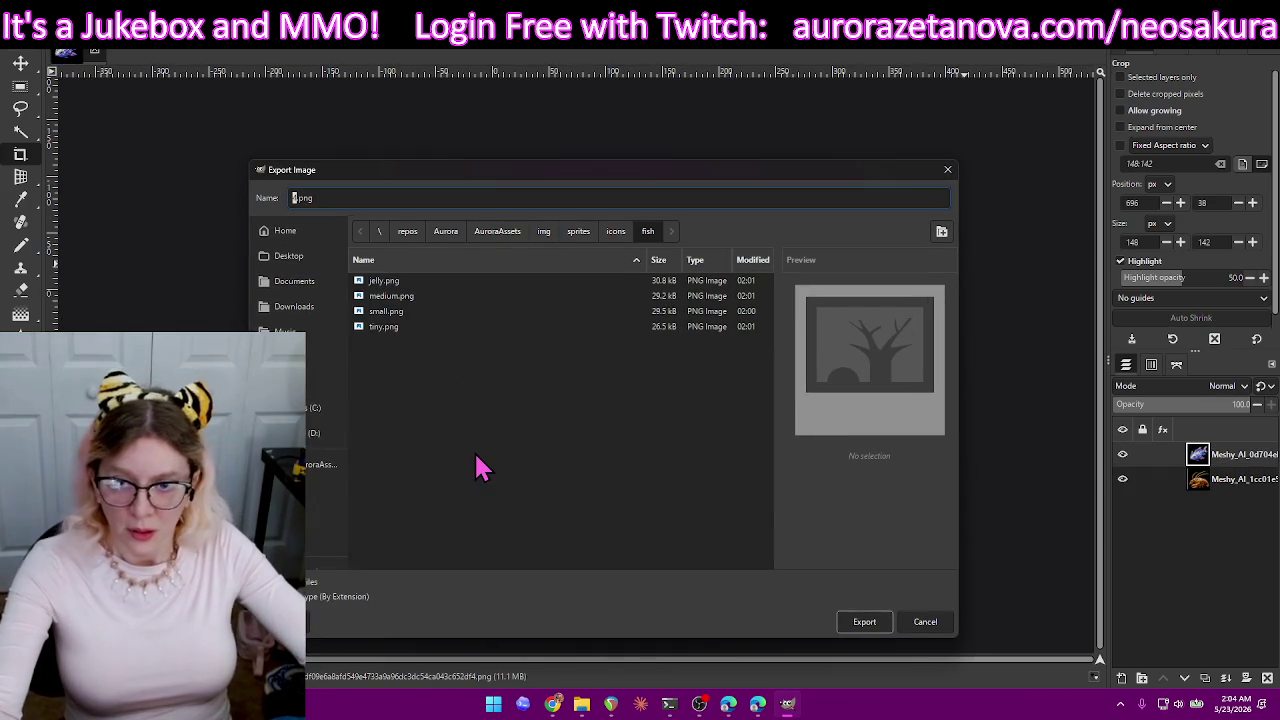
text(smal)
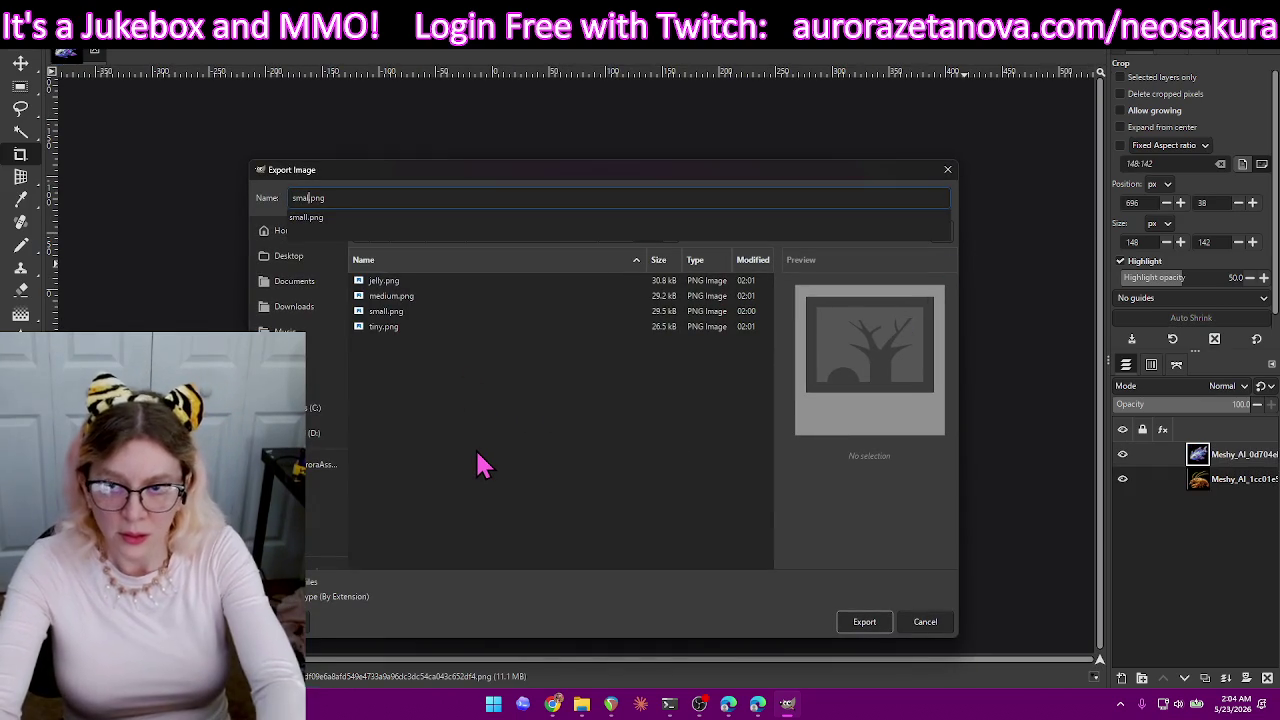
text(l)
key(Return)
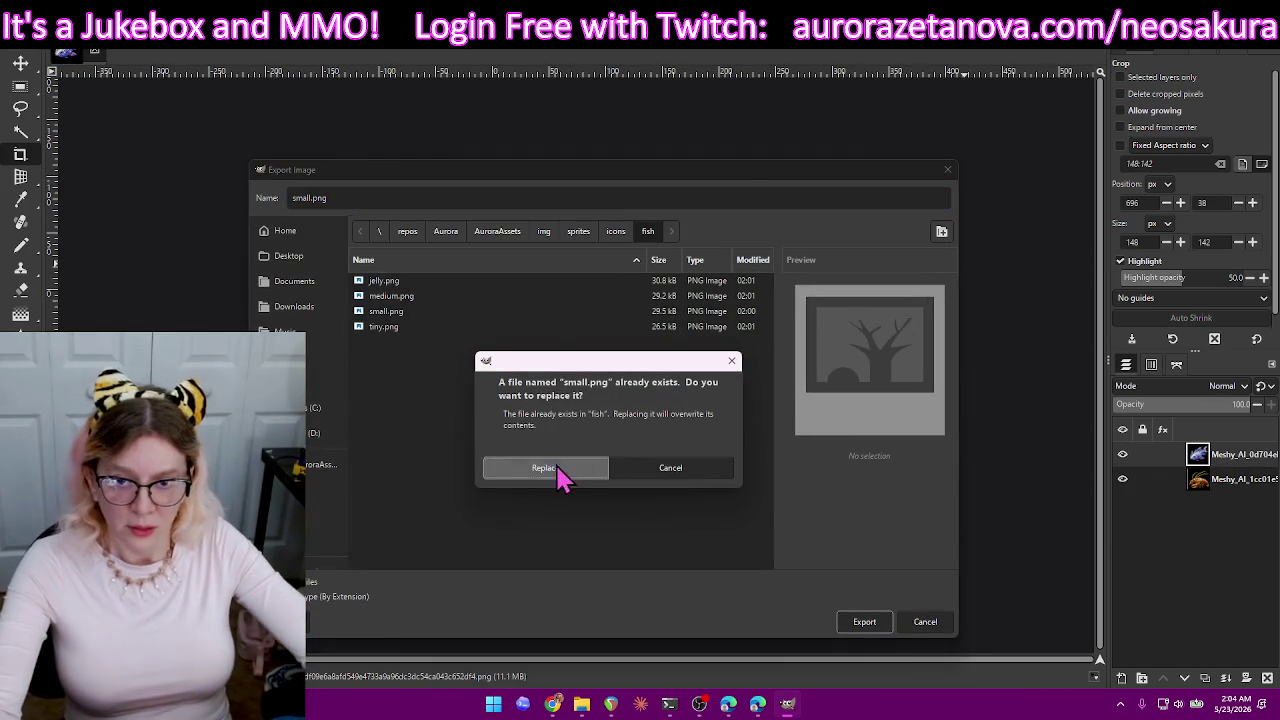
click(670, 470)
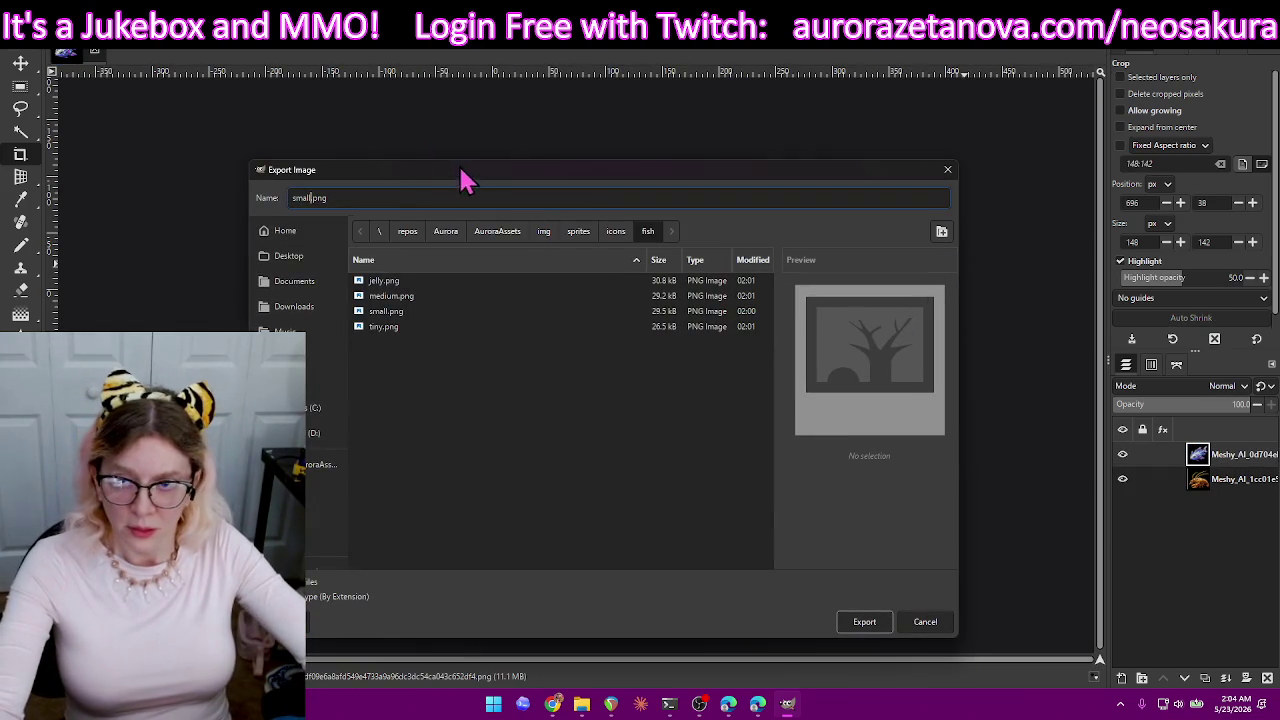
click(382, 197)
text(2)
click(867, 627)
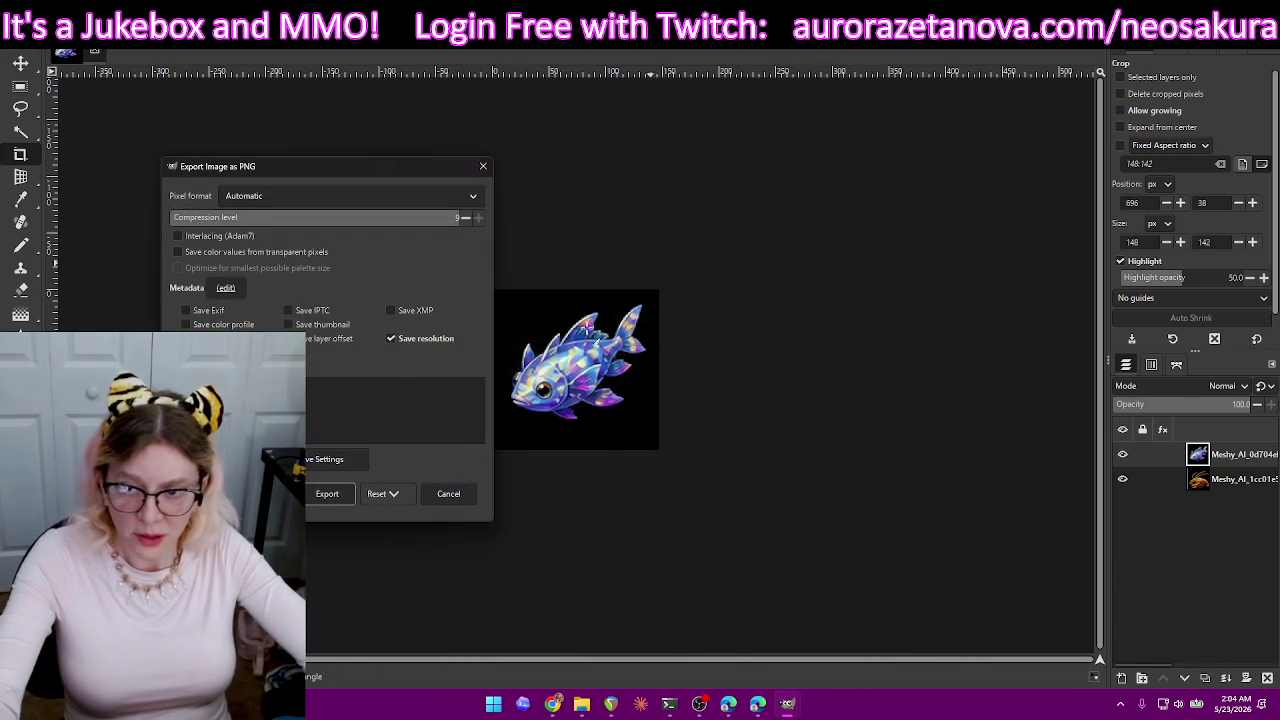
click(330, 496)
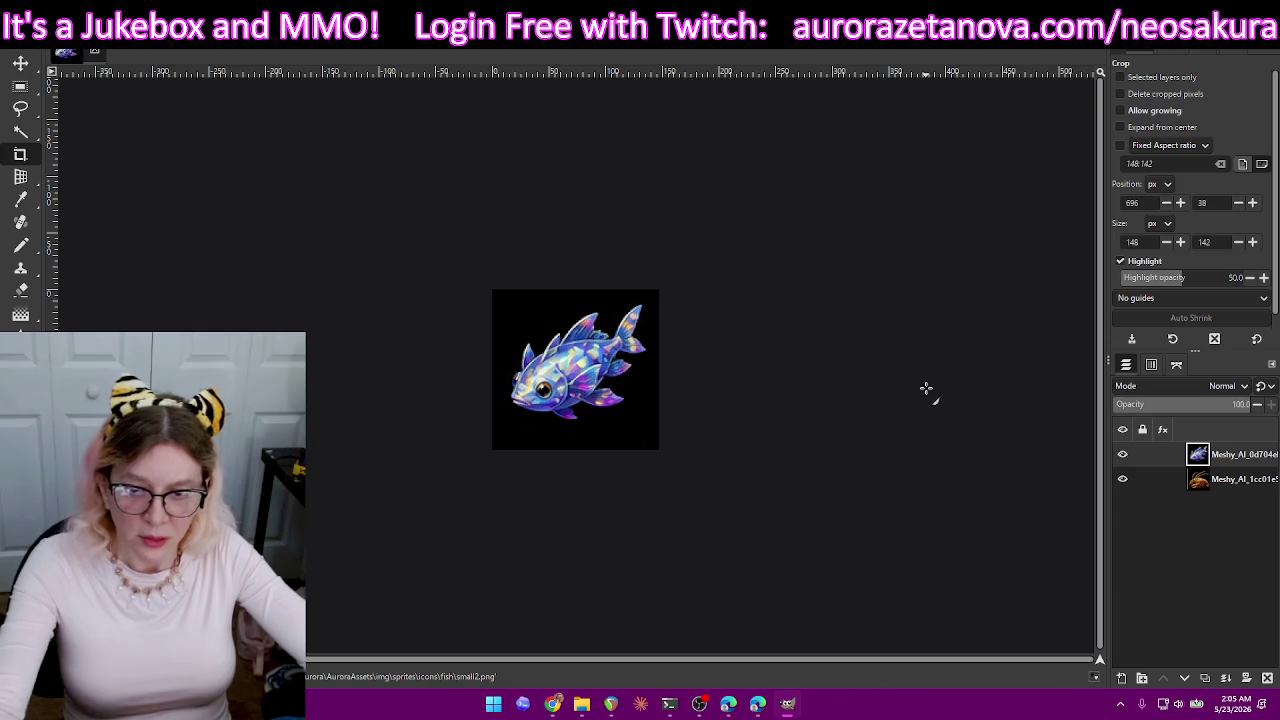
key(ctrl+z)
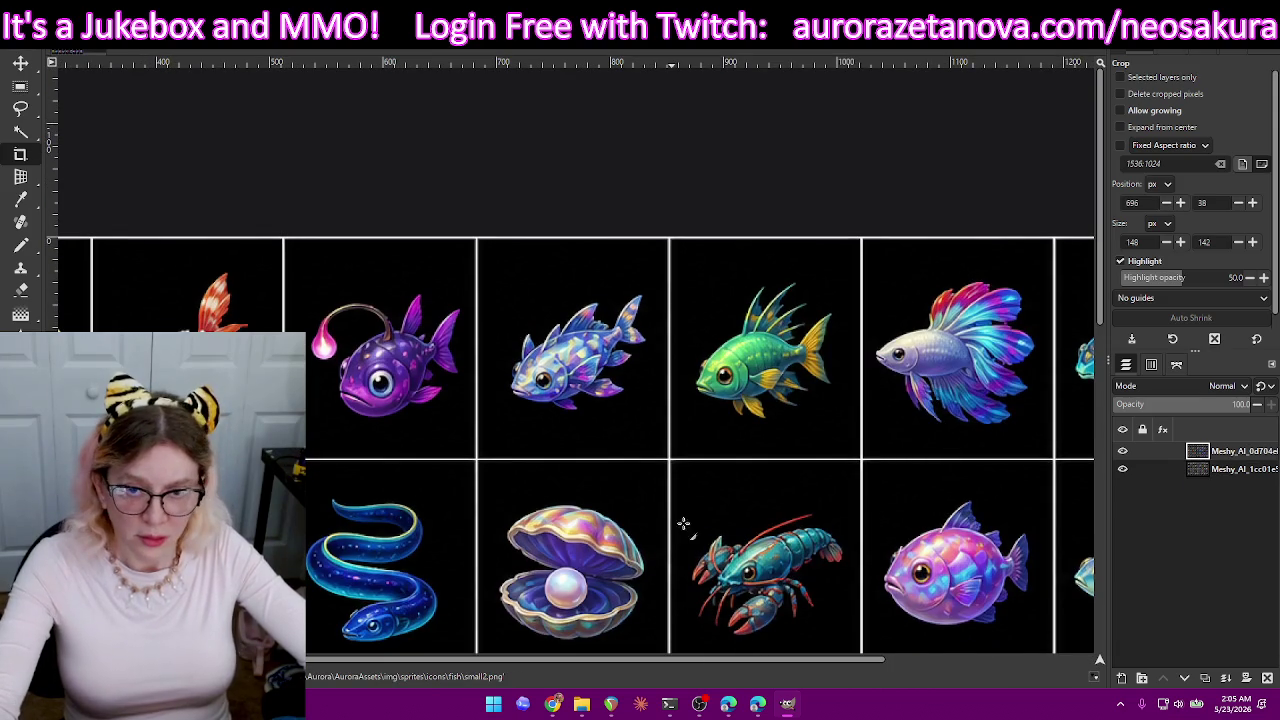
- Crop the image to the green spiny fish with a tightened top edge
drag(689, 269, 842, 432)
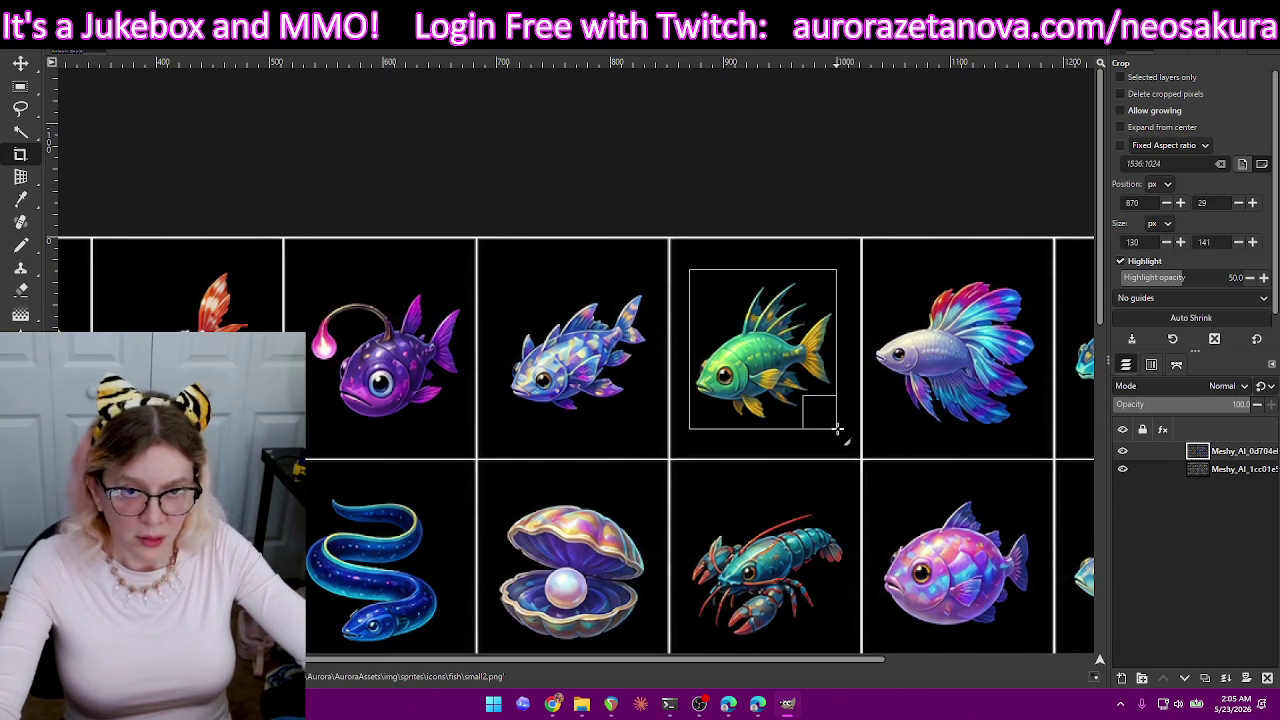
drag(778, 282, 778, 290)
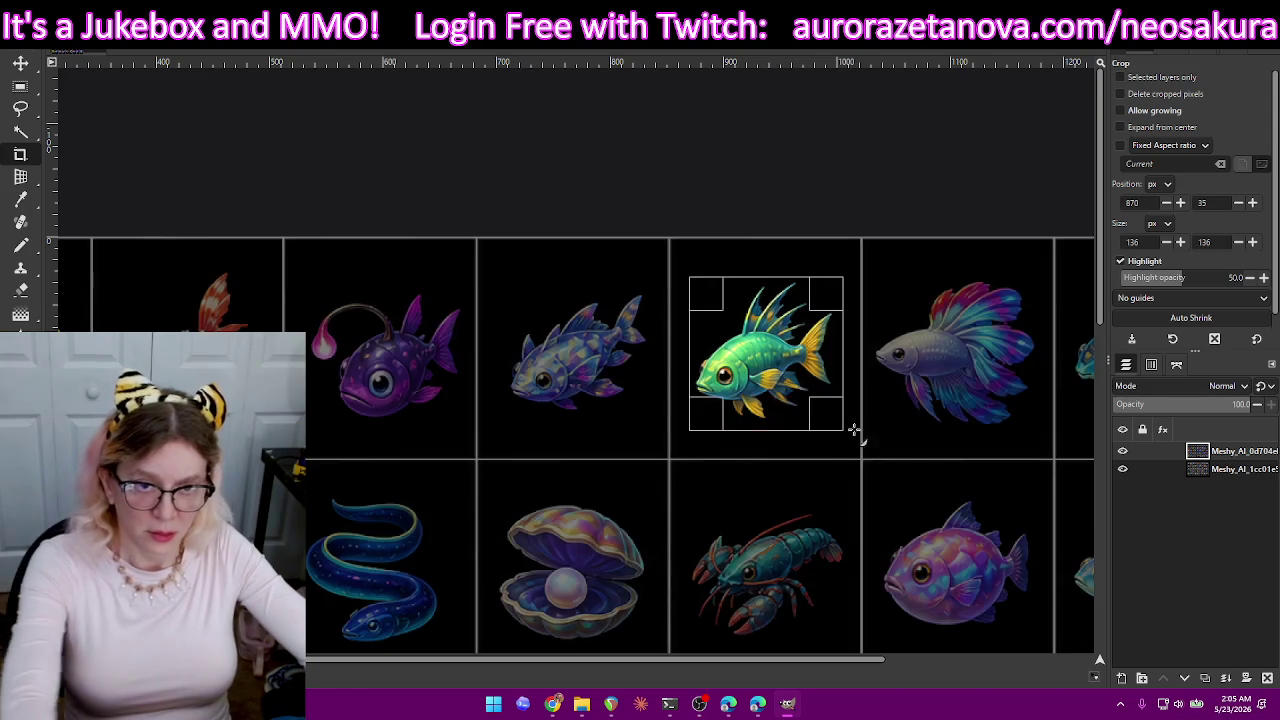
key(Return)
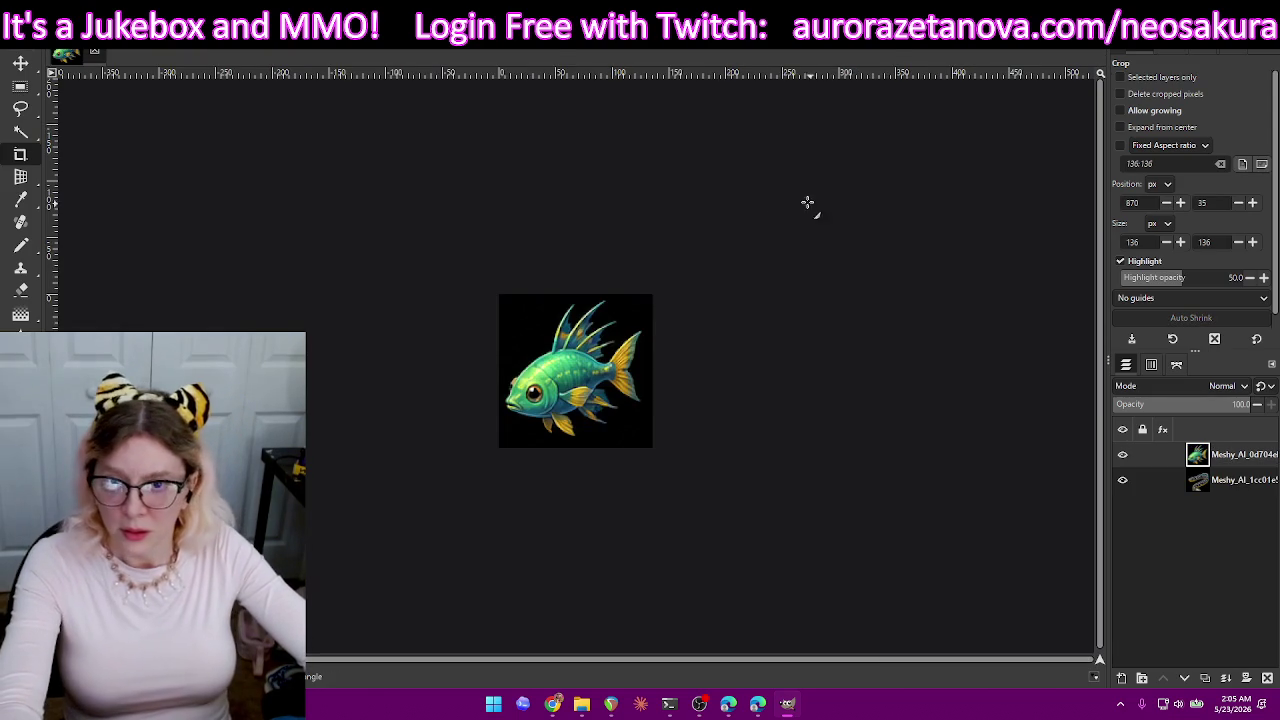
- Export the green fish as 1.png and undo the crop
key(ctrl+shift+e)
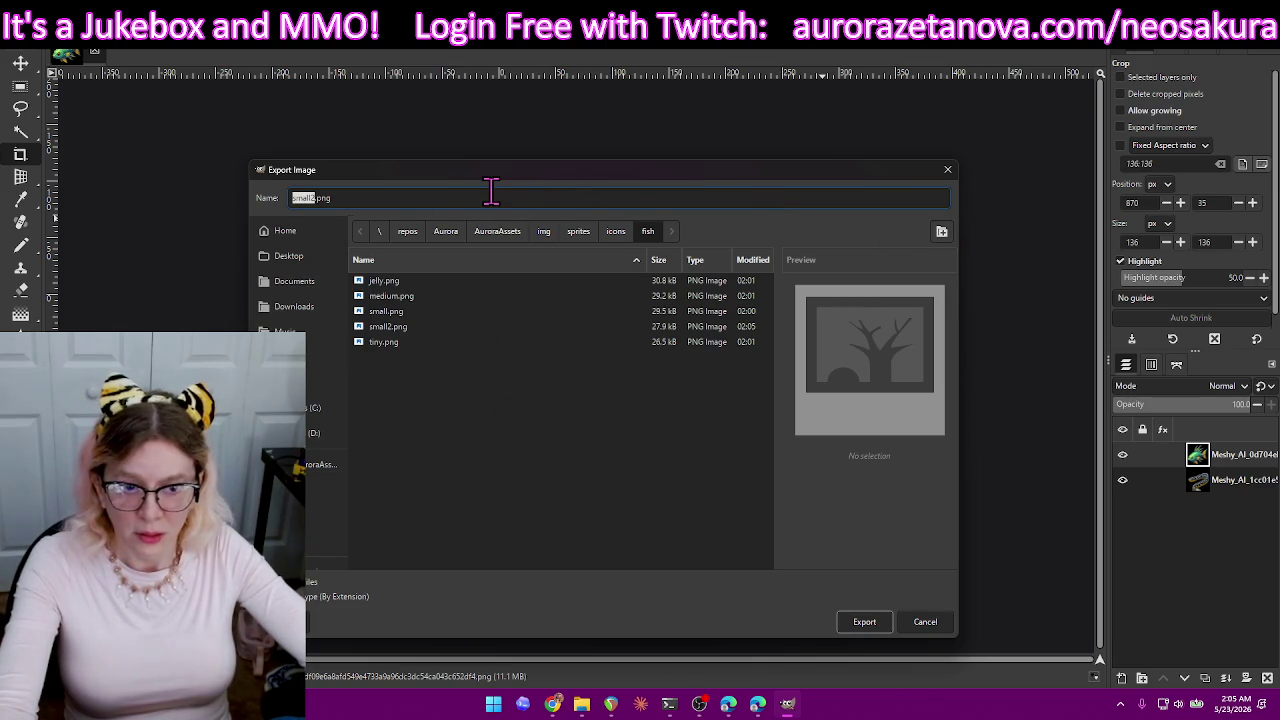
click(864, 621)
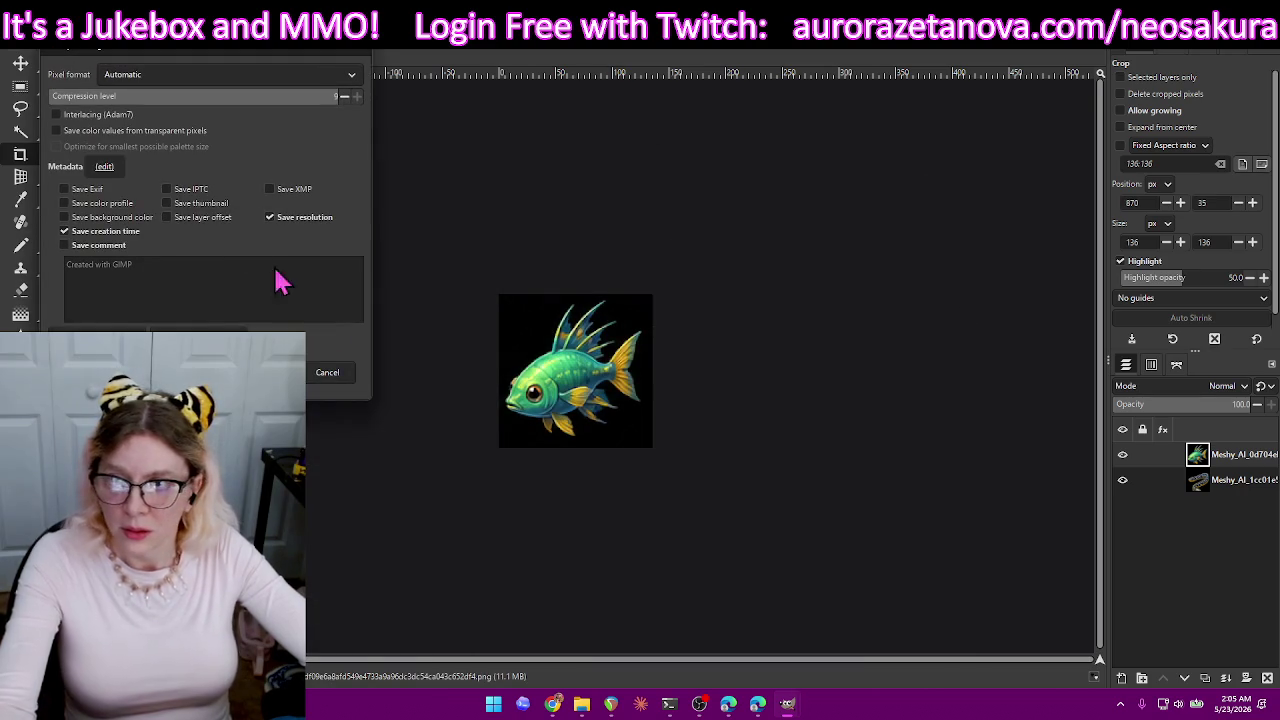
key(Return)
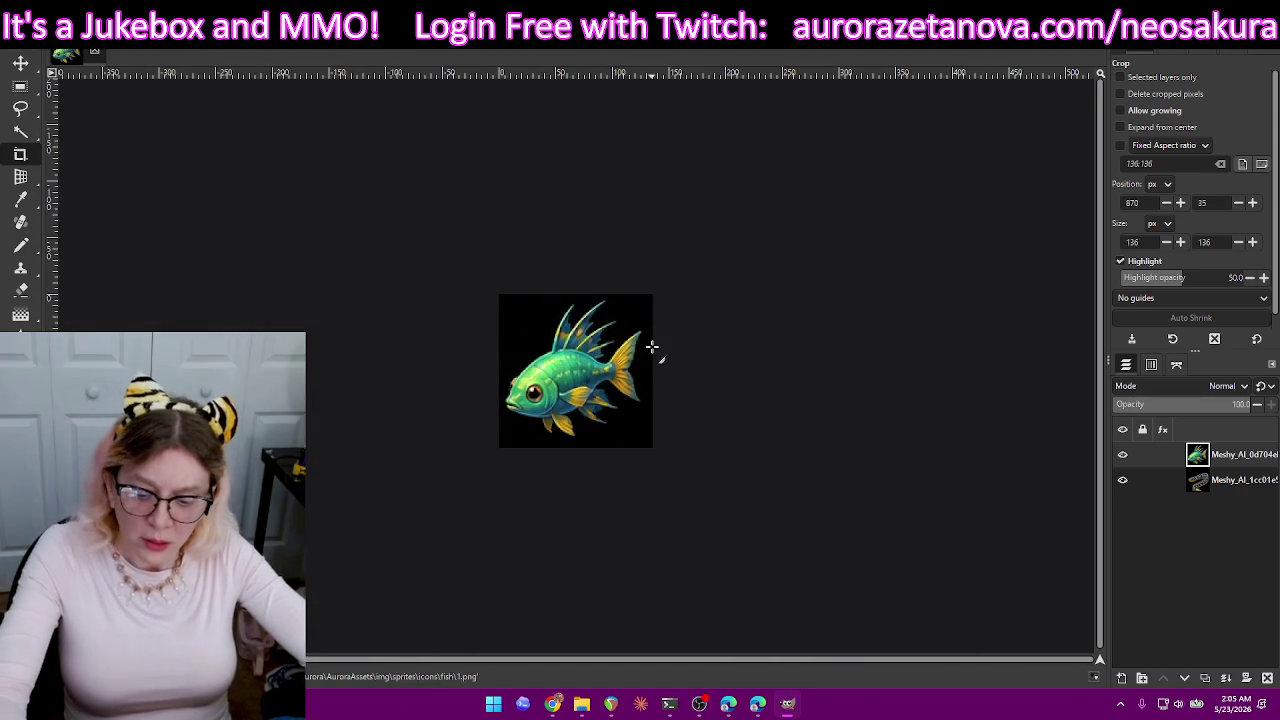
key(ctrl+z)
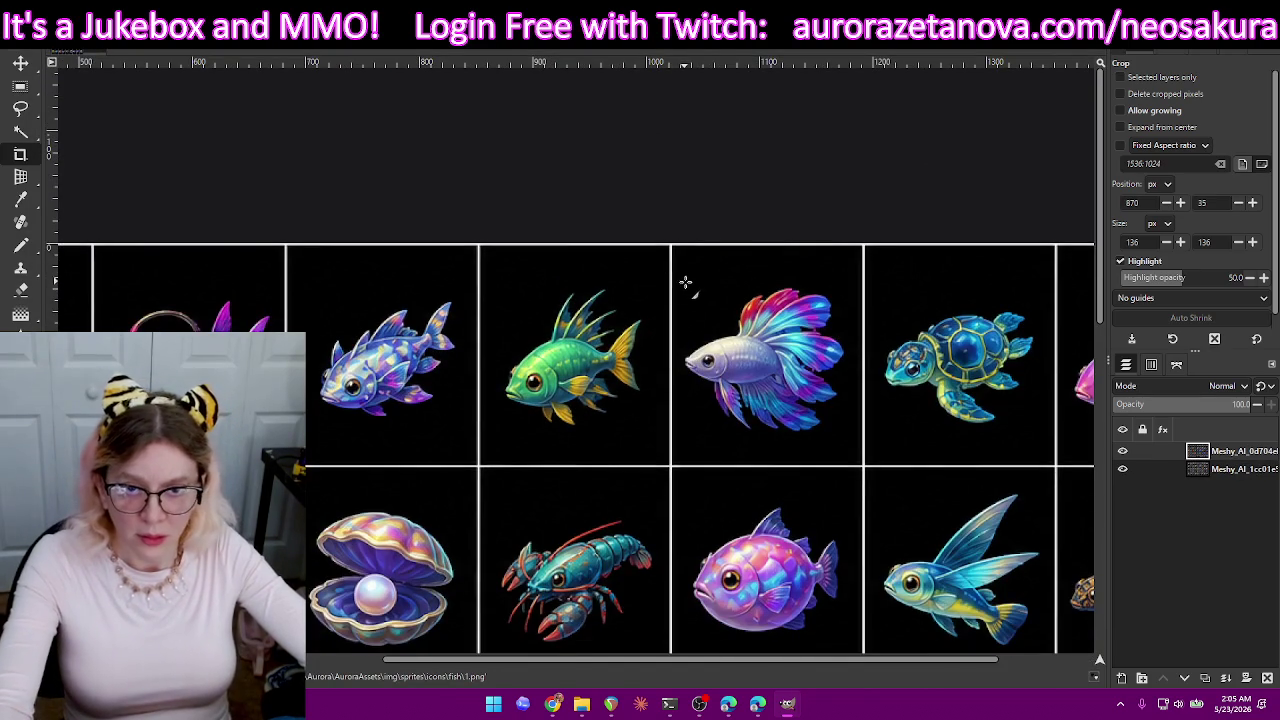
- Crop the image to the rainbow betta fish, including its fins
drag(682, 280, 852, 444)
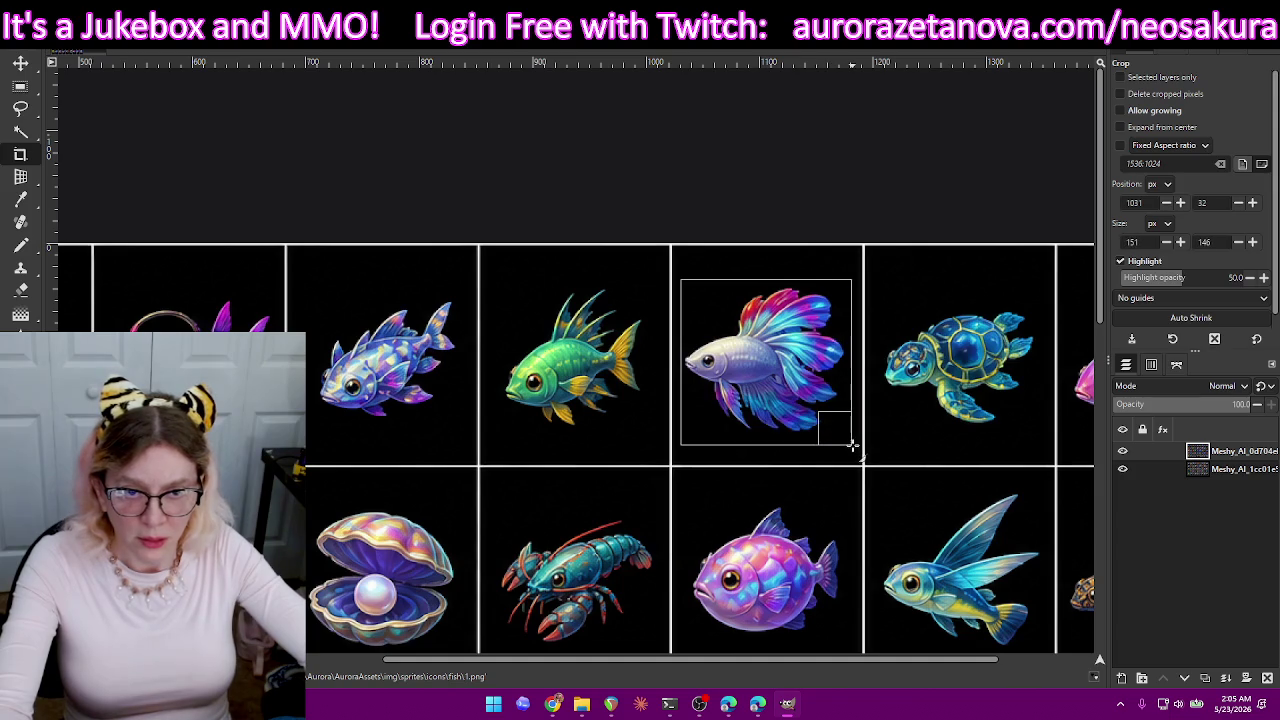
drag(790, 293, 790, 289)
drag(778, 437, 776, 431)
key(Return)
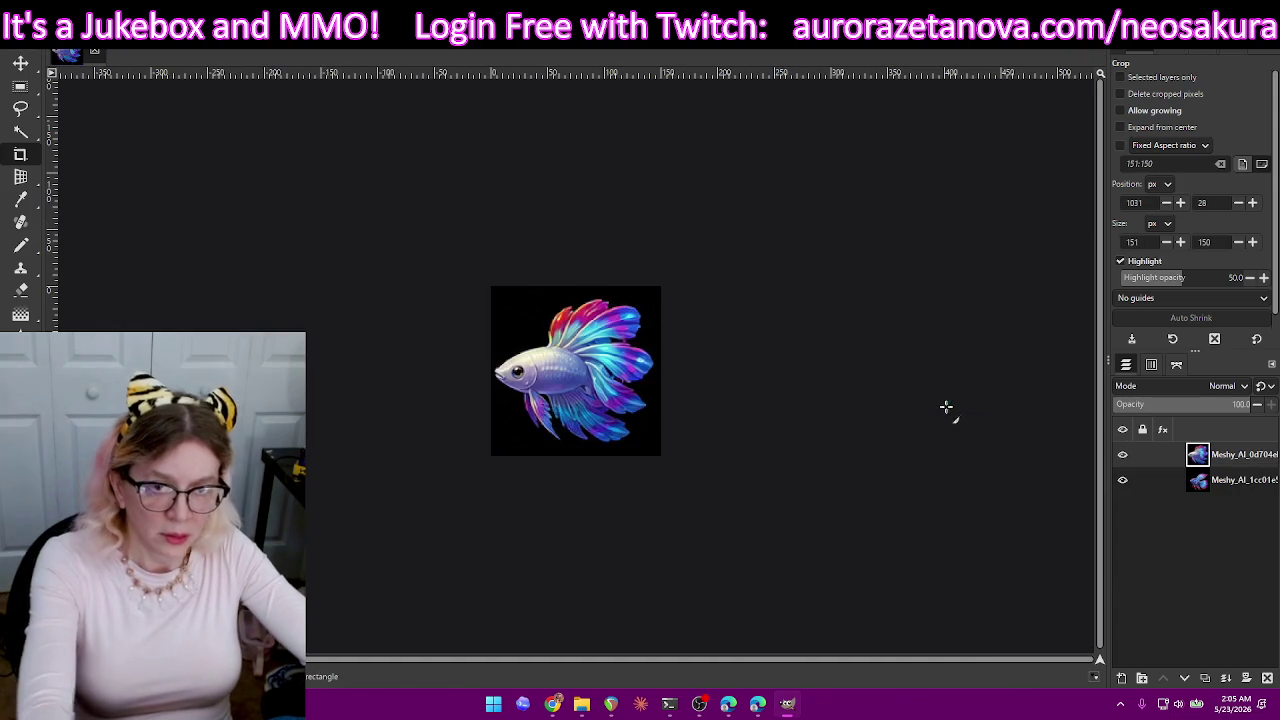
- Export the betta as 2.png and undo the crop
key(ctrl+shift+e)
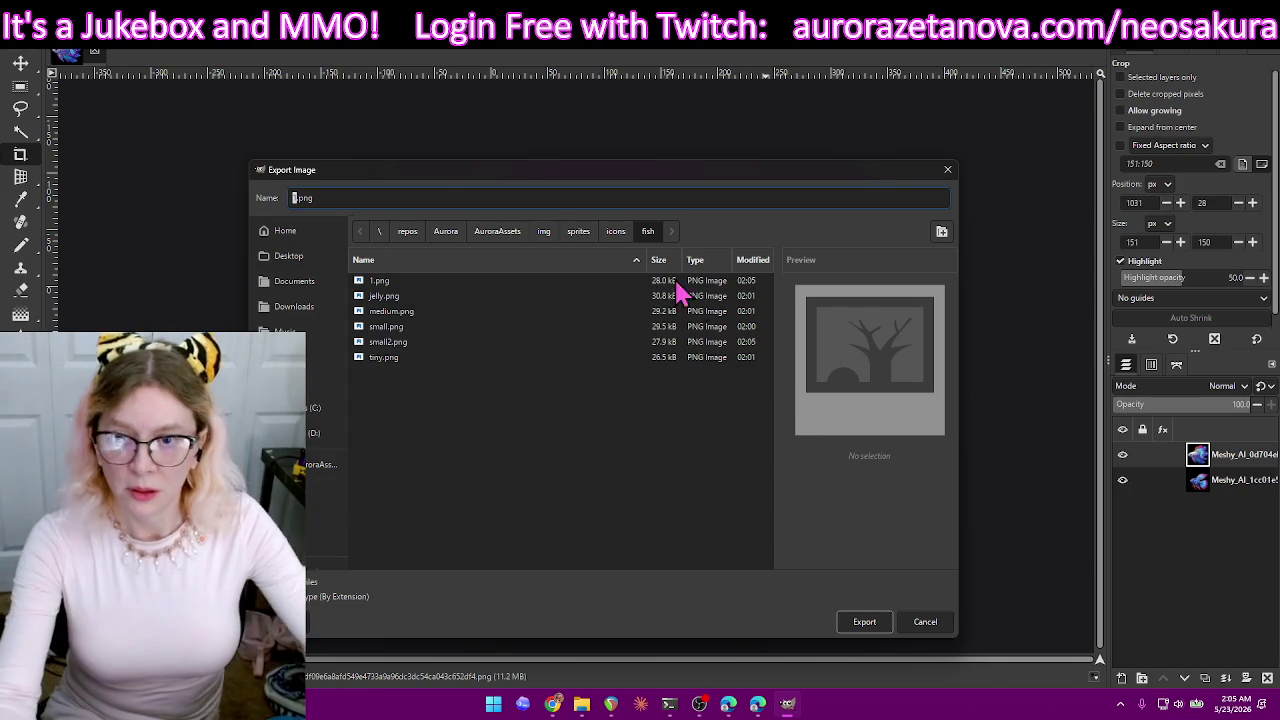
text(2)
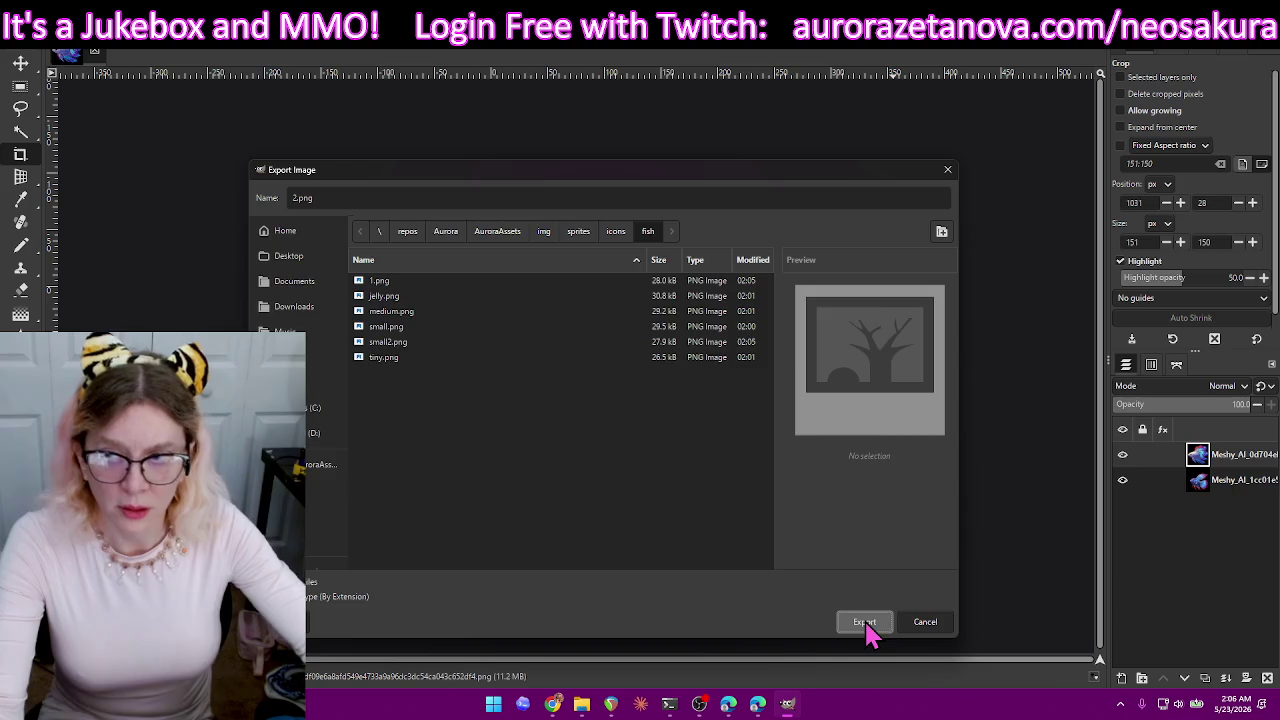
click(864, 622)
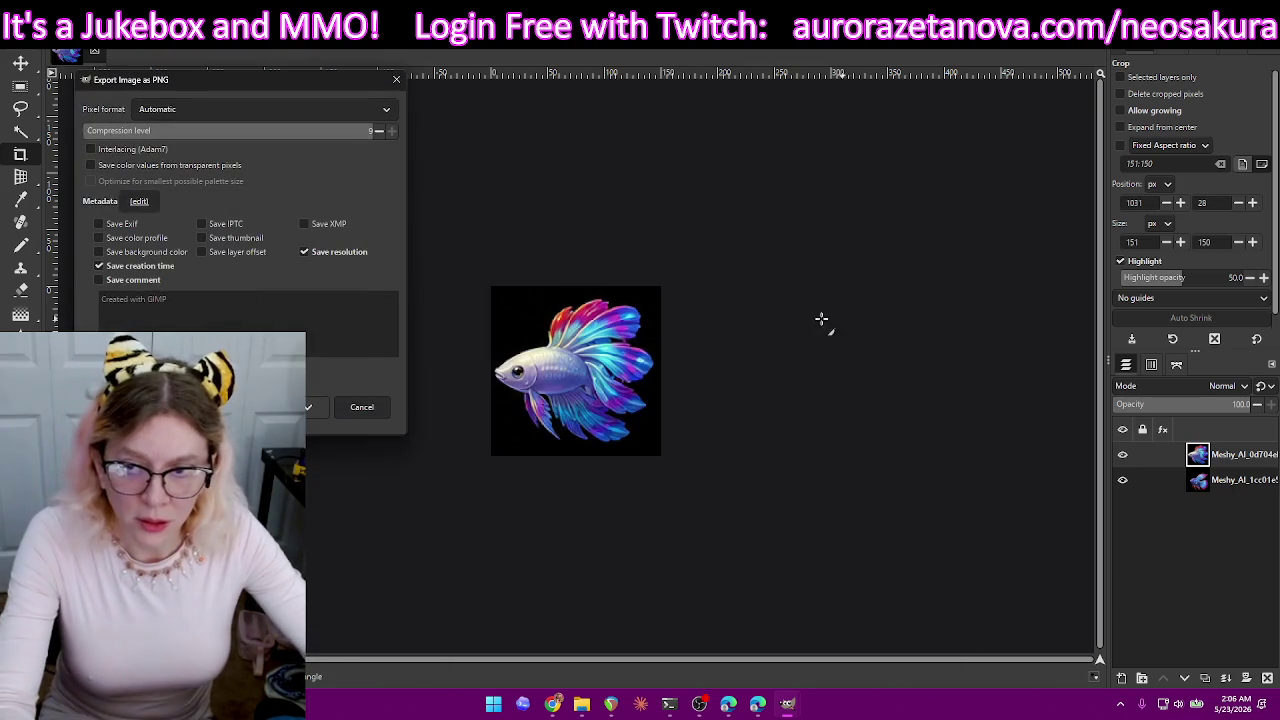
key(Return)
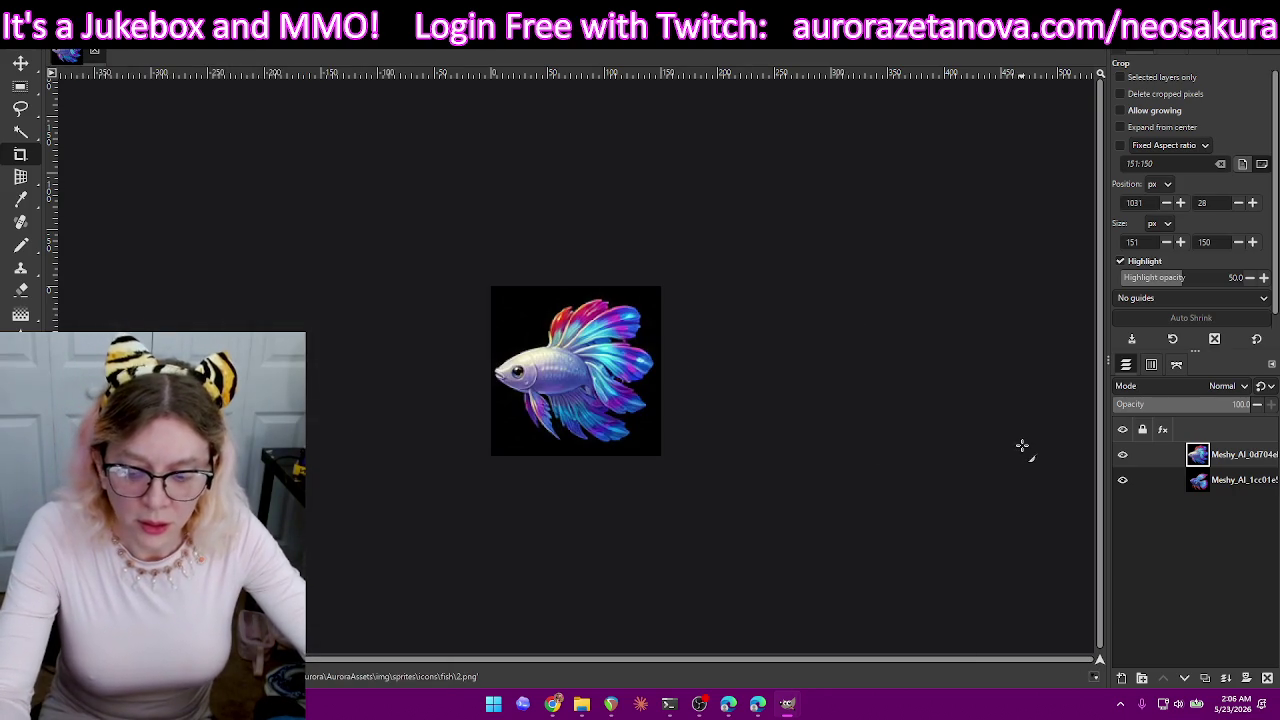
key(ctrl+z)
- Crop the image to the sea turtle with a raised top edge
drag(687, 294, 851, 439)
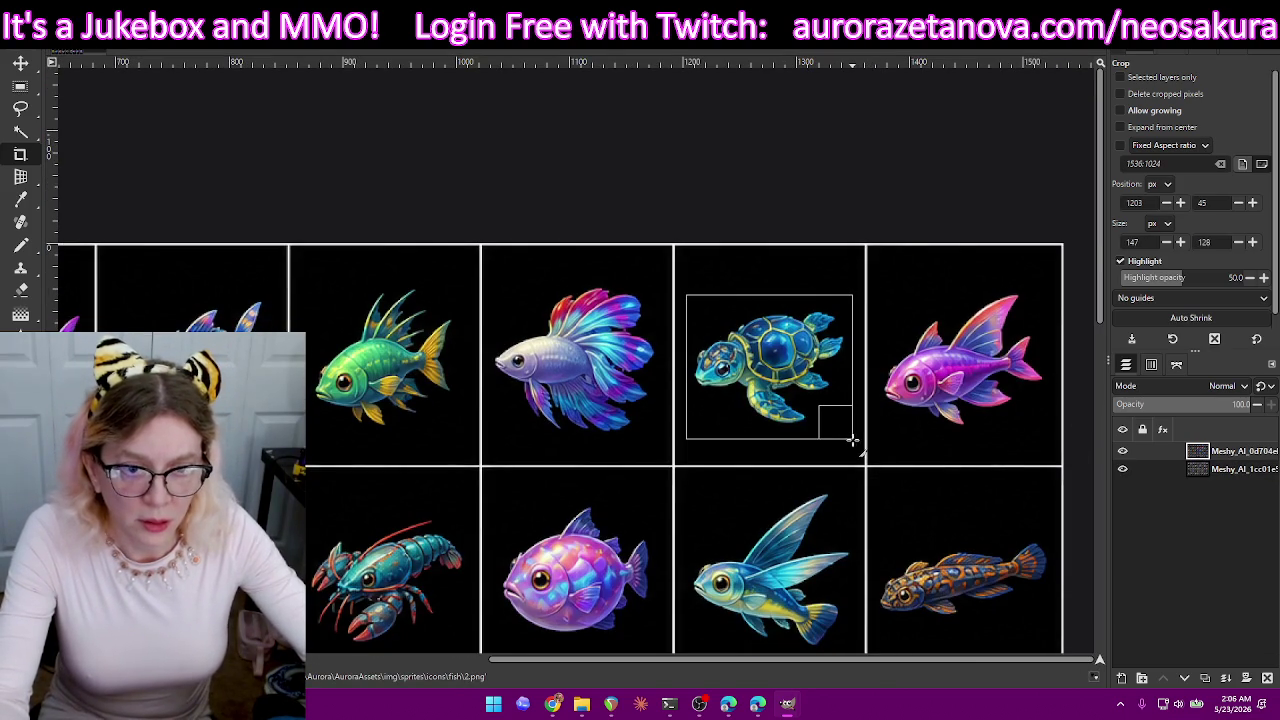
drag(785, 313, 785, 306)
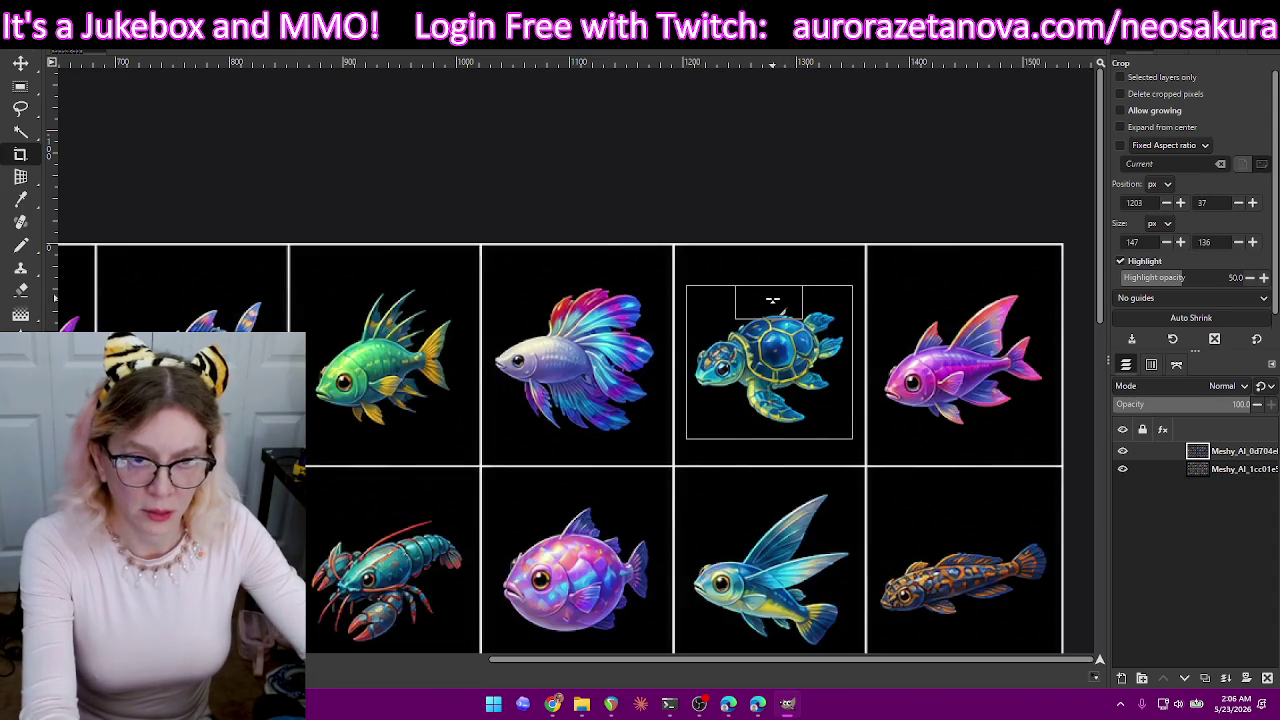
key(Return)
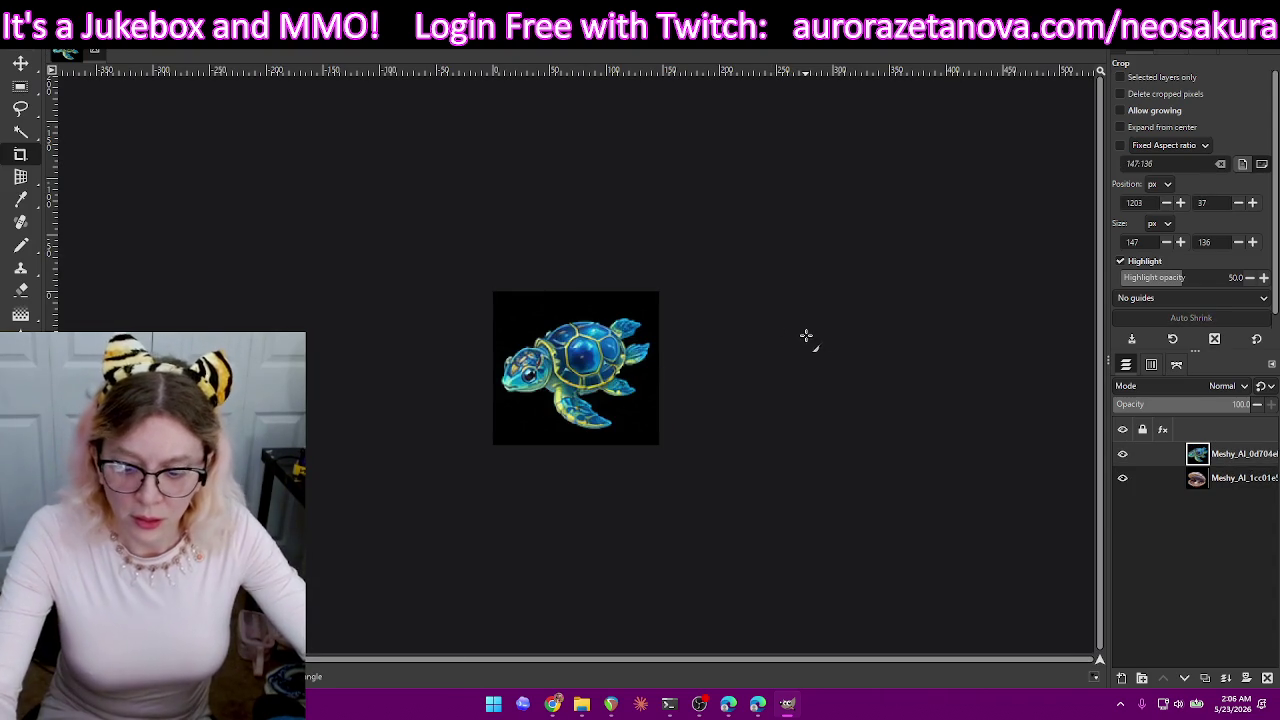
- Export the turtle as turtle1.png, undo the crop, and frame the pink fish
key(ctrl+shift+e)
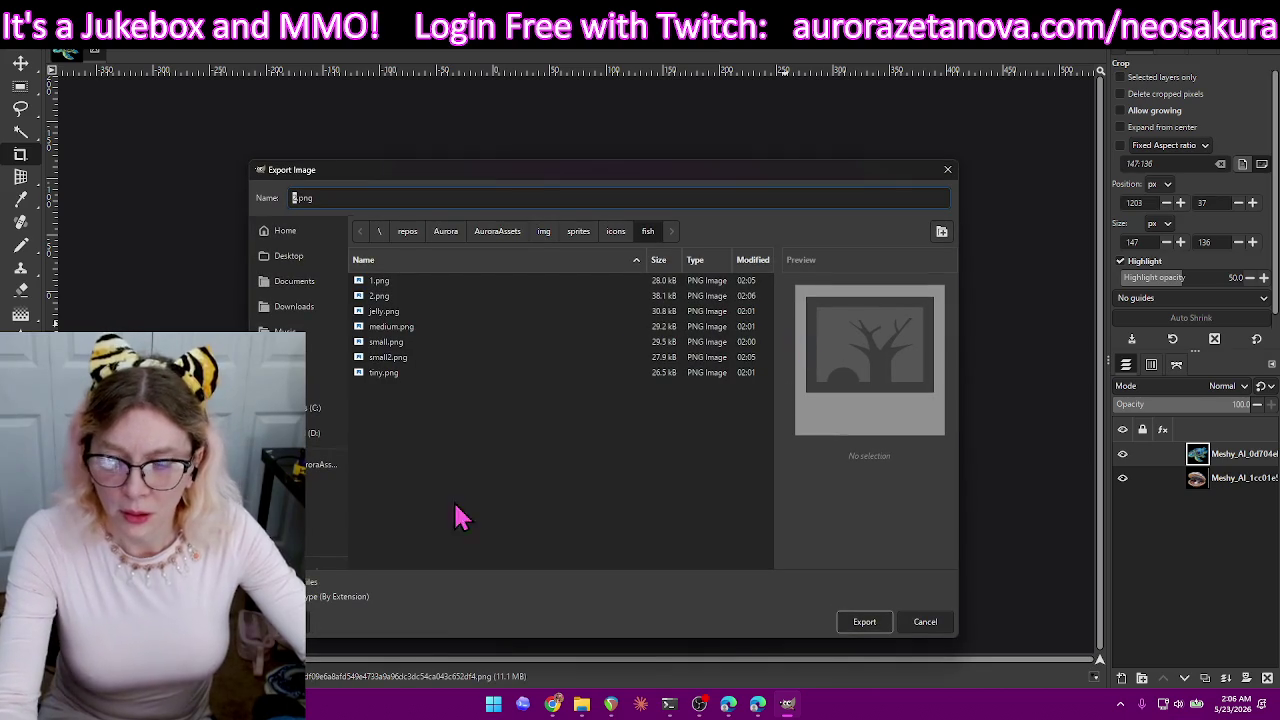
text(turtle)
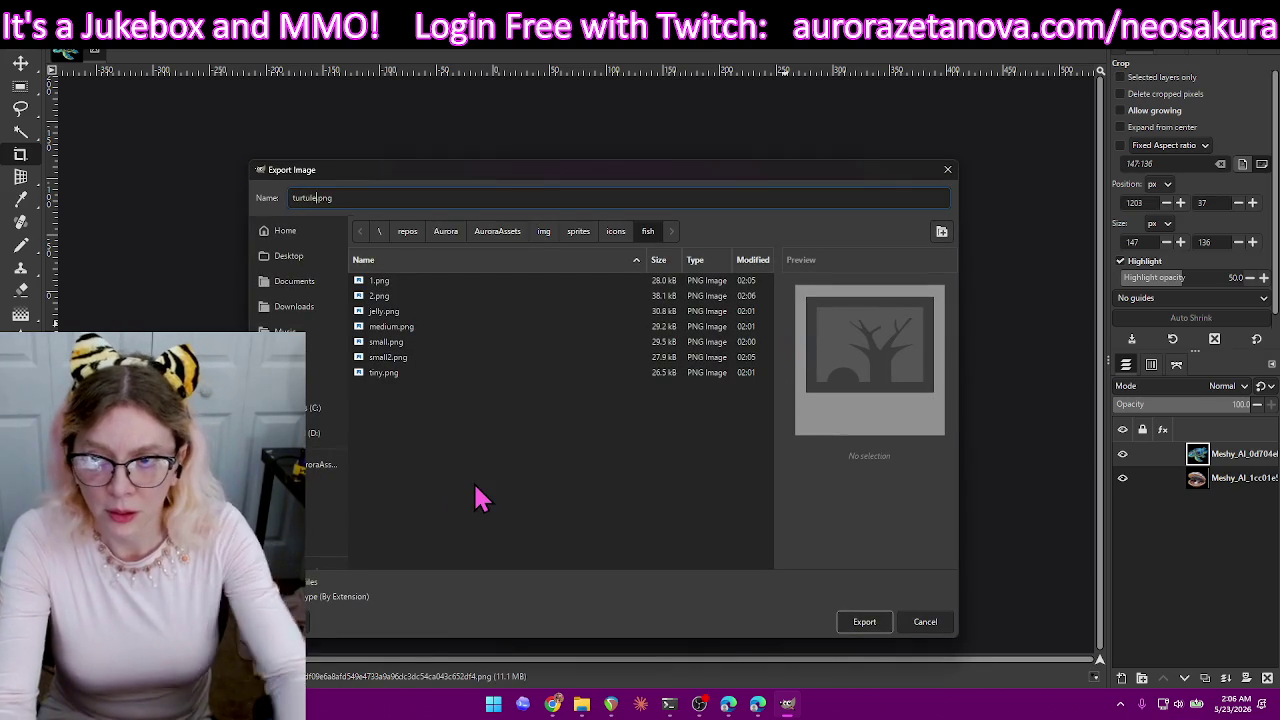
key(BackSpace)
key(BackSpace)
key(BackSpace)
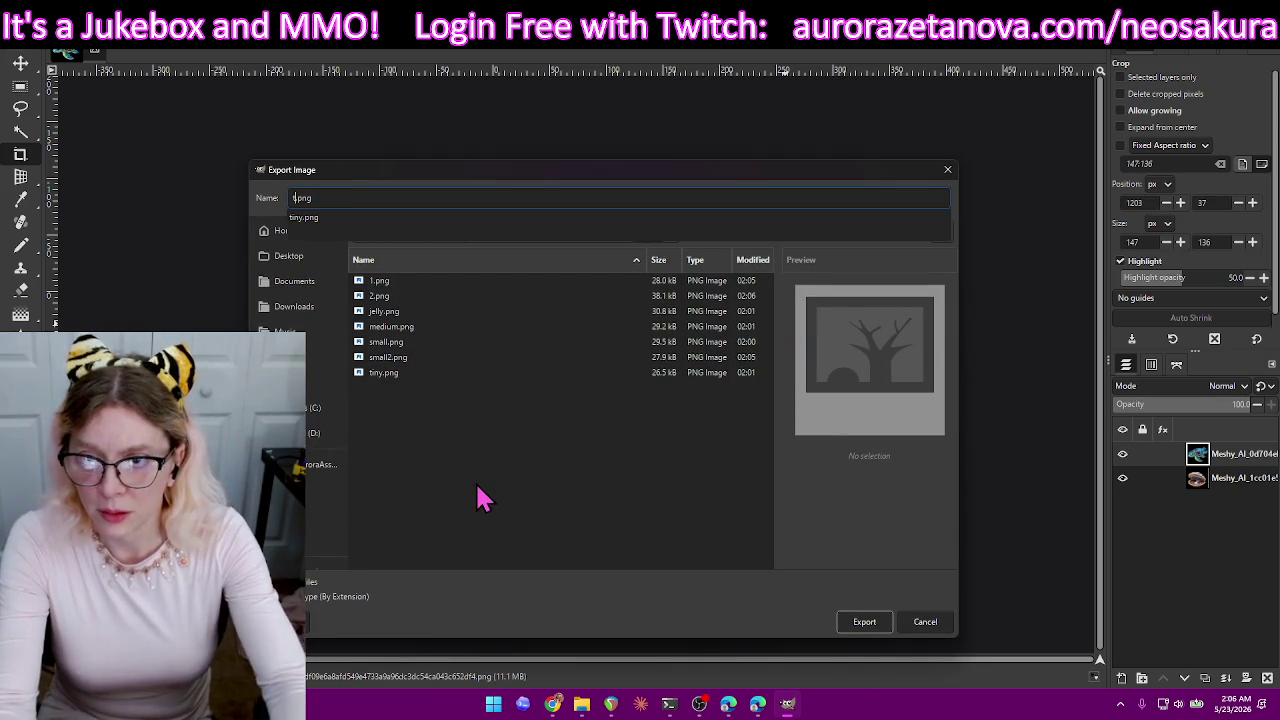
text(urtle)
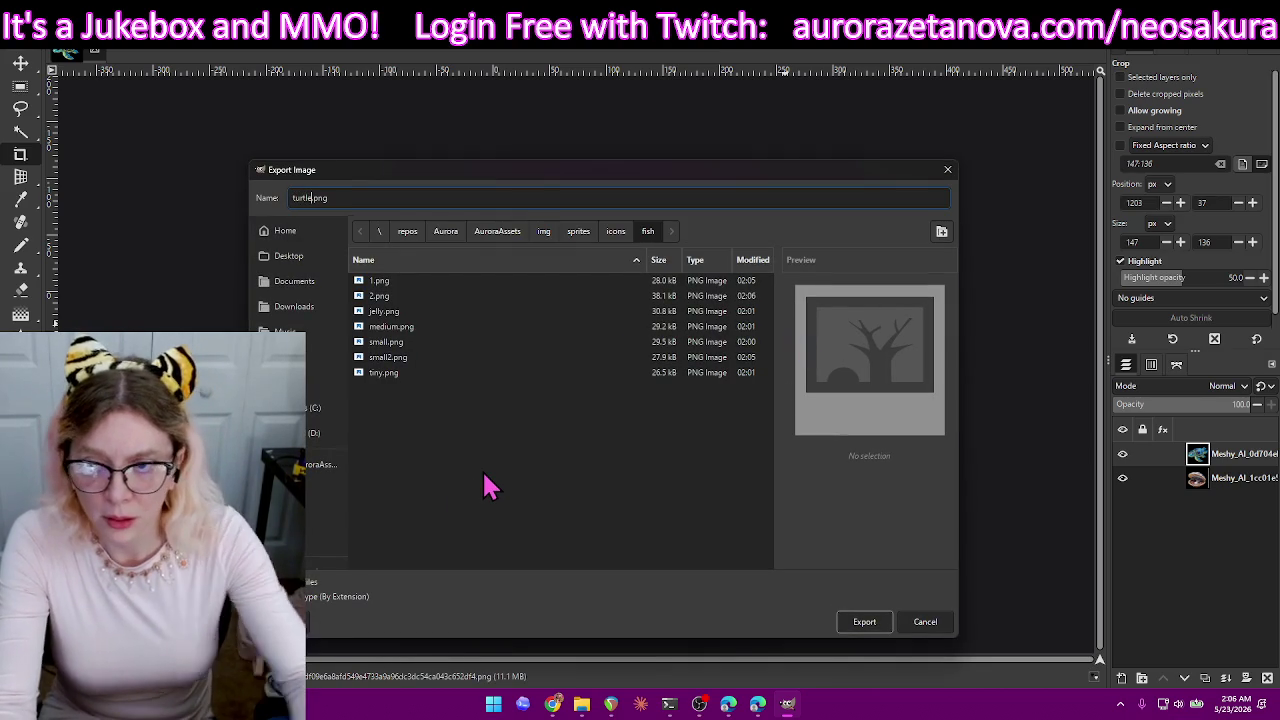
click(864, 630)
key(Return)
key(ctrl+z)
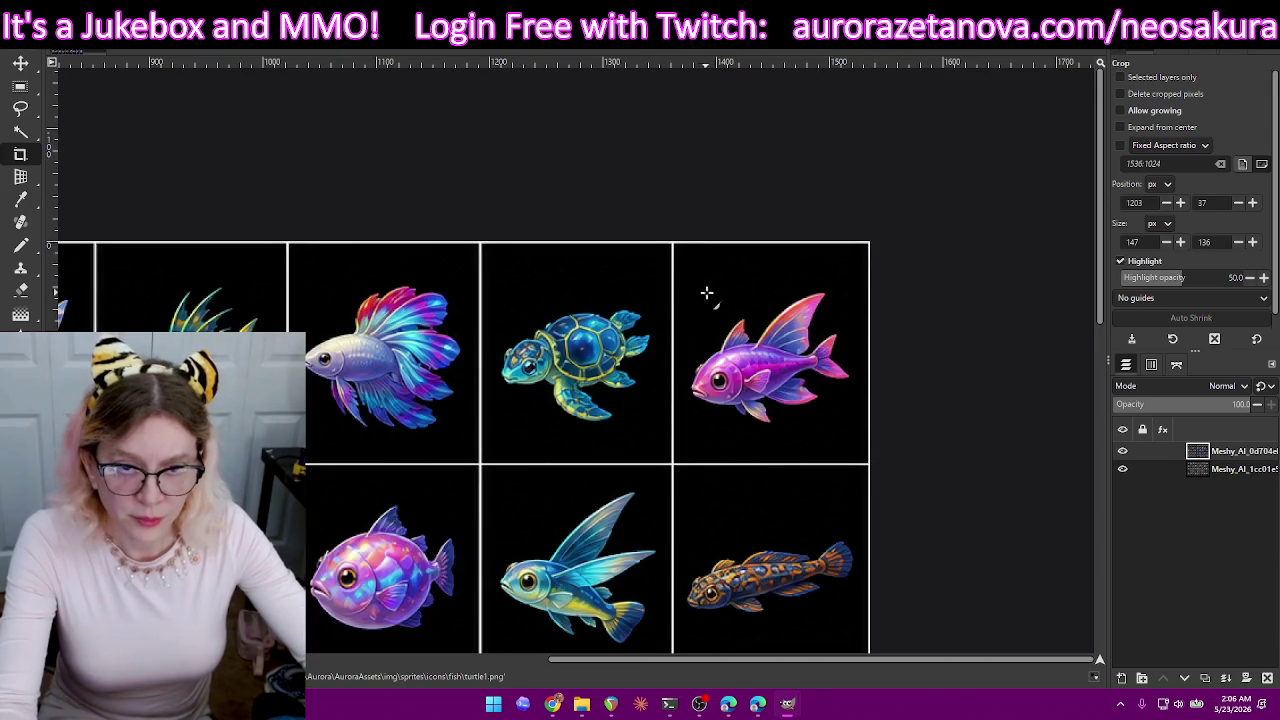
drag(684, 283, 855, 445)
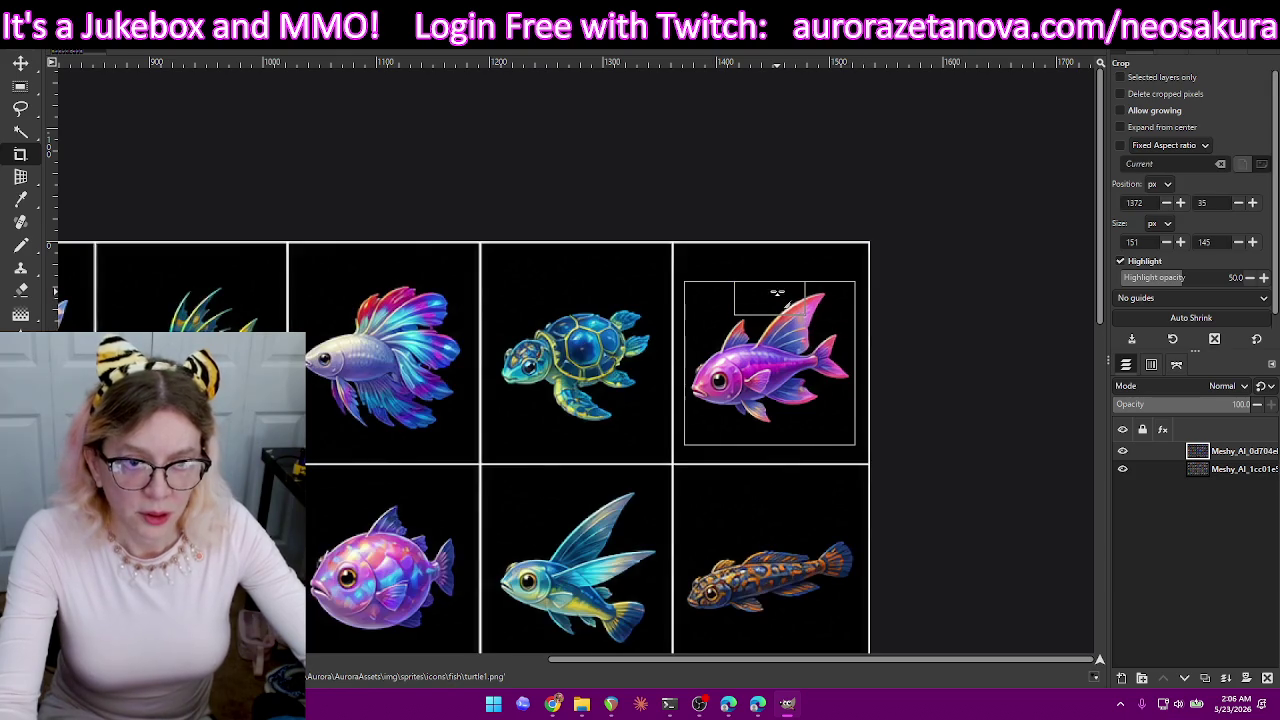
drag(777, 295, 777, 294)
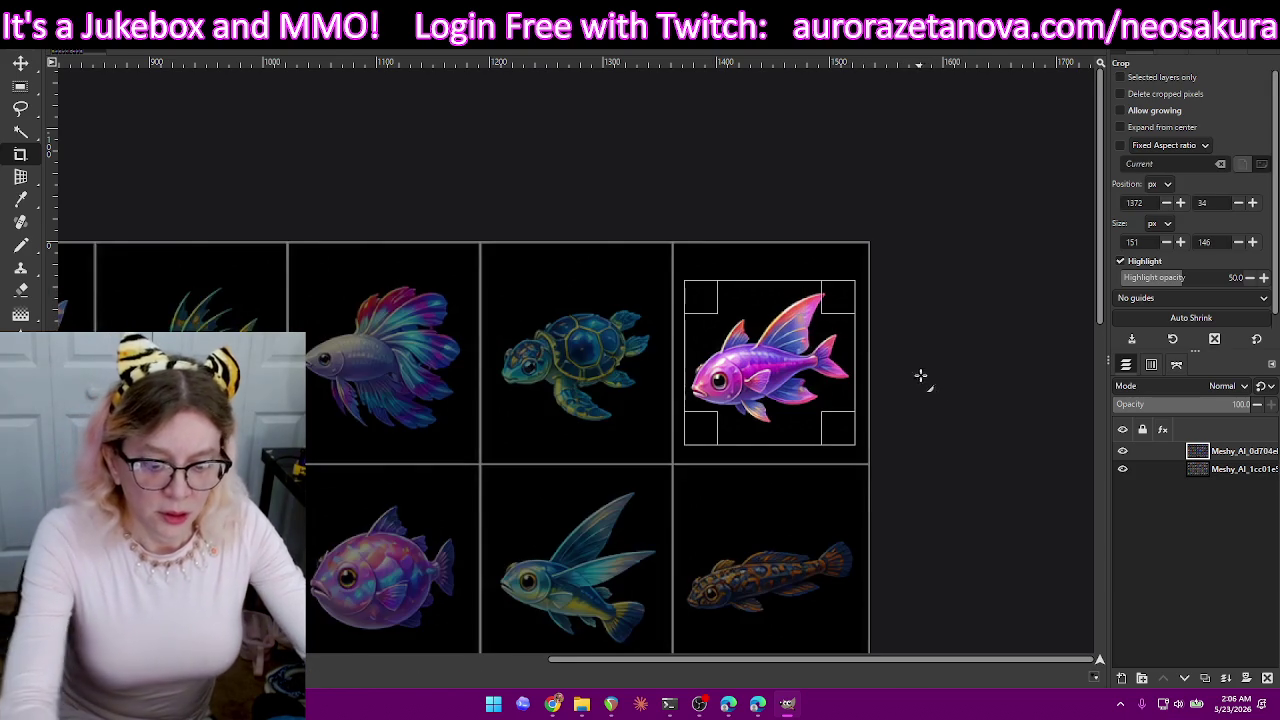